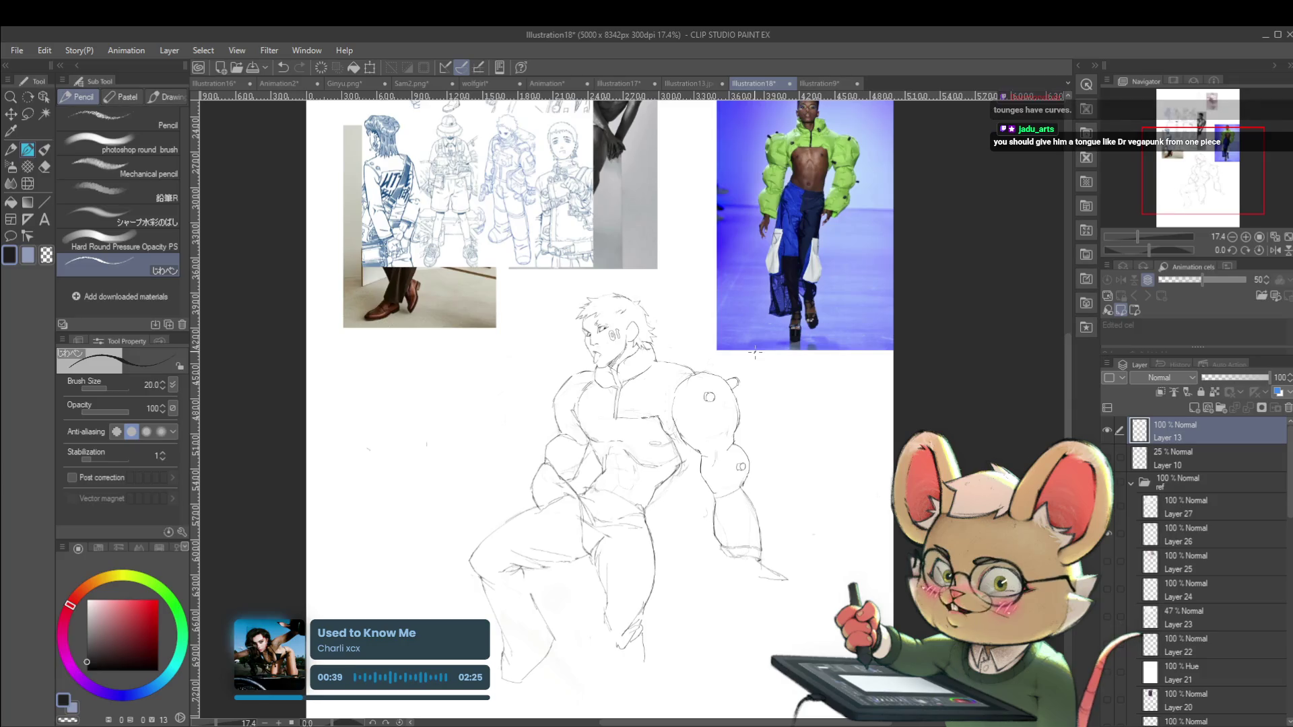
# Mirror the canvas view to check the sketch while zooming, then return it to normal
pyautogui.scroll(2, 619, 317)
pyautogui.scroll(2, 637, 312)
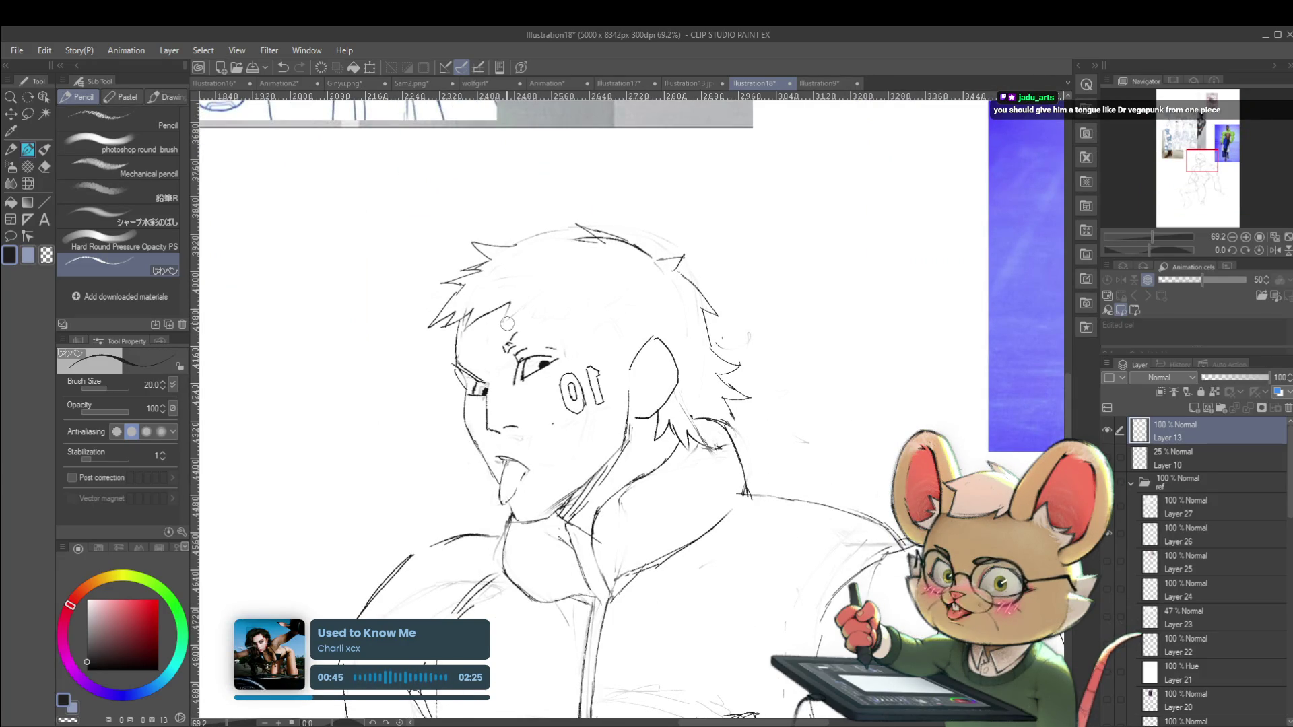
pyautogui.scroll(-4, 504, 322)
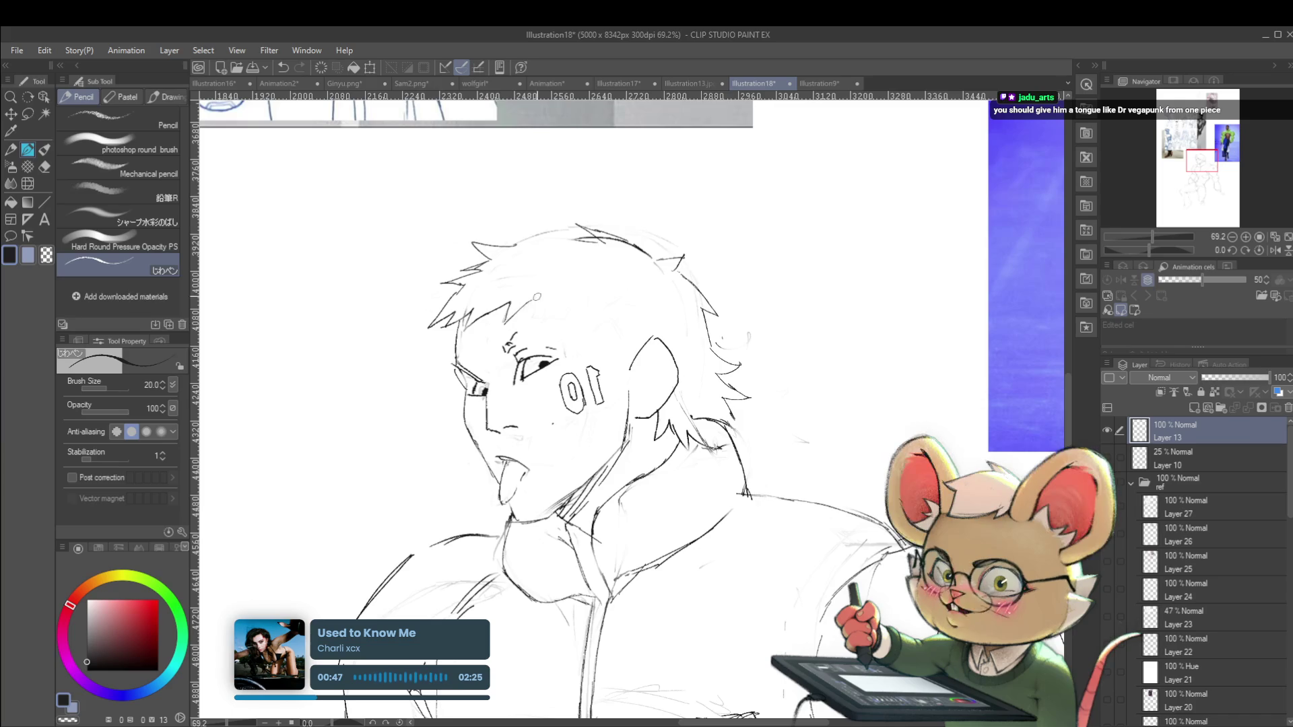
pyautogui.click(1275, 250)
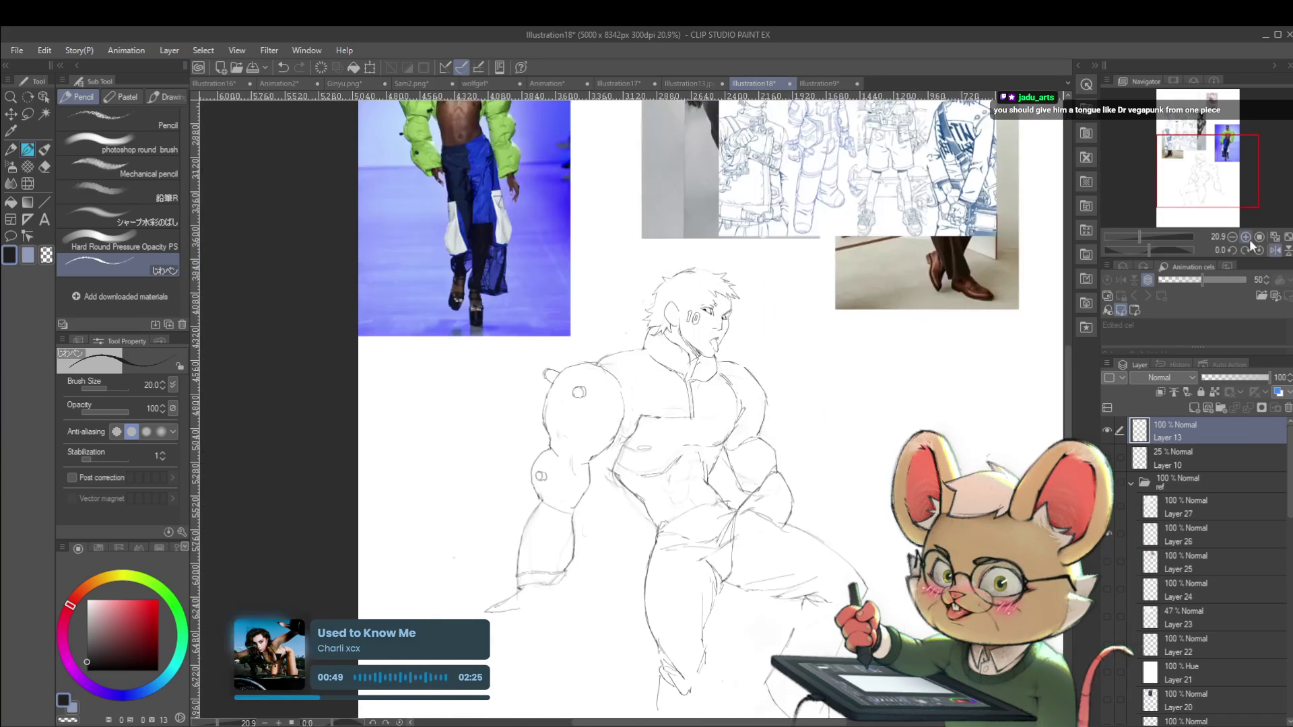
pyautogui.scroll(3, 700, 288)
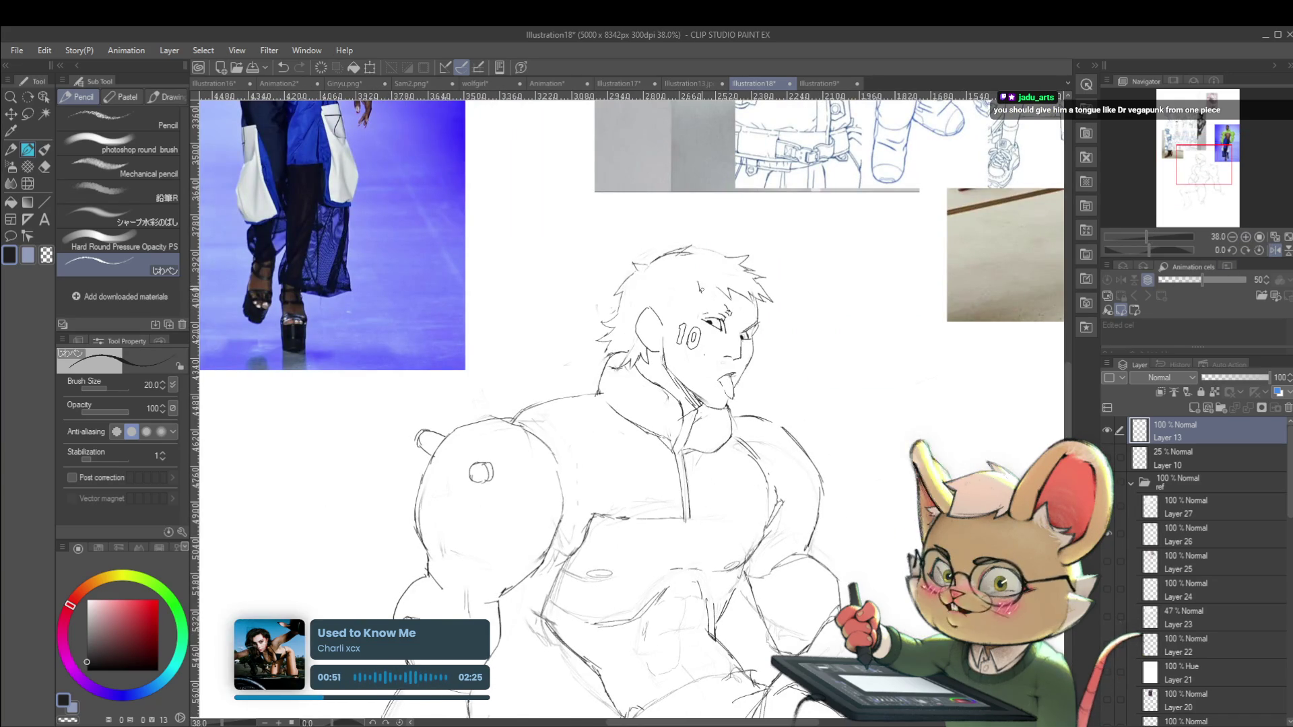
pyautogui.scroll(-3, 722, 292)
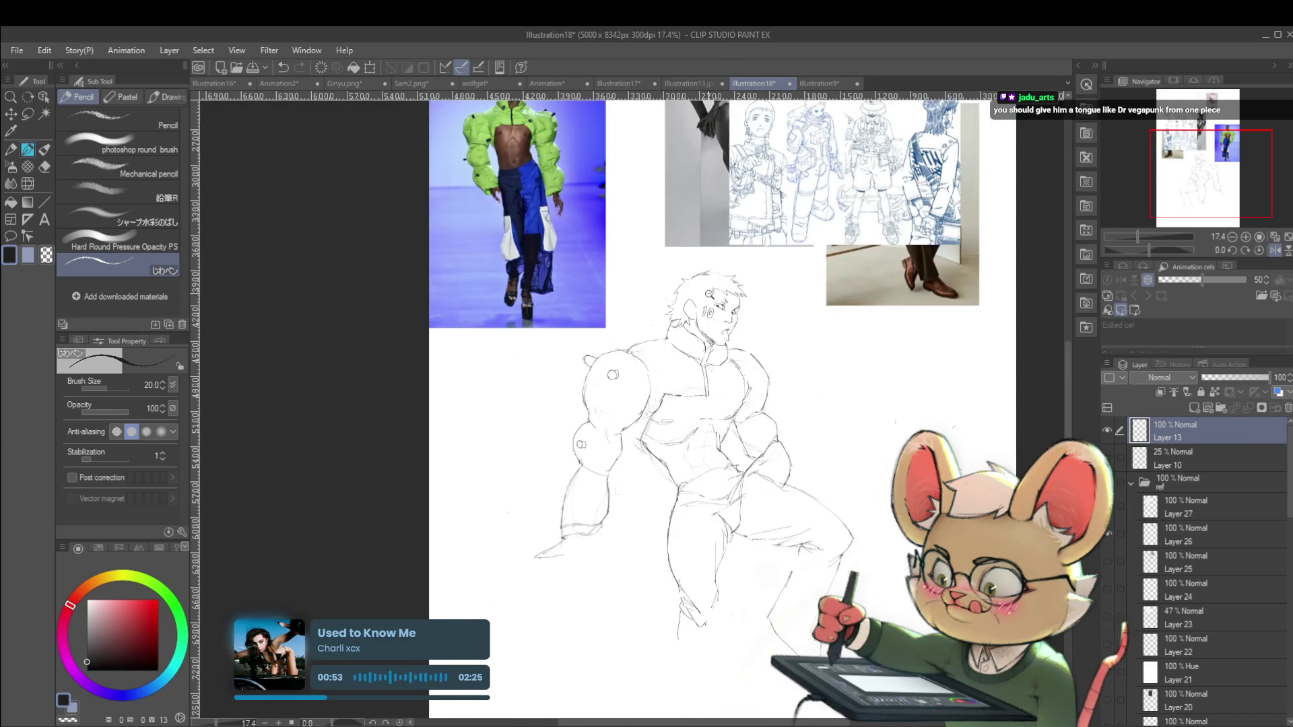
pyautogui.scroll(3, 720, 276)
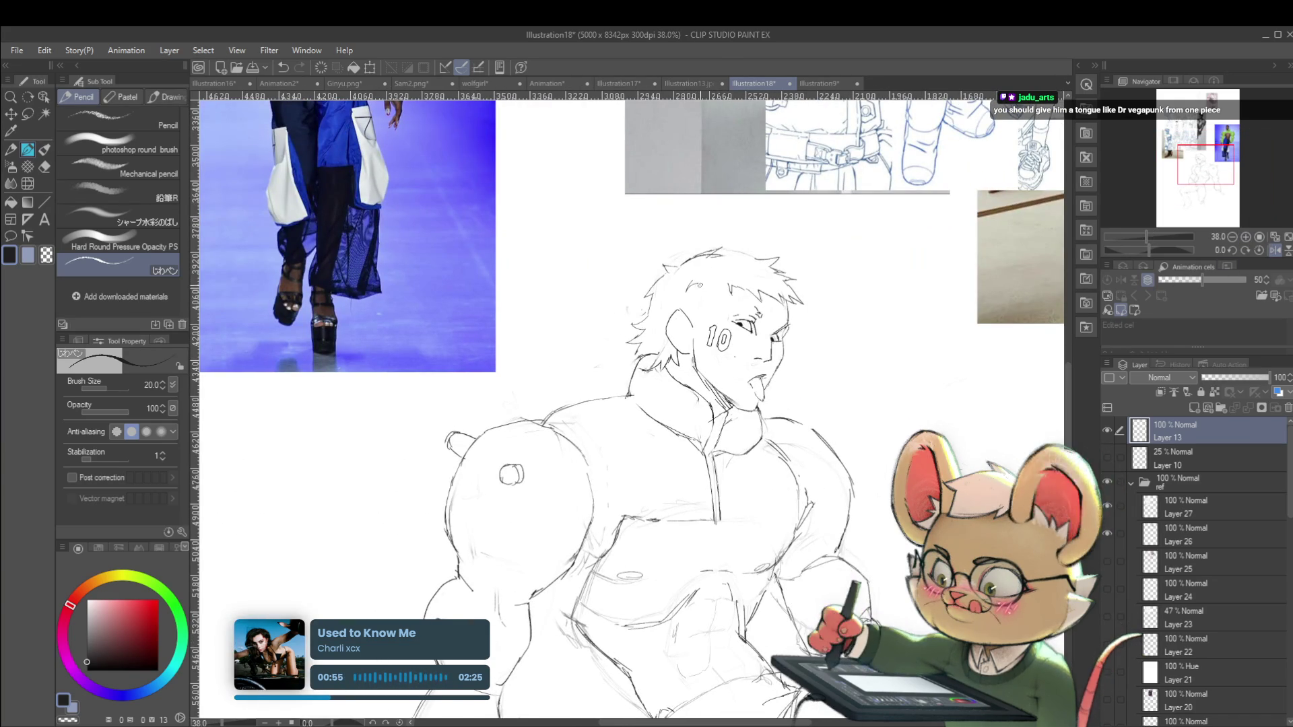
pyautogui.scroll(-3, 724, 283)
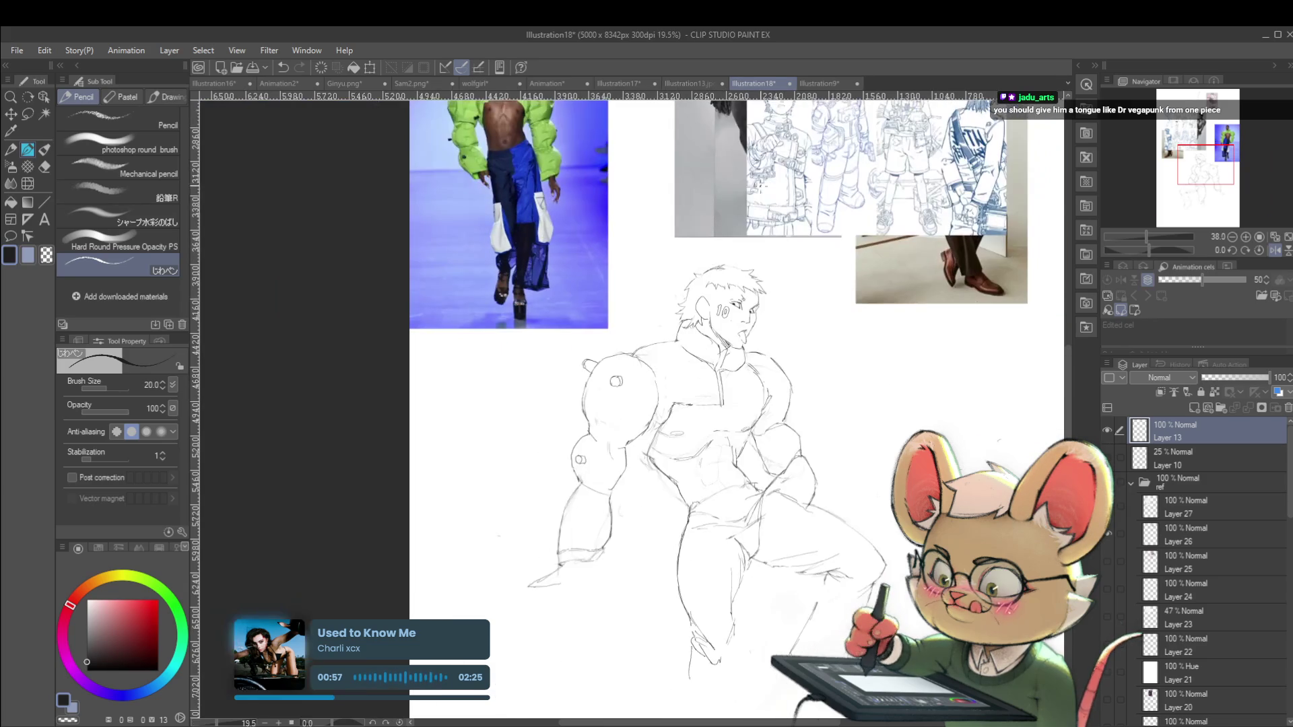
pyautogui.scroll(-1, 783, 271)
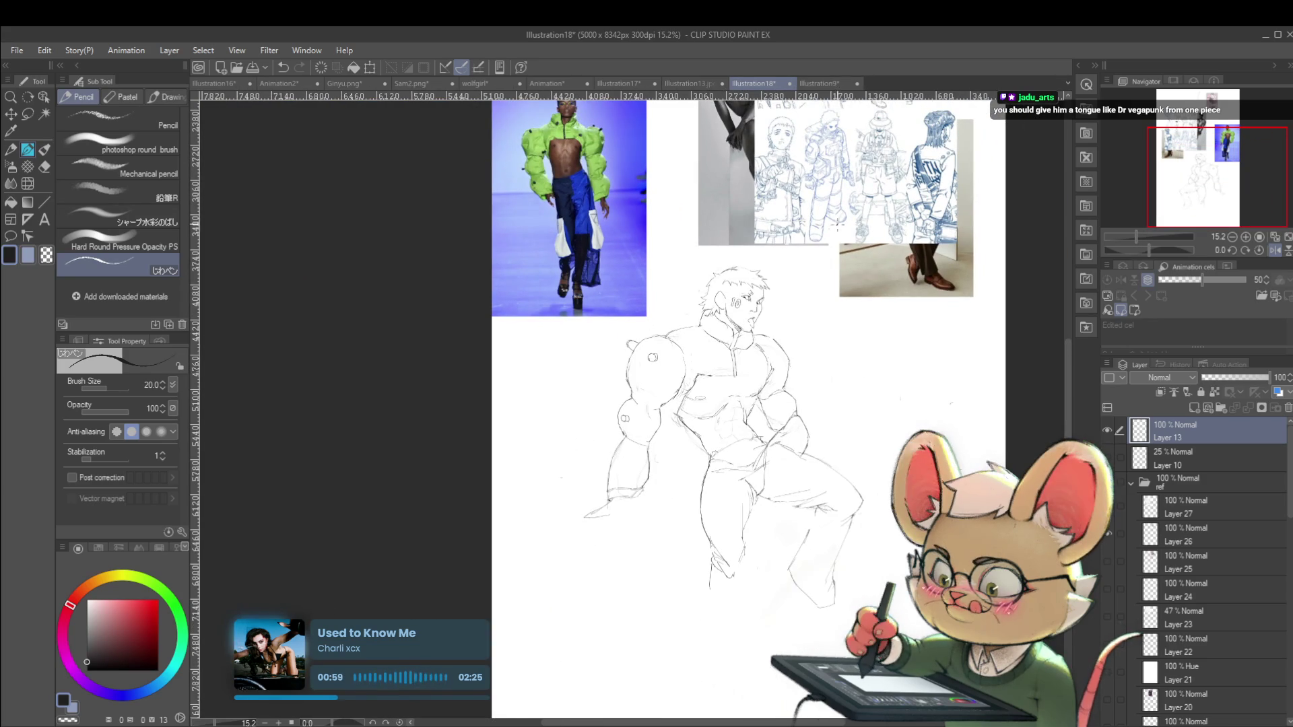
pyautogui.scroll(3, 730, 277)
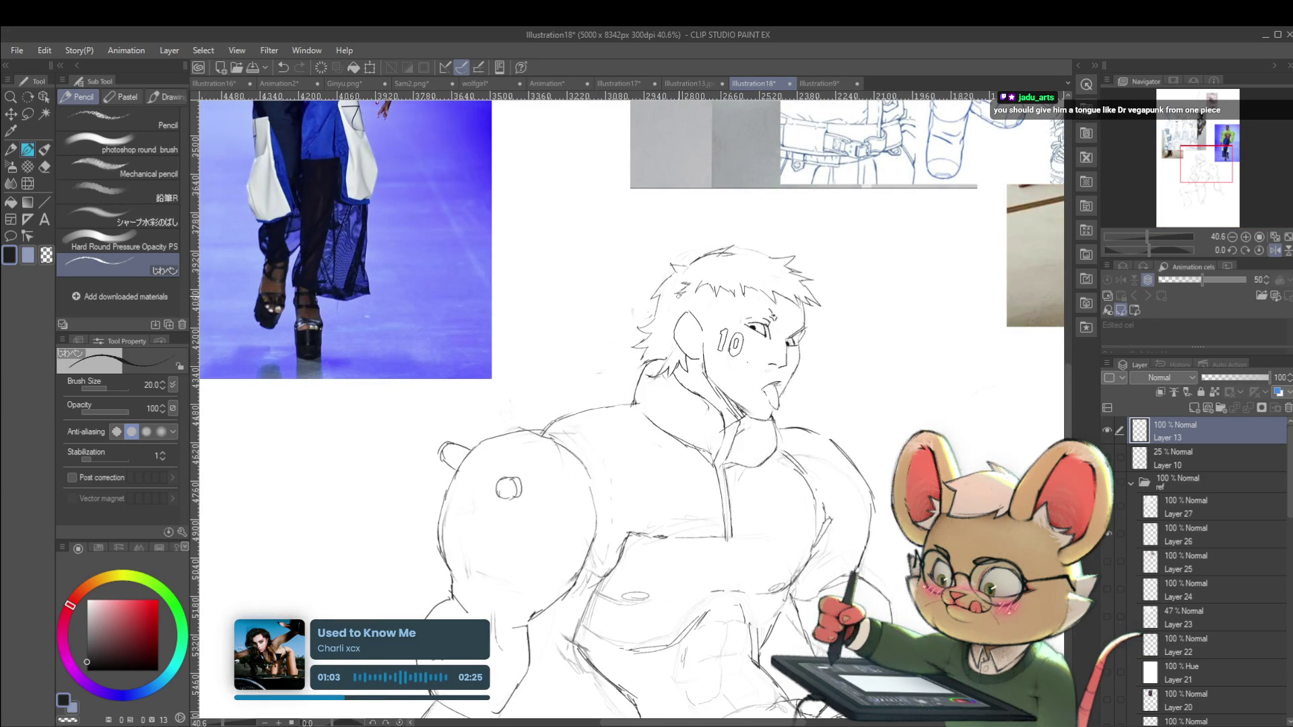
pyautogui.scroll(-4, 802, 293)
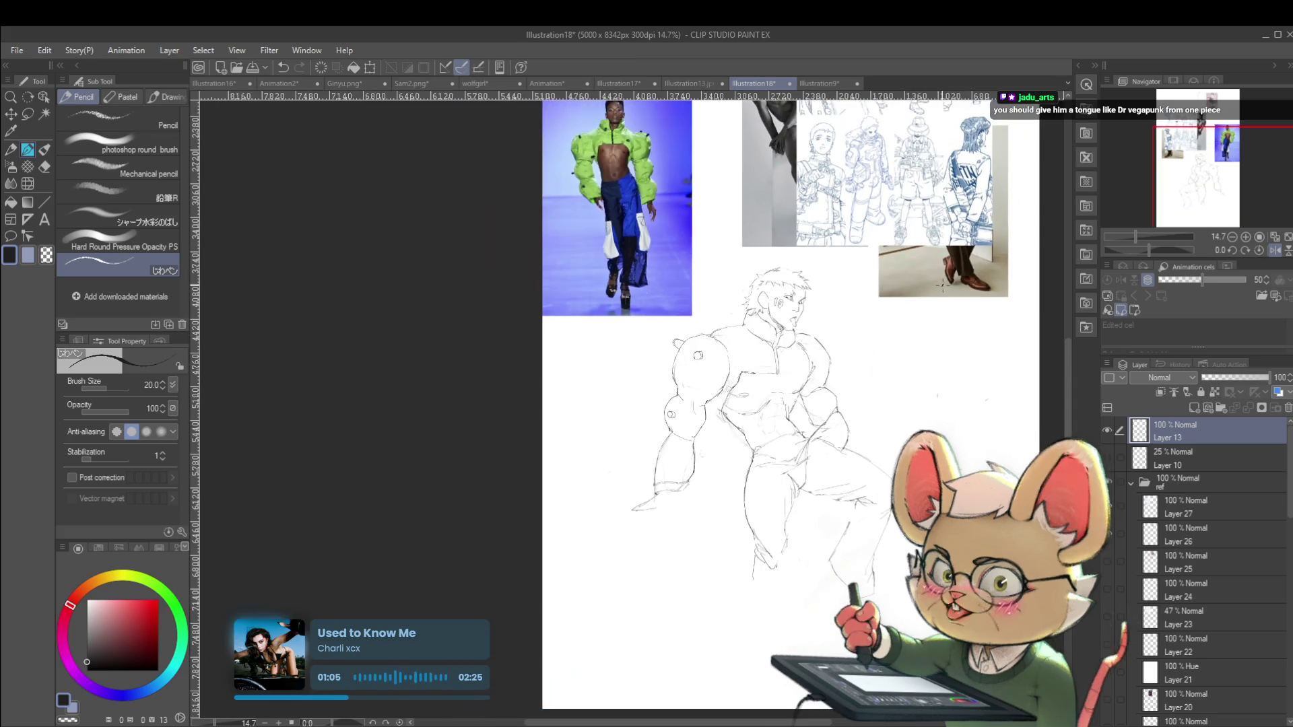
pyautogui.click(1274, 249)
# Flip the view horizontally again and recentre it on the muscular figure
pyautogui.scroll(3, 493, 297)
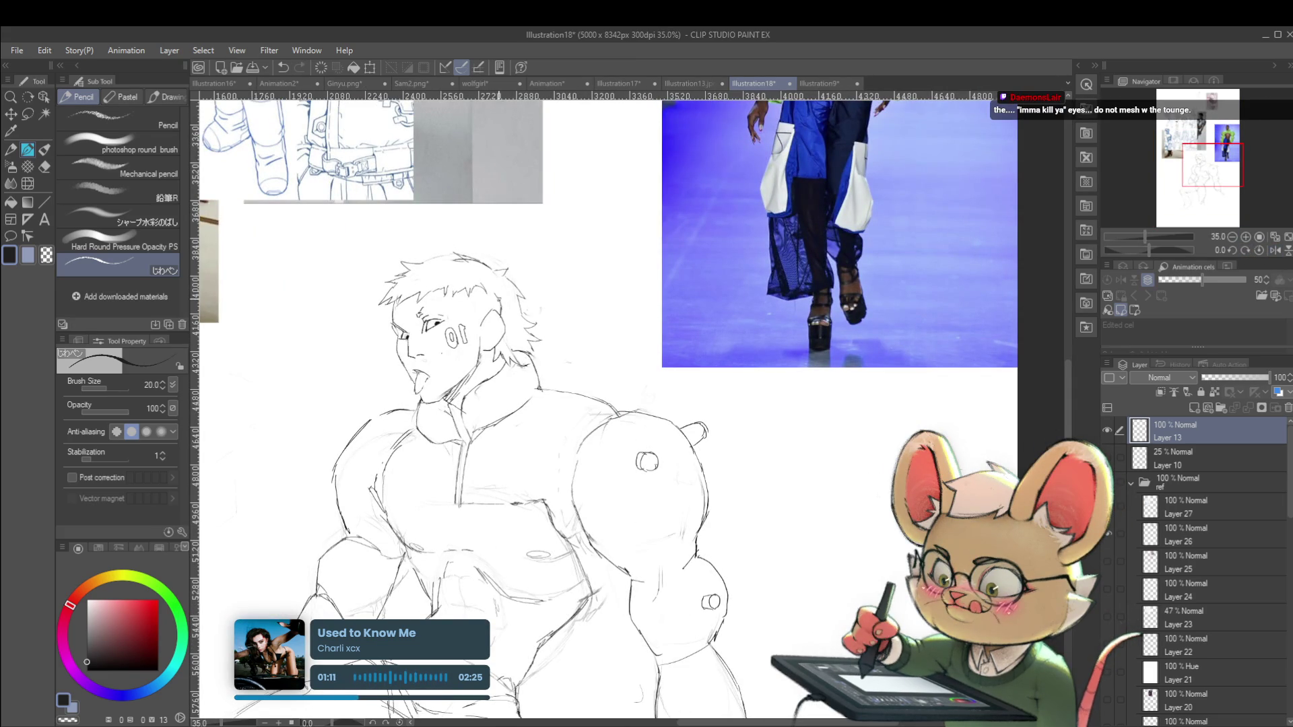
pyautogui.scroll(-3, 509, 303)
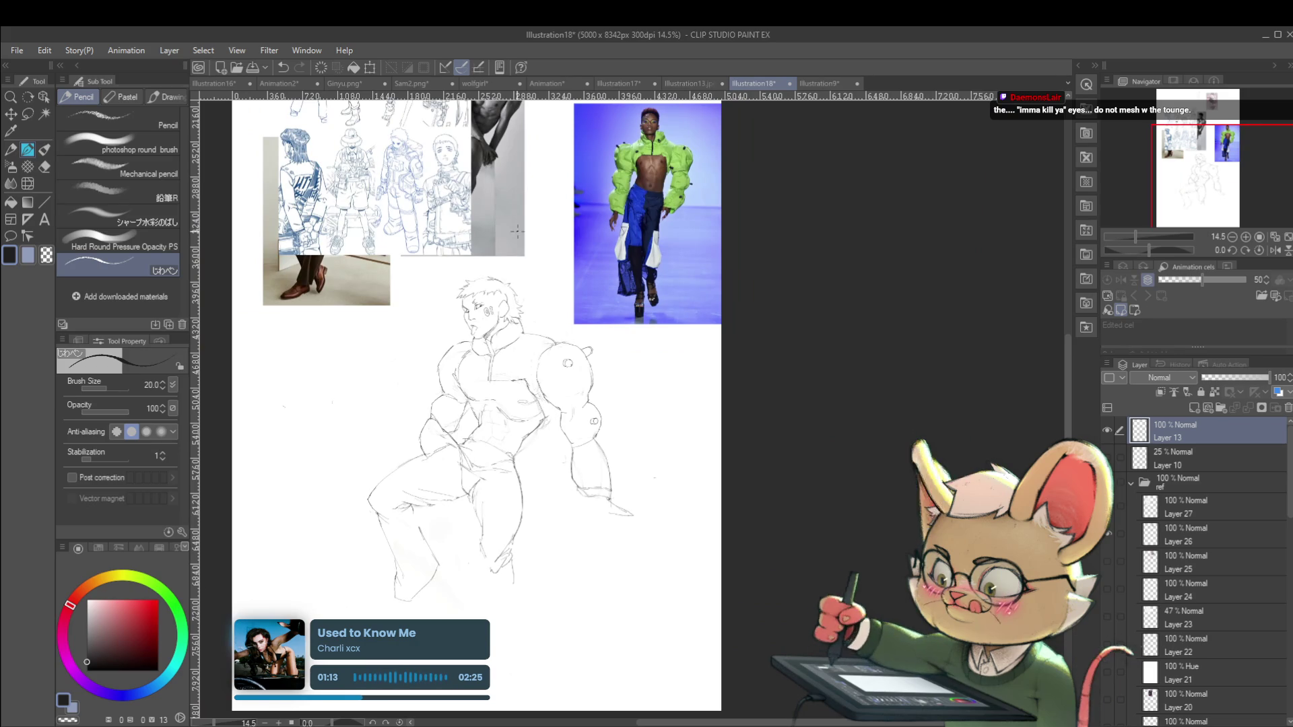
pyautogui.scroll(2, 527, 307)
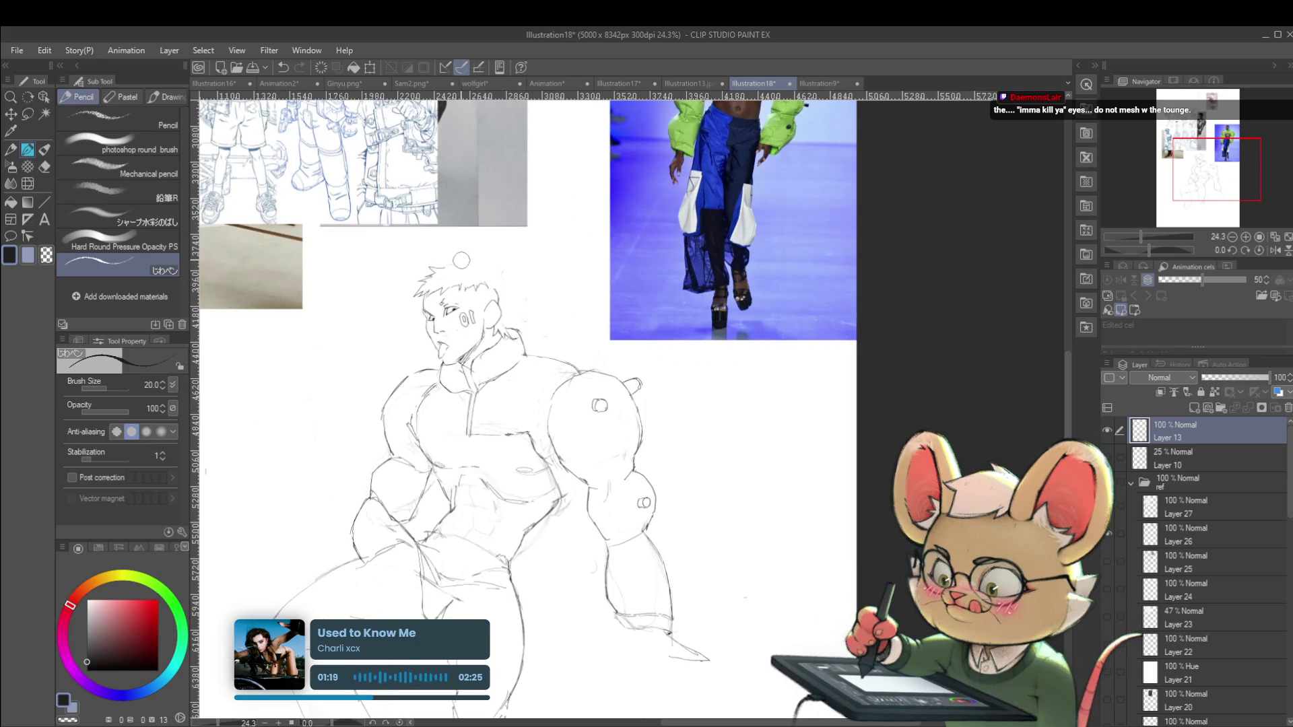
pyautogui.scroll(-2, 451, 257)
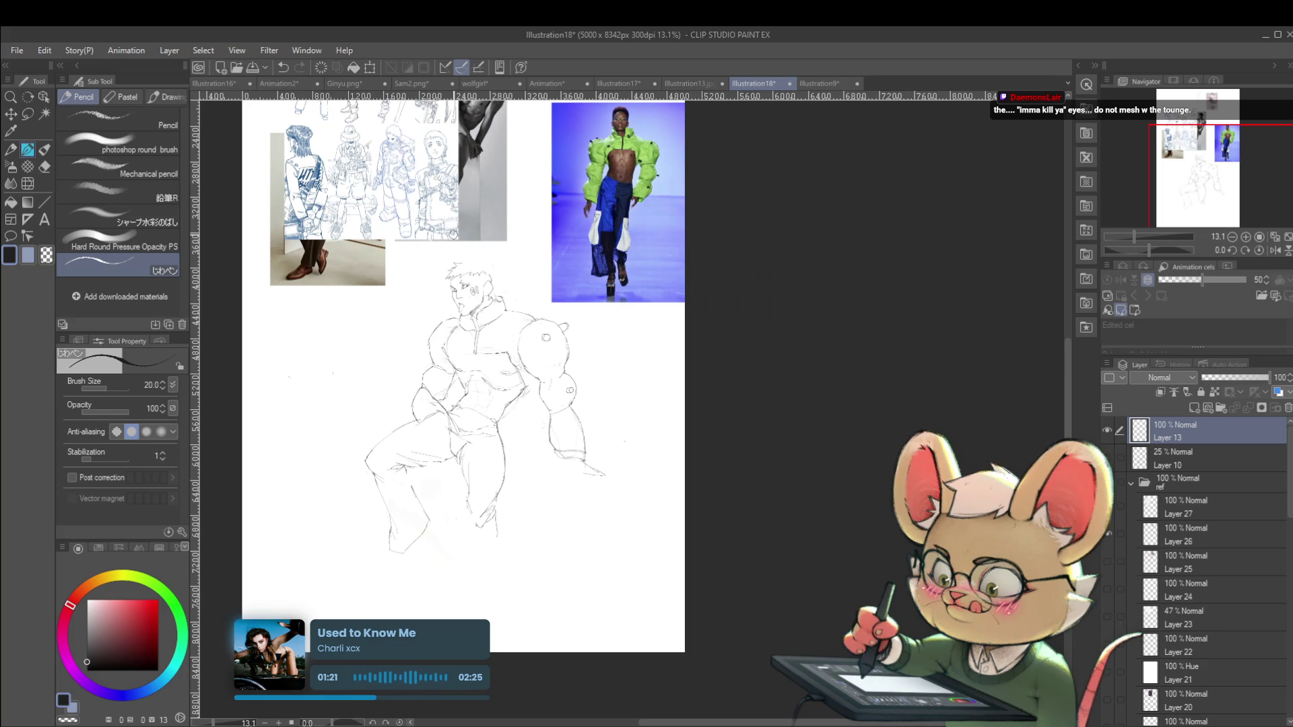
pyautogui.click(1273, 250)
pyautogui.scroll(4, 809, 266)
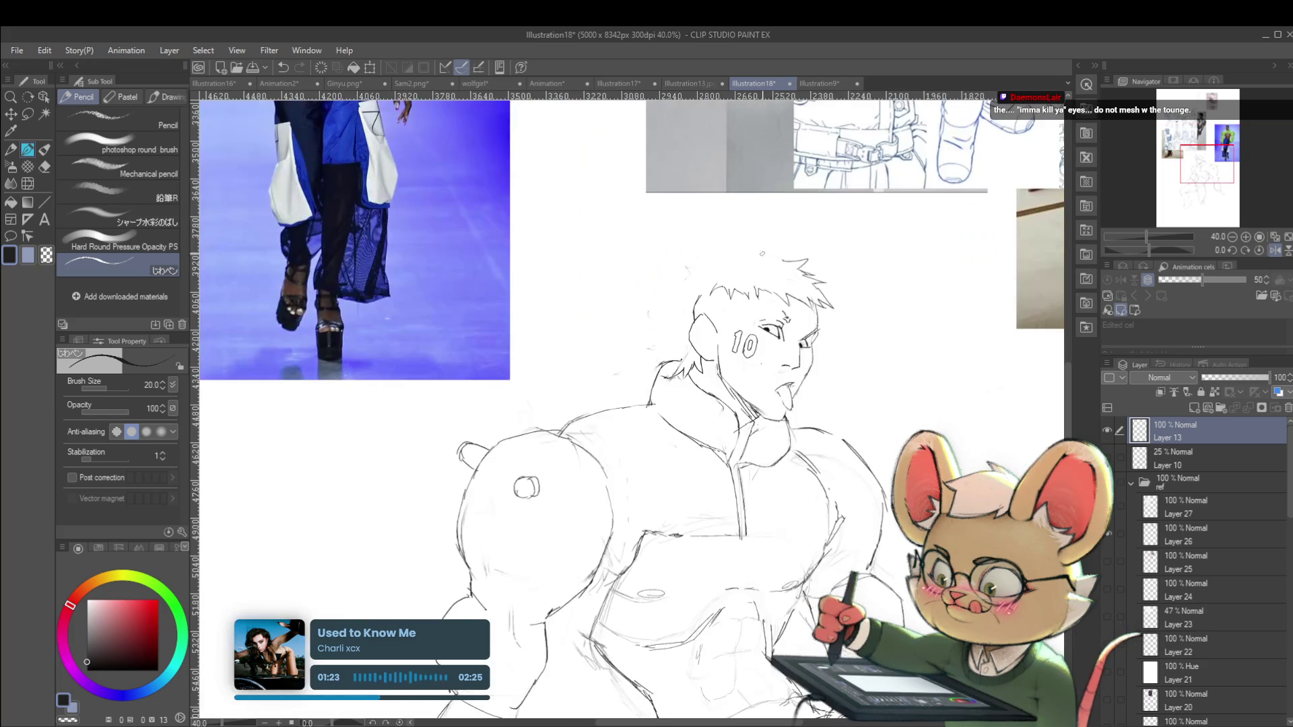
pyautogui.scroll(-2, 823, 256)
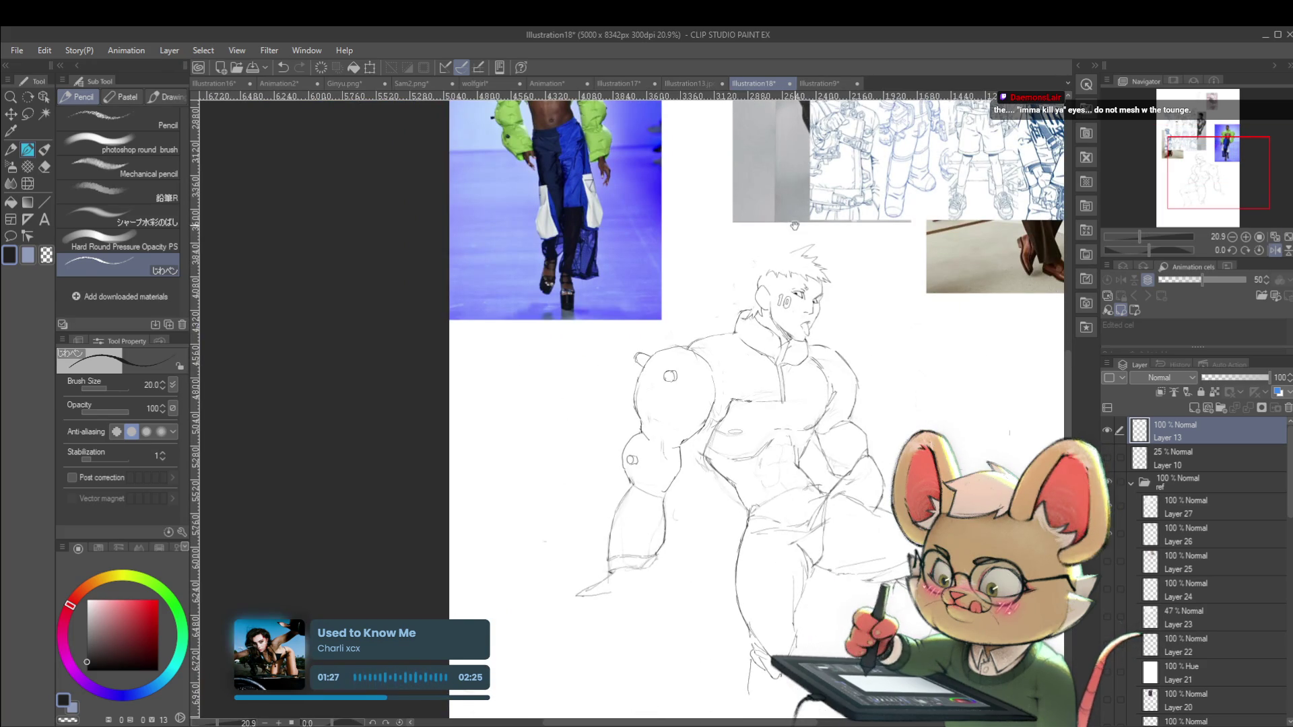
pyautogui.moveTo(741, 404); pyautogui.dragTo(712, 446)
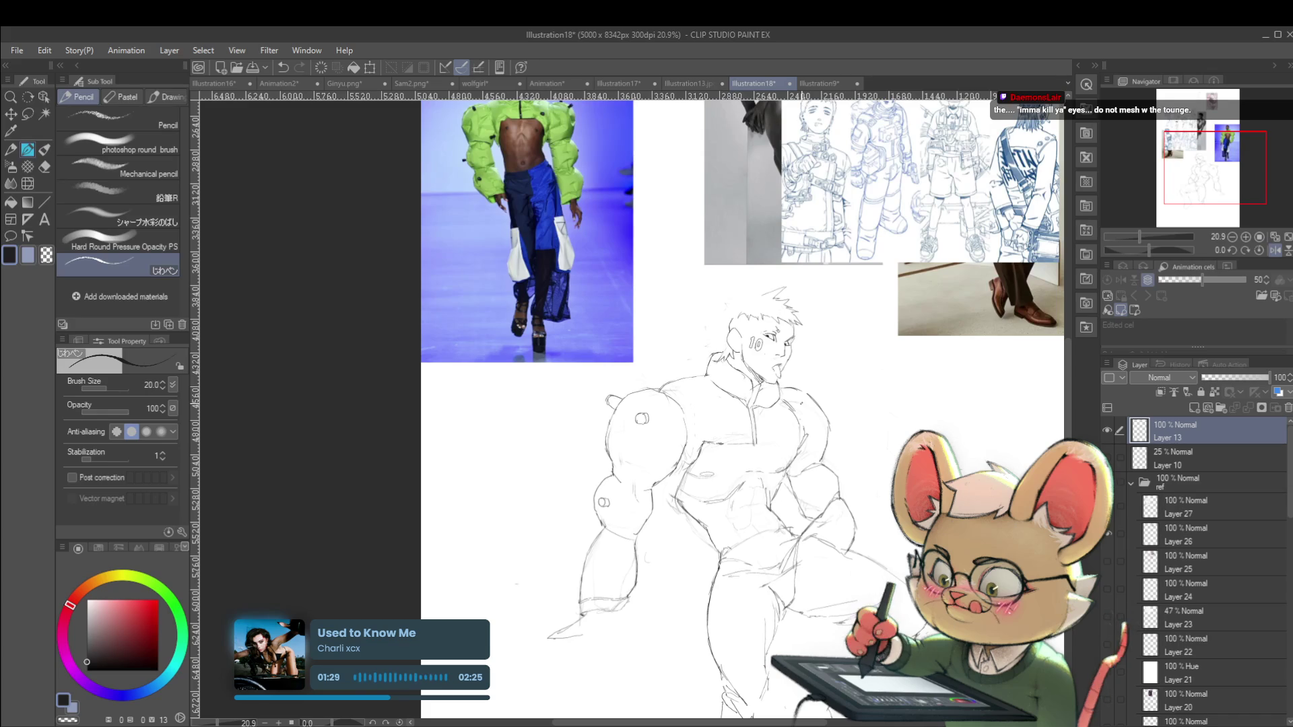
pyautogui.scroll(4, 794, 382)
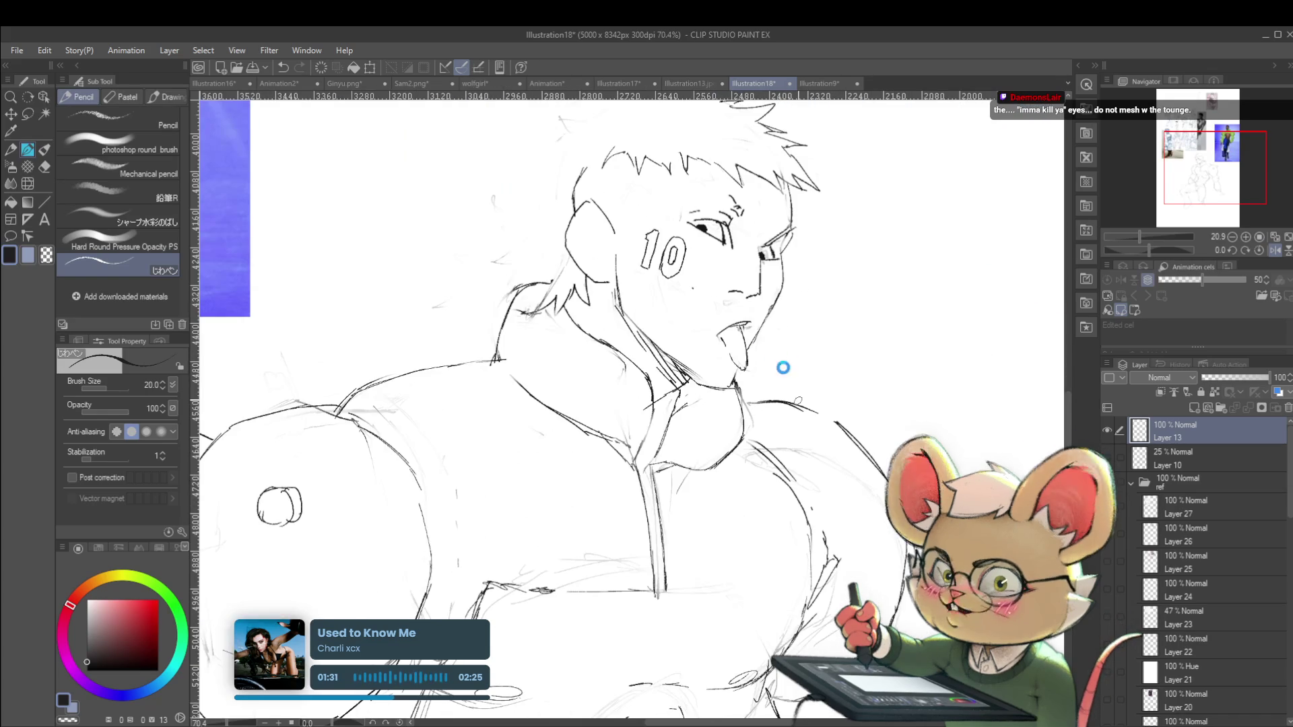
pyautogui.scroll(6, 749, 344)
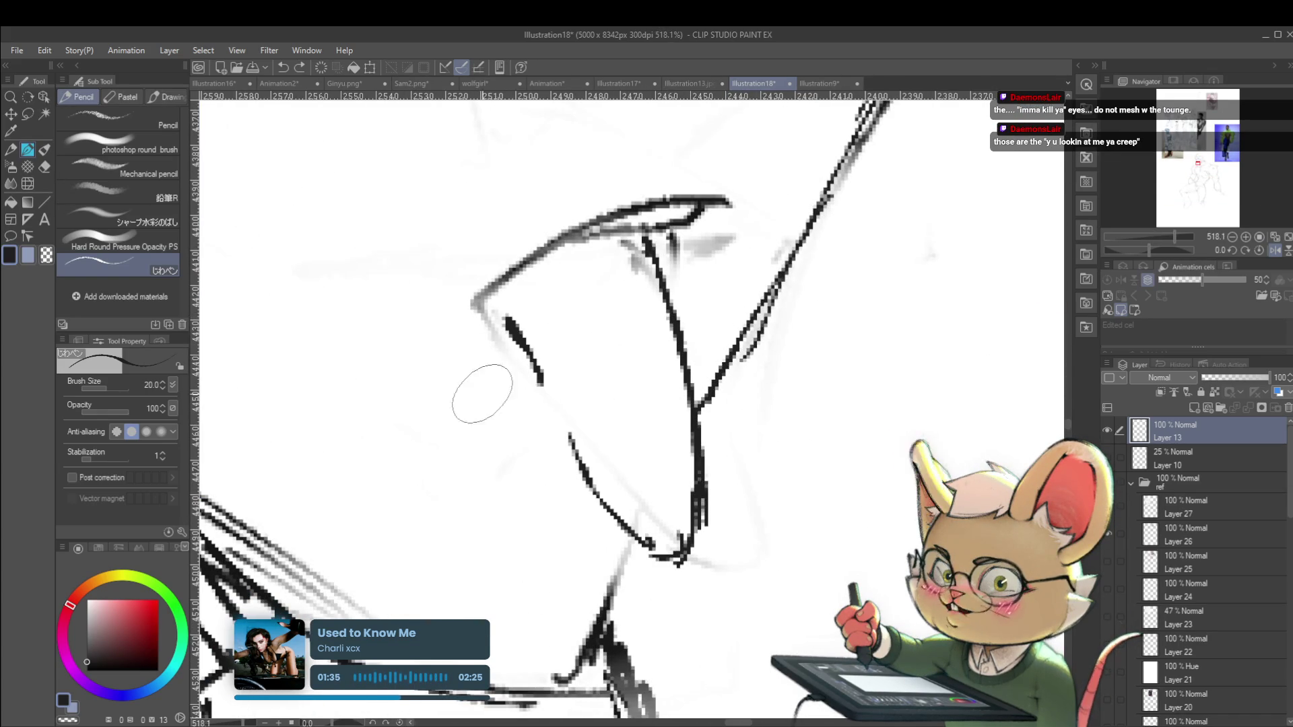
# Try pencil lines near the tongue and chin, undoing each attempt, then zoom back out
pyautogui.moveTo(418, 317); pyautogui.dragTo(536, 547)
pyautogui.hotkey('ctrl', 'z')
pyautogui.moveTo(262, 301)
pyautogui.mouseDown()
pyautogui.moveTo(454, 569)
pyautogui.moveTo(317, 383)
pyautogui.moveTo(462, 534)
pyautogui.moveTo(404, 232)
pyautogui.mouseUp()
pyautogui.hotkey('ctrl', 'z')
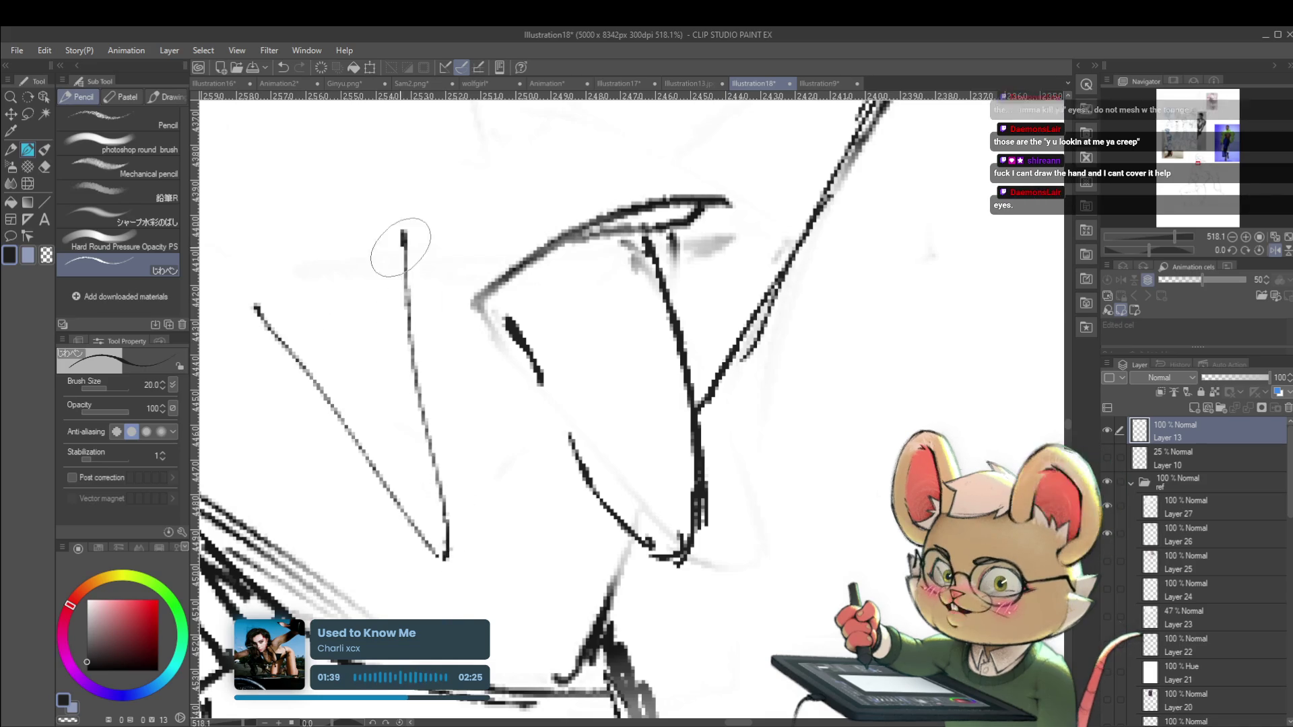
pyautogui.scroll(-10, 562, 251)
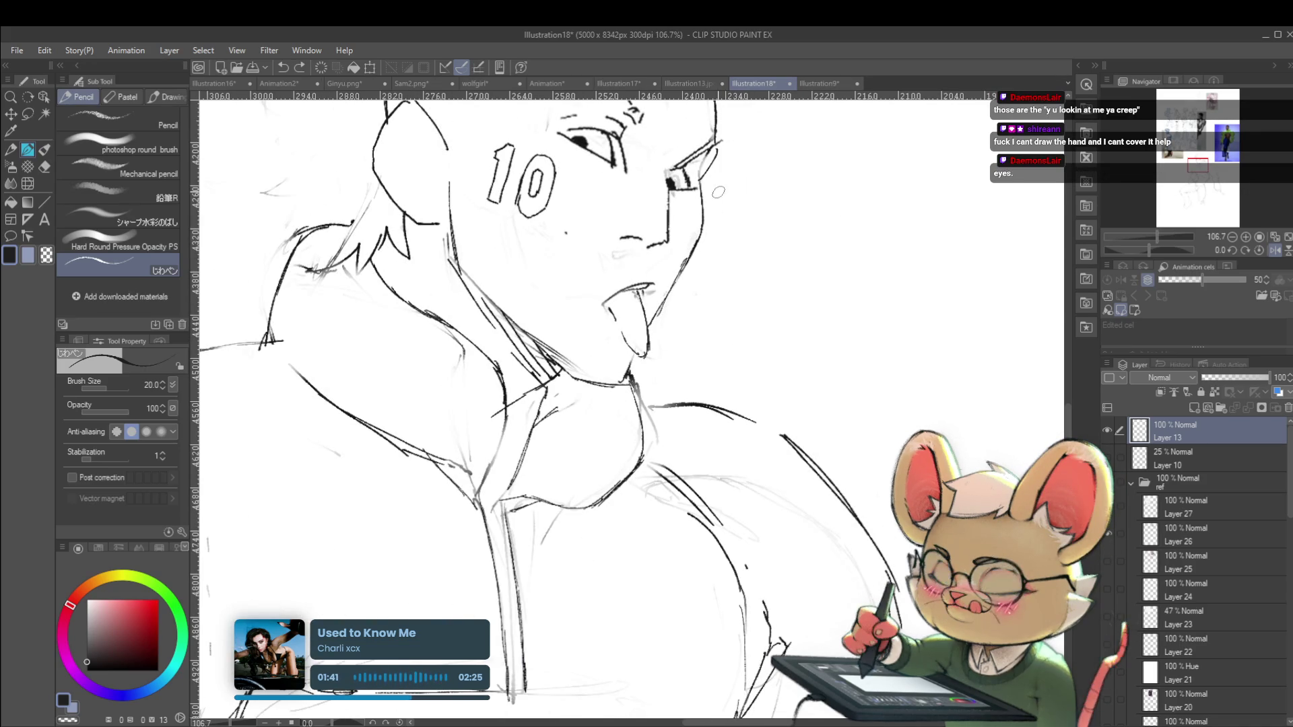
pyautogui.scroll(4, 680, 257)
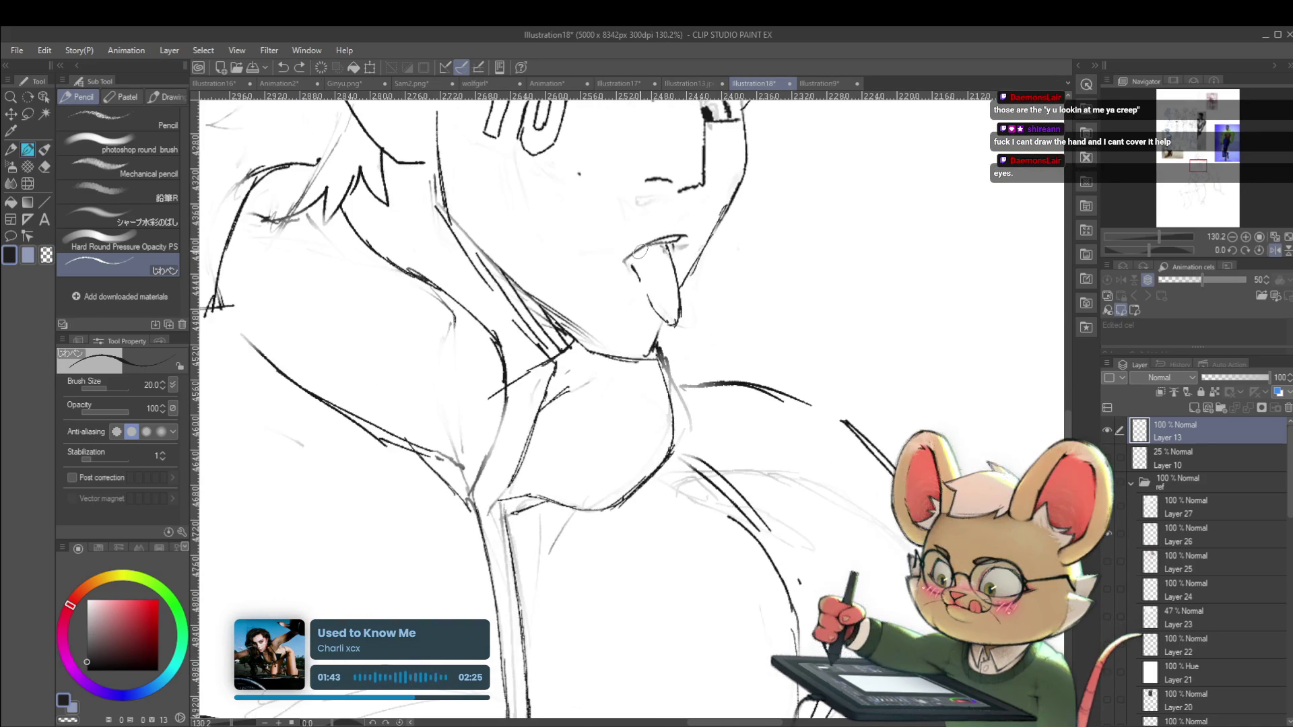
pyautogui.scroll(-5, 689, 263)
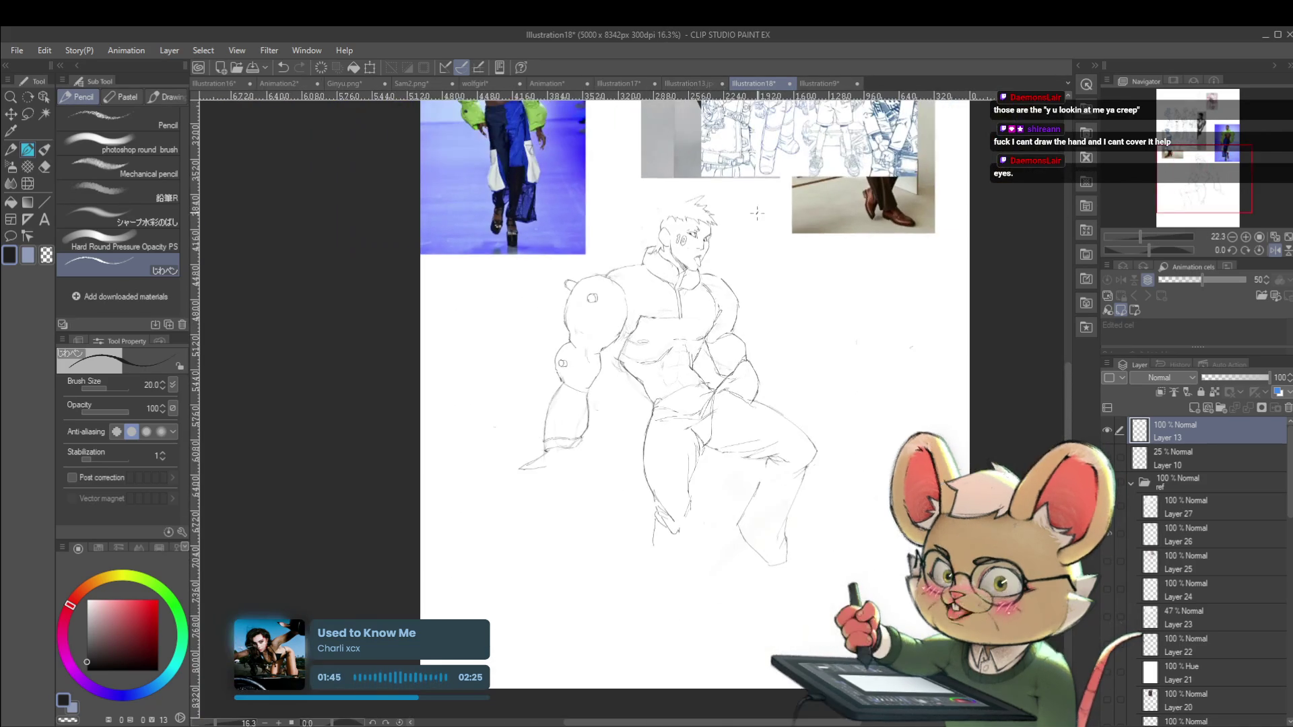
# Return the view to normal orientation and recentre it on the figure
pyautogui.click(1274, 247)
pyautogui.moveTo(784, 279); pyautogui.dragTo(816, 364)
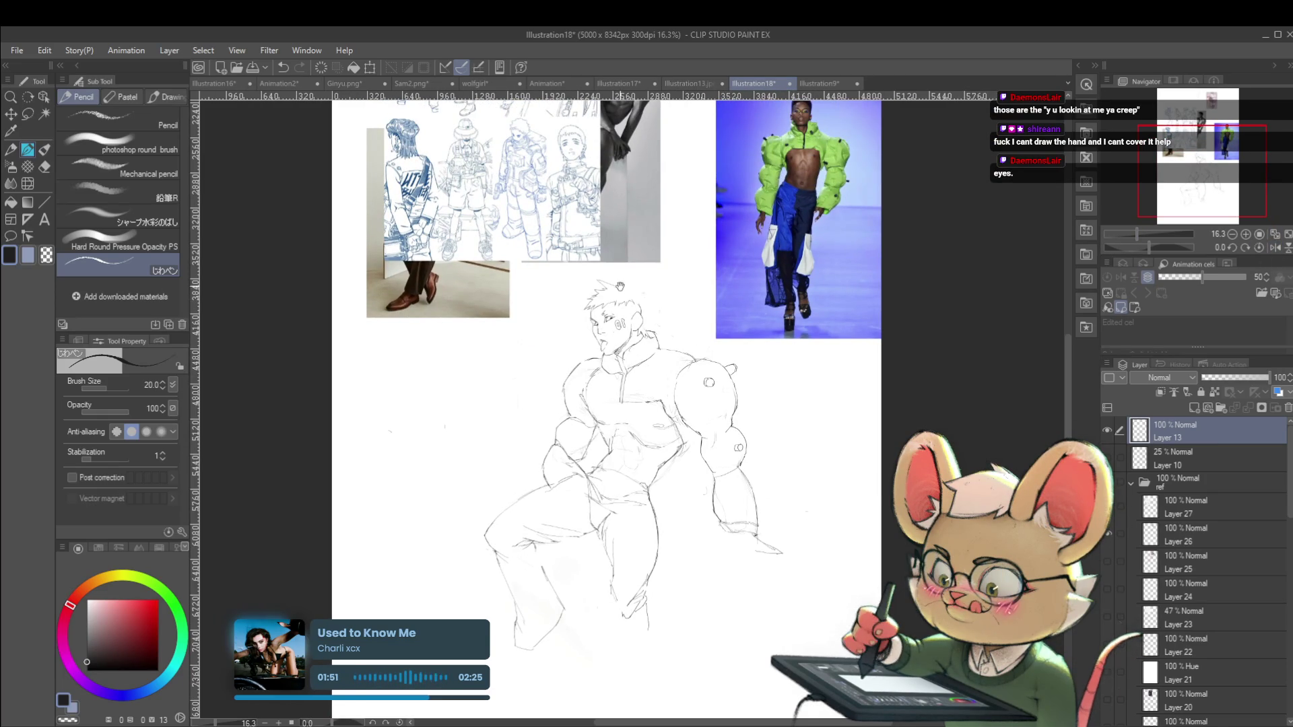
pyautogui.moveTo(618, 281); pyautogui.dragTo(641, 310)
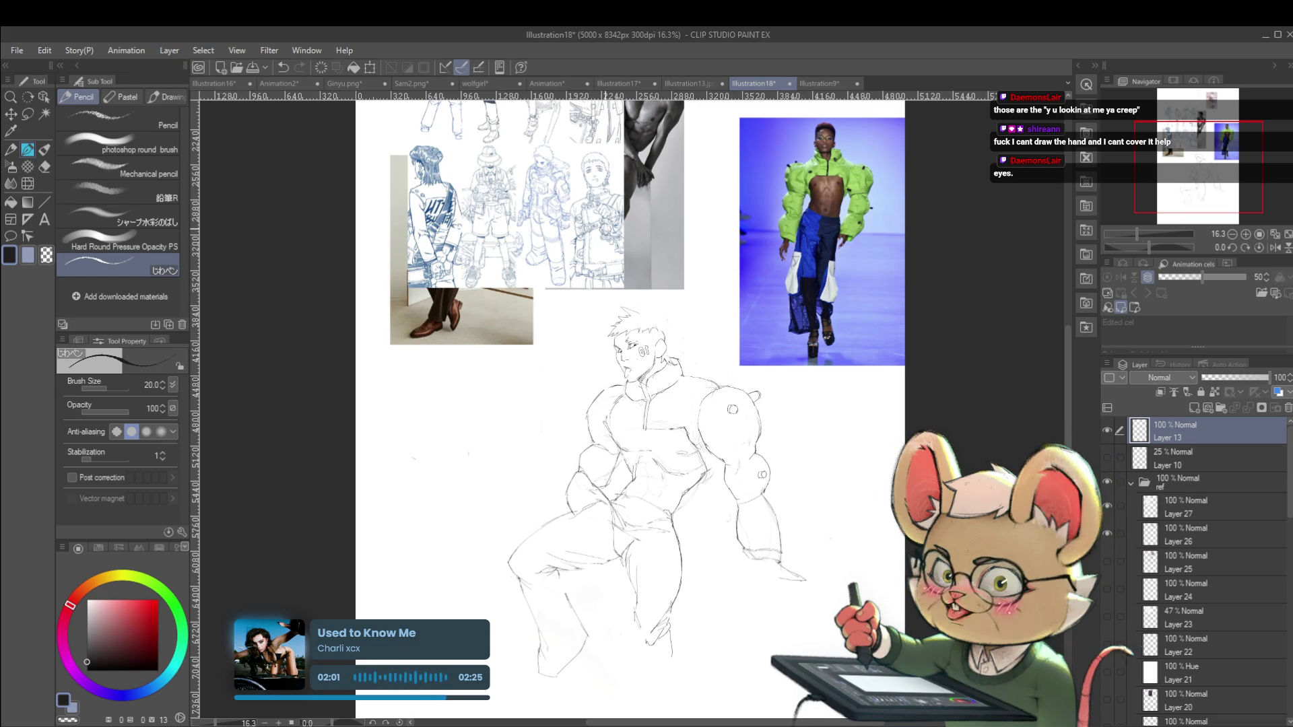
pyautogui.scroll(4, 634, 311)
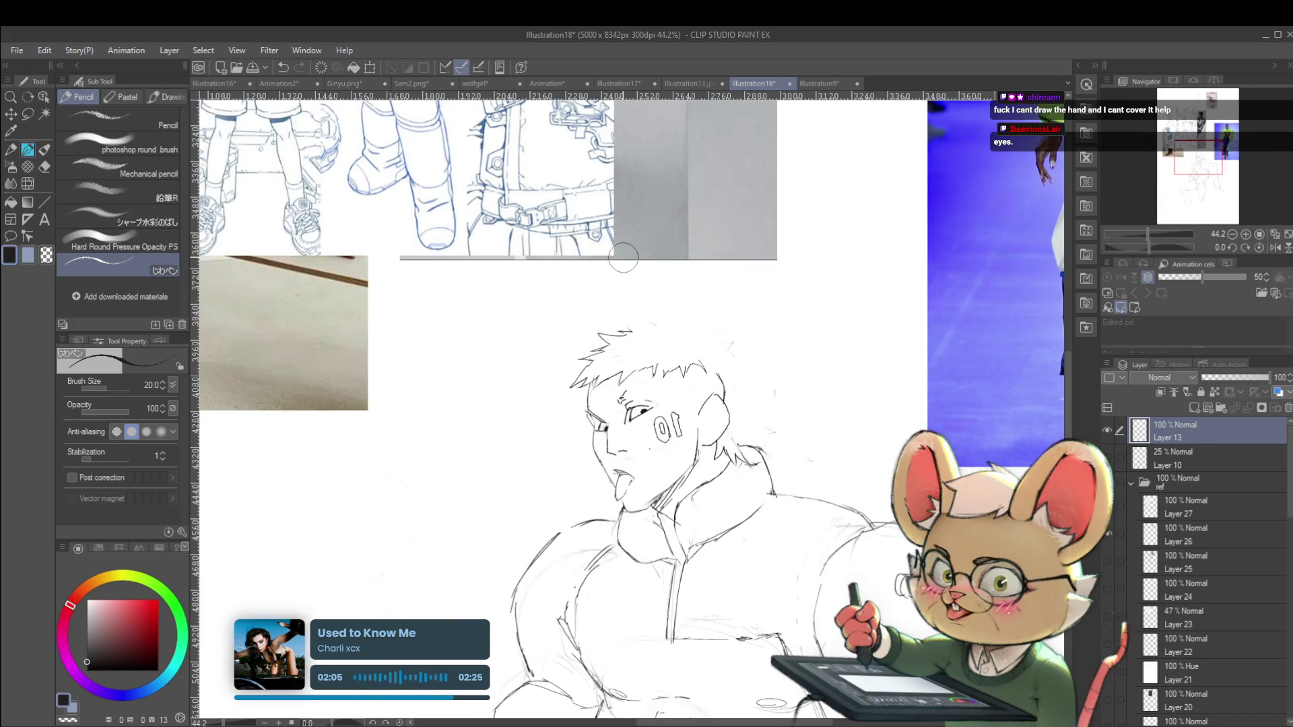
pyautogui.scroll(2, 634, 314)
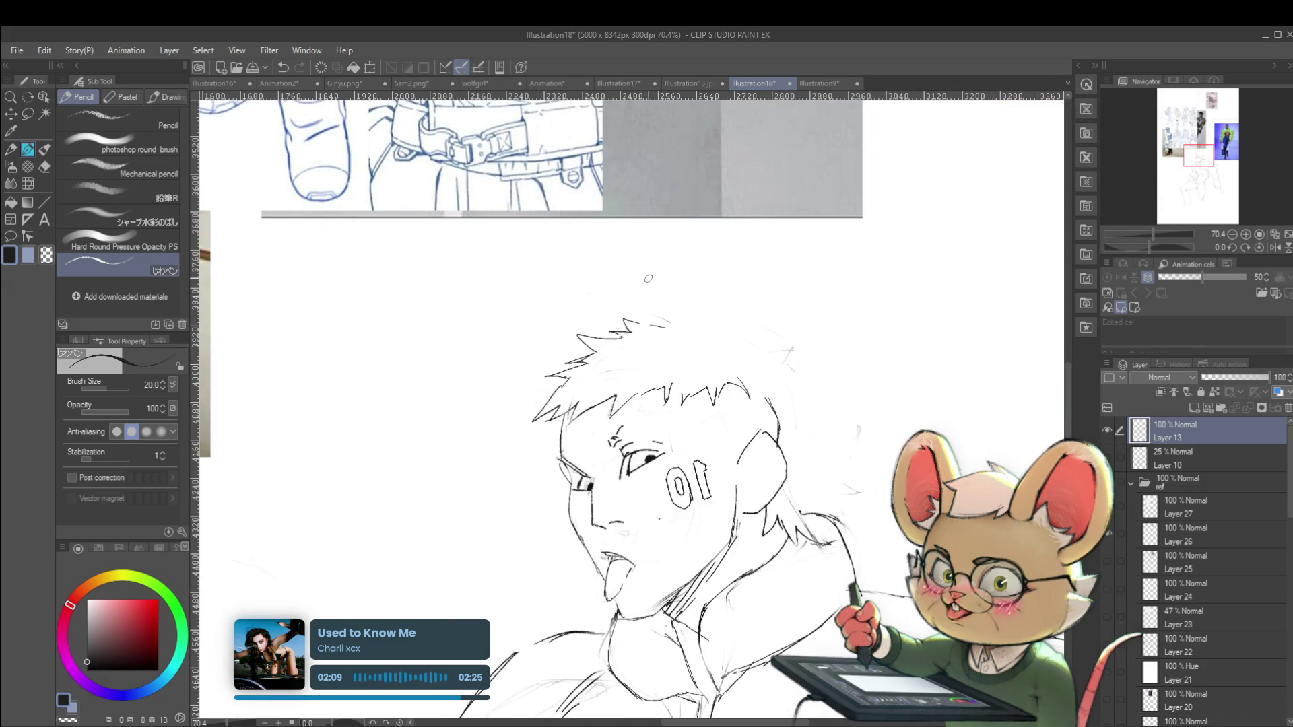
pyautogui.scroll(-5, 680, 328)
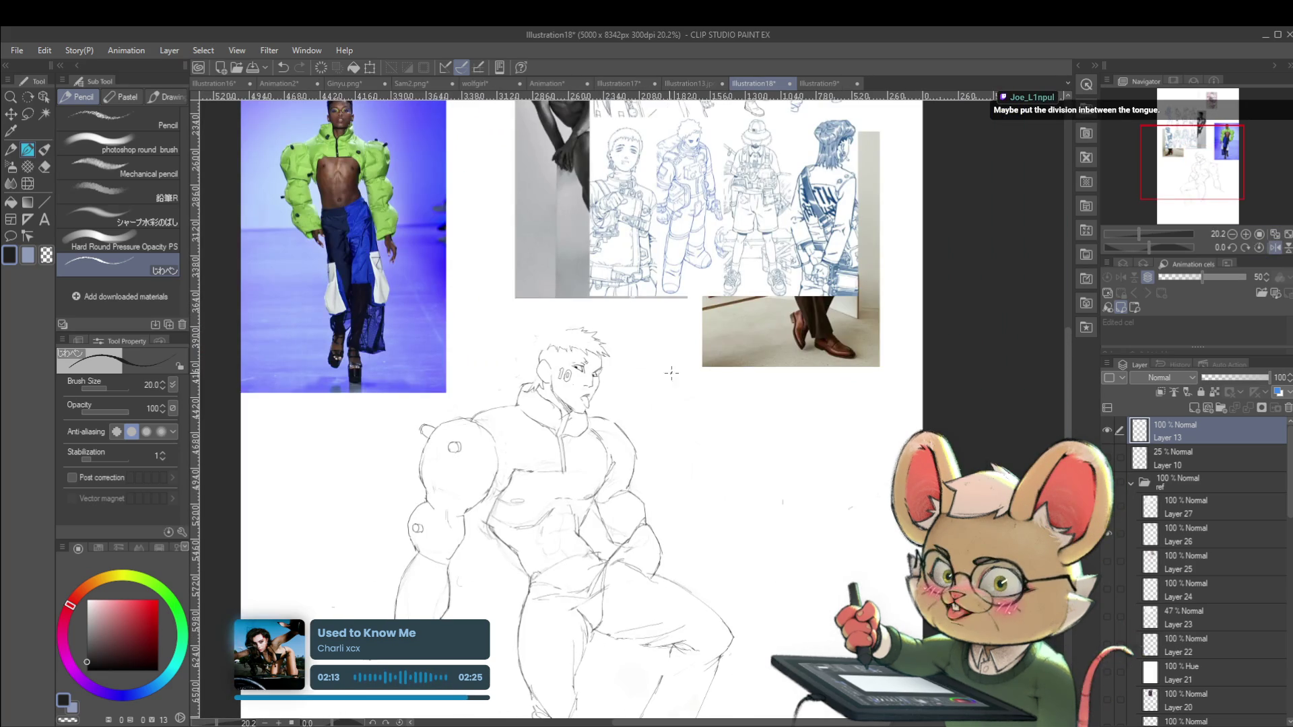
# Bring the head into view and add spiky hair strokes along its left side
pyautogui.moveTo(608, 328); pyautogui.dragTo(795, 330)
pyautogui.scroll(3, 795, 330)
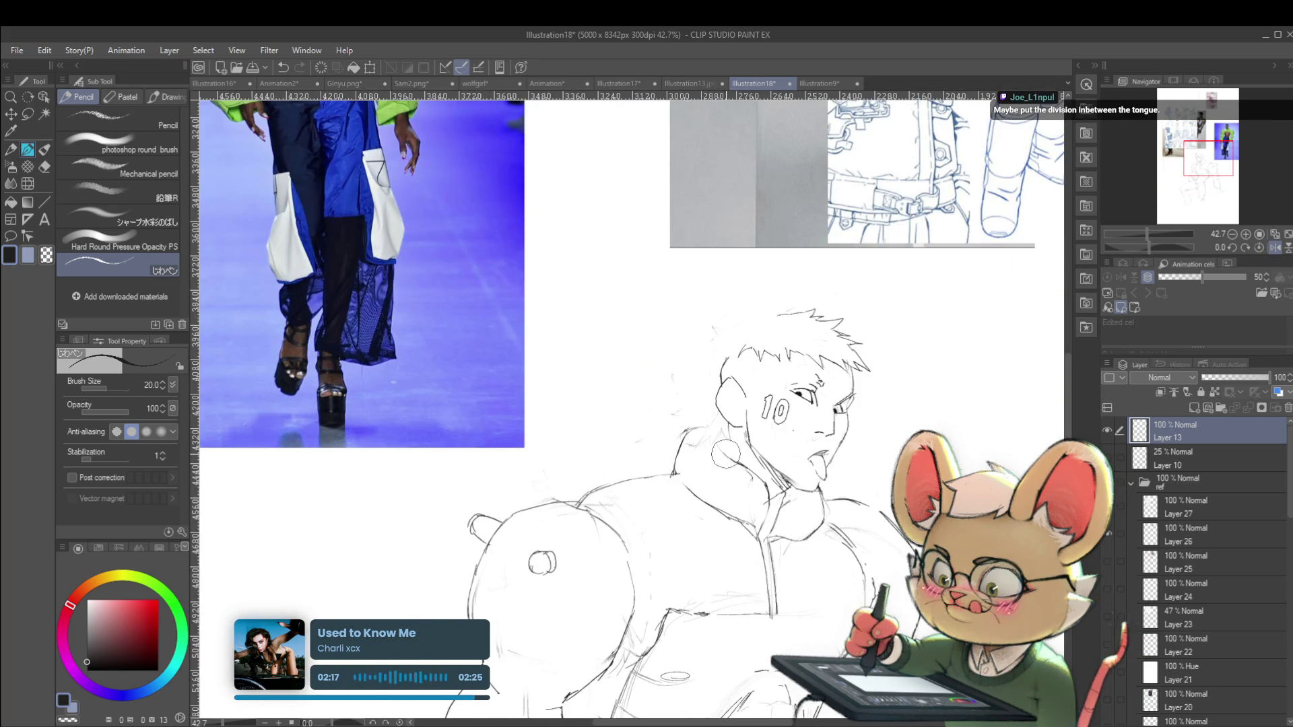
pyautogui.scroll(2, 726, 454)
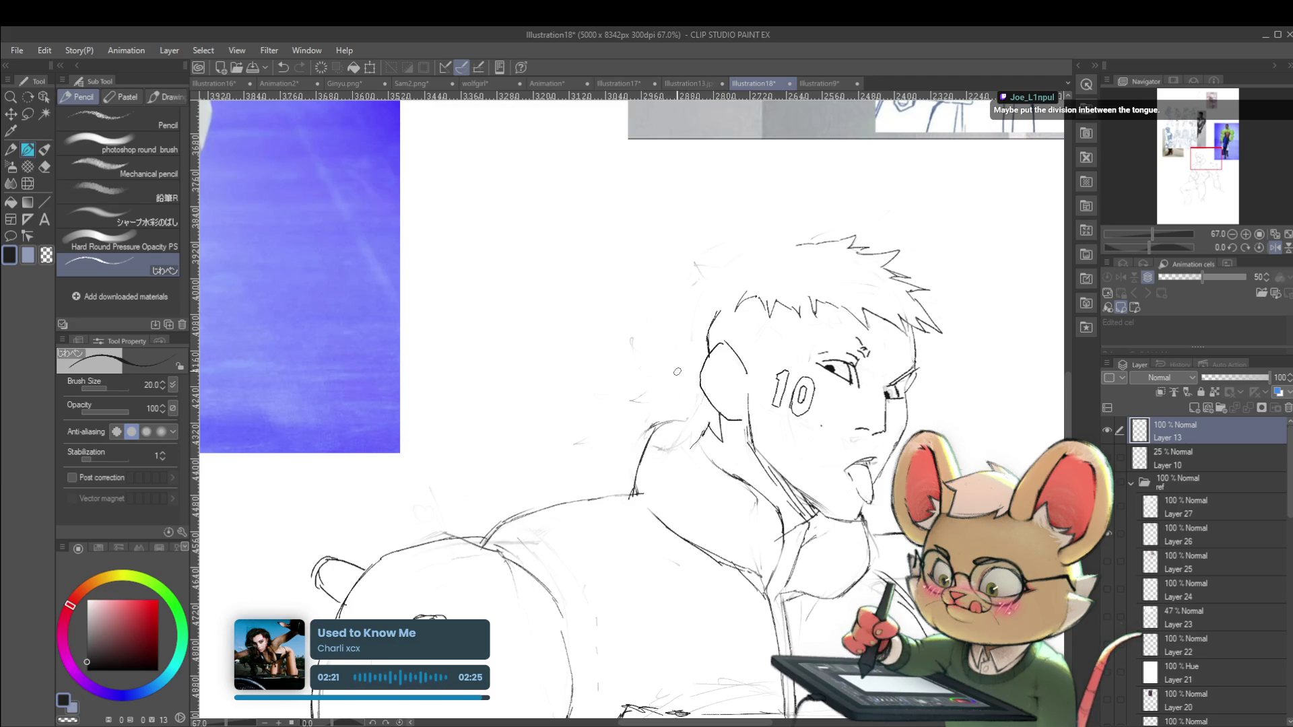
pyautogui.moveTo(681, 375)
pyautogui.mouseDown()
pyautogui.moveTo(638, 404)
pyautogui.moveTo(650, 424)
pyautogui.mouseUp()
pyautogui.scroll(-6, 729, 402)
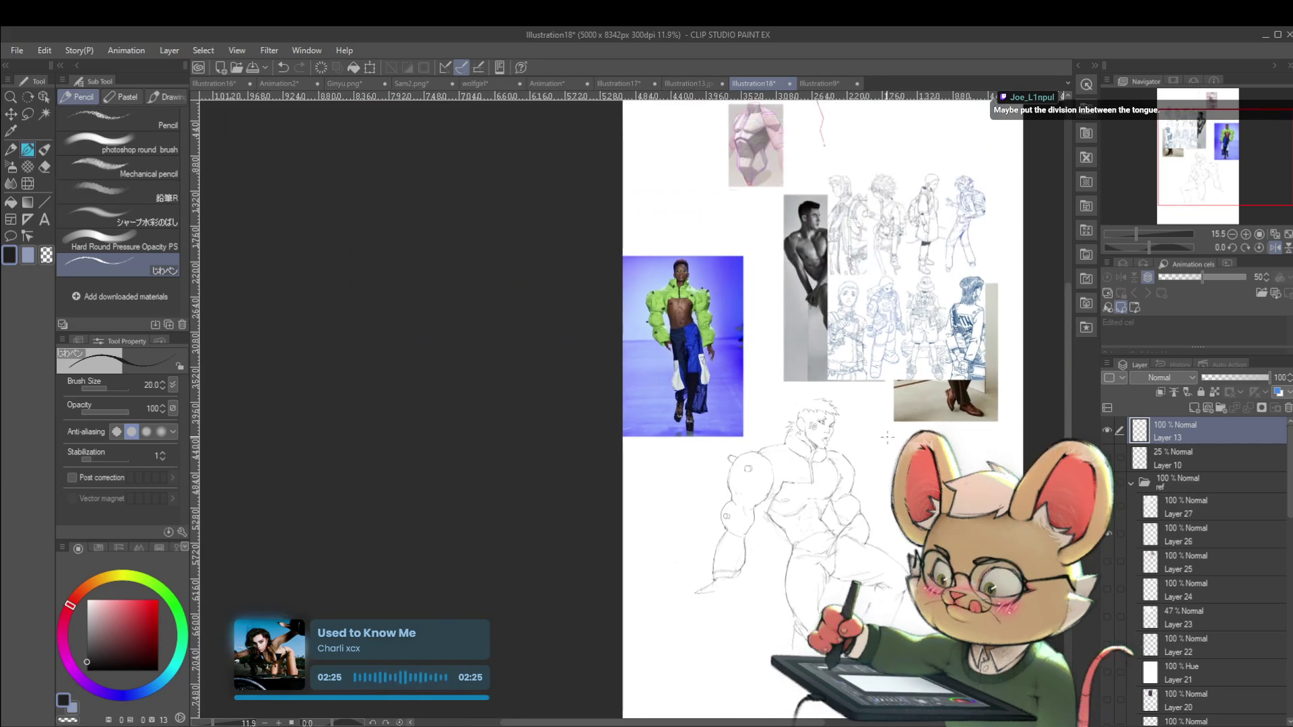
# Pan the page up to centre the figure and unmirror the canvas view
pyautogui.scroll(5, 812, 408)
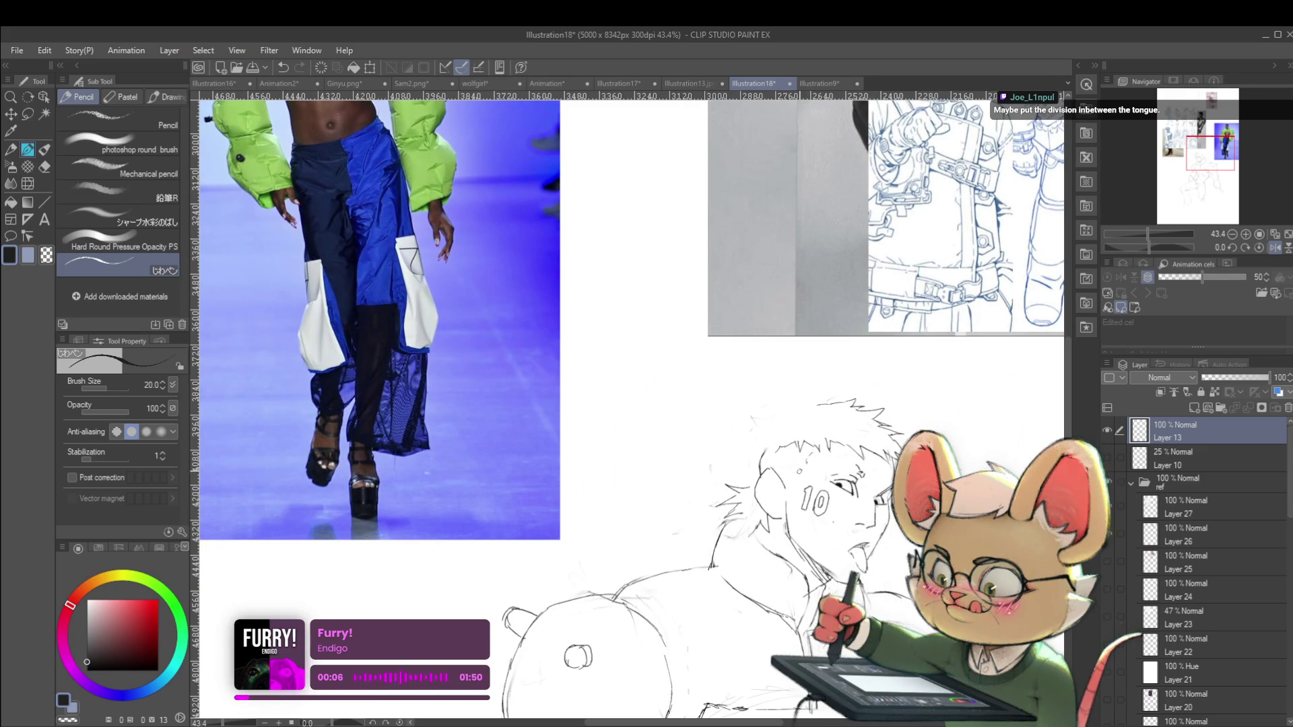
pyautogui.scroll(-4, 798, 426)
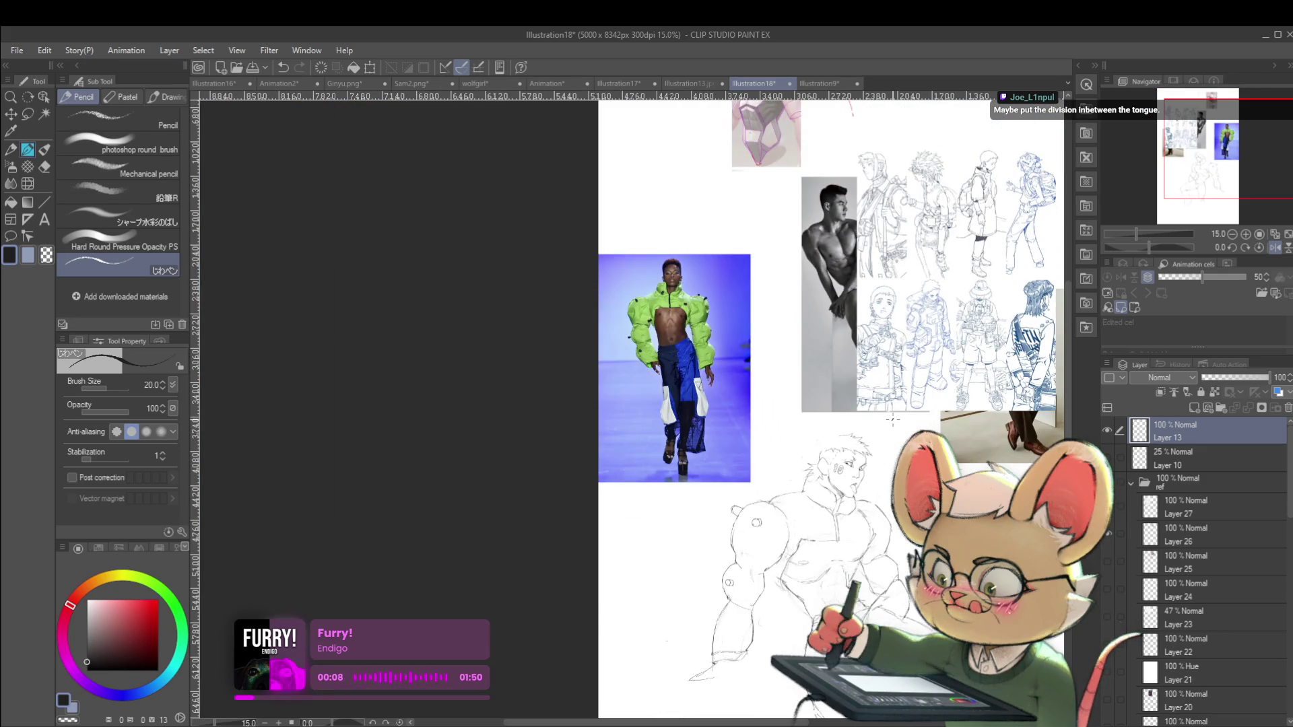
pyautogui.moveTo(1008, 424); pyautogui.dragTo(968, 272)
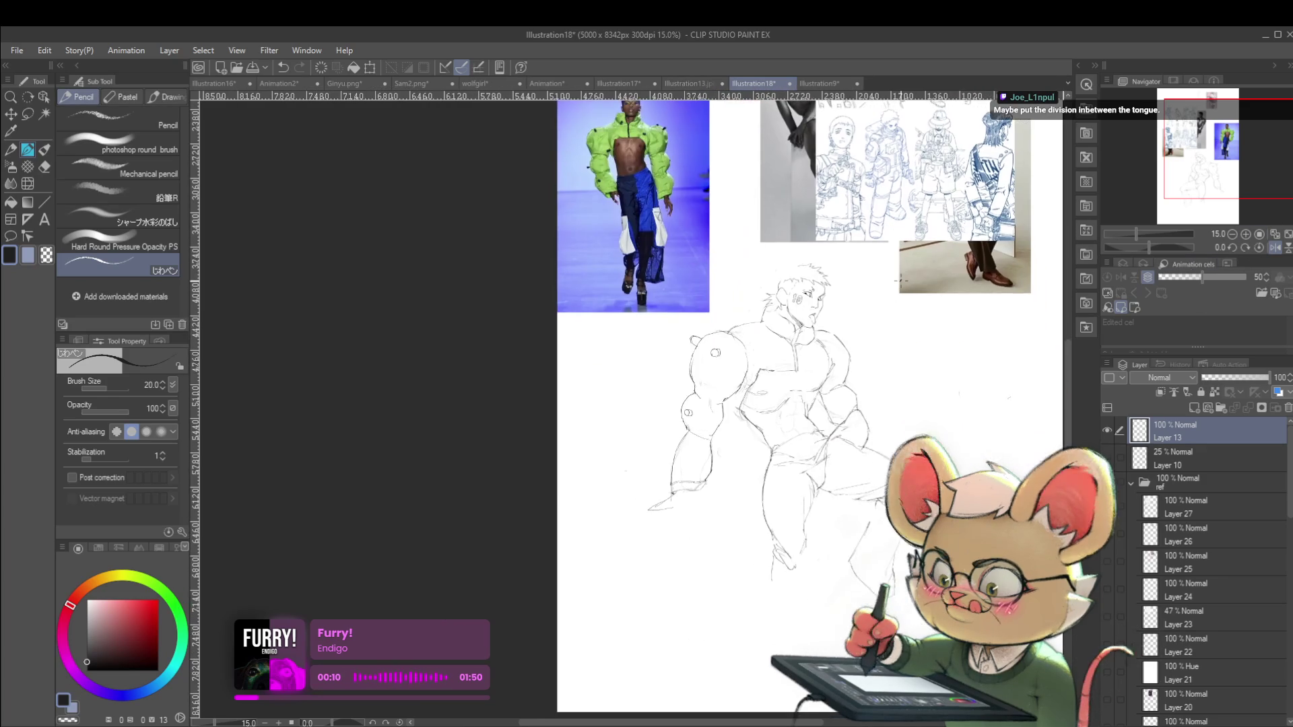
pyautogui.click(1264, 248)
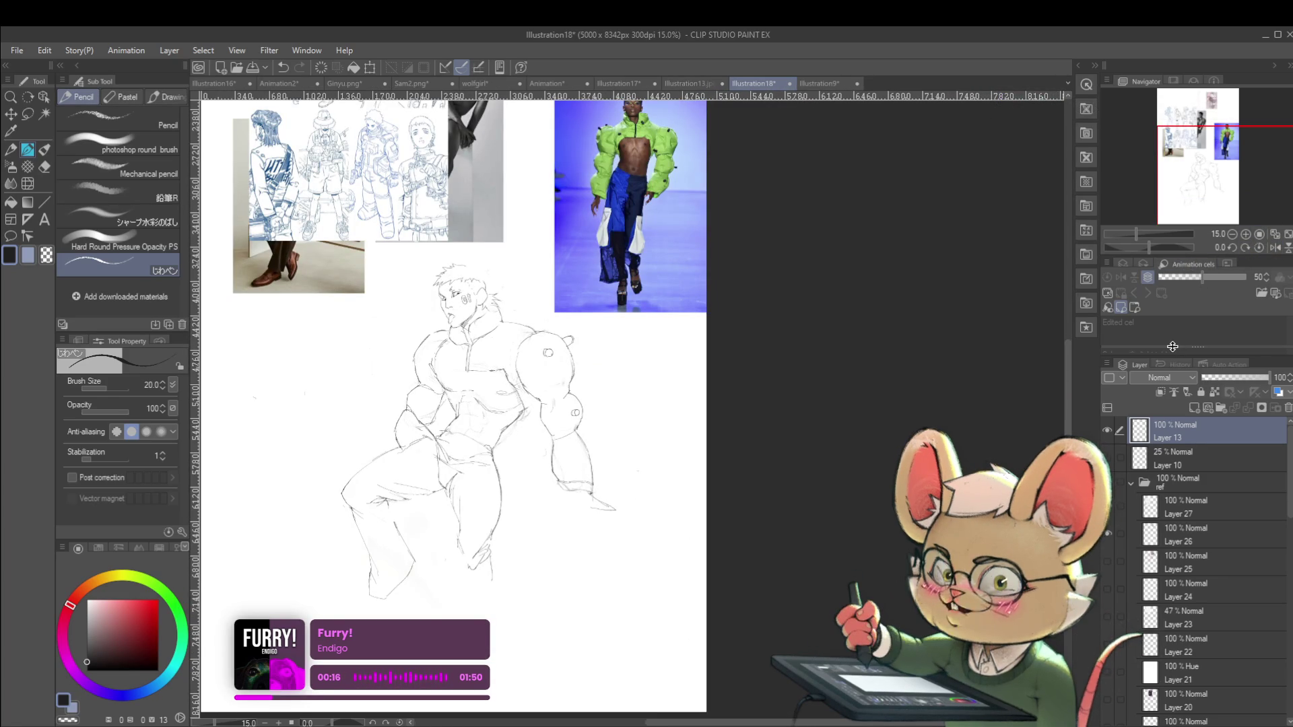
pyautogui.scroll(5, 460, 326)
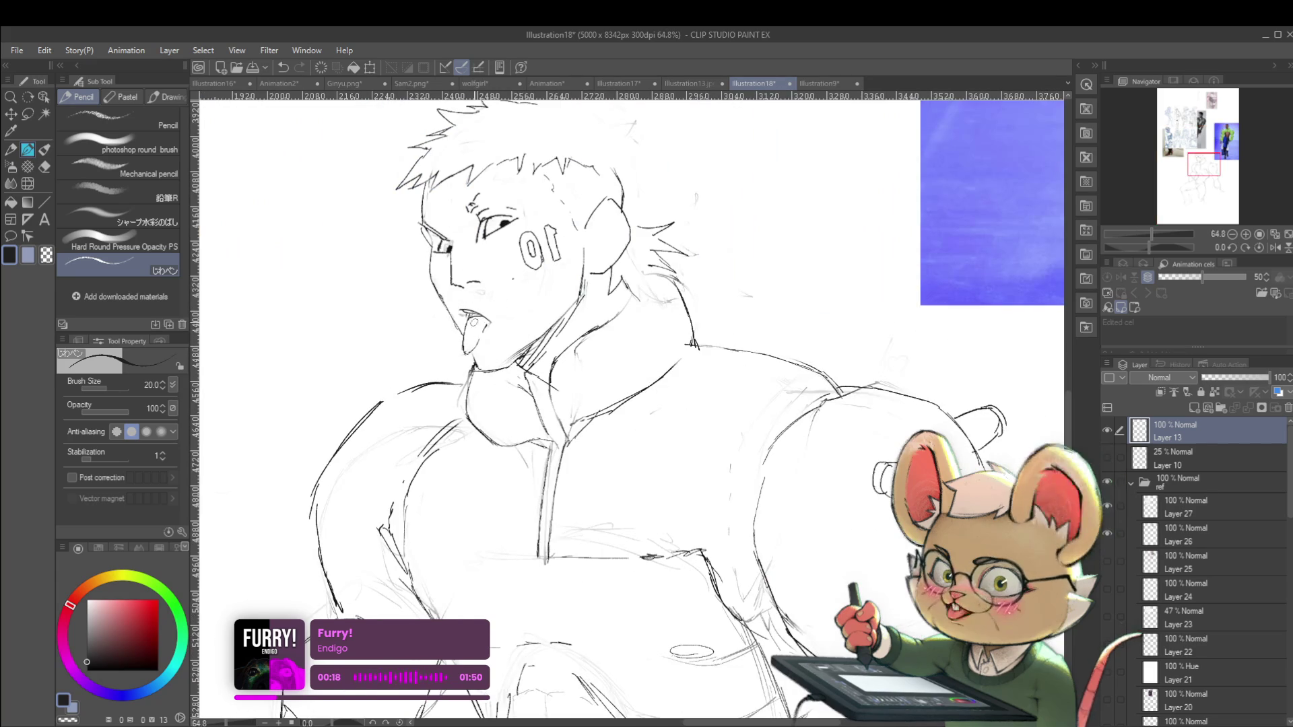
pyautogui.scroll(-4, 579, 263)
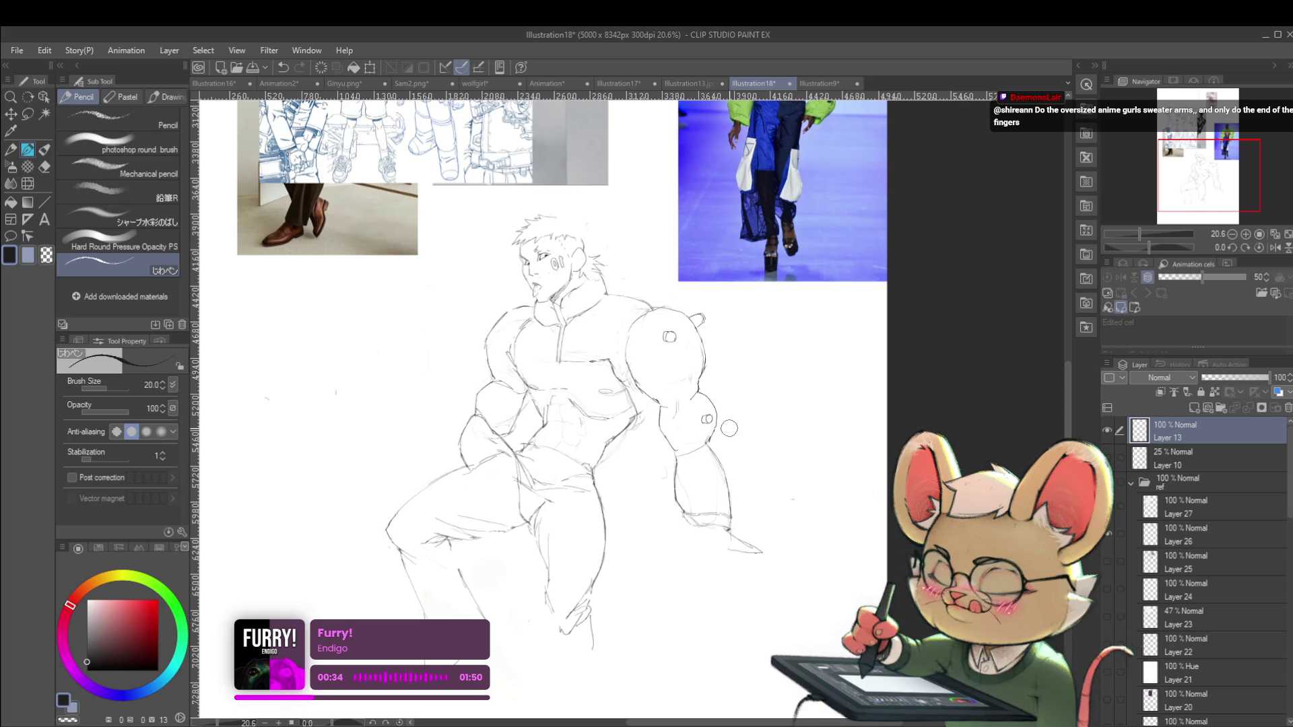
# Erase the old lower-forearm lines and redraw the outline down the arm, mirroring the view to check it
pyautogui.moveTo(729, 428)
pyautogui.mouseDown()
pyautogui.moveTo(683, 441)
pyautogui.moveTo(706, 343)
pyautogui.mouseUp()
pyautogui.moveTo(1108, 457)
pyautogui.mouseDown()
pyautogui.moveTo(1107, 507)
pyautogui.moveTo(1108, 457)
pyautogui.mouseUp()
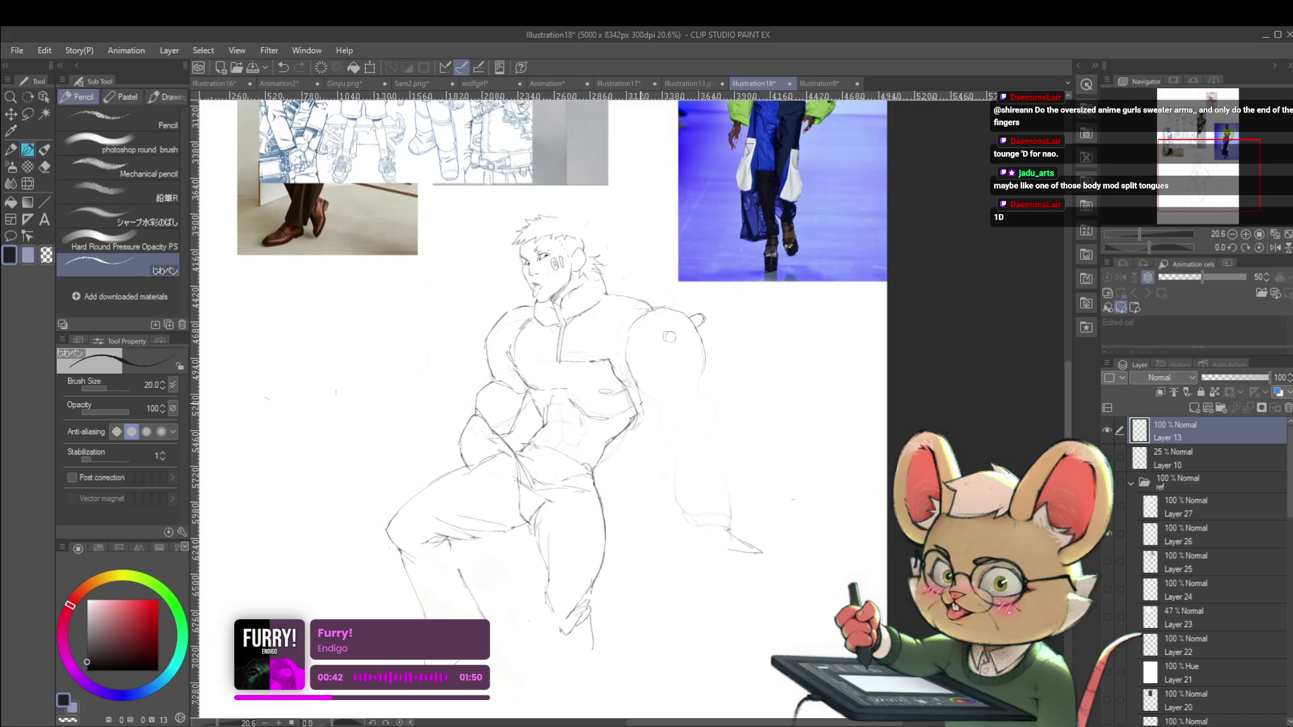
pyautogui.moveTo(643, 402)
pyautogui.mouseDown()
pyautogui.moveTo(658, 448)
pyautogui.moveTo(690, 457)
pyautogui.moveTo(718, 422)
pyautogui.mouseUp()
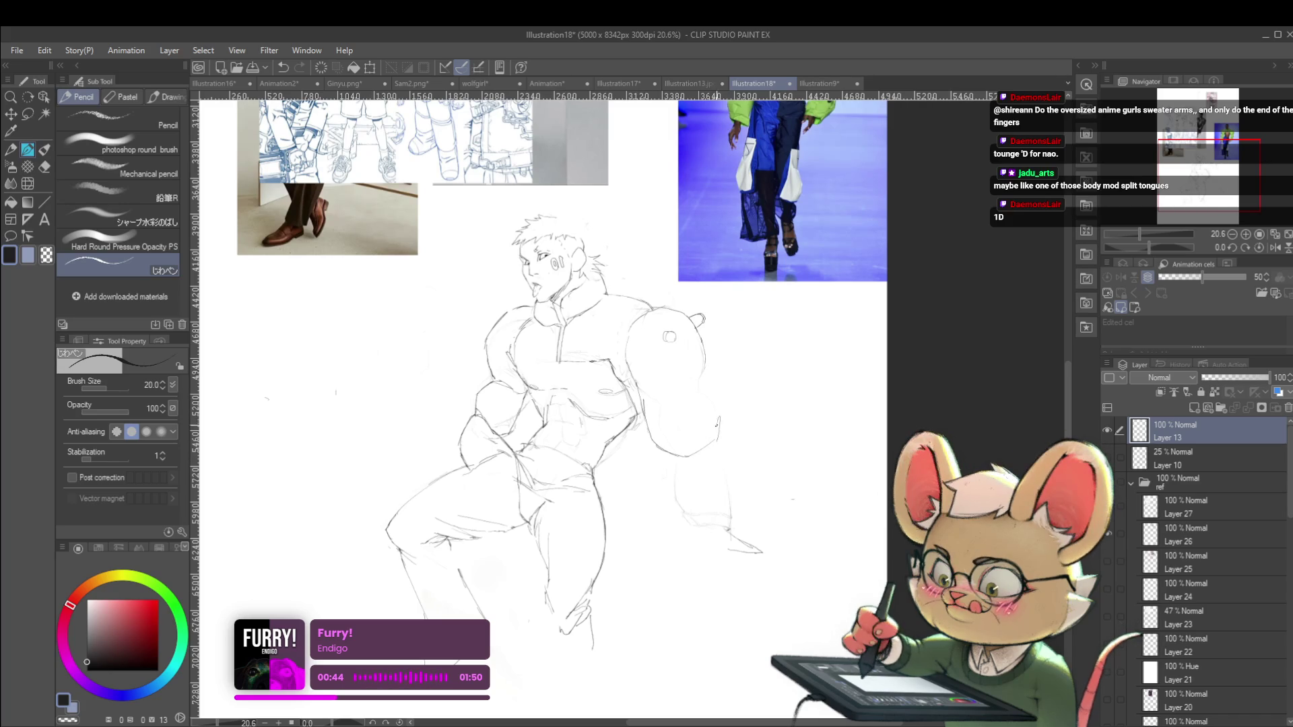
pyautogui.scroll(-3, 698, 359)
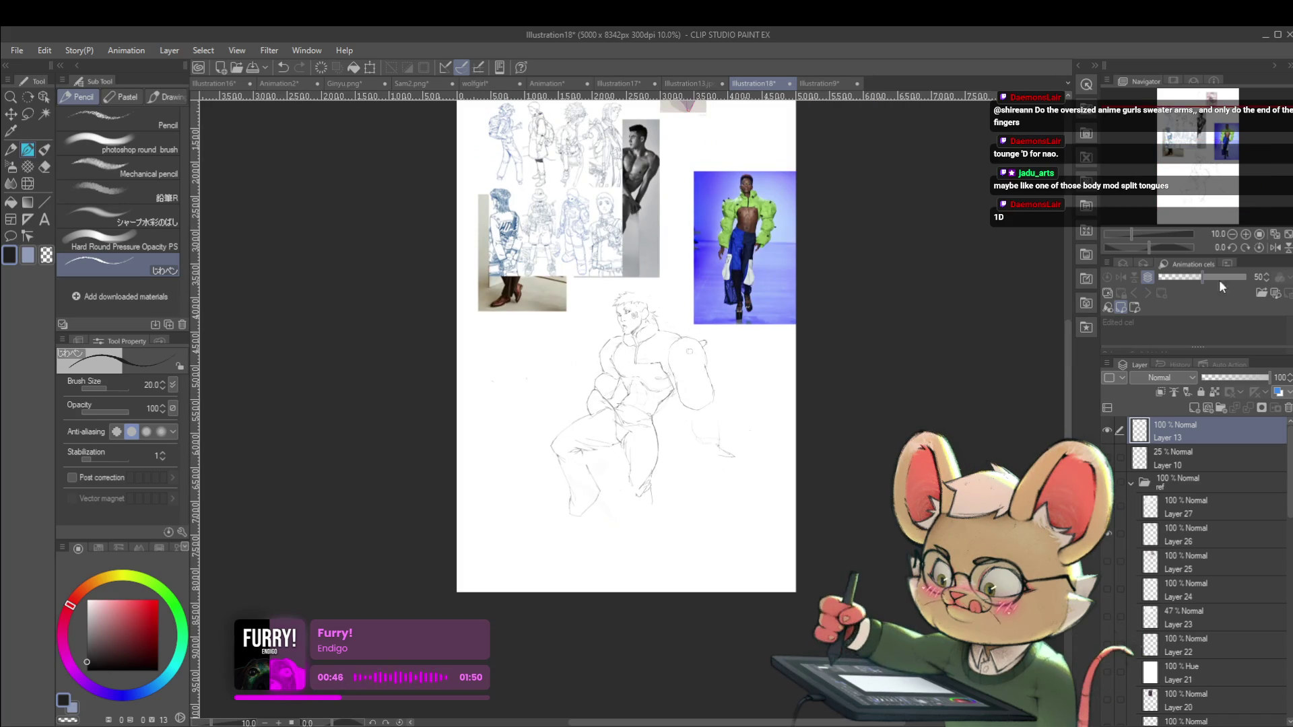
pyautogui.press('h')
pyautogui.scroll(4, 489, 444)
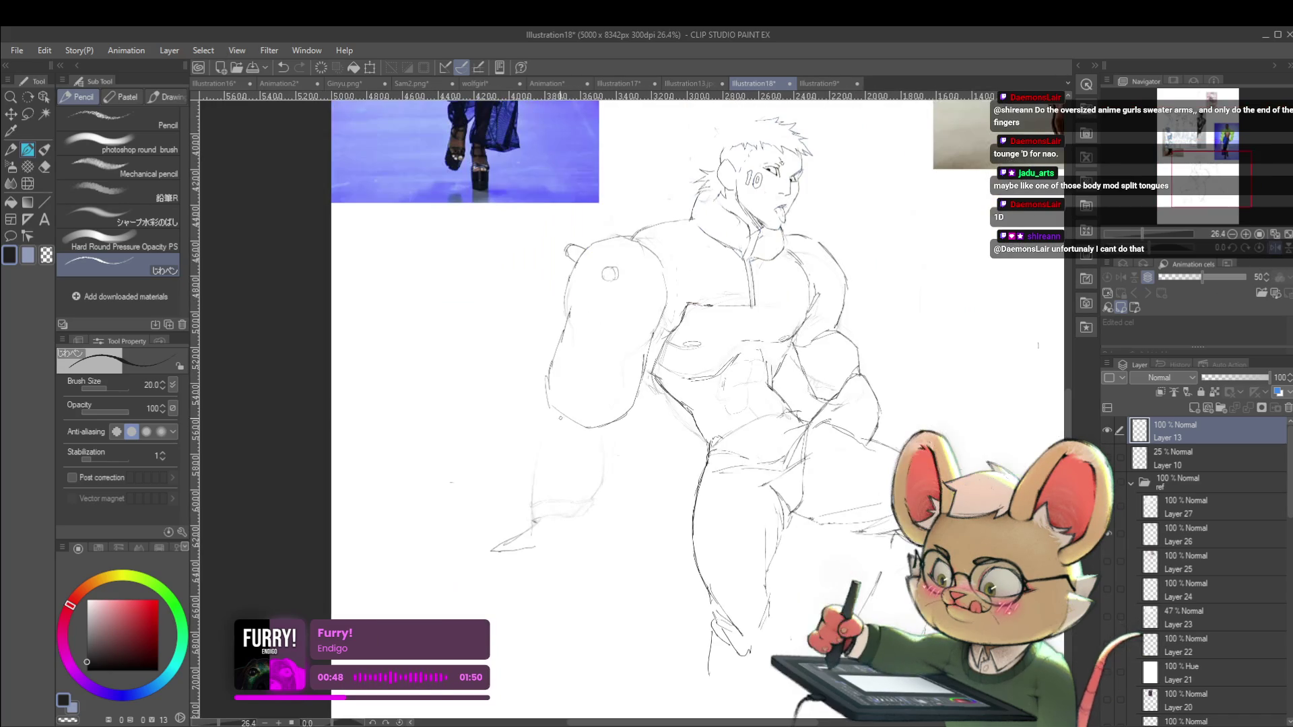
pyautogui.moveTo(559, 436); pyautogui.dragTo(537, 496)
pyautogui.scroll(-2, 557, 422)
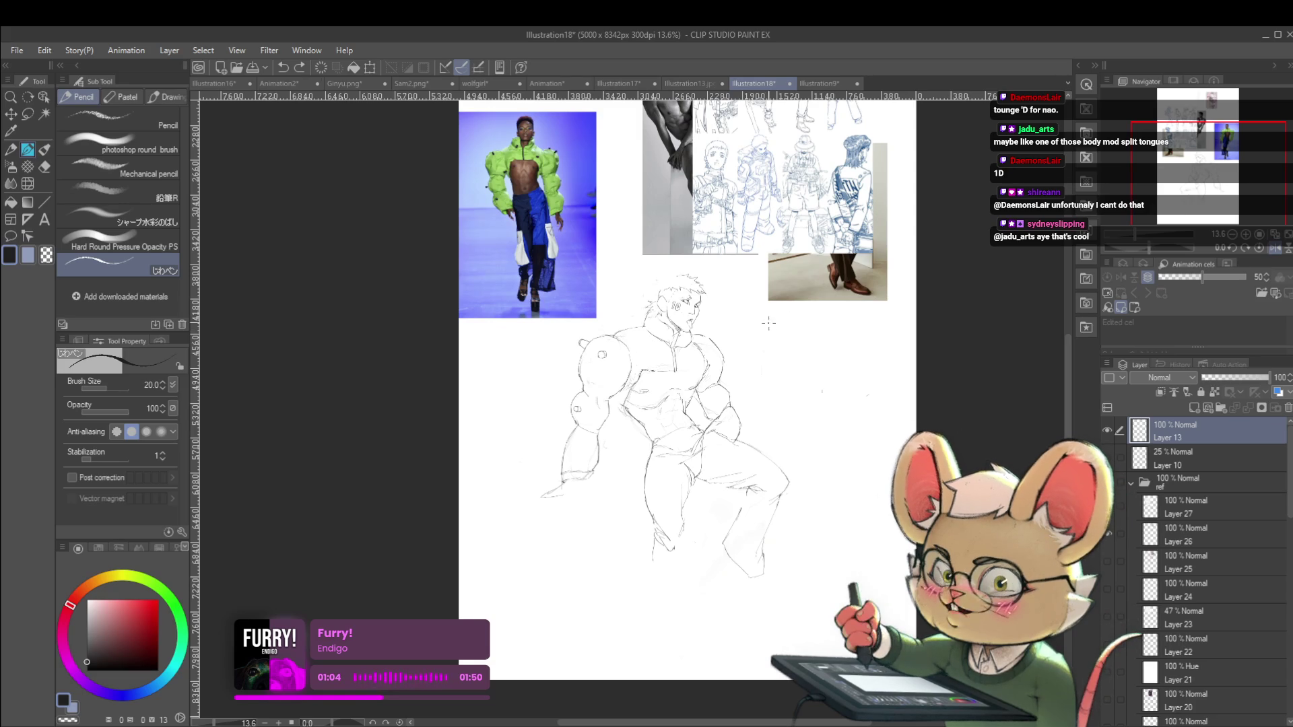
# Draw a mouth line for a small doodle face beside the head, then undo it
pyautogui.scroll(5, 698, 348)
pyautogui.moveTo(695, 351)
pyautogui.mouseDown()
pyautogui.moveTo(772, 344)
pyautogui.moveTo(717, 370)
pyautogui.moveTo(757, 344)
pyautogui.mouseUp()
pyautogui.hotkey('ctrl', 'z')
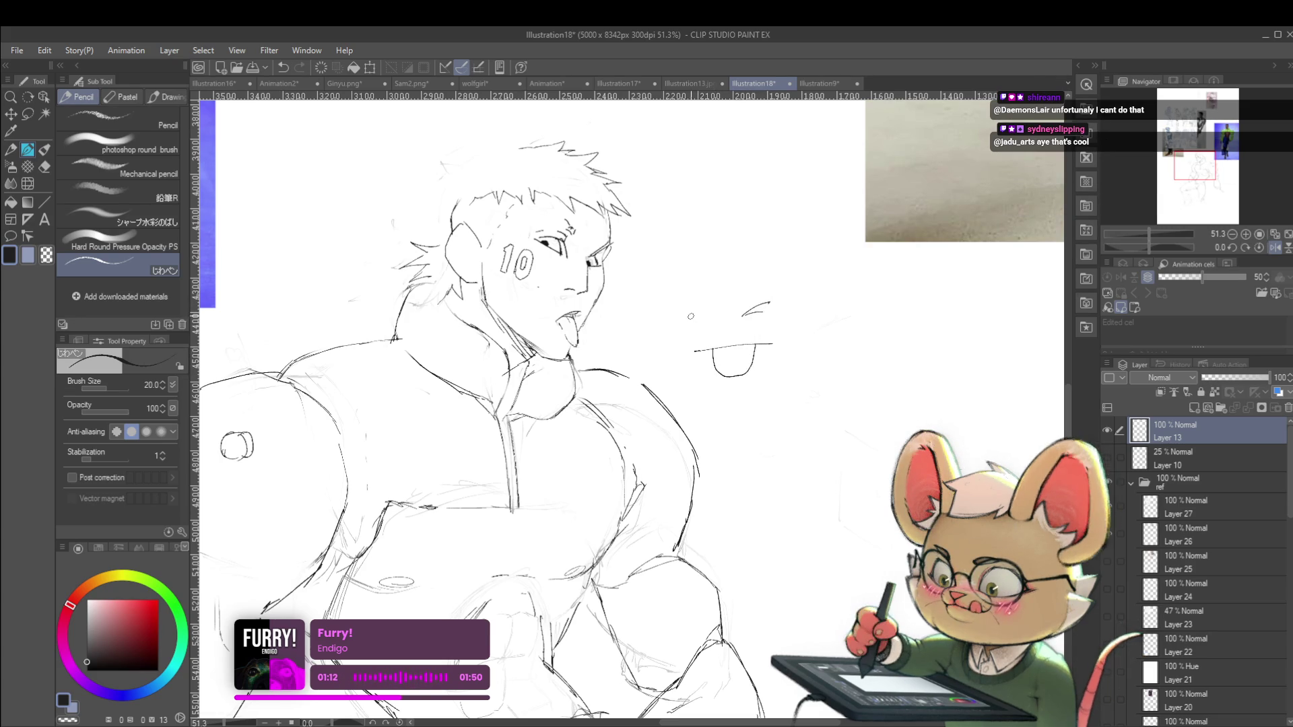
# Pencil a round eye and a winking eye line on the little face beside the head
pyautogui.moveTo(688, 322); pyautogui.dragTo(718, 320)
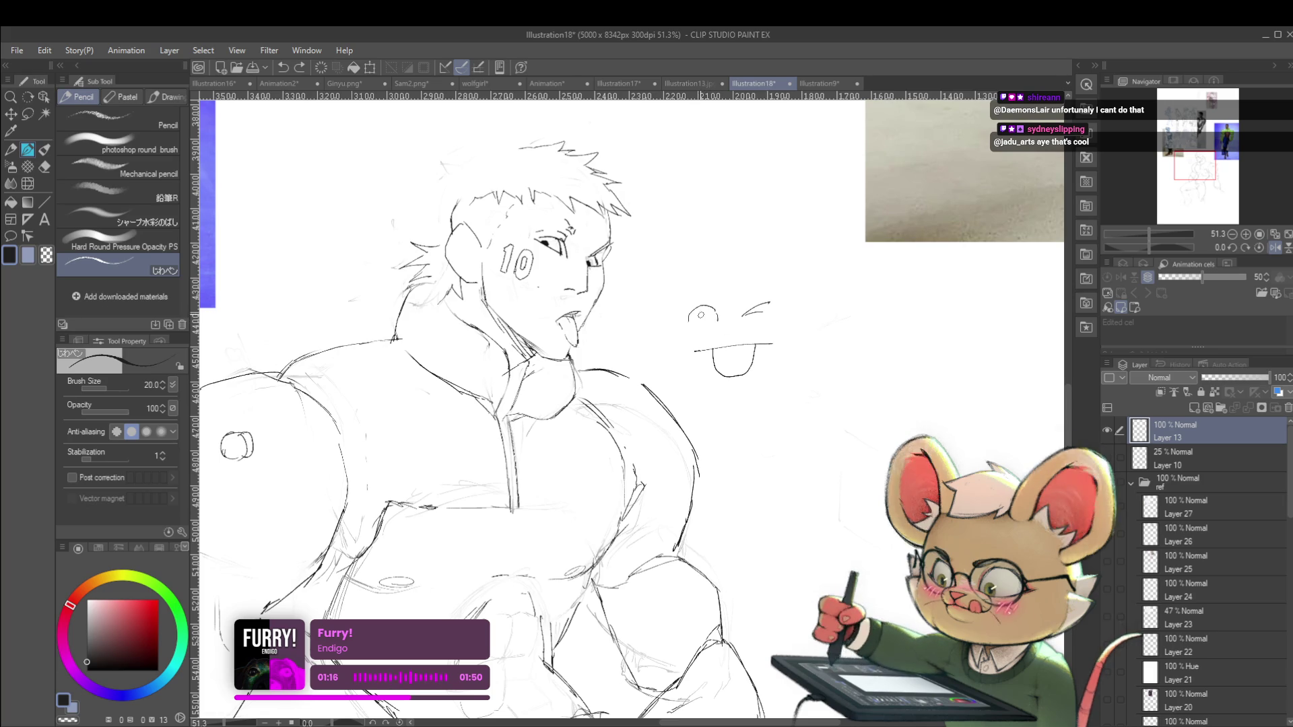
pyautogui.scroll(-3, 760, 310)
pyautogui.scroll(3, 727, 317)
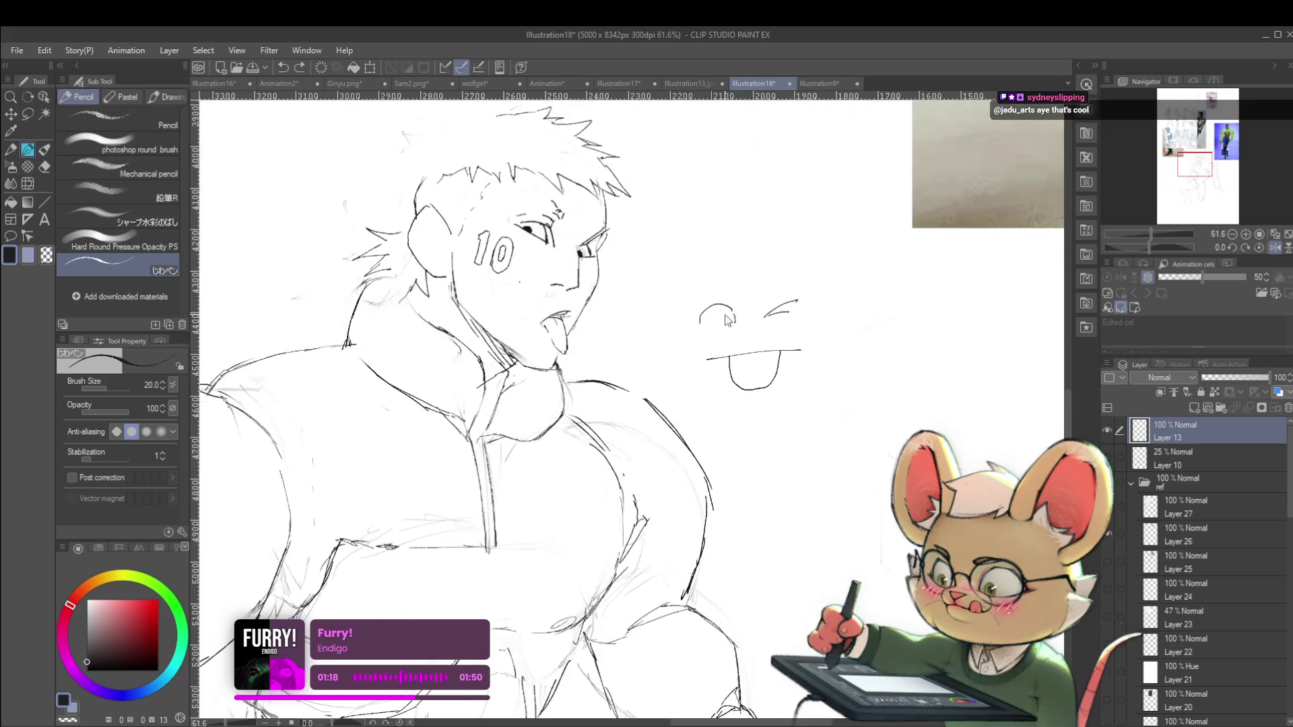
pyautogui.moveTo(762, 310); pyautogui.dragTo(810, 274)
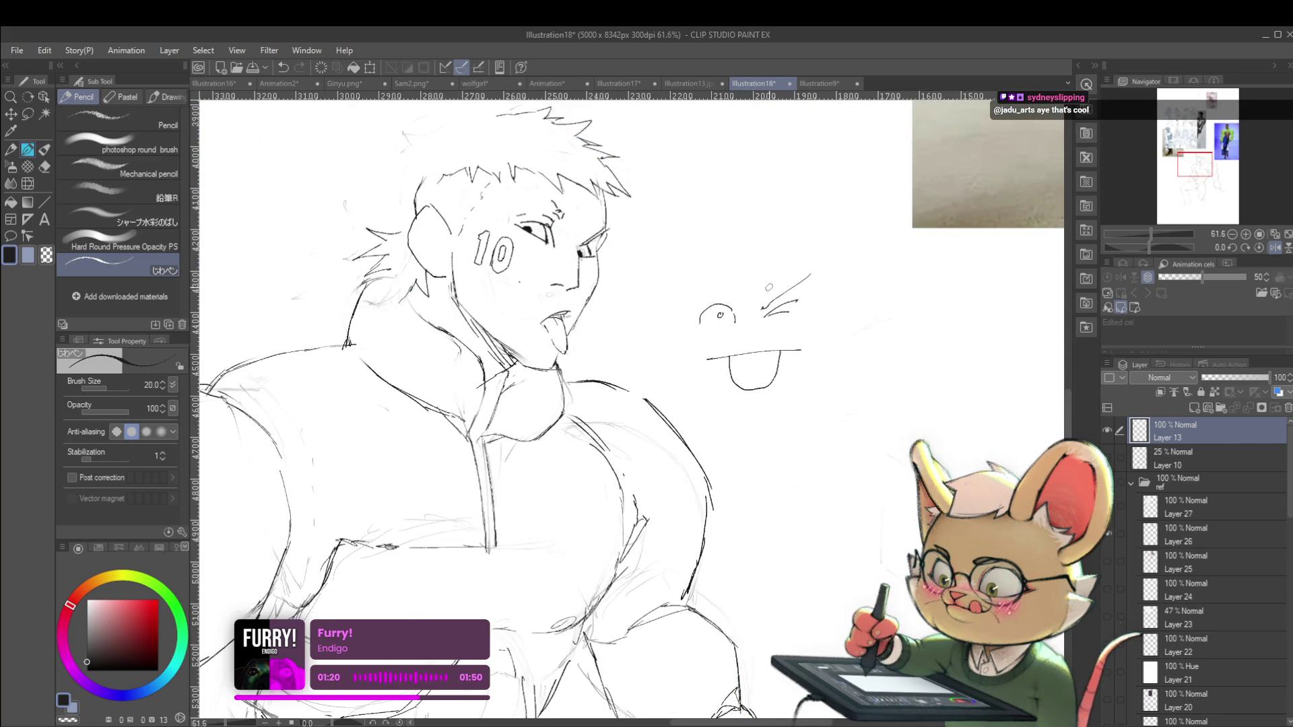
pyautogui.scroll(-3, 800, 318)
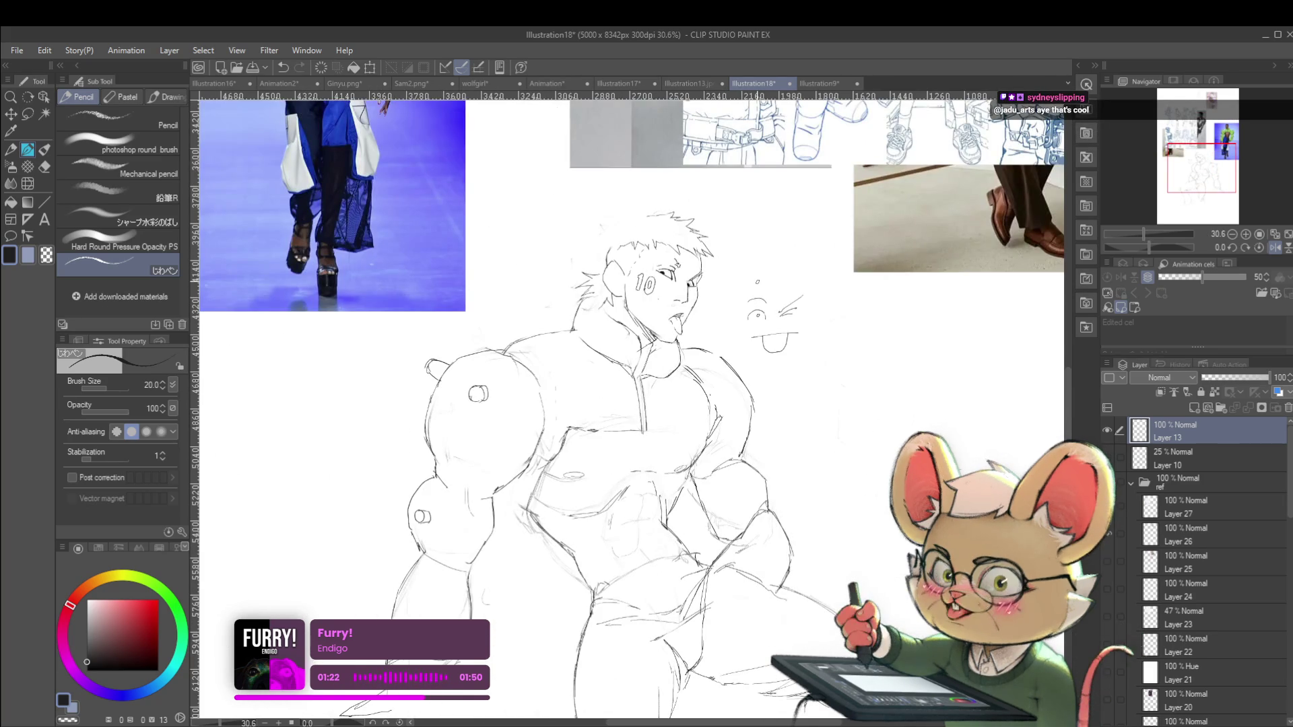
# Flip the view back and extend the face outline slightly downward
pyautogui.scroll(3, 774, 323)
pyautogui.scroll(-3, 774, 323)
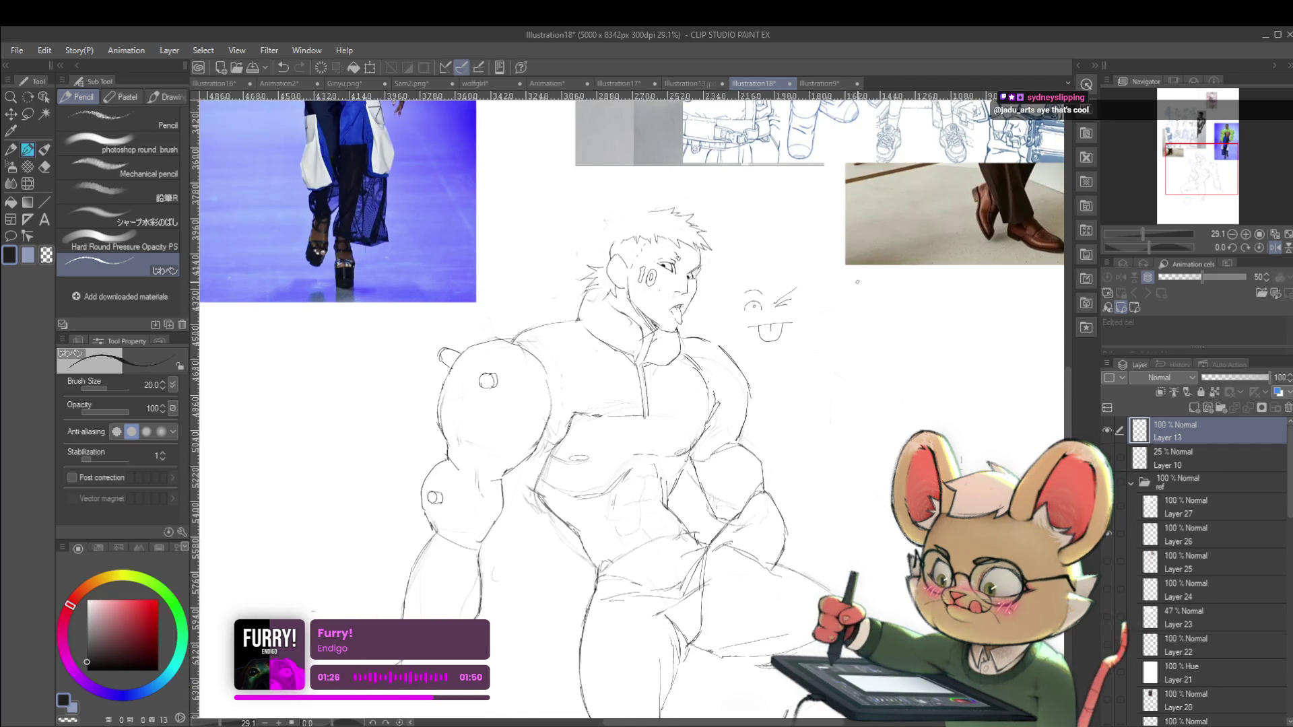
pyautogui.press('h')
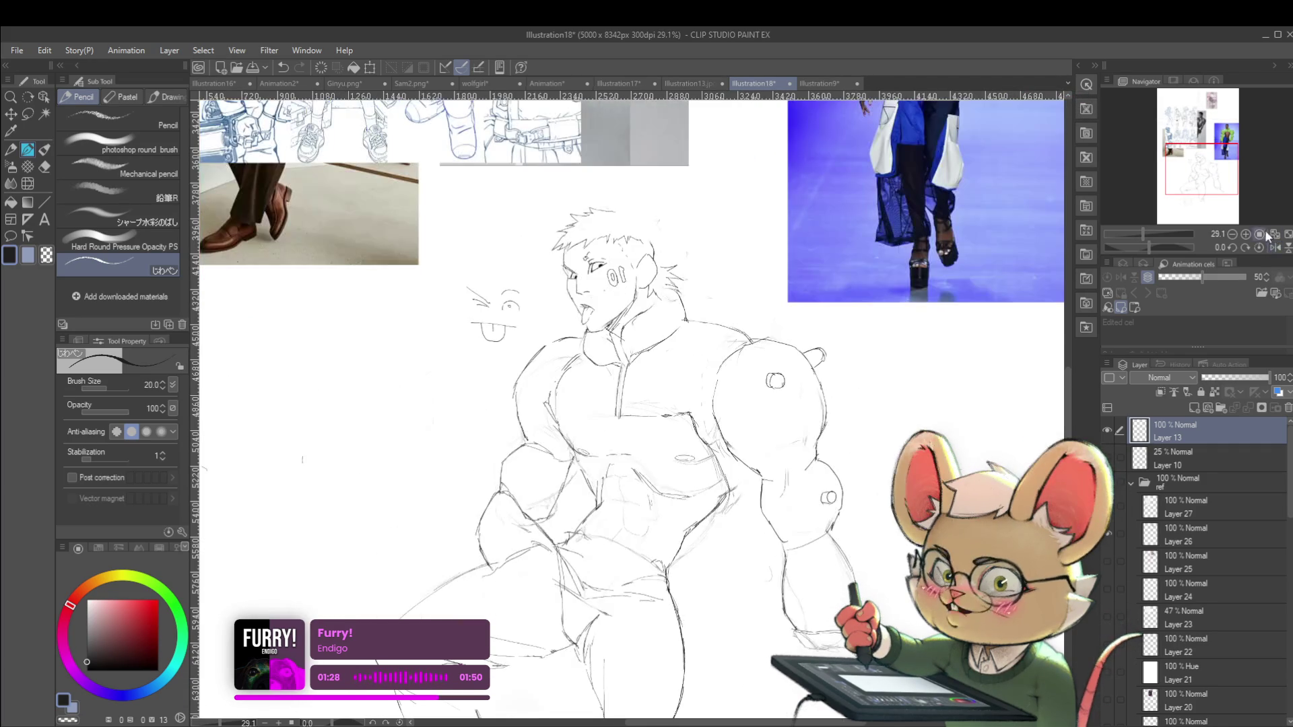
pyautogui.scroll(-3, 850, 404)
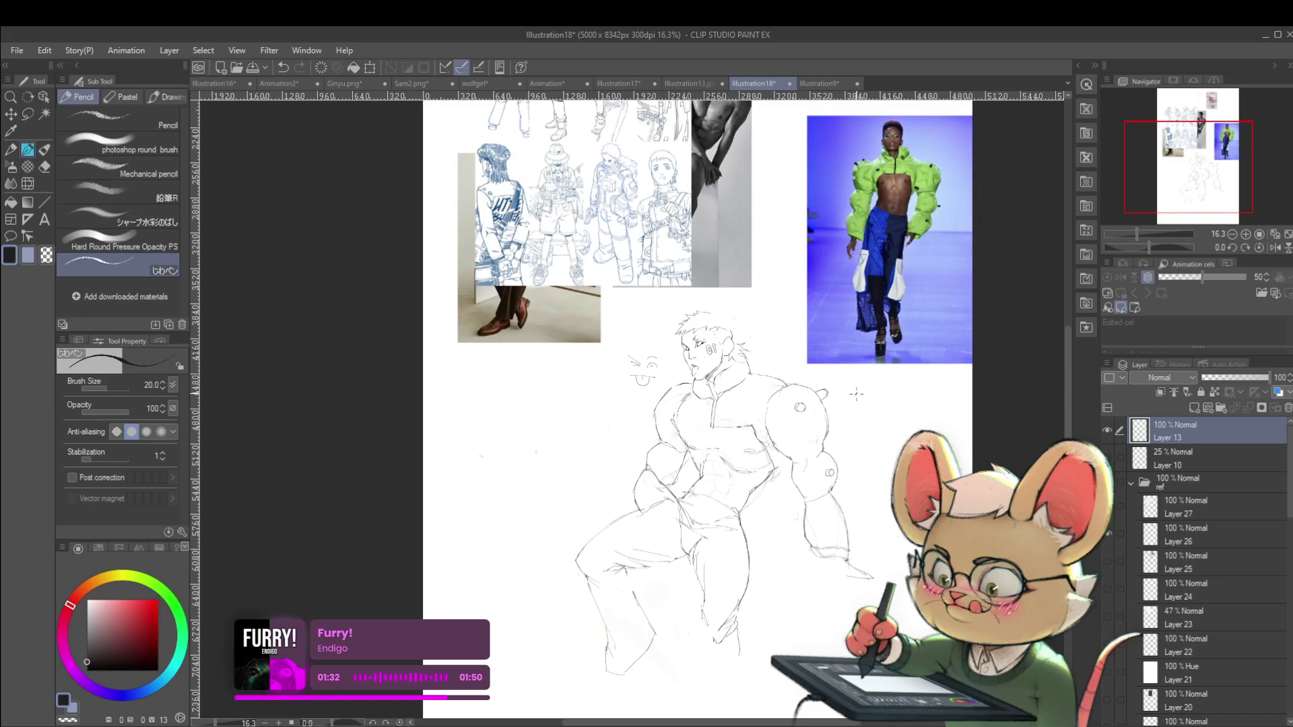
pyautogui.scroll(5, 680, 350)
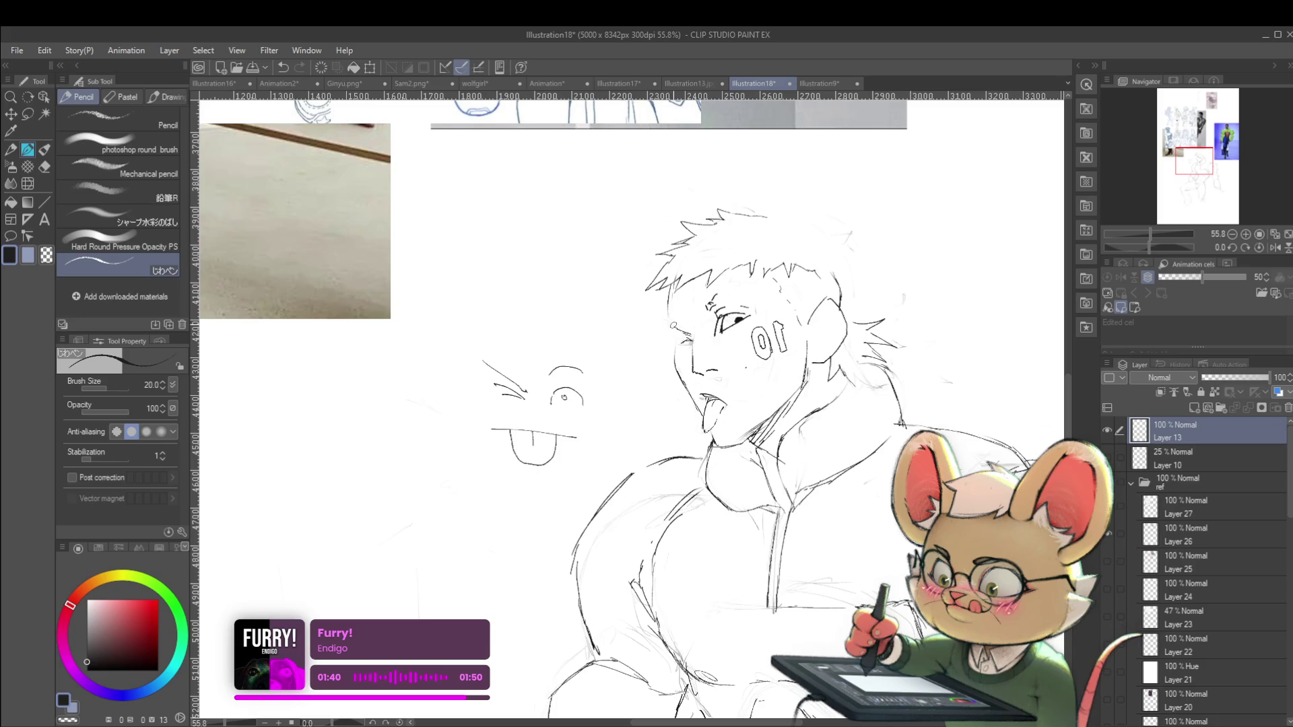
pyautogui.scroll(-5, 674, 287)
pyautogui.scroll(6, 667, 281)
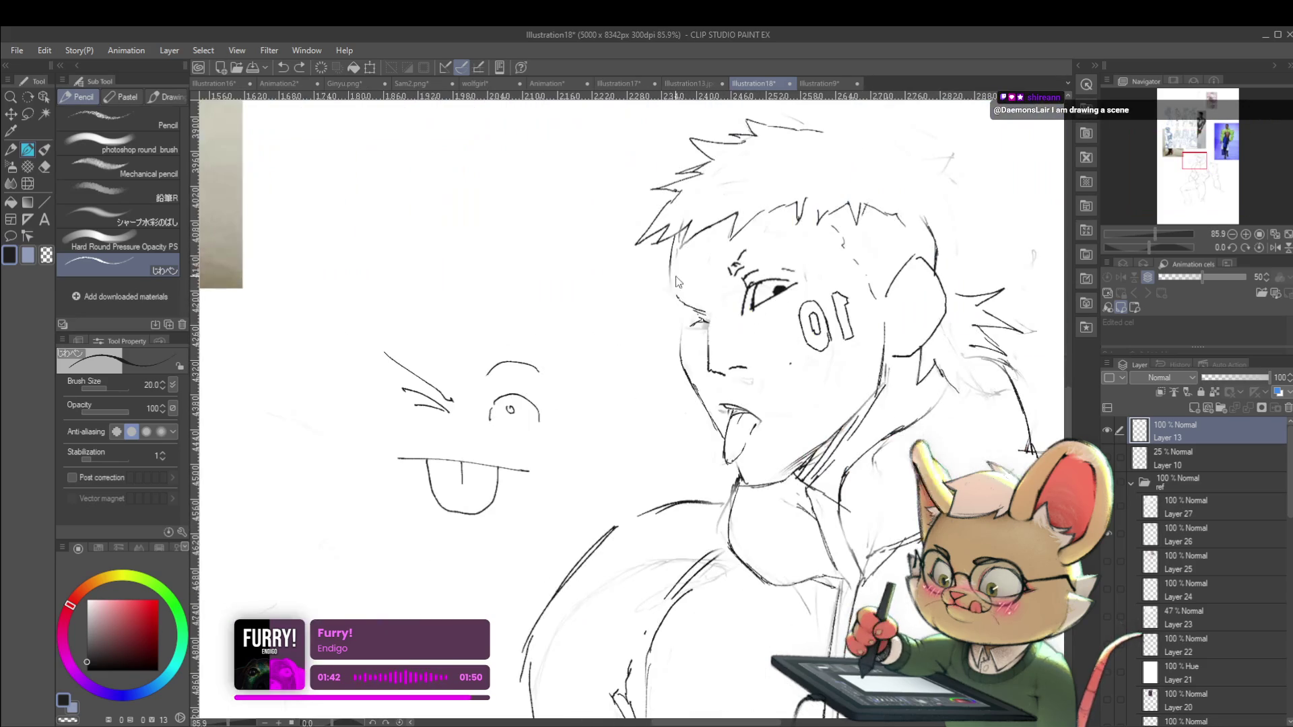
pyautogui.moveTo(667, 281); pyautogui.dragTo(669, 291)
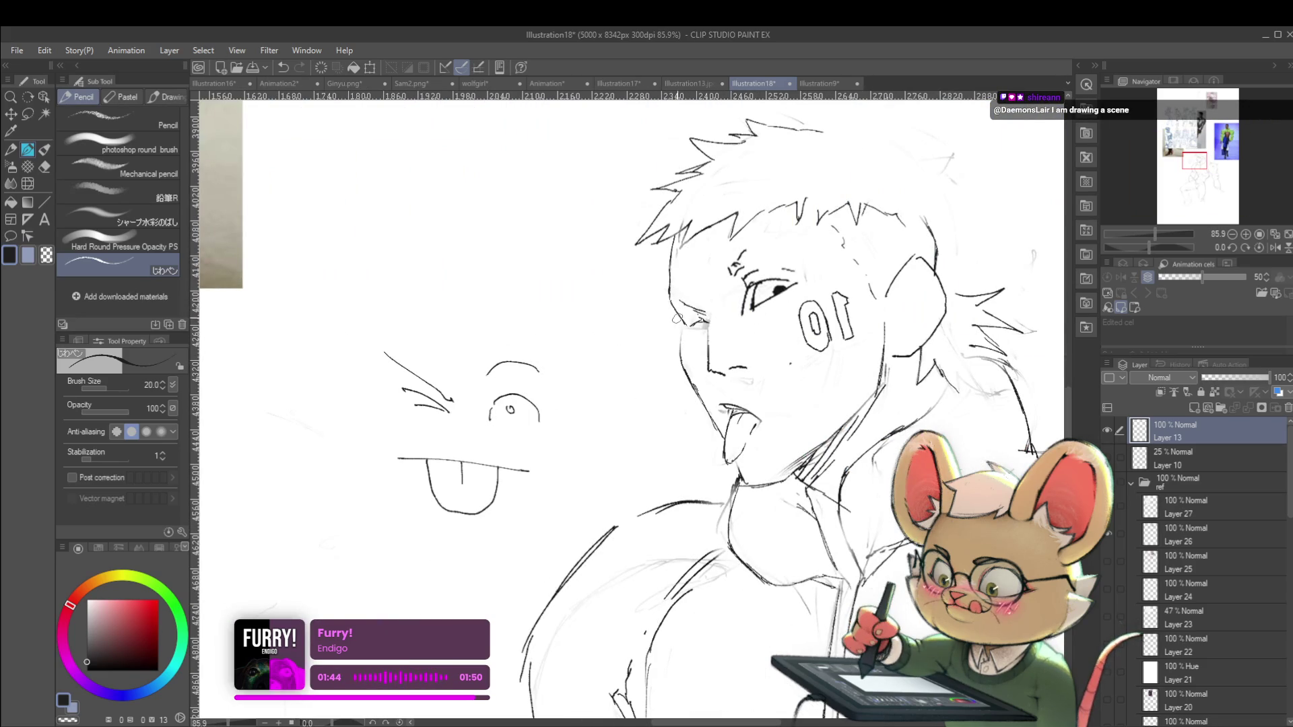
pyautogui.scroll(-8, 678, 317)
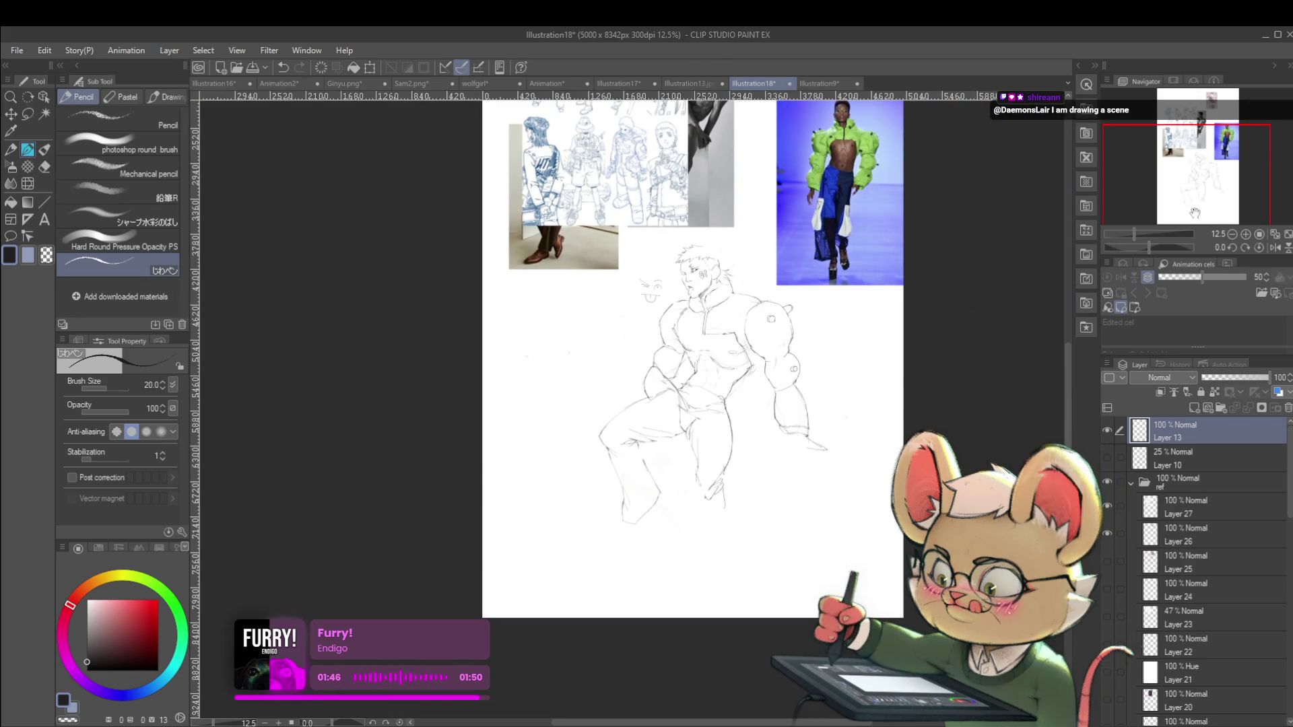
# Mirror the canvas view again and nudge the page down slightly
pyautogui.click(1274, 247)
pyautogui.scroll(8, 510, 286)
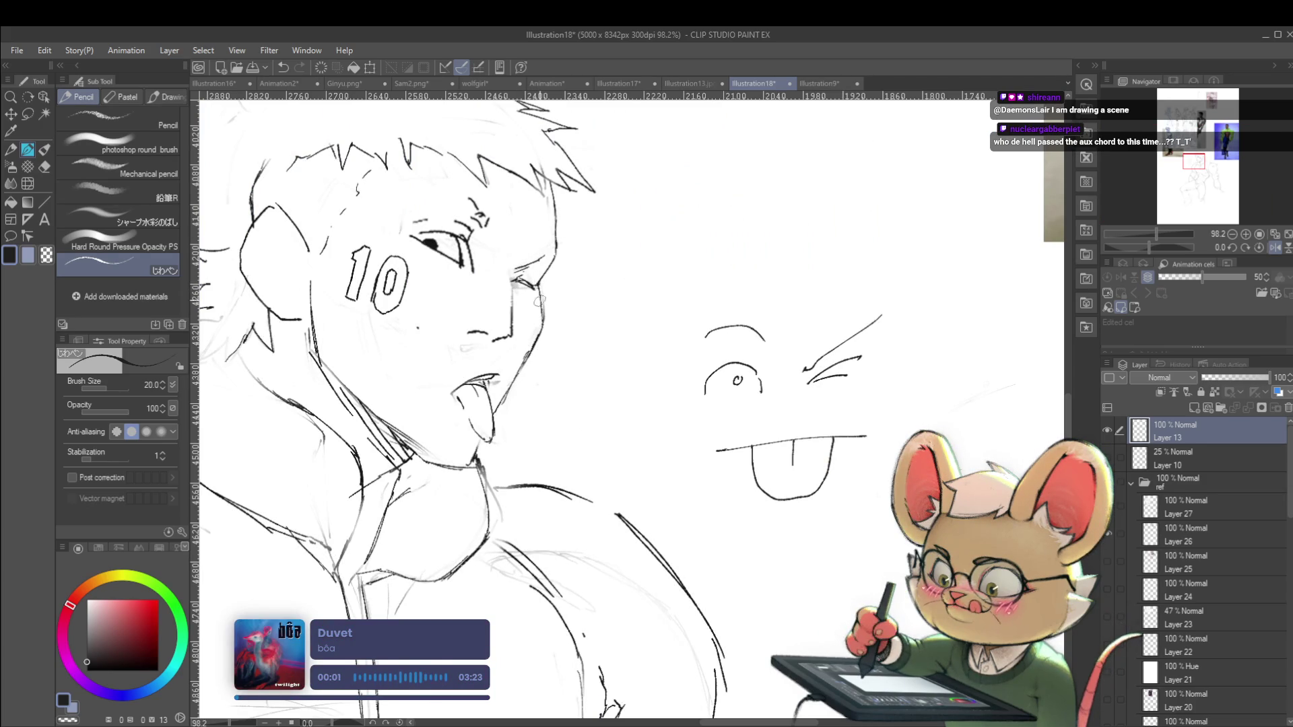
pyautogui.scroll(-7, 568, 291)
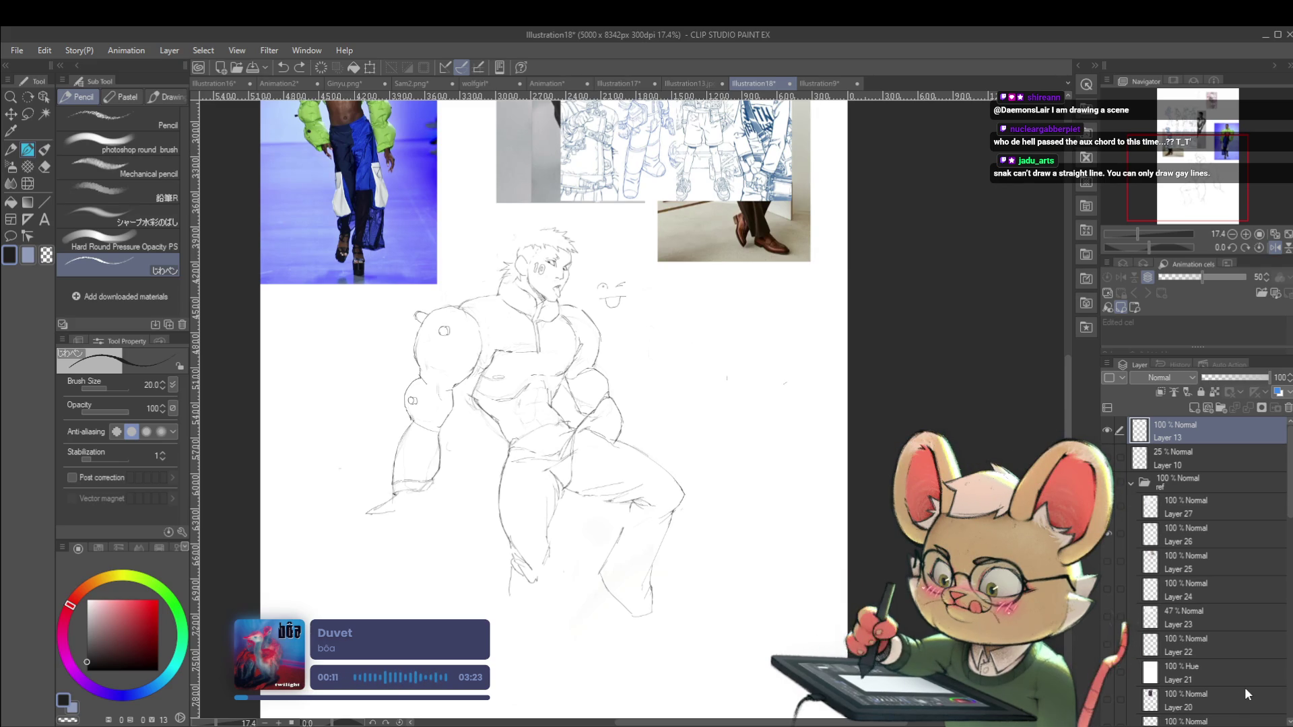
pyautogui.moveTo(251, 476); pyautogui.dragTo(260, 525)
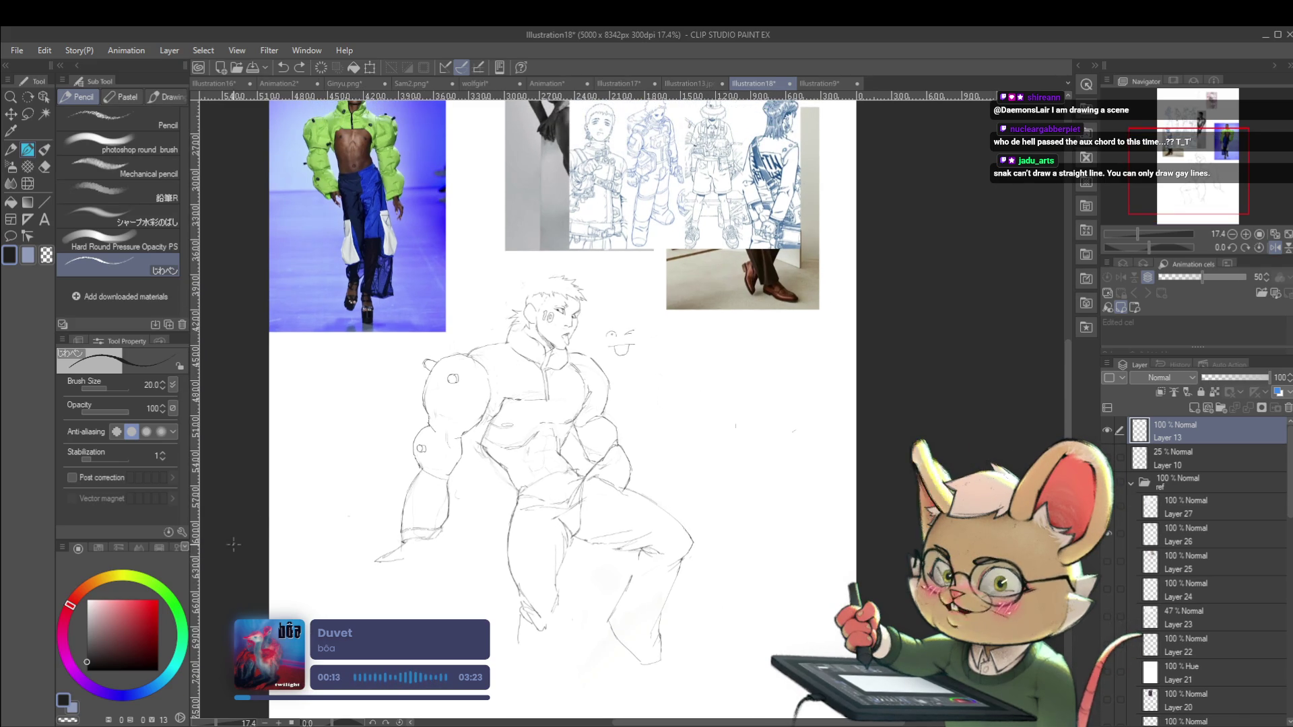
# Draw the diagonal stroke up-right in red, orange, yellow and green segments
pyautogui.click(151, 607)
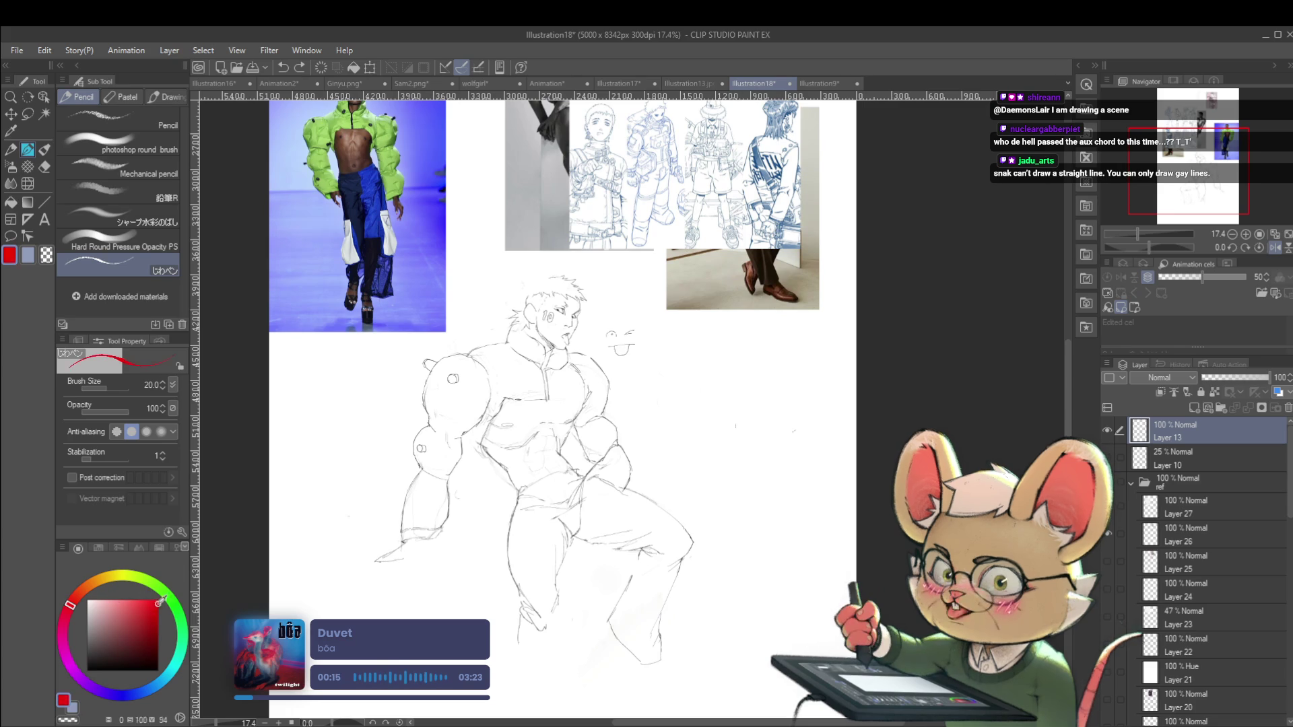
pyautogui.moveTo(650, 476); pyautogui.dragTo(670, 463)
pyautogui.click(93, 585)
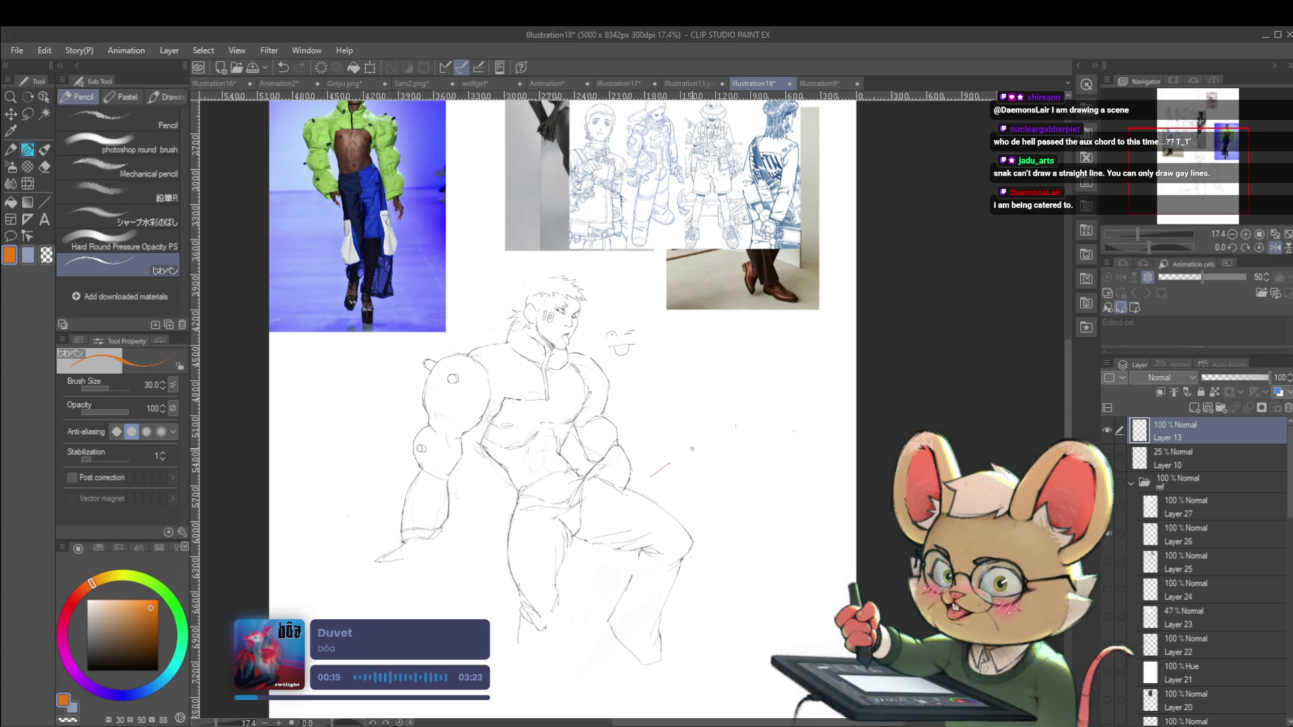
pyautogui.moveTo(671, 463); pyautogui.dragTo(691, 449)
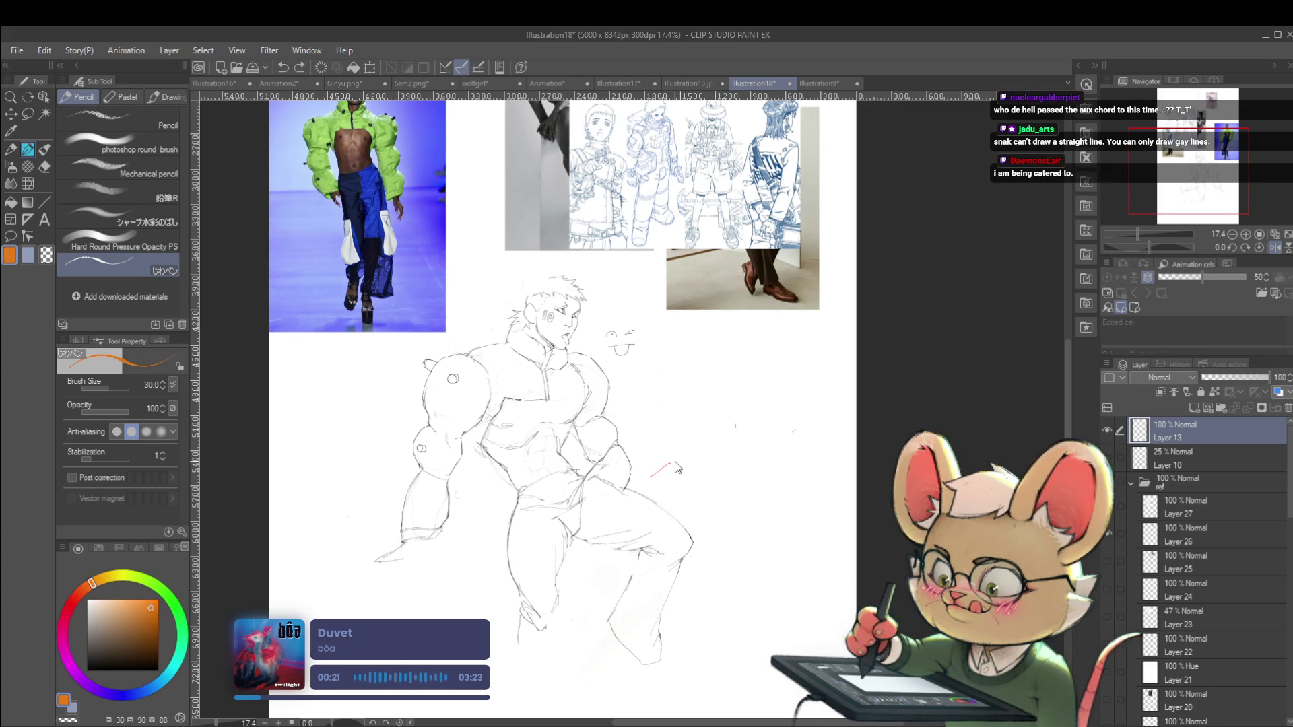
pyautogui.click(128, 576)
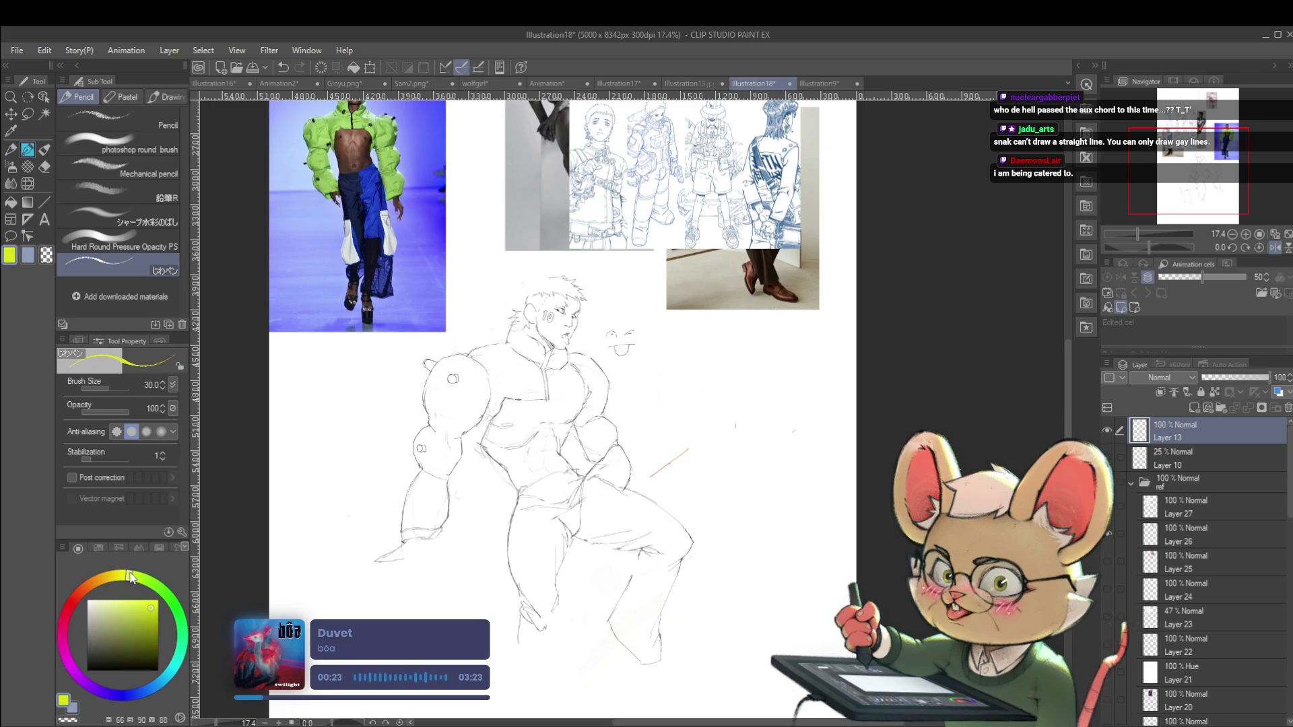
pyautogui.moveTo(688, 449); pyautogui.dragTo(709, 434)
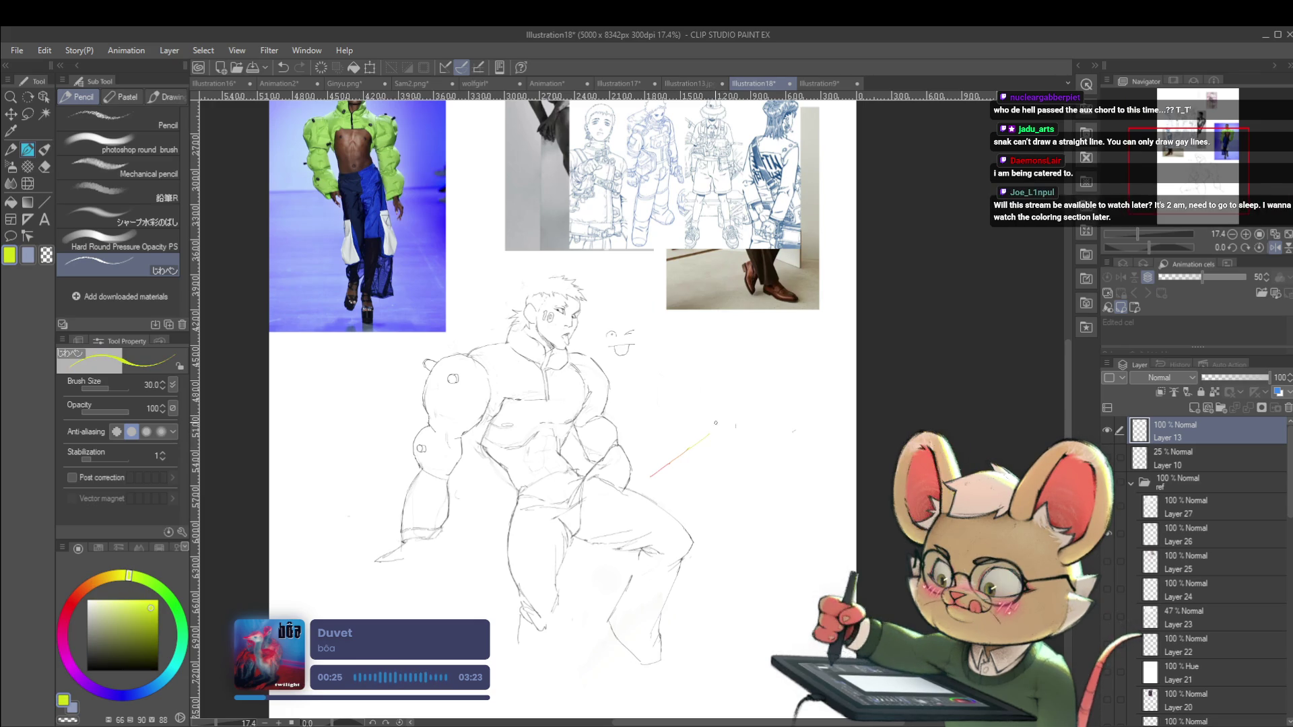
pyautogui.click(168, 596)
pyautogui.moveTo(712, 437); pyautogui.dragTo(733, 416)
# Continue the stroke in teal, then blue, purple and magenta, ending on red
pyautogui.click(179, 618)
pyautogui.click(182, 638)
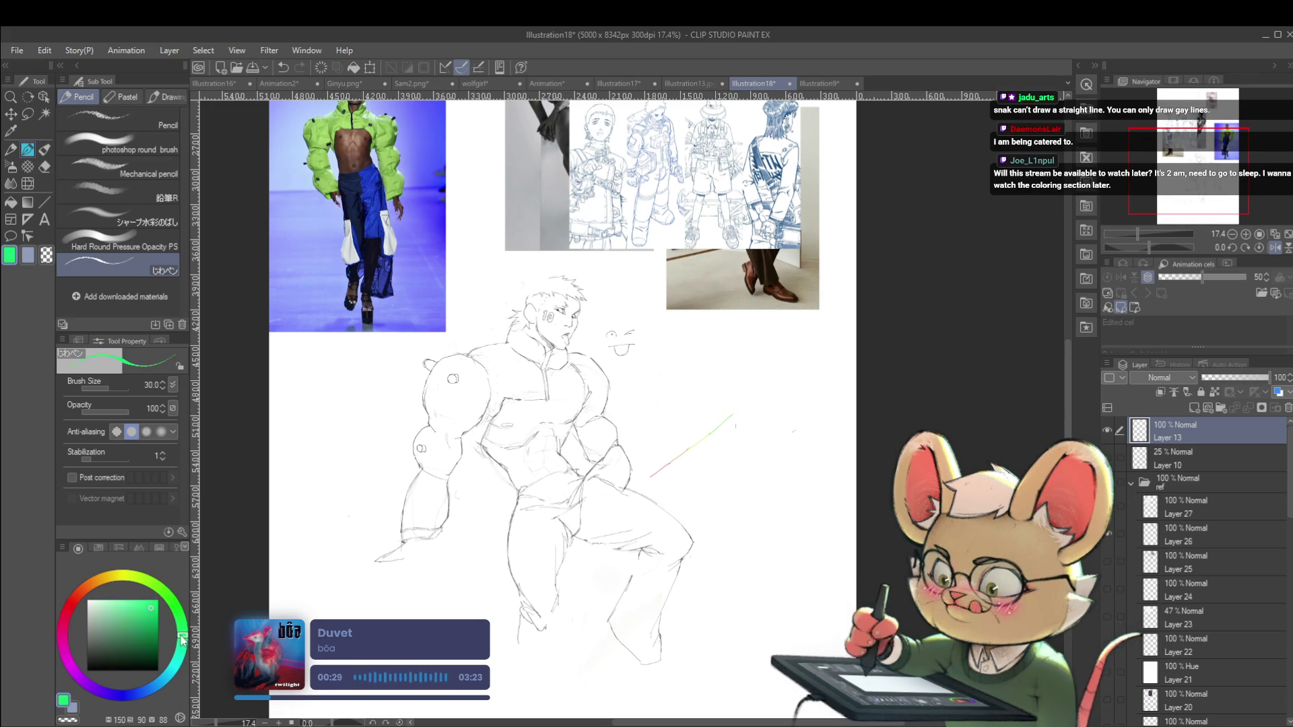
pyautogui.moveTo(734, 414); pyautogui.dragTo(755, 398)
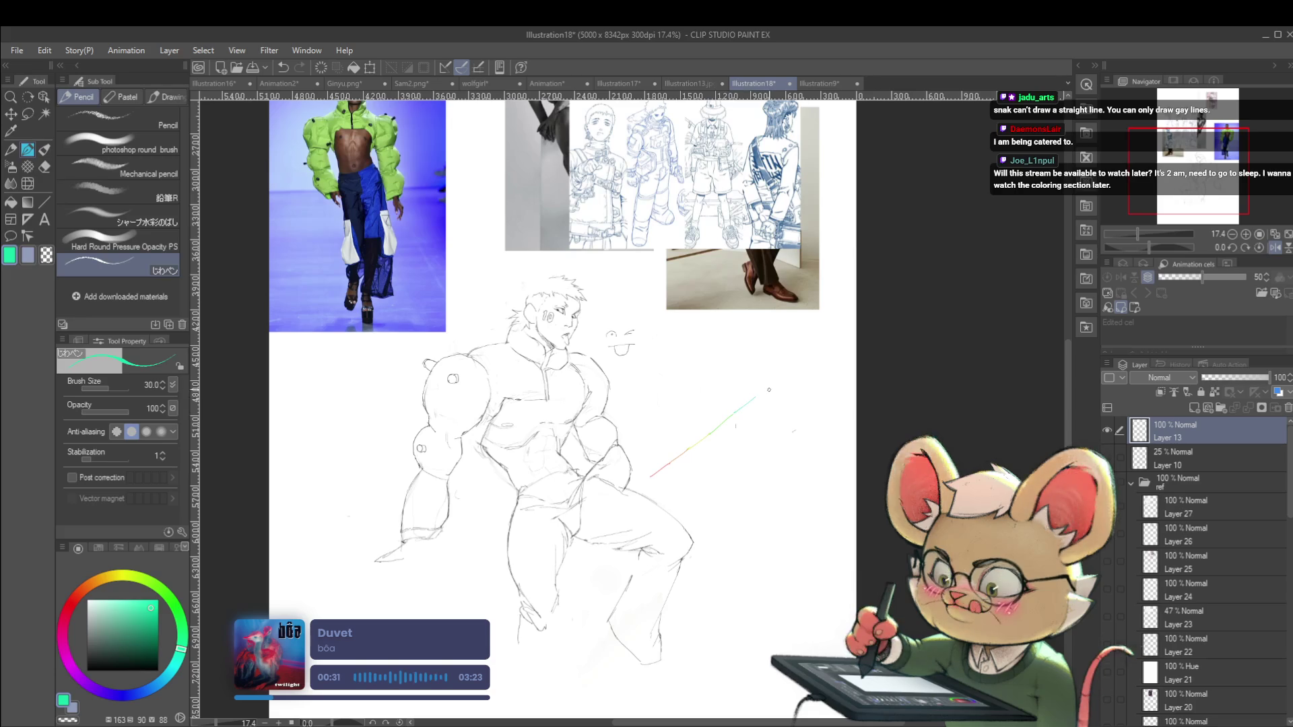
pyautogui.click(138, 689)
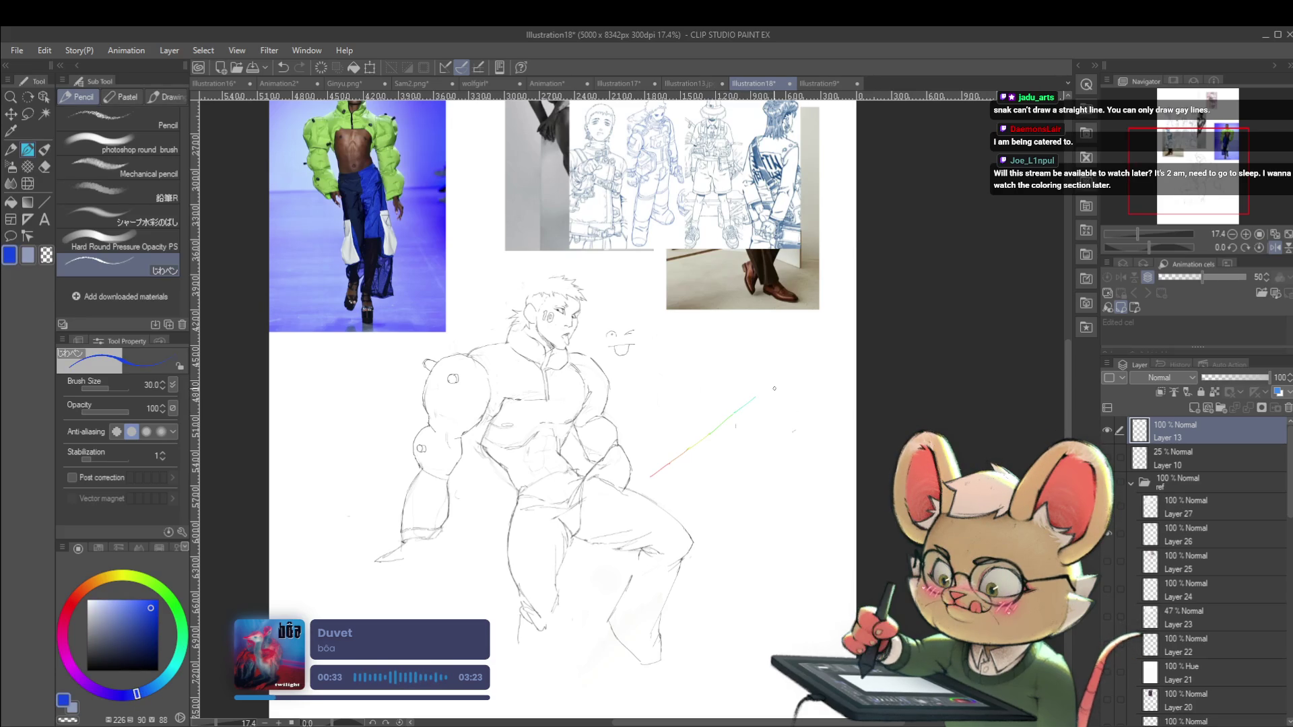
pyautogui.click(84, 682)
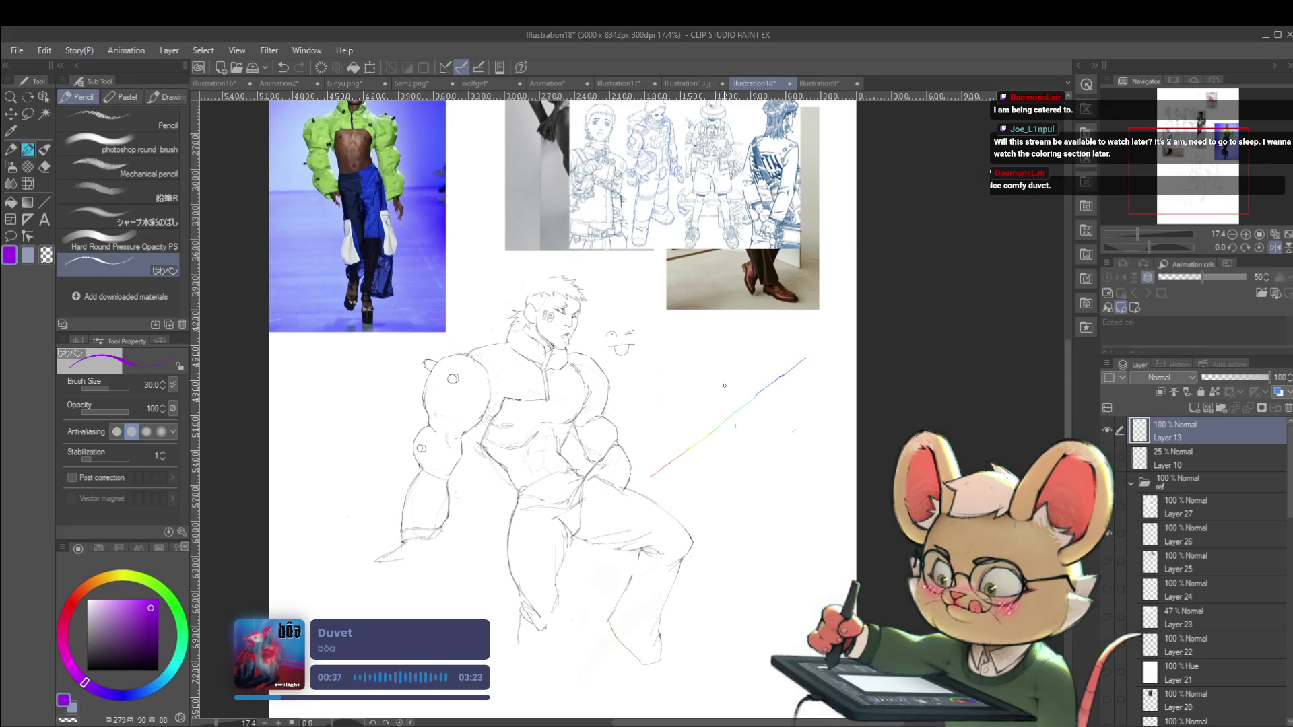
pyautogui.click(63, 645)
pyautogui.moveTo(827, 349); pyautogui.dragTo(862, 332)
pyautogui.click(69, 607)
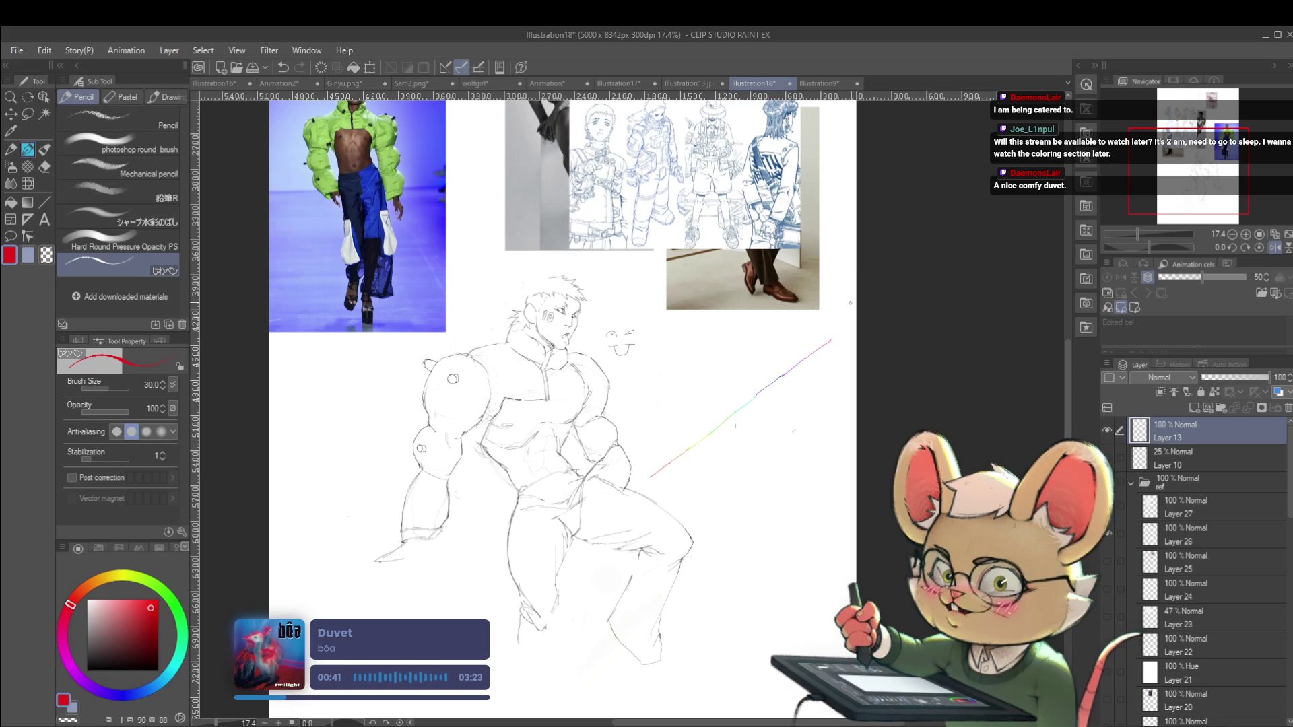
# Zoom into the figure's chest and extend the chest line down to the left
pyautogui.scroll(-3, 832, 336)
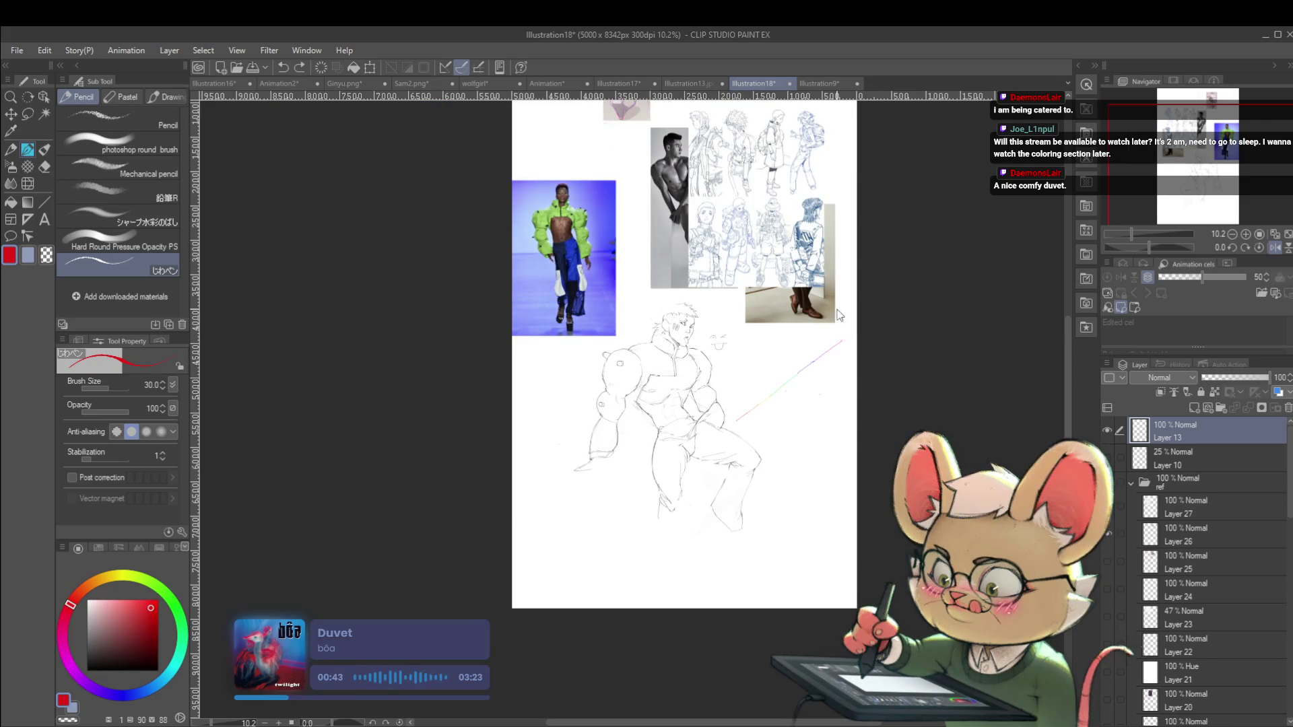
pyautogui.scroll(4, 845, 363)
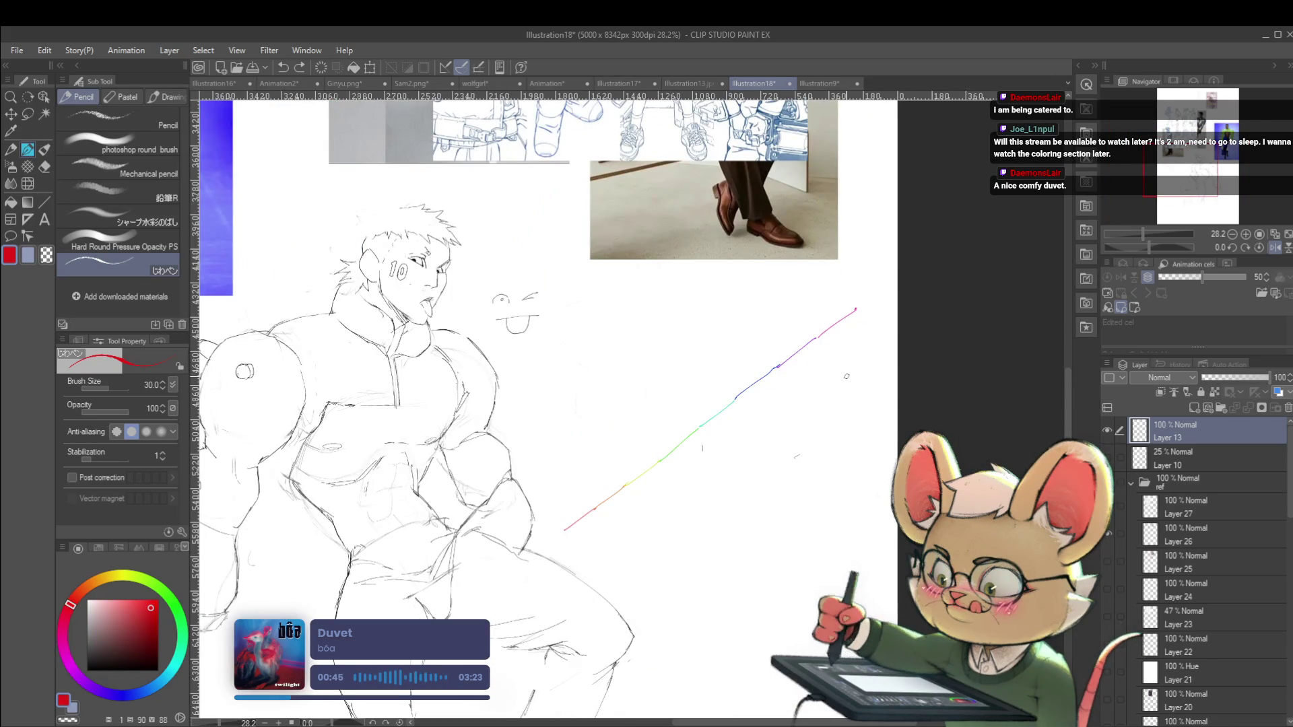
pyautogui.scroll(-2, 807, 447)
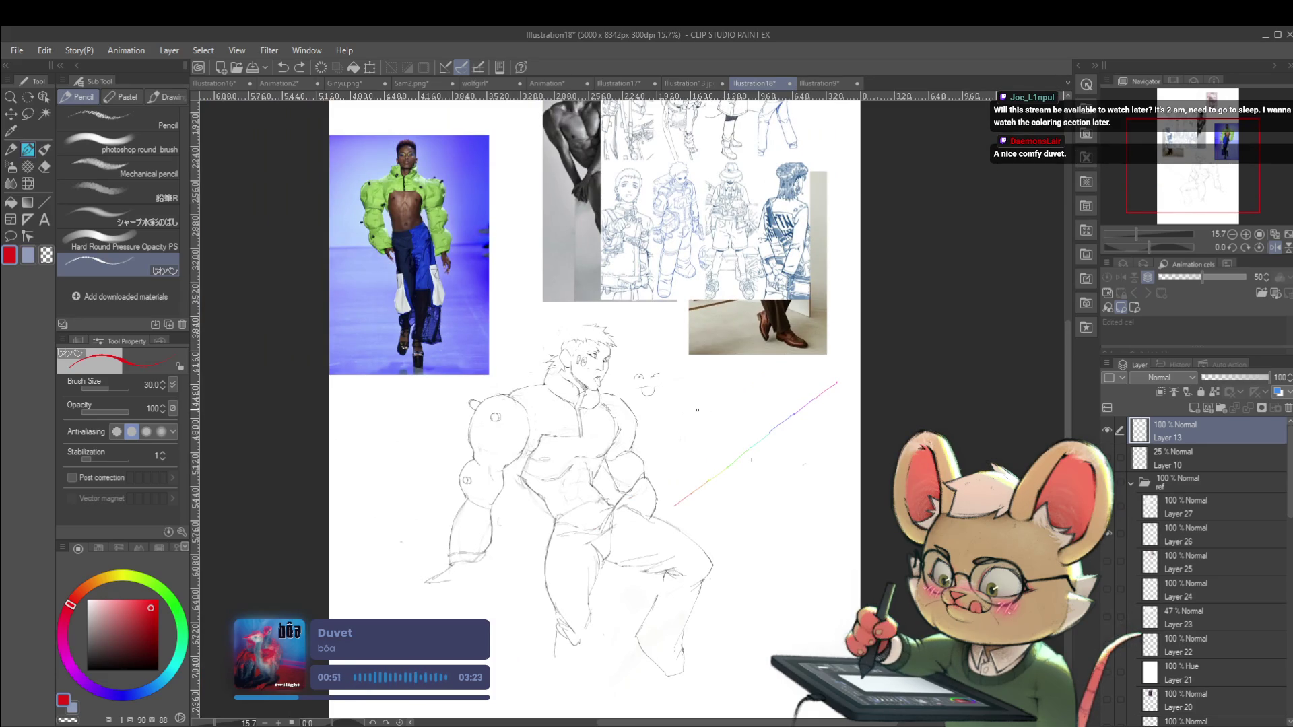
pyautogui.moveTo(674, 489); pyautogui.dragTo(712, 493)
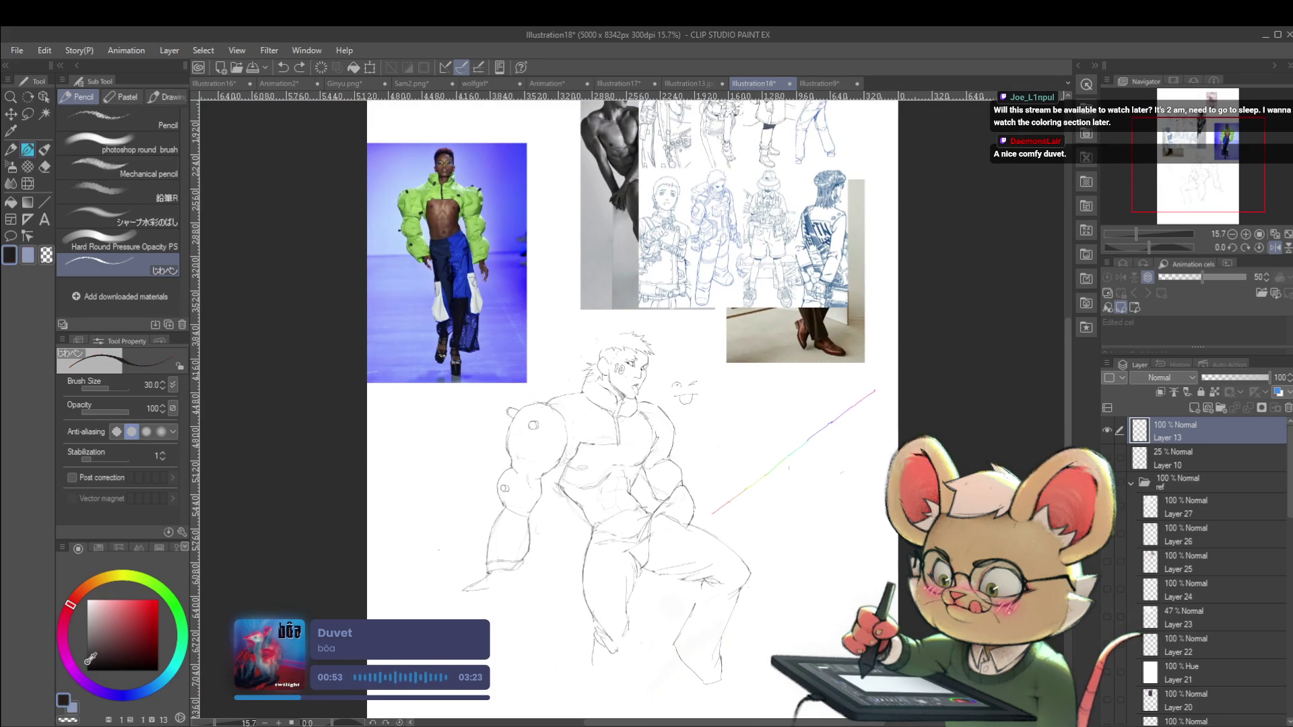
pyautogui.scroll(2, 598, 406)
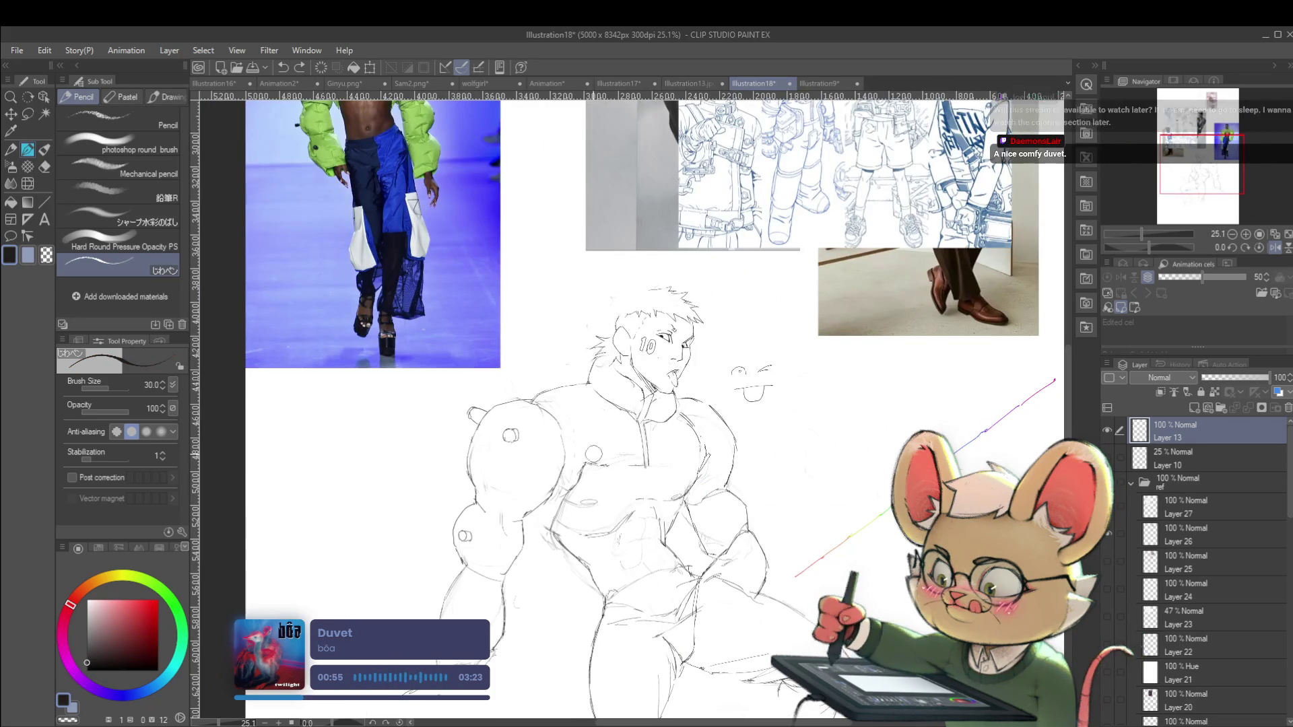
pyautogui.moveTo(673, 471); pyautogui.dragTo(716, 567)
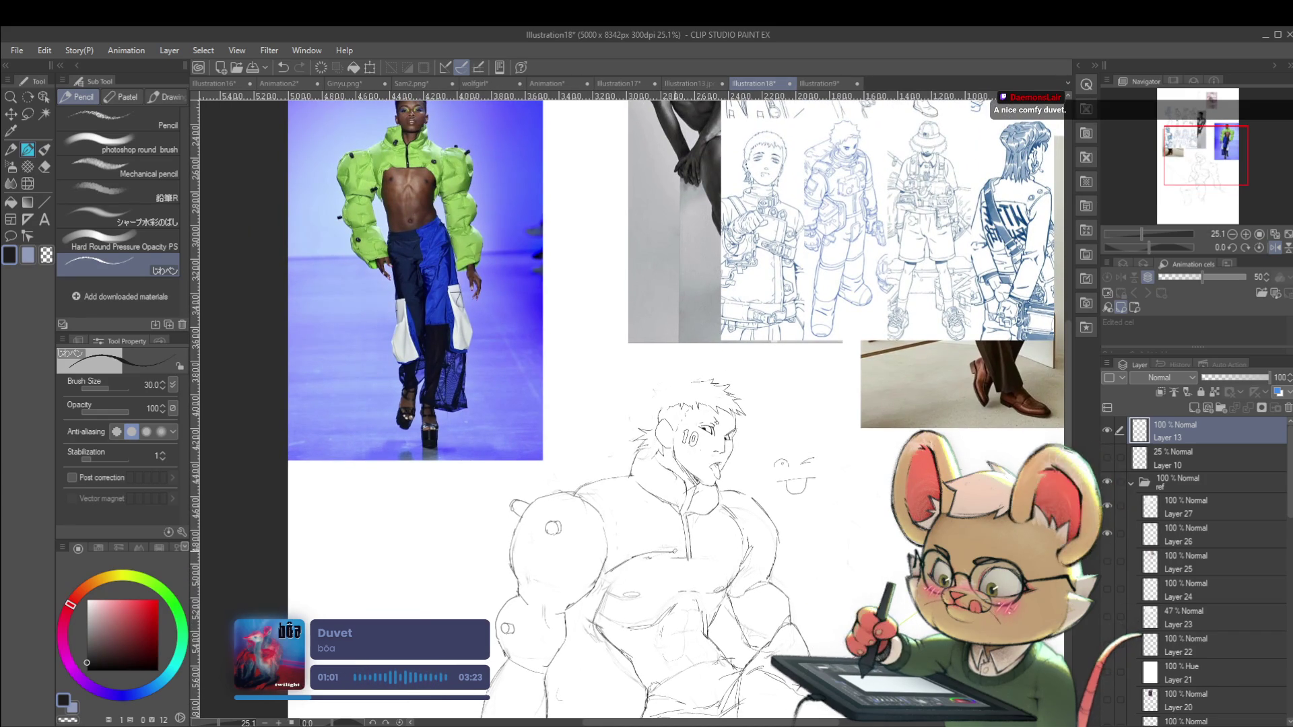
pyautogui.scroll(-2, 678, 541)
pyautogui.scroll(2, 679, 541)
pyautogui.scroll(3, 739, 465)
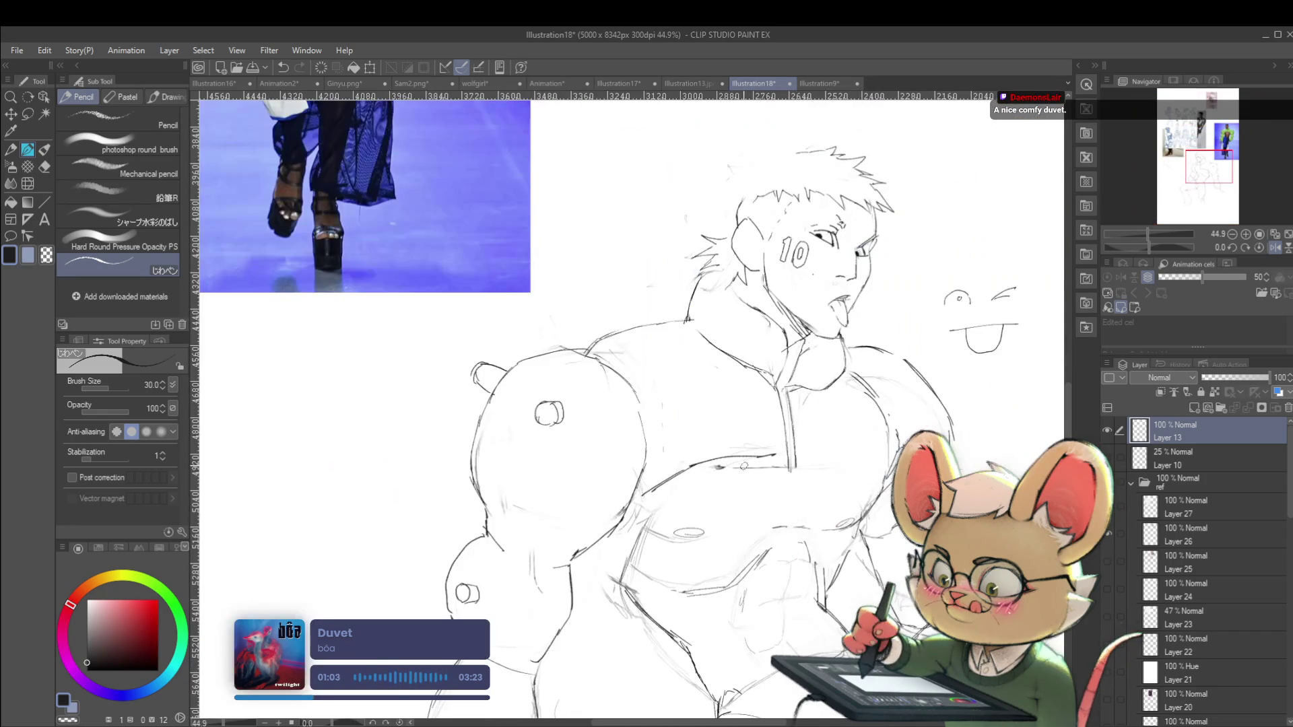
pyautogui.moveTo(750, 468)
pyautogui.mouseDown()
pyautogui.moveTo(699, 471)
pyautogui.moveTo(658, 501)
pyautogui.mouseUp()
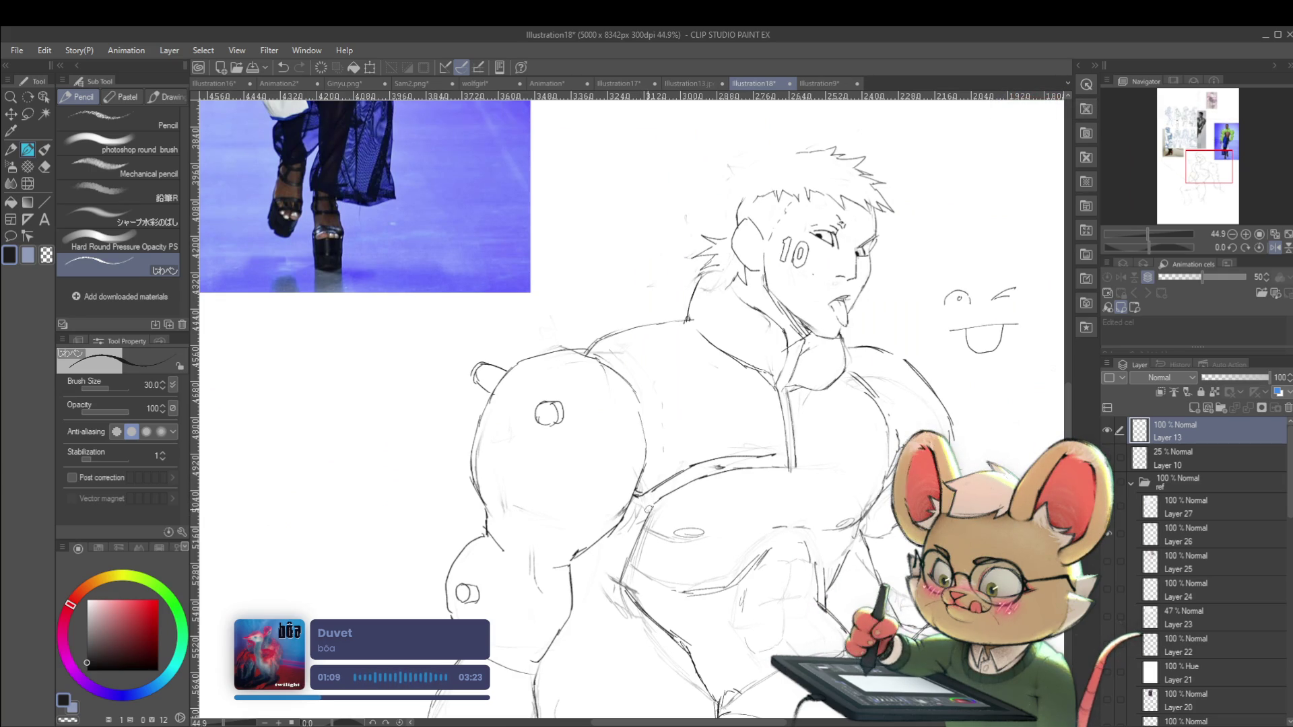
pyautogui.scroll(-8, 685, 492)
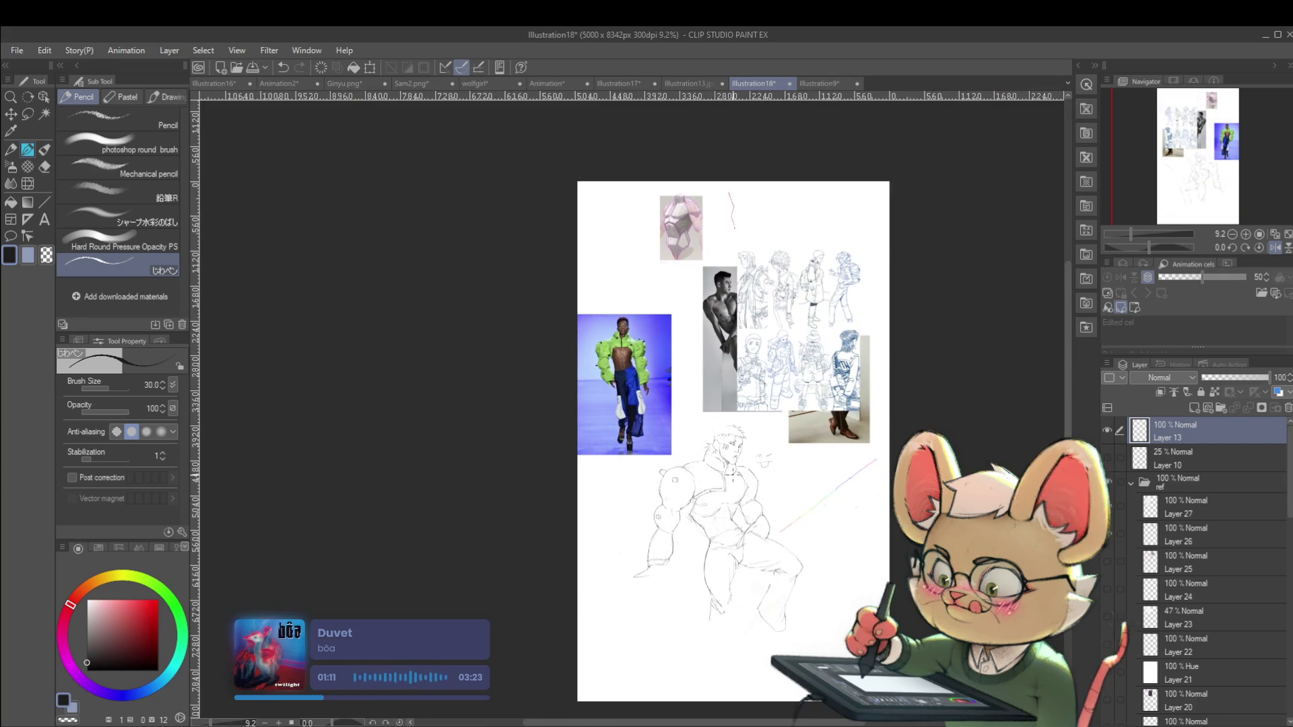
# In mirrored view, undo a stray chest circle and add a short stroke to the chest line
pyautogui.click(1257, 248)
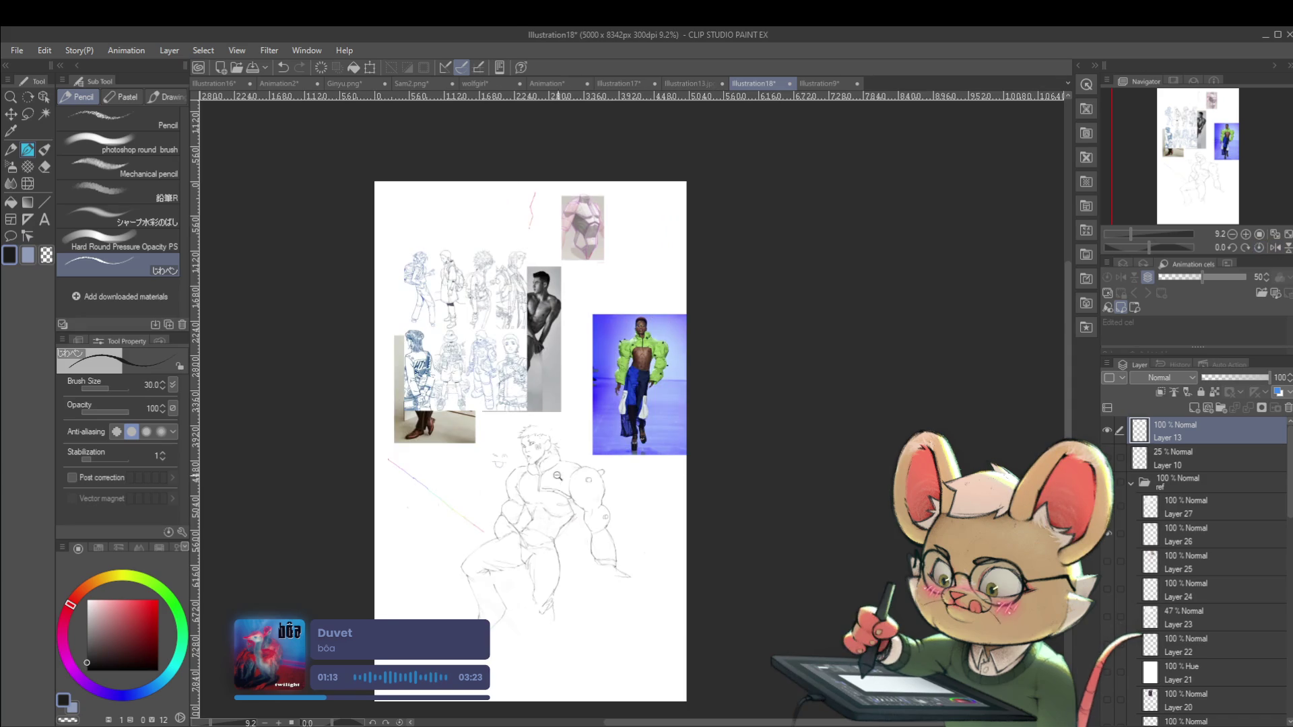
pyautogui.scroll(3, 564, 471)
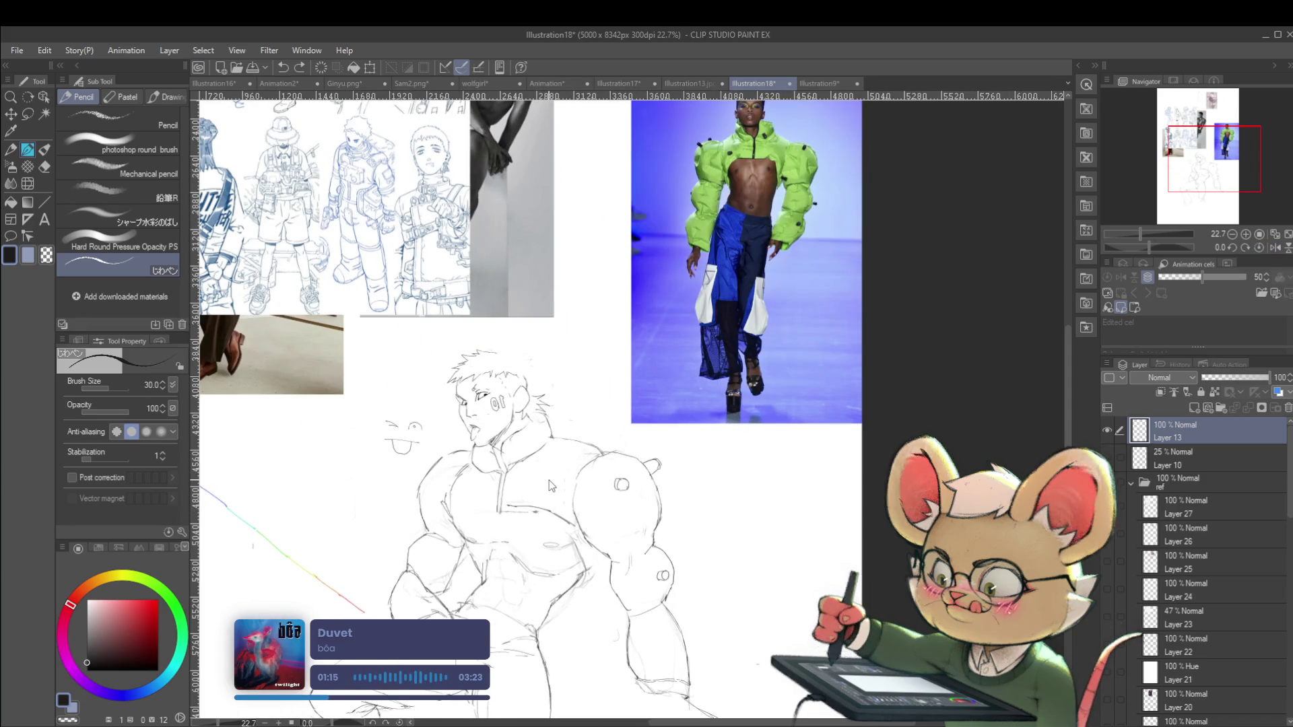
pyautogui.moveTo(527, 521); pyautogui.dragTo(524, 502)
pyautogui.hotkey('ctrl', 'z')
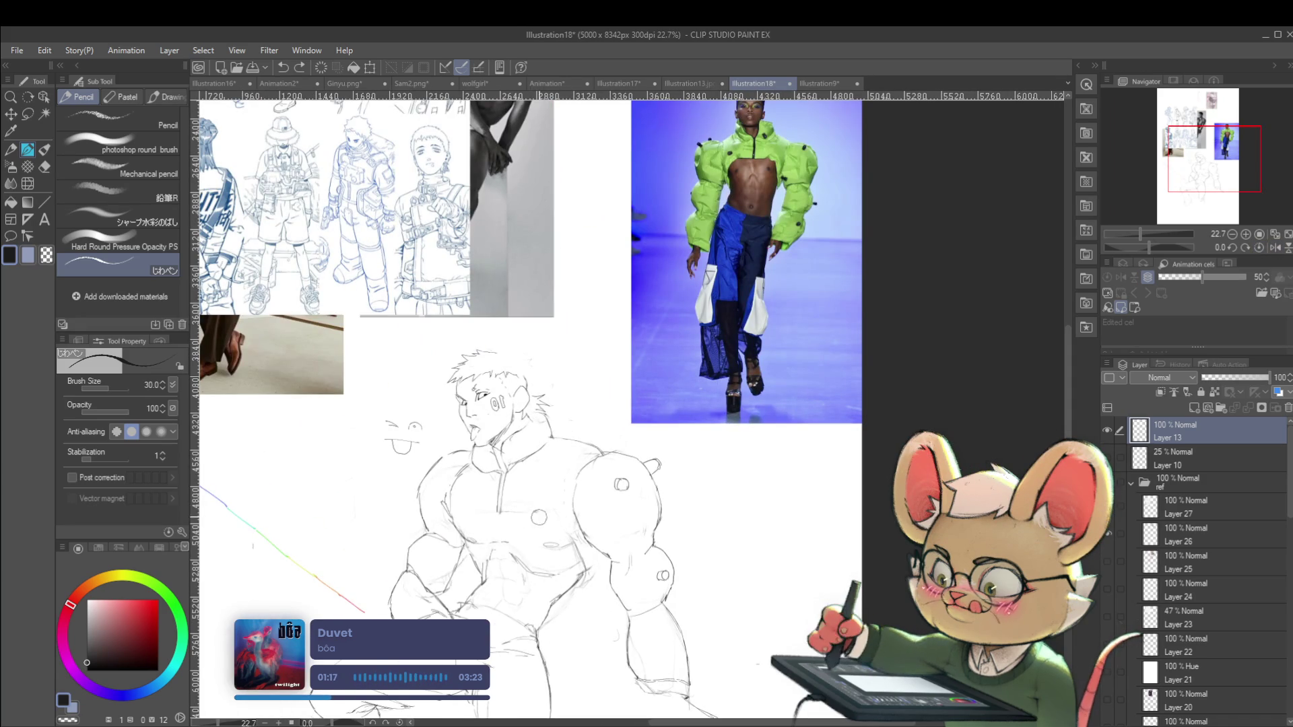
pyautogui.hotkey('ctrl', 'z')
pyautogui.click(504, 502)
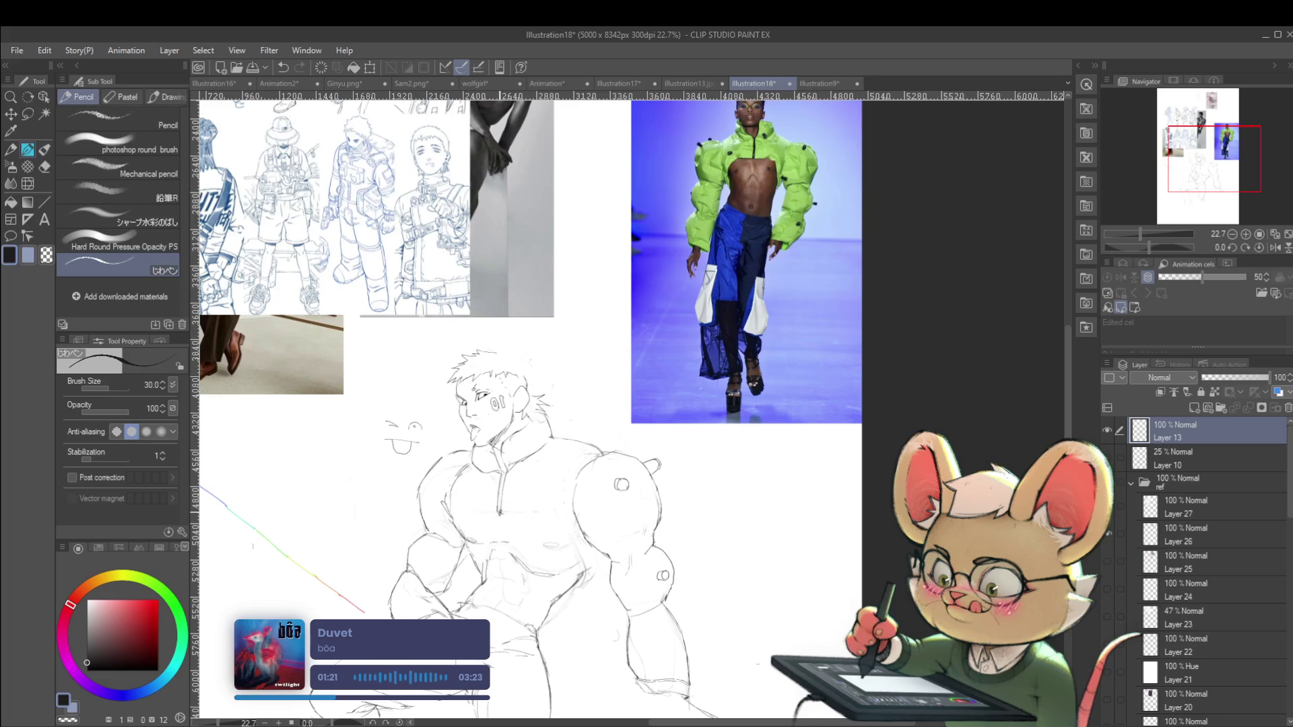
pyautogui.moveTo(499, 509); pyautogui.dragTo(499, 520)
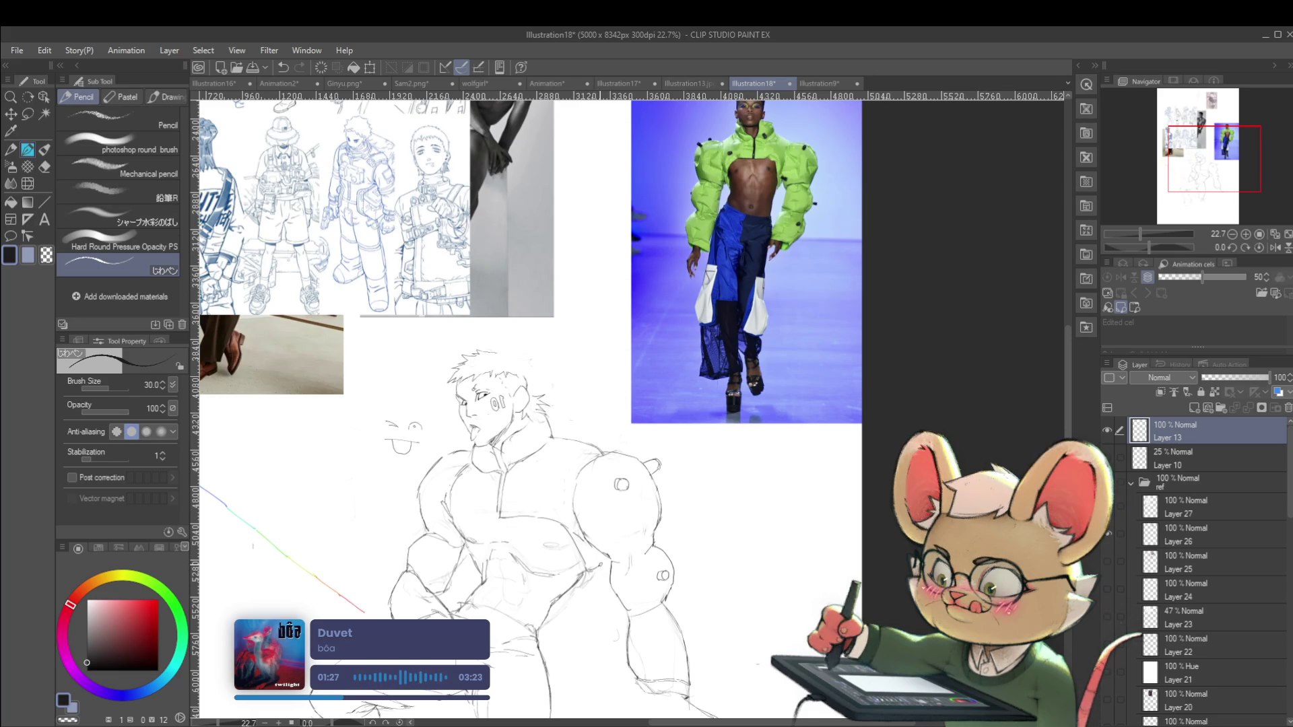
pyautogui.scroll(-3, 636, 544)
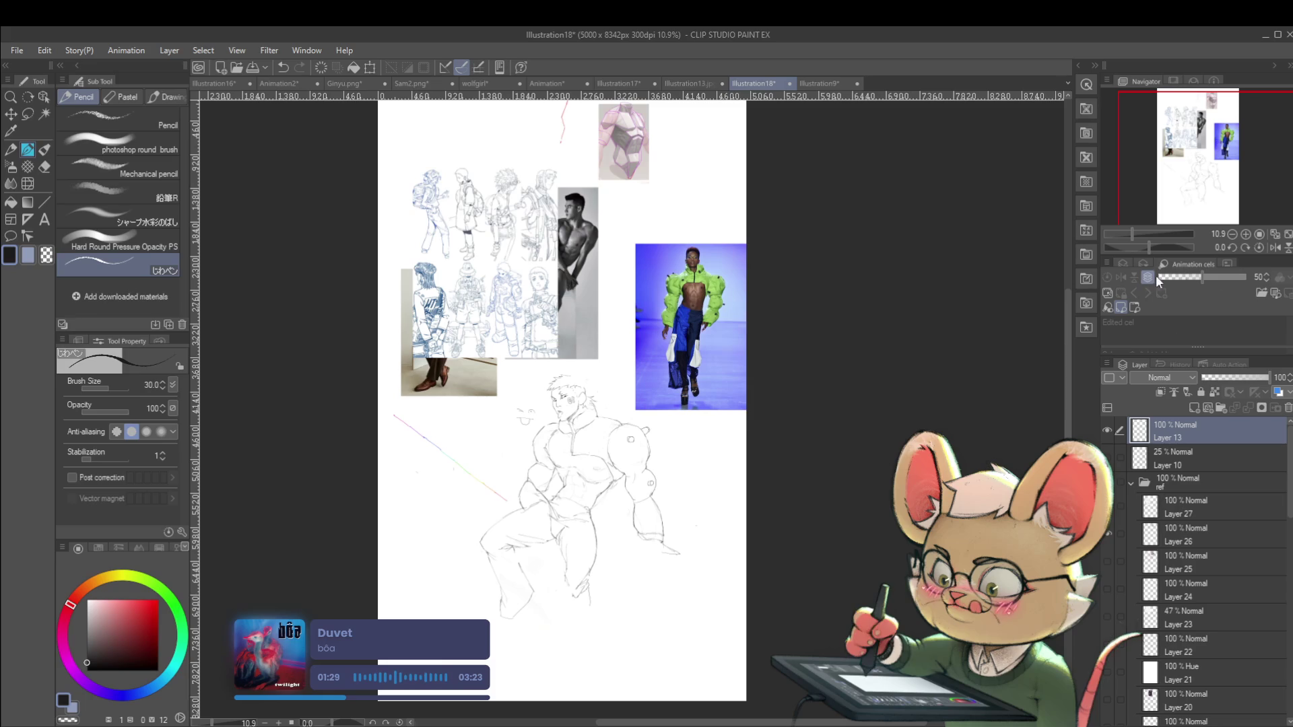
pyautogui.click(1275, 247)
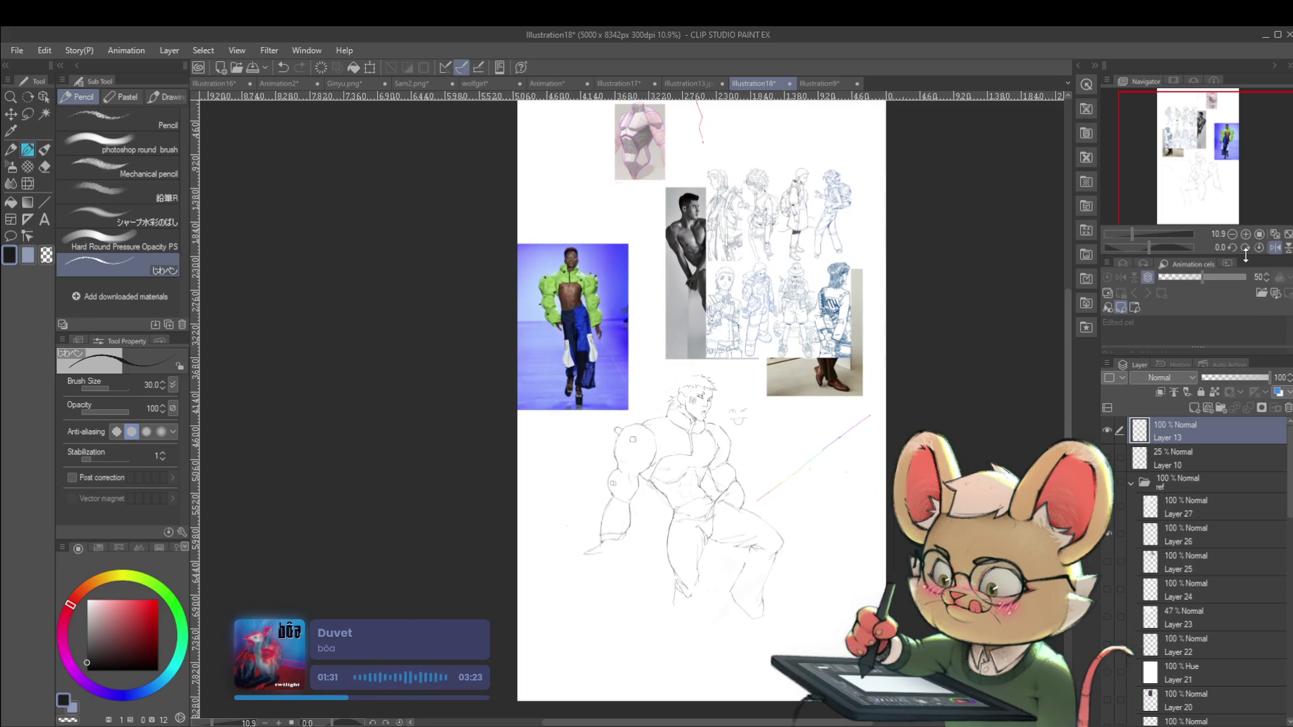
pyautogui.moveTo(767, 437); pyautogui.dragTo(778, 413)
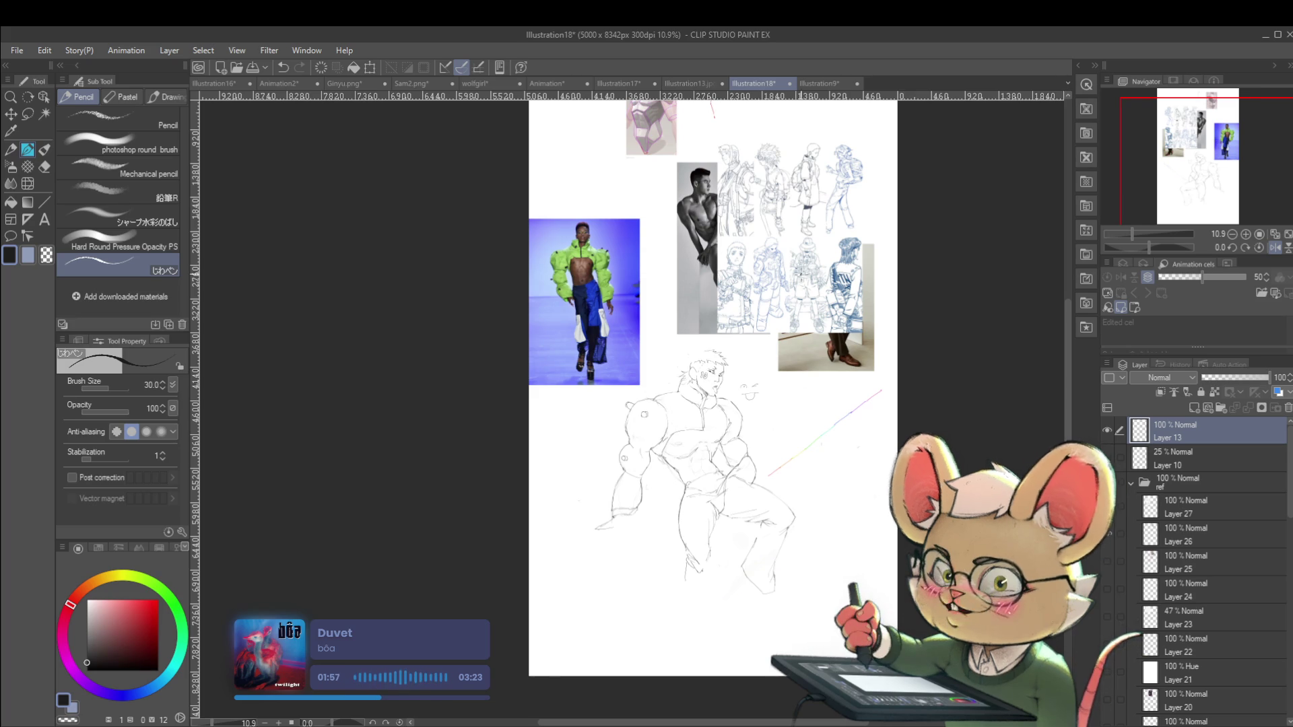
# Undo the recent forearm and cuff strokes, then redraw the left leg outline with a short base line
pyautogui.moveTo(766, 398); pyautogui.dragTo(787, 346)
pyautogui.scroll(4, 646, 404)
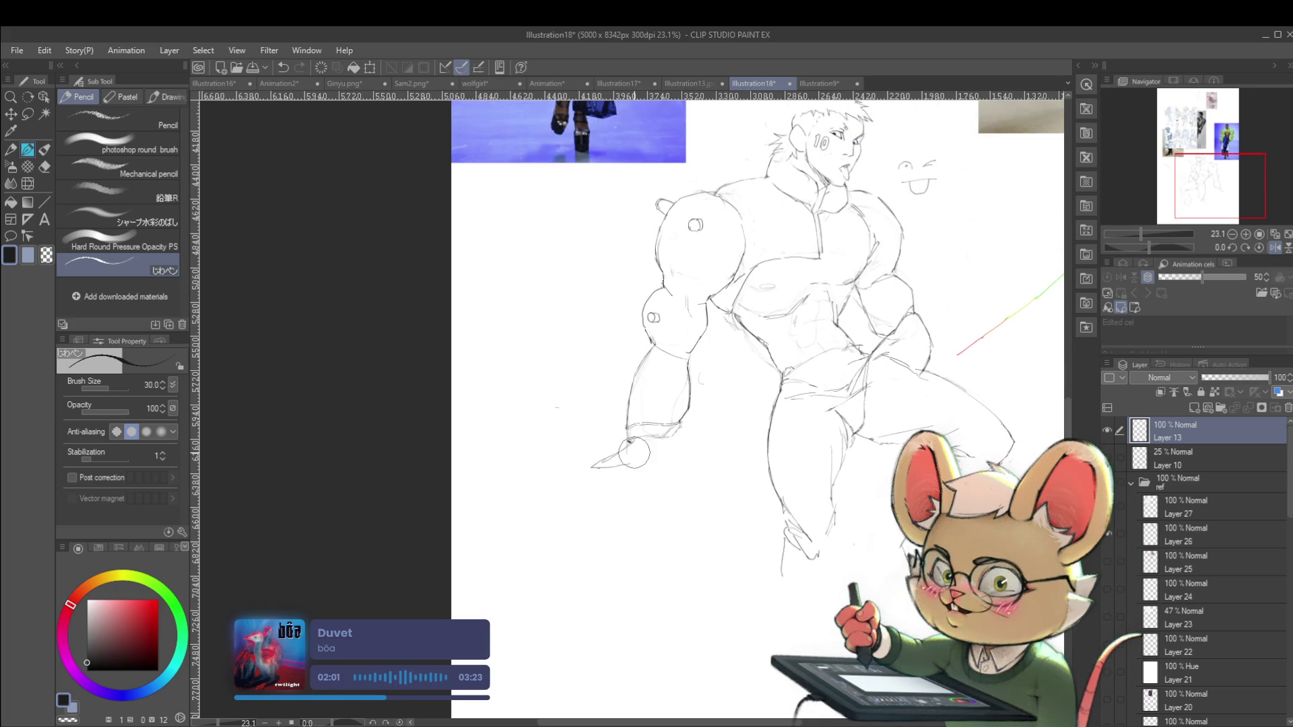
pyautogui.hotkey('ctrl', 'z')
pyautogui.hotkey('ctrl', 'z')
pyautogui.hotkey('ctrl', 'z')
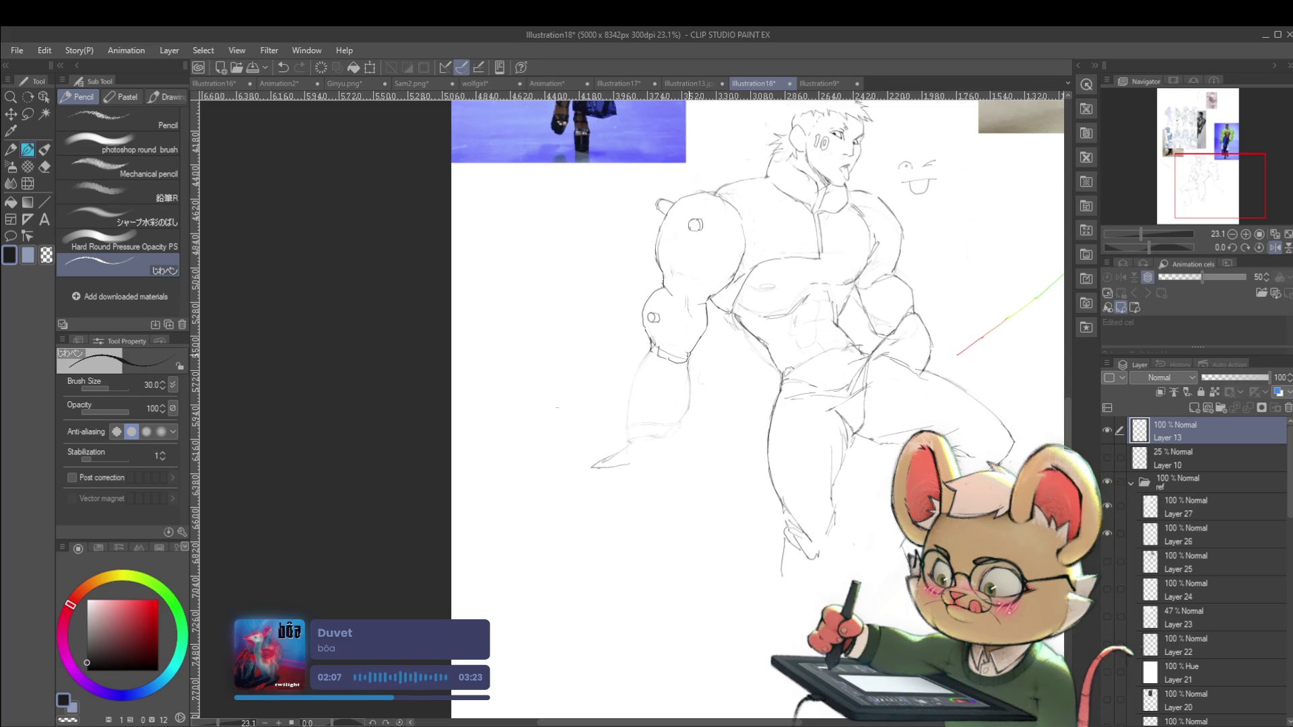
pyautogui.scroll(-3, 657, 348)
pyautogui.scroll(2, 680, 335)
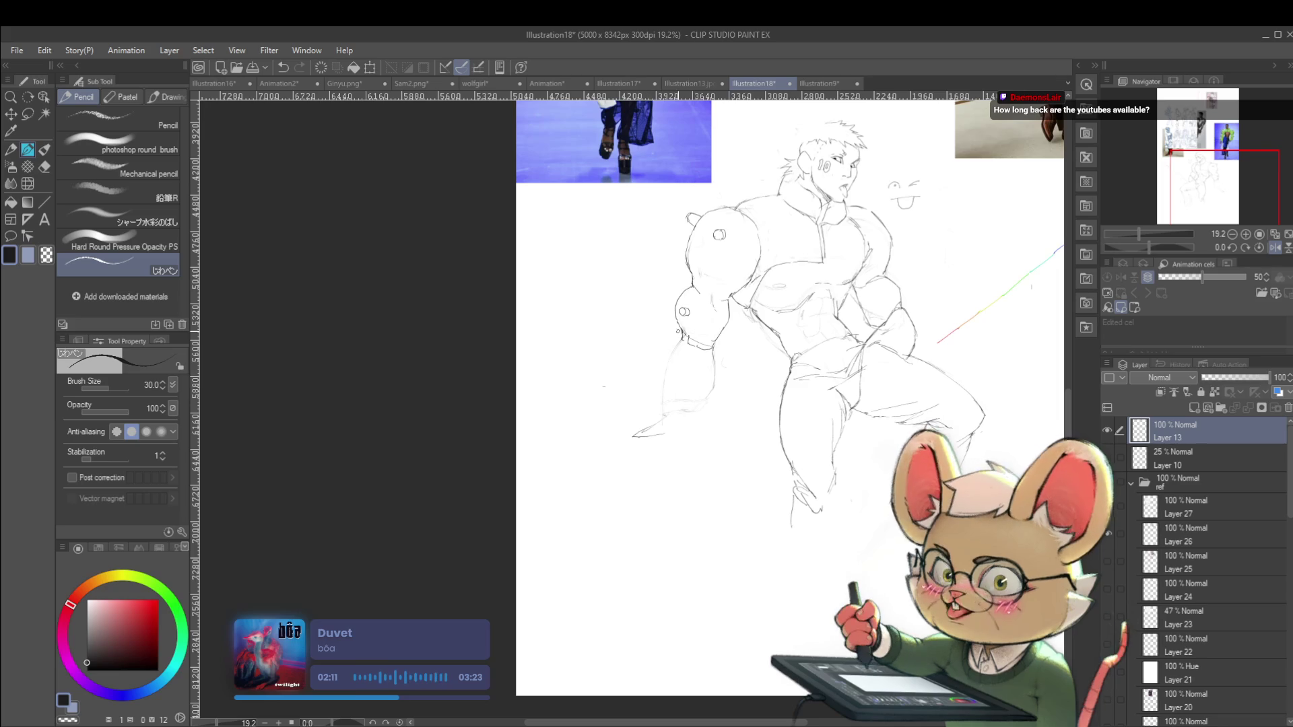
pyautogui.moveTo(680, 340); pyautogui.dragTo(657, 406)
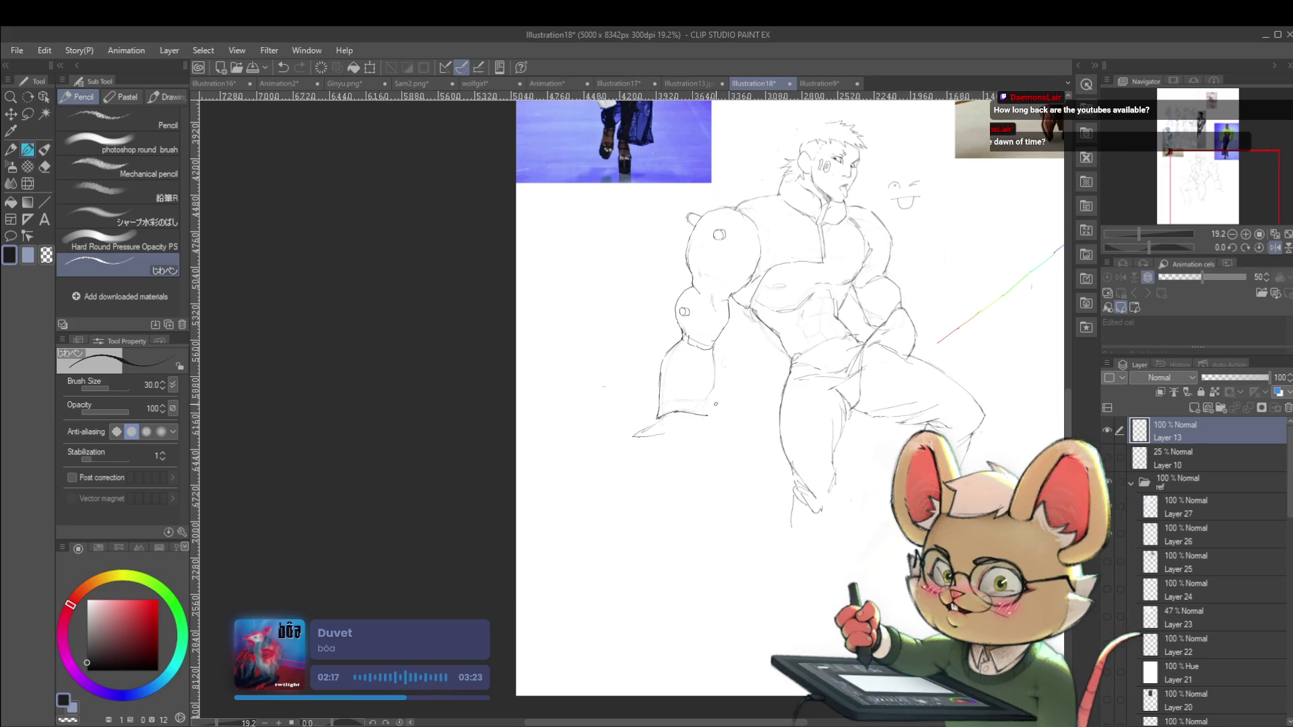
pyautogui.moveTo(706, 415); pyautogui.dragTo(707, 400)
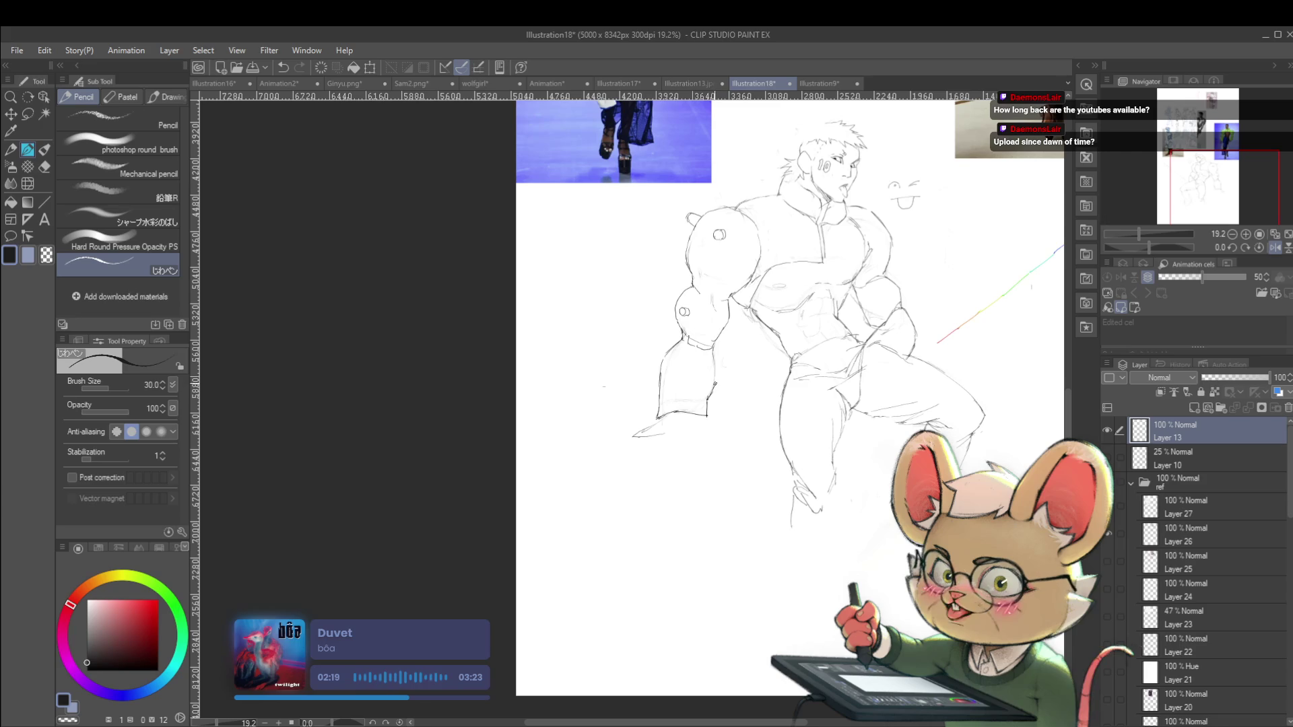
# Flip the canvas back and forth to check proportions, ending in normal orientation
pyautogui.scroll(-3, 715, 375)
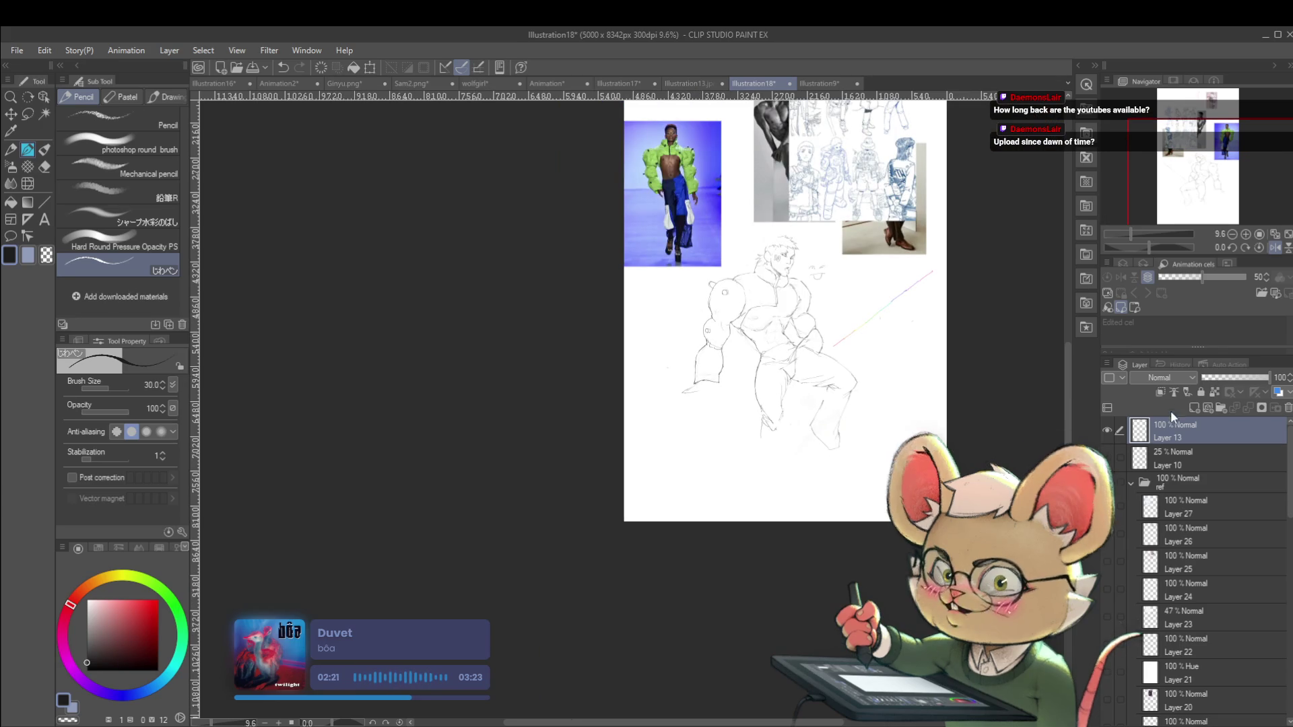
pyautogui.press('h')
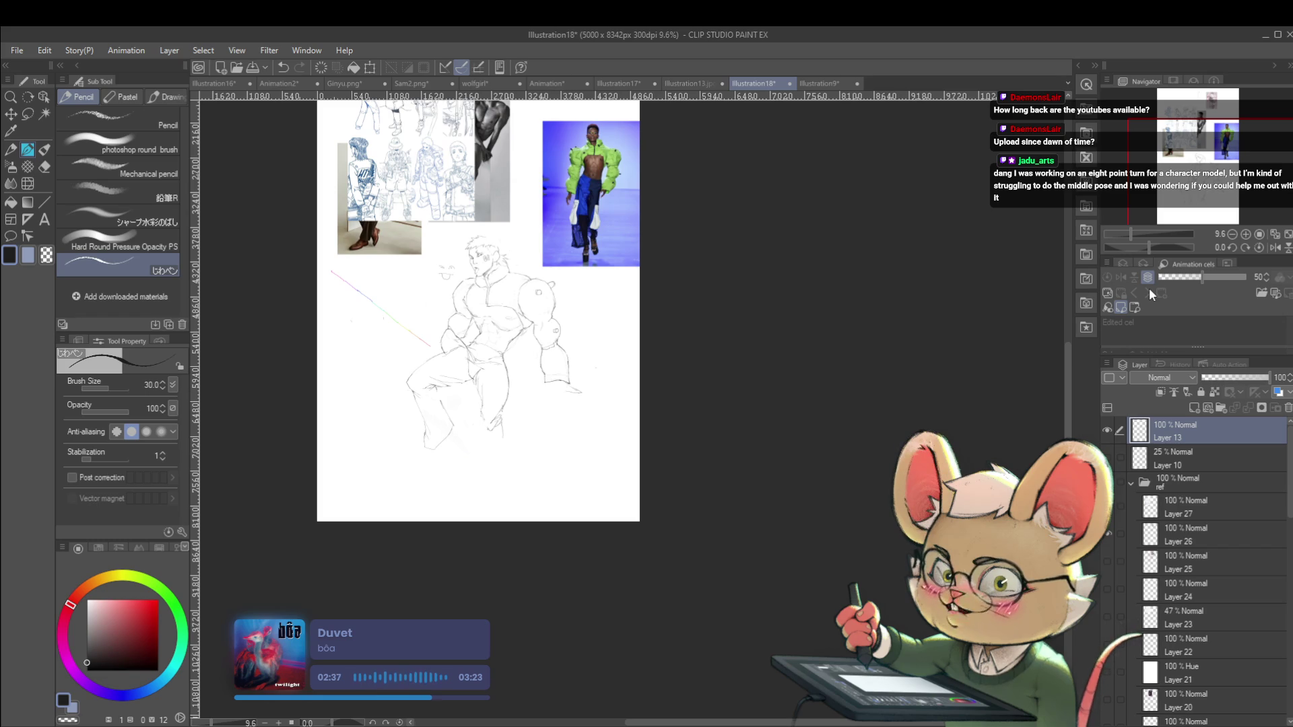
pyautogui.press('h')
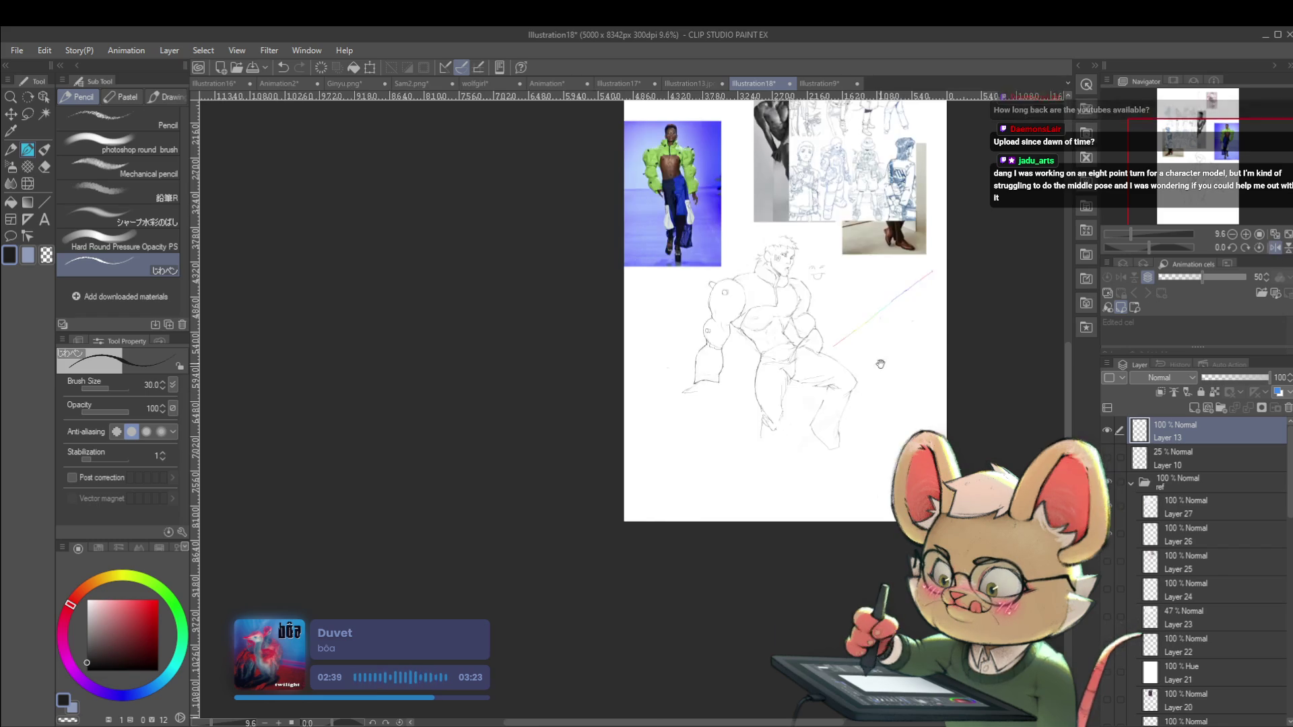
pyautogui.scroll(3, 697, 336)
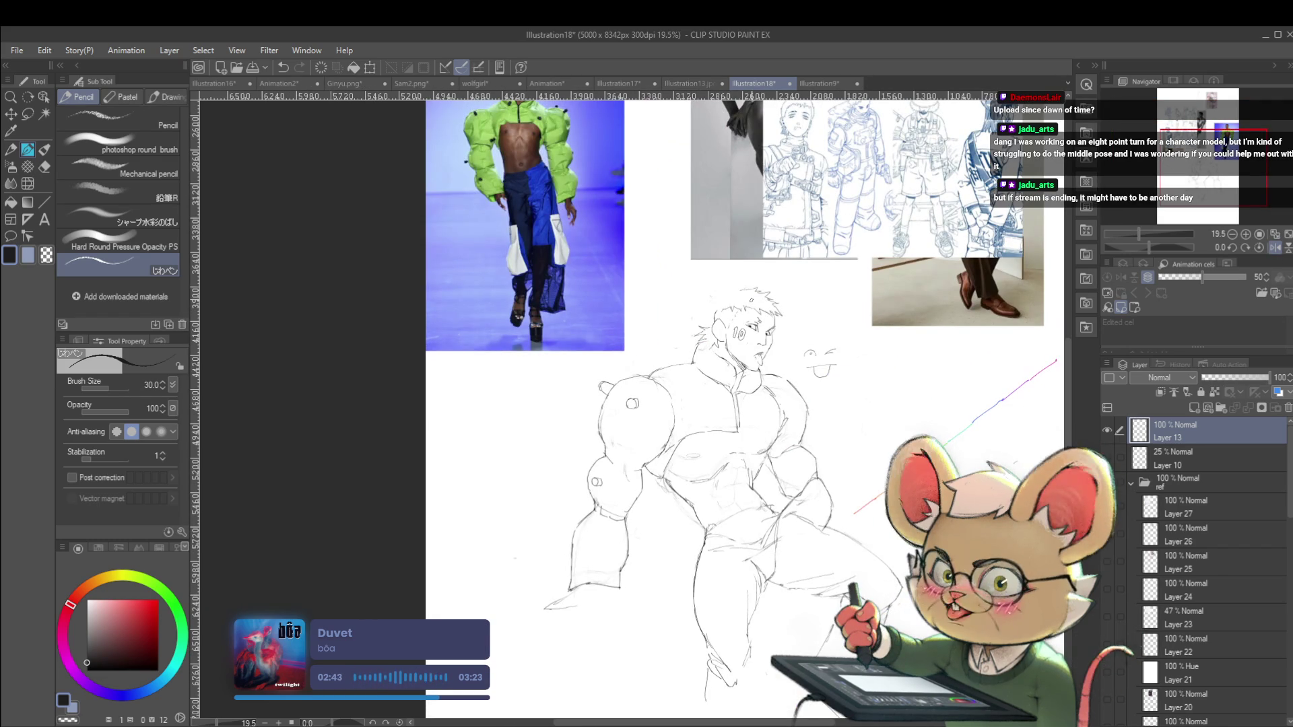
pyautogui.click(1279, 249)
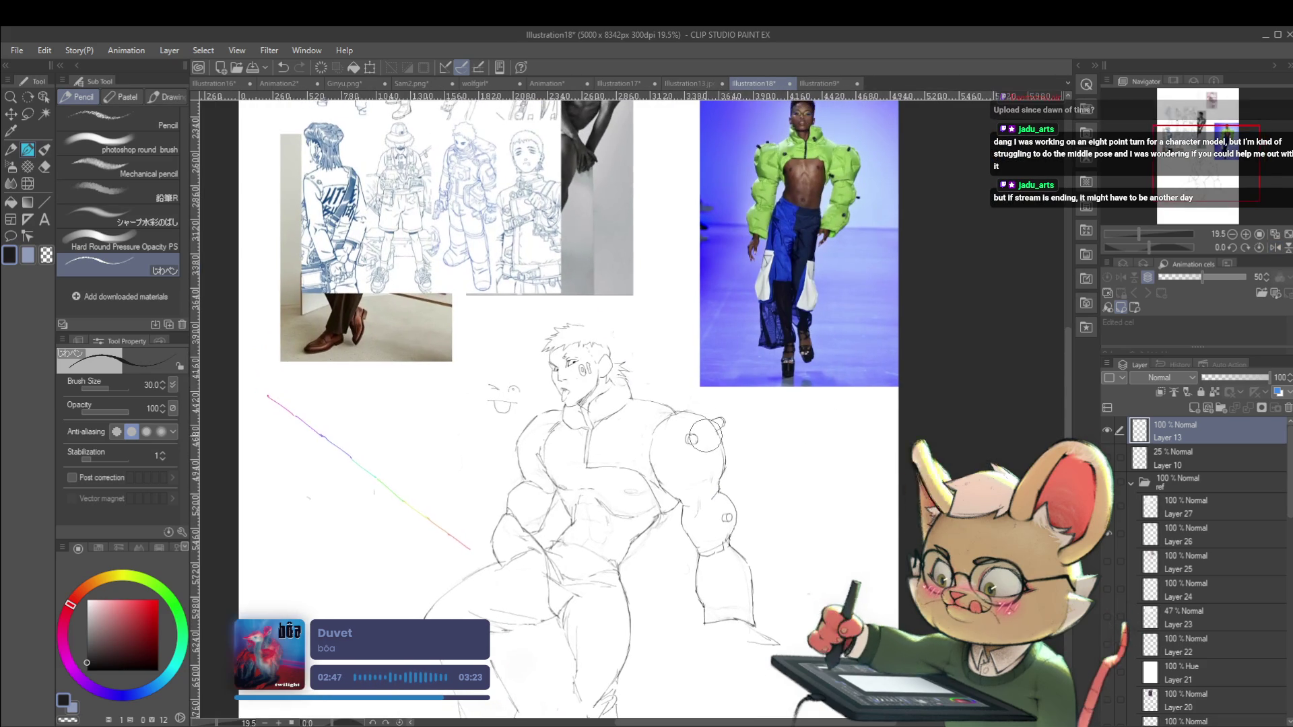
# Inspect the full page mirrored, then flip the view back and recentre it on the sketch
pyautogui.scroll(3, 608, 312)
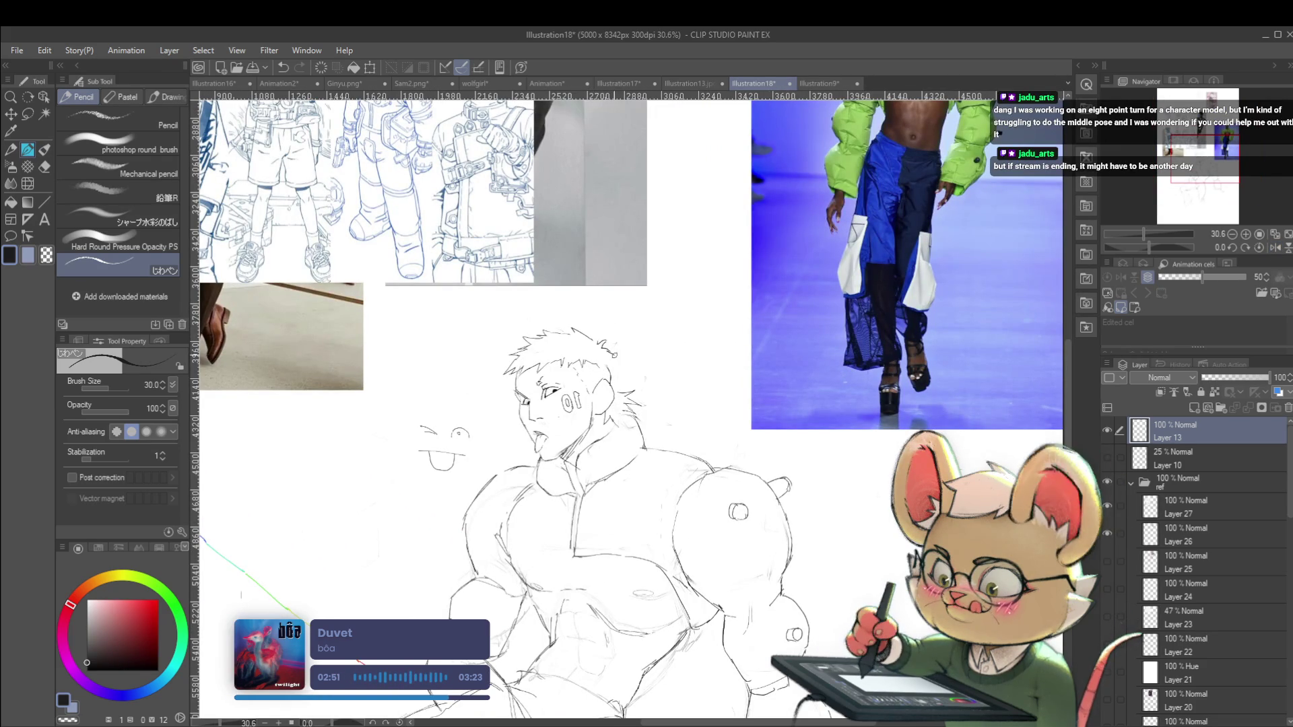
pyautogui.scroll(-5, 612, 379)
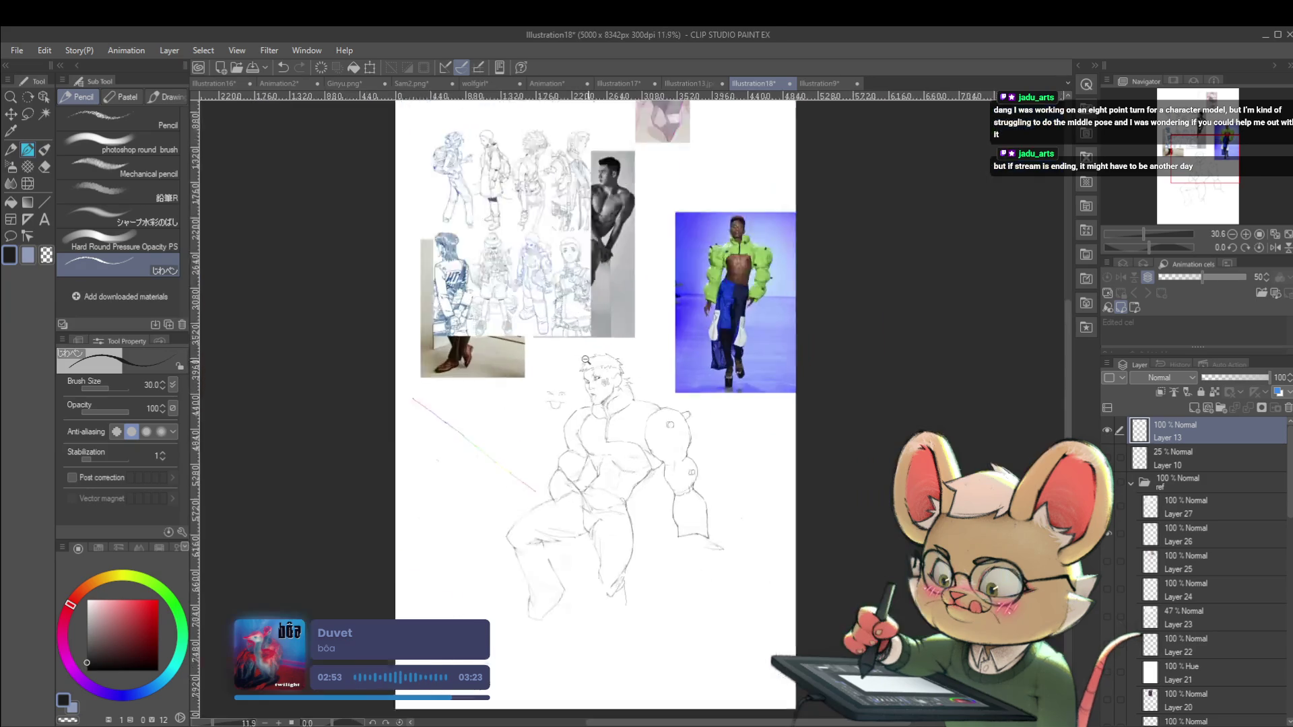
pyautogui.click(1274, 248)
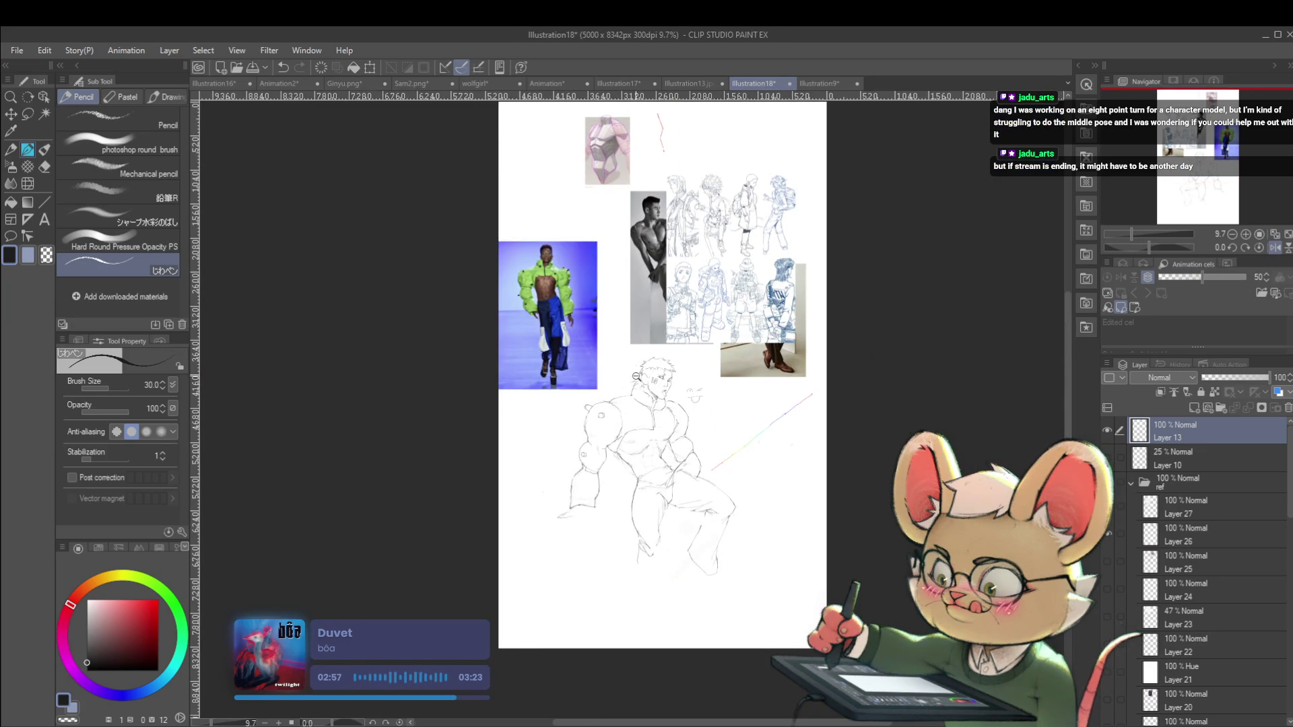
pyautogui.scroll(3, 632, 363)
pyautogui.scroll(-3, 661, 288)
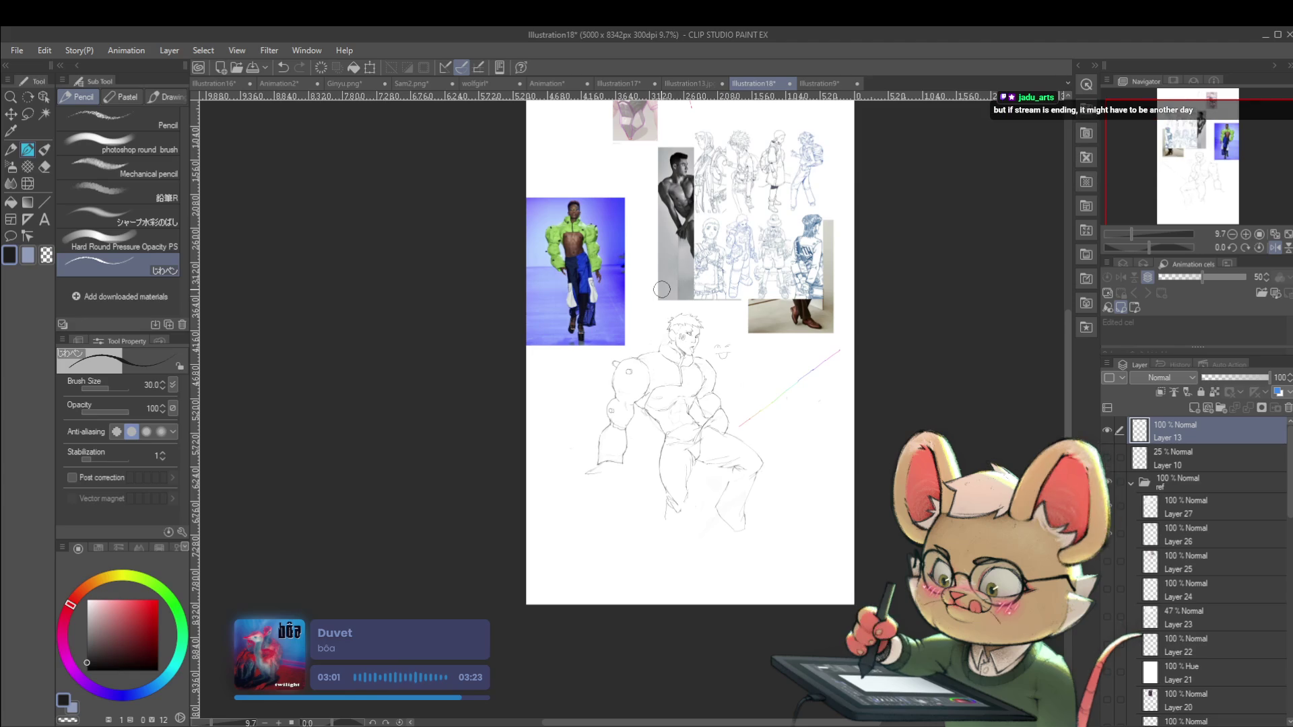
pyautogui.scroll(2, 575, 349)
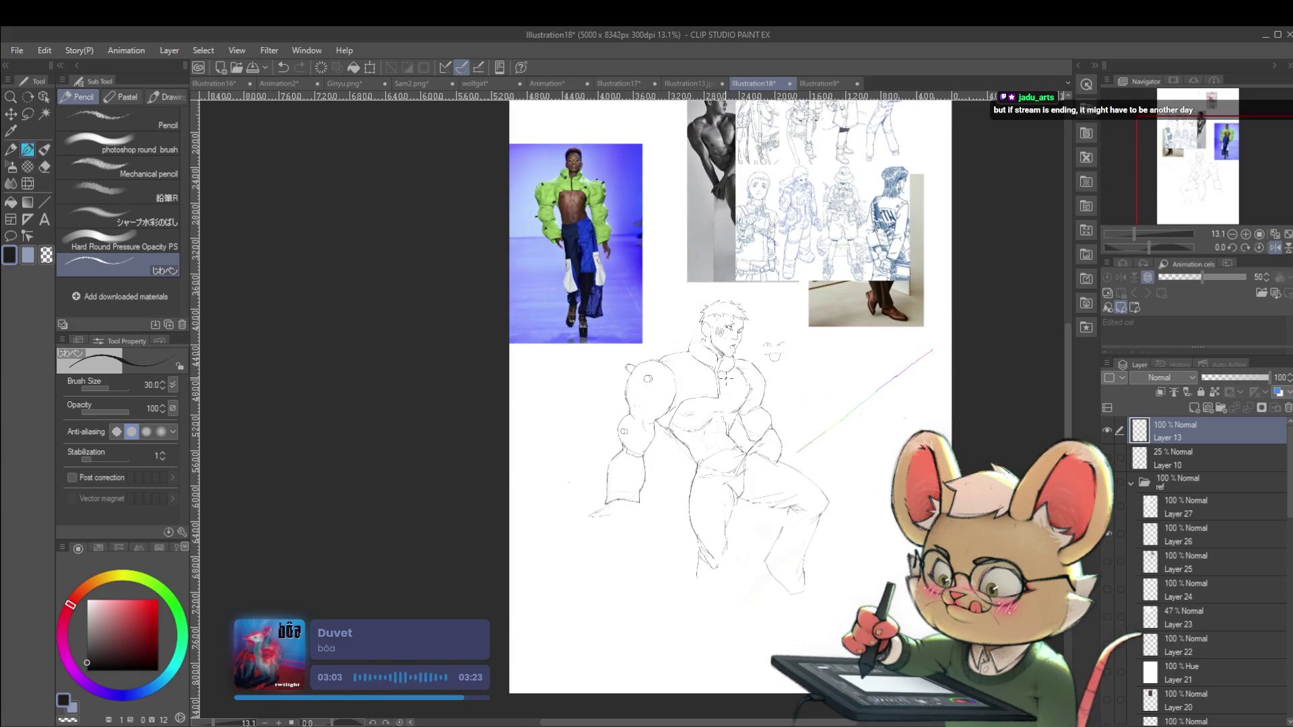
pyautogui.moveTo(725, 378); pyautogui.dragTo(734, 403)
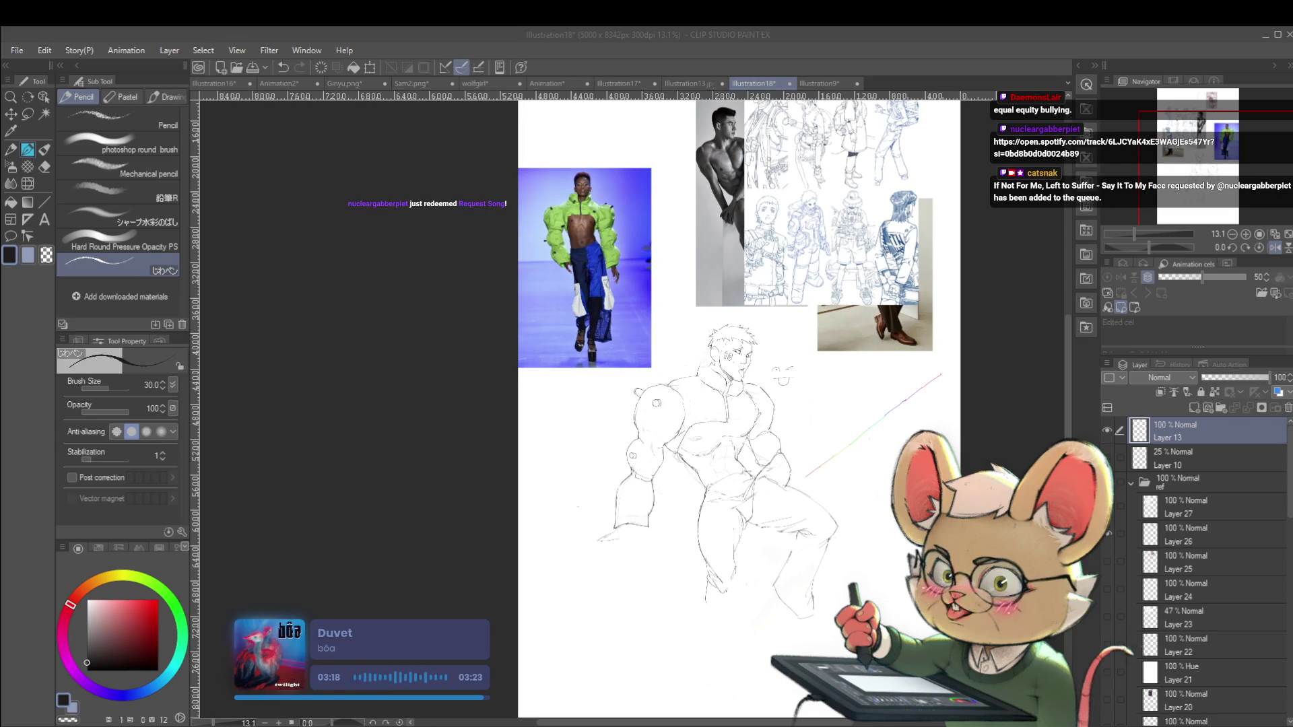
pyautogui.press('h')
pyautogui.moveTo(765, 433); pyautogui.dragTo(812, 406)
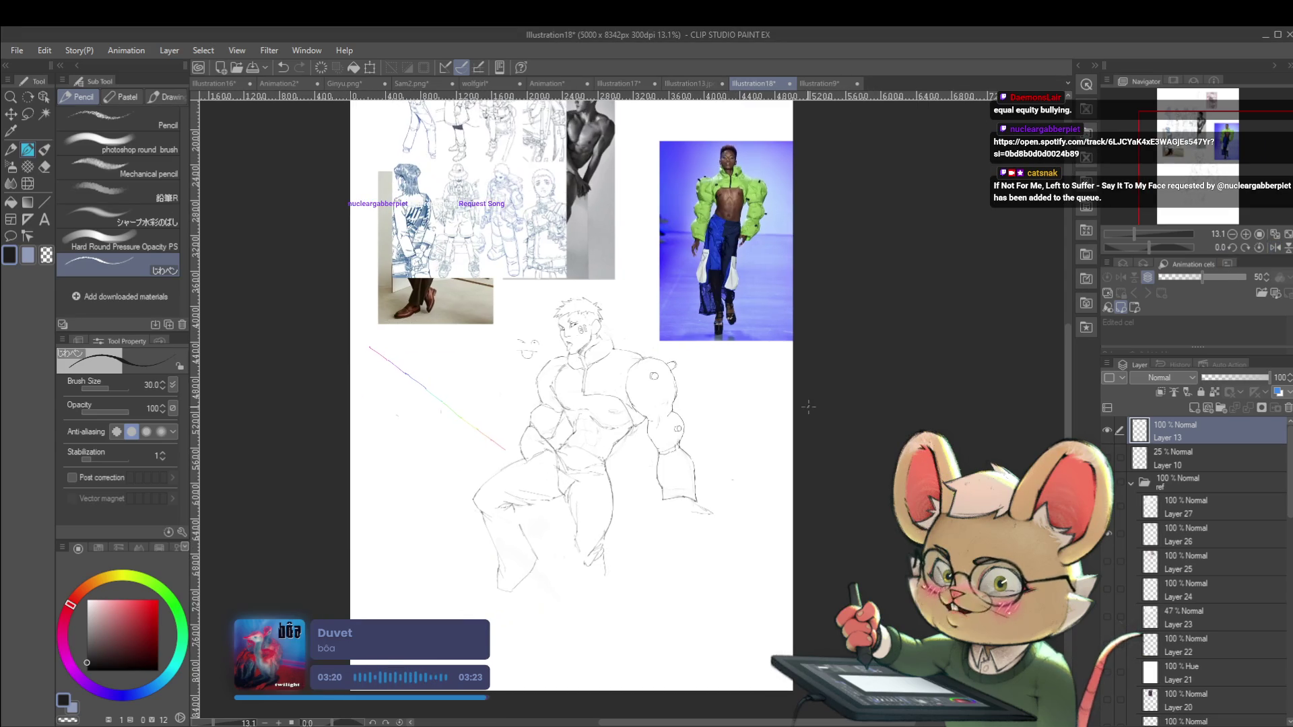
# Mirror the canvas and zoom to about 36%, centred on the figure's head and shoulders
pyautogui.moveTo(713, 371); pyautogui.dragTo(737, 354)
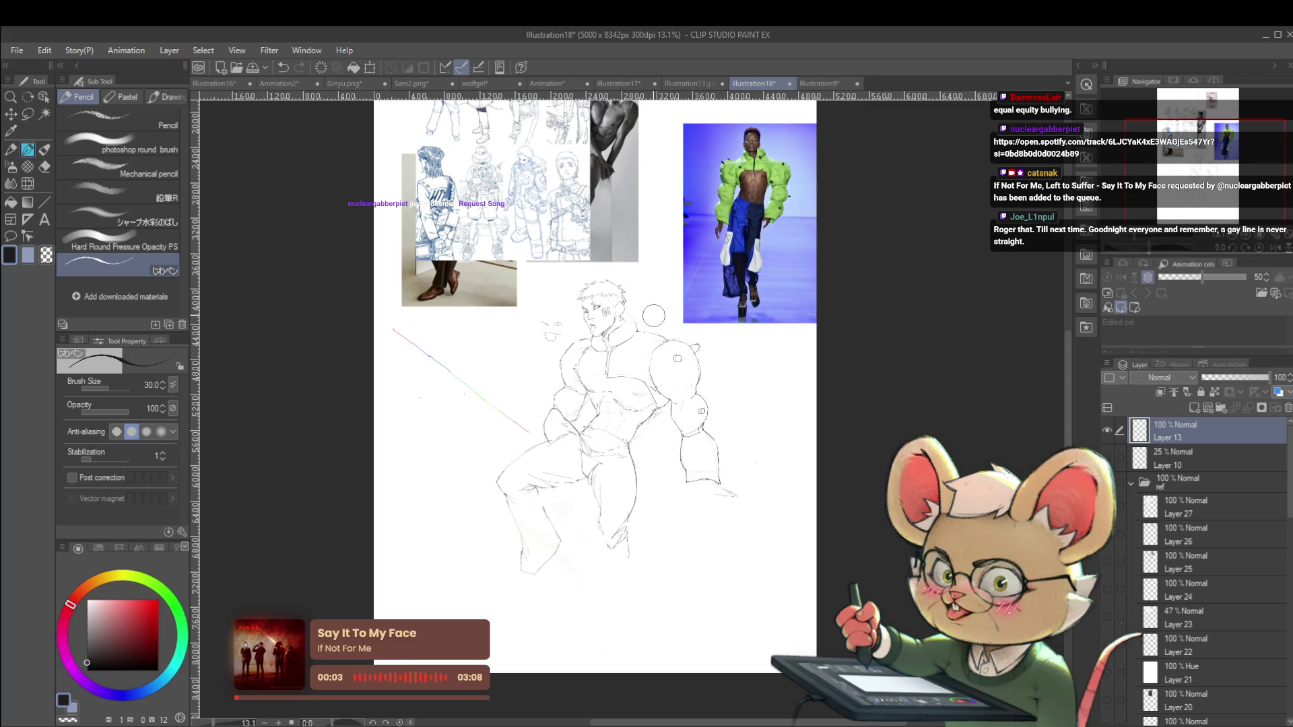
pyautogui.scroll(2, 602, 340)
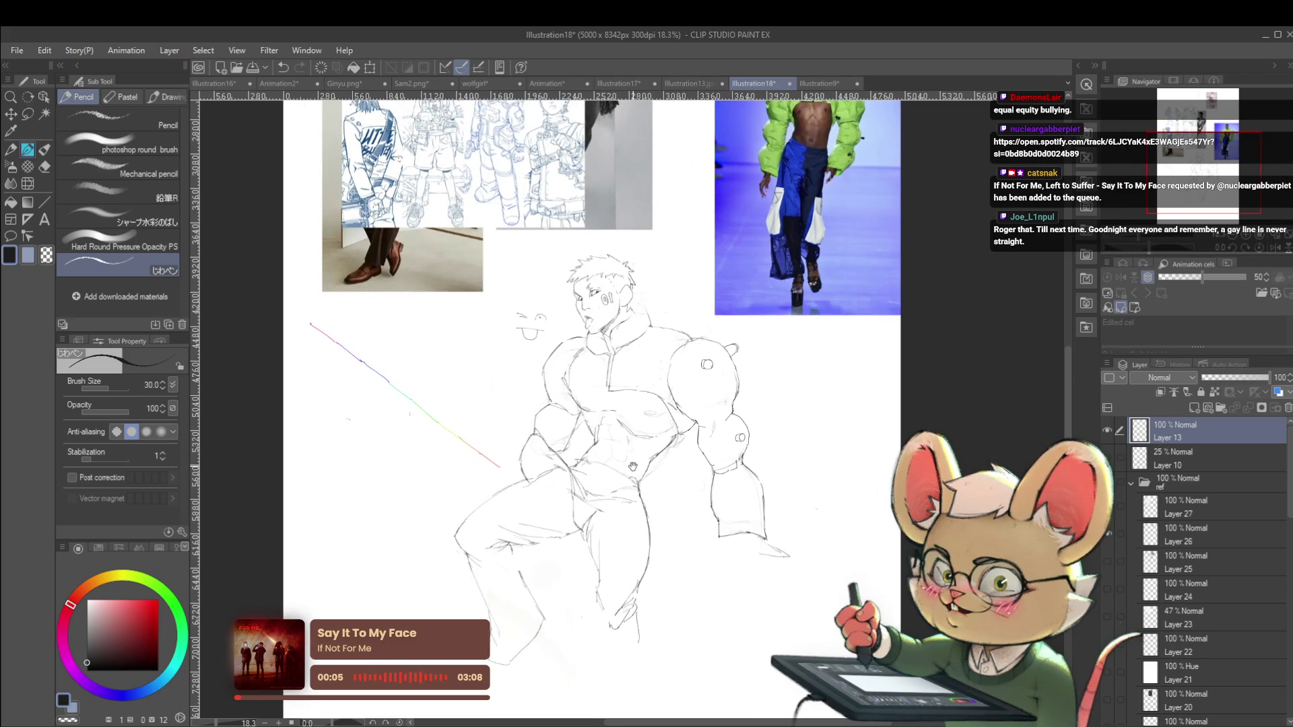
pyautogui.moveTo(603, 340); pyautogui.dragTo(599, 399)
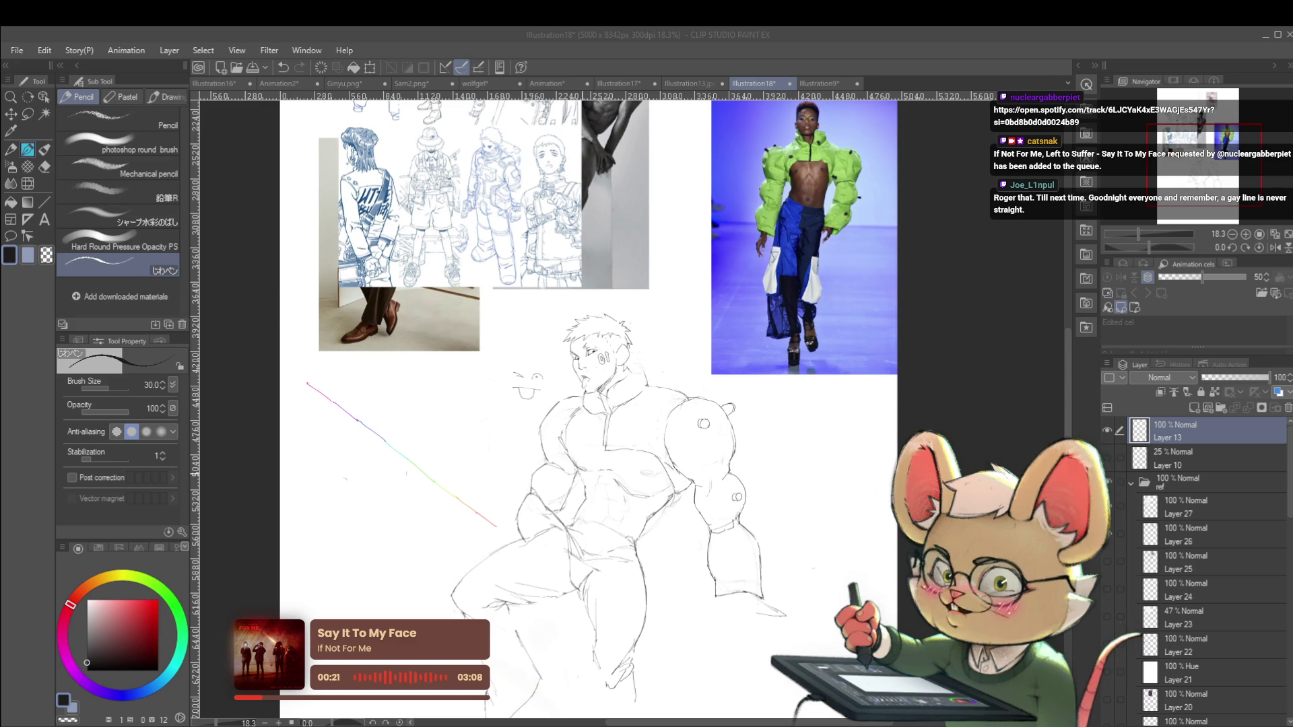
pyautogui.scroll(2, 584, 488)
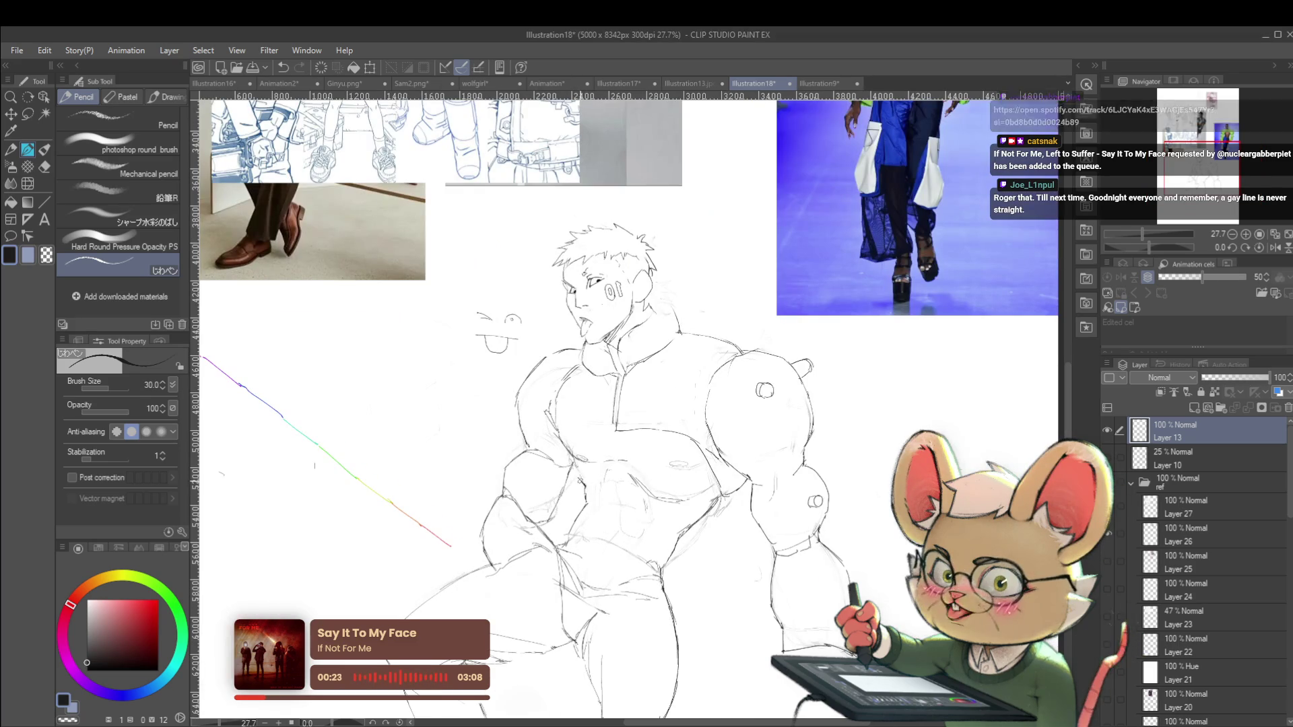
pyautogui.scroll(-3, 583, 474)
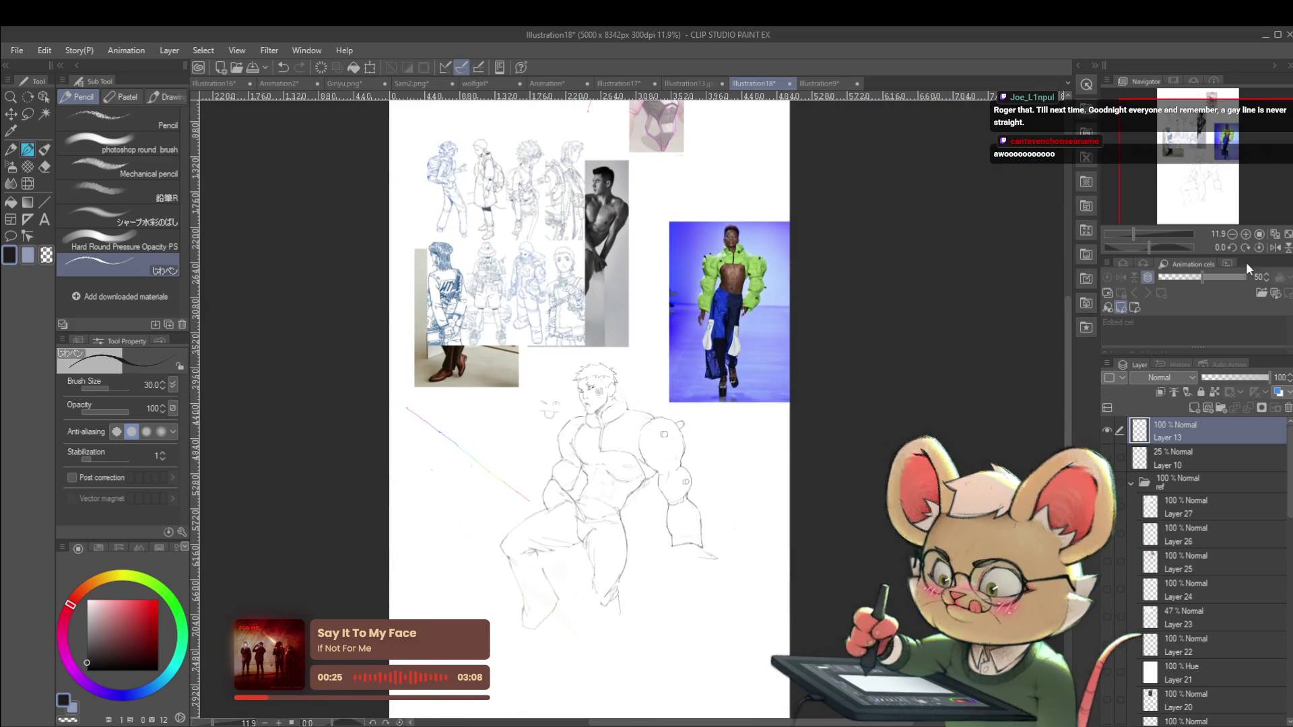
pyautogui.click(1274, 247)
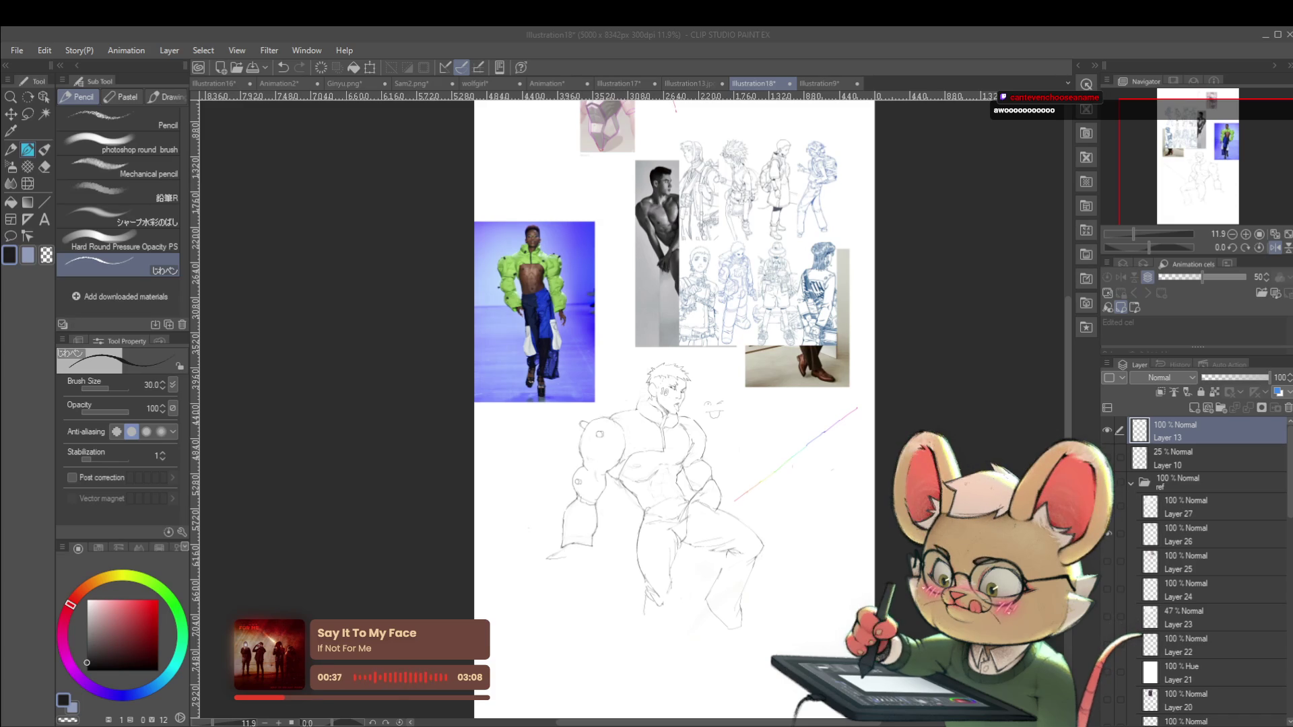
pyautogui.scroll(2, 667, 416)
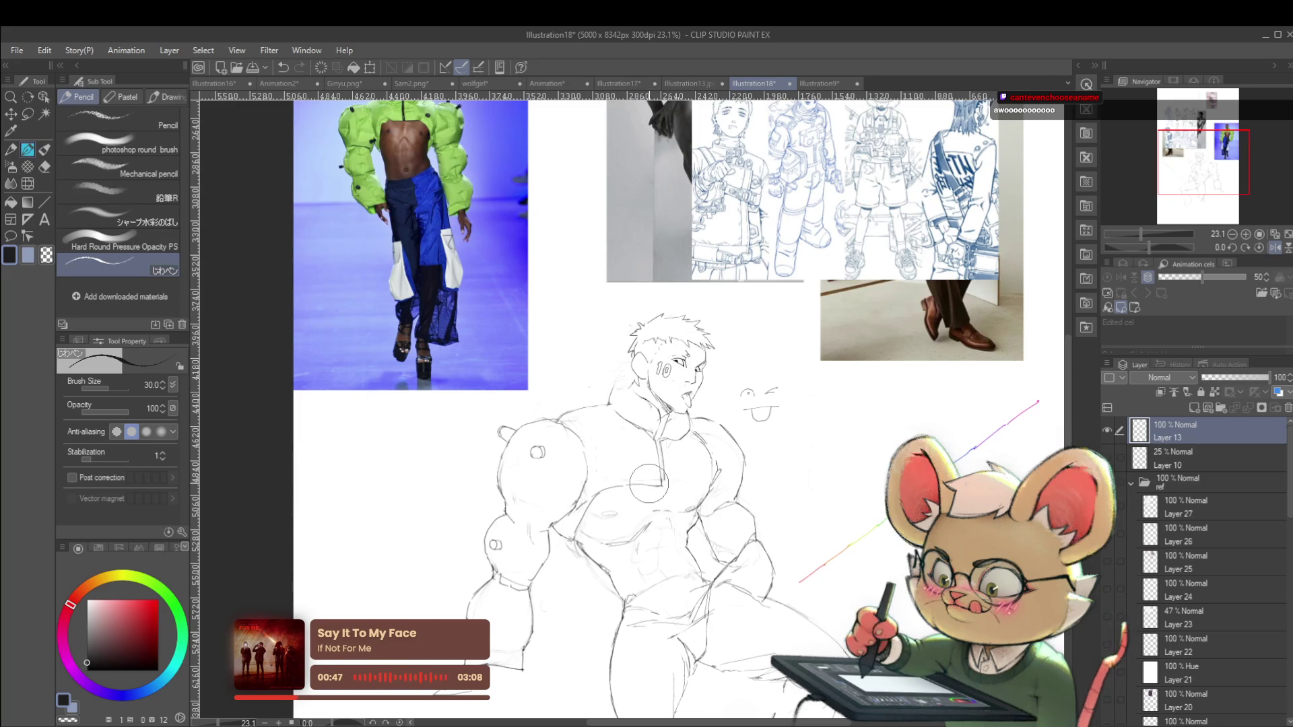
pyautogui.moveTo(649, 482)
pyautogui.mouseDown()
pyautogui.moveTo(658, 468)
pyautogui.moveTo(734, 562)
pyautogui.mouseUp()
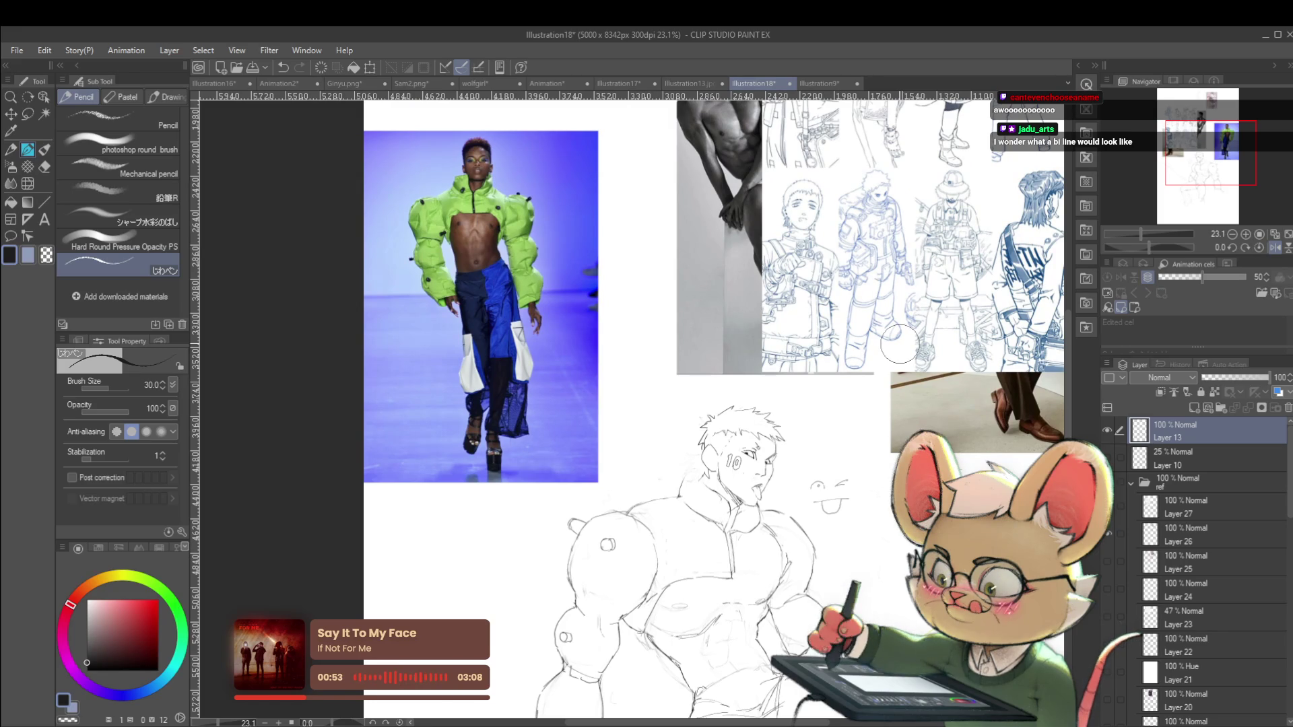
pyautogui.scroll(2, 736, 513)
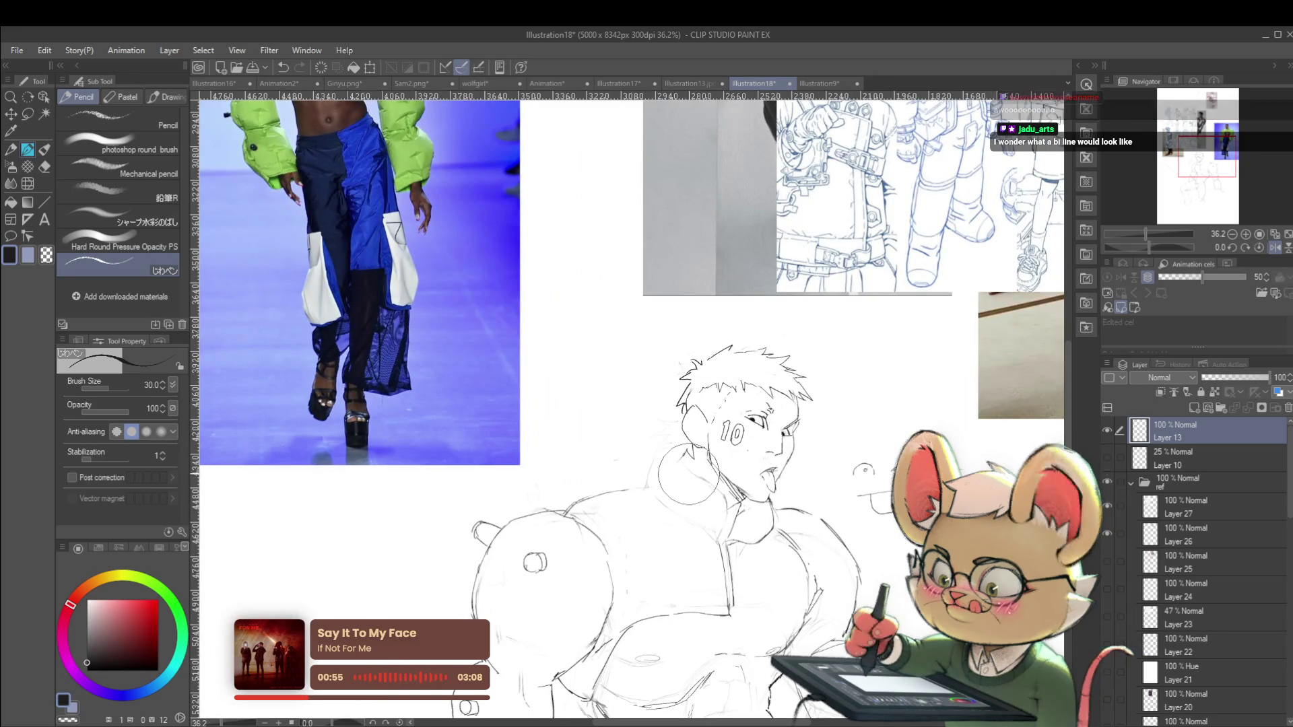
# Pan and zoom around the figure's head, framing it alongside the fashion photo
pyautogui.moveTo(719, 546); pyautogui.dragTo(734, 614)
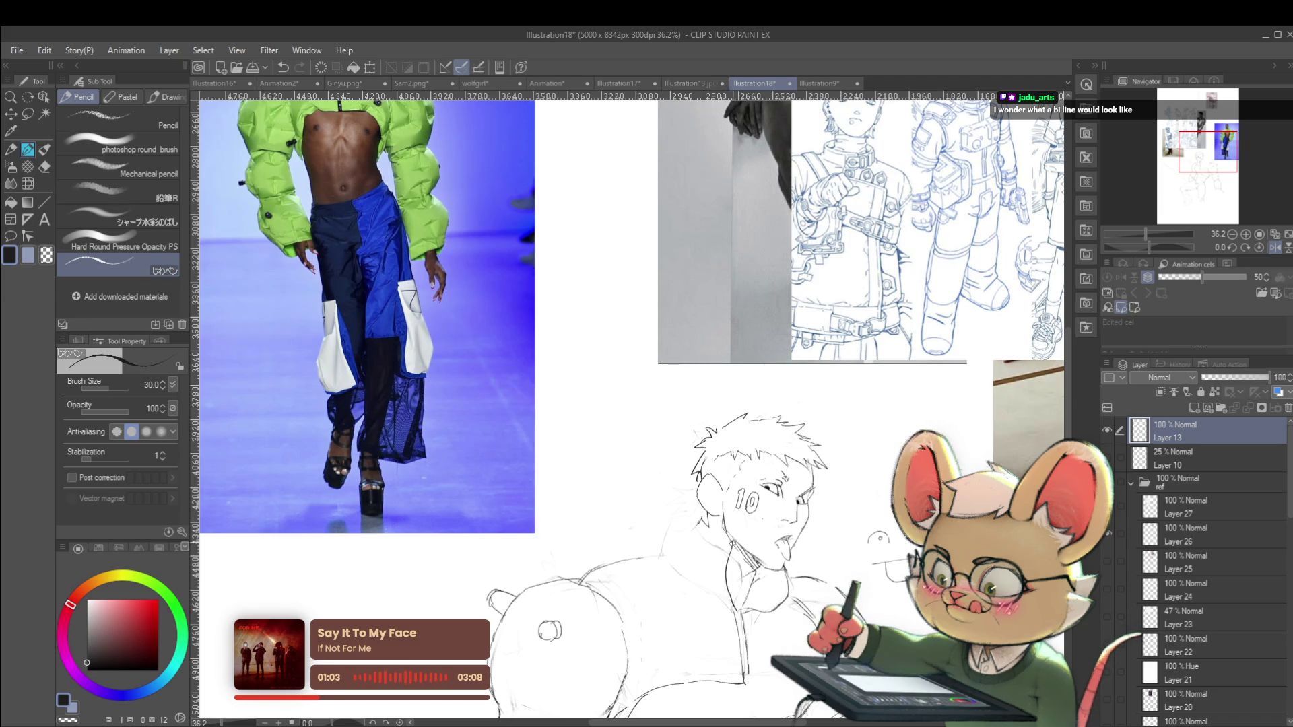
pyautogui.moveTo(673, 404); pyautogui.dragTo(729, 480)
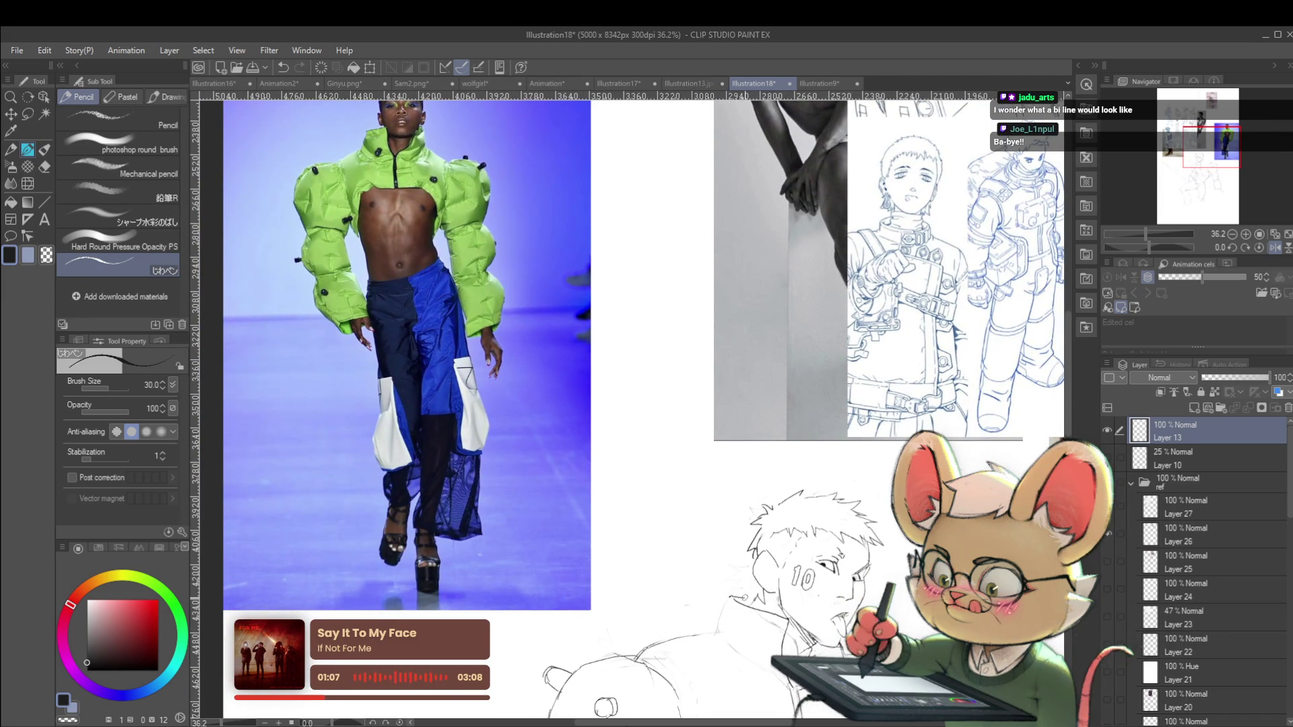
pyautogui.scroll(-5, 721, 422)
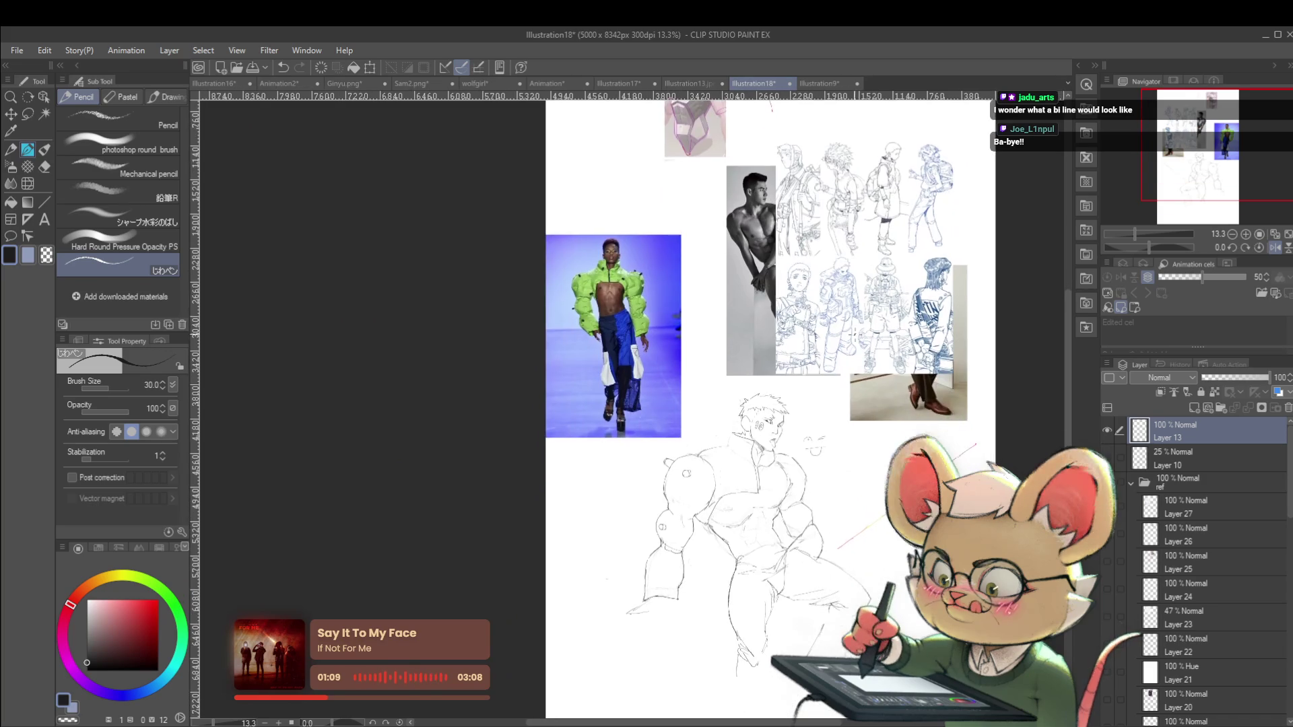
pyautogui.scroll(5, 721, 422)
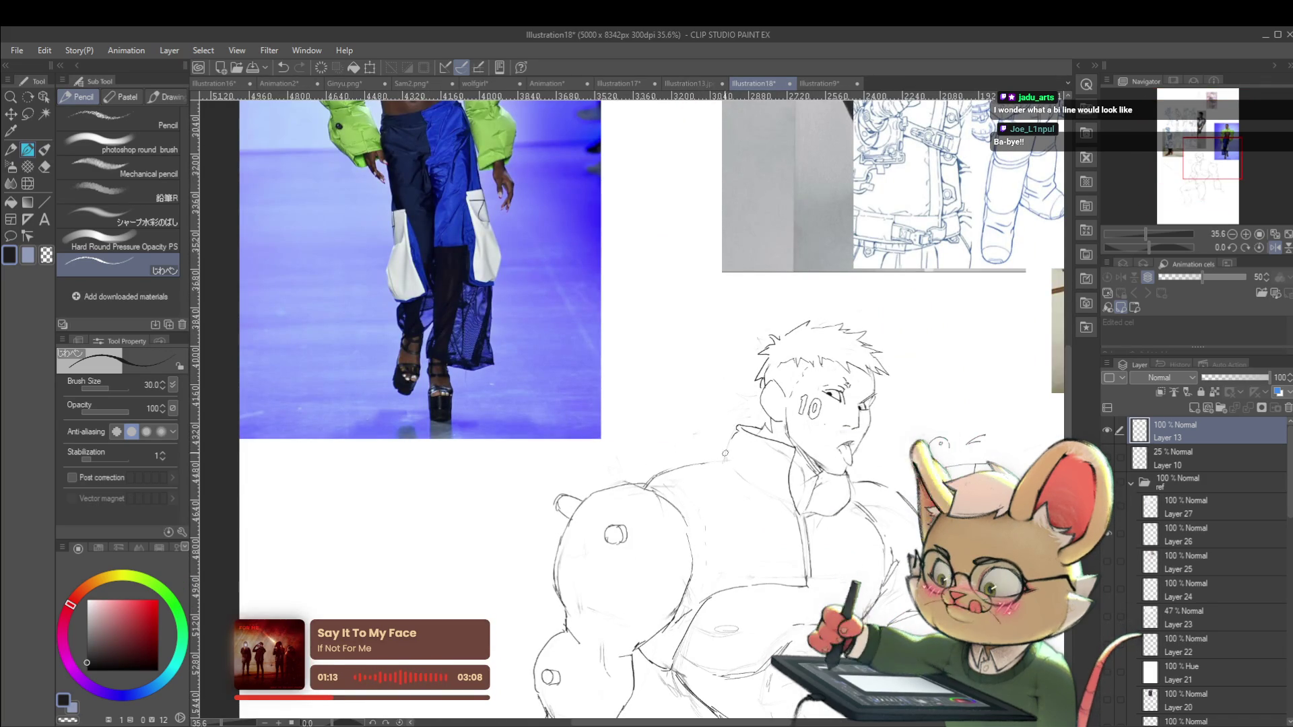
pyautogui.scroll(-5, 761, 421)
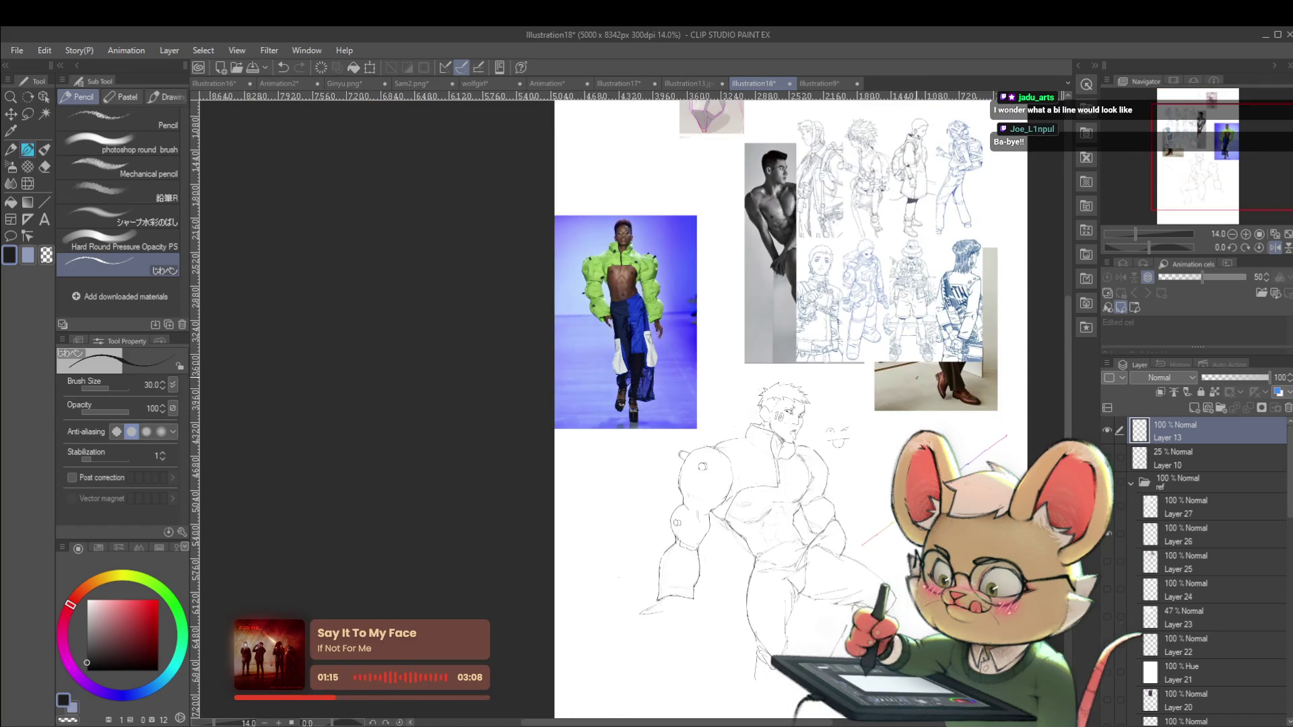
pyautogui.scroll(3, 784, 402)
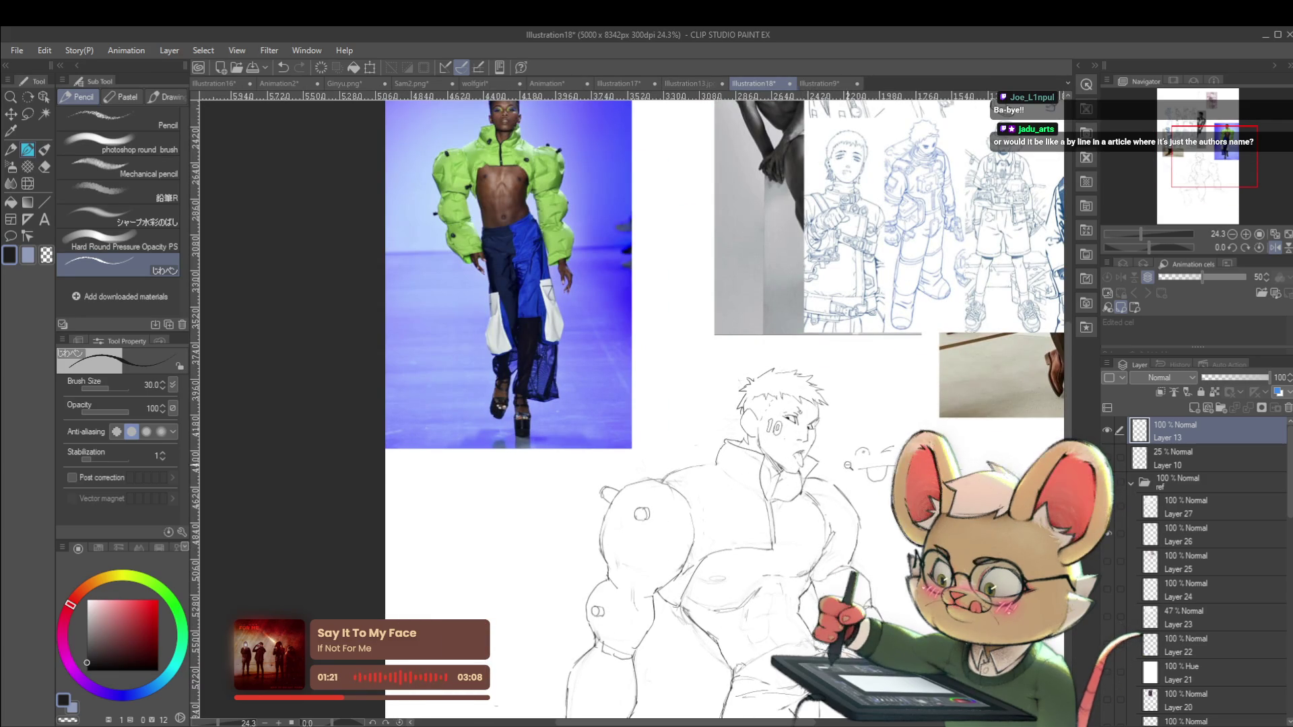
pyautogui.scroll(-5, 850, 452)
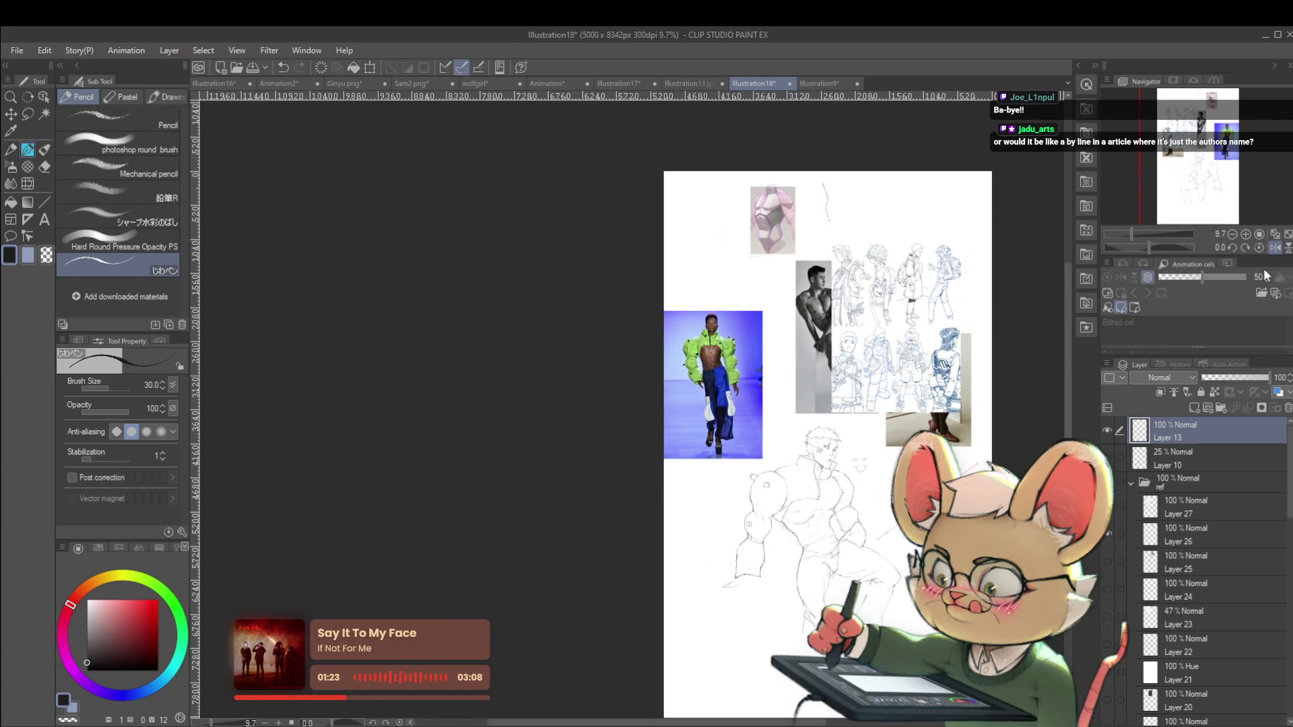
# Unmirror the view, move the page to the middle, then mirror it again to compare
pyautogui.click(1259, 248)
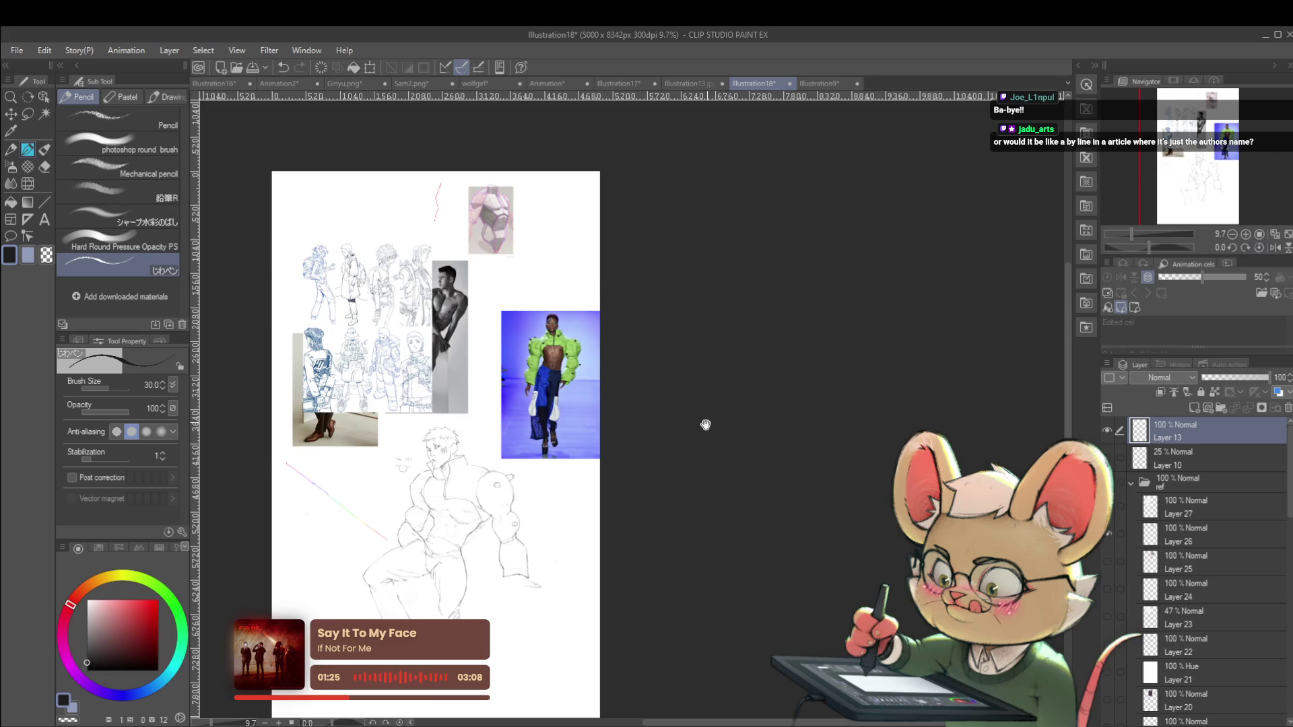
pyautogui.moveTo(714, 414); pyautogui.dragTo(902, 339)
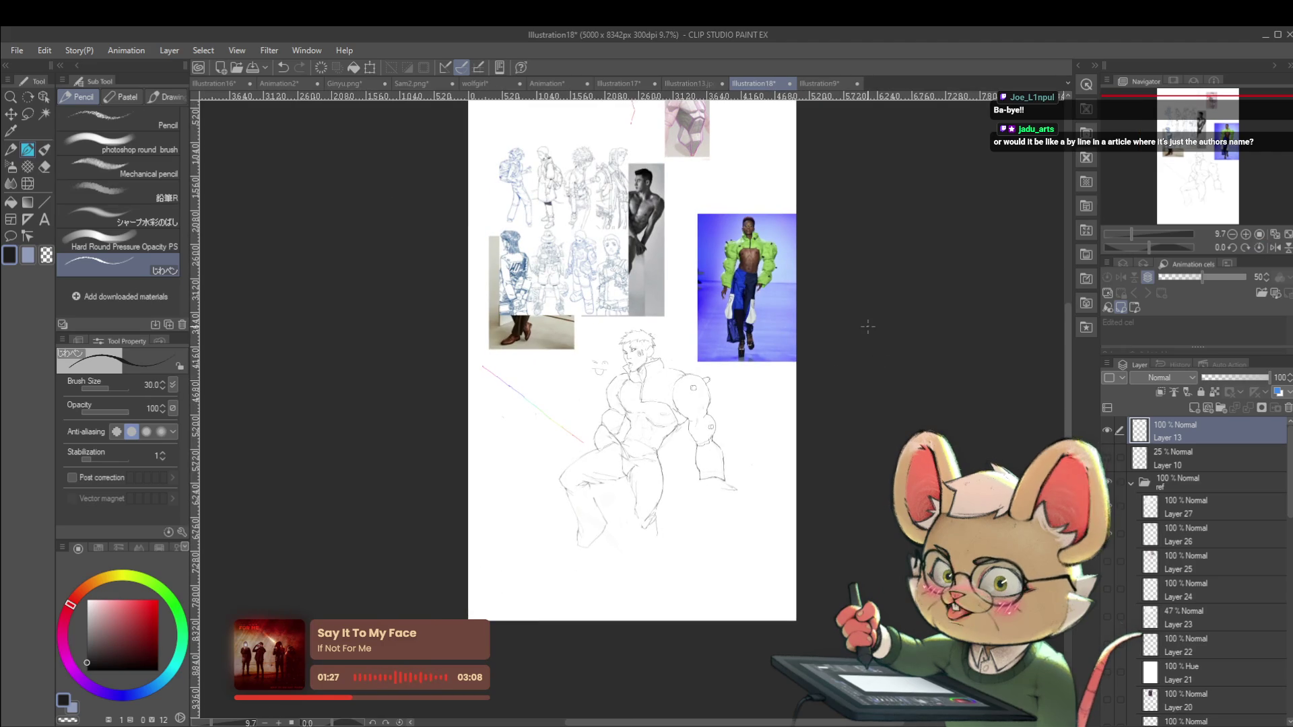
pyautogui.click(1279, 249)
pyautogui.scroll(5, 640, 313)
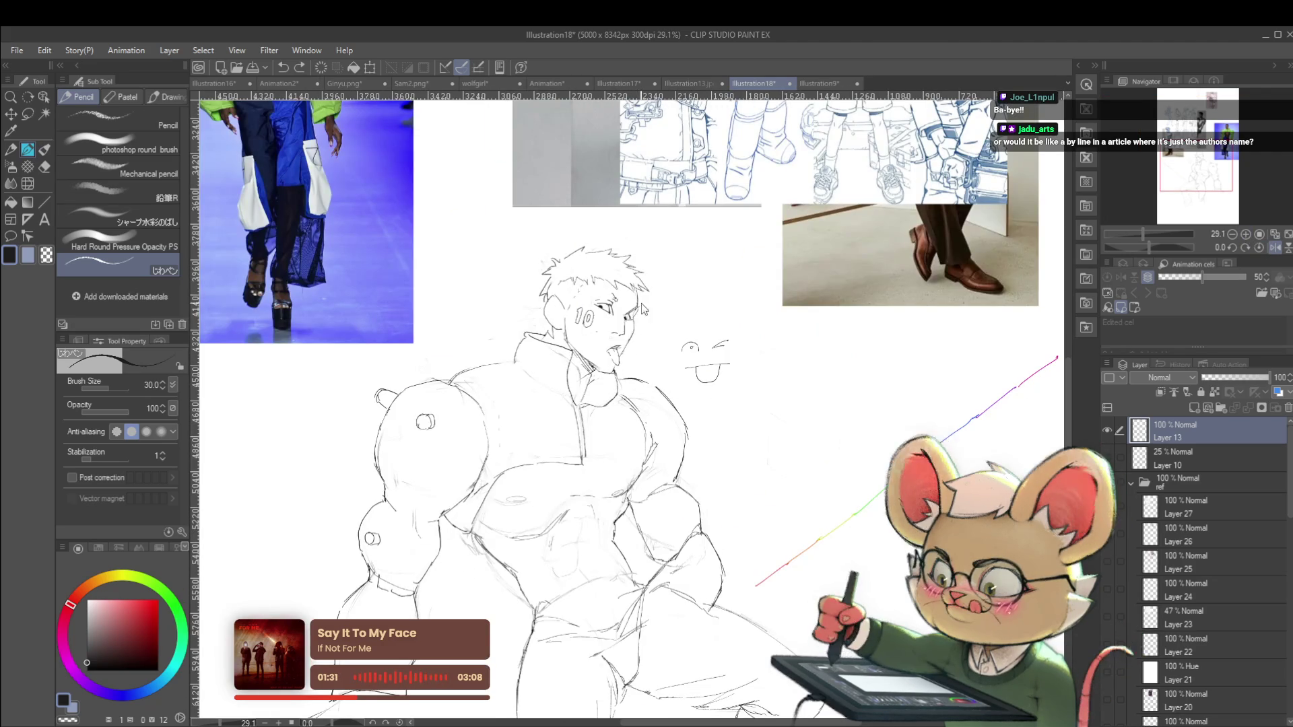
pyautogui.scroll(4, 640, 313)
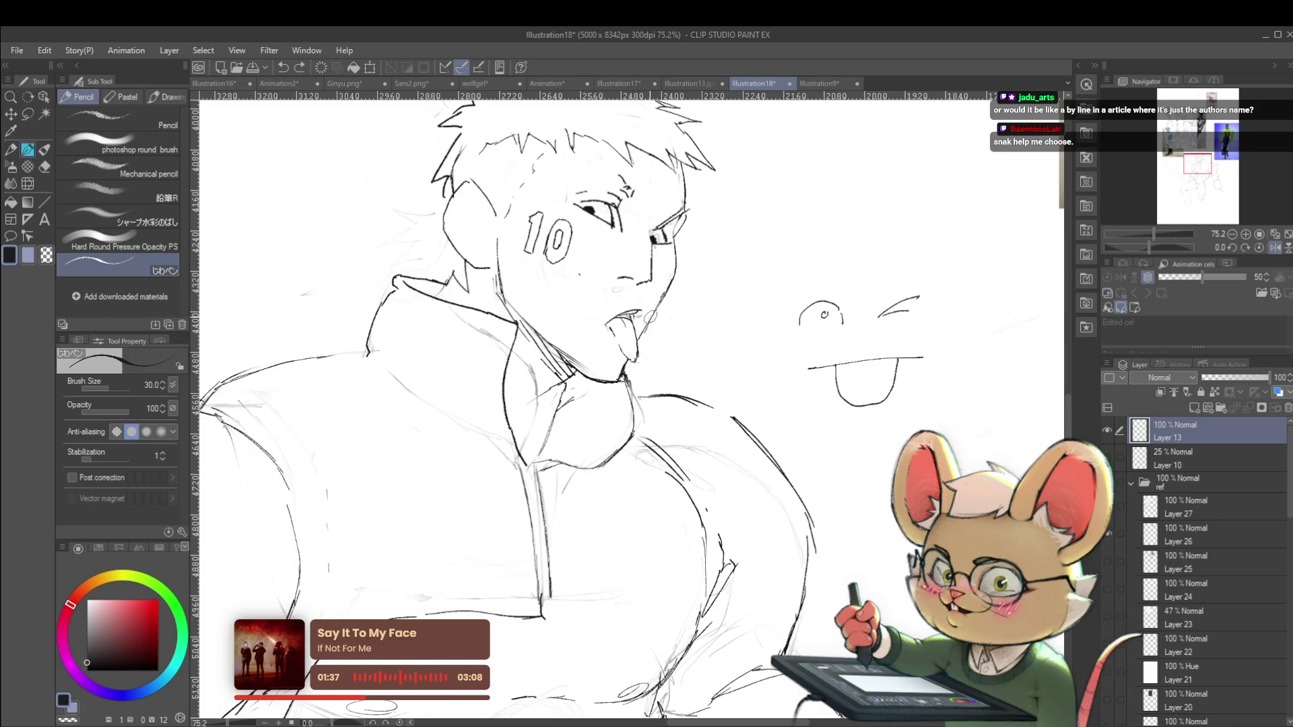
pyautogui.scroll(-5, 636, 343)
pyautogui.scroll(-3, 792, 400)
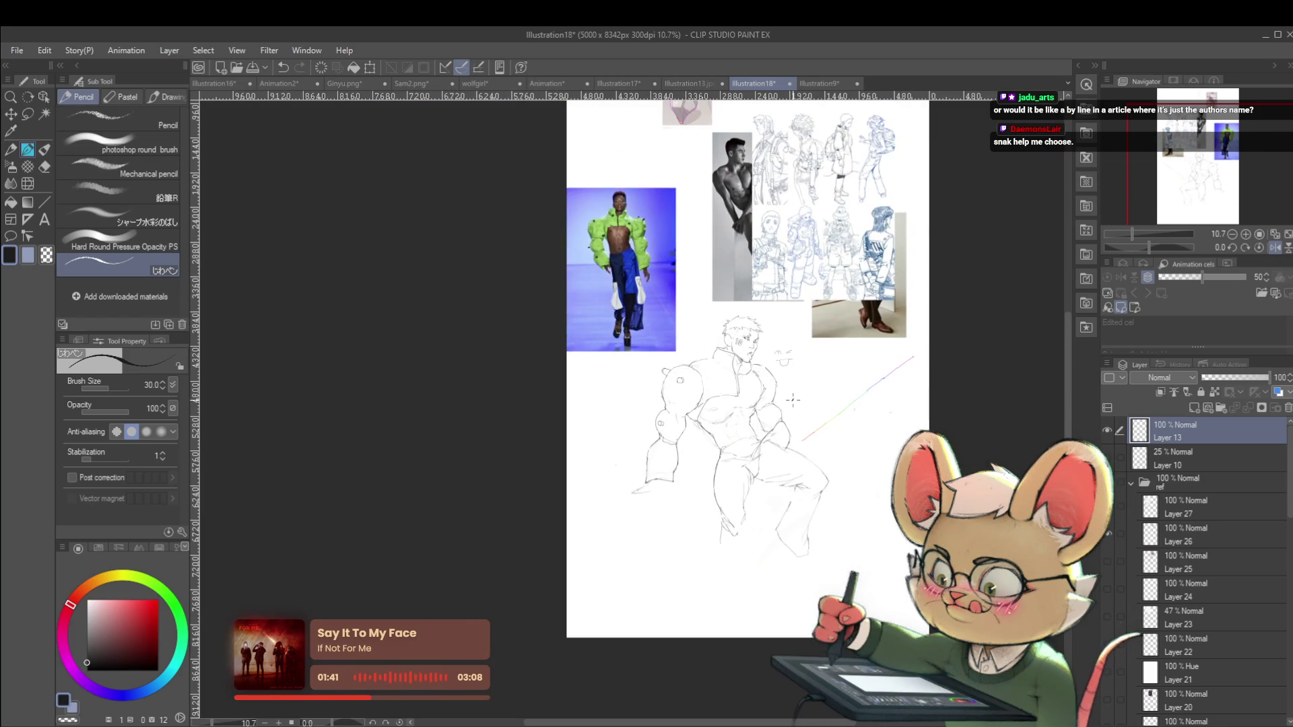
pyautogui.click(1275, 247)
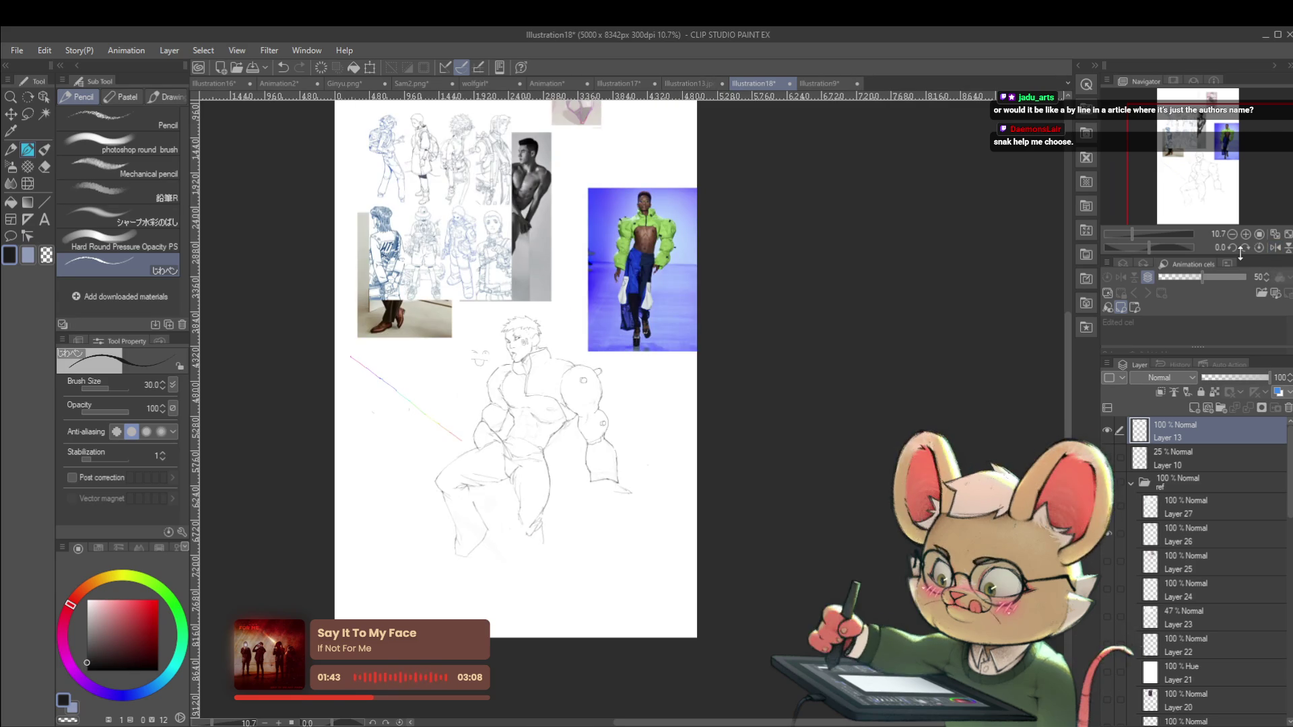
pyautogui.moveTo(577, 390); pyautogui.dragTo(673, 399)
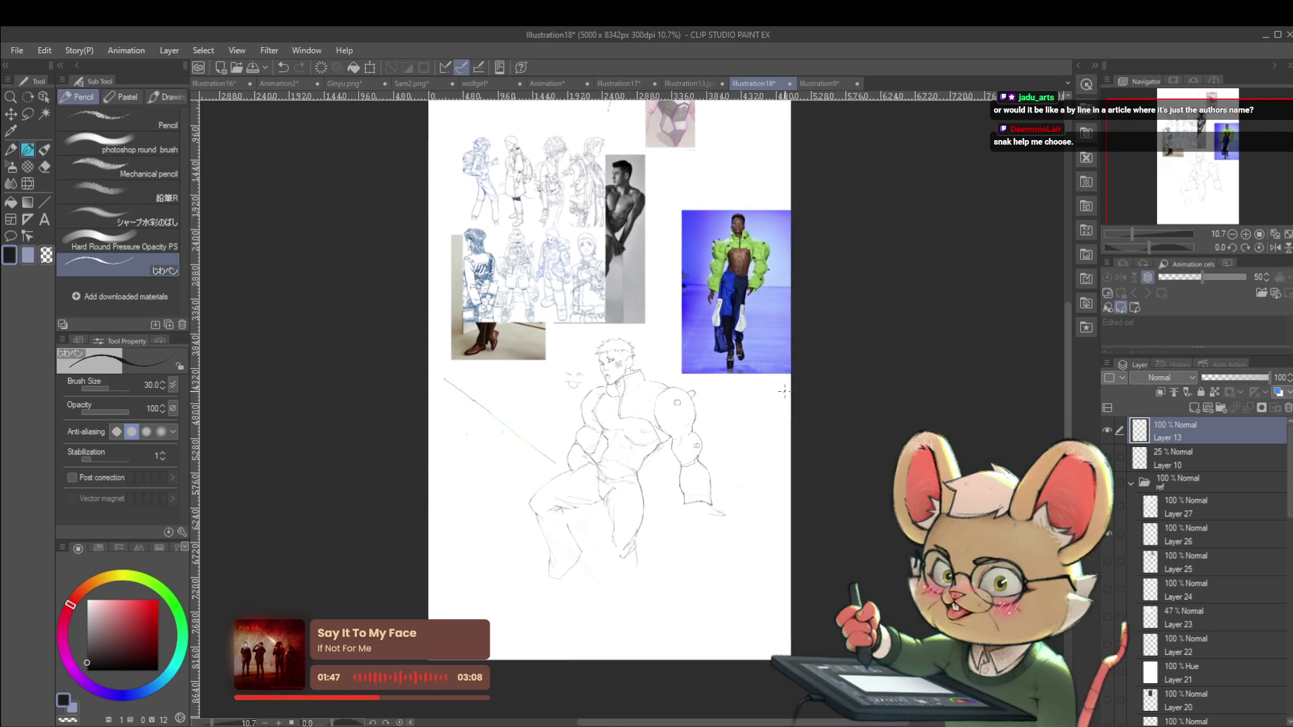
pyautogui.scroll(3, 591, 394)
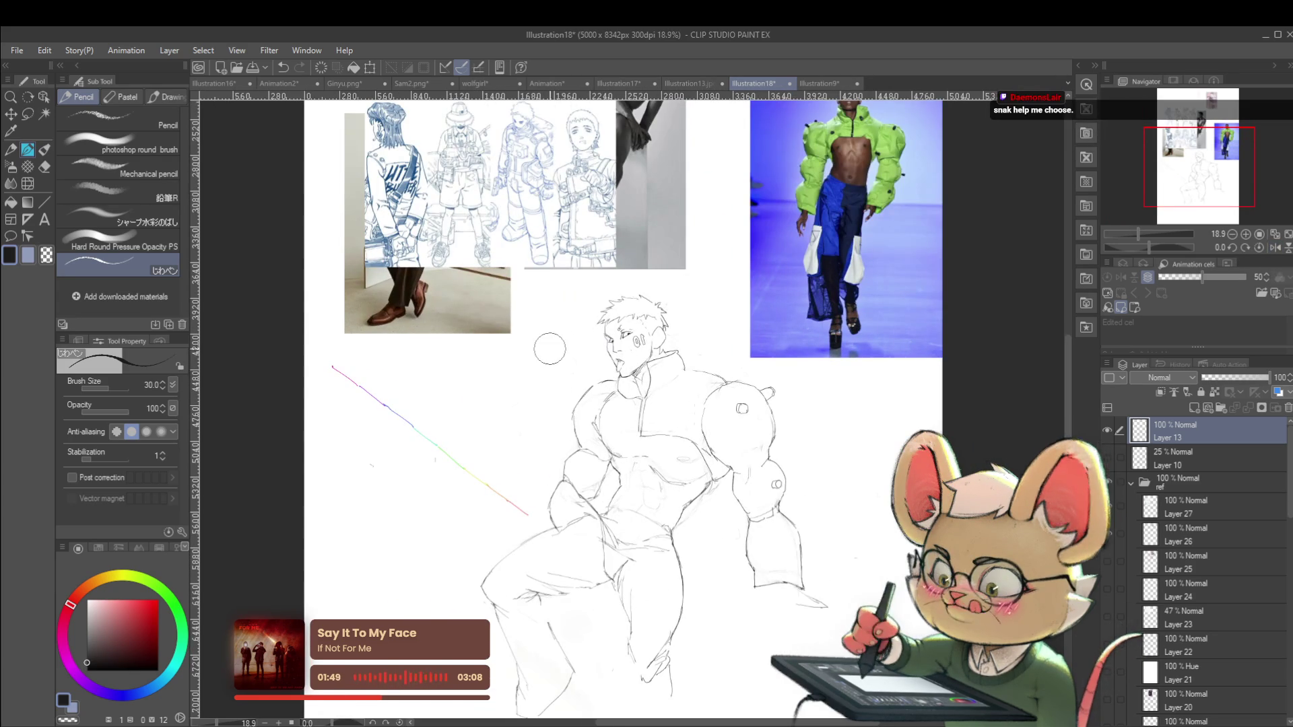
pyautogui.scroll(3, 594, 364)
pyautogui.scroll(-4, 586, 412)
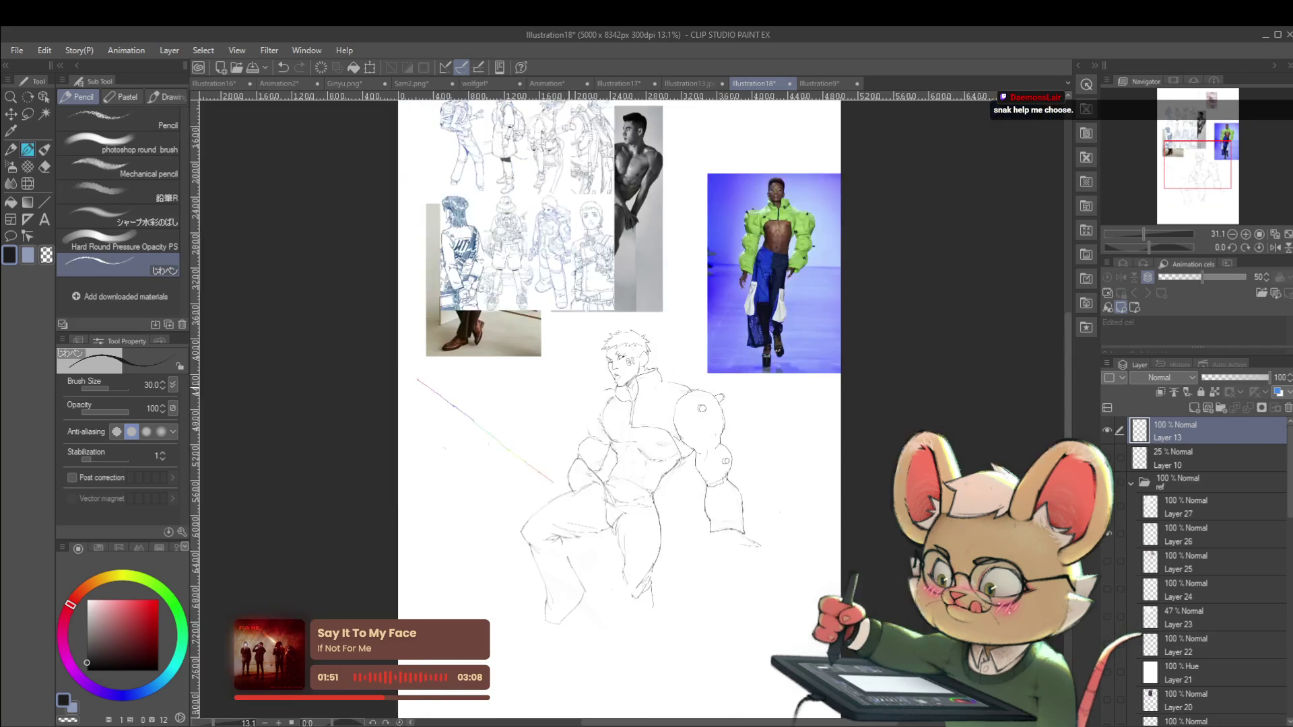
pyautogui.scroll(1, 626, 408)
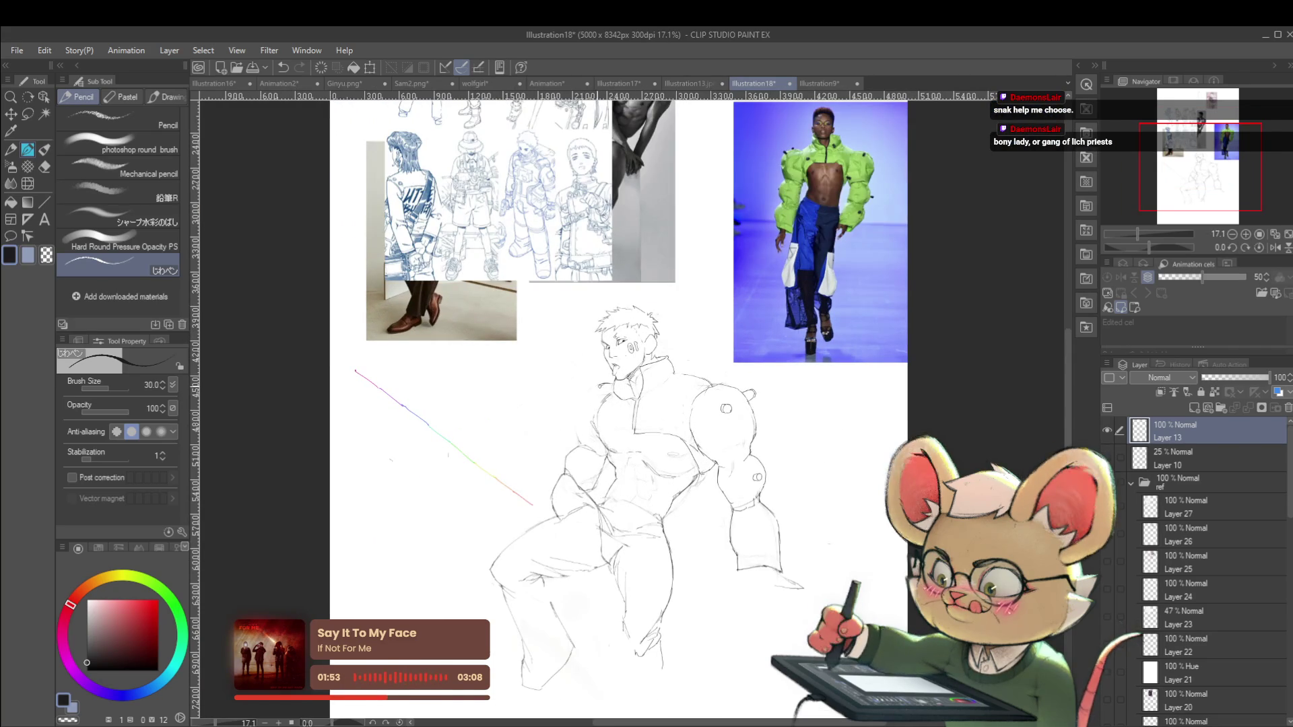
pyautogui.scroll(-1, 652, 388)
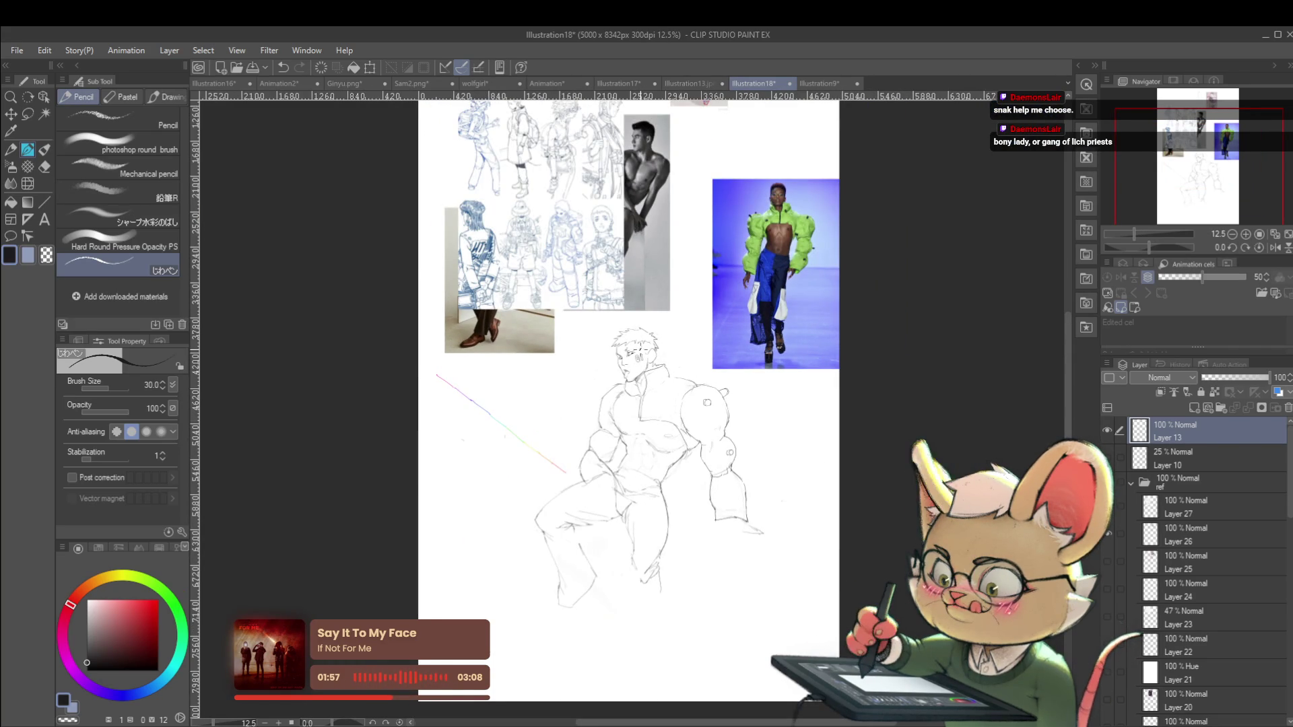
pyautogui.scroll(3, 630, 419)
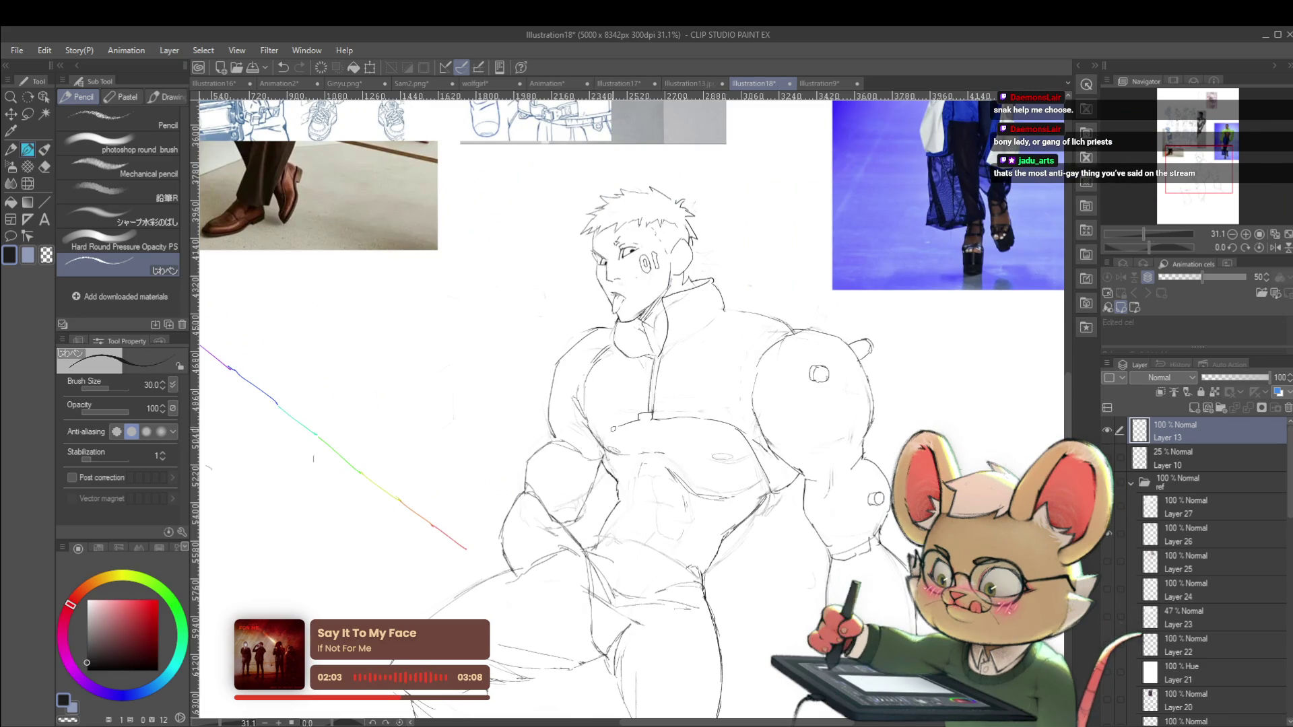
pyautogui.scroll(-3, 652, 427)
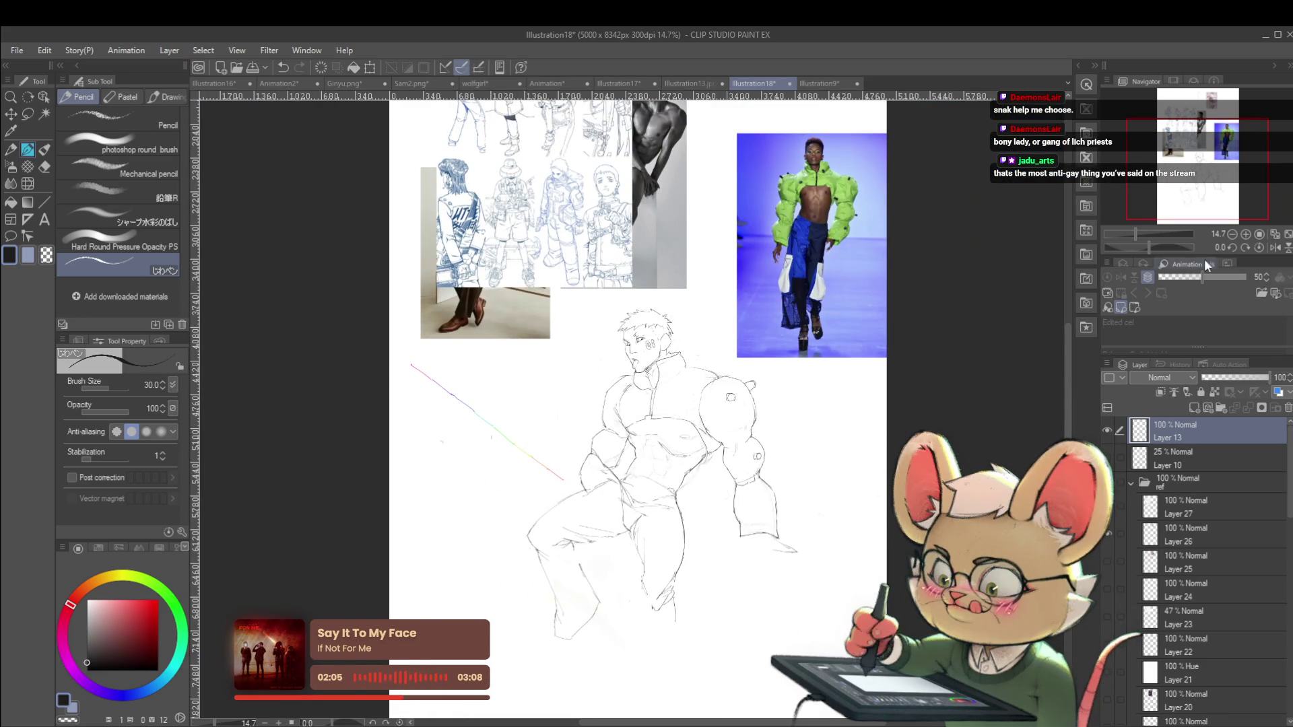
pyautogui.click(1274, 247)
pyautogui.scroll(3, 585, 330)
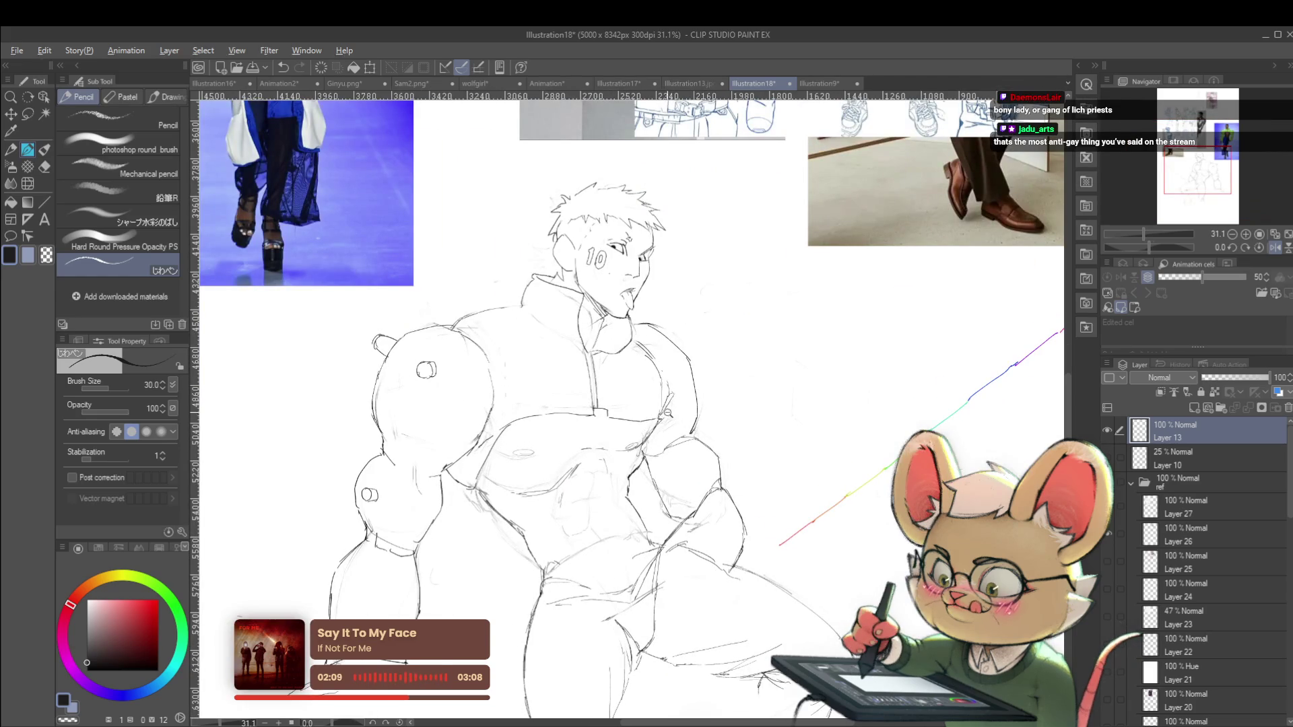
# Shift the board into view and zoom in and out around the figure sketch
pyautogui.scroll(-4, 667, 414)
pyautogui.moveTo(668, 374); pyautogui.dragTo(814, 365)
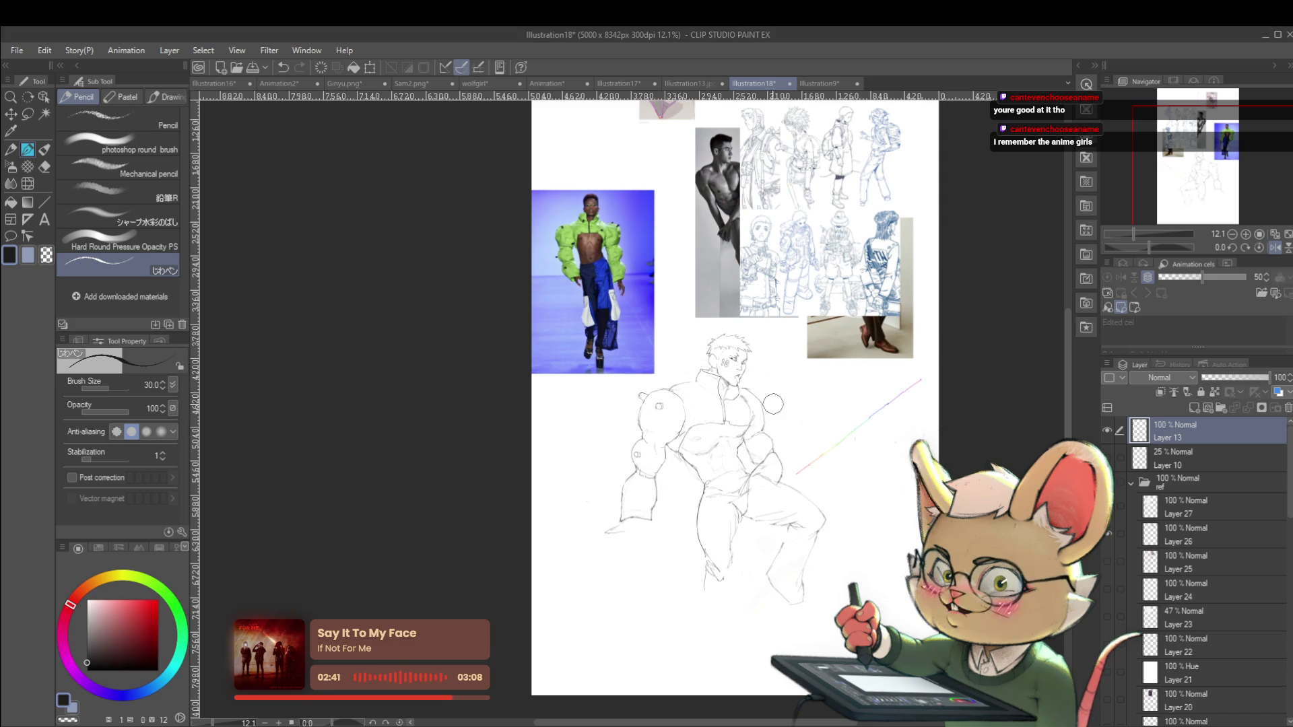
pyautogui.scroll(3, 774, 405)
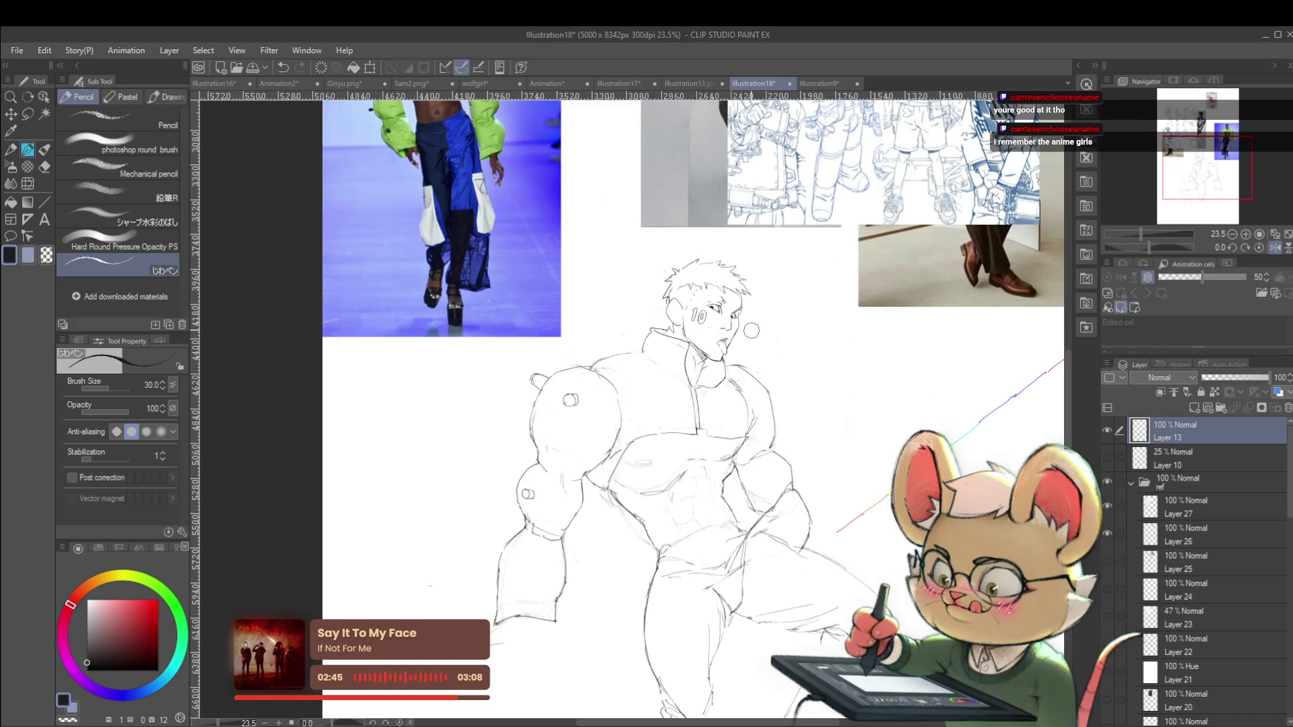
pyautogui.scroll(4, 714, 410)
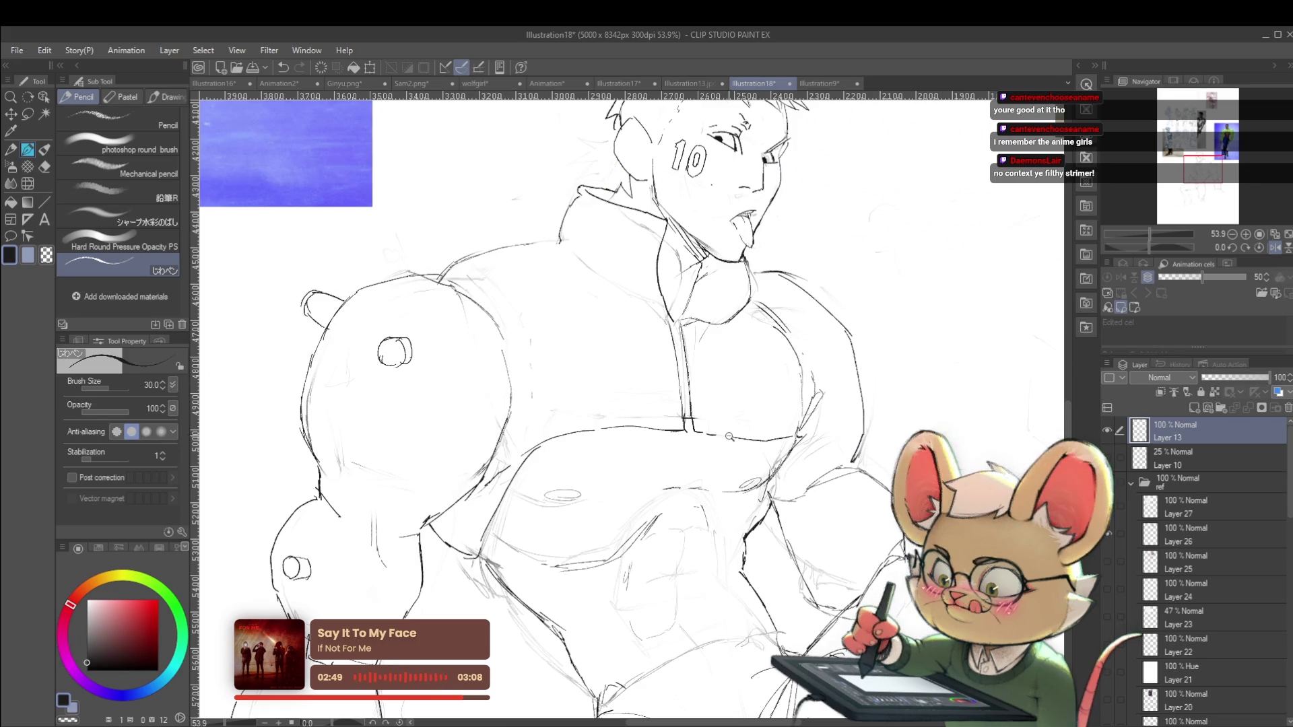
pyautogui.scroll(-5, 692, 416)
pyautogui.scroll(-2, 711, 391)
pyautogui.scroll(4, 703, 429)
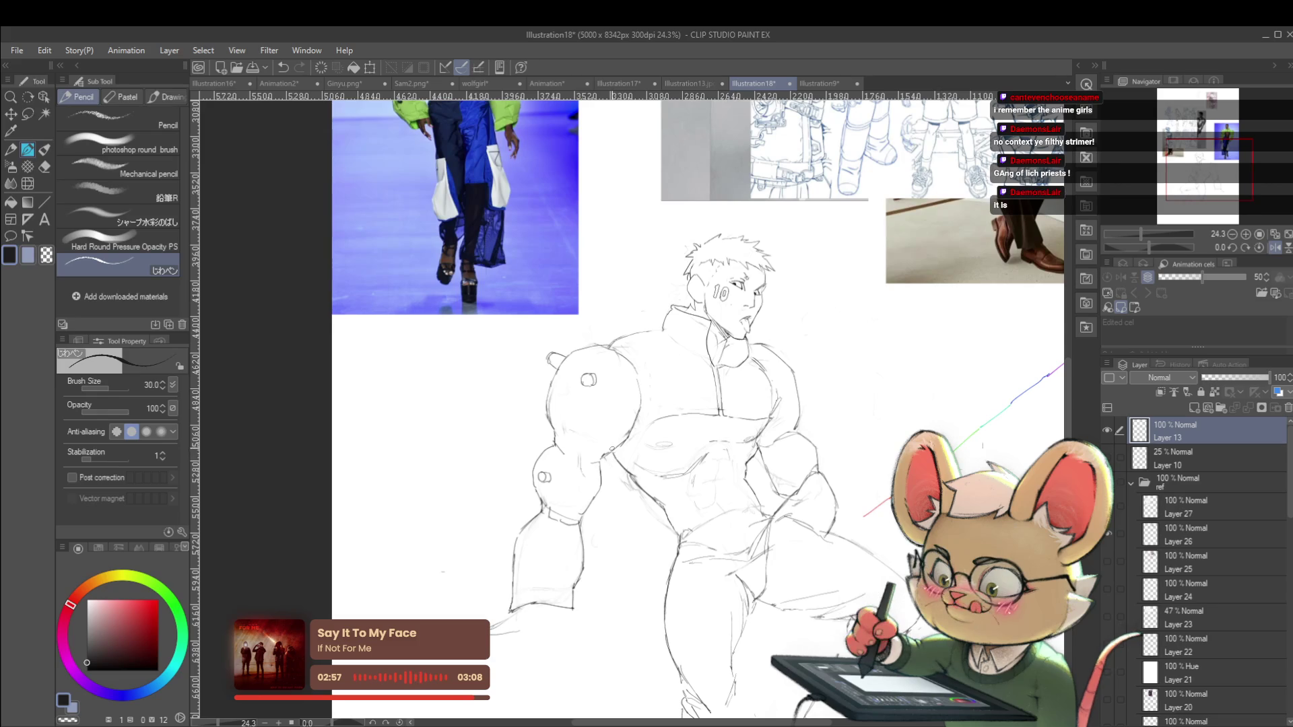
pyautogui.scroll(5, 601, 431)
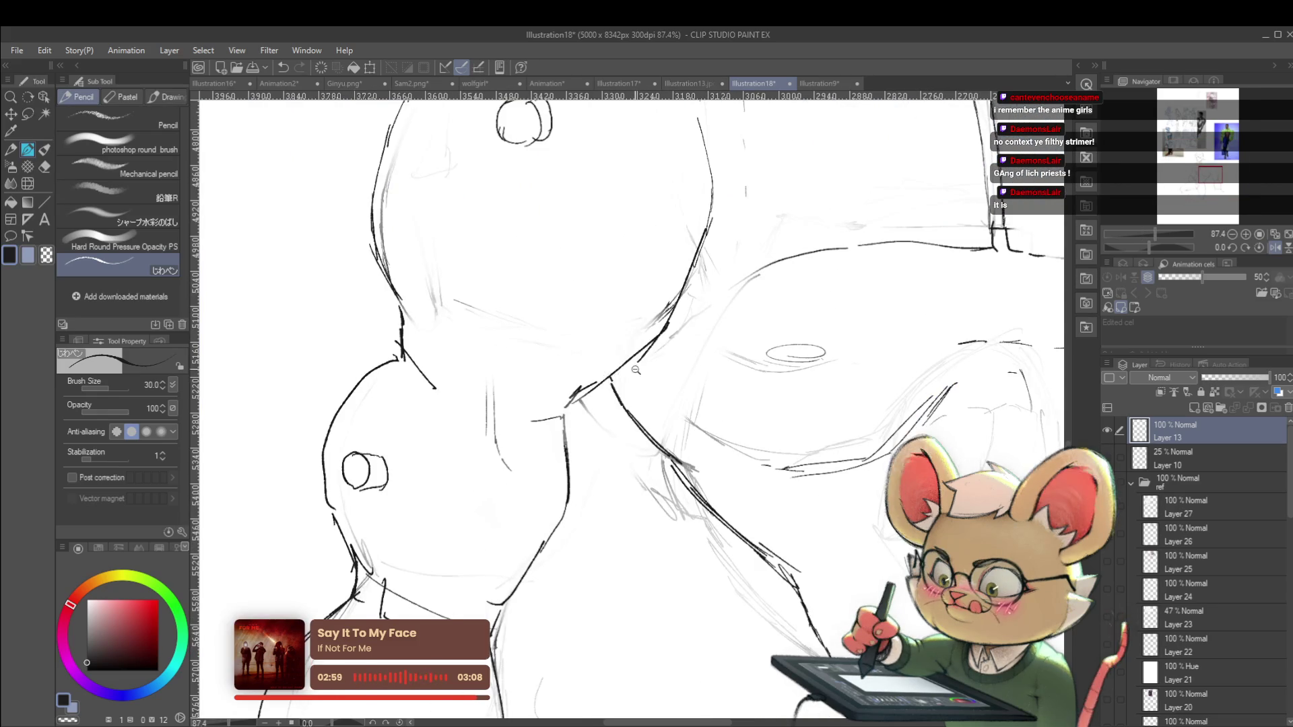
pyautogui.scroll(-7, 611, 381)
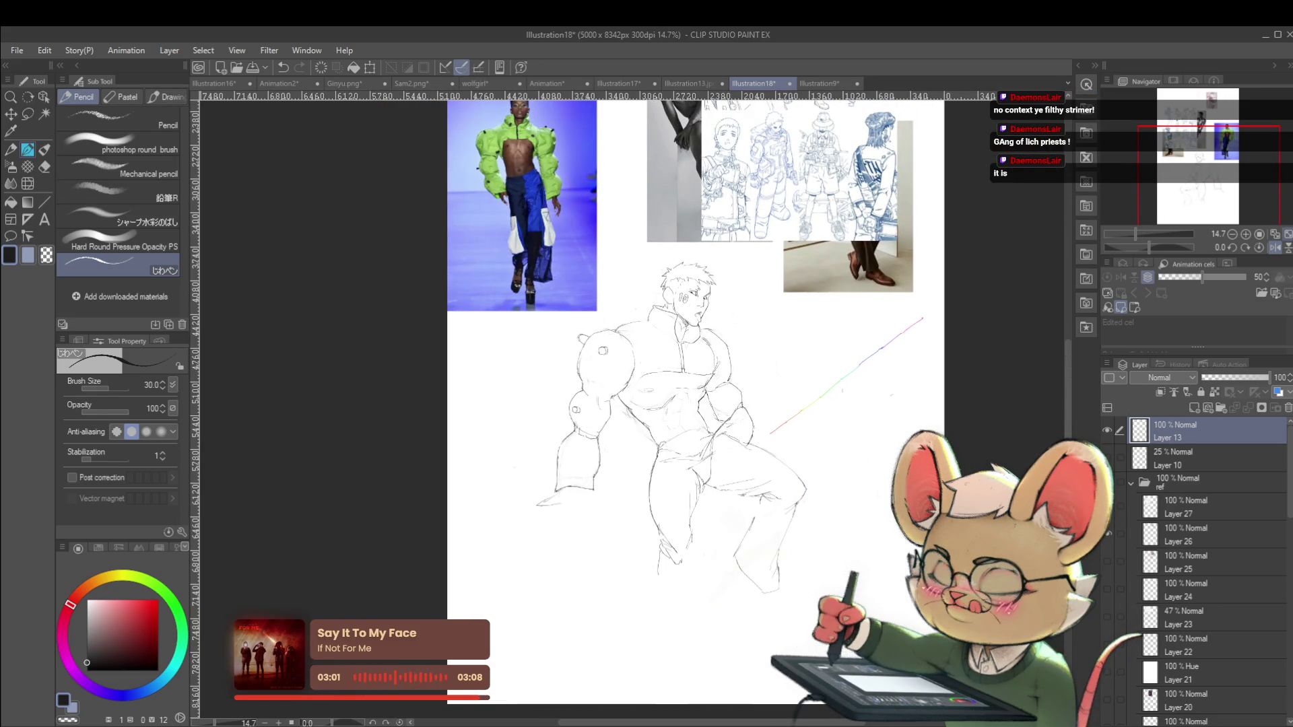
# Return the canvas to unmirrored and fit the whole page on screen
pyautogui.click(1274, 247)
pyautogui.scroll(2, 633, 404)
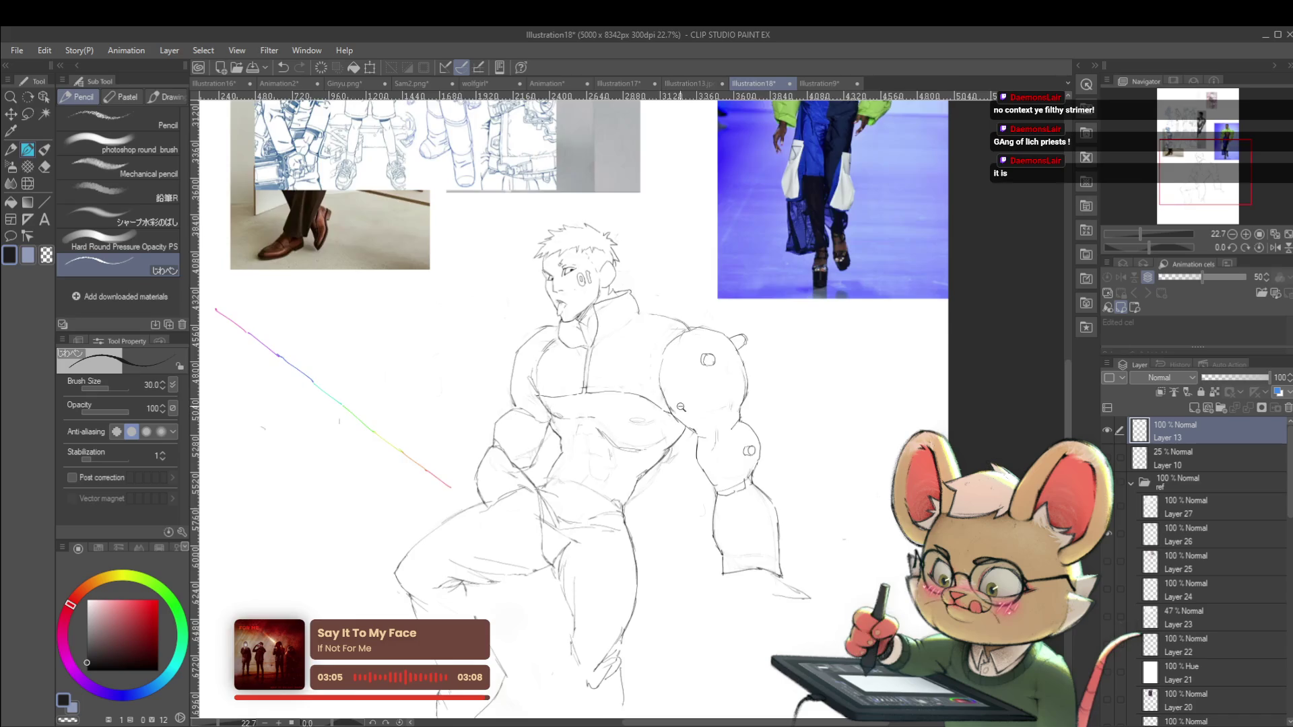
pyautogui.scroll(-2, 682, 407)
pyautogui.scroll(3, 694, 408)
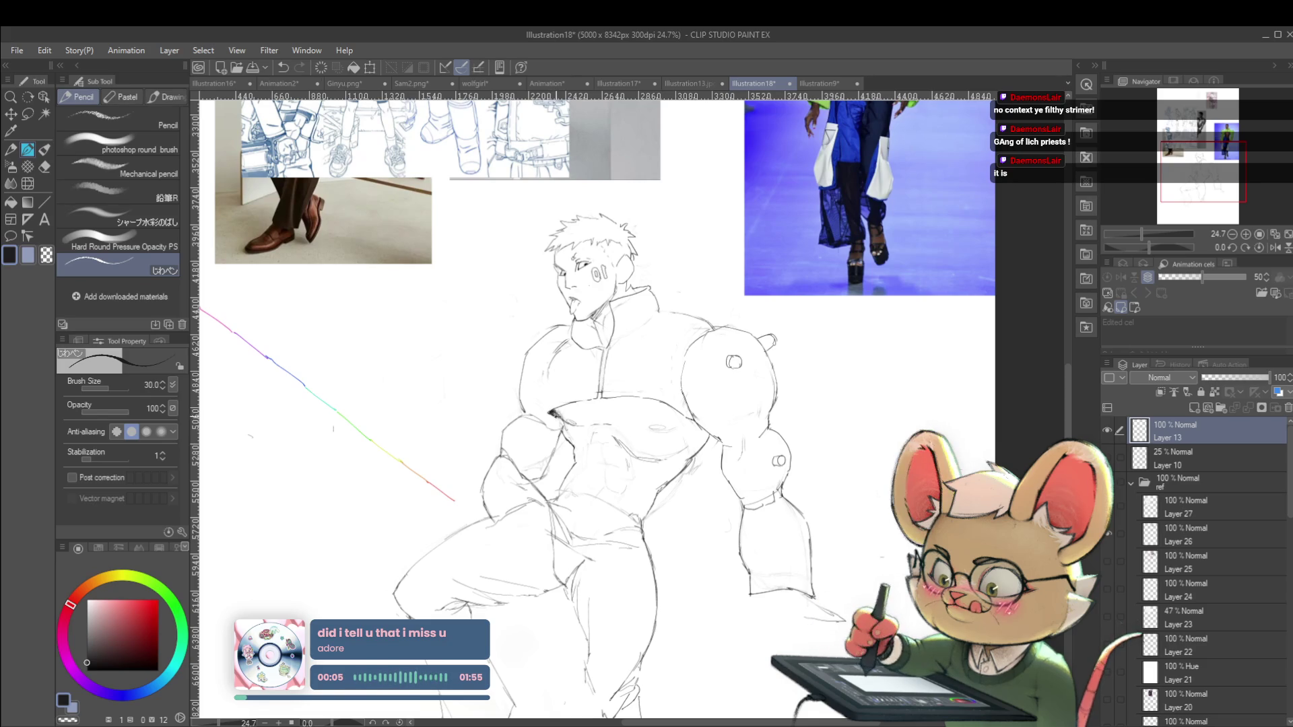
pyautogui.hotkey('ctrl', '0')
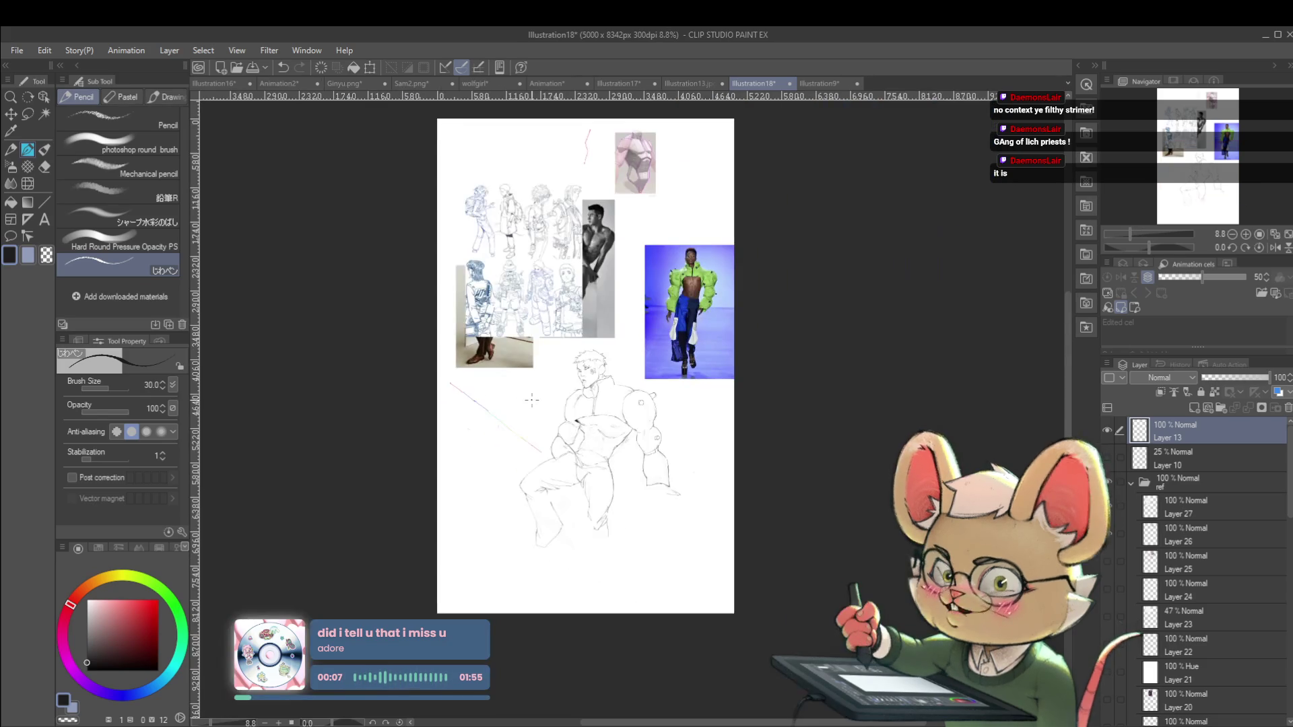
pyautogui.scroll(5, 617, 402)
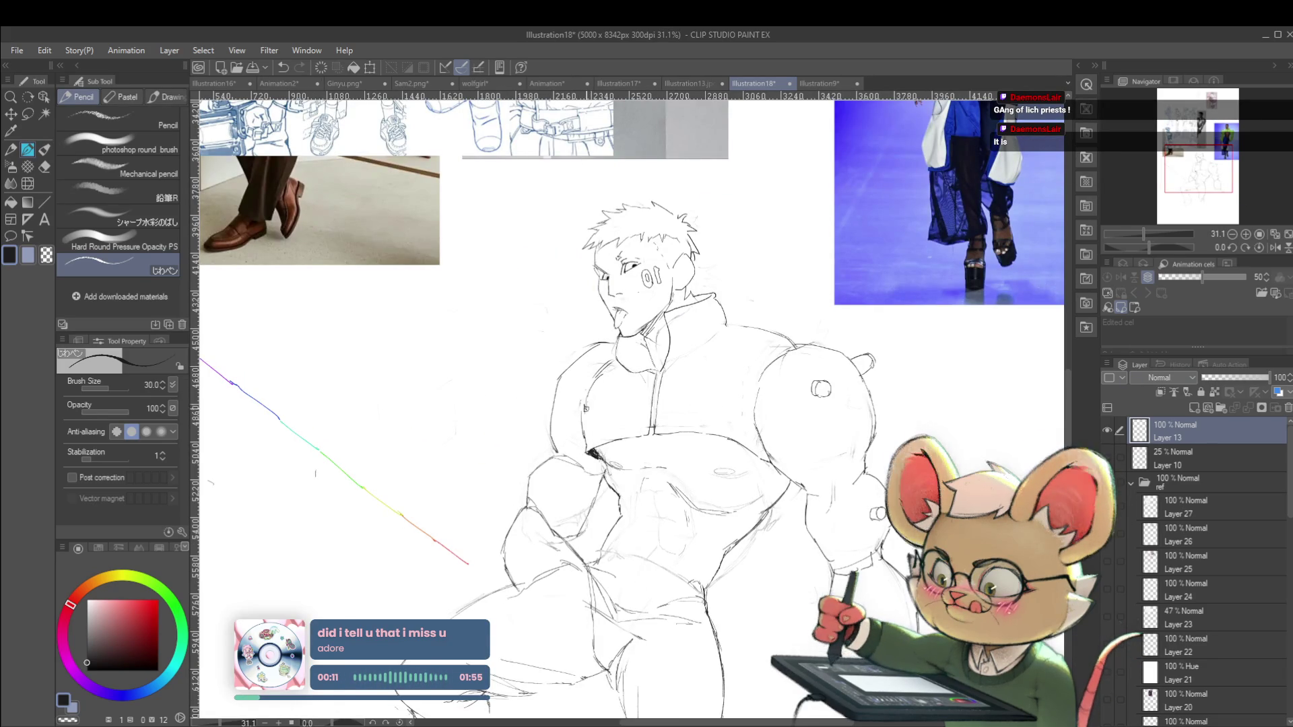
# Mirror the view horizontally and zoom in to about 67% on the man's face
pyautogui.scroll(-5, 565, 362)
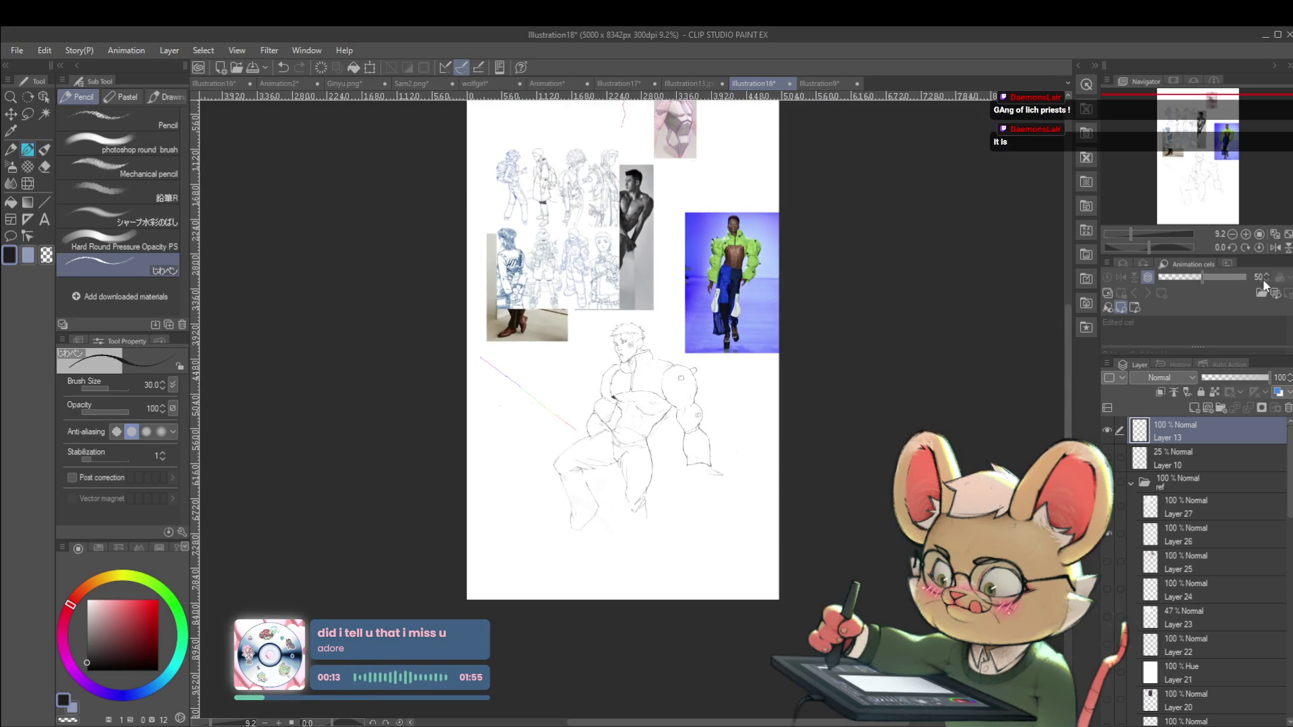
pyautogui.click(1274, 247)
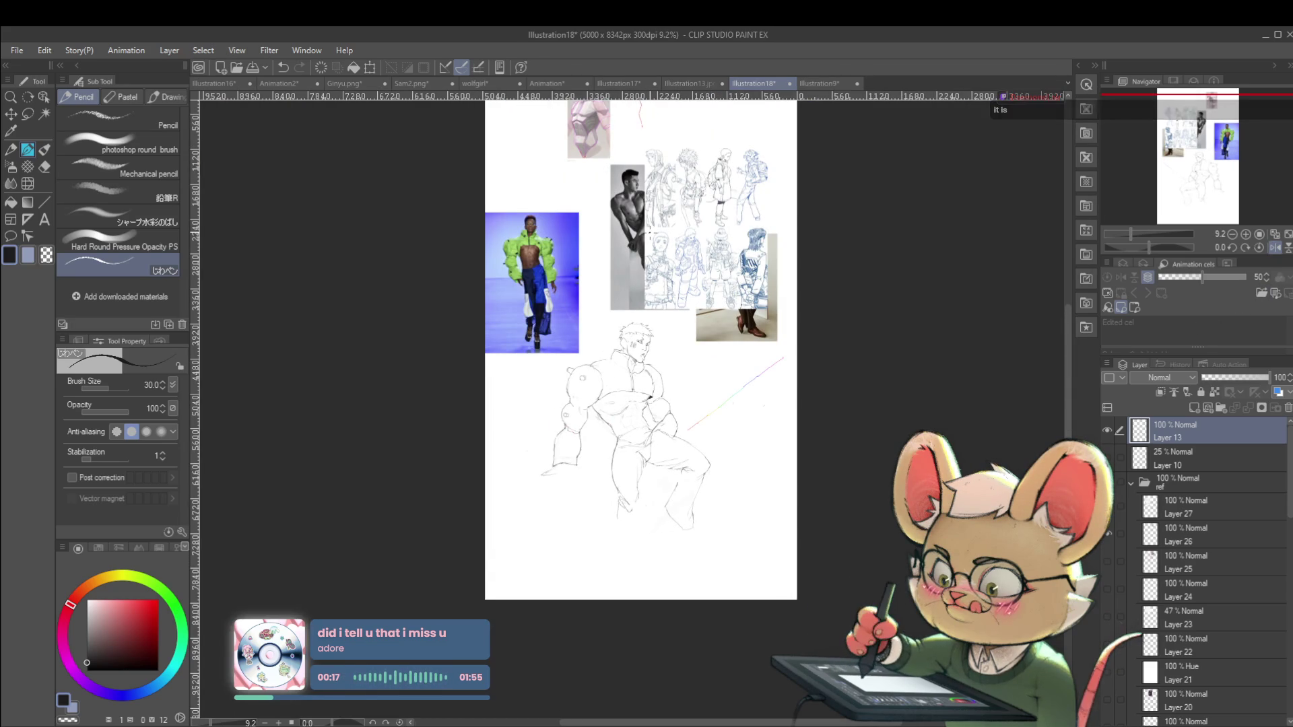
pyautogui.scroll(5, 629, 330)
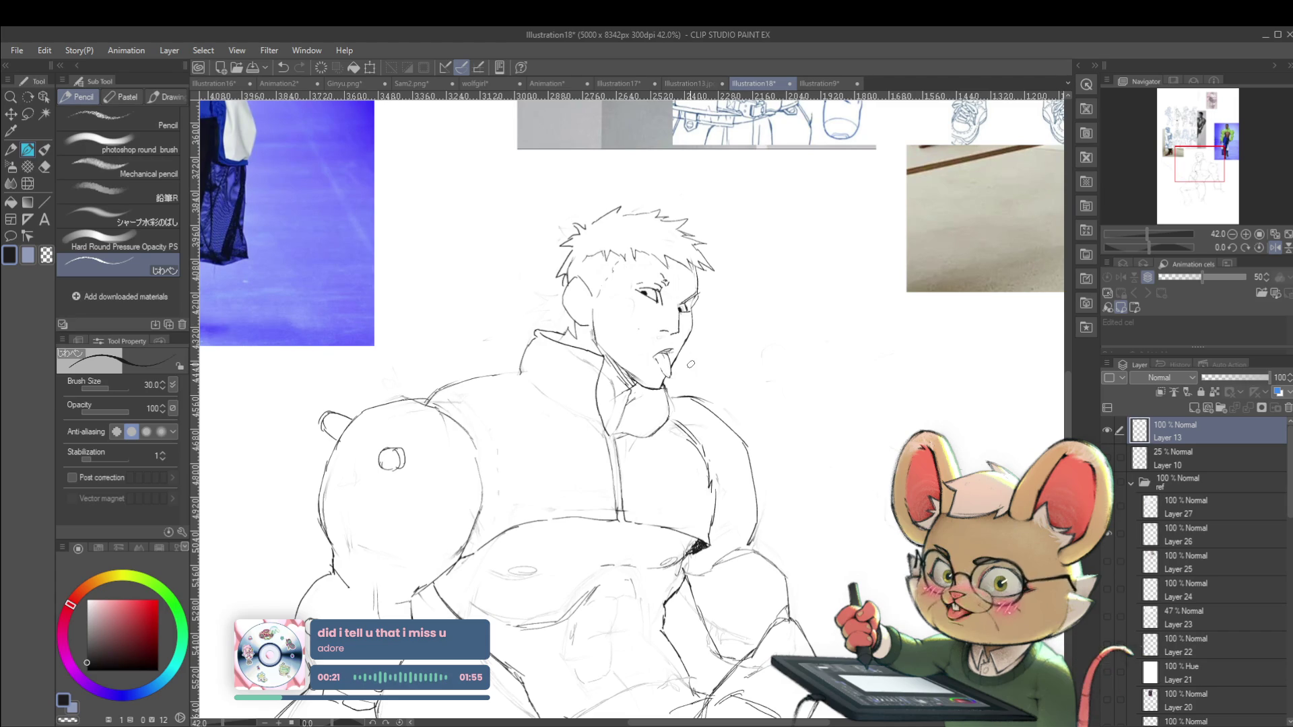
pyautogui.scroll(2, 690, 364)
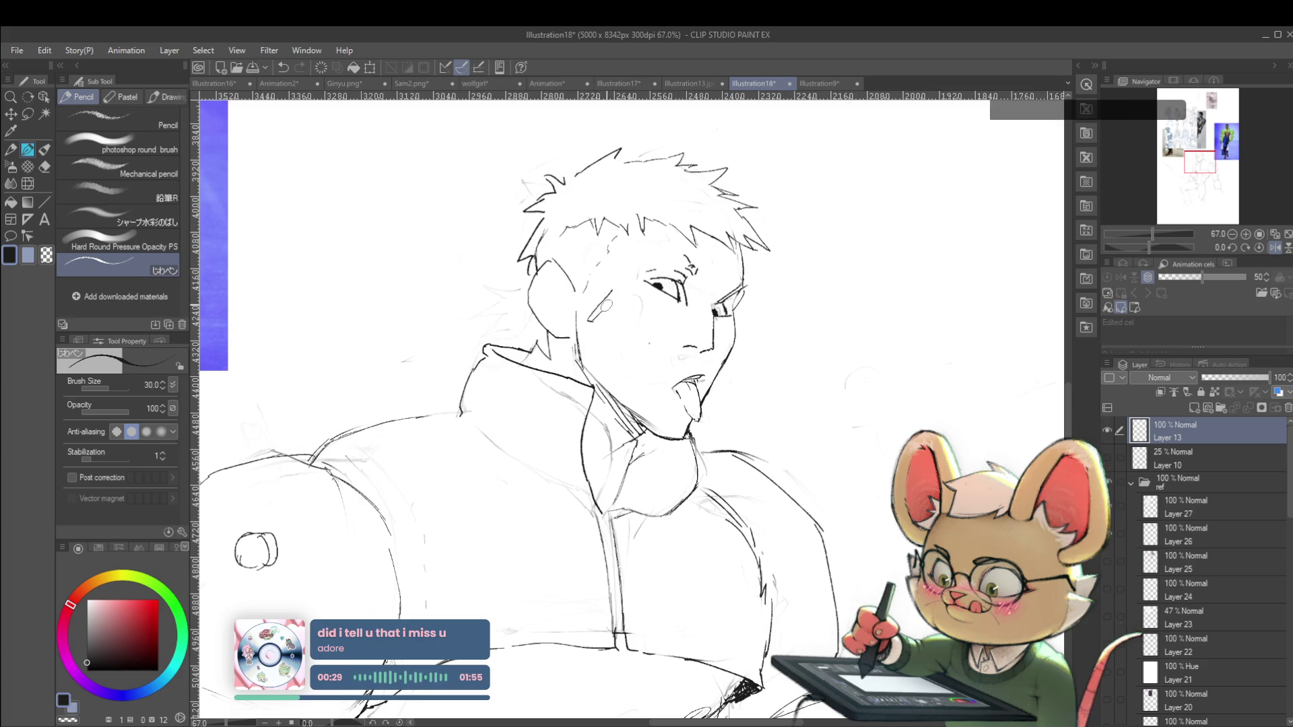
# Draw an X-shaped pencil mark on the man's cheek, undoing the stray loop beneath it
pyautogui.moveTo(589, 321); pyautogui.dragTo(617, 289)
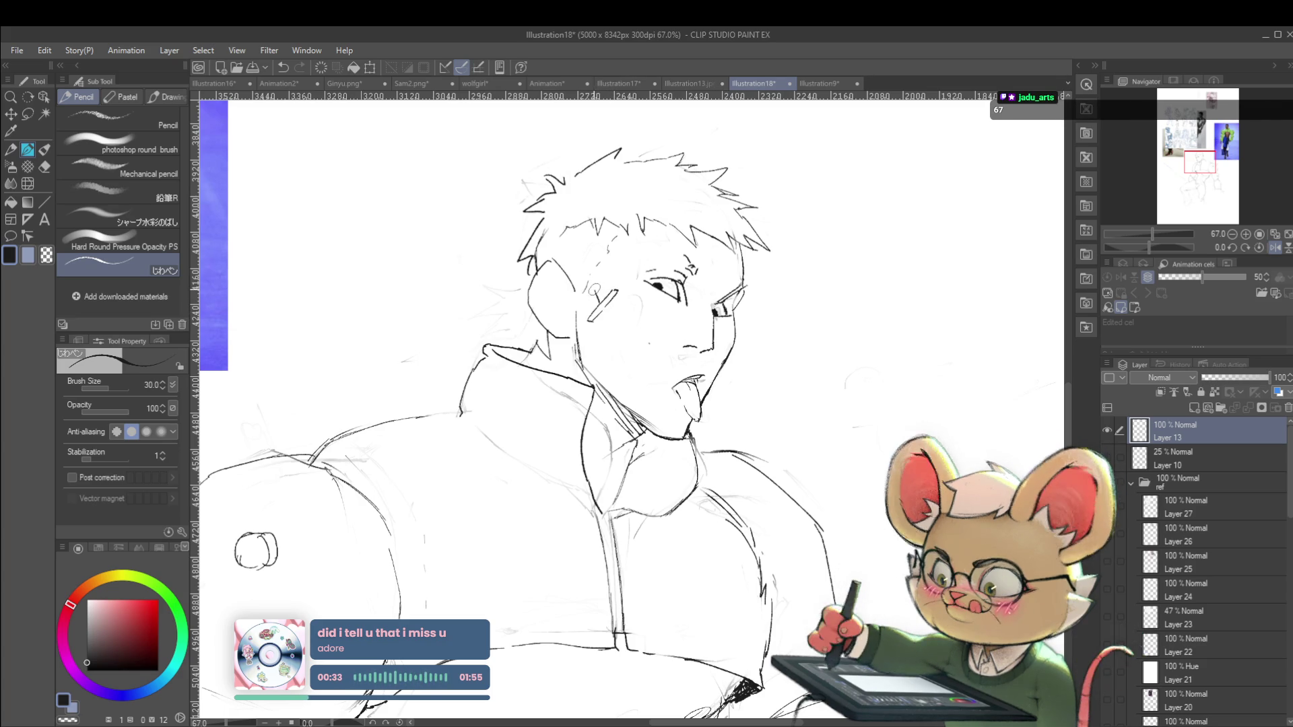
pyautogui.moveTo(596, 289)
pyautogui.mouseDown()
pyautogui.moveTo(614, 313)
pyautogui.moveTo(606, 327)
pyautogui.mouseUp()
pyautogui.hotkey('ctrl', 'z')
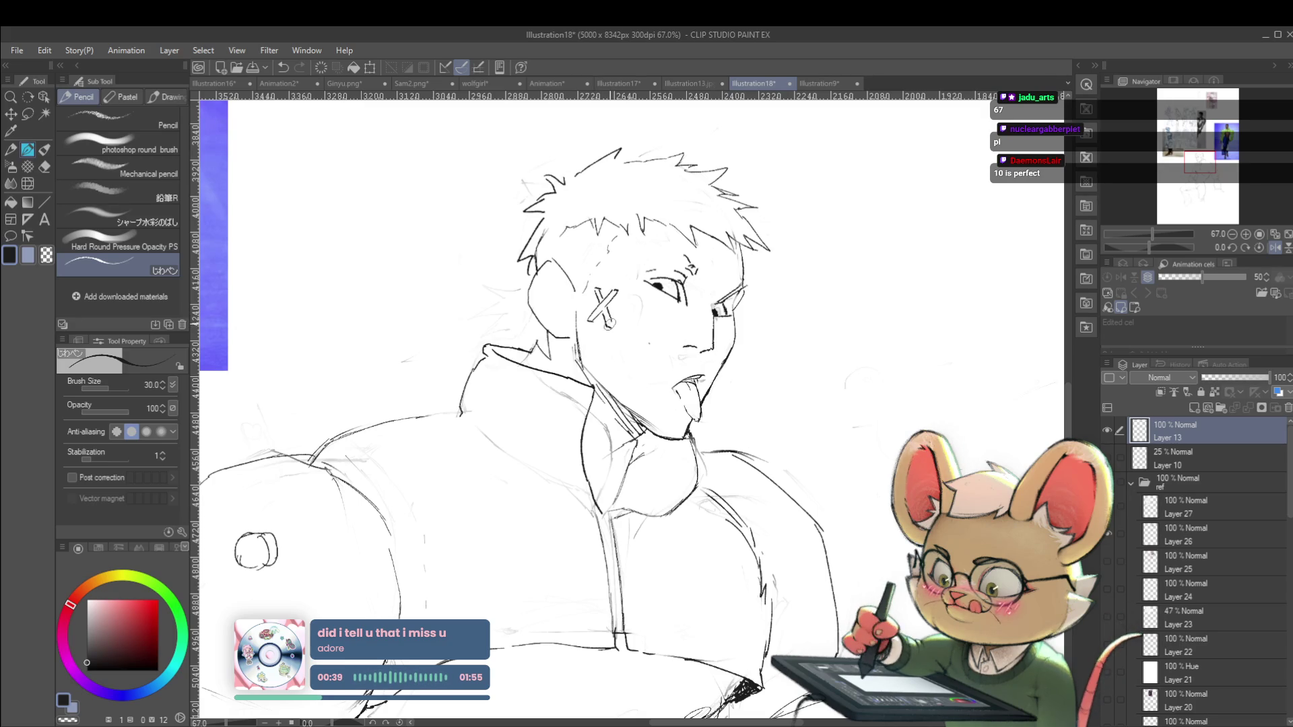
# Zoom out, unmirror the view, then zoom in and mirror the canvas again
pyautogui.hotkey('ctrl', '-')
pyautogui.hotkey('ctrl', '-')
pyautogui.hotkey('ctrl', '-')
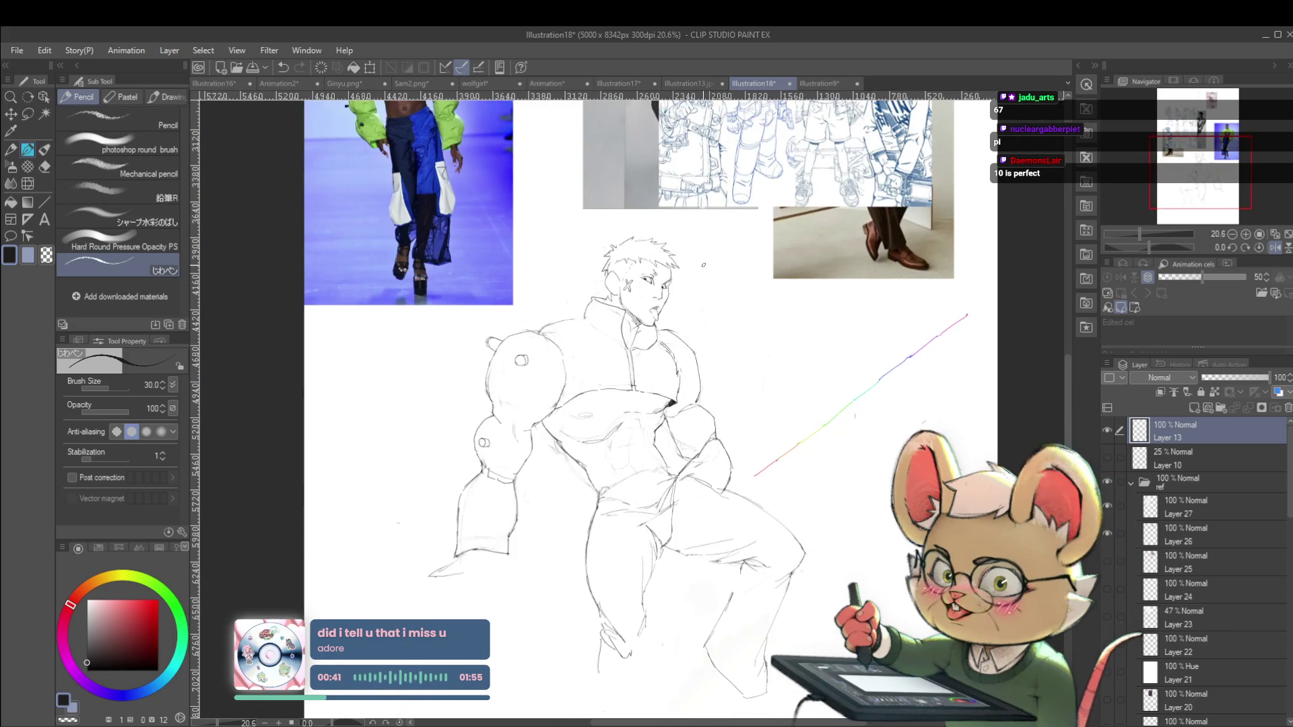
pyautogui.click(1274, 249)
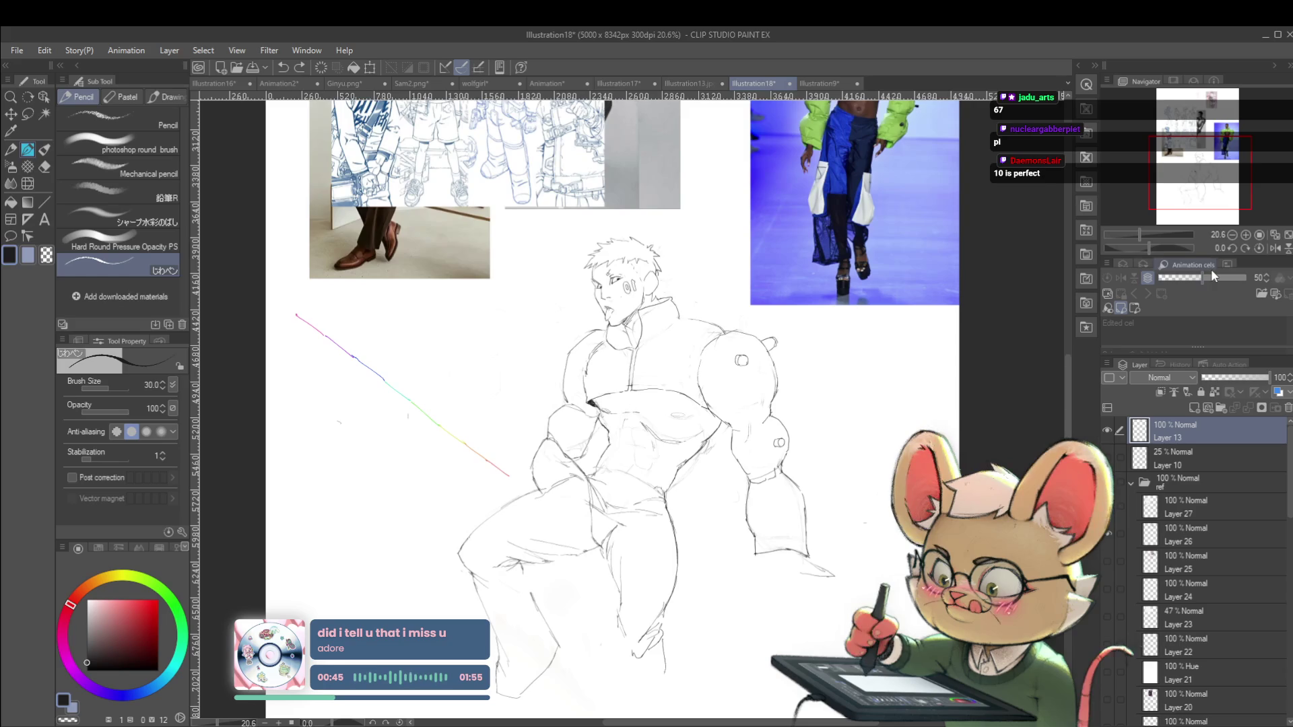
pyautogui.moveTo(1139, 234); pyautogui.dragTo(1146, 234)
pyautogui.click(1268, 247)
# Lasso the 0 of the cheek's 10 and scale it up with Ctrl+T
pyautogui.scroll(5, 633, 299)
pyautogui.press('m')
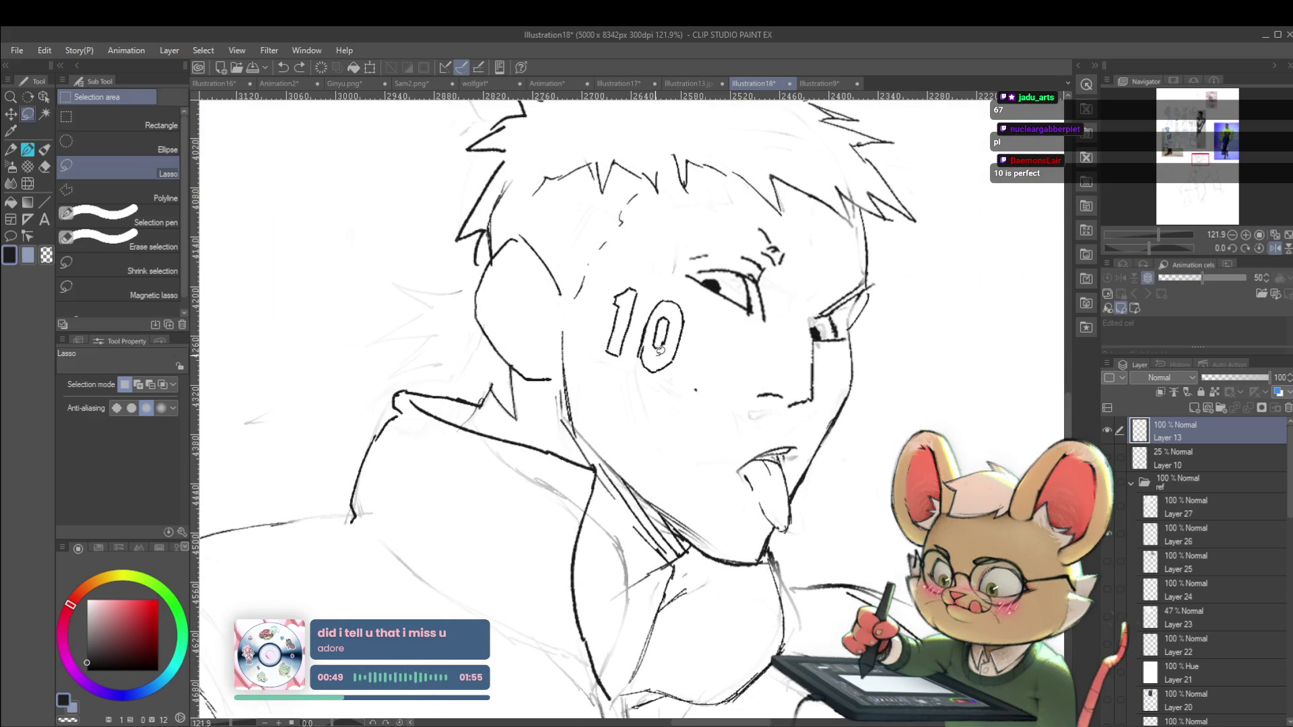
pyautogui.hotkey('ctrl', 't')
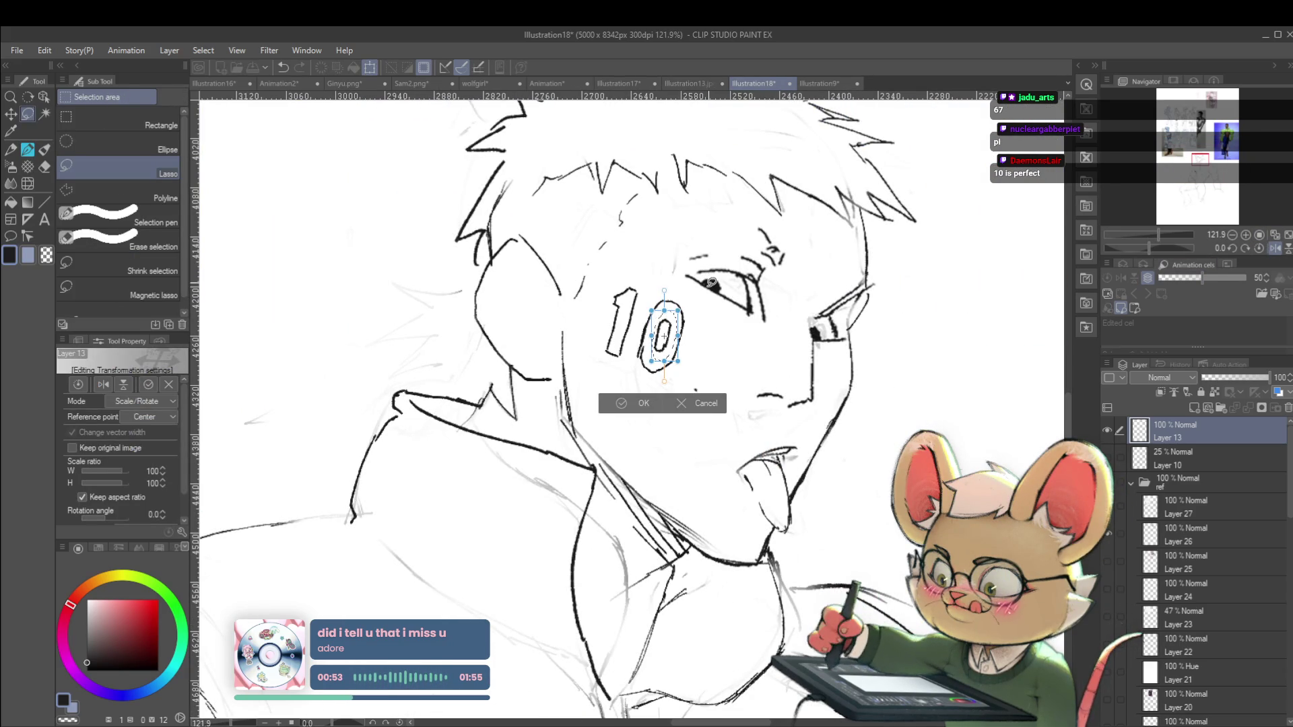
pyautogui.moveTo(677, 311)
pyautogui.mouseDown()
pyautogui.moveTo(694, 287)
pyautogui.moveTo(678, 315)
pyautogui.mouseUp()
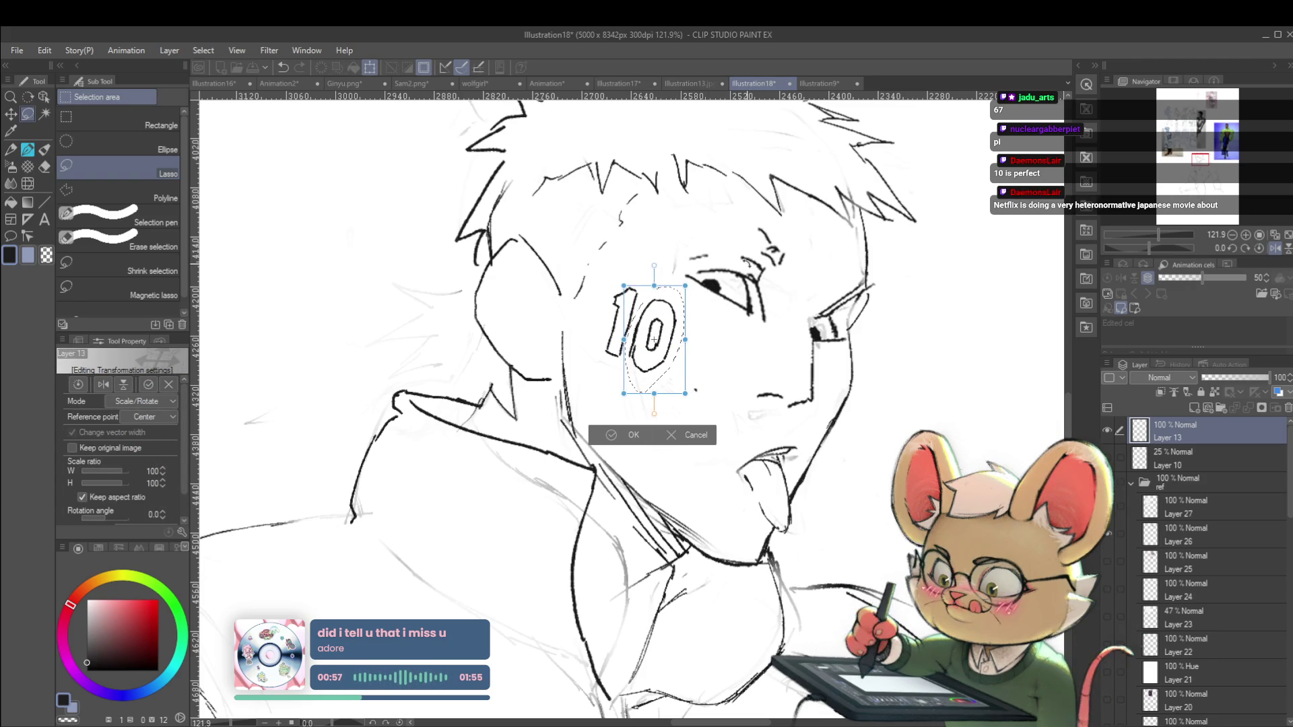
pyautogui.press('Return')
pyautogui.scroll(-7, 954, 275)
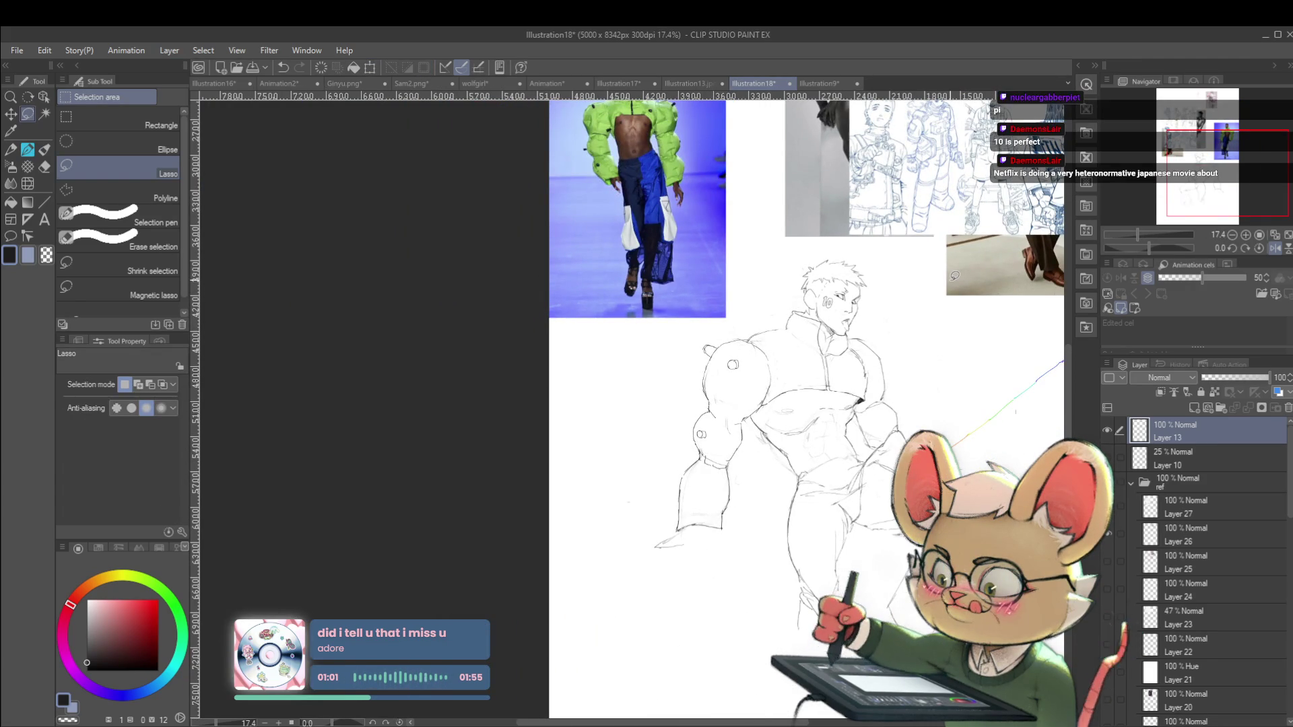
# Toggle the mirrored view, frame the figure's head and chest, and switch to the Pencil
pyautogui.click(1274, 247)
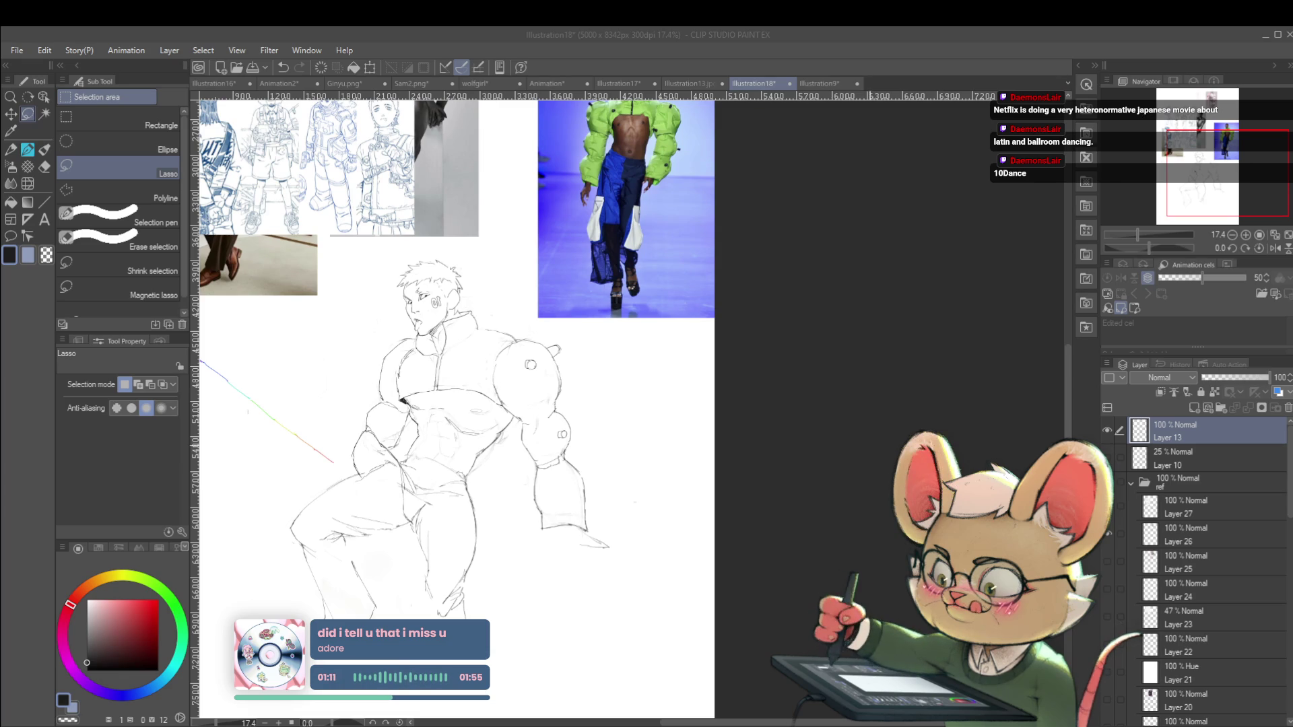
pyautogui.click(846, 458)
pyautogui.moveTo(843, 457); pyautogui.dragTo(942, 456)
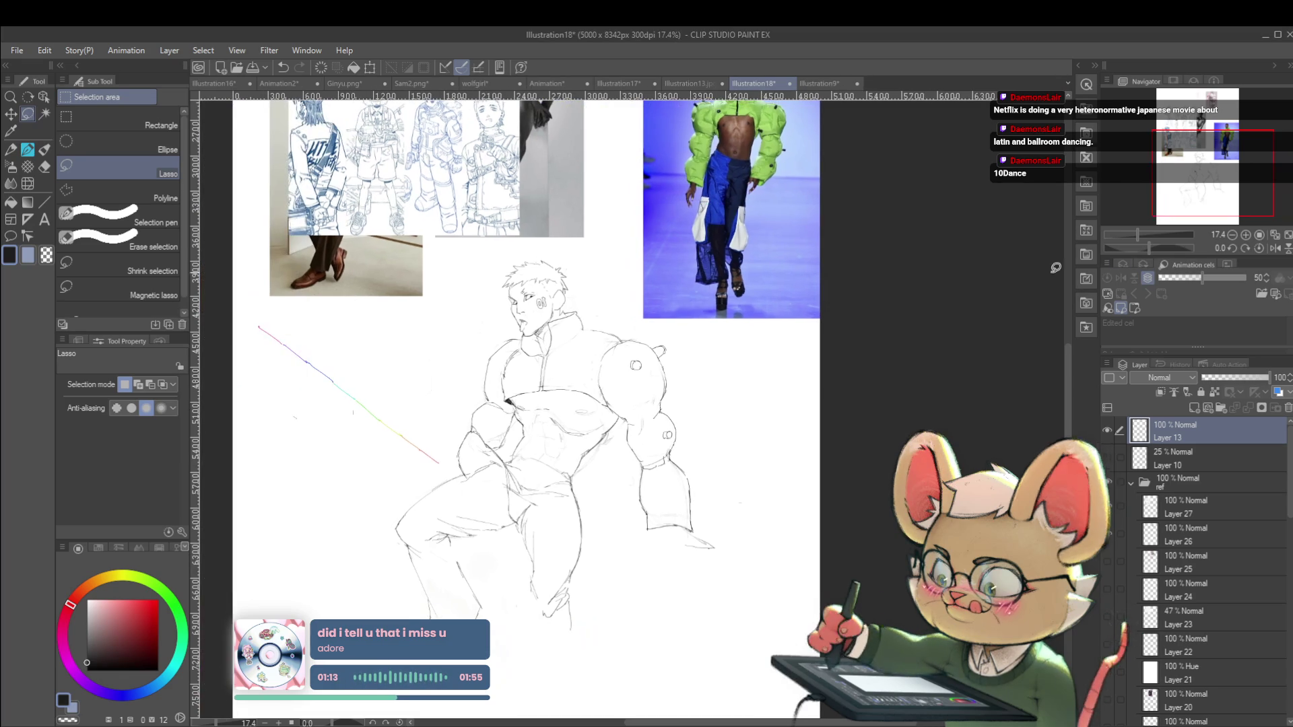
pyautogui.click(1274, 248)
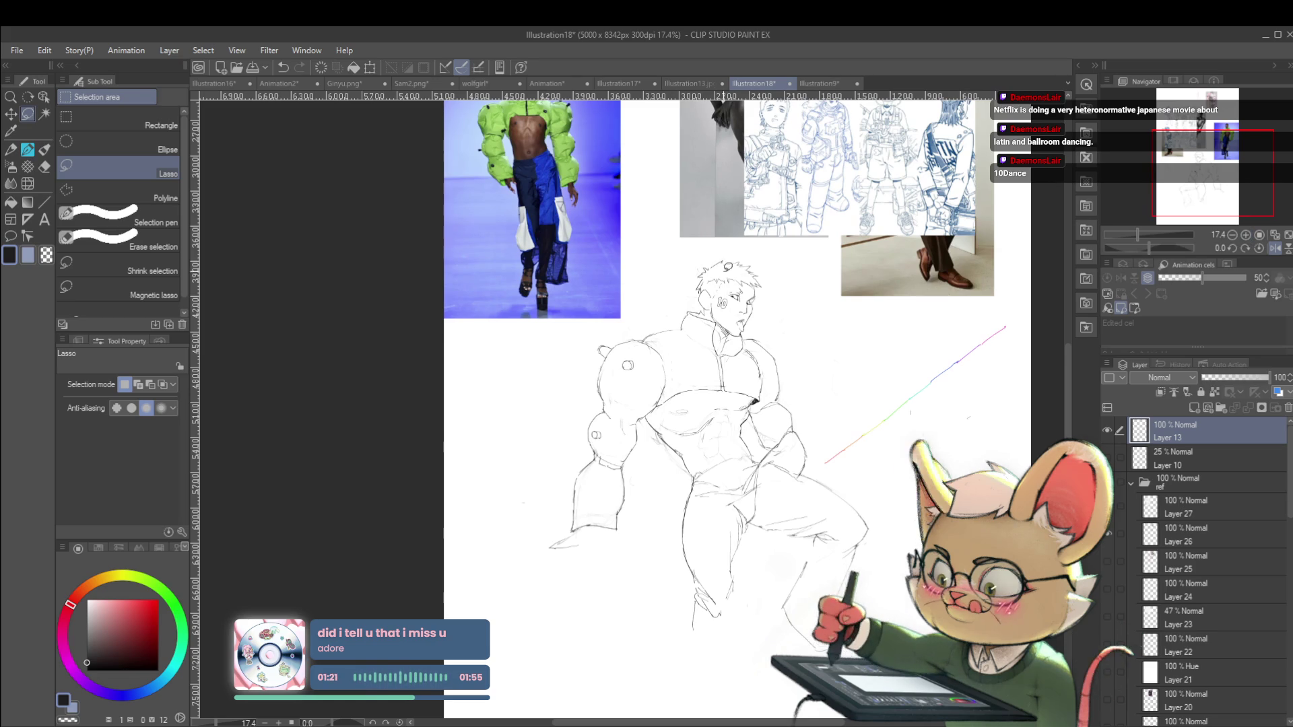
pyautogui.scroll(2, 732, 271)
pyautogui.moveTo(723, 344); pyautogui.dragTo(818, 401)
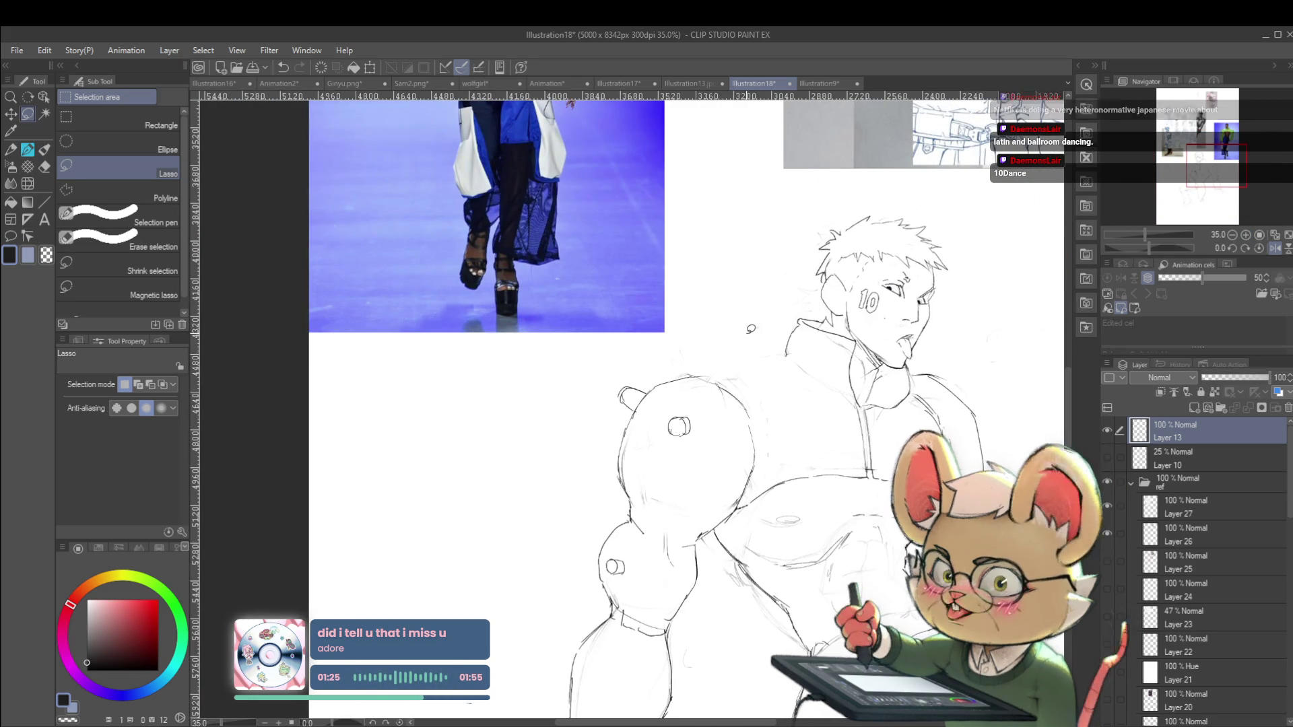
pyautogui.press('p')
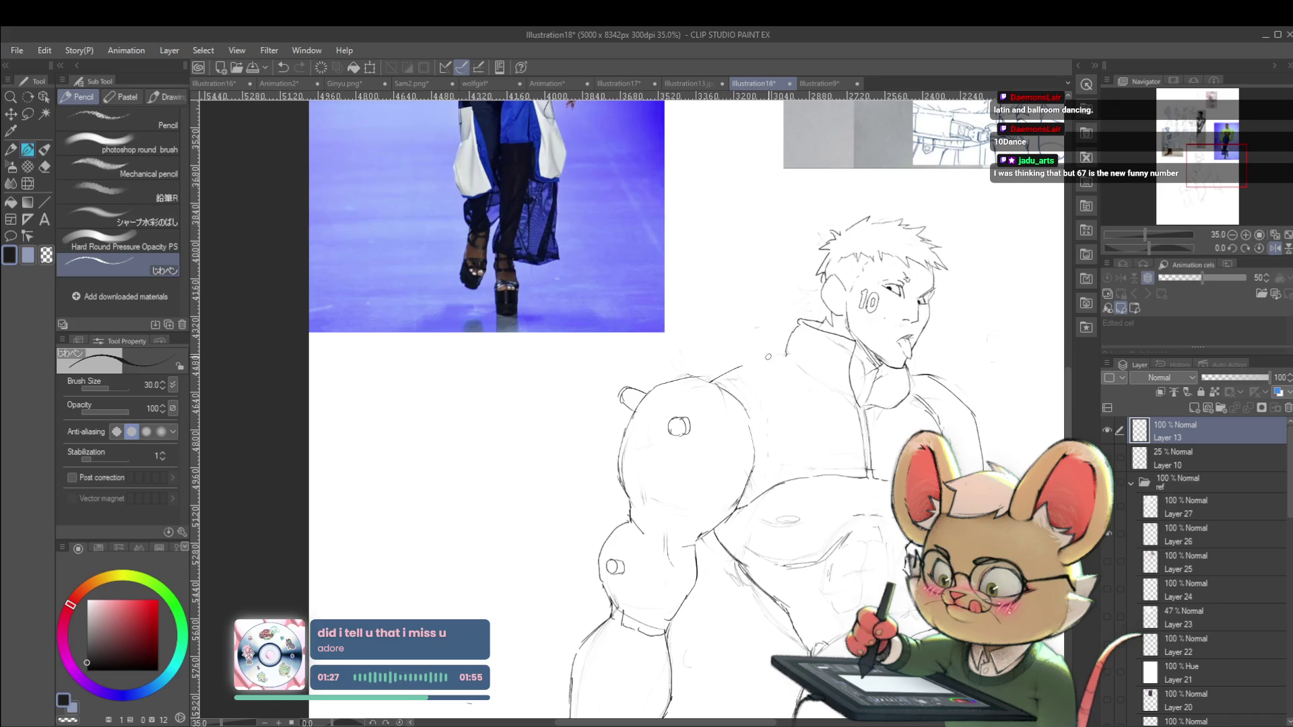
# Zoom in and out repeatedly to check the sketch, then return to the unmirrored view
pyautogui.scroll(-5, 849, 355)
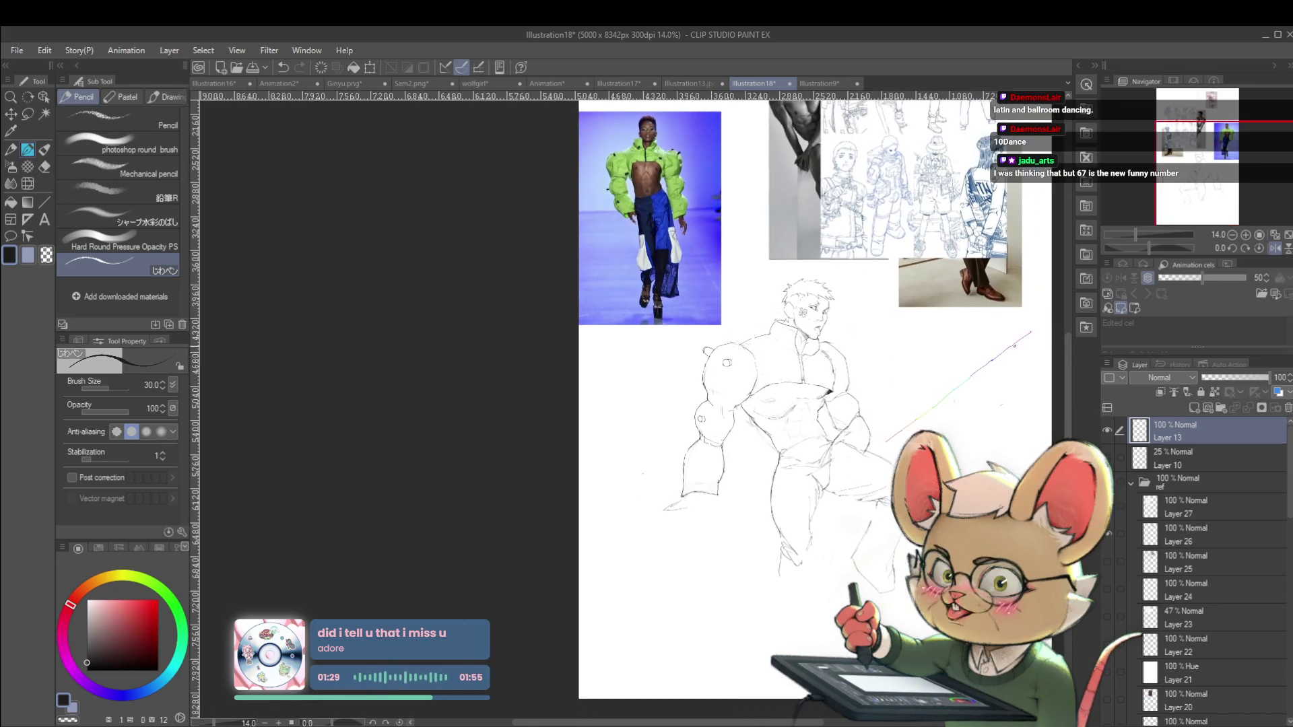
pyautogui.scroll(2, 739, 365)
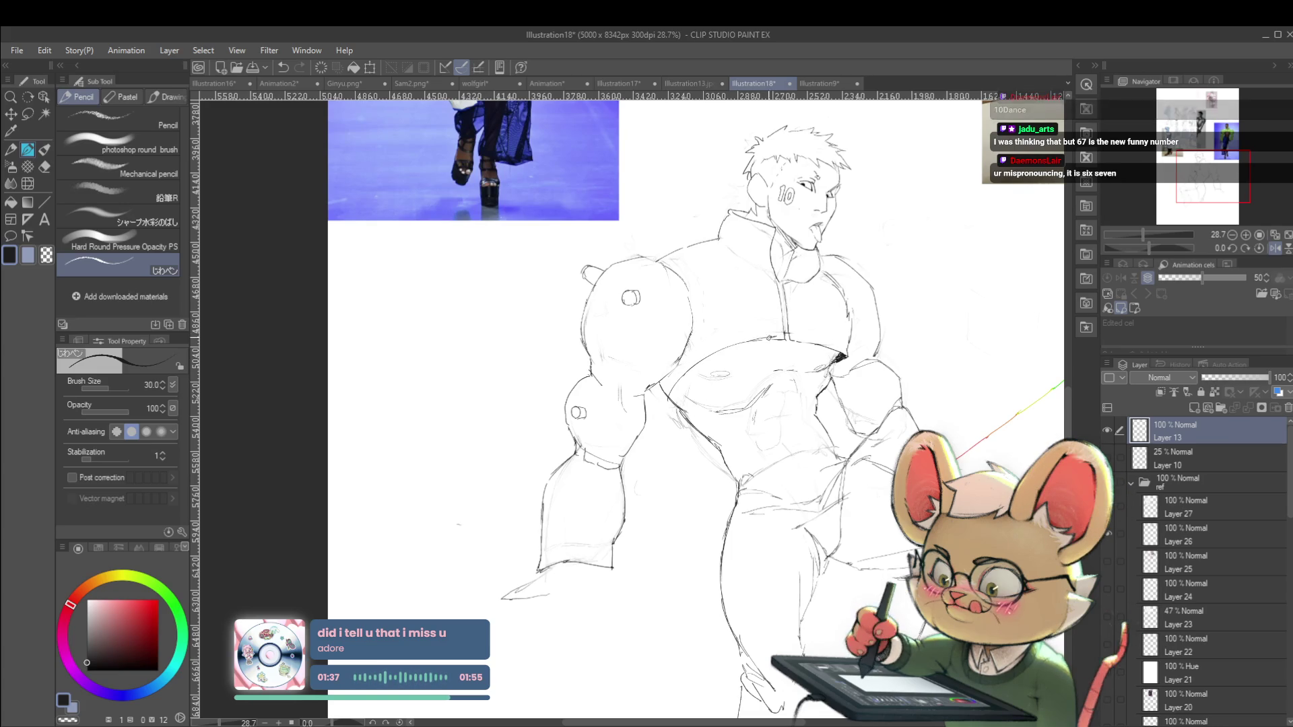
pyautogui.scroll(-5, 765, 297)
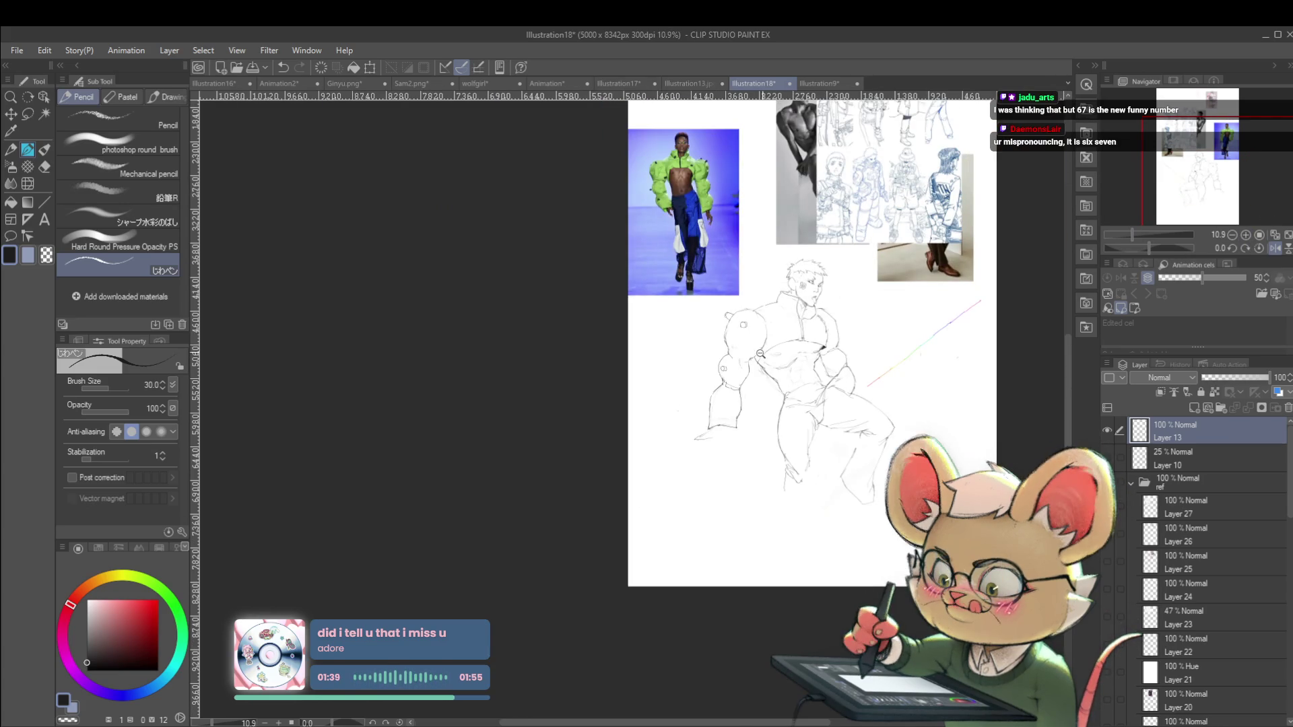
pyautogui.scroll(5, 753, 353)
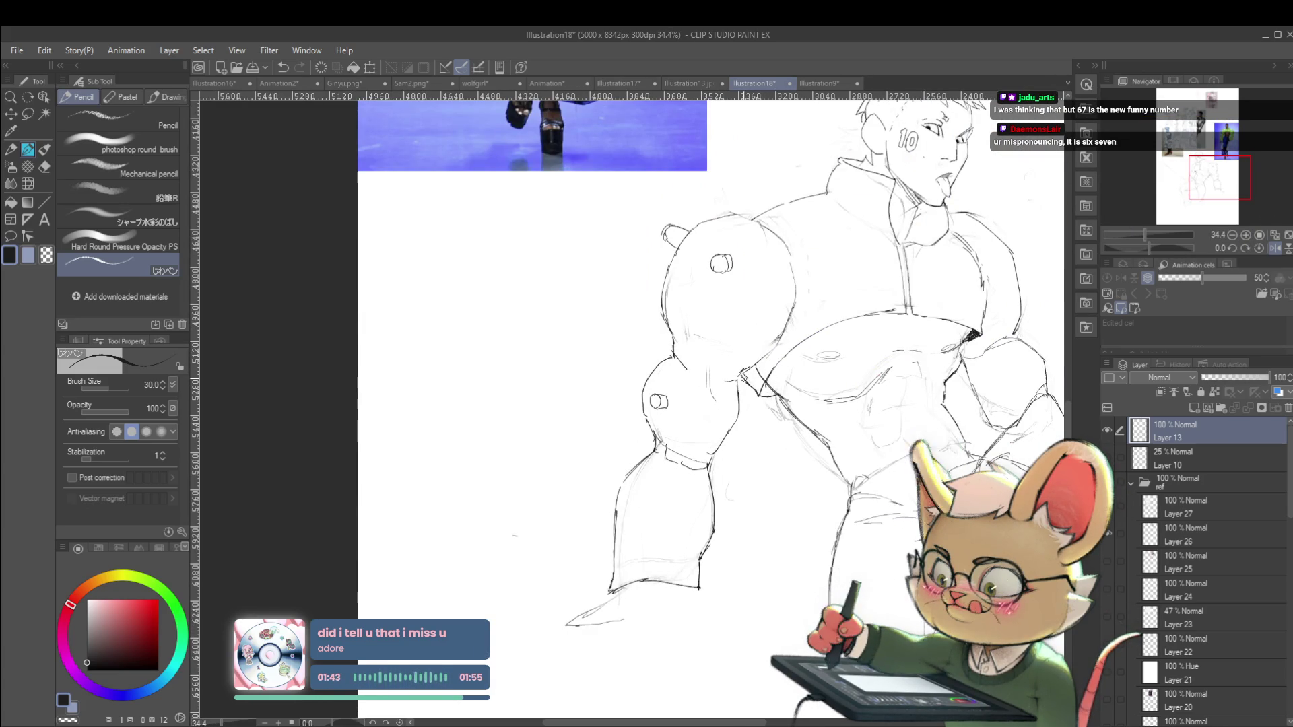
pyautogui.scroll(-5, 744, 378)
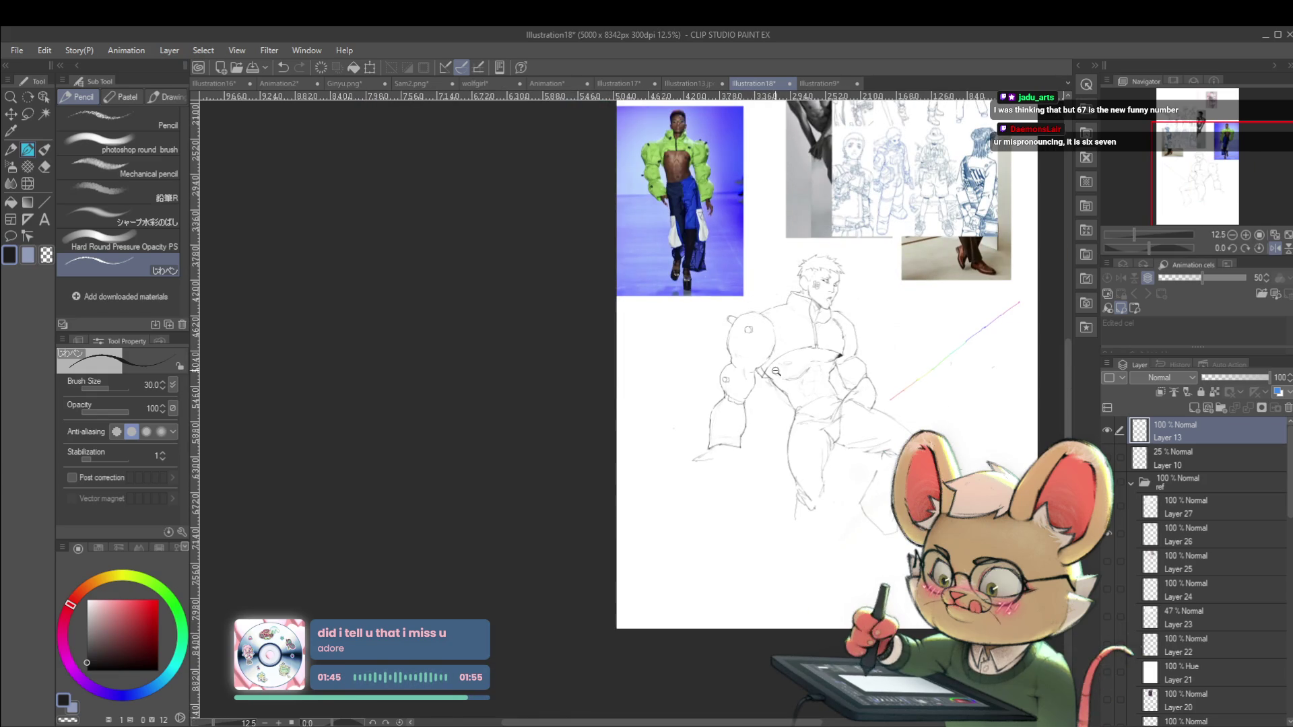
pyautogui.scroll(5, 761, 377)
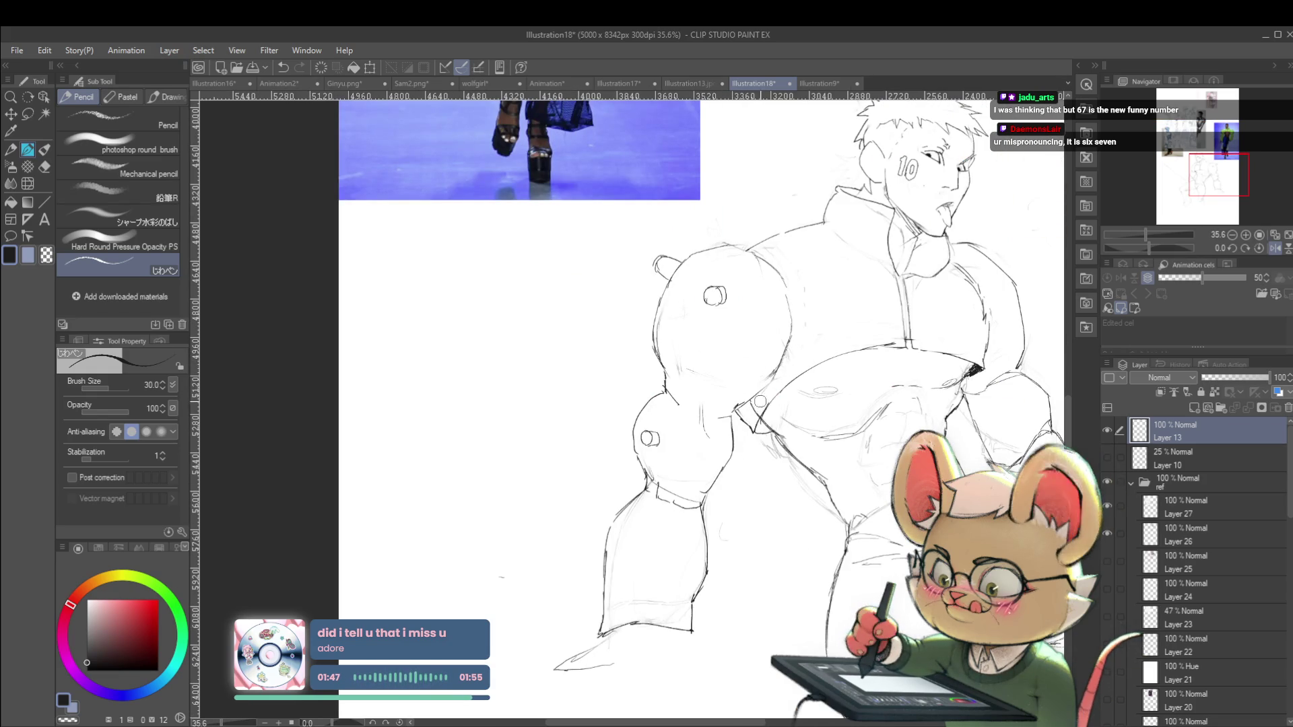
pyautogui.scroll(-5, 754, 414)
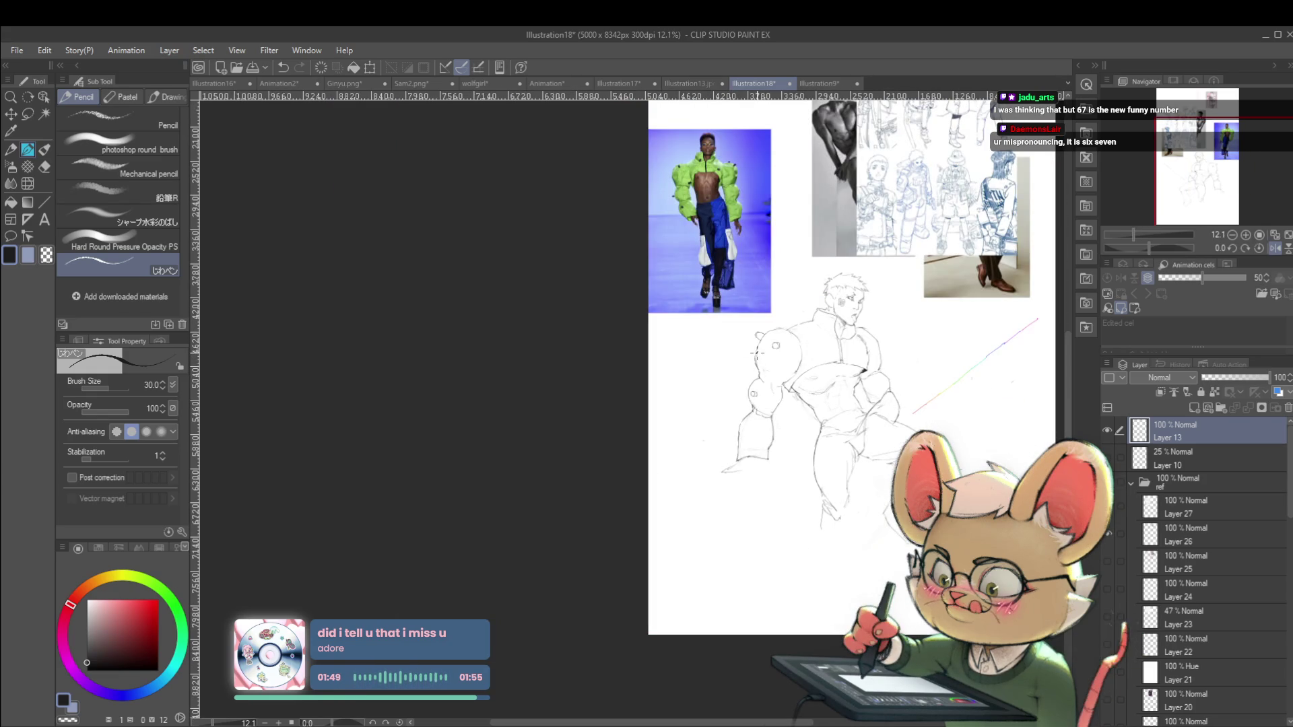
pyautogui.scroll(5, 775, 377)
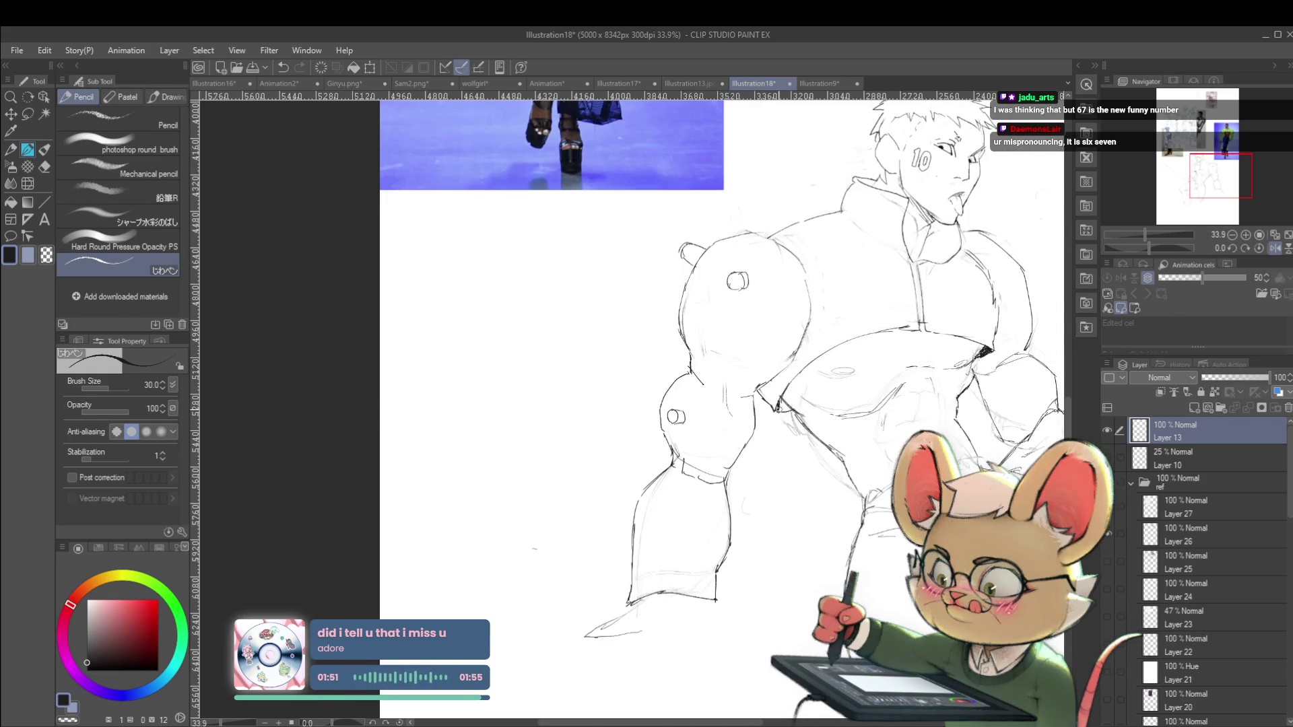
pyautogui.scroll(-5, 775, 388)
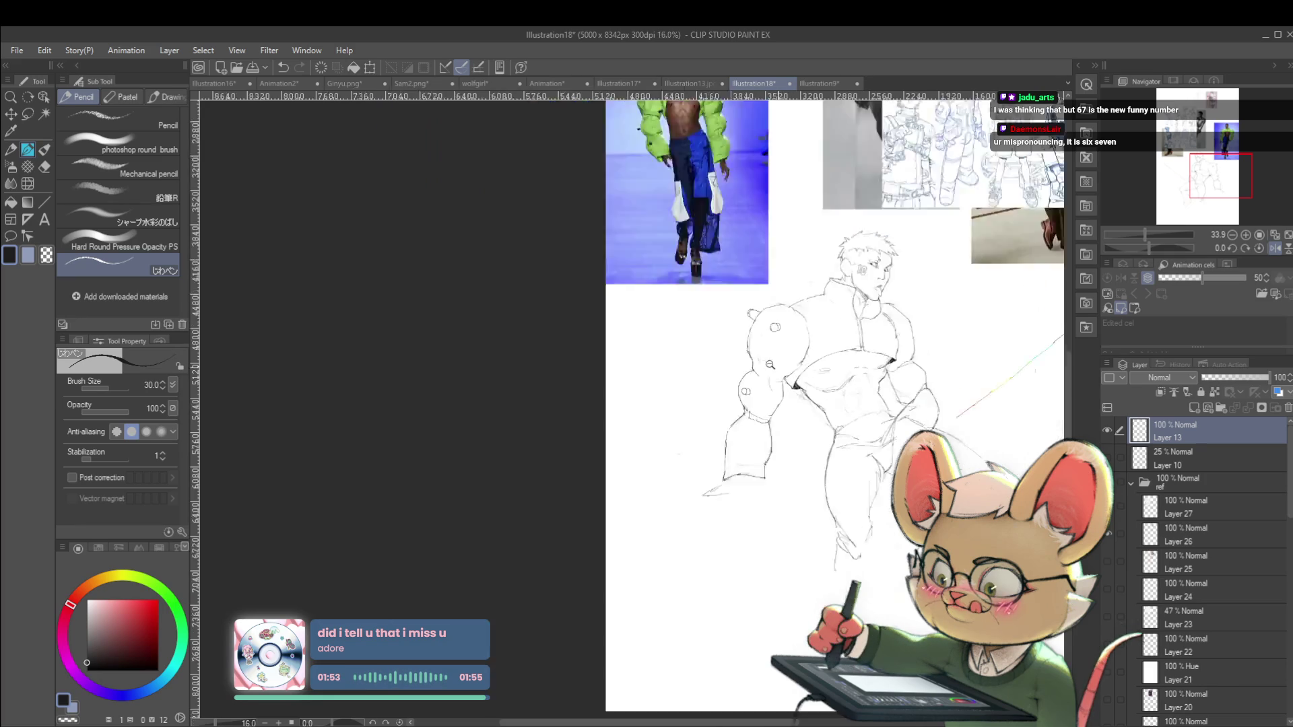
pyautogui.click(1274, 248)
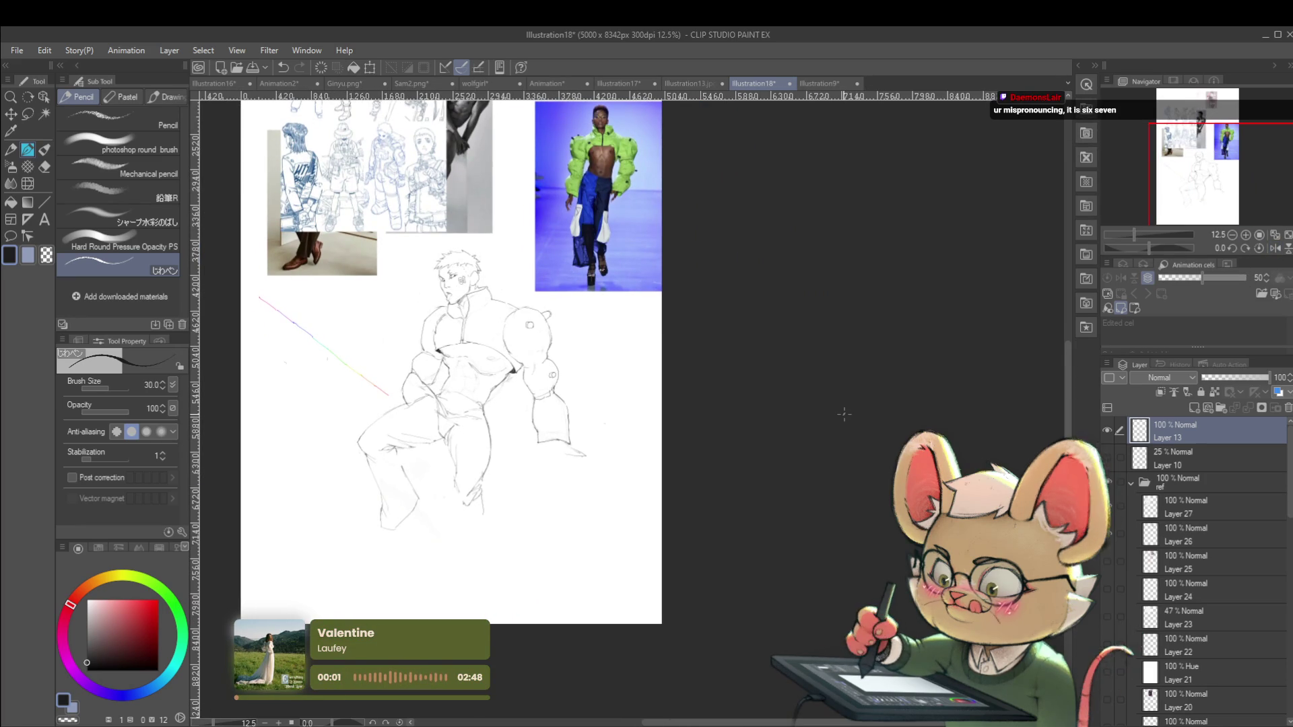
# Darken the pencil shading in the armpit corner, then shift the page right
pyautogui.scroll(5, 441, 369)
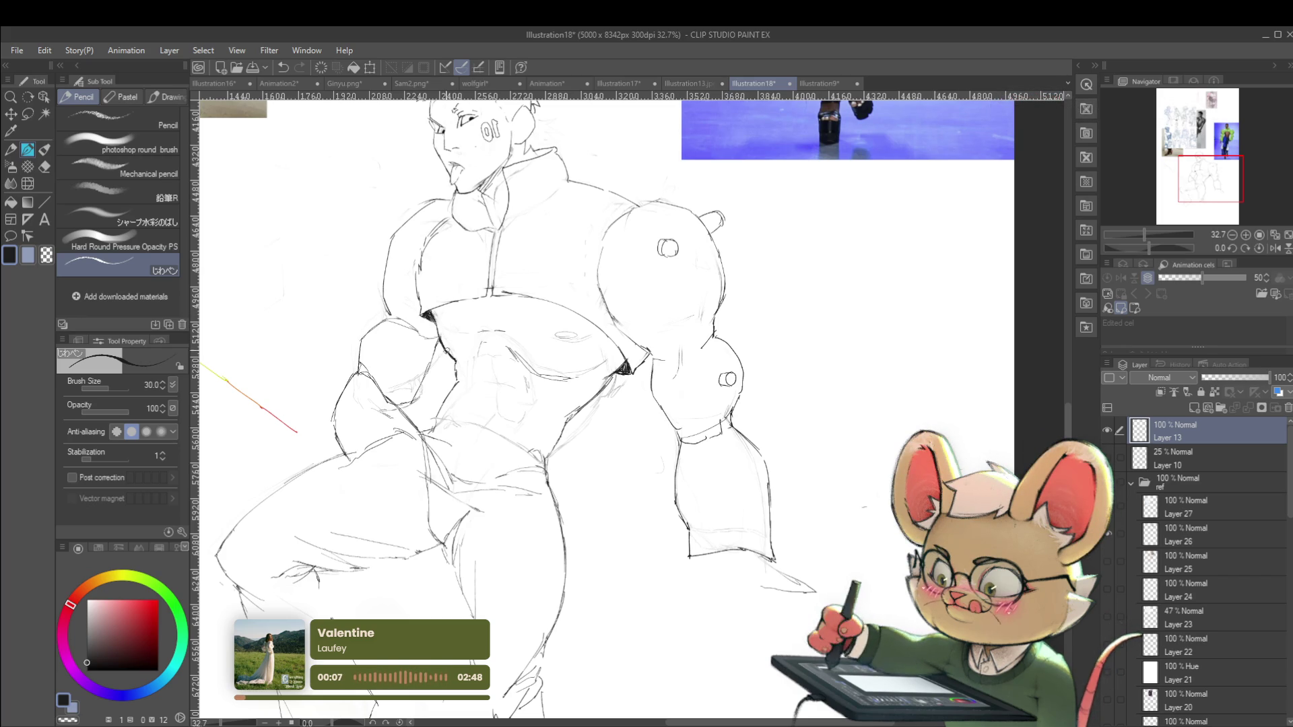
pyautogui.scroll(-6, 445, 317)
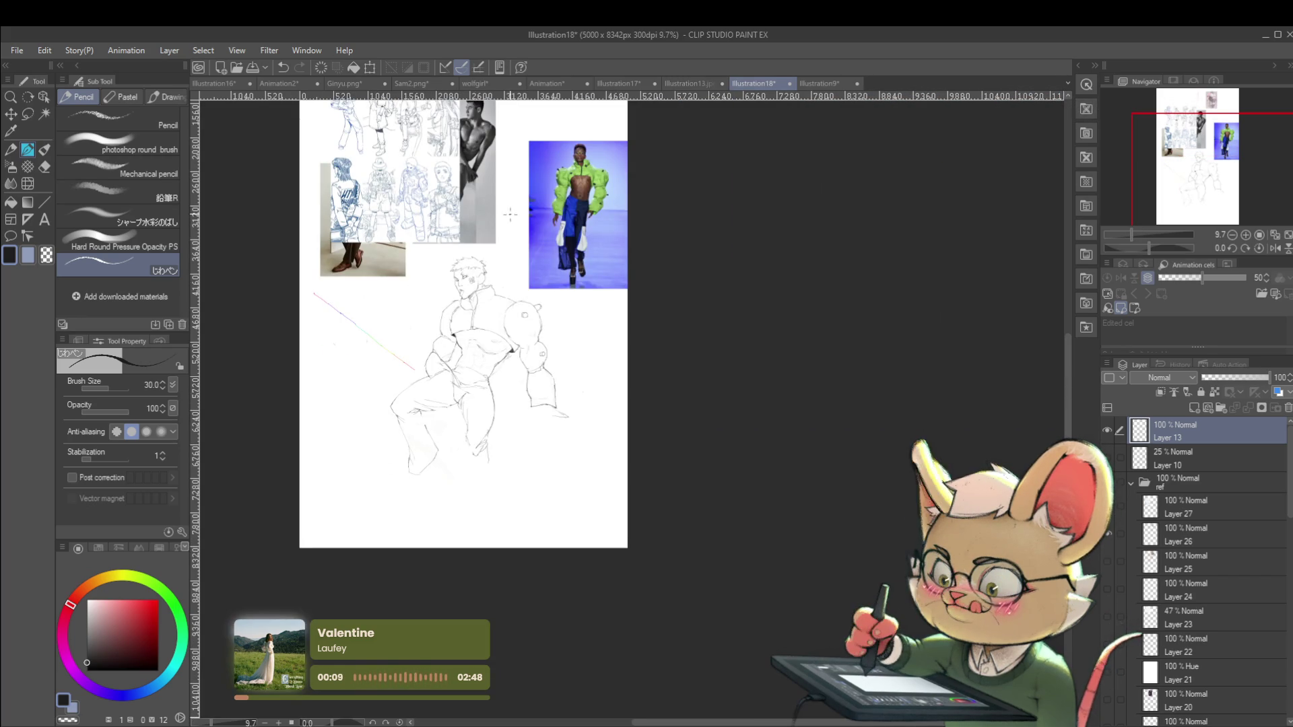
pyautogui.scroll(8, 540, 386)
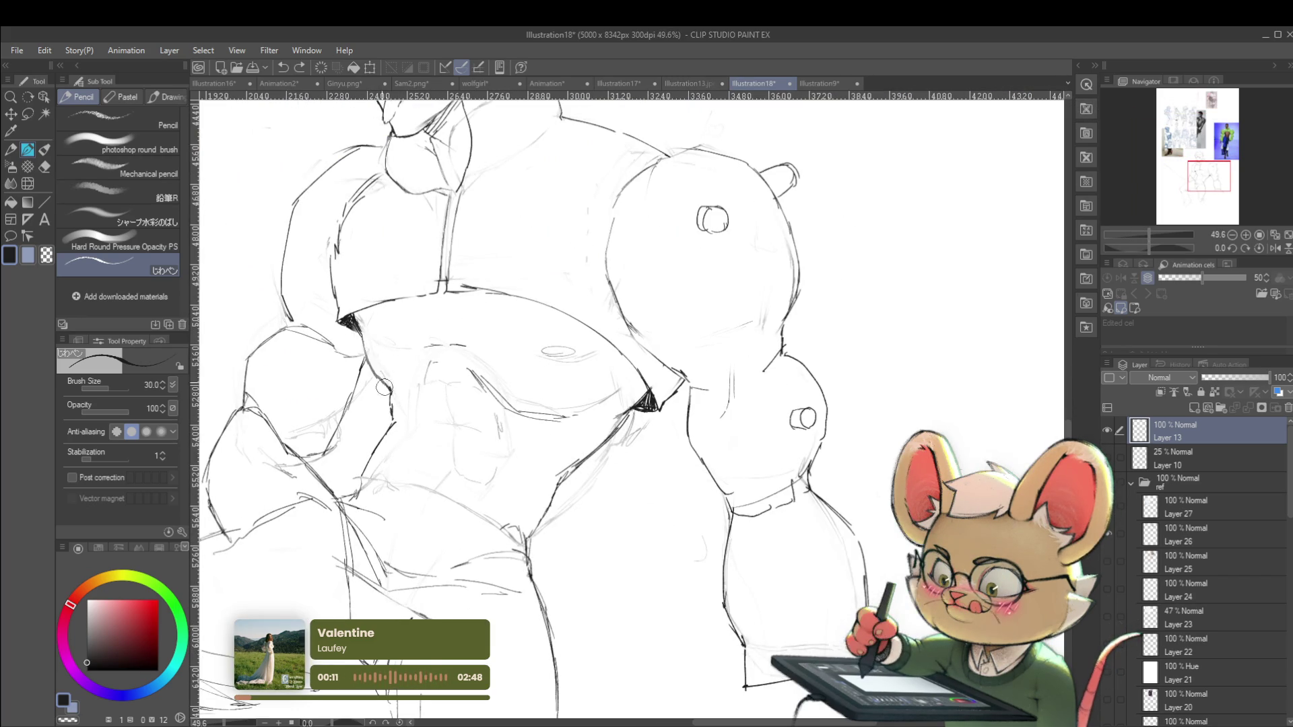
pyautogui.moveTo(351, 322); pyautogui.dragTo(362, 339)
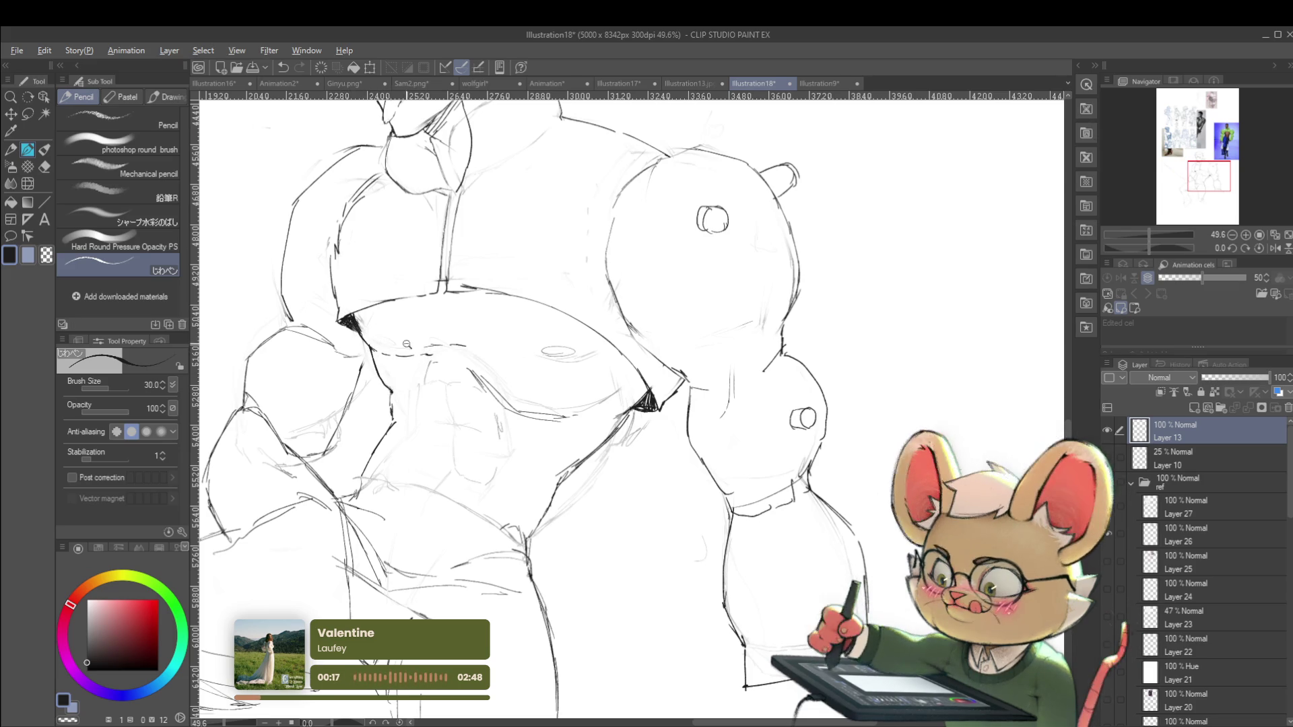
pyautogui.scroll(-8, 404, 335)
pyautogui.moveTo(801, 355); pyautogui.dragTo(882, 425)
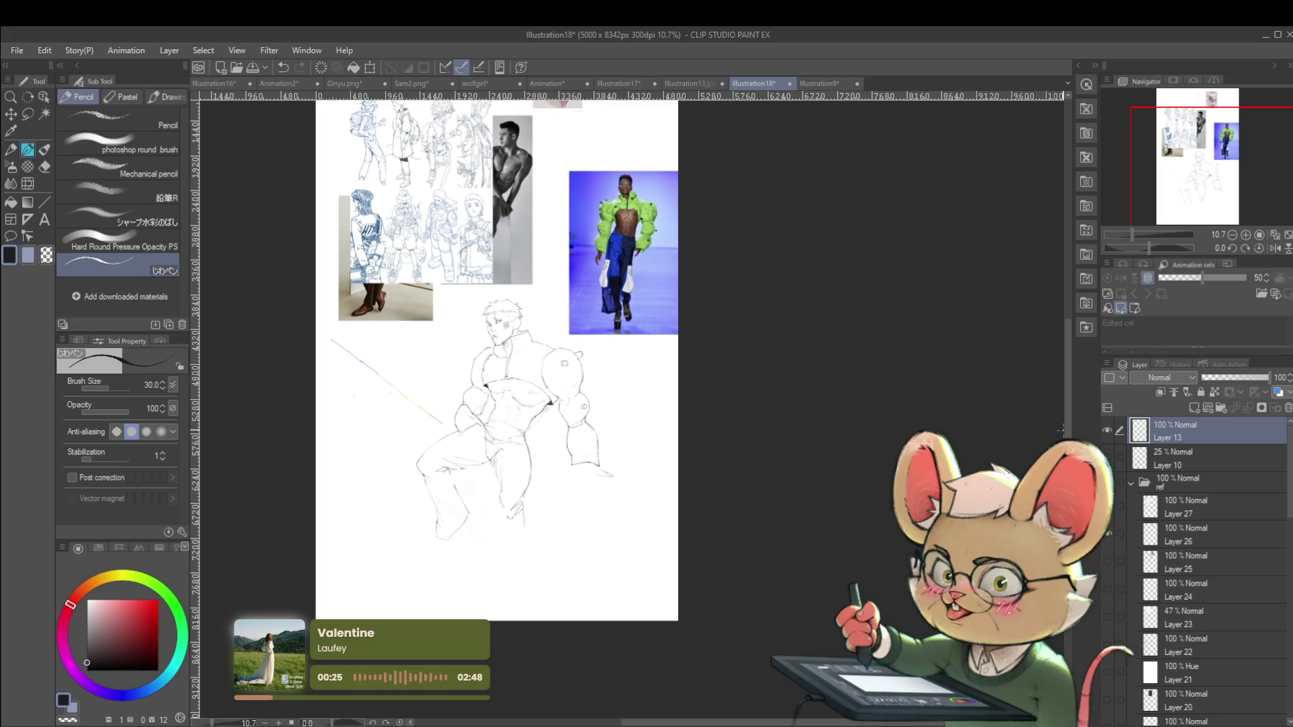
# In the mirrored view, add a short pencil line at the figure's foot
pyautogui.click(1273, 248)
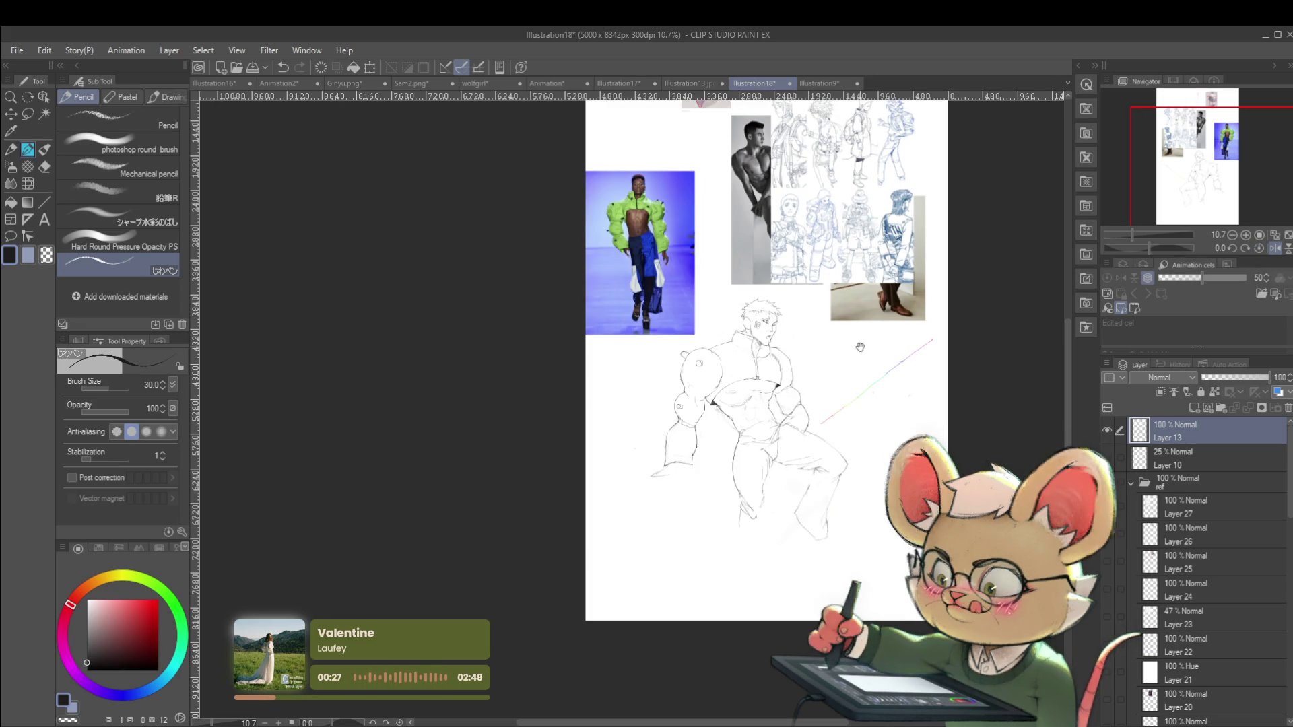
pyautogui.scroll(3, 788, 403)
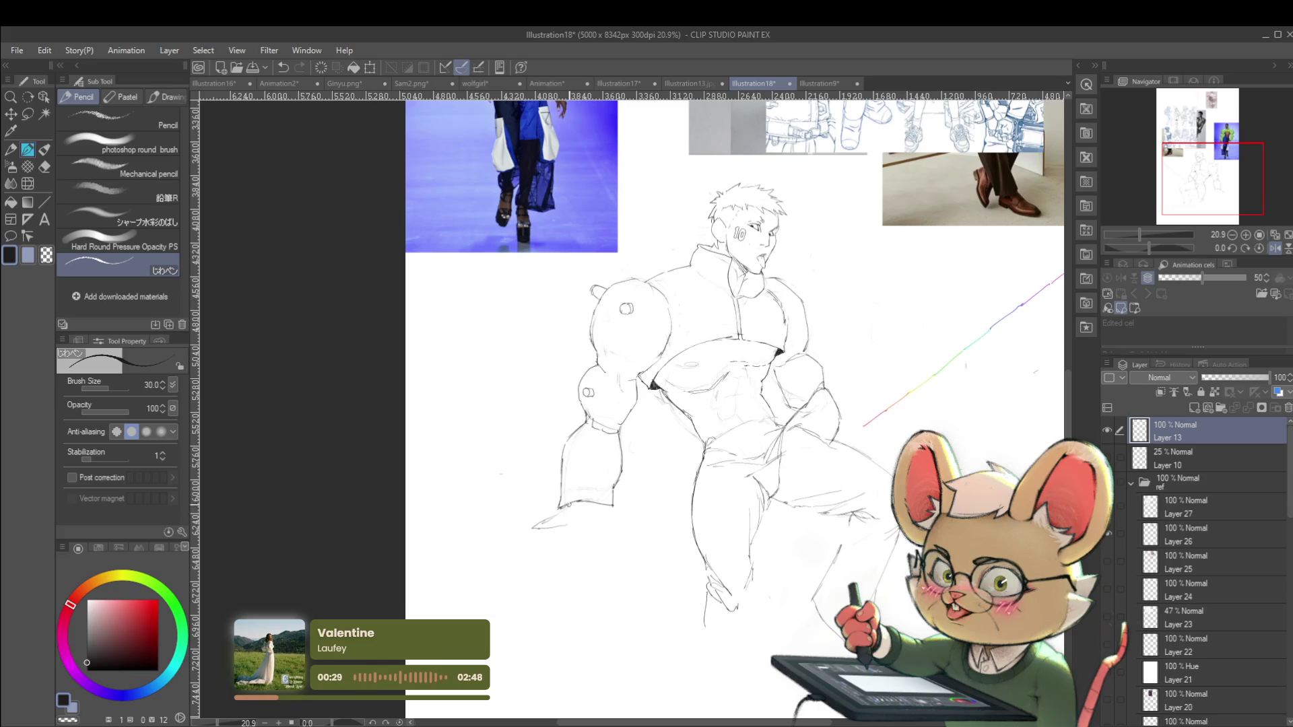
pyautogui.moveTo(546, 518); pyautogui.dragTo(527, 528)
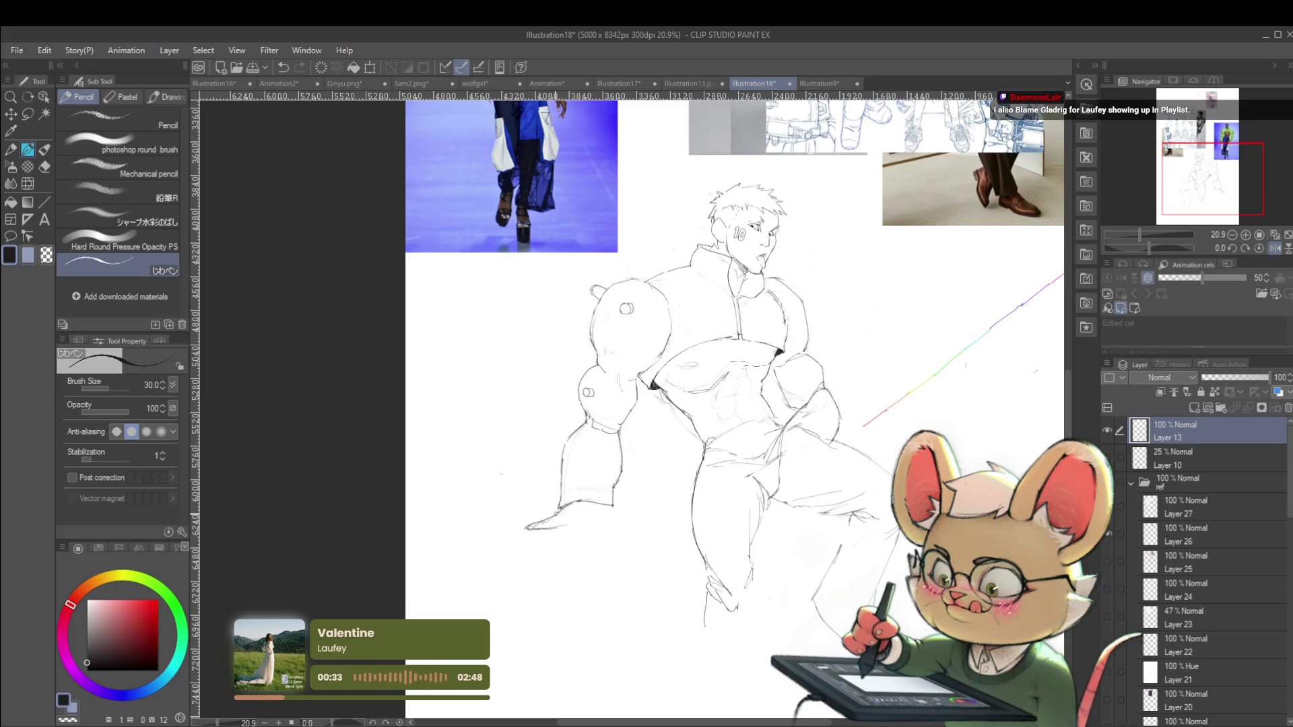
pyautogui.scroll(-2, 522, 510)
pyautogui.scroll(1, 875, 551)
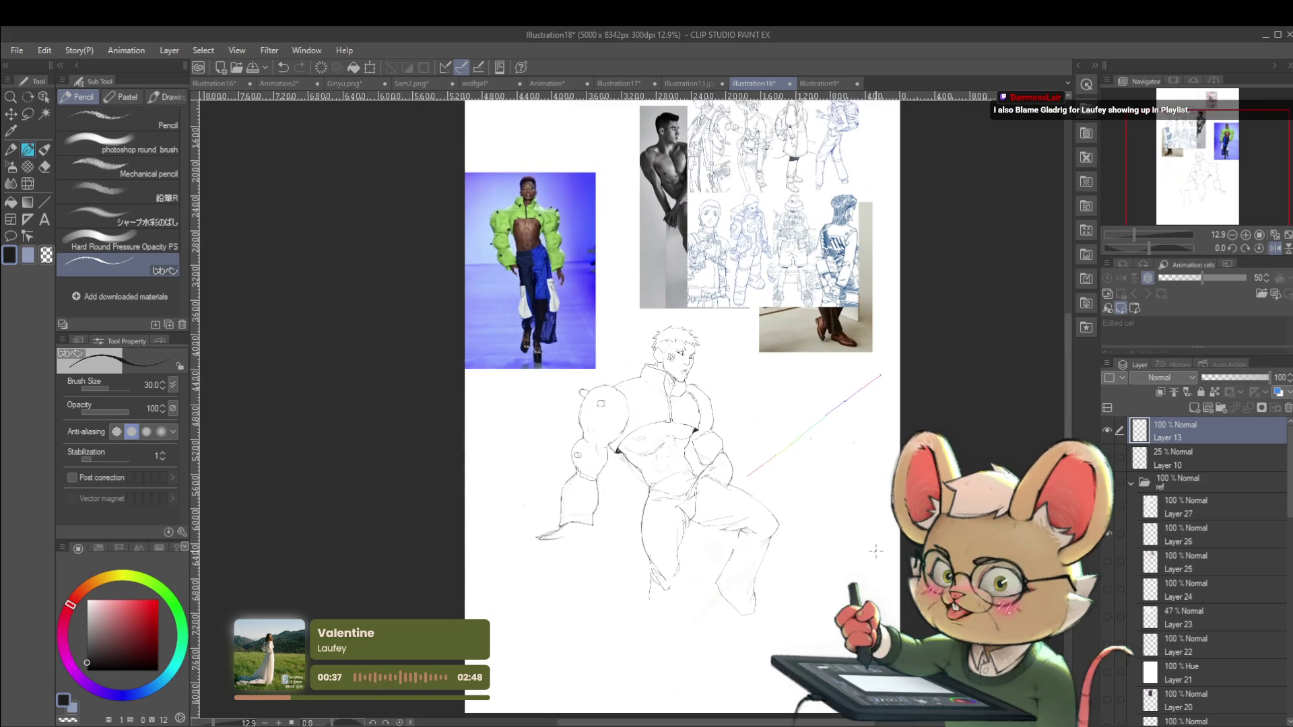
pyautogui.scroll(2, 681, 460)
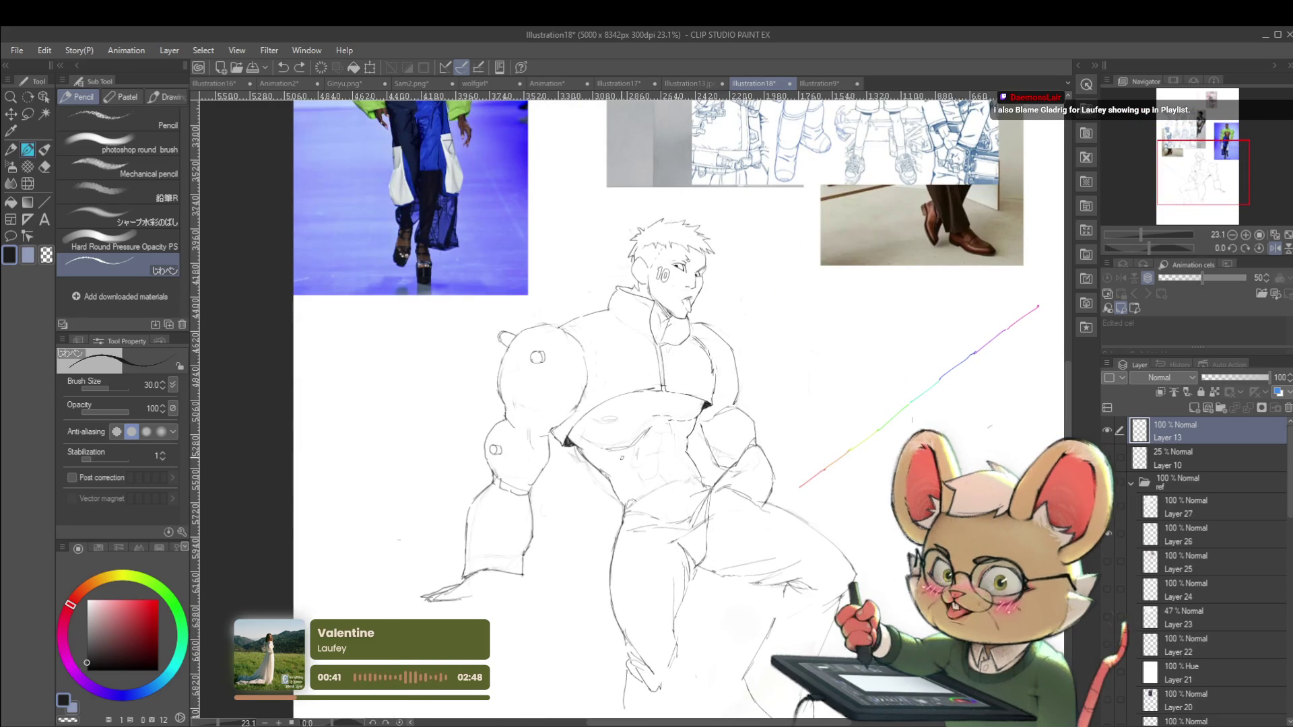
pyautogui.scroll(-3, 597, 410)
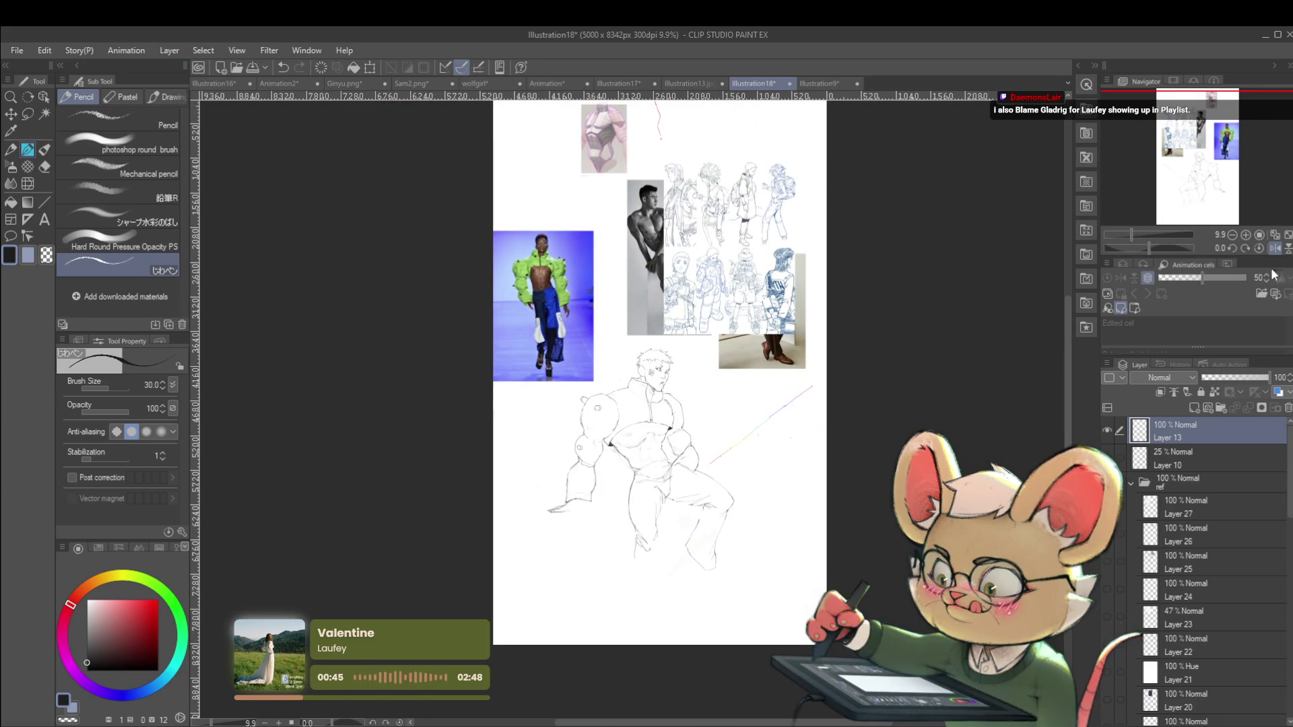
# Unmirror the view, zoom in, and draw a pencil stroke across the figure's chest
pyautogui.click(1274, 248)
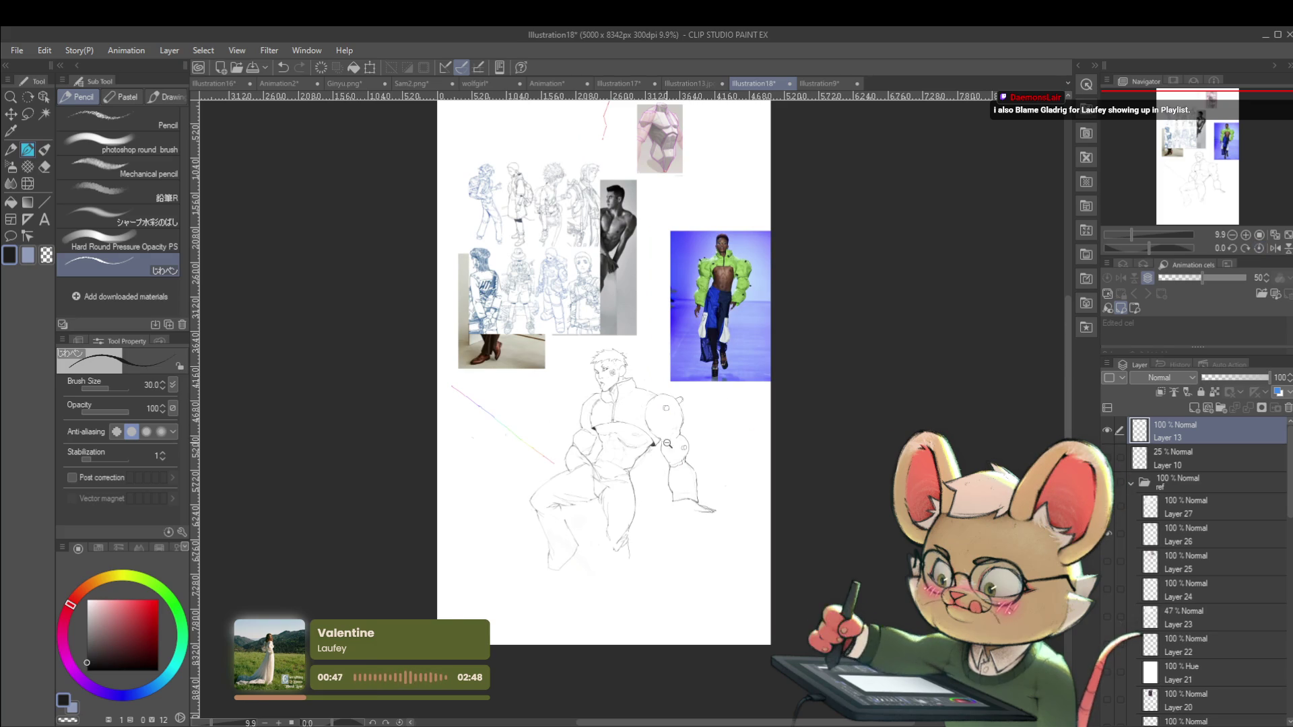
pyautogui.scroll(1, 667, 438)
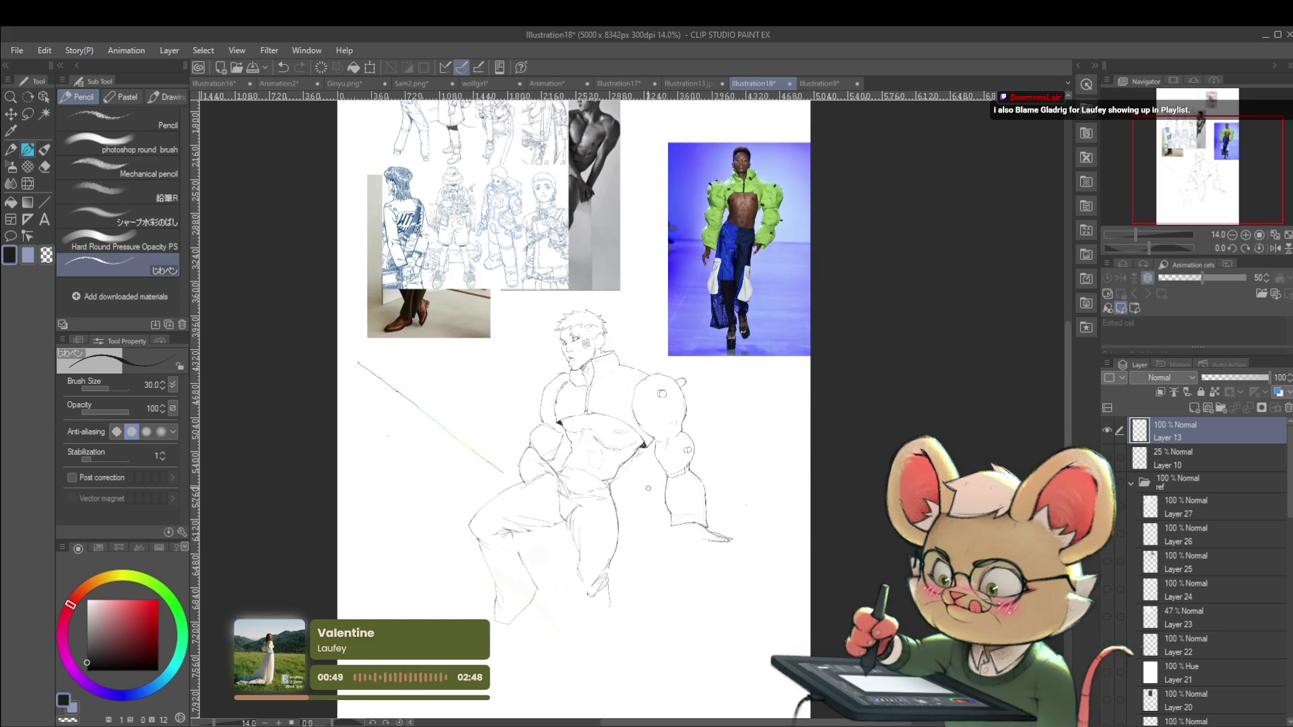
pyautogui.scroll(1, 636, 413)
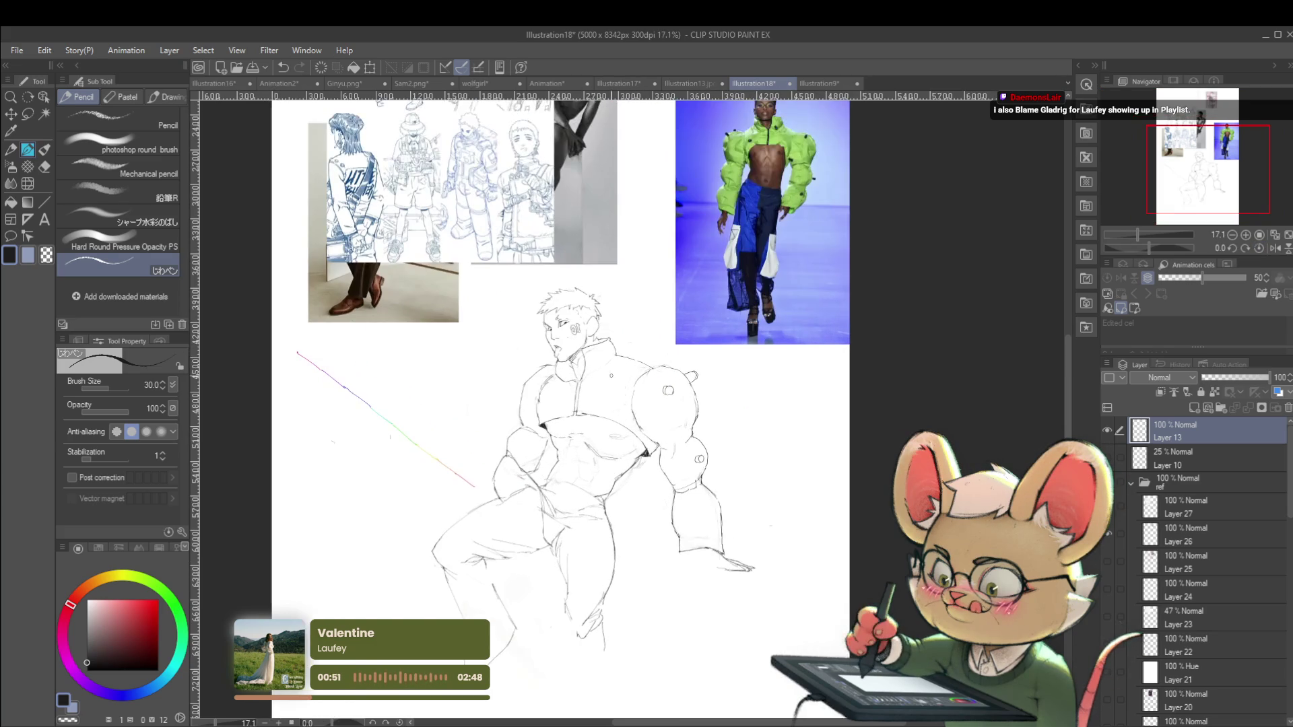
pyautogui.moveTo(621, 359); pyautogui.dragTo(586, 399)
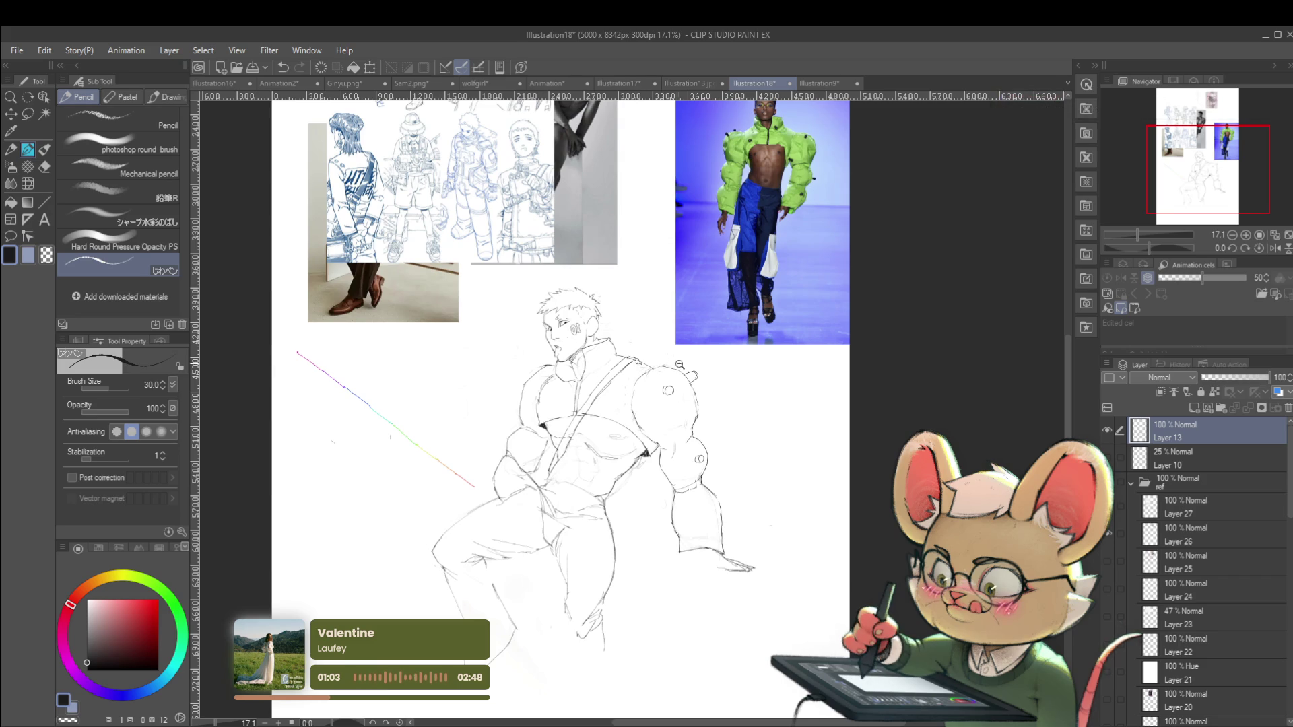
# Mirror the view, zoom in, and extend the torso contour line downward
pyautogui.scroll(-3, 673, 363)
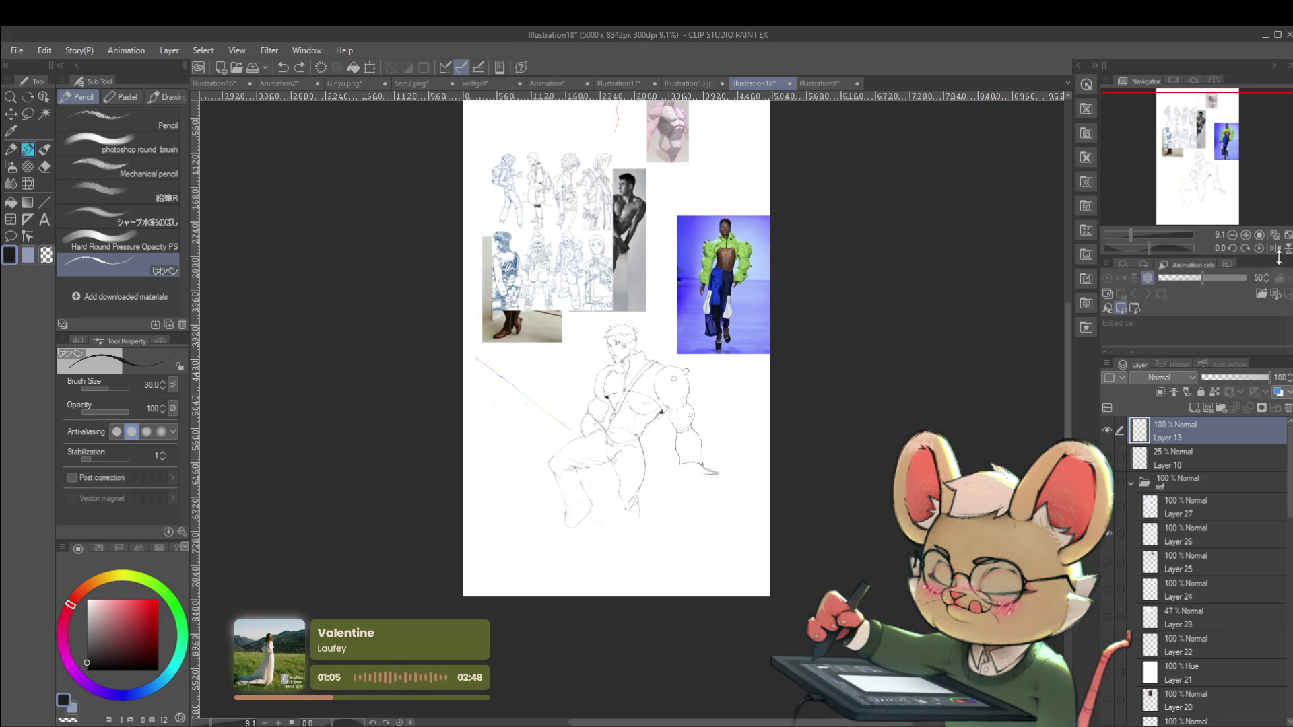
pyautogui.click(1275, 251)
pyautogui.scroll(3, 587, 468)
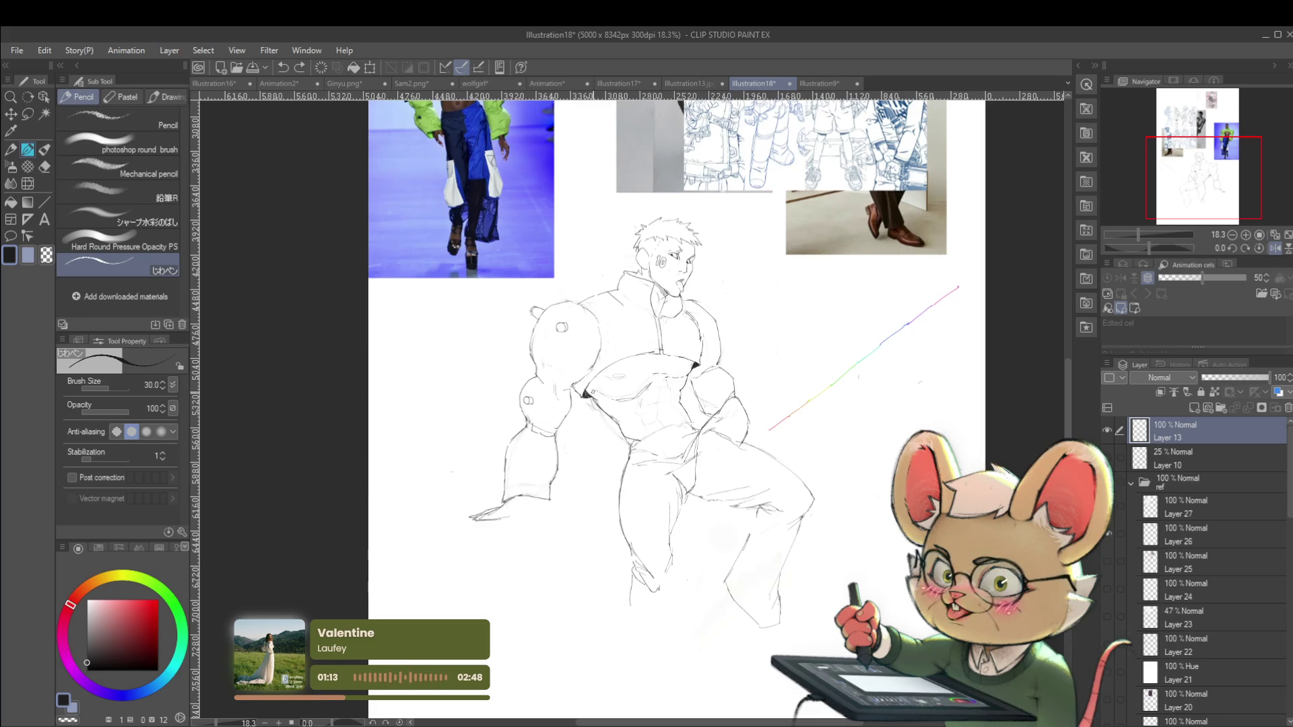
pyautogui.moveTo(583, 397); pyautogui.dragTo(585, 420)
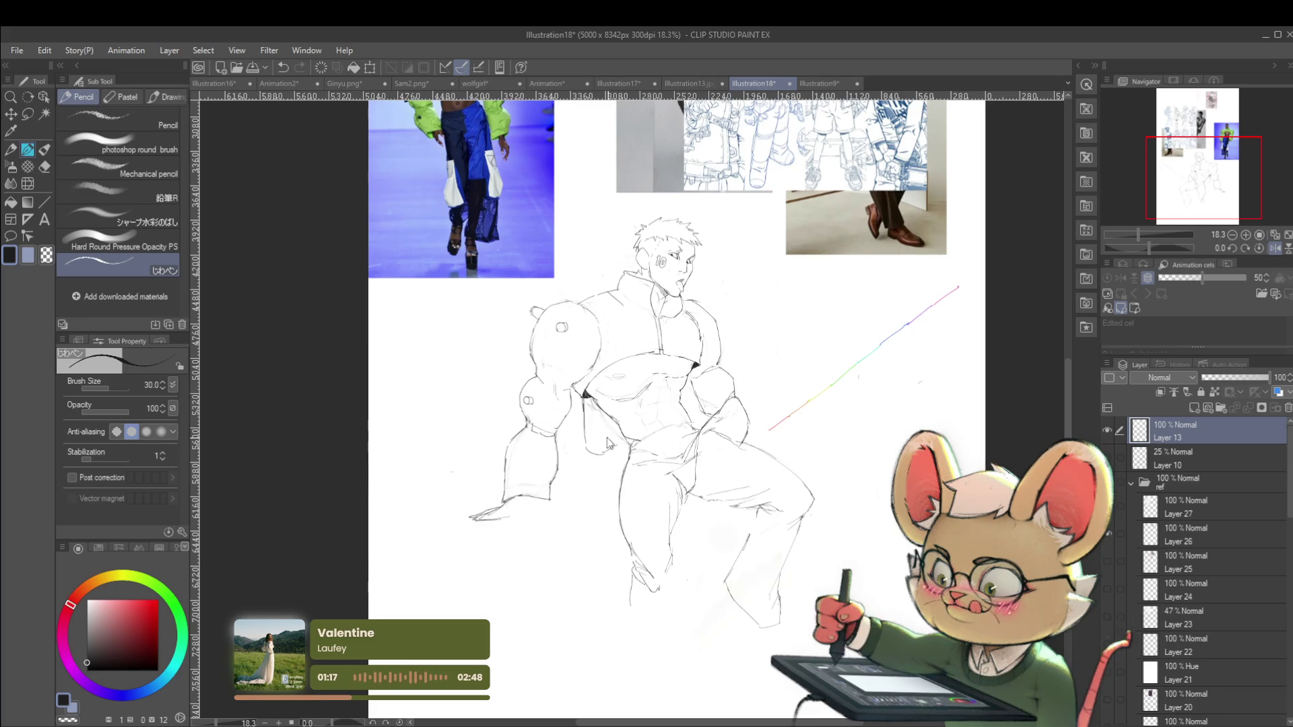
pyautogui.scroll(-4, 592, 449)
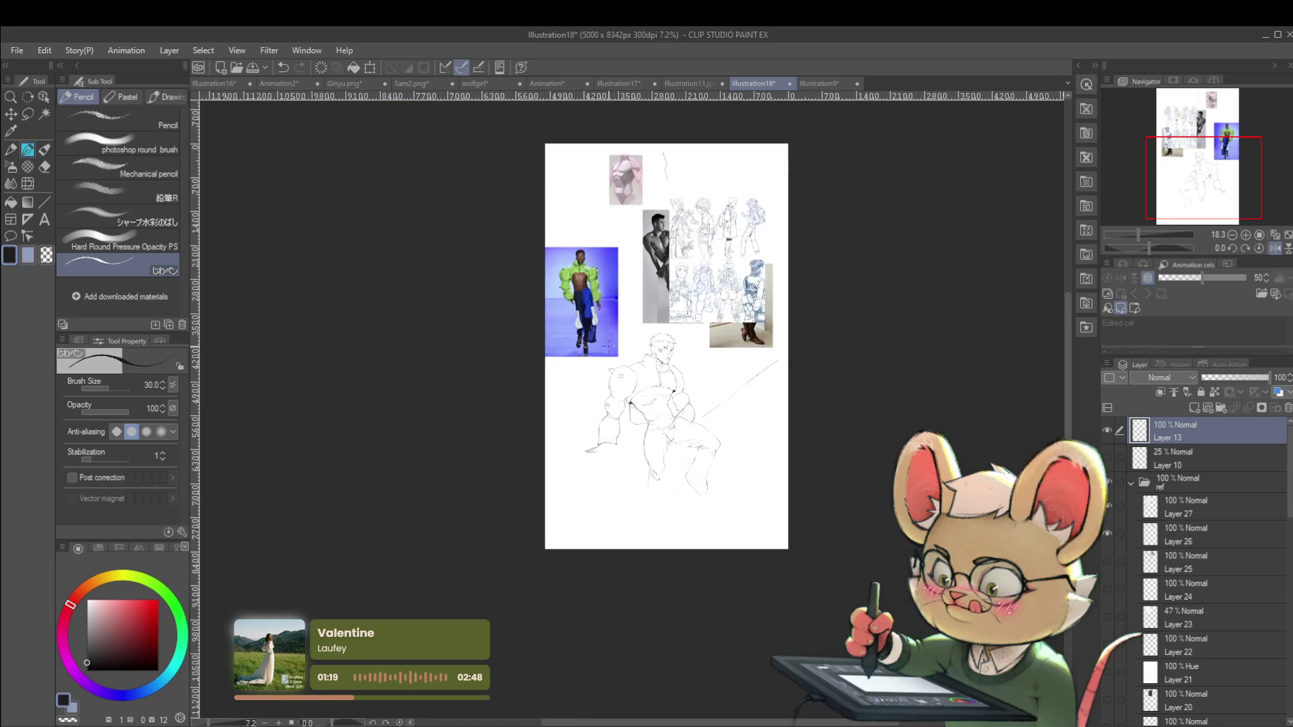
pyautogui.scroll(4, 635, 410)
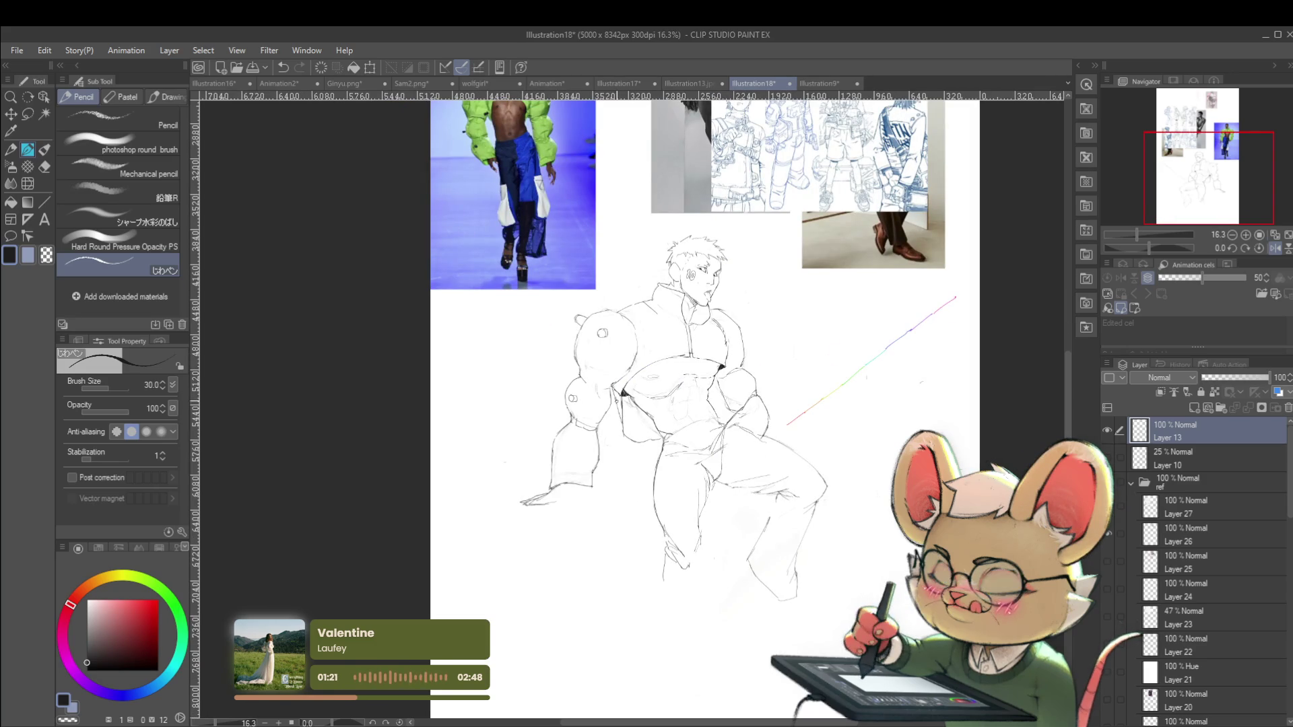
# Flip the canvas view back to normal, zoom in, and pan across the enlarged figure
pyautogui.scroll(-2, 637, 370)
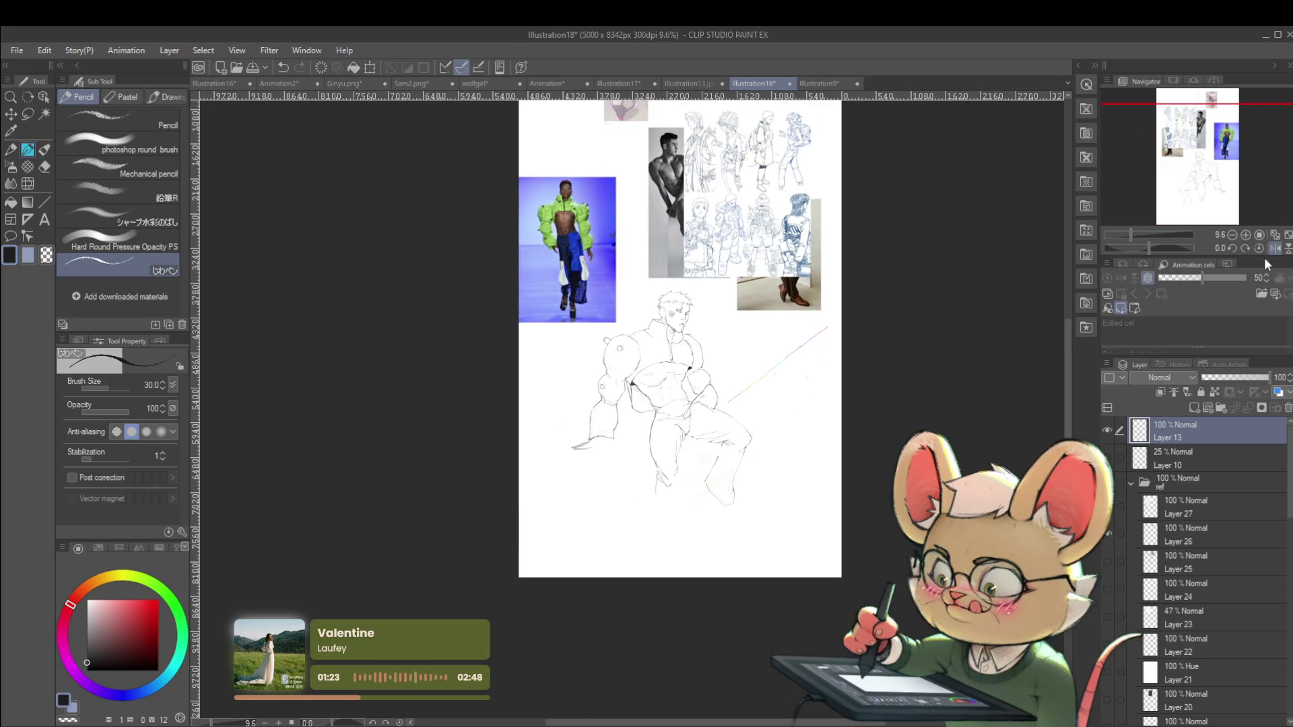
pyautogui.click(1271, 249)
pyautogui.scroll(5, 623, 396)
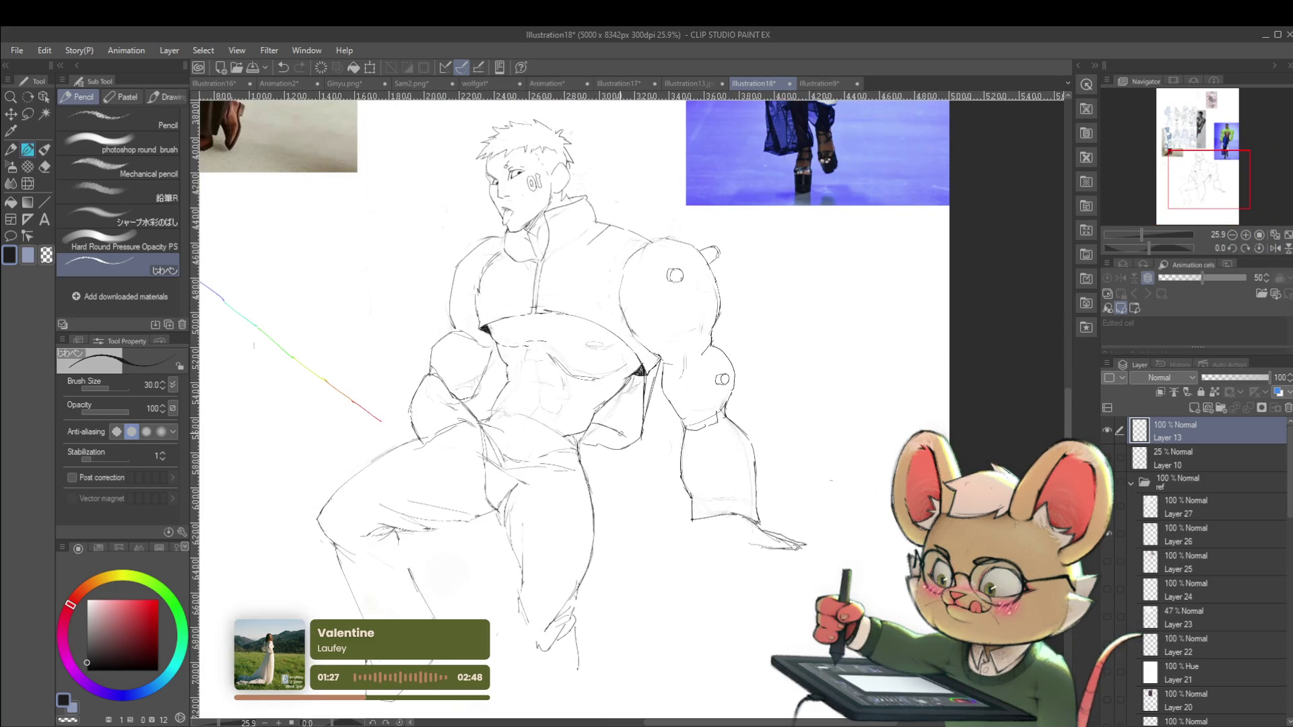
pyautogui.scroll(-4, 648, 432)
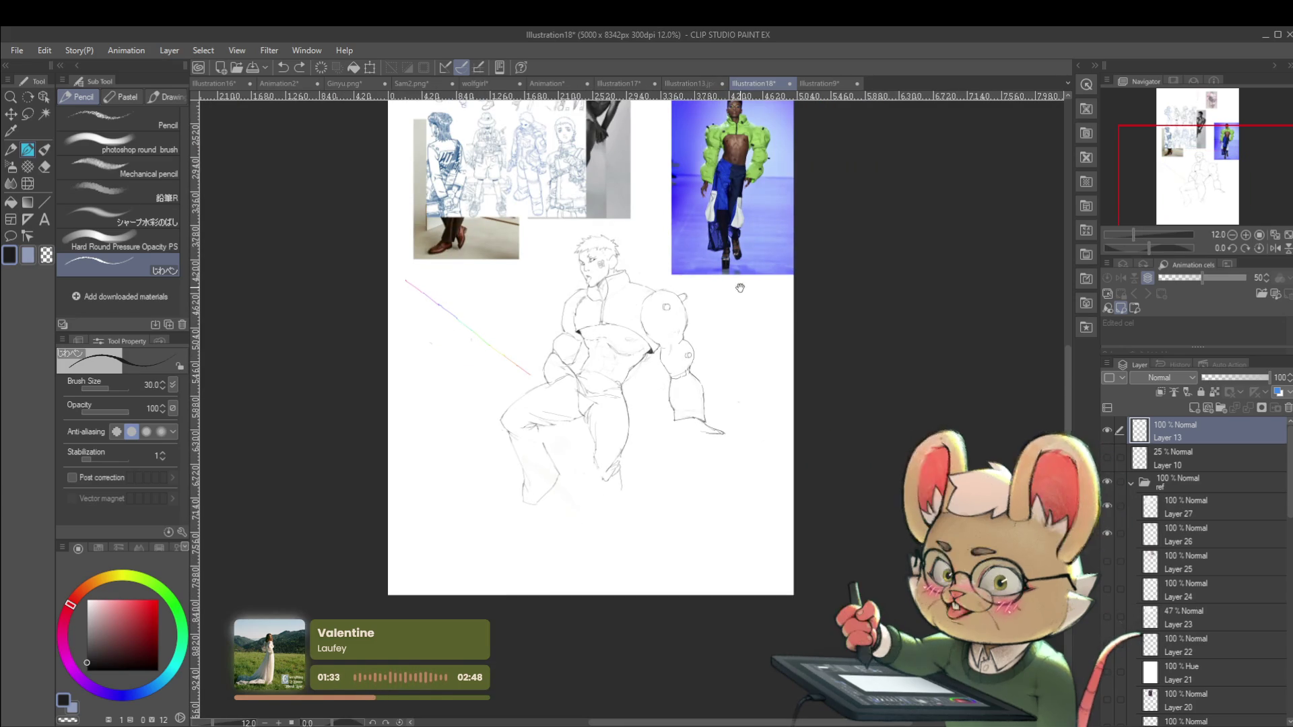
pyautogui.scroll(1, 740, 288)
pyautogui.scroll(3, 702, 350)
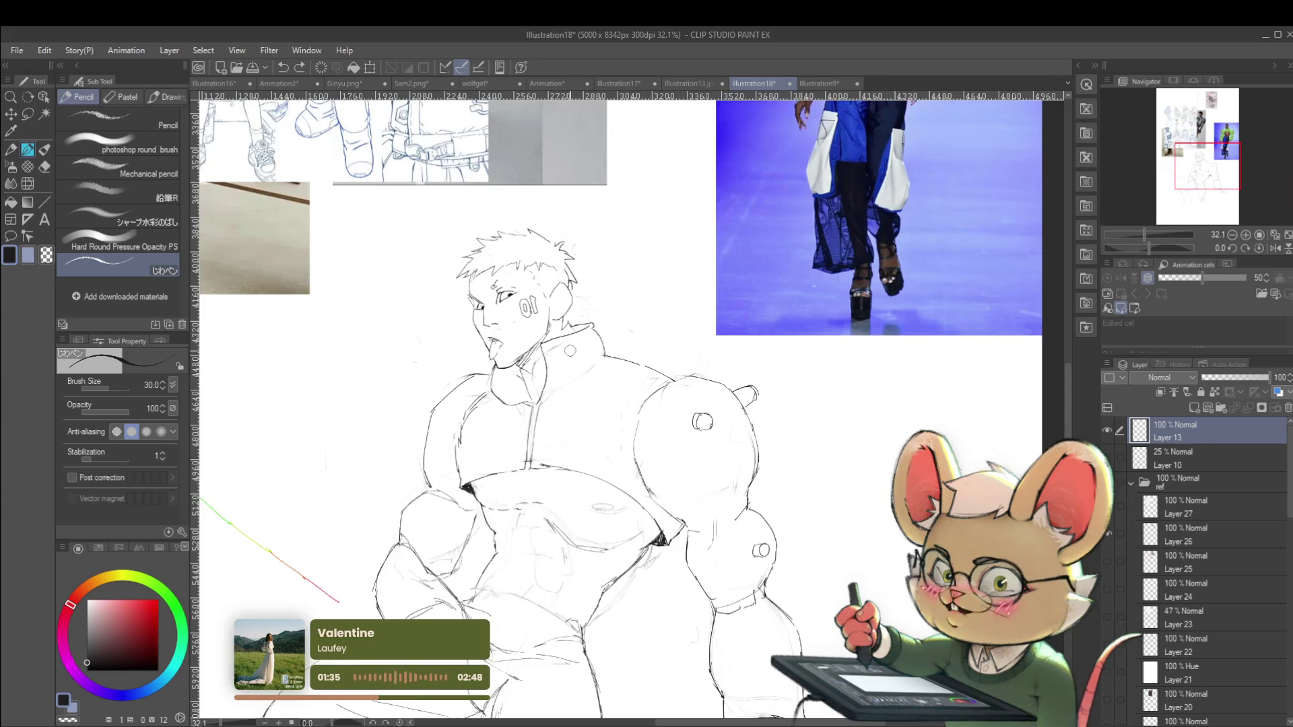
pyautogui.moveTo(614, 255)
pyautogui.mouseDown()
pyautogui.moveTo(618, 273)
pyautogui.moveTo(743, 346)
pyautogui.mouseUp()
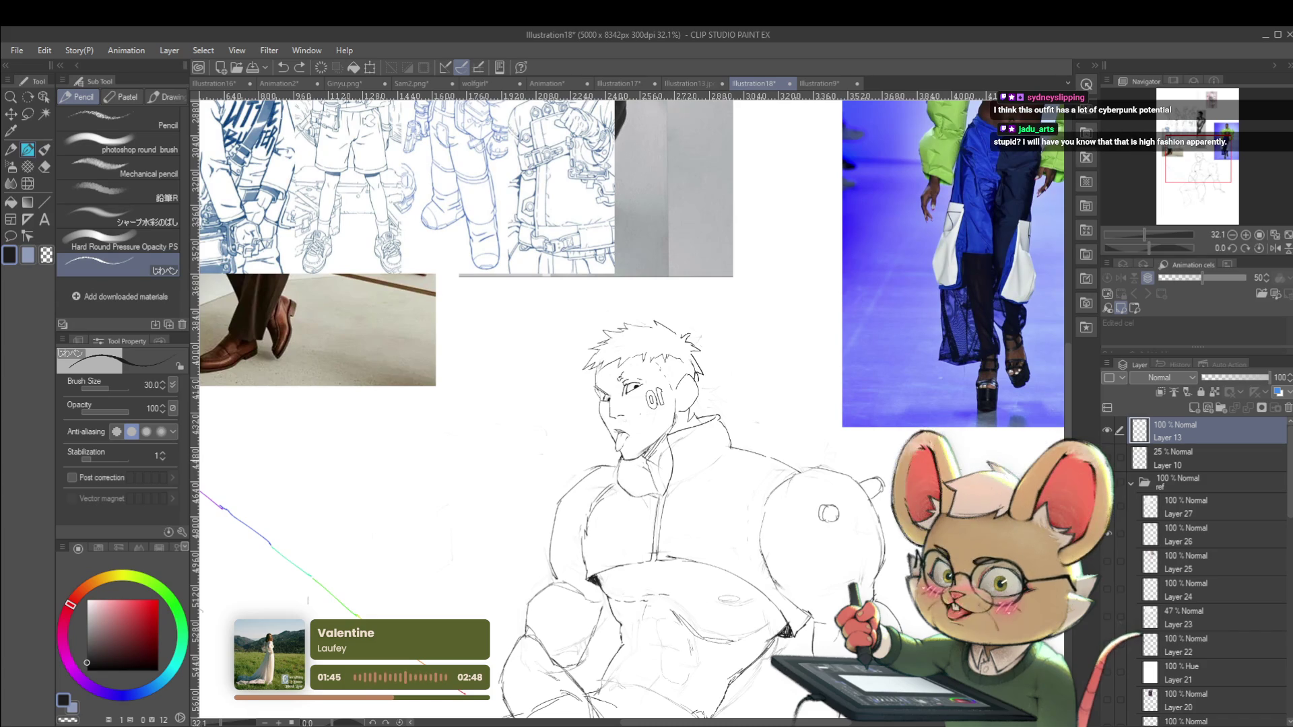
# Mirror the view and redraw the left shoulder and upper-arm outline darker in pencil
pyautogui.click(1274, 248)
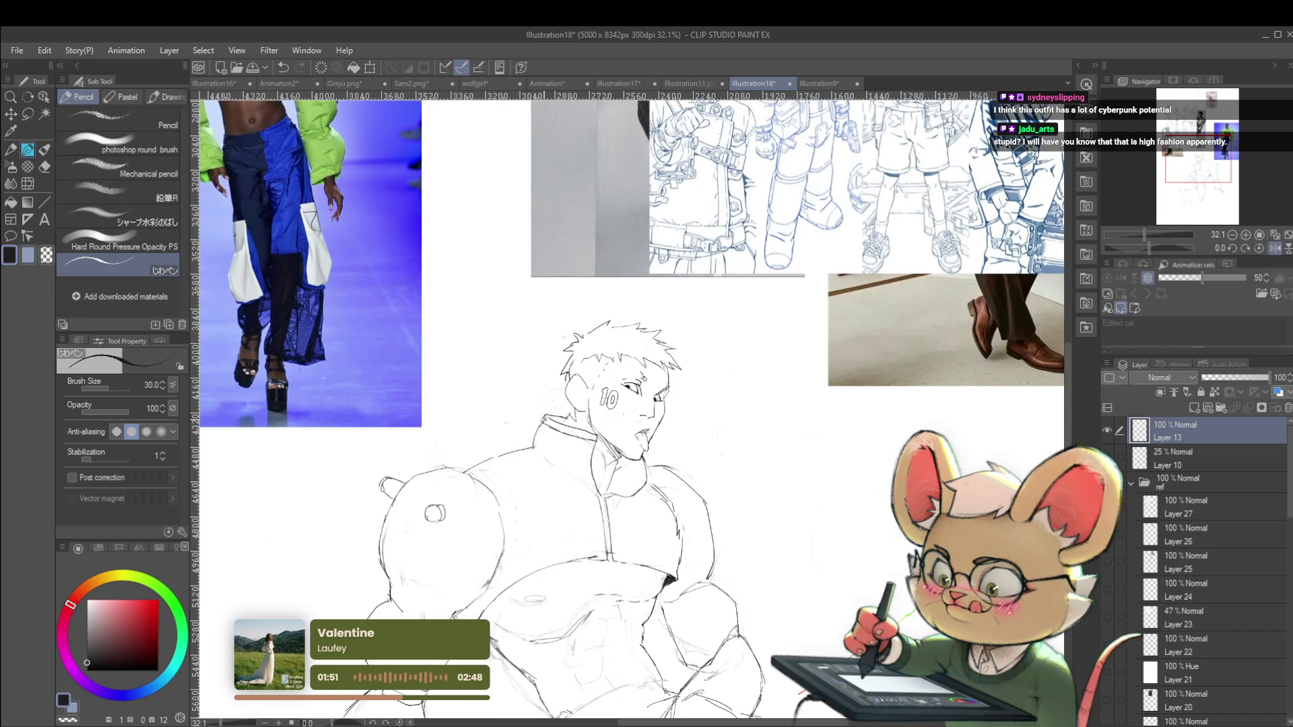
pyautogui.scroll(-4, 544, 417)
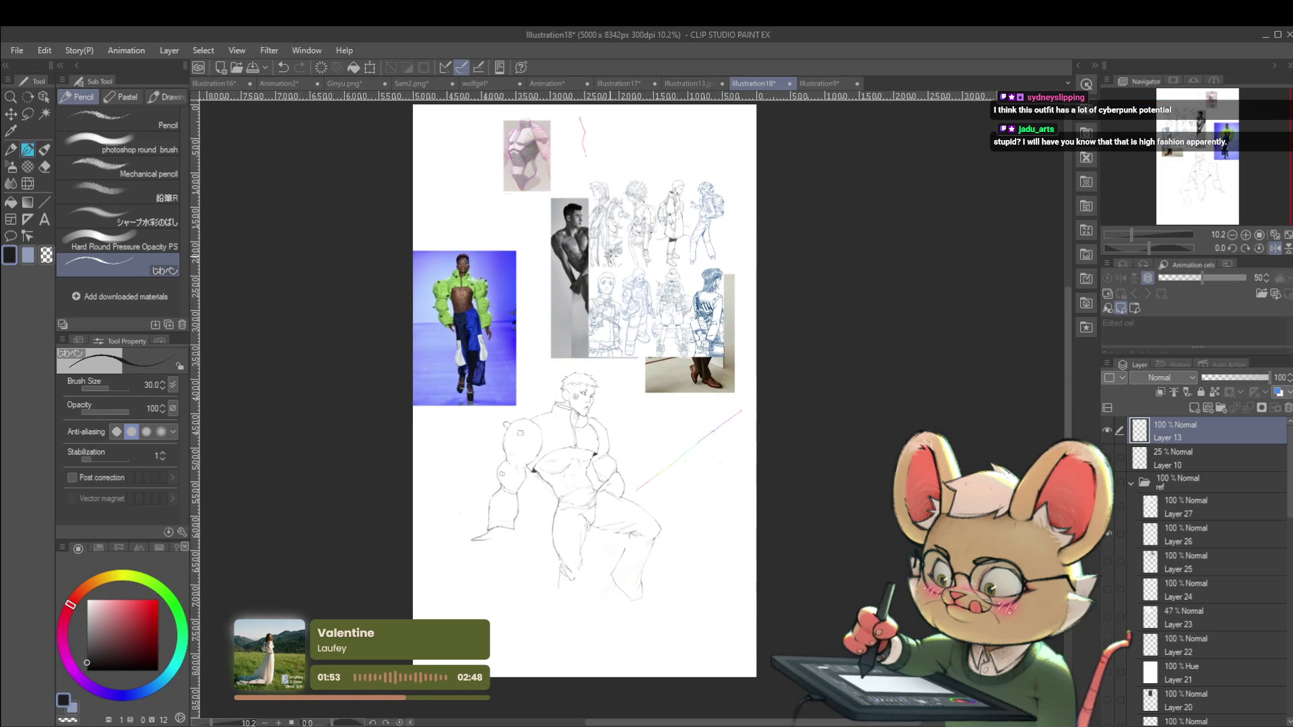
pyautogui.scroll(3, 559, 375)
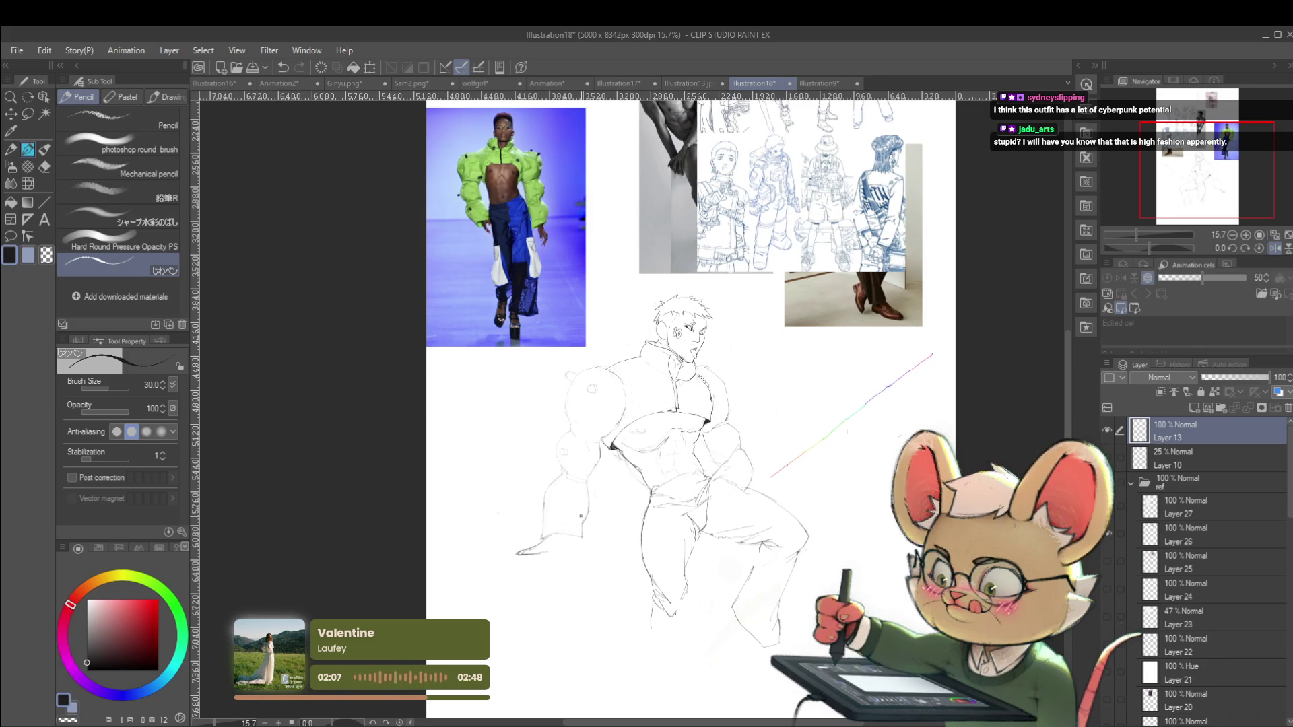
pyautogui.scroll(3, 625, 365)
pyautogui.moveTo(600, 357); pyautogui.dragTo(626, 366)
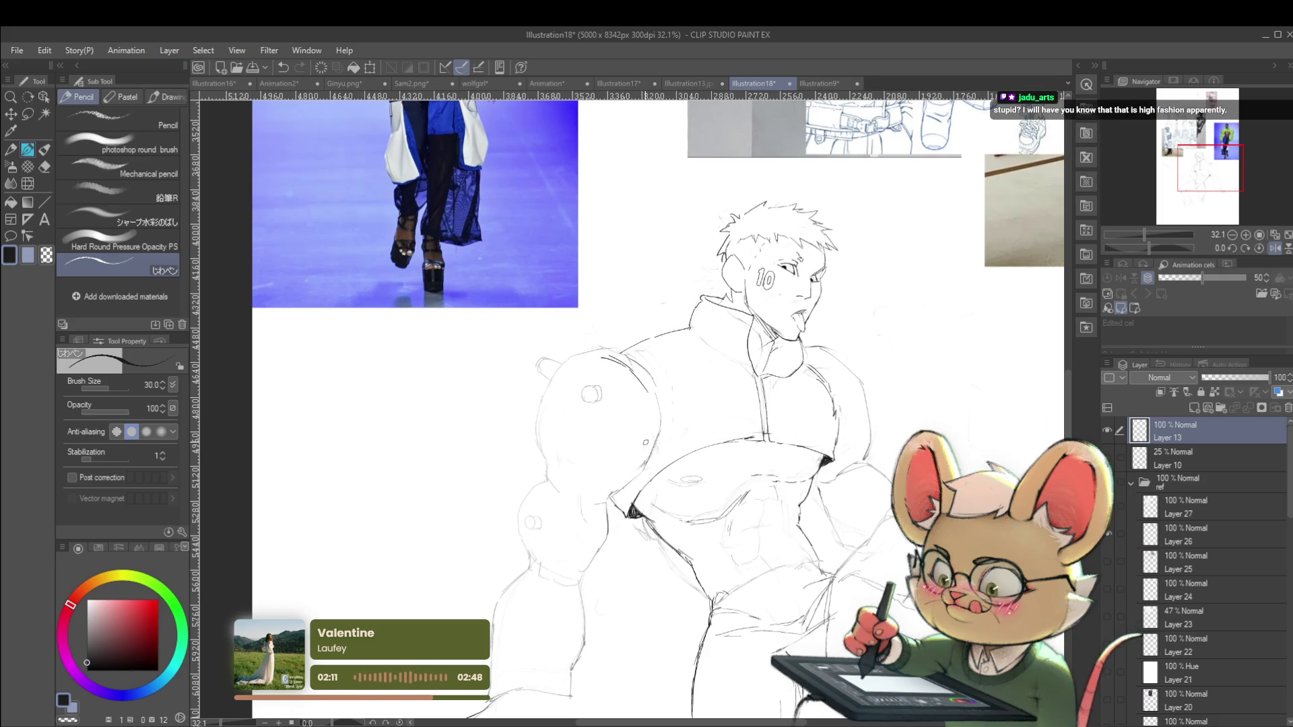
pyautogui.moveTo(645, 389); pyautogui.dragTo(655, 446)
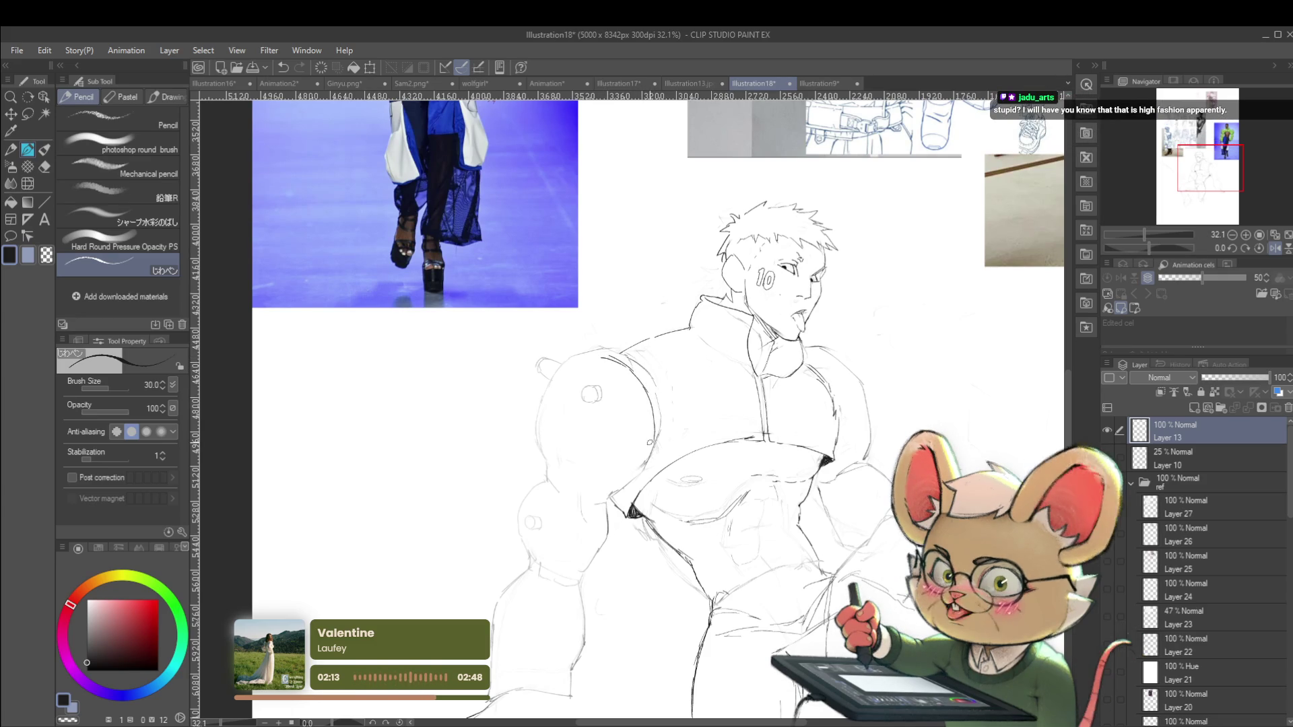
# Zoom out to the whole page and toggle the mirrored view to check the torso
pyautogui.moveTo(1144, 234); pyautogui.dragTo(1134, 235)
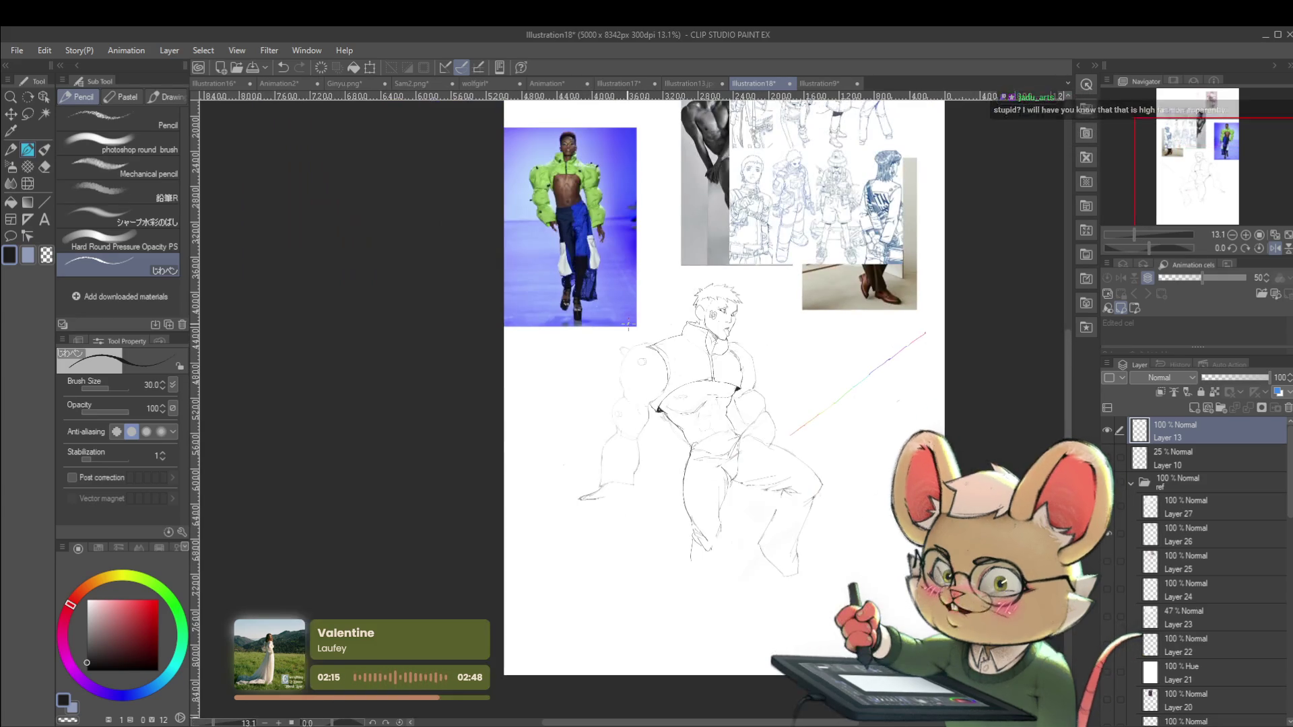
pyautogui.click(1272, 249)
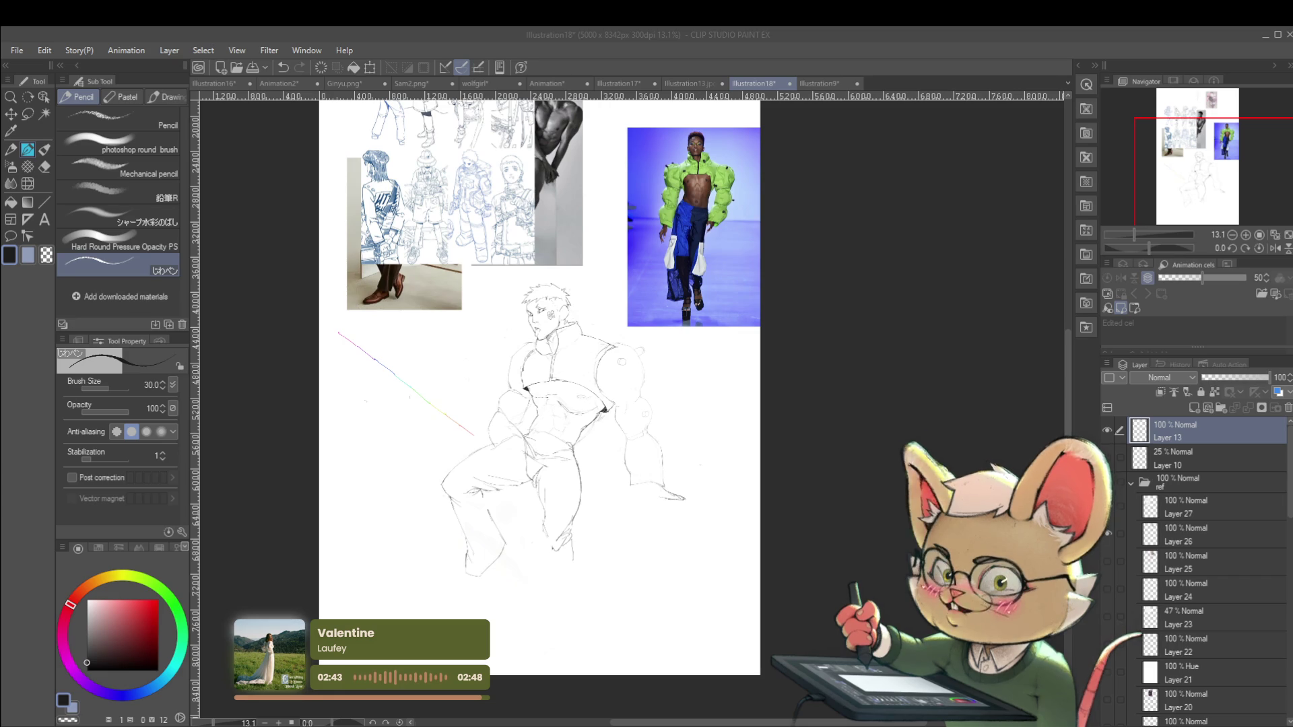
pyautogui.scroll(5, 578, 441)
pyautogui.press('h')
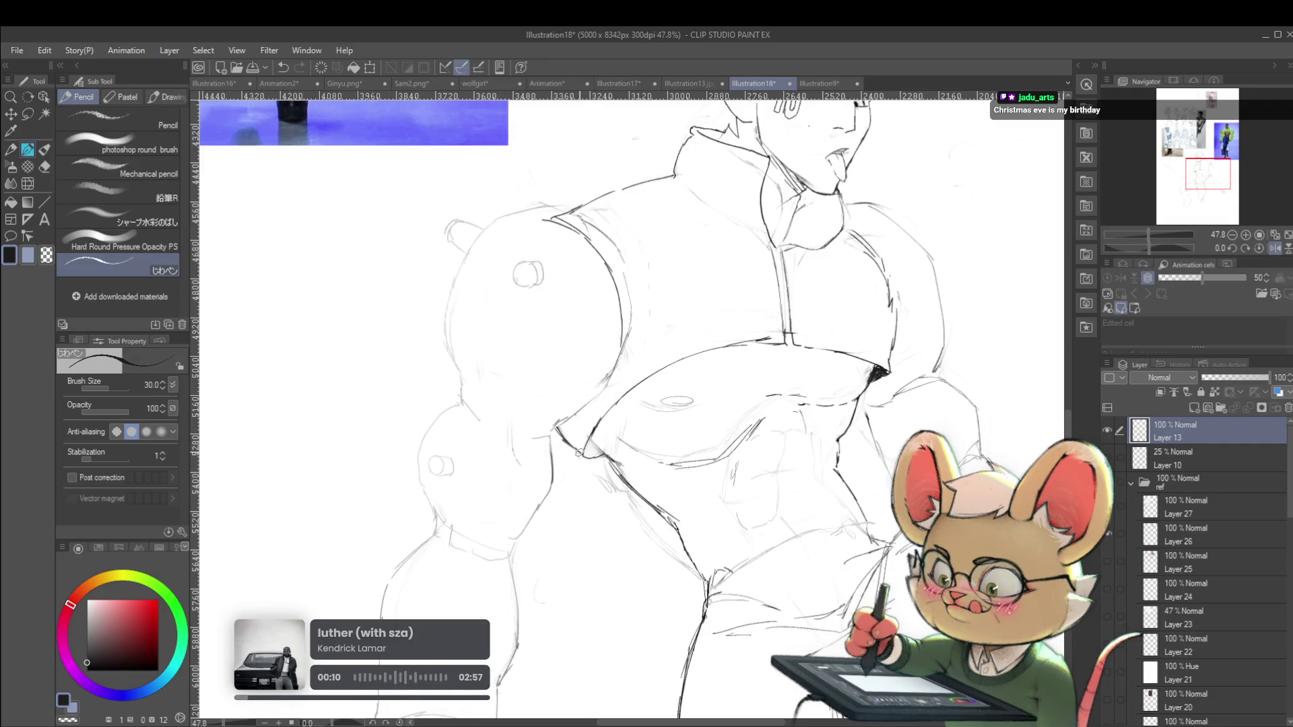
# Zoom out to the full page, then darken and clean up the chest contour
pyautogui.hotkey('ctrl', '0')
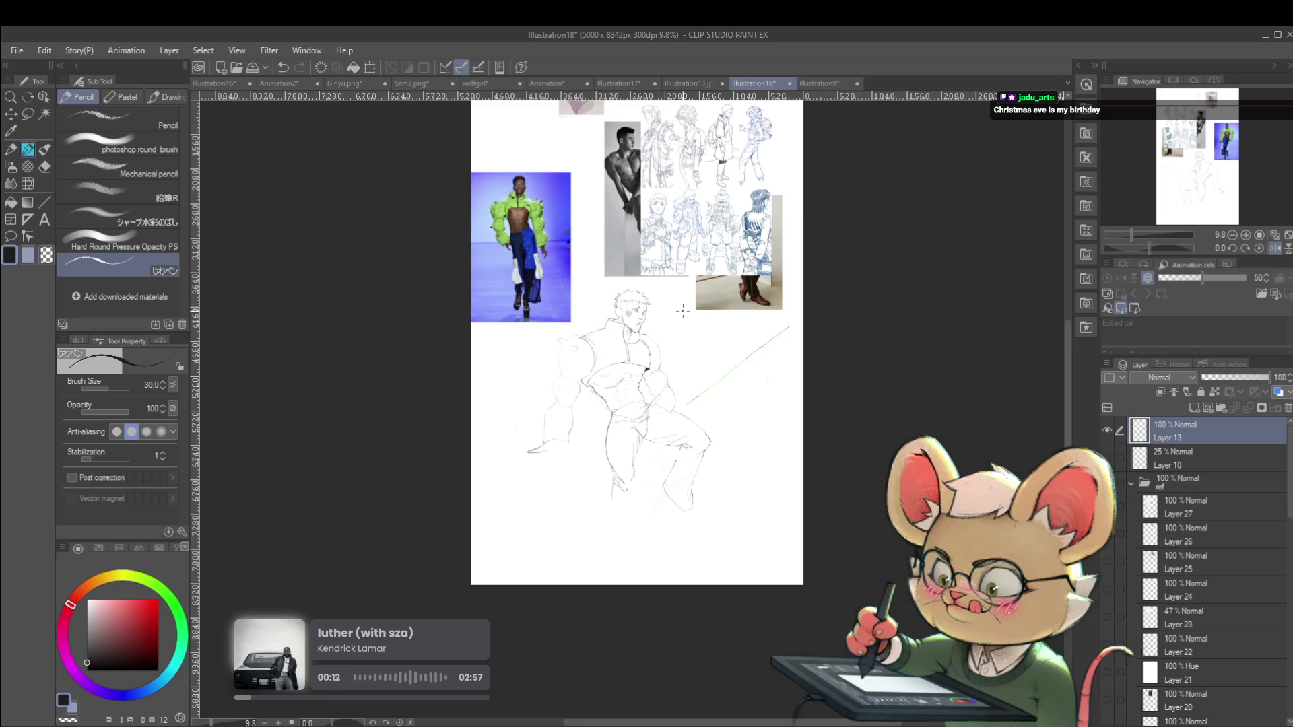
pyautogui.scroll(3, 702, 402)
pyautogui.scroll(3, 620, 392)
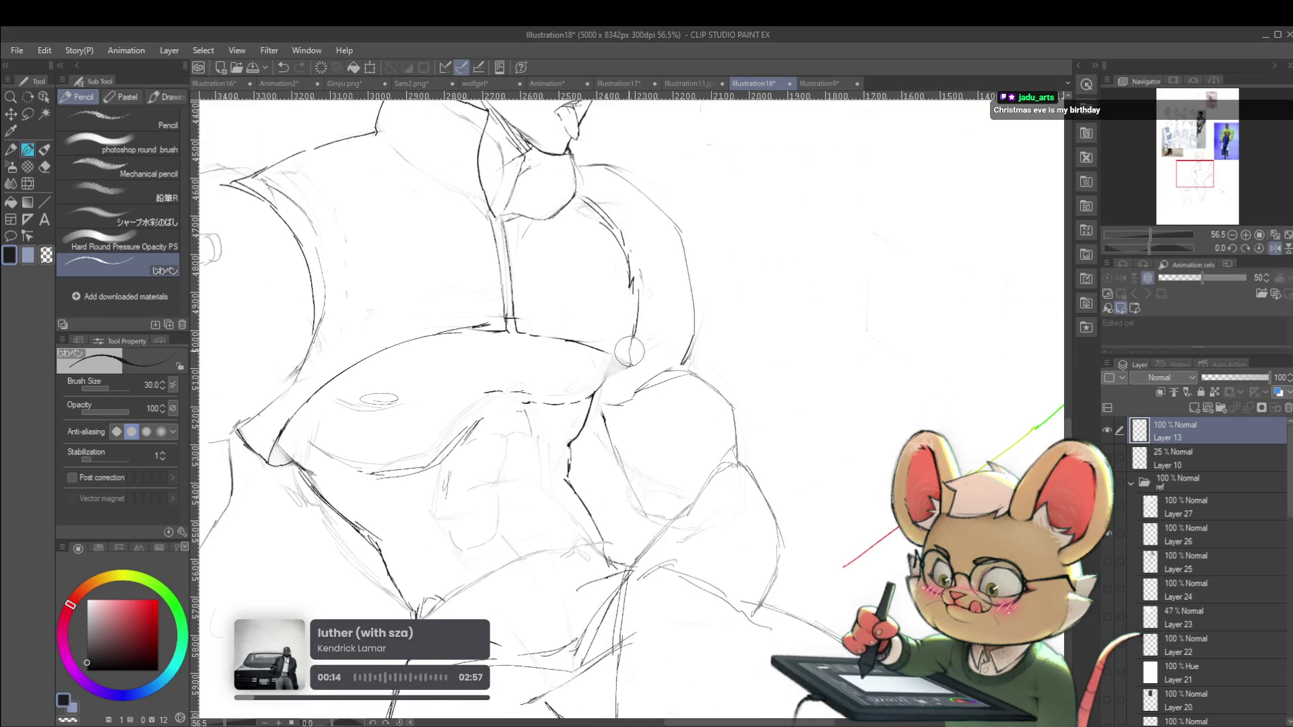
pyautogui.moveTo(587, 344); pyautogui.dragTo(626, 371)
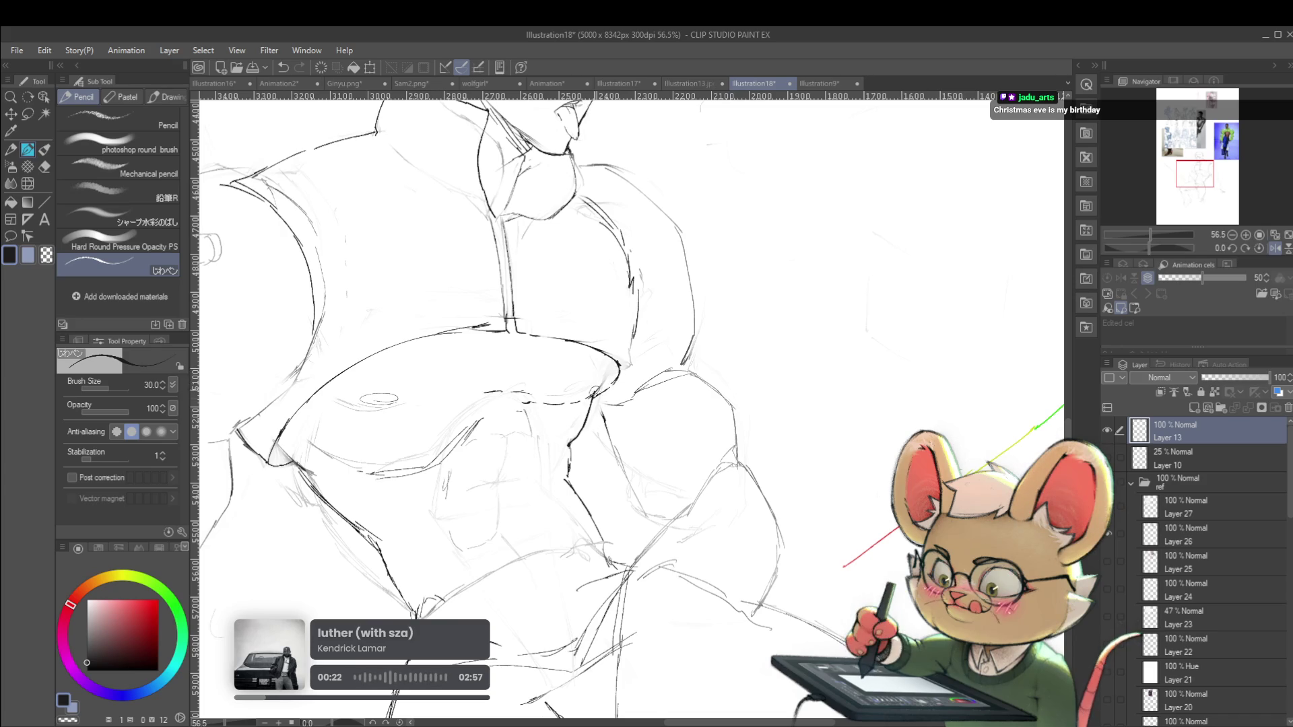
# Flip the view back to normal and extend the chest line to the right
pyautogui.scroll(-6, 674, 323)
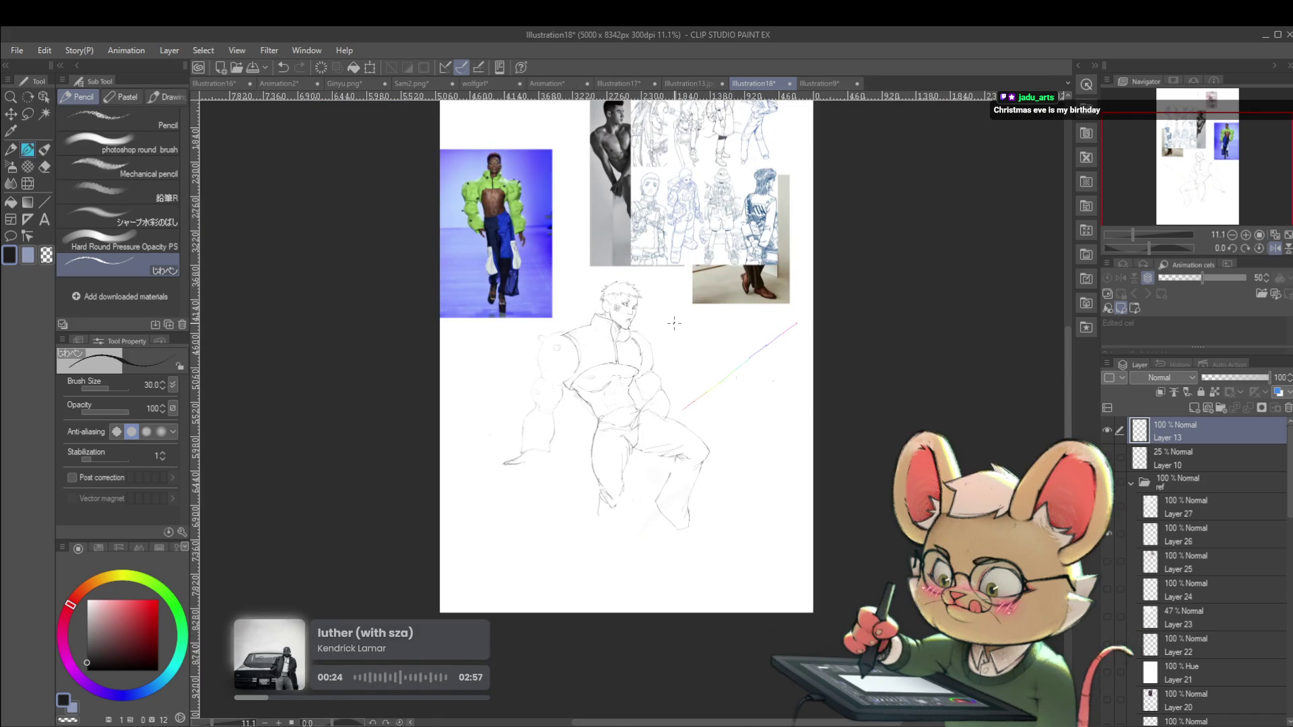
pyautogui.scroll(5, 674, 323)
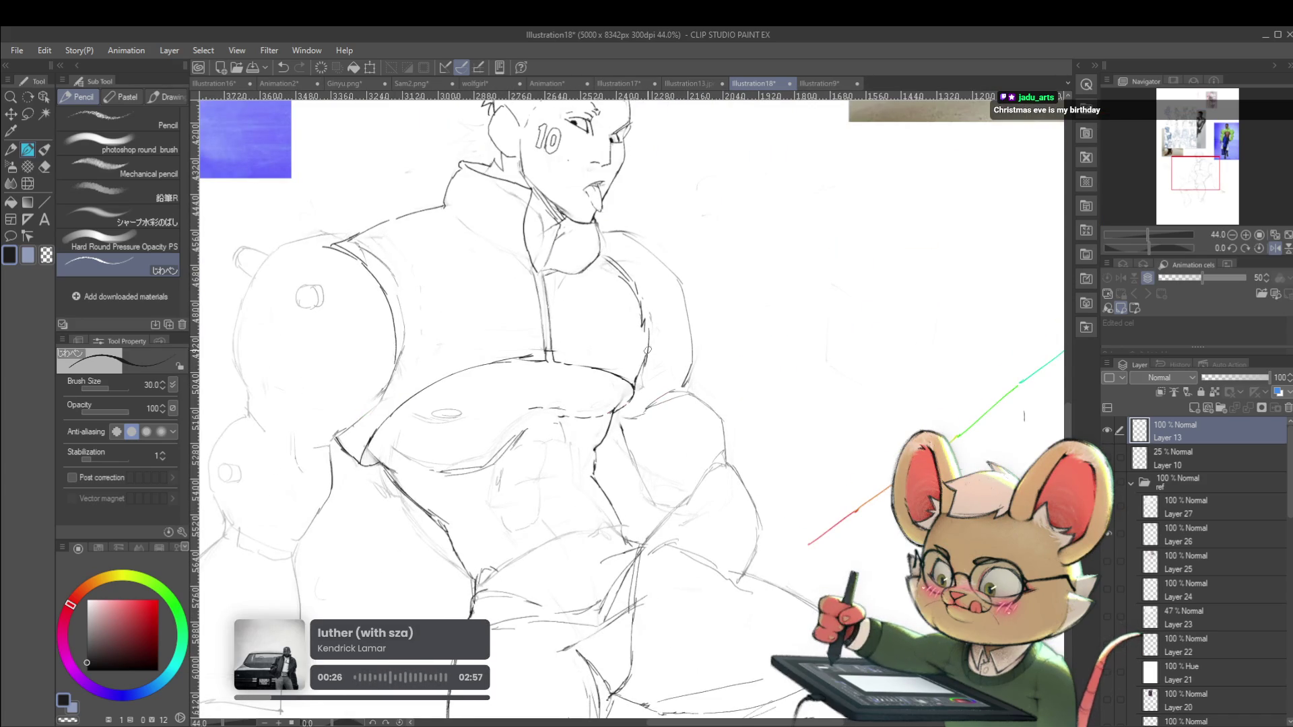
pyautogui.scroll(-6, 647, 349)
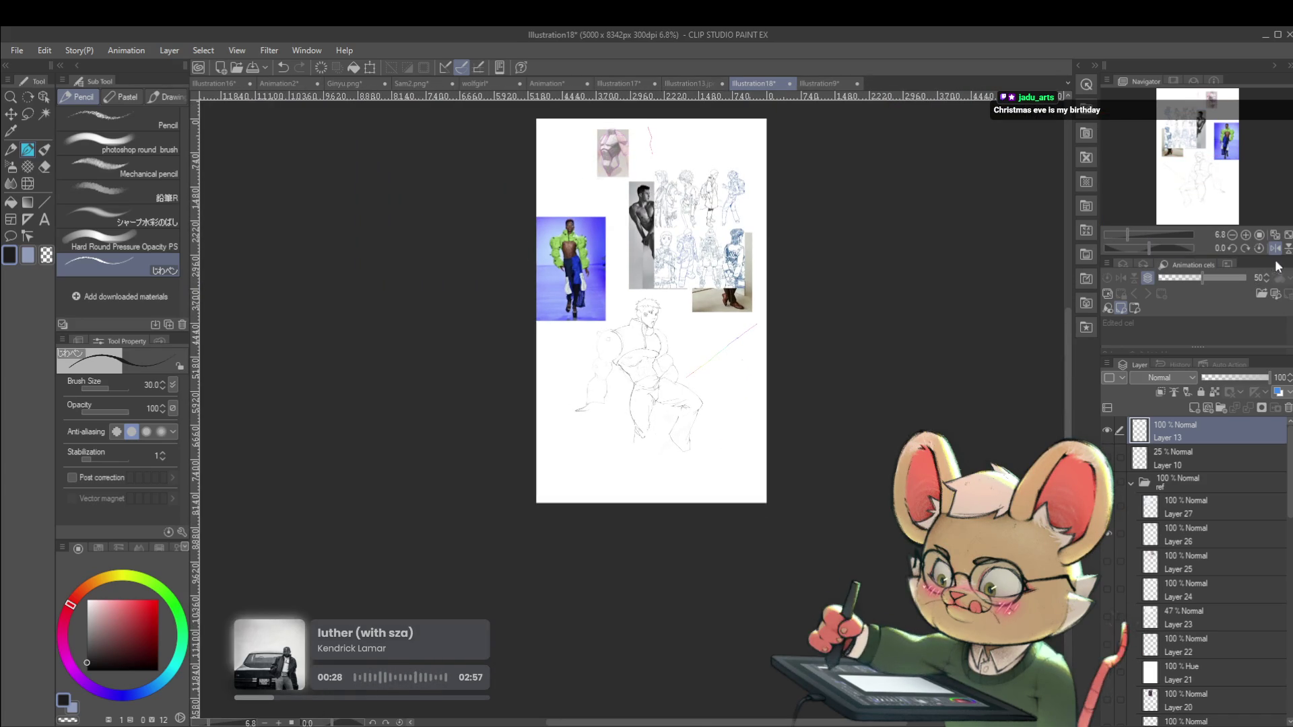
pyautogui.click(1274, 248)
pyautogui.scroll(5, 567, 352)
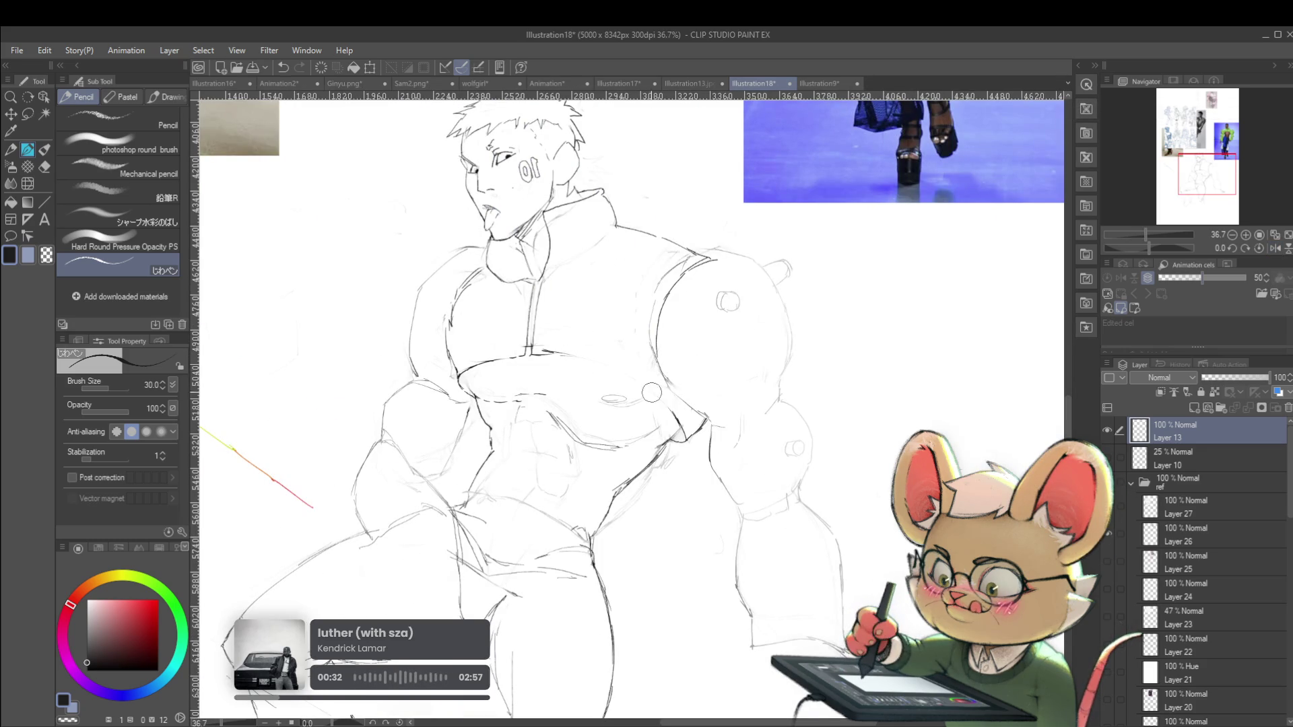
pyautogui.moveTo(552, 352); pyautogui.dragTo(586, 357)
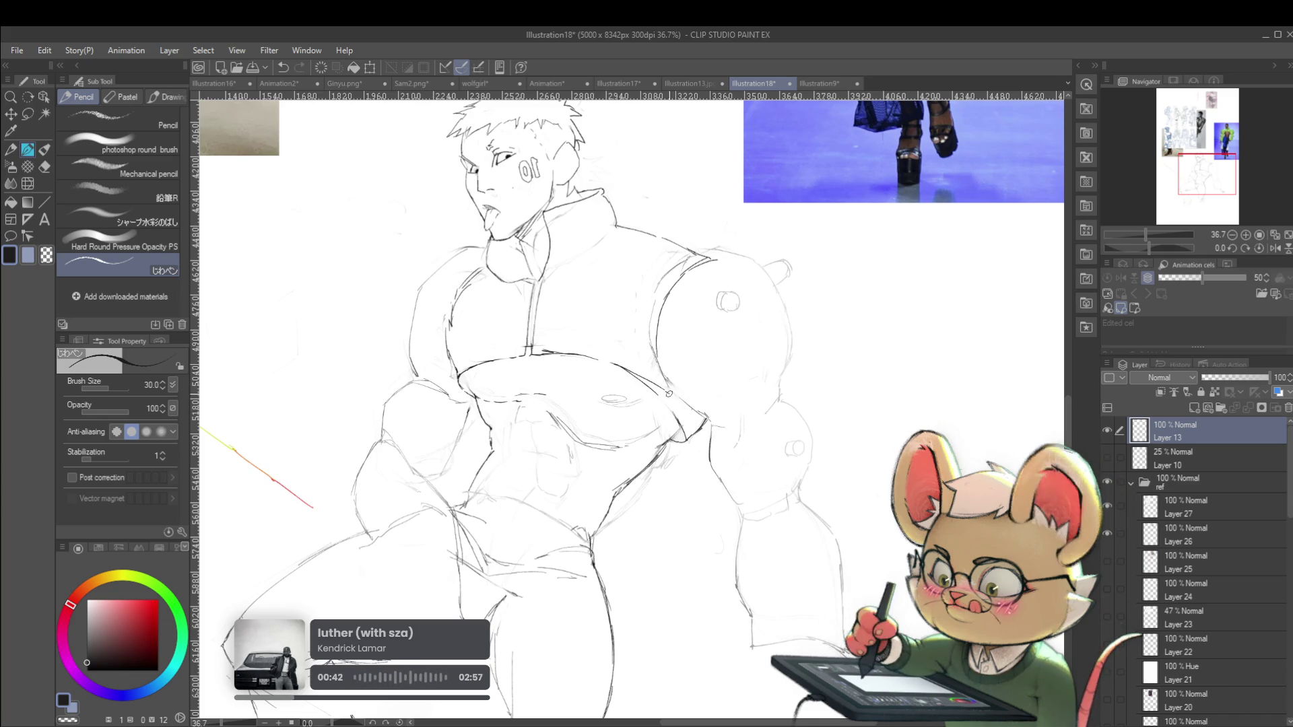
# Mirror the canvas horizontally and zoom to review the sketch and references
pyautogui.scroll(-5, 691, 424)
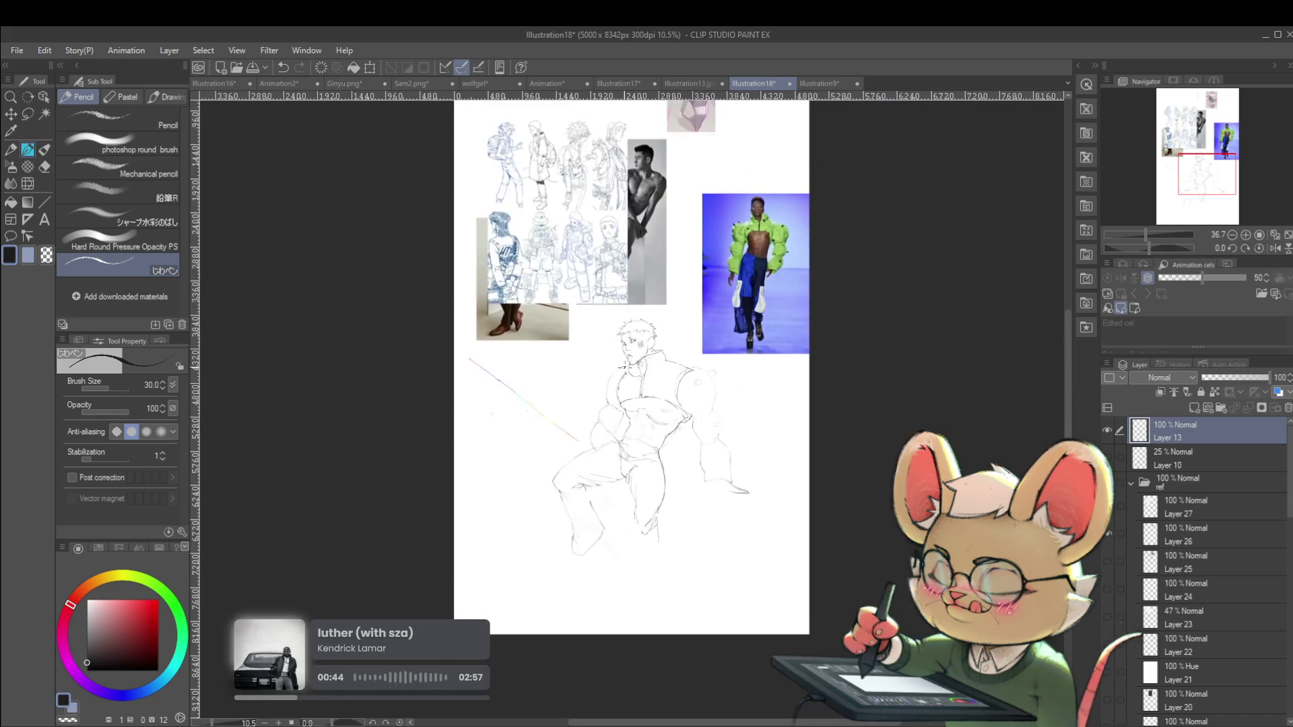
pyautogui.scroll(5, 691, 407)
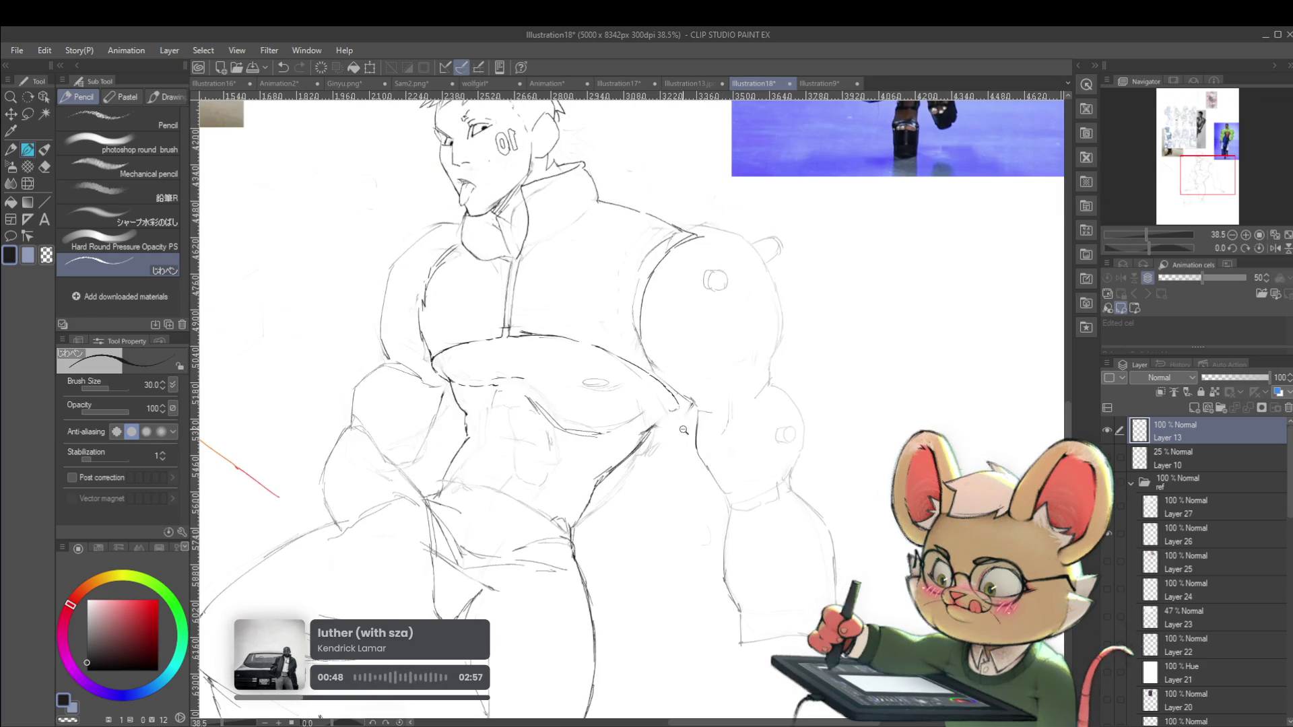
pyautogui.scroll(-5, 692, 420)
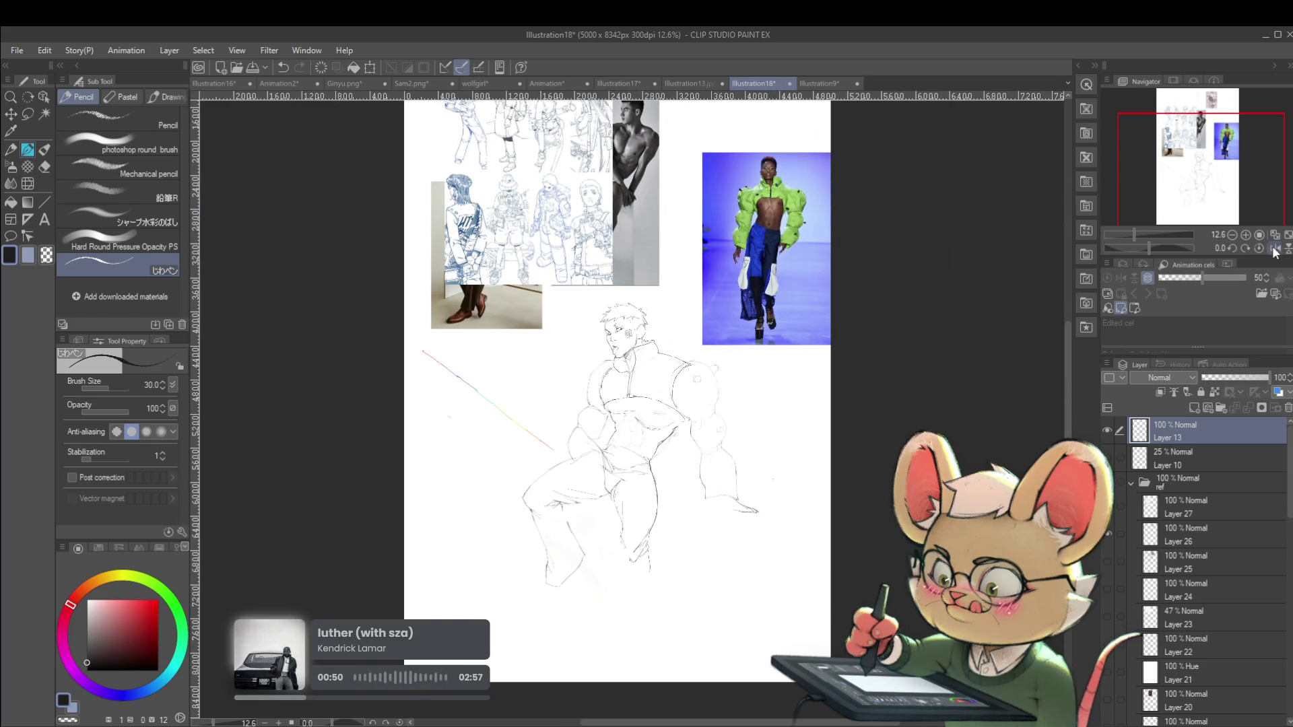
pyautogui.click(1274, 249)
pyautogui.scroll(3, 596, 399)
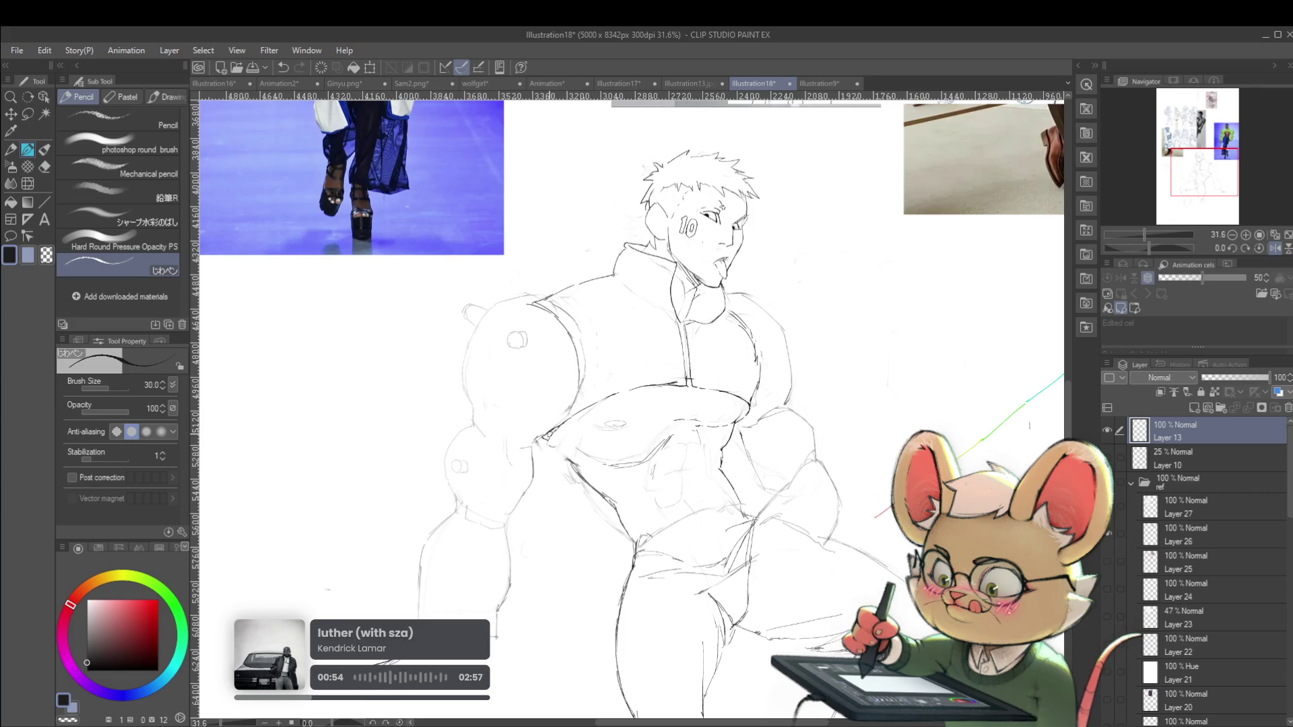
pyautogui.scroll(-4, 533, 419)
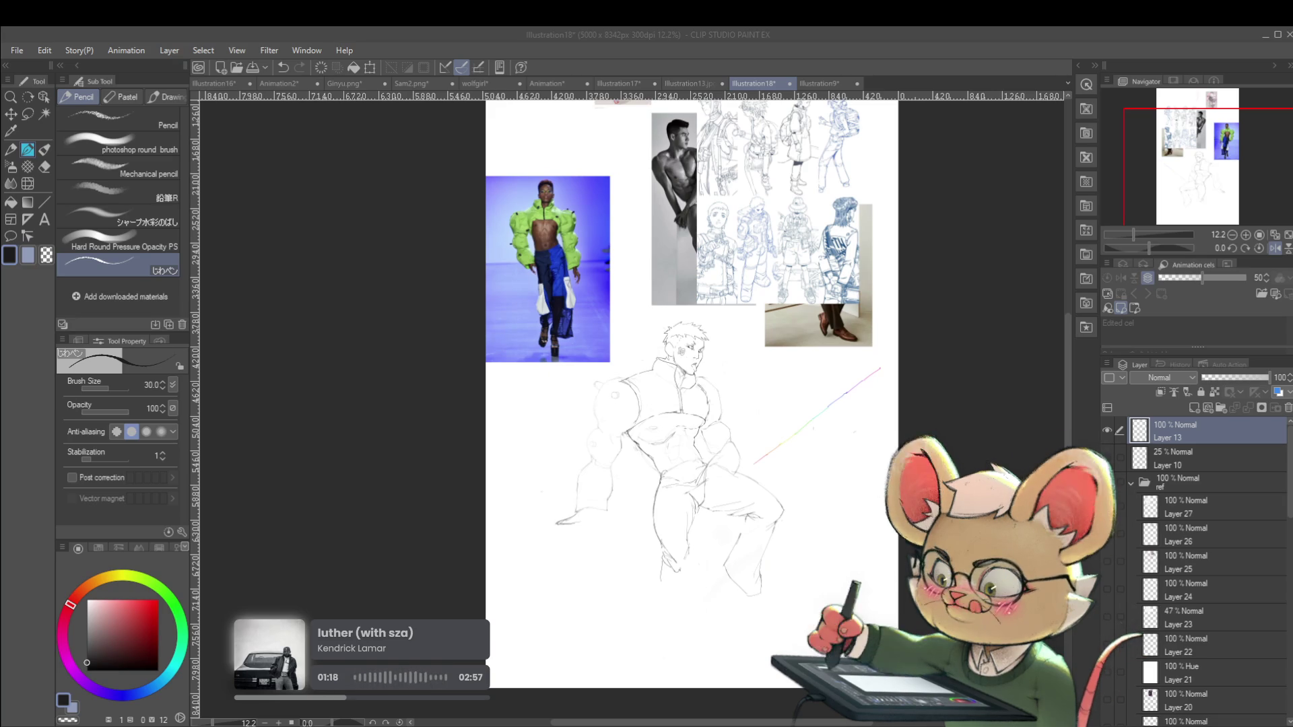
# Zoom in on the sketch and darken the right shoulder and arm outline
pyautogui.click(768, 410)
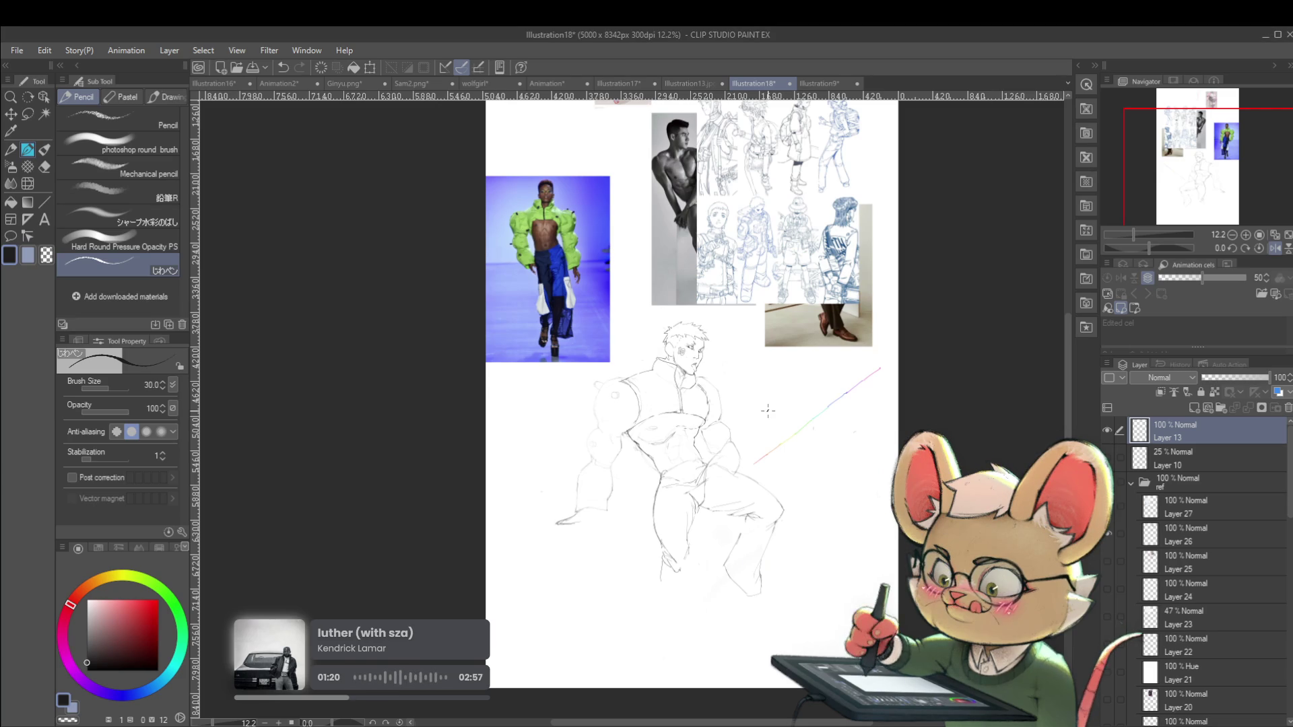
pyautogui.moveTo(853, 389); pyautogui.dragTo(870, 413)
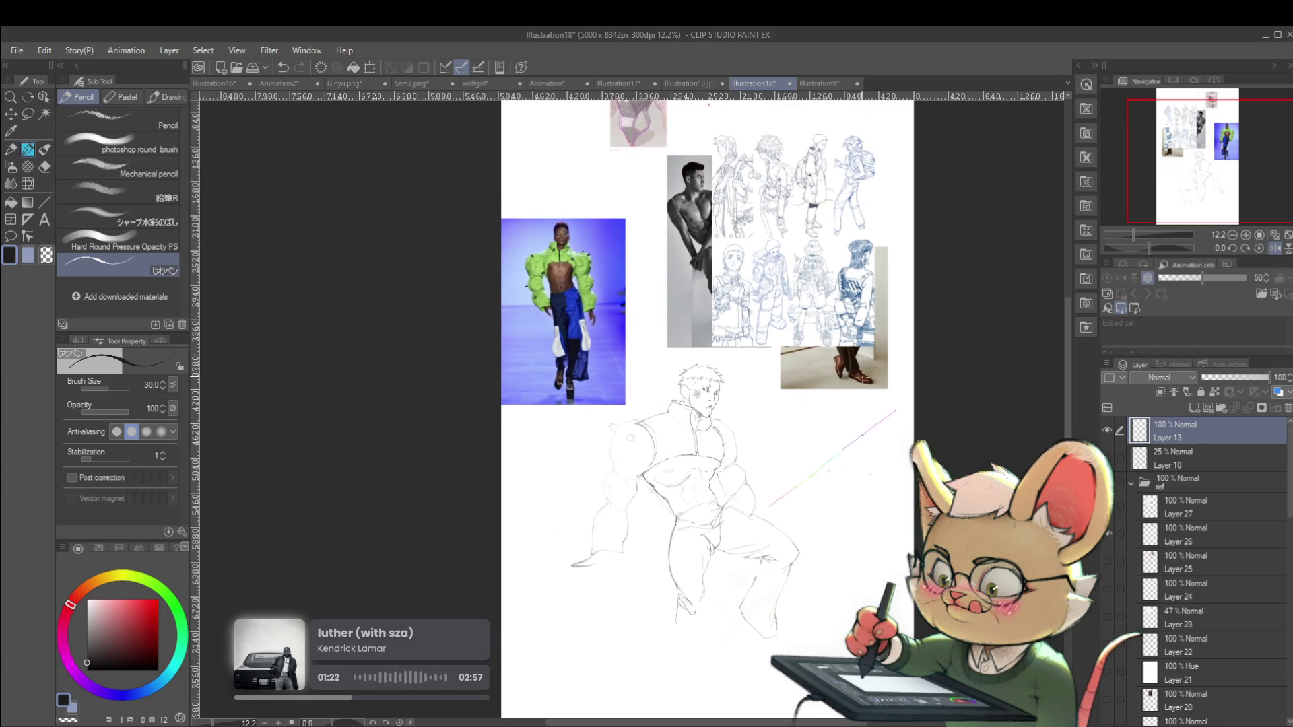
pyautogui.scroll(2, 707, 361)
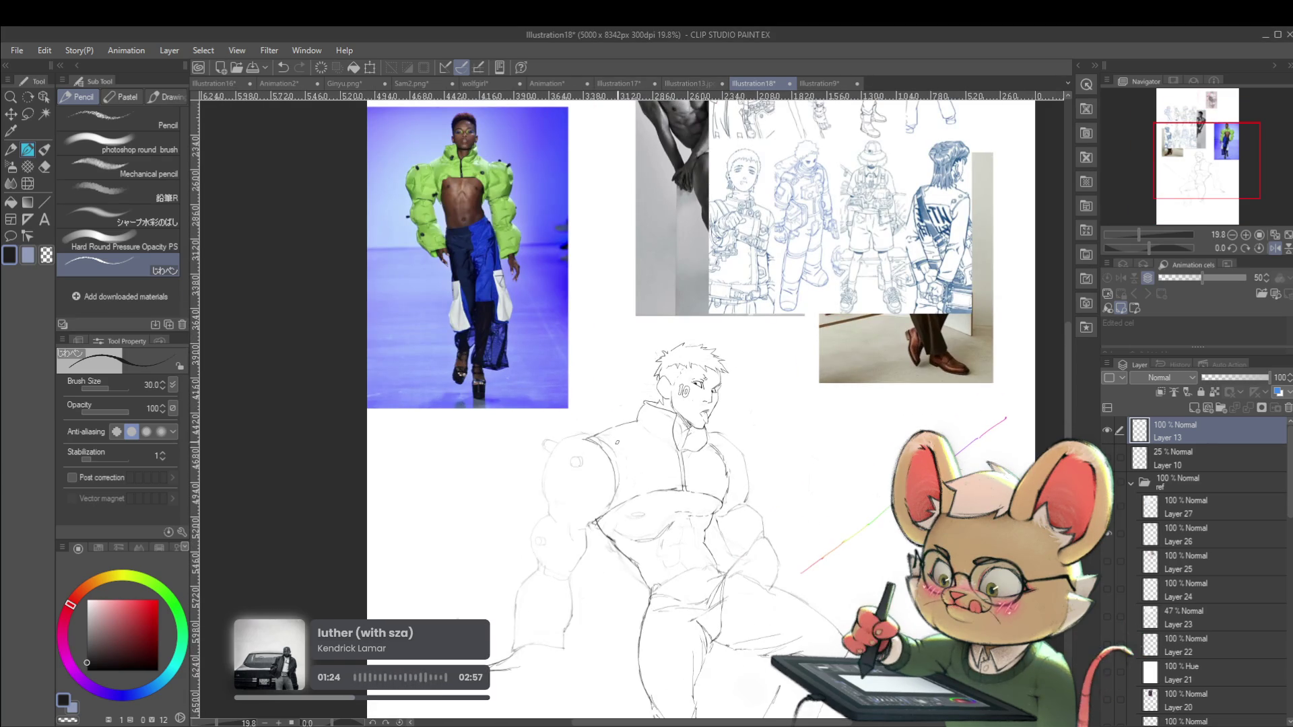
pyautogui.scroll(-2, 681, 436)
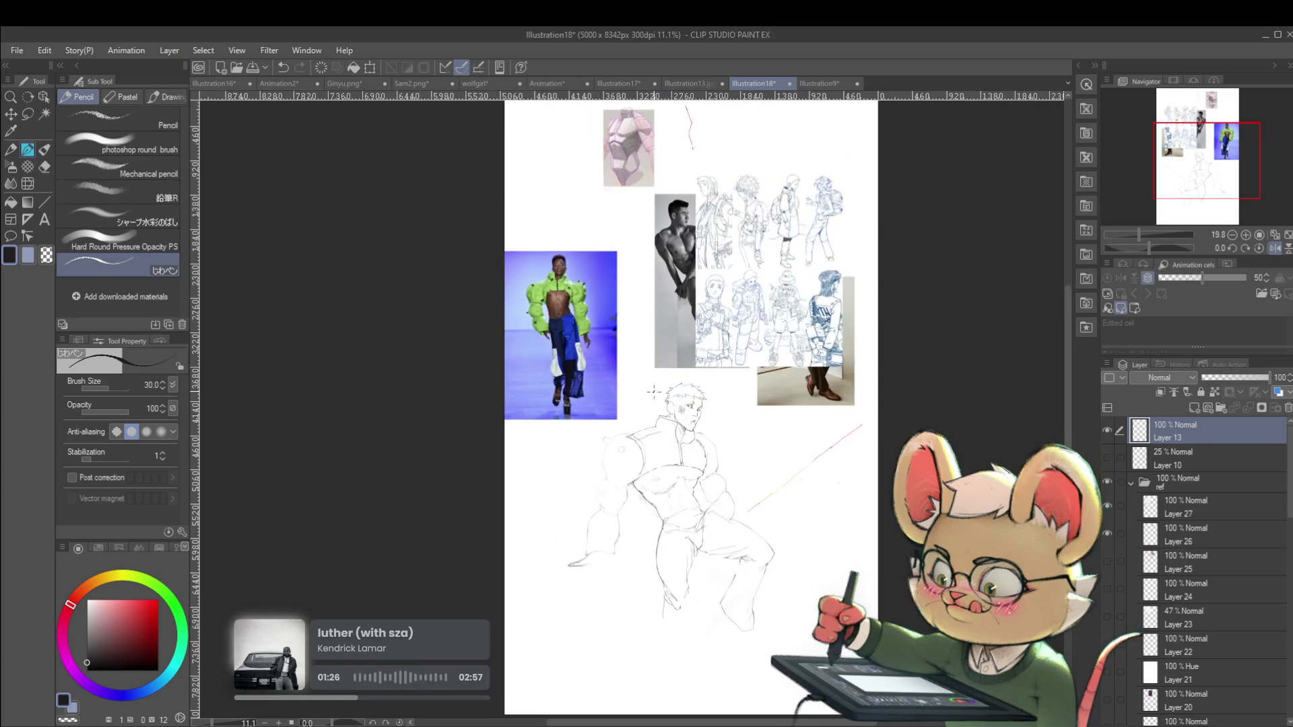
pyautogui.scroll(4, 683, 441)
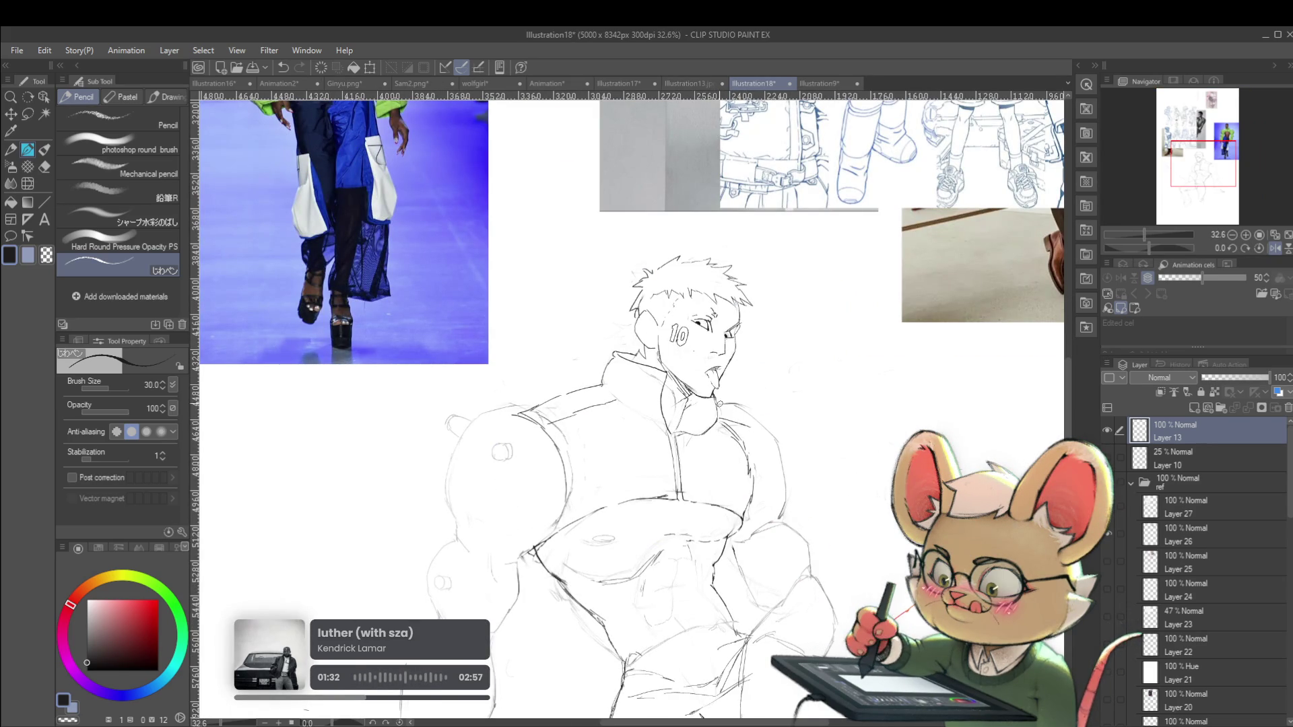
pyautogui.scroll(-4, 758, 411)
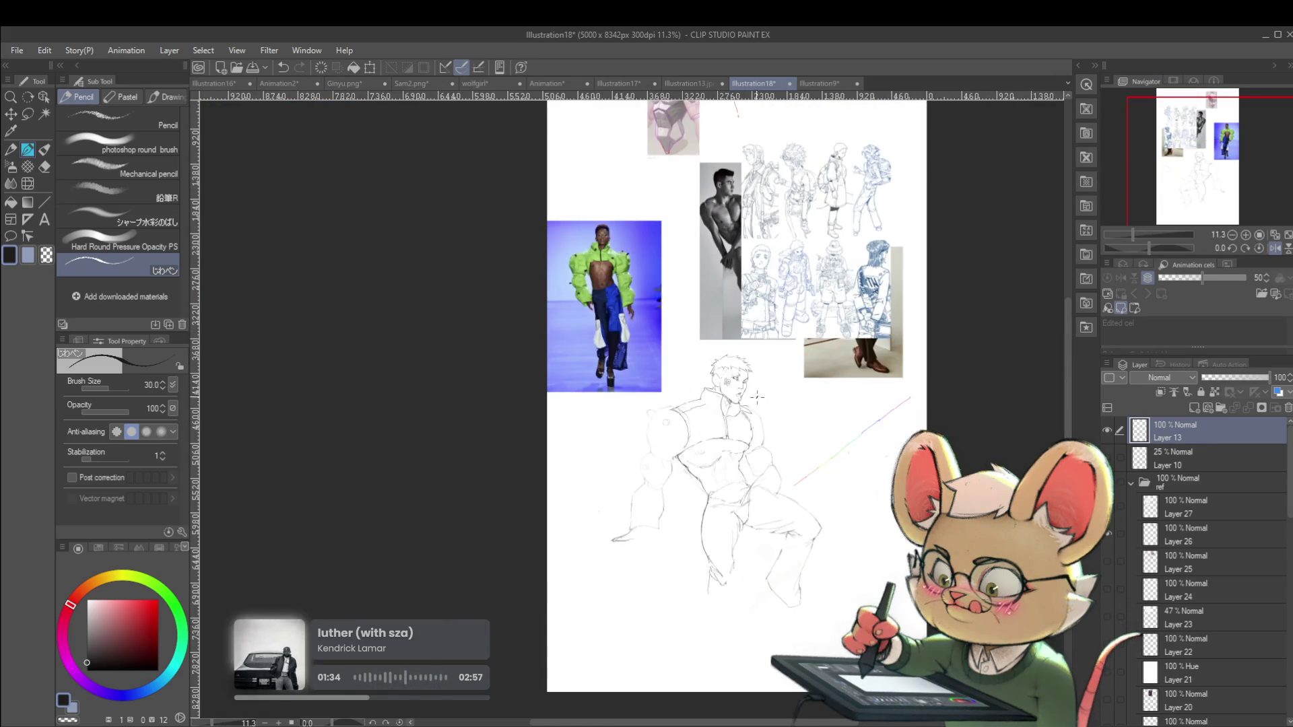
pyautogui.scroll(4, 758, 397)
pyautogui.moveTo(758, 423)
pyautogui.mouseDown()
pyautogui.moveTo(791, 456)
pyautogui.moveTo(785, 495)
pyautogui.mouseUp()
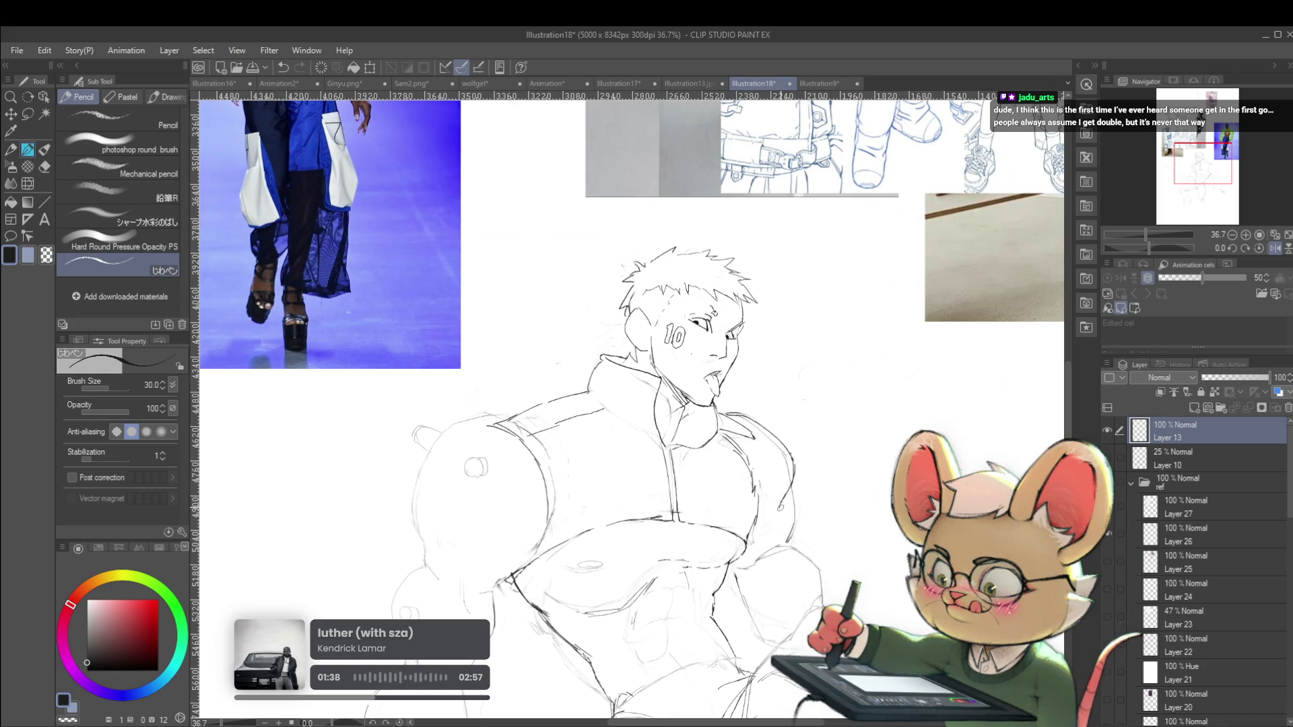
# Restore the unmirrored view and pan and zoom across the page to review it
pyautogui.scroll(-3, 784, 533)
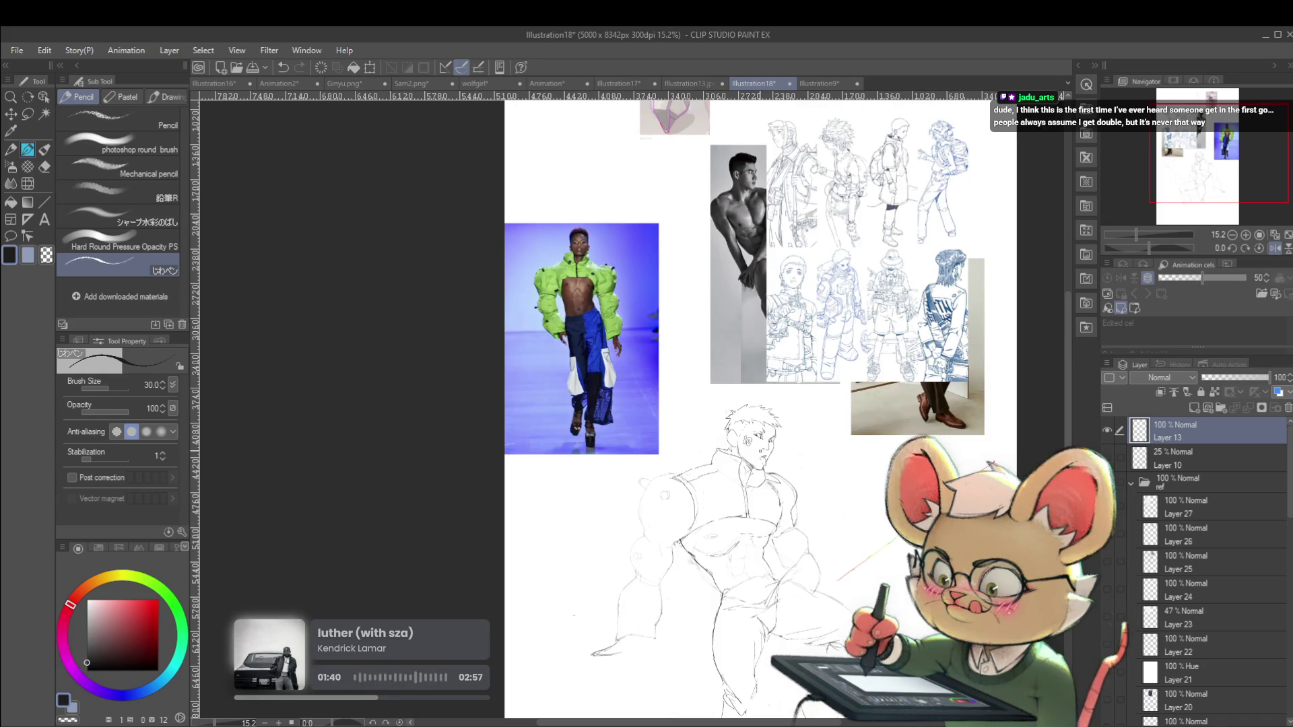
pyautogui.scroll(-1, 820, 507)
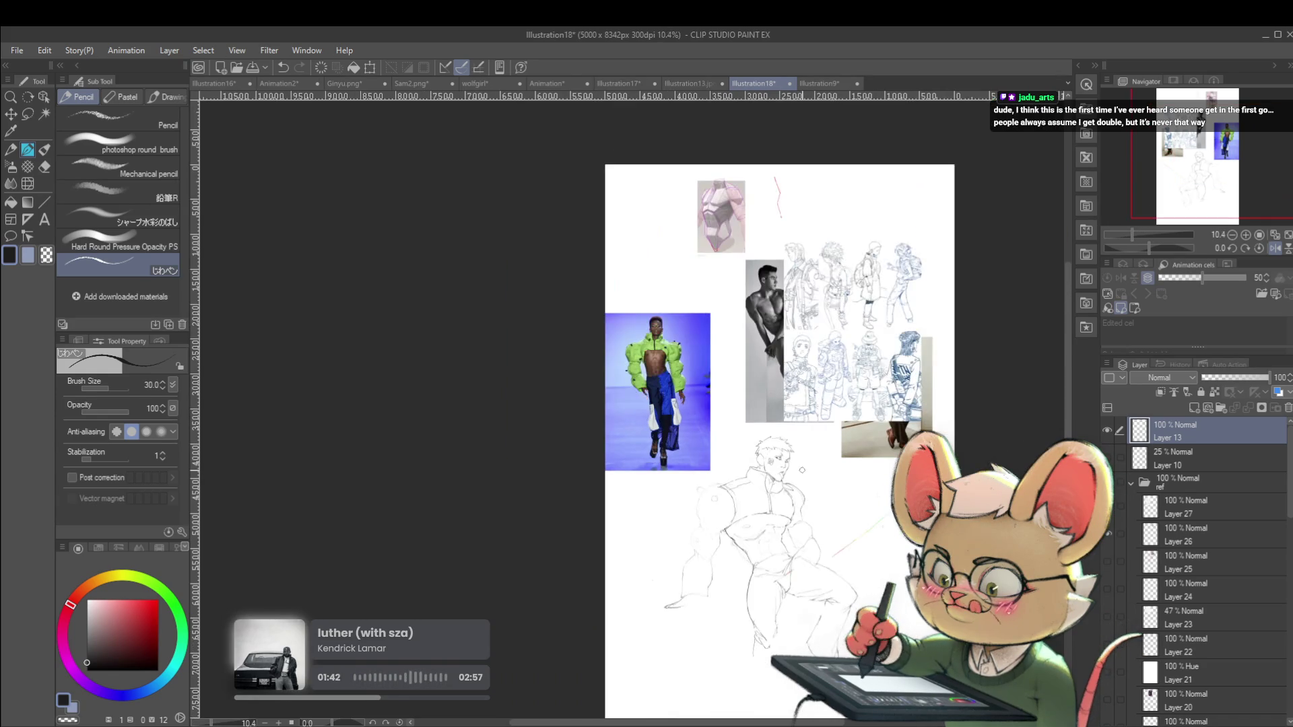
pyautogui.click(1274, 248)
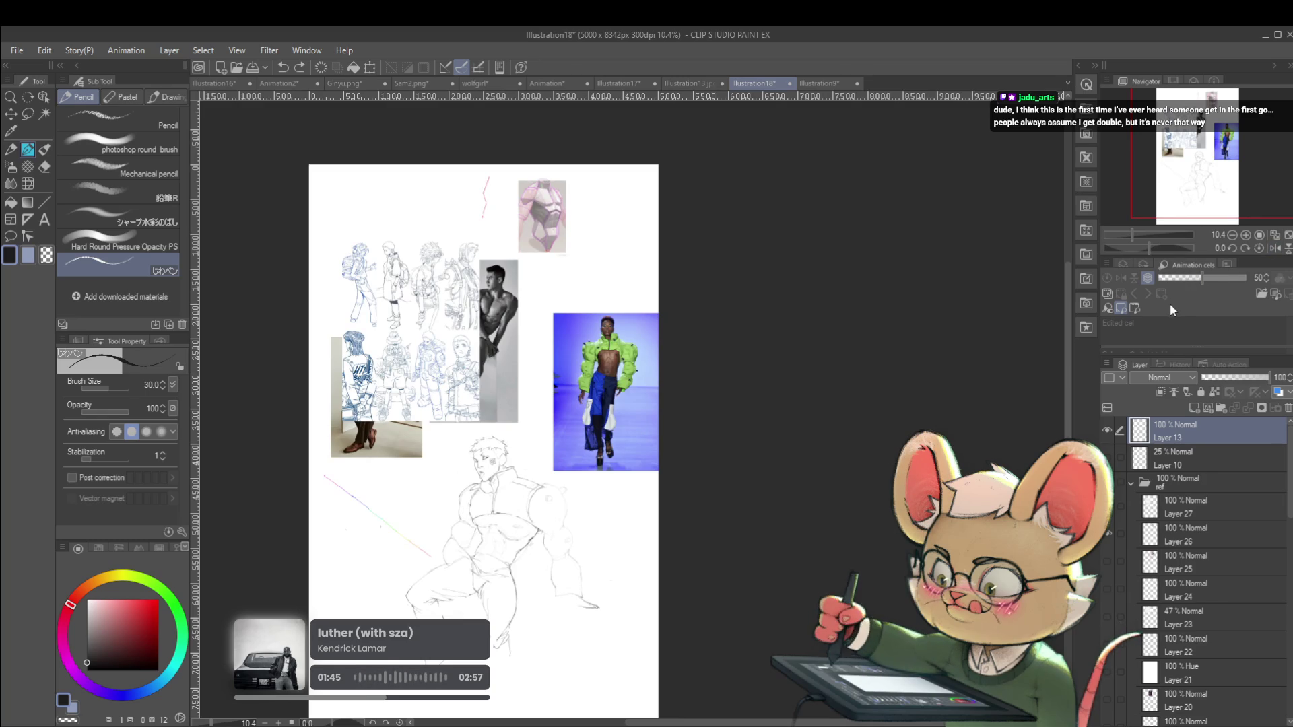
pyautogui.moveTo(605, 550); pyautogui.dragTo(693, 525)
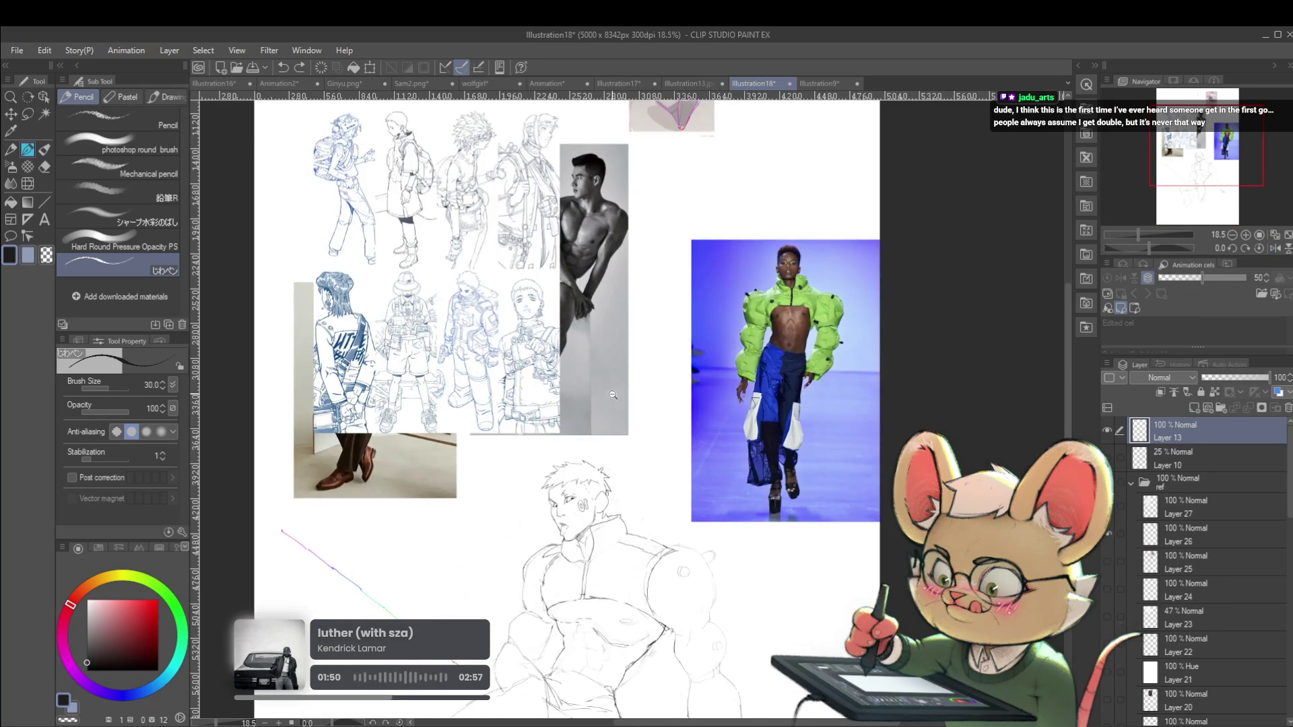
pyautogui.scroll(8, 612, 395)
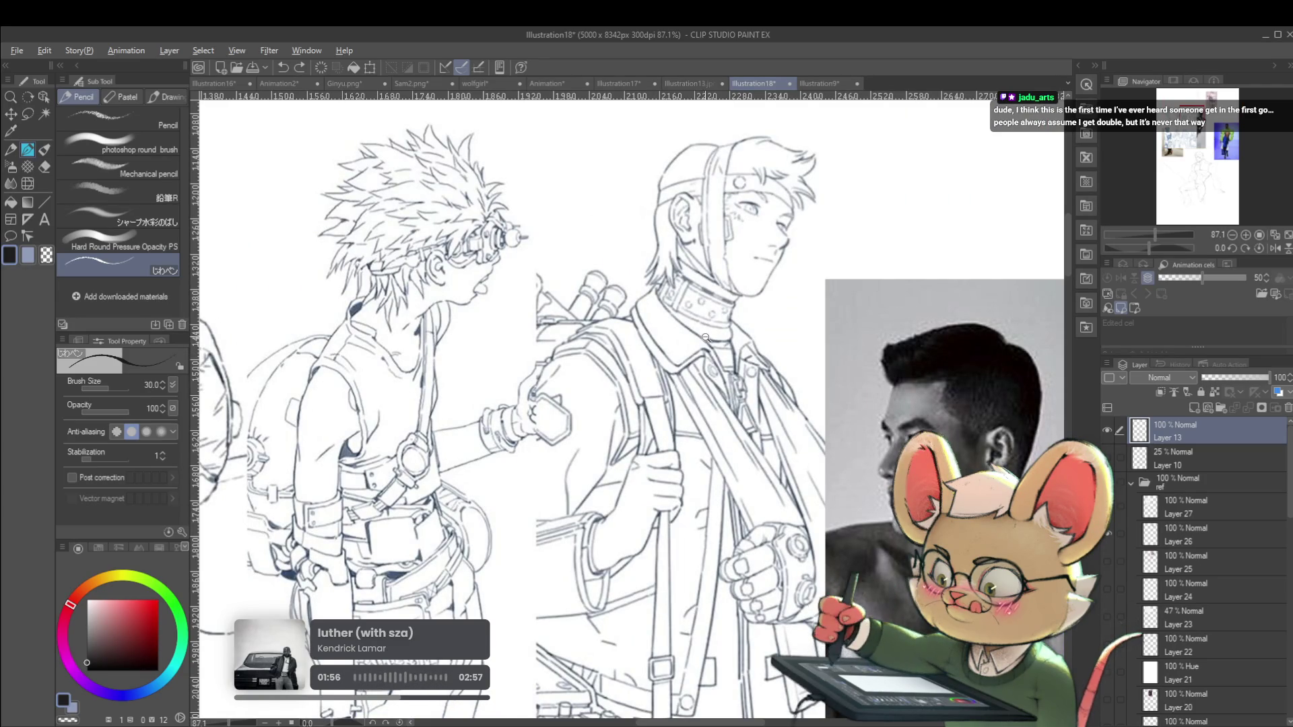
pyautogui.scroll(-6, 703, 336)
pyautogui.scroll(3, 737, 236)
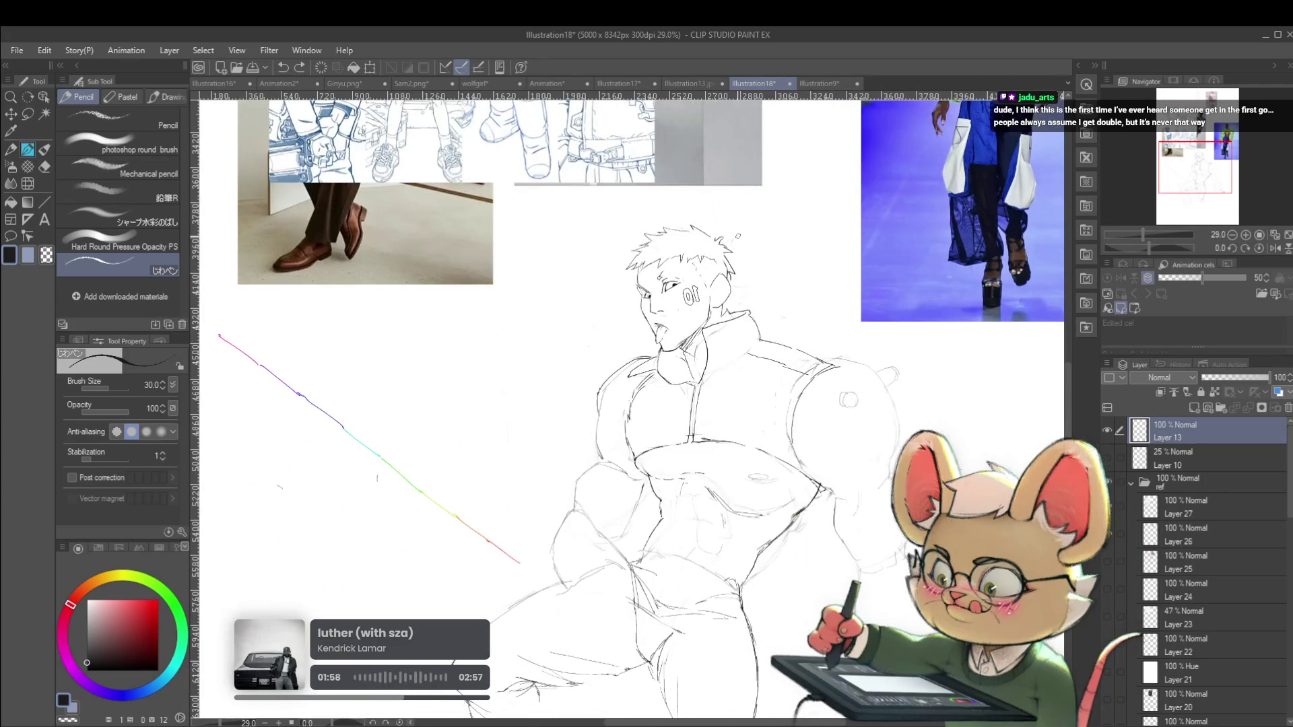
pyautogui.scroll(-2, 867, 373)
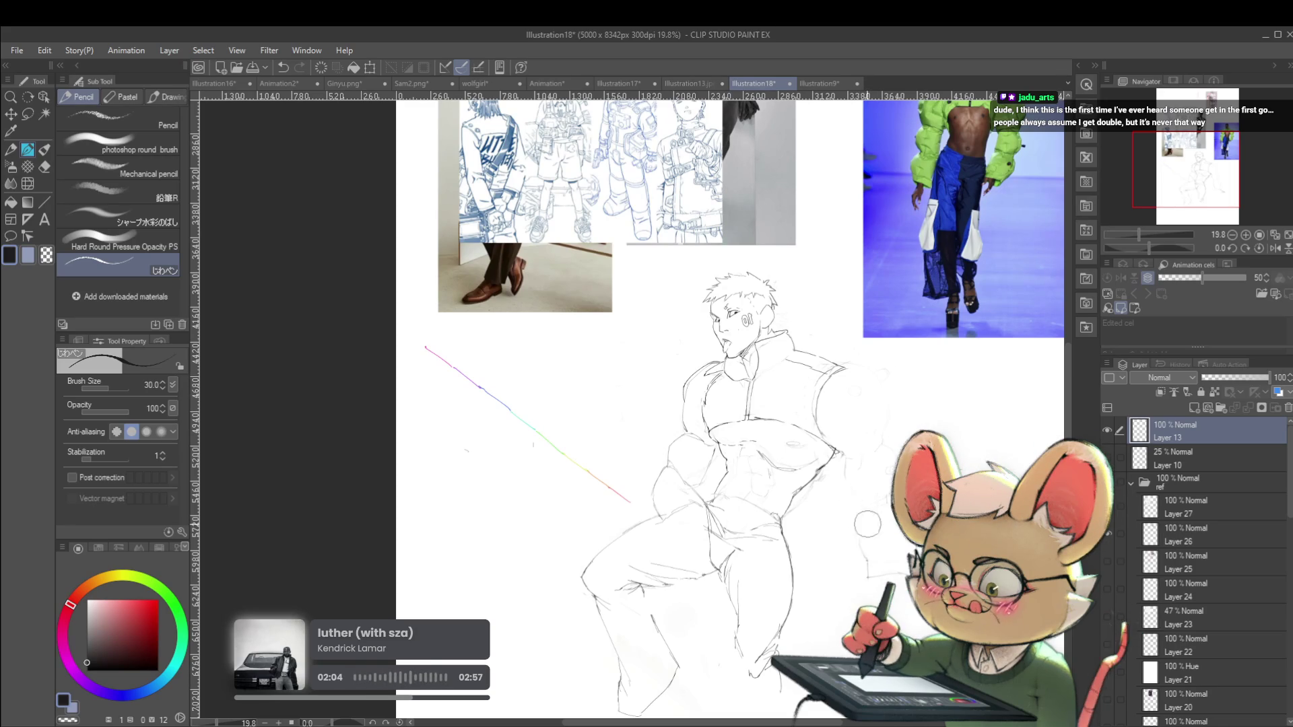
pyautogui.scroll(-2, 889, 465)
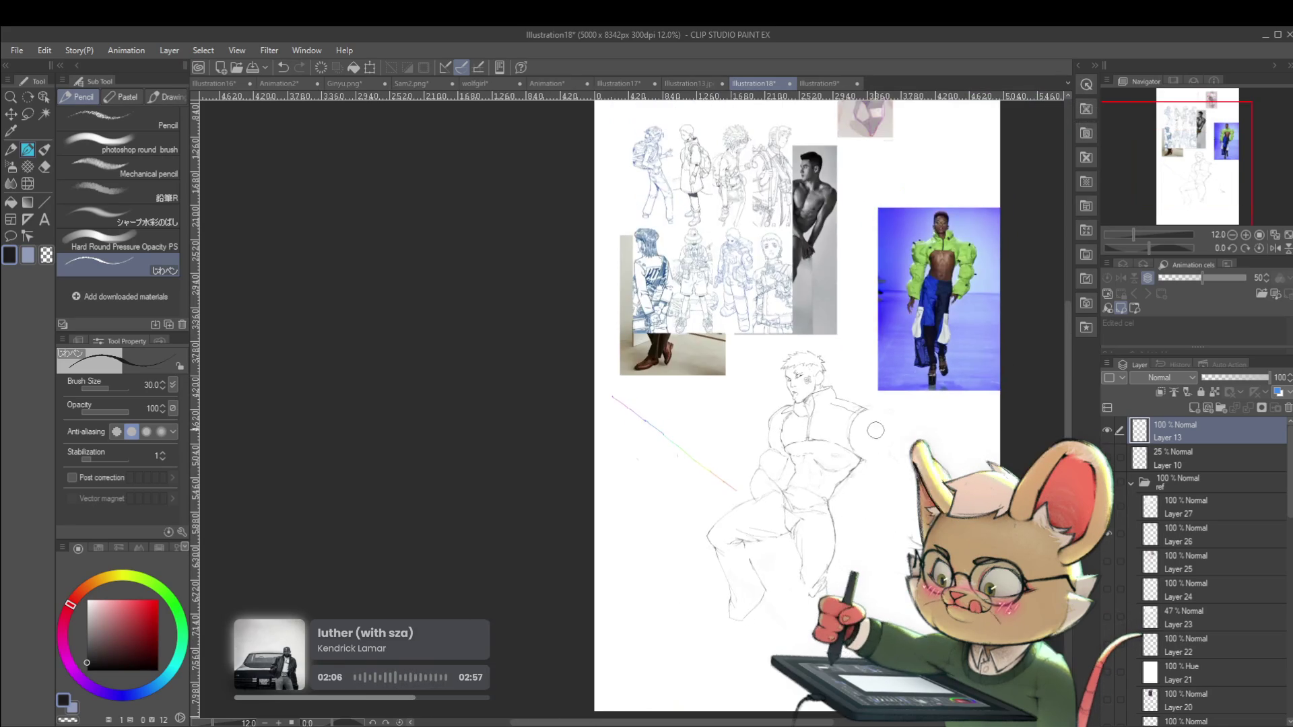
# Mirror the view again and extend the shoulder line toward the left
pyautogui.click(1275, 248)
pyautogui.scroll(3, 373, 469)
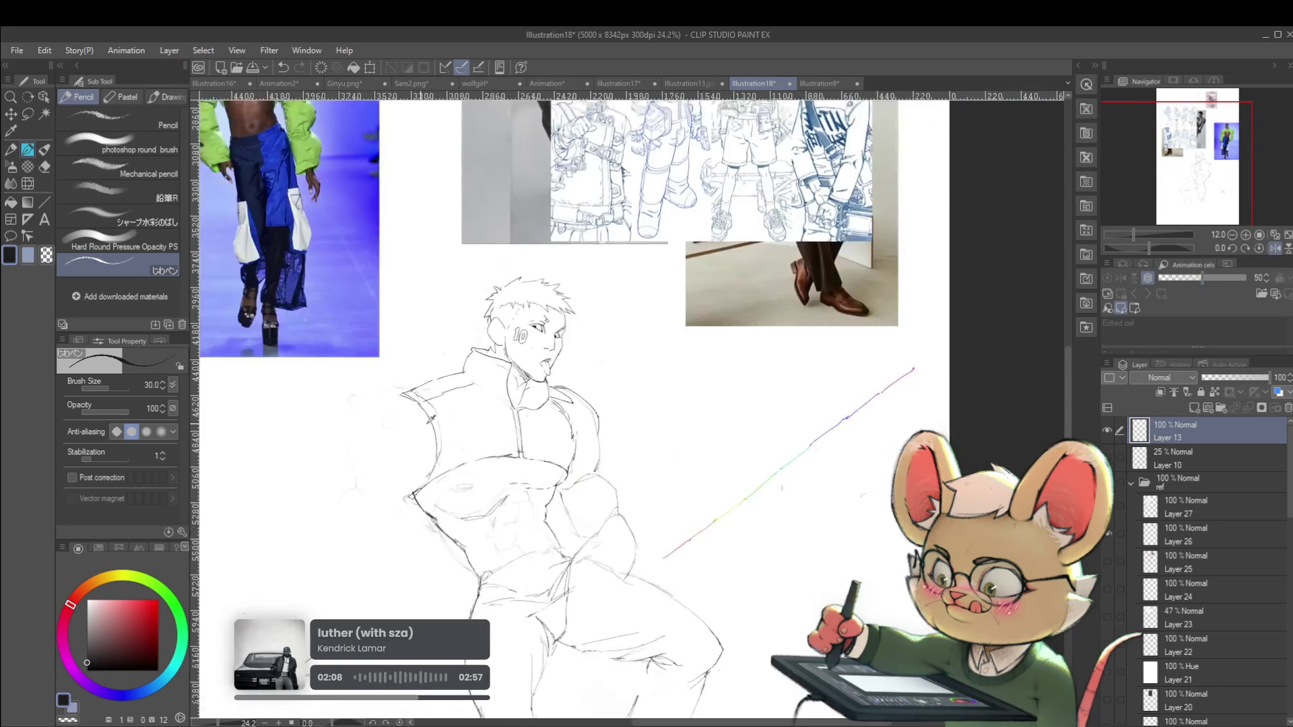
pyautogui.moveTo(404, 393); pyautogui.dragTo(368, 412)
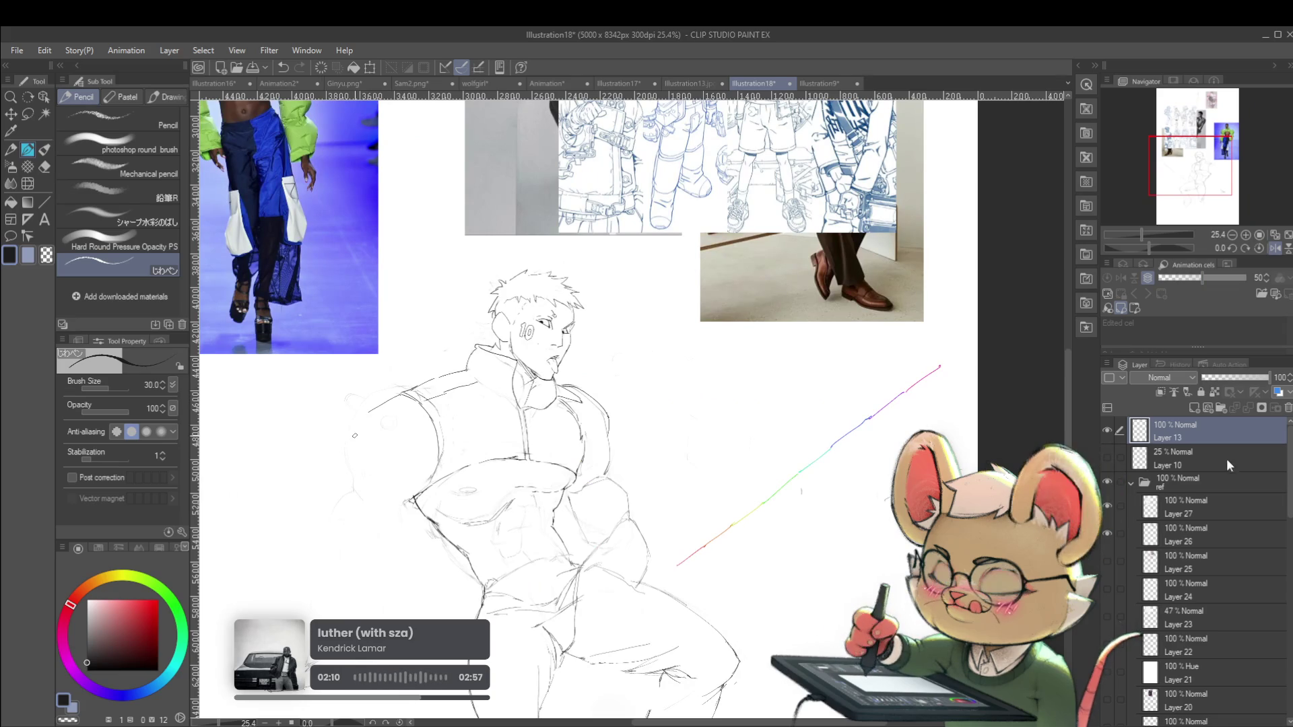
# Make Layer 10 visible and the only active layer, then fade it to 8% opacity
pyautogui.click(1117, 458)
pyautogui.click(1107, 458)
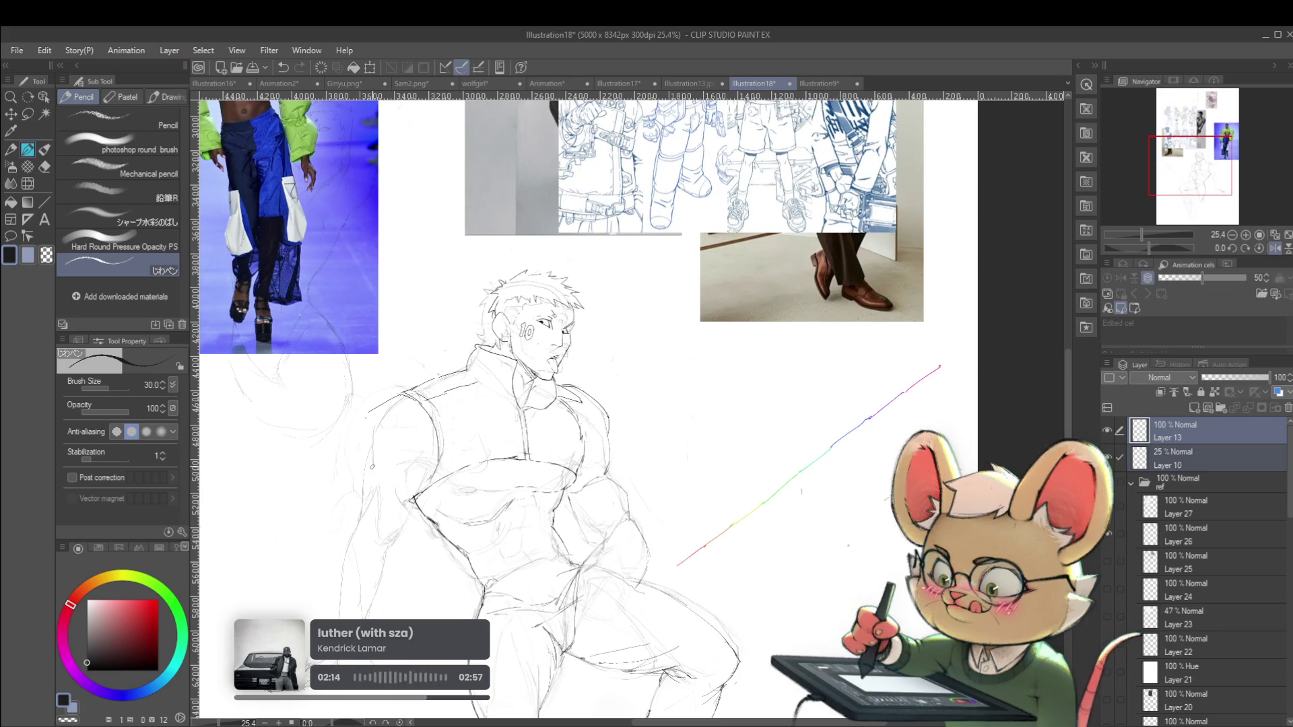
pyautogui.hotkey('alt', '[')
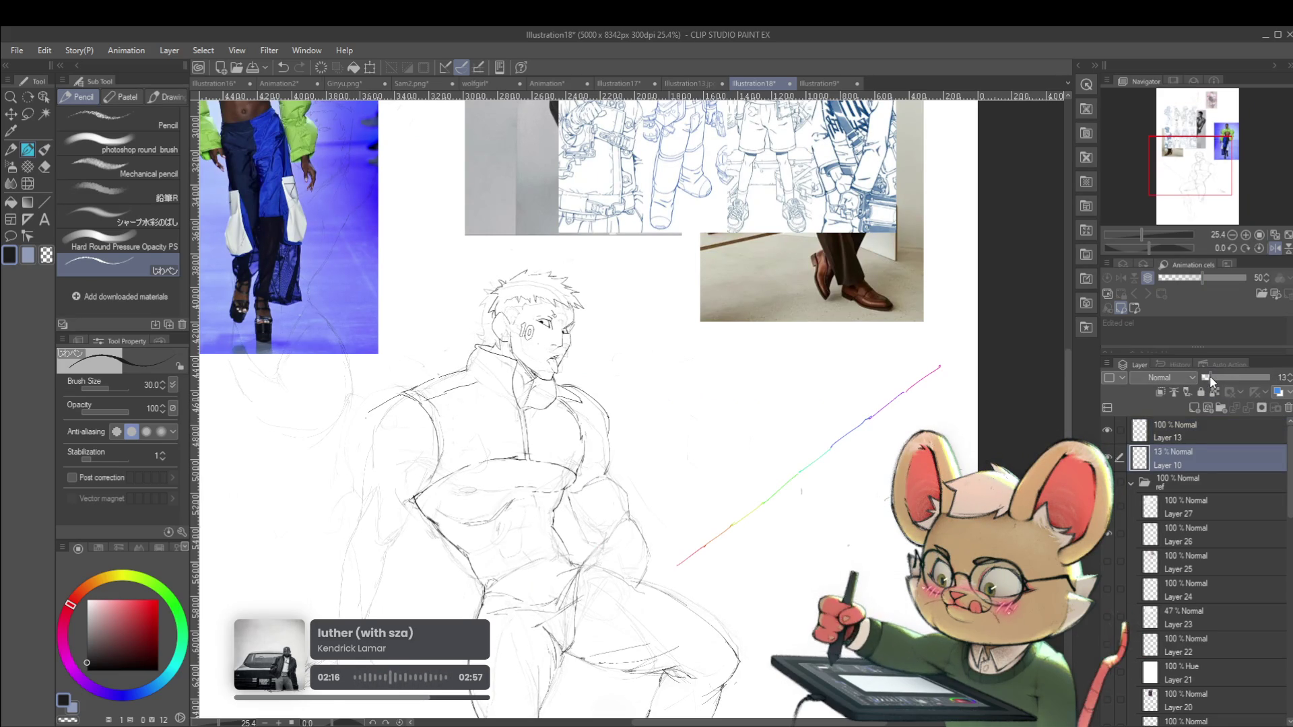
pyautogui.moveTo(1209, 379); pyautogui.dragTo(1206, 378)
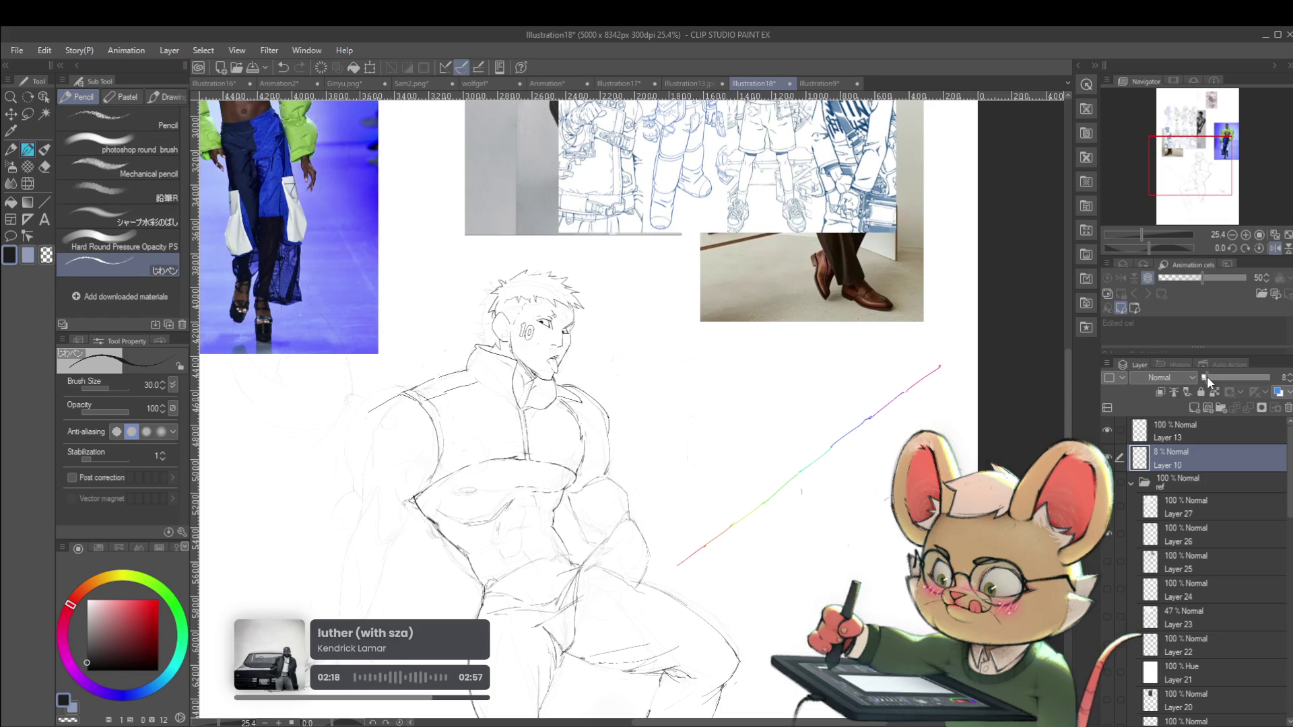
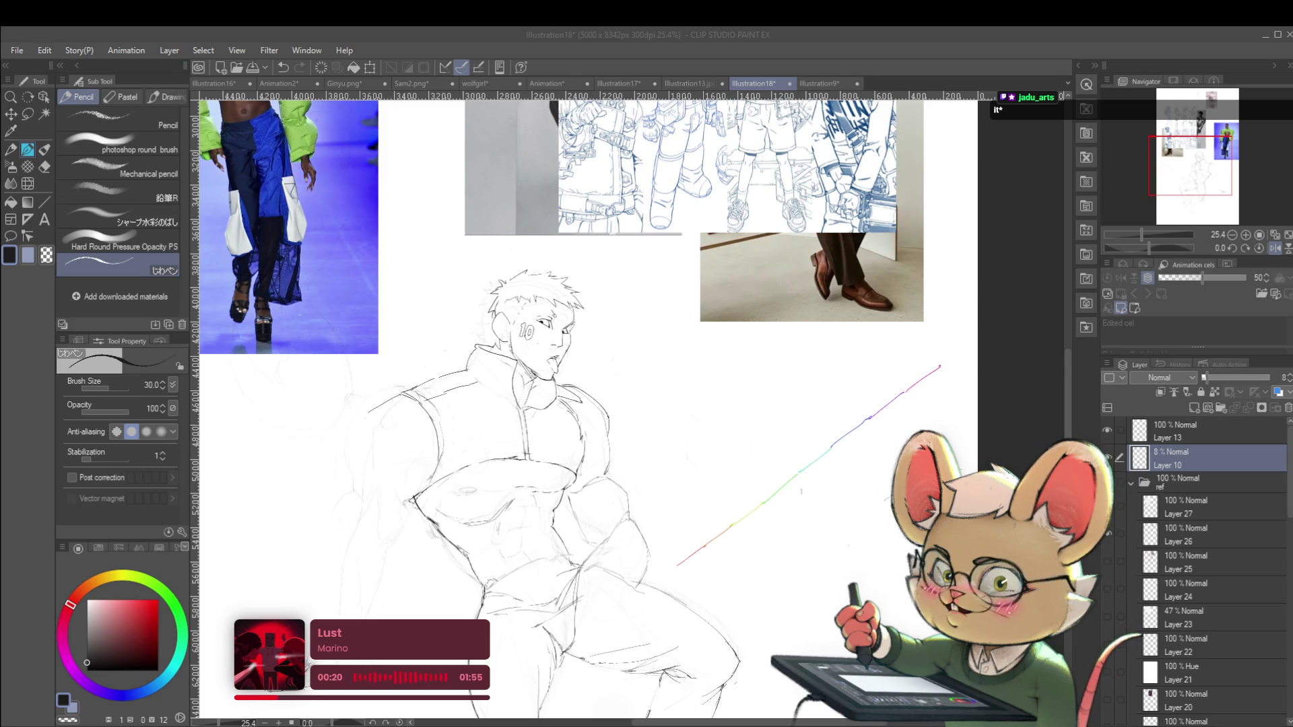
# Mirror the canvas horizontally and make Layer 13 the active drawing layer
pyautogui.click(791, 513)
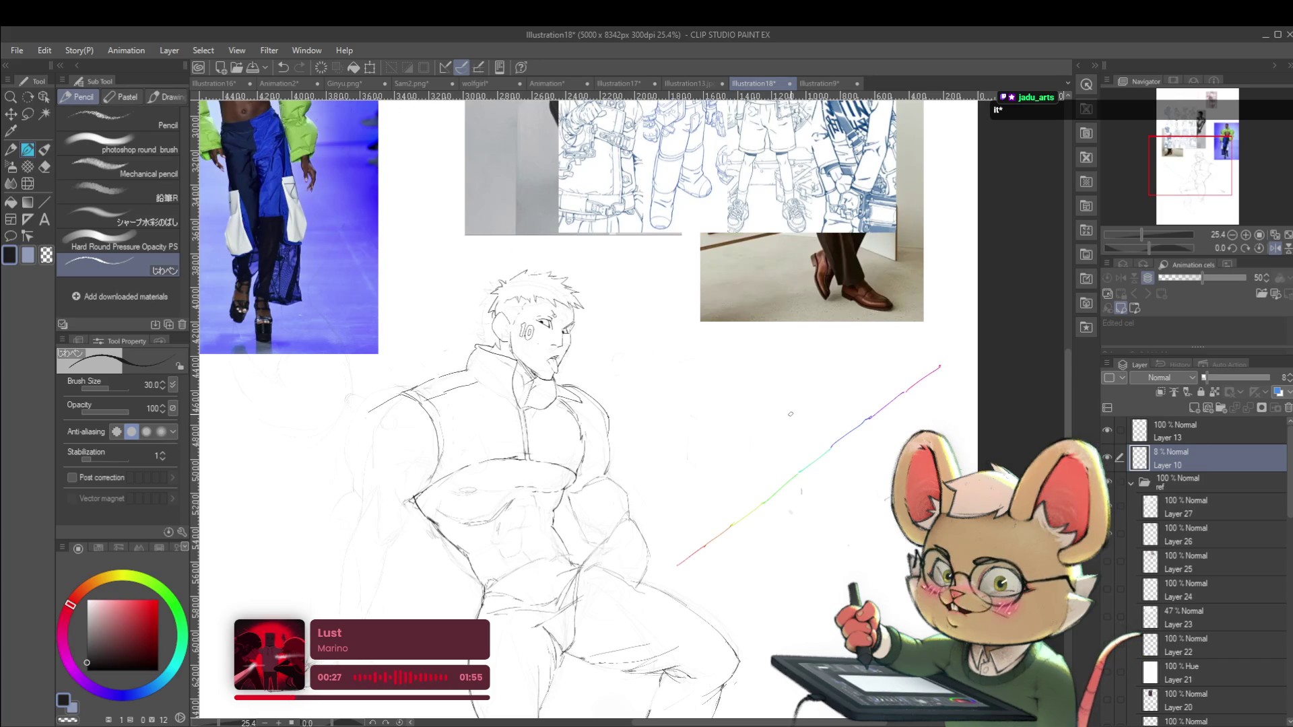
pyautogui.click(1273, 249)
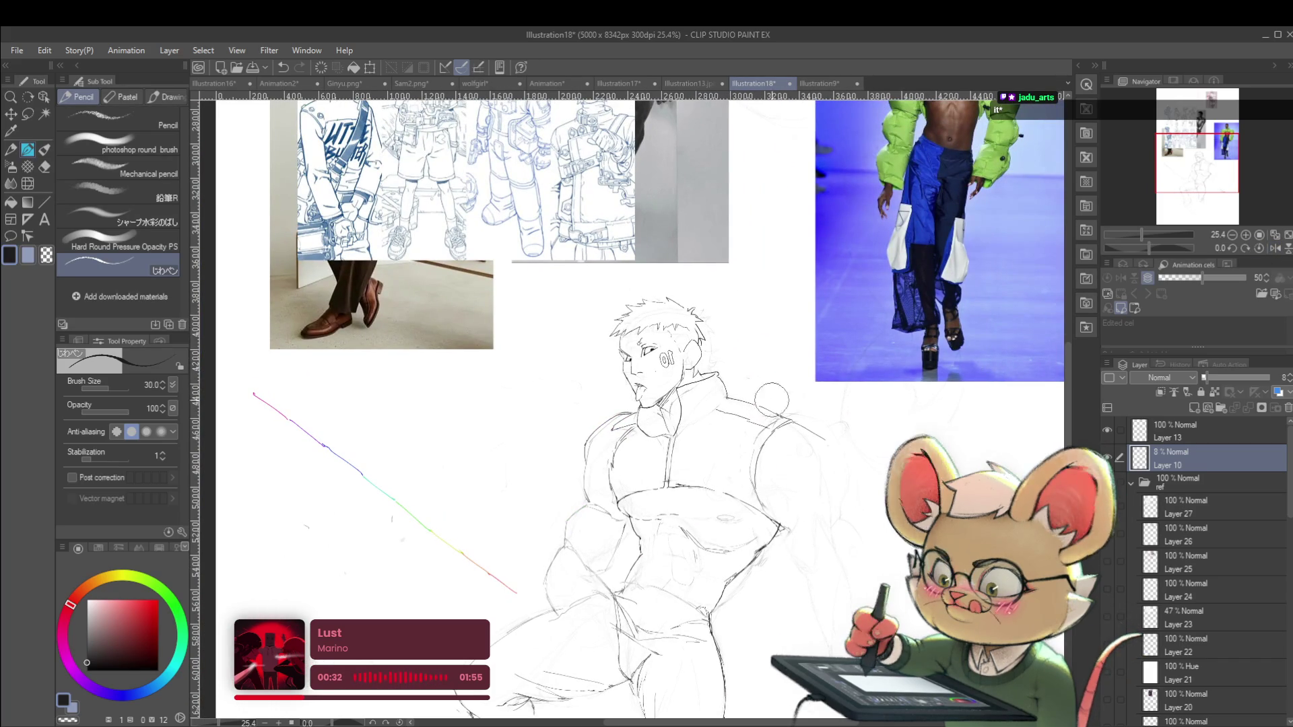
pyautogui.click(1198, 431)
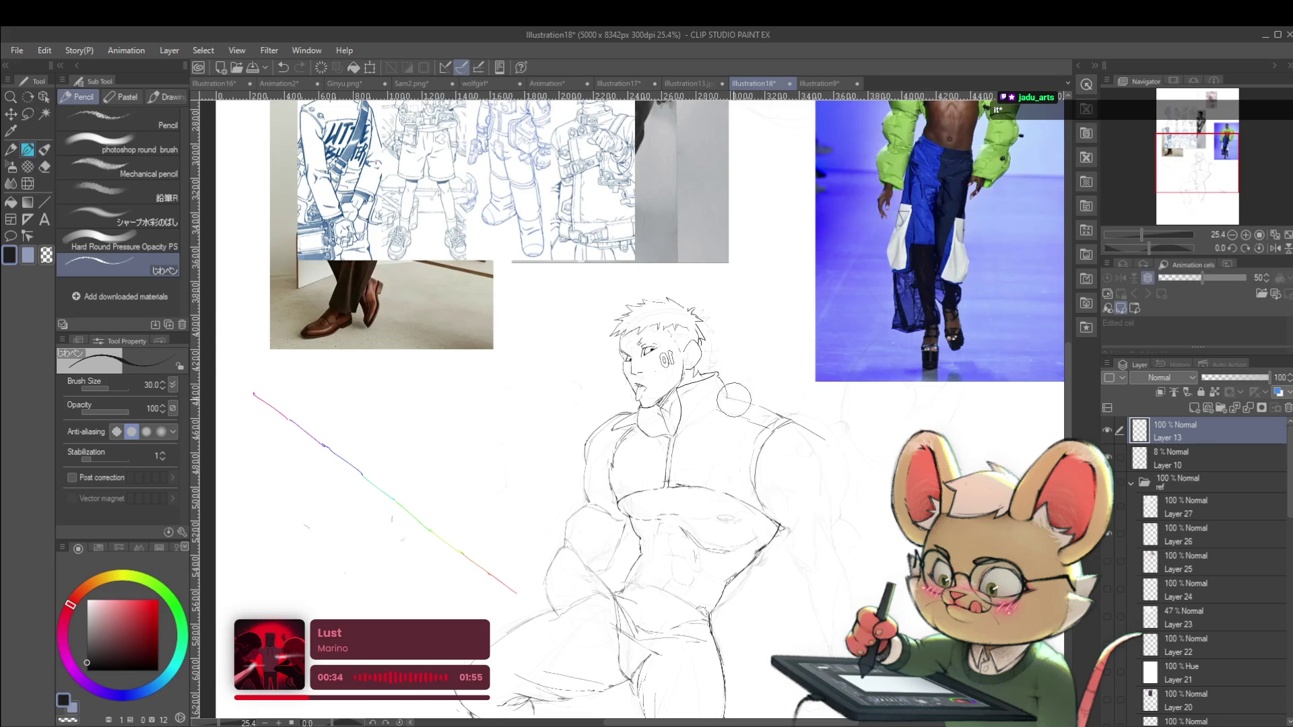
# Return the view to normal orientation and ink a clean line along the shoulder
pyautogui.scroll(-2, 784, 431)
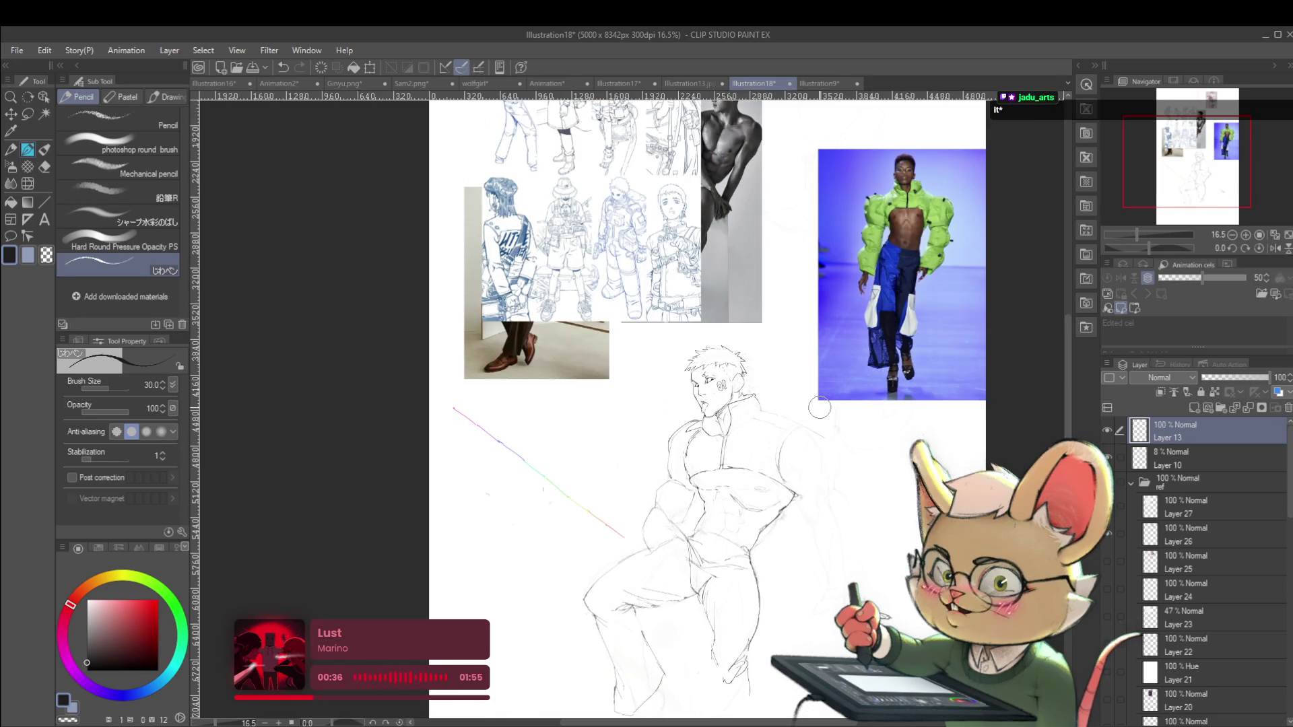
pyautogui.click(1275, 248)
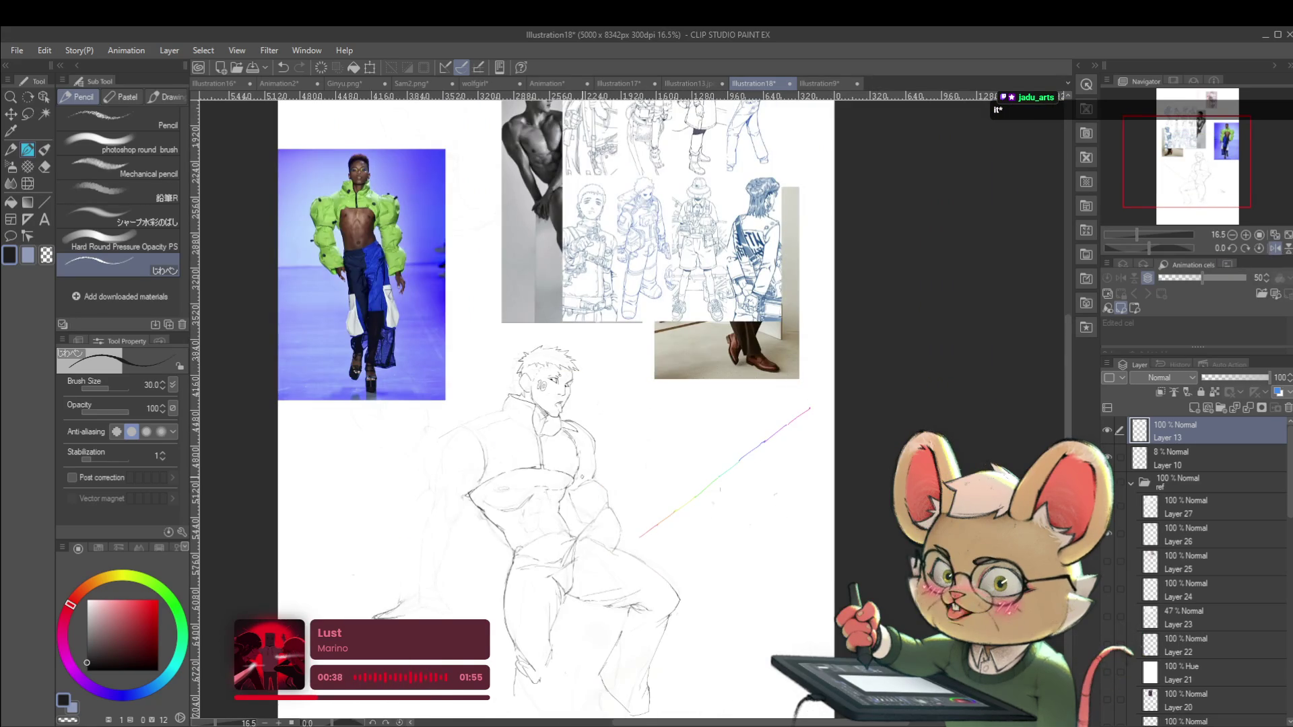
pyautogui.scroll(3, 591, 439)
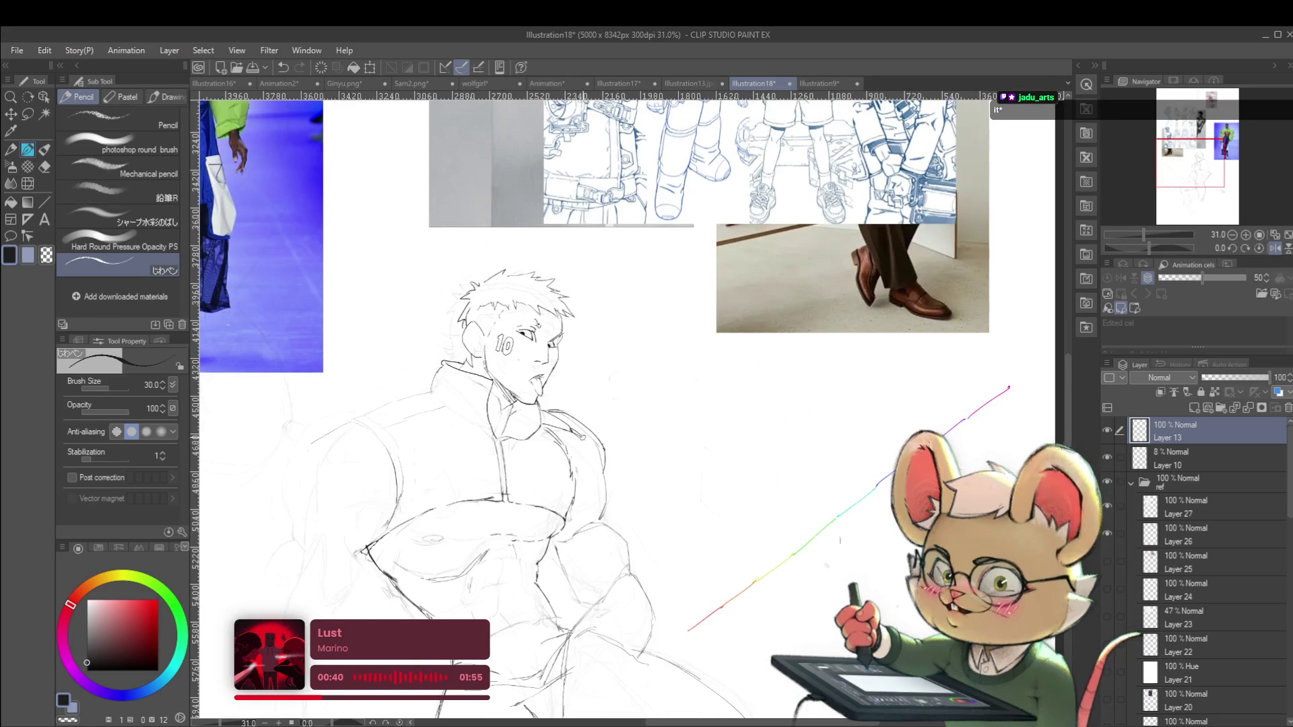
pyautogui.scroll(-5, 591, 439)
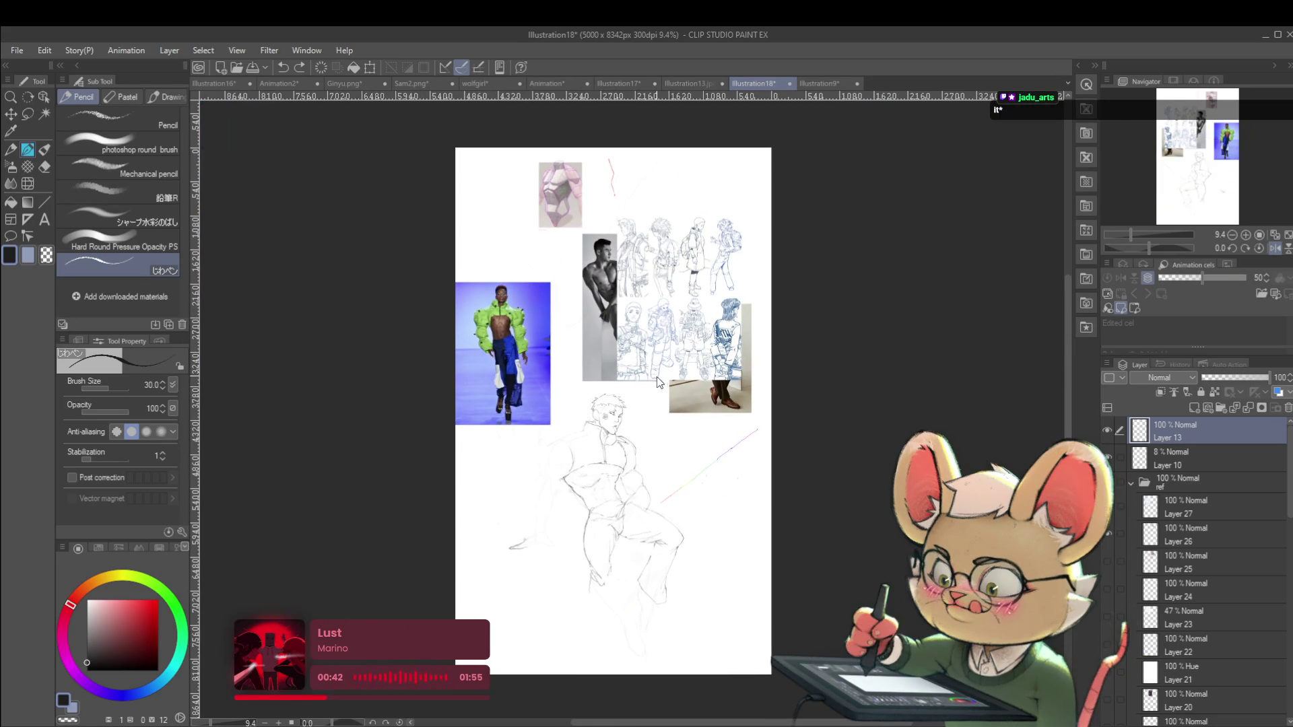
pyautogui.scroll(5, 580, 425)
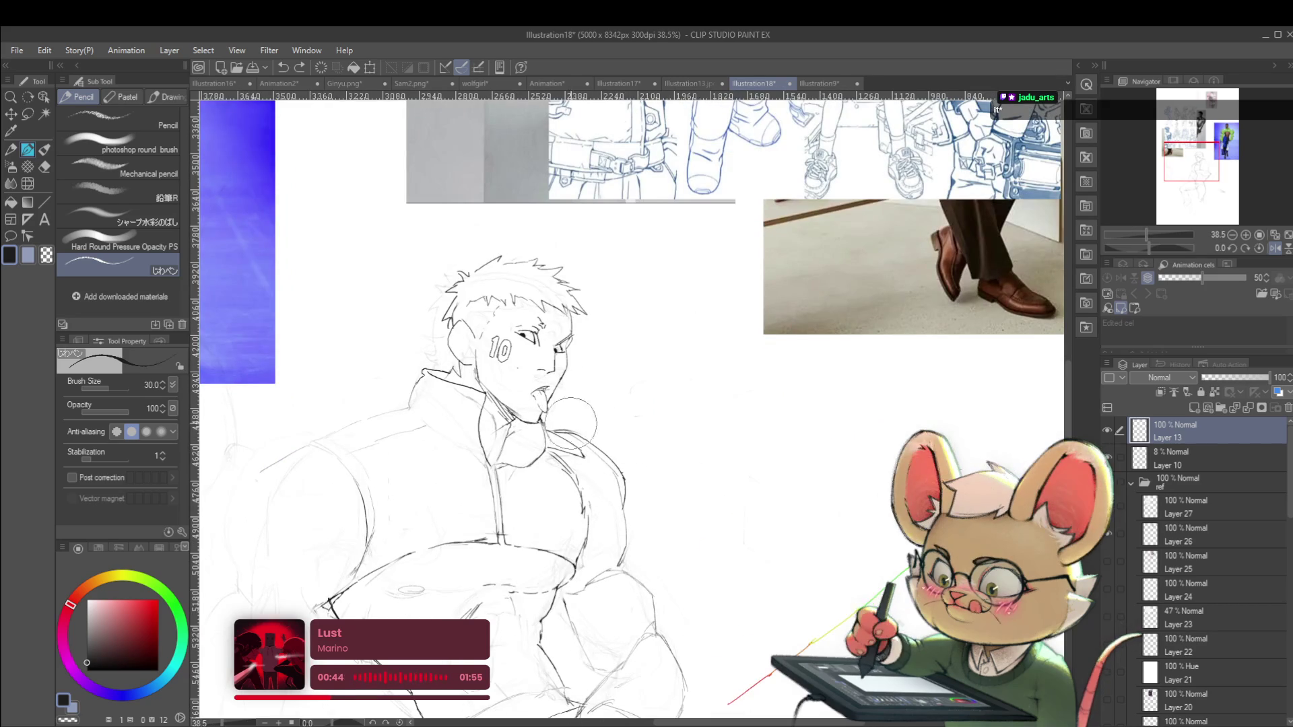
pyautogui.scroll(-2, 606, 424)
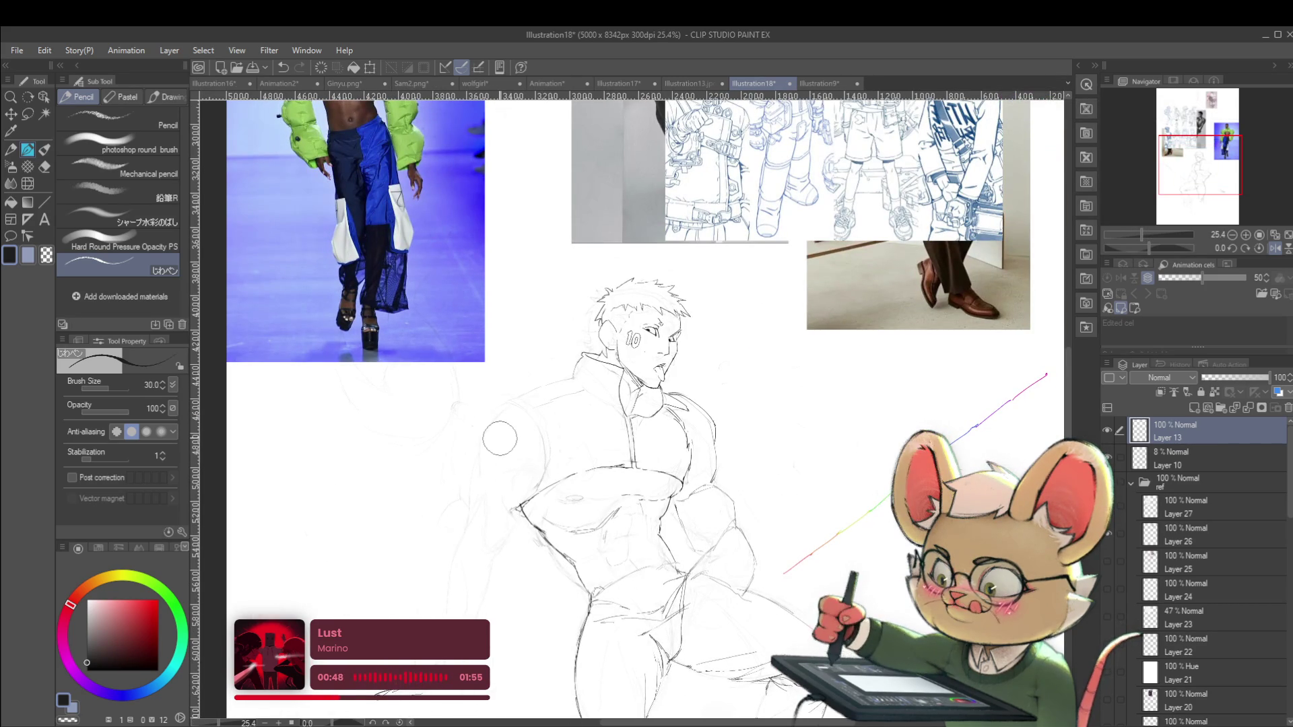
pyautogui.moveTo(515, 398); pyautogui.dragTo(556, 387)
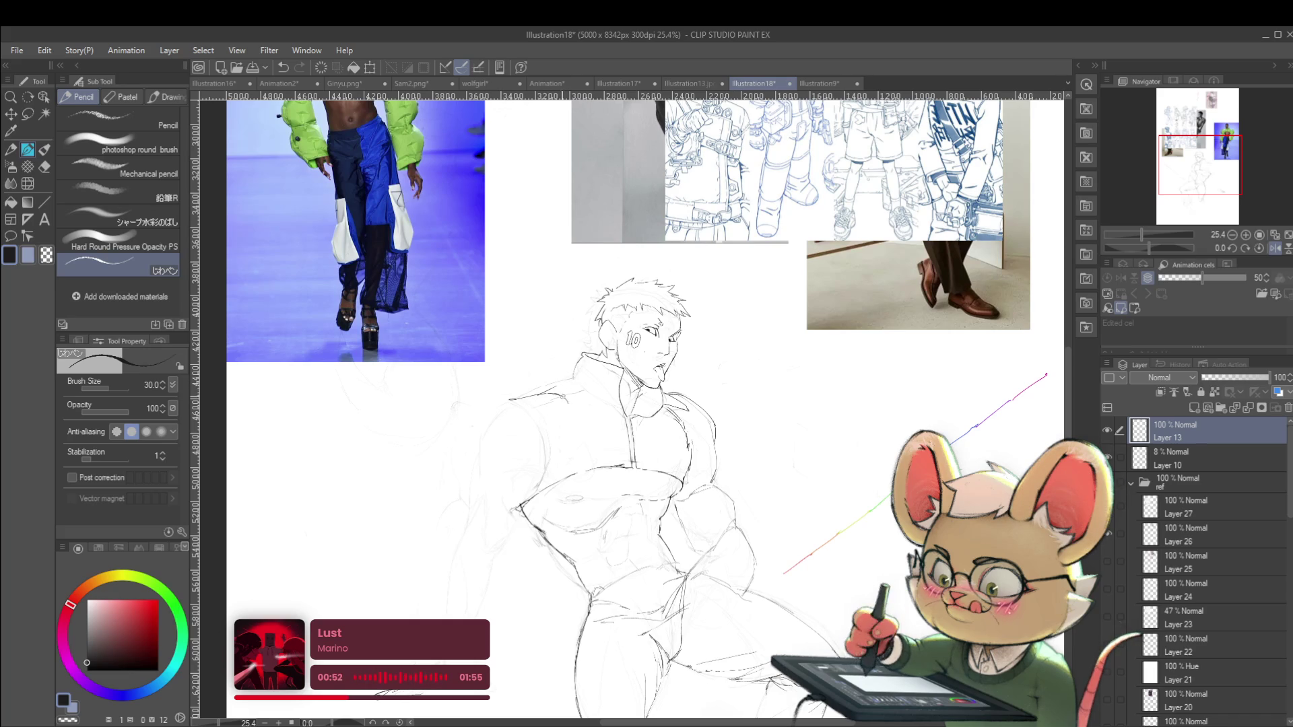
# Extend the shoulder contour down the upper arm, checking the whole figure zoomed out
pyautogui.scroll(2, 606, 404)
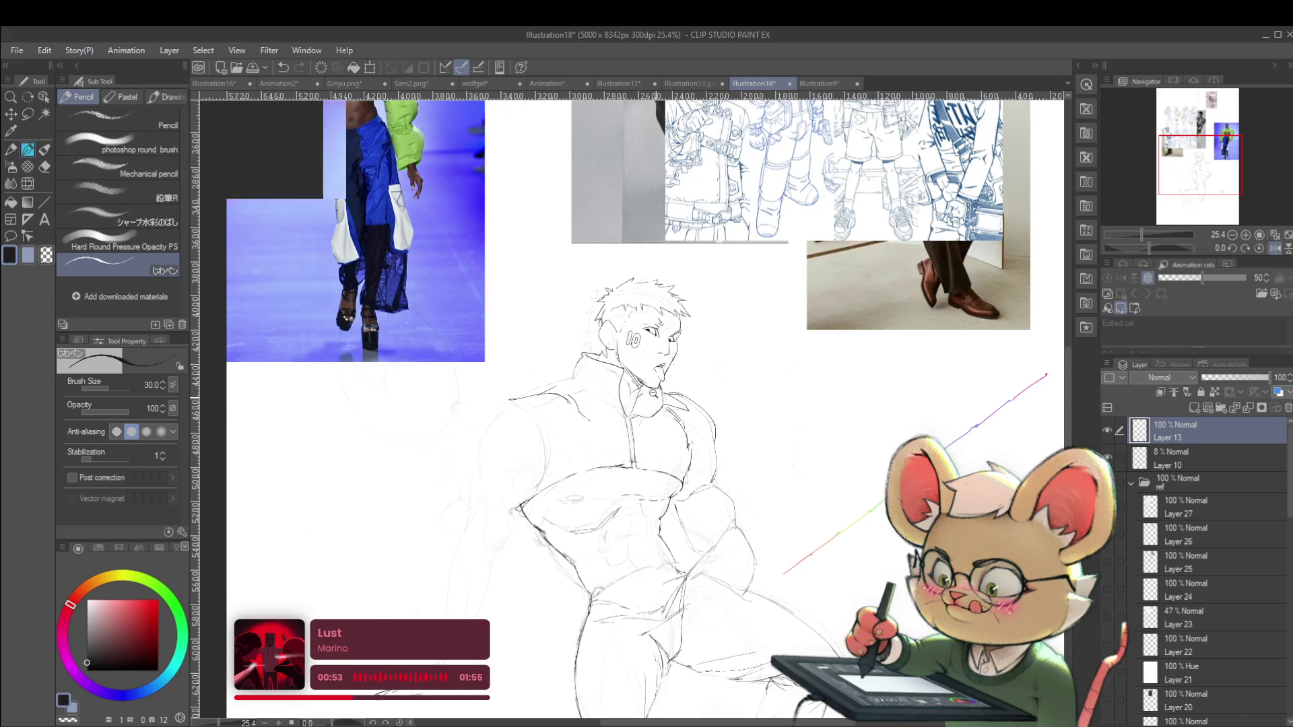
pyautogui.scroll(-2, 583, 407)
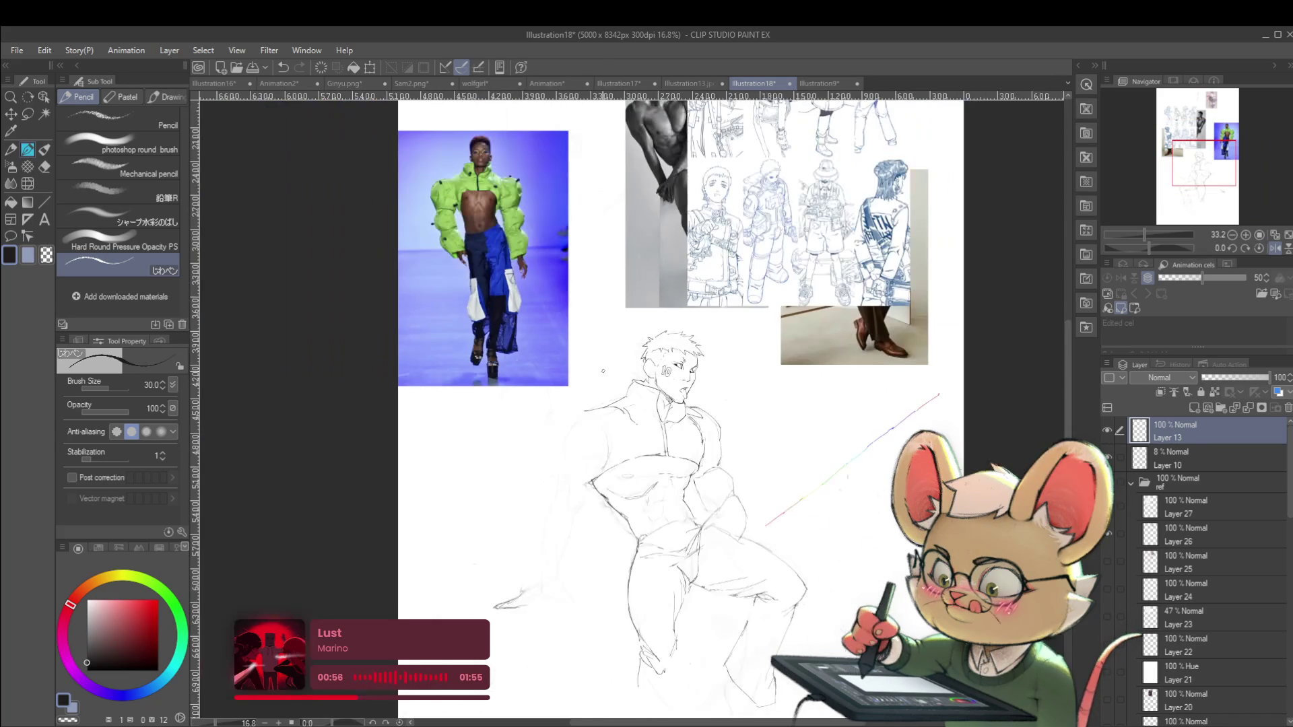
pyautogui.scroll(2, 596, 412)
pyautogui.moveTo(596, 412)
pyautogui.mouseDown()
pyautogui.moveTo(581, 413)
pyautogui.moveTo(565, 452)
pyautogui.mouseUp()
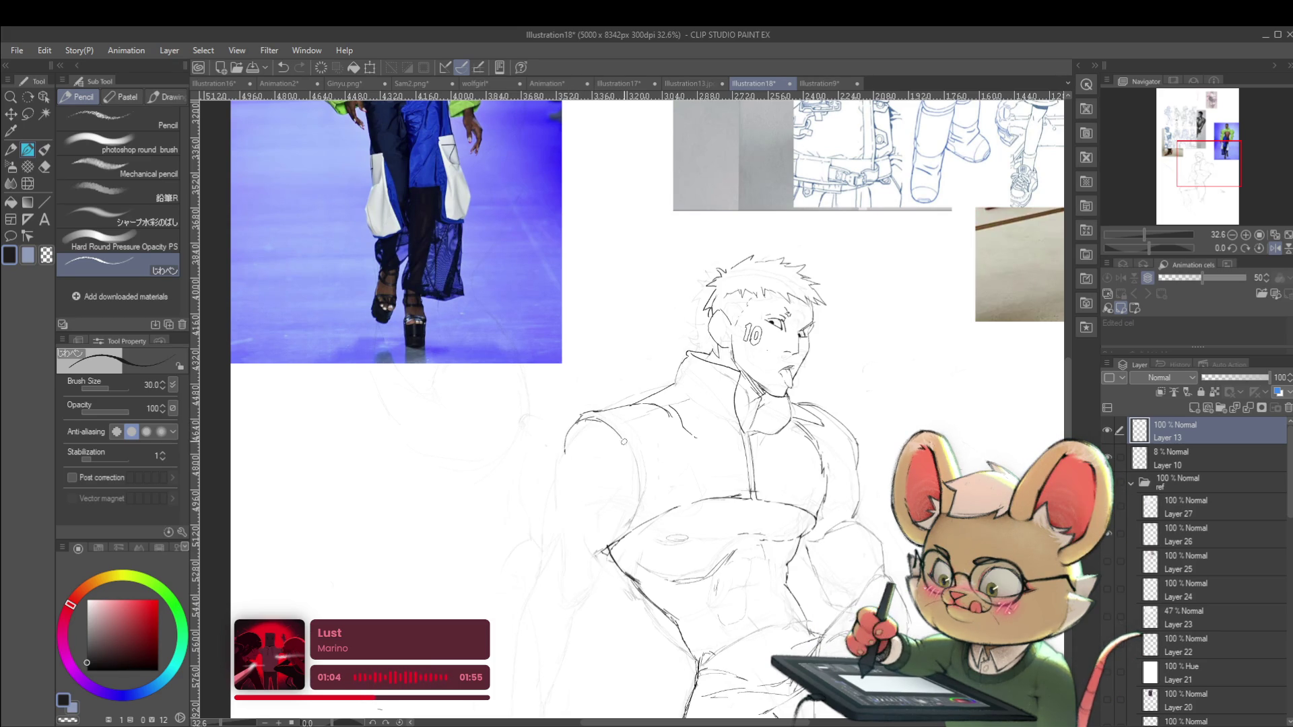
pyautogui.moveTo(692, 399)
pyautogui.mouseDown()
pyautogui.moveTo(638, 362)
pyautogui.moveTo(707, 411)
pyautogui.mouseUp()
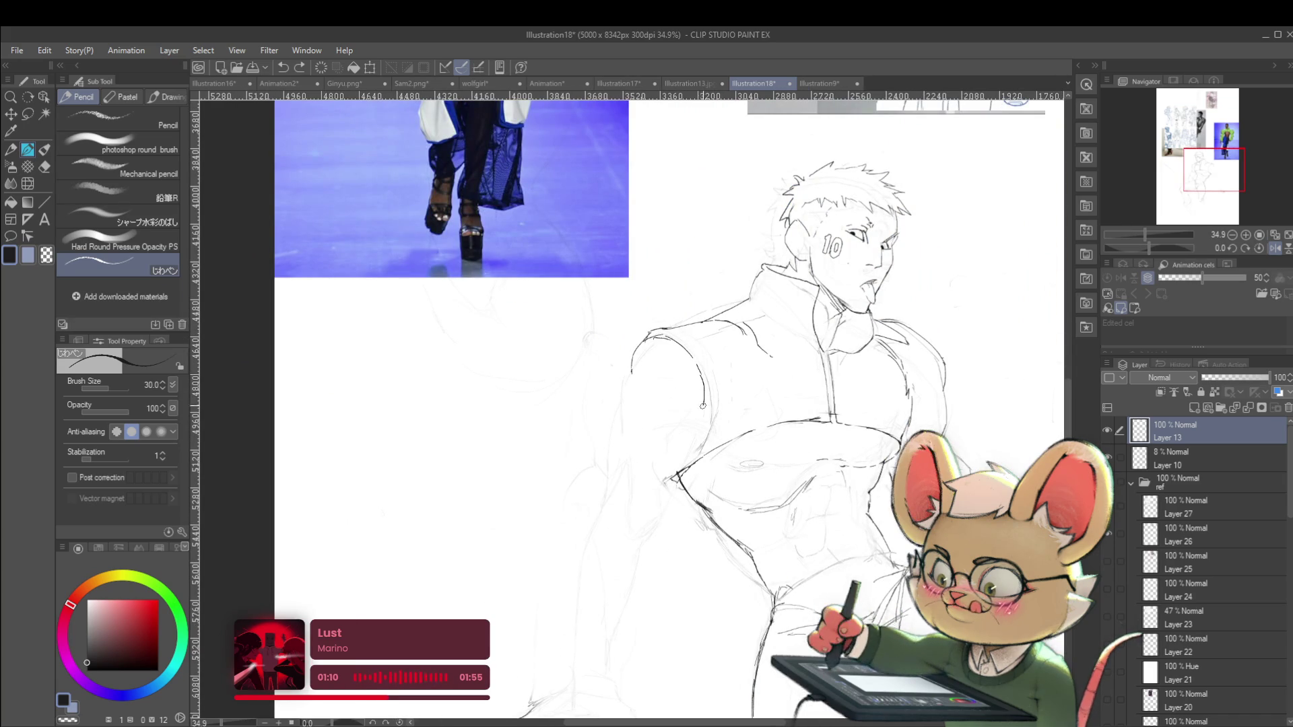
pyautogui.moveTo(687, 427); pyautogui.dragTo(691, 355)
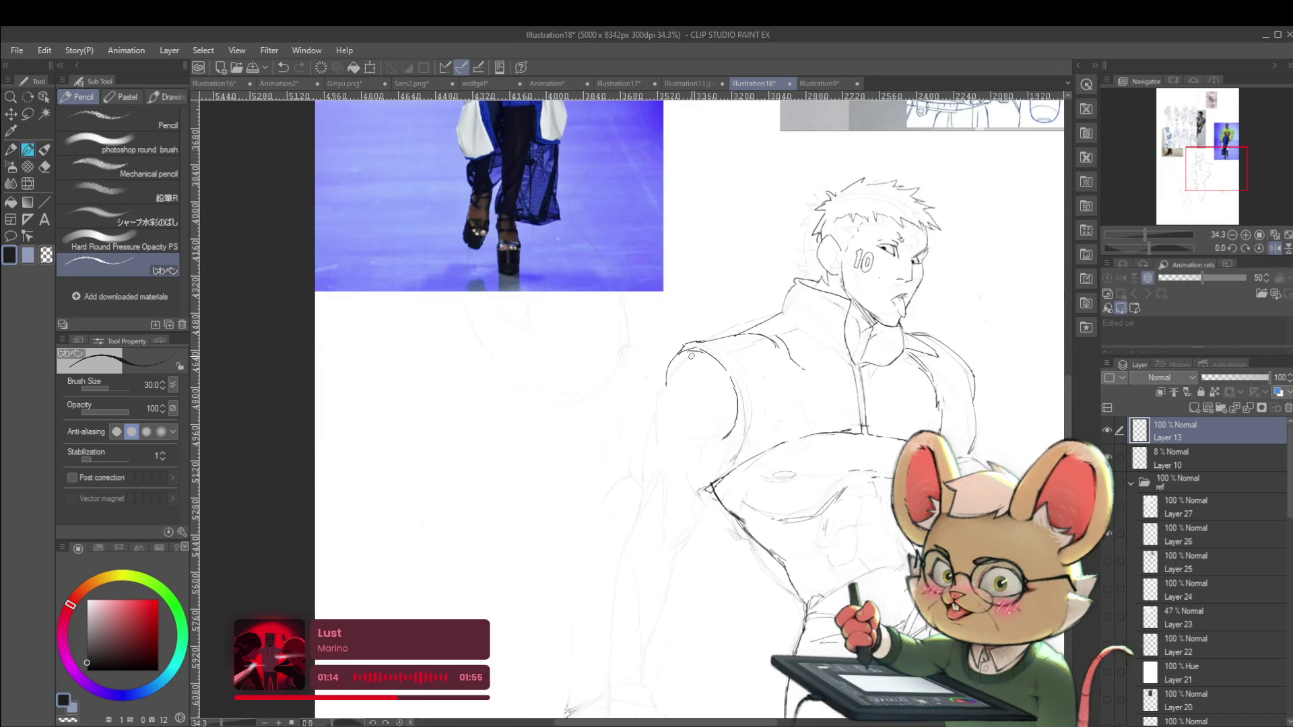
pyautogui.moveTo(652, 450); pyautogui.dragTo(659, 470)
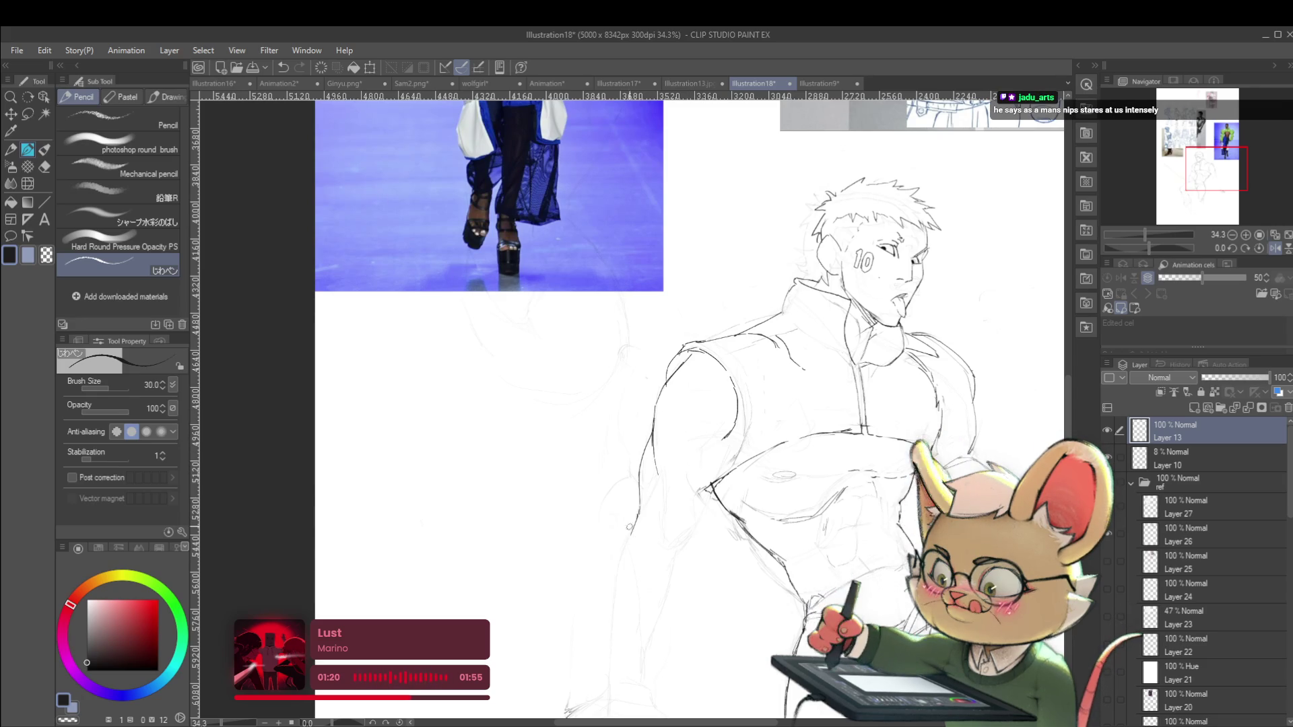
pyautogui.moveTo(667, 478); pyautogui.dragTo(588, 482)
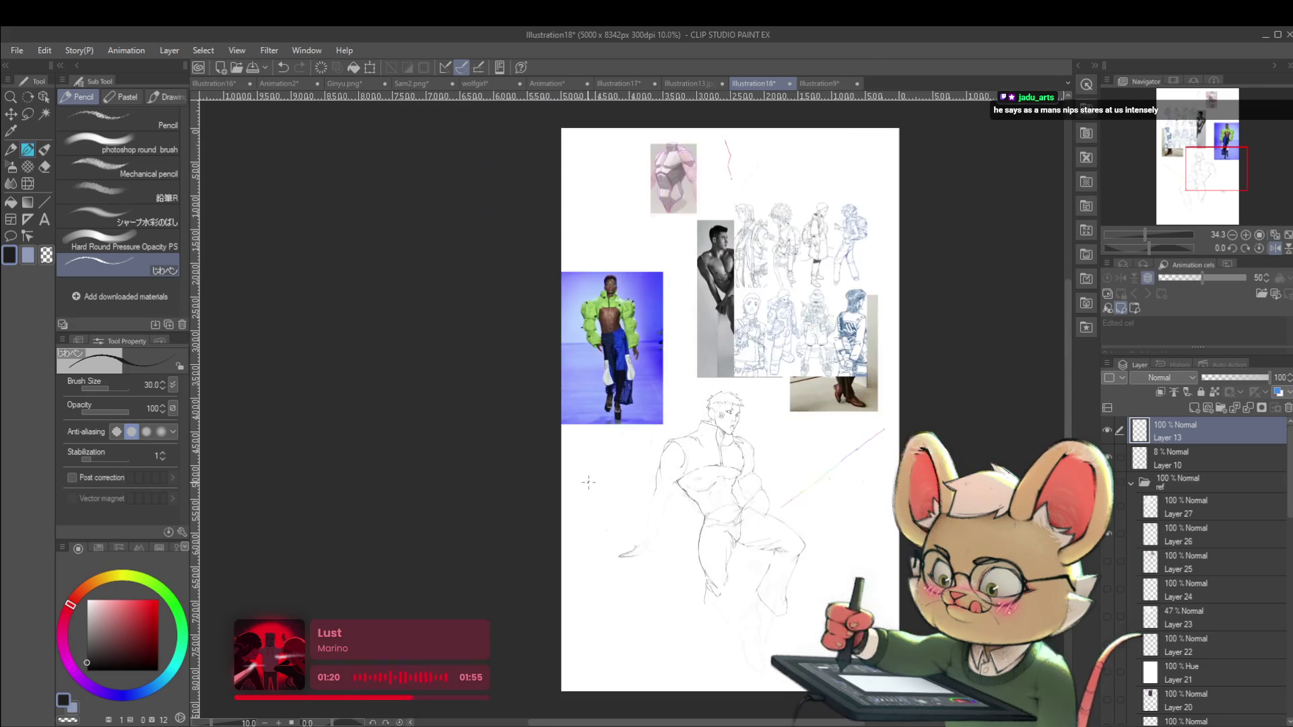
# With the view mirrored, draw a clean line along the forearm edge
pyautogui.click(1273, 249)
pyautogui.scroll(3, 540, 418)
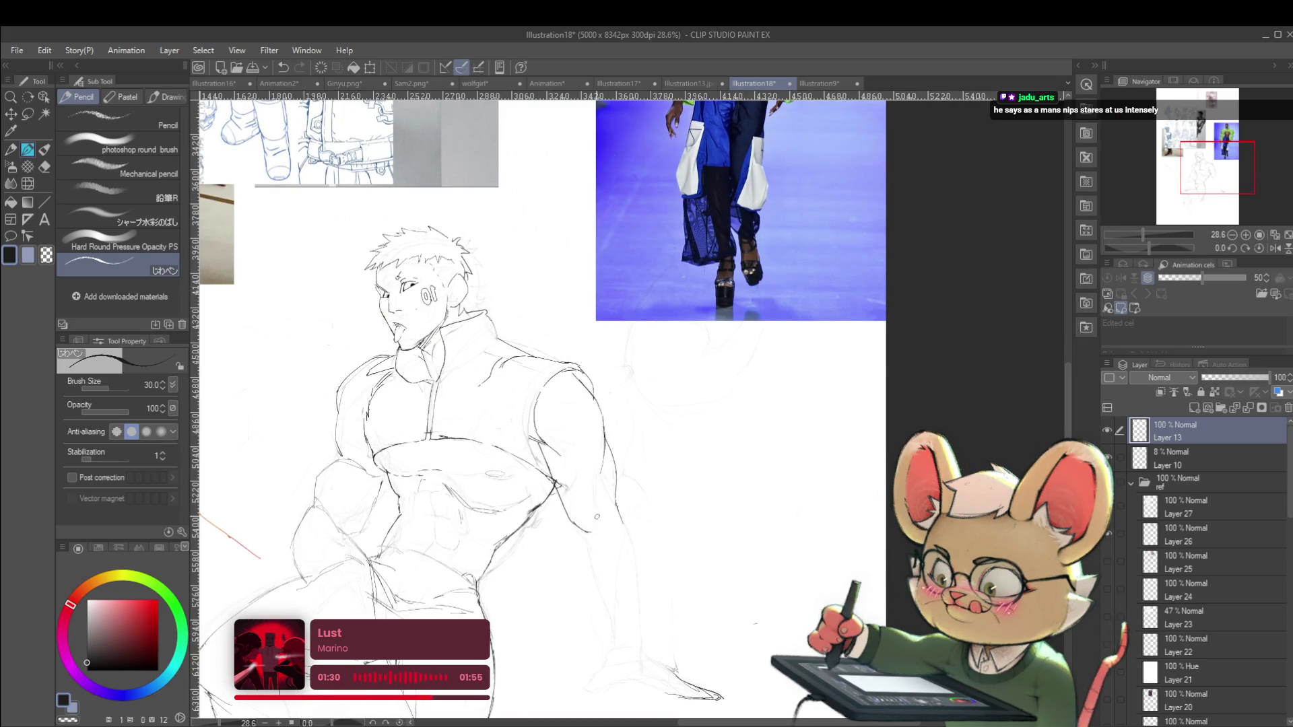
pyautogui.moveTo(596, 515)
pyautogui.mouseDown()
pyautogui.moveTo(590, 466)
pyautogui.moveTo(560, 425)
pyautogui.mouseUp()
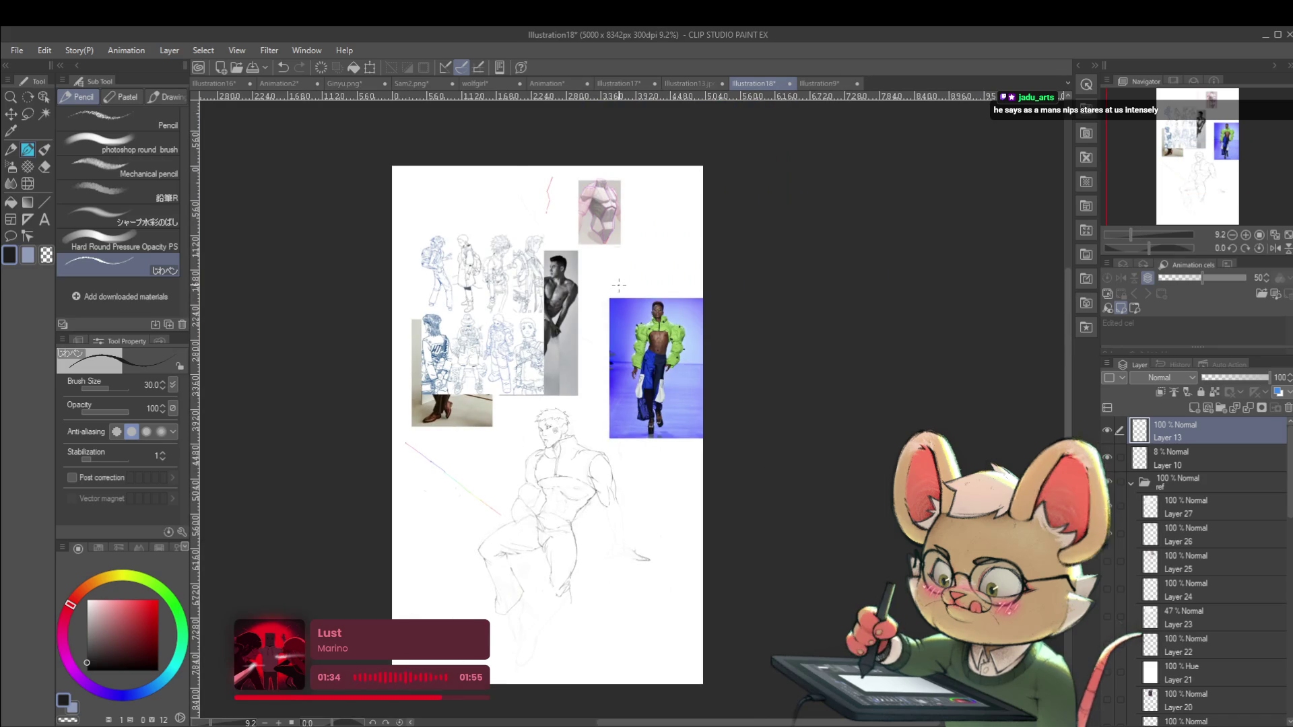
pyautogui.moveTo(612, 491); pyautogui.dragTo(637, 489)
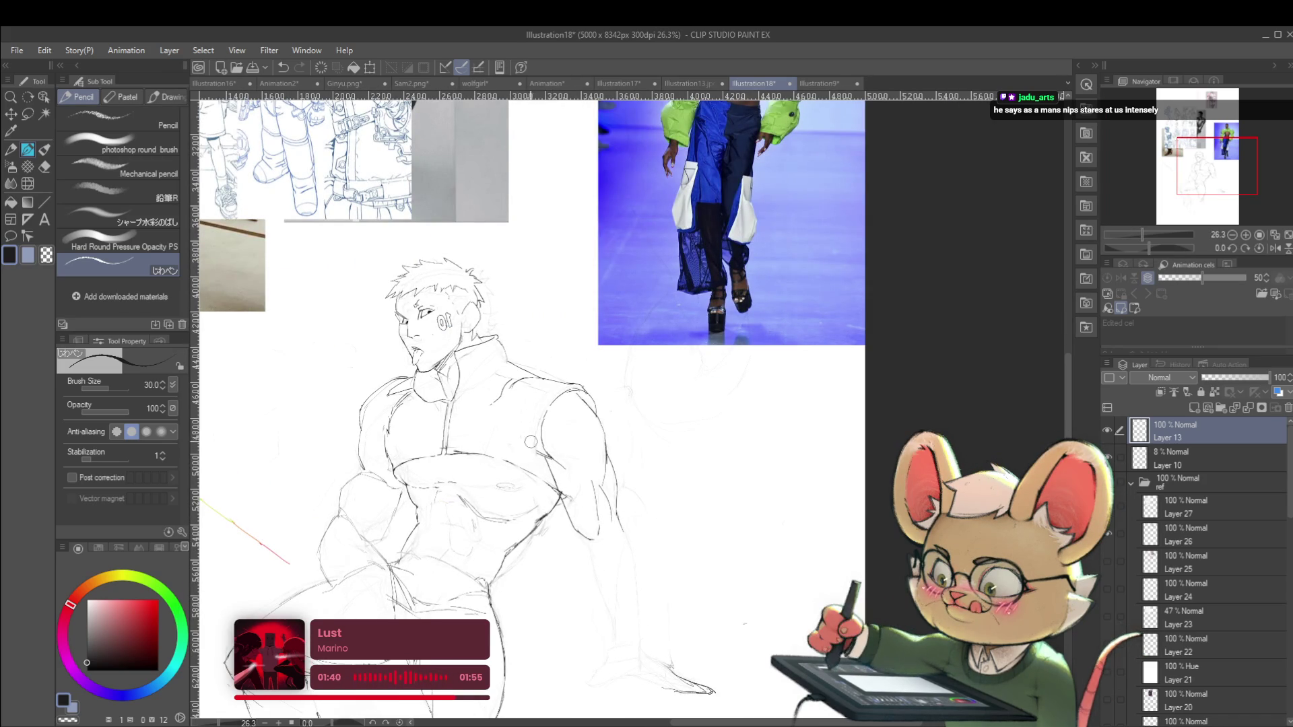
# Fit the whole page and compare mirrored and normal views to check the forearm line
pyautogui.hotkey('ctrl', '0')
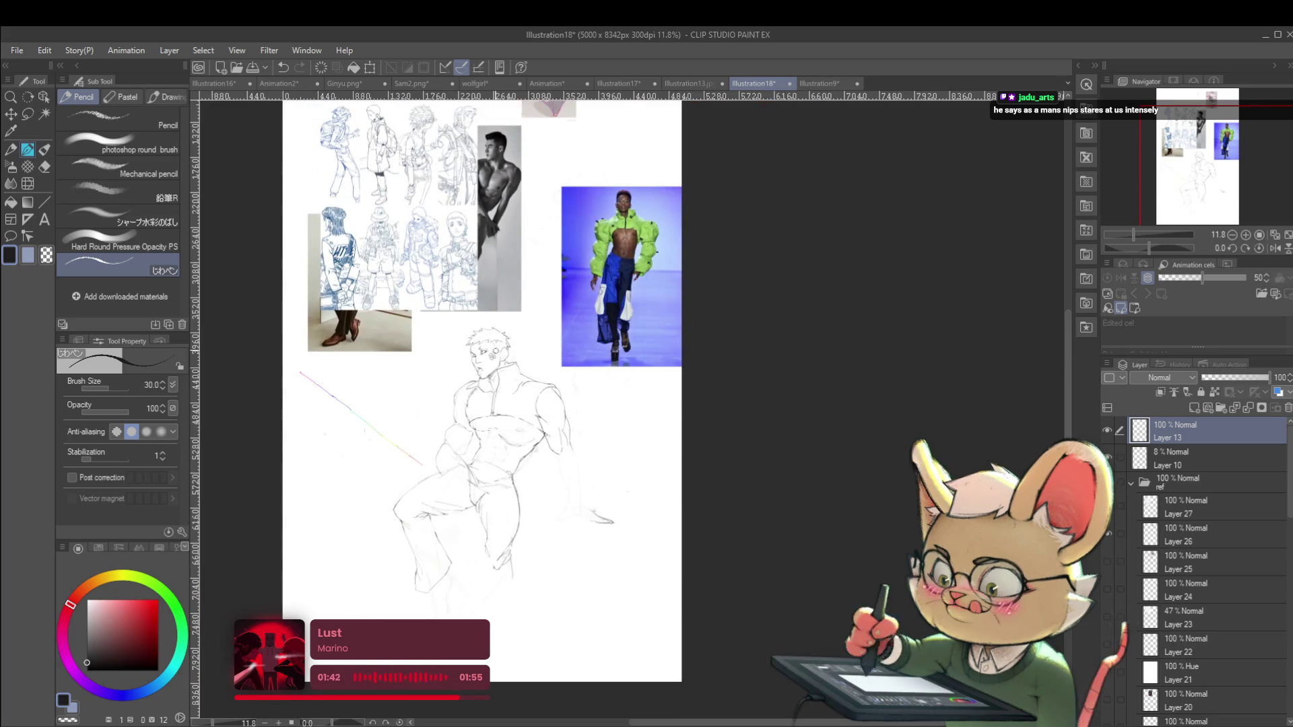
pyautogui.moveTo(543, 412); pyautogui.dragTo(569, 415)
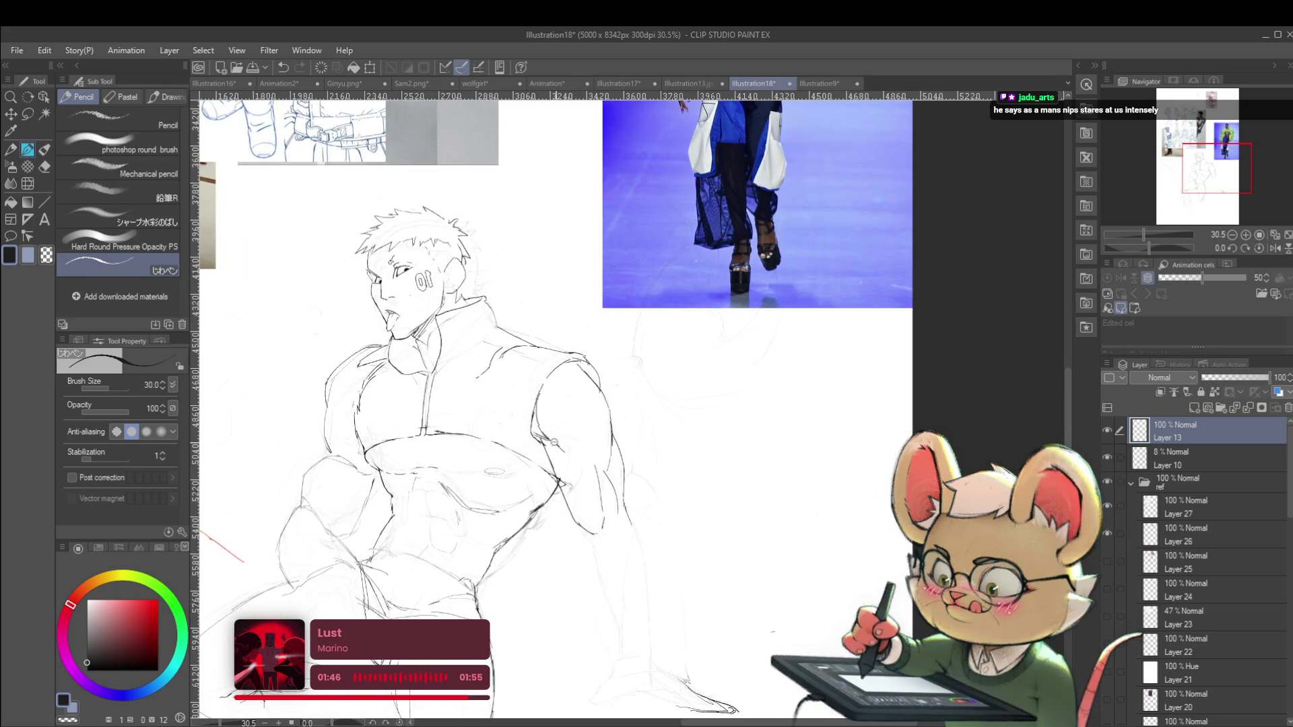
pyautogui.hotkey('ctrl', '0')
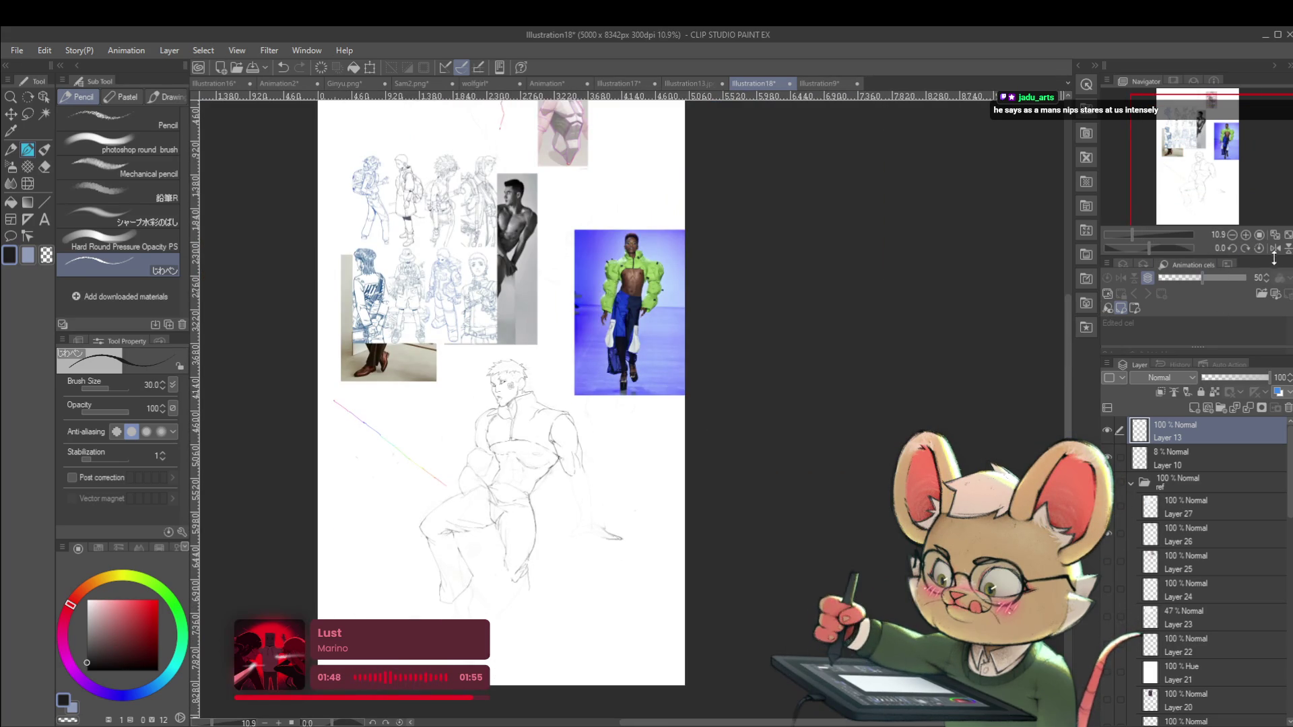
pyautogui.click(1274, 248)
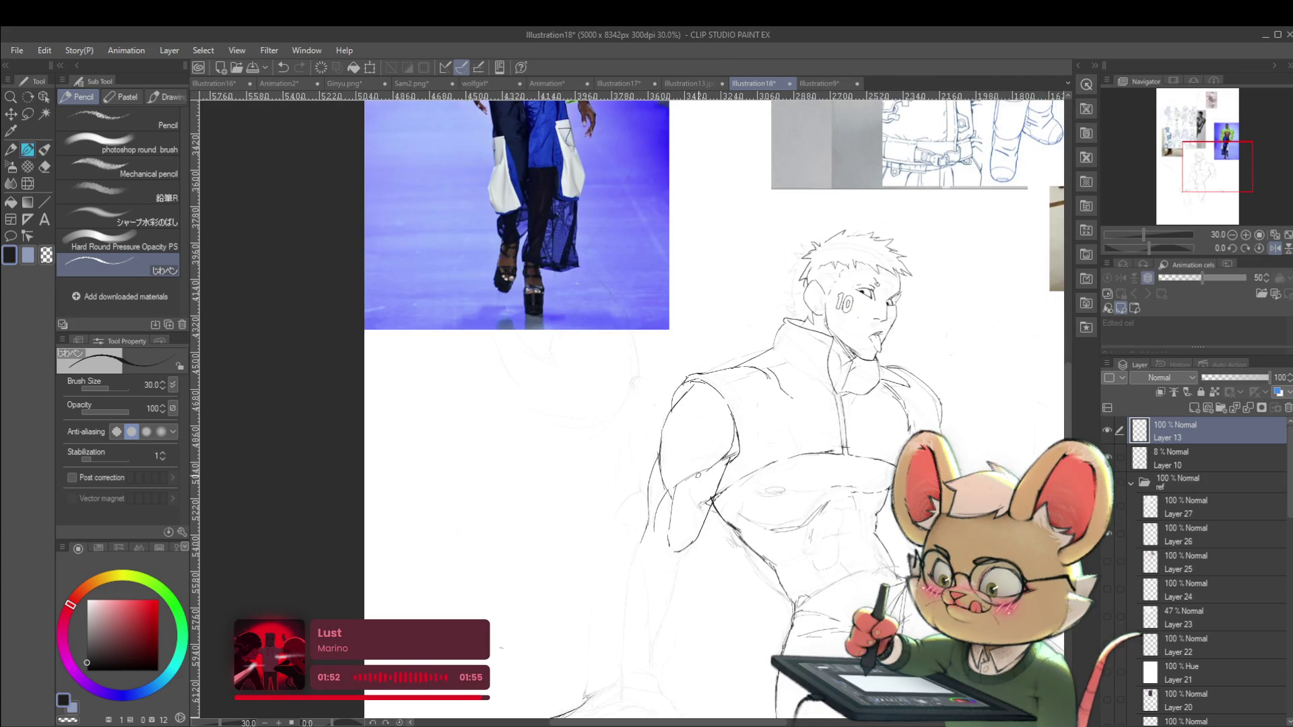
pyautogui.scroll(-4, 656, 389)
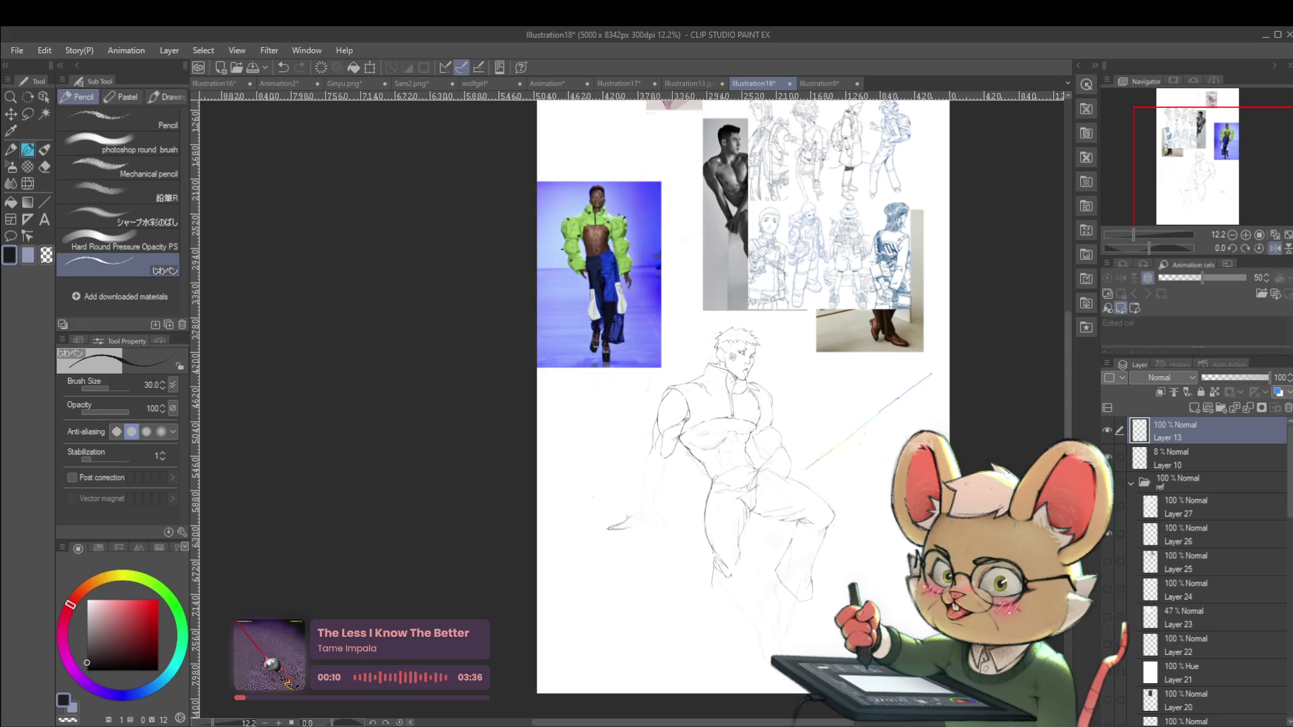
pyautogui.click(1275, 247)
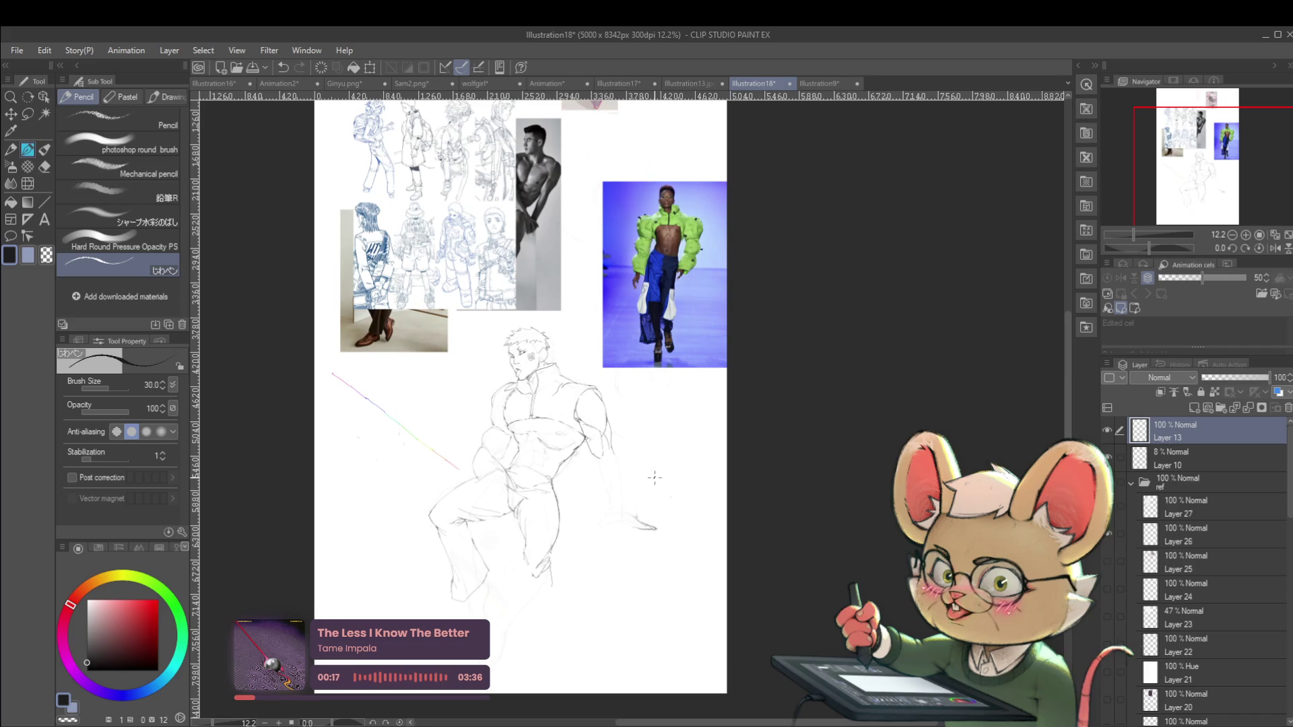
pyautogui.scroll(5, 614, 470)
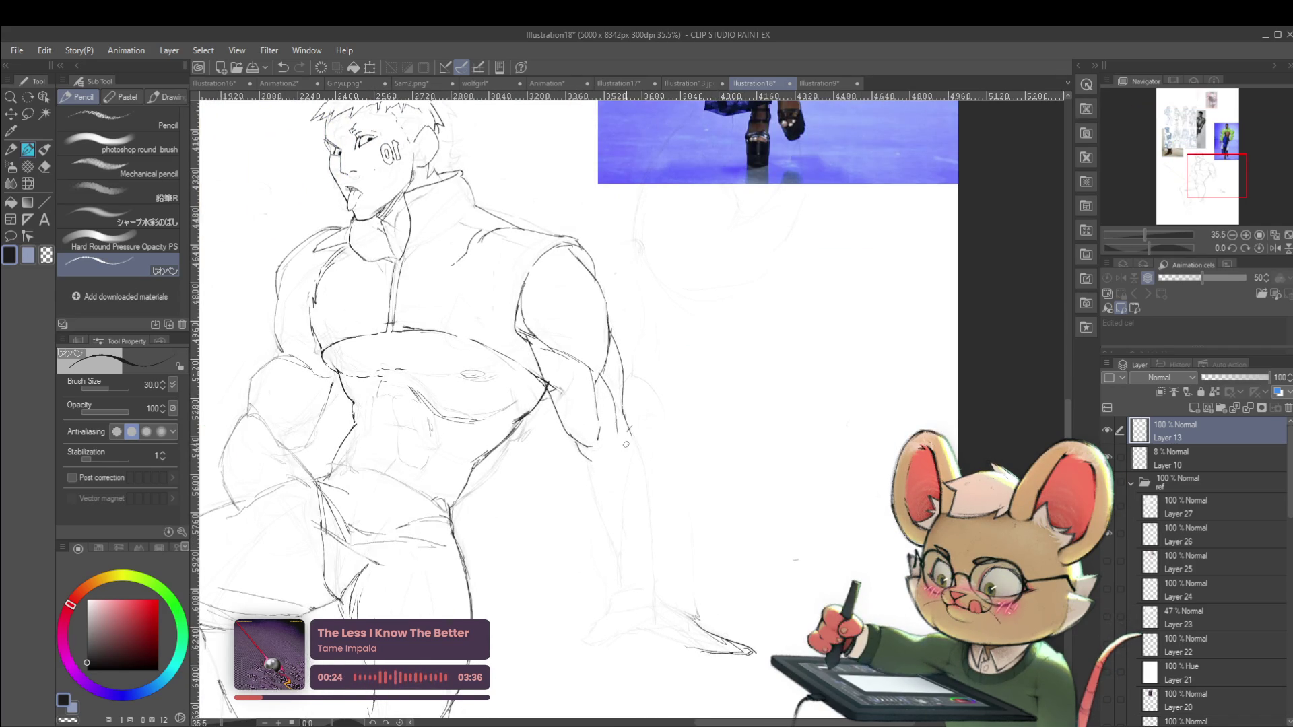
# Extend the arm outline downward with two short clean strokes
pyautogui.moveTo(628, 447)
pyautogui.mouseDown()
pyautogui.moveTo(651, 485)
pyautogui.moveTo(649, 512)
pyautogui.mouseUp()
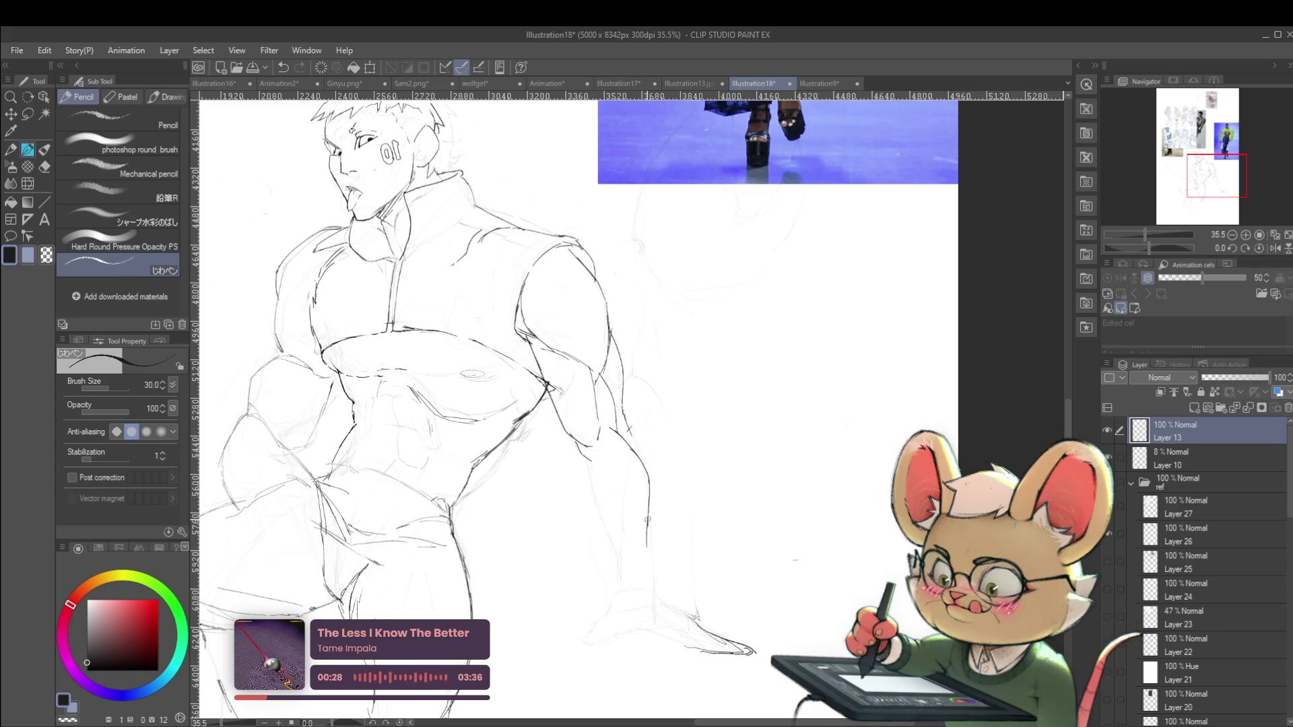
pyautogui.scroll(-5, 654, 587)
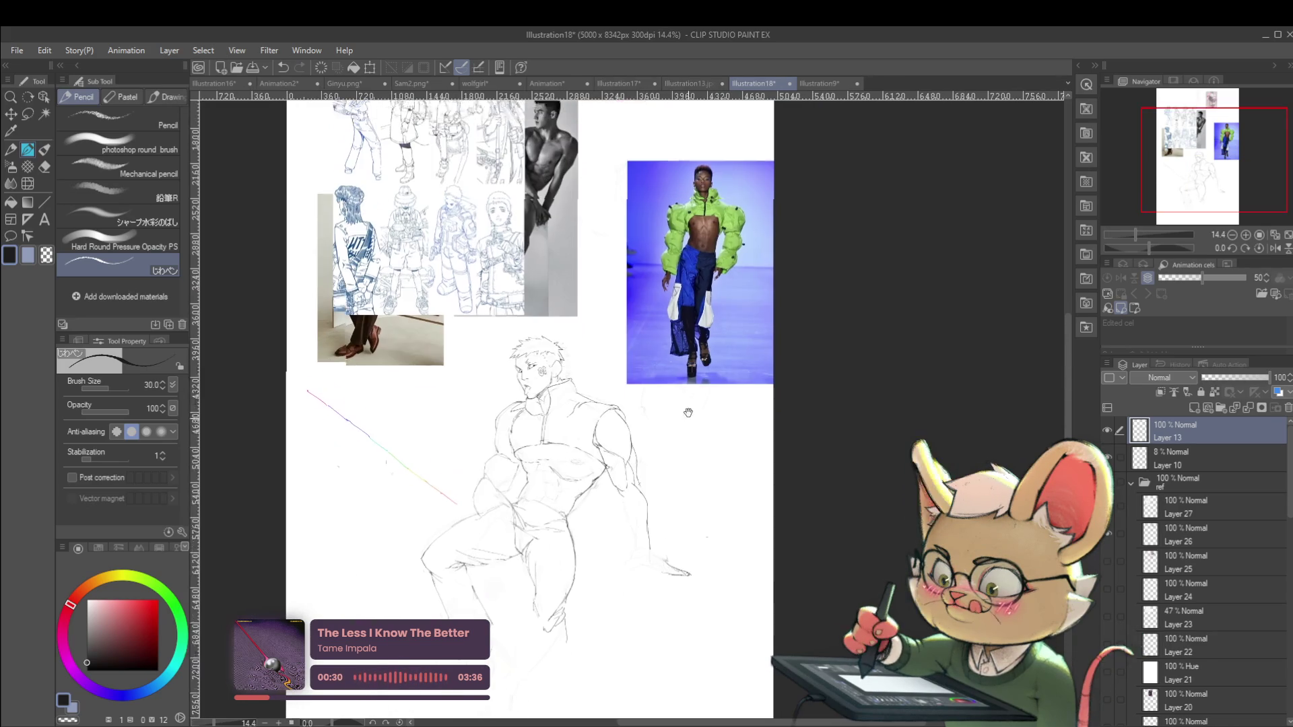
pyautogui.scroll(4, 684, 373)
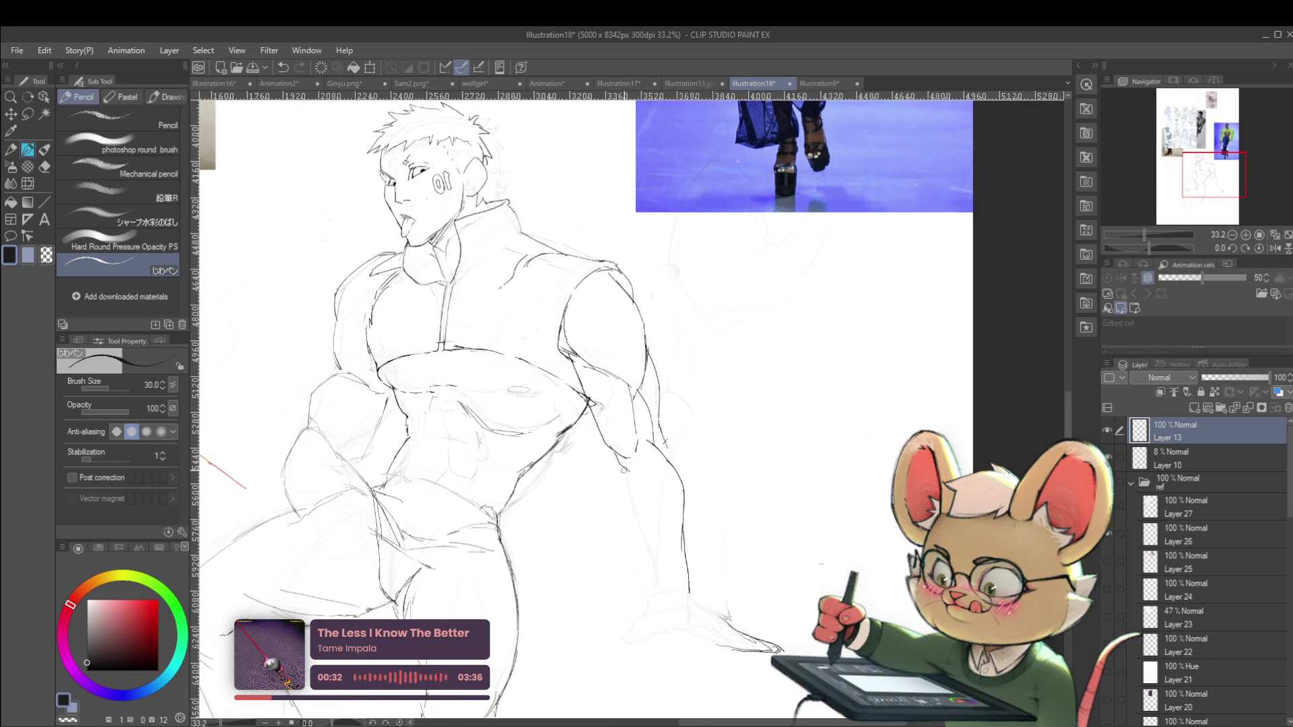
pyautogui.moveTo(627, 498); pyautogui.dragTo(643, 536)
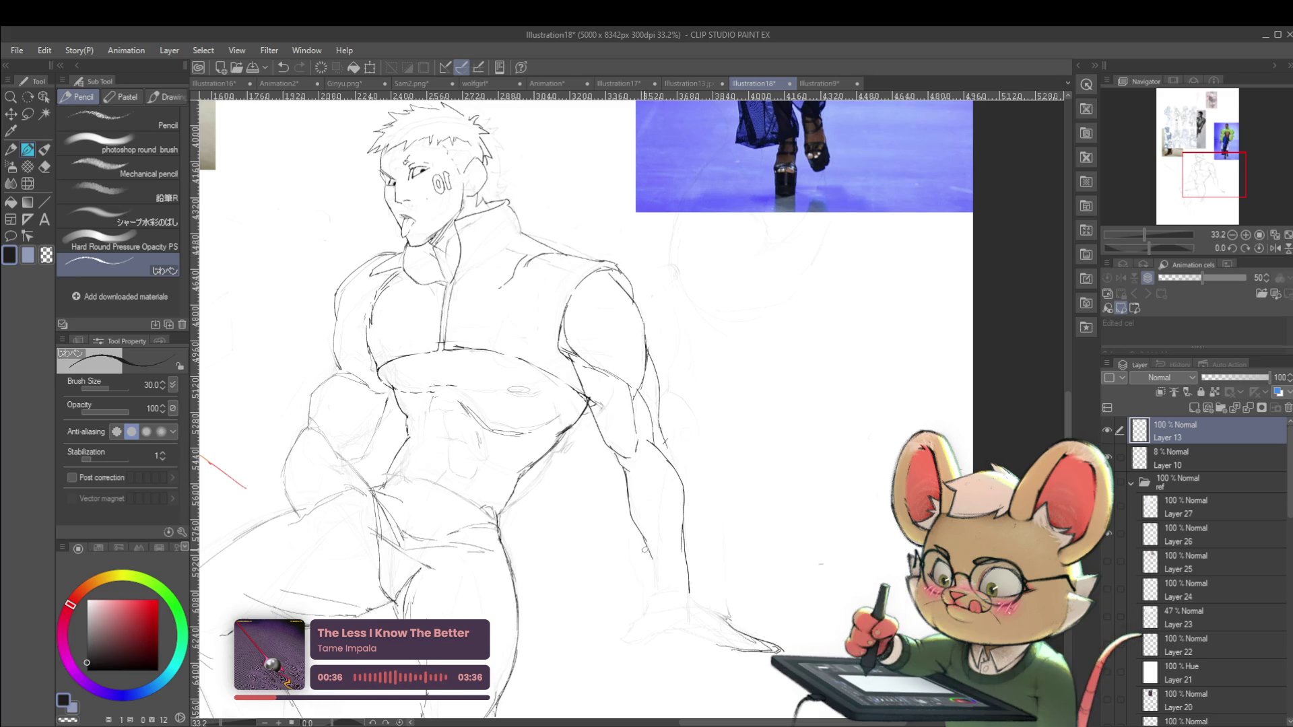
pyautogui.scroll(-4, 643, 540)
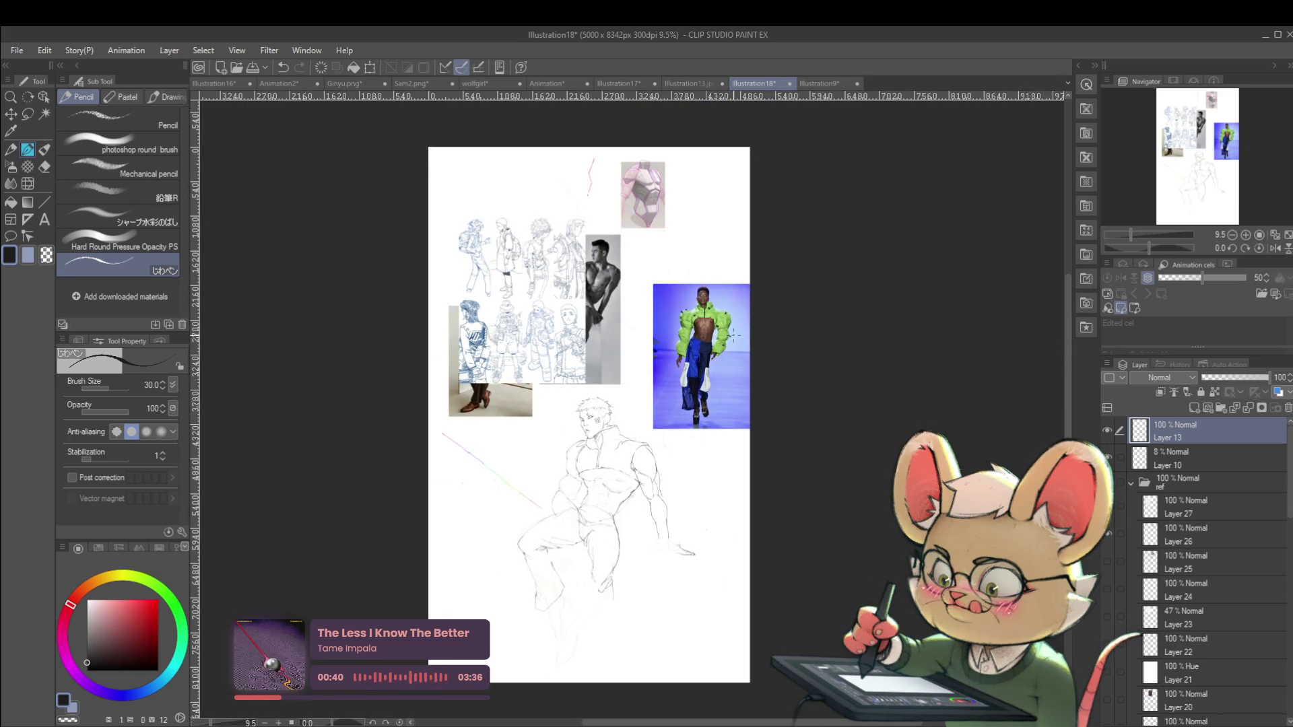
pyautogui.scroll(2, 646, 453)
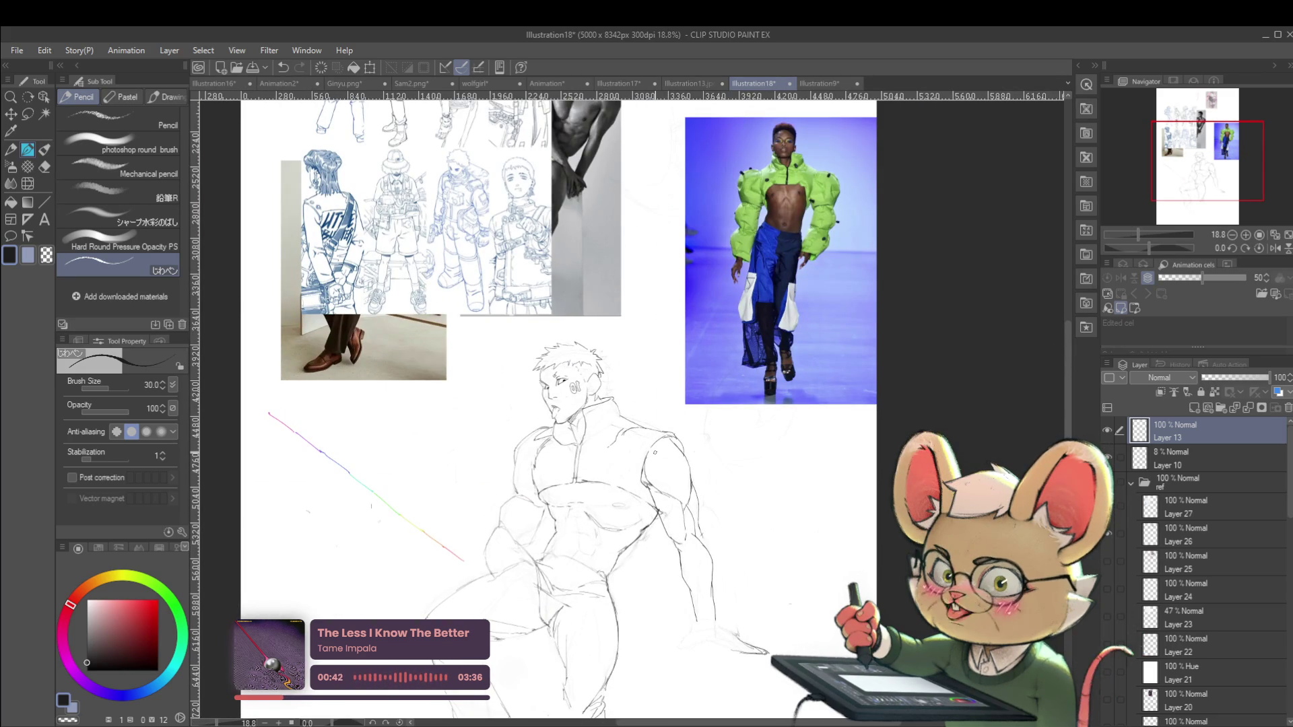
pyautogui.scroll(-1, 679, 399)
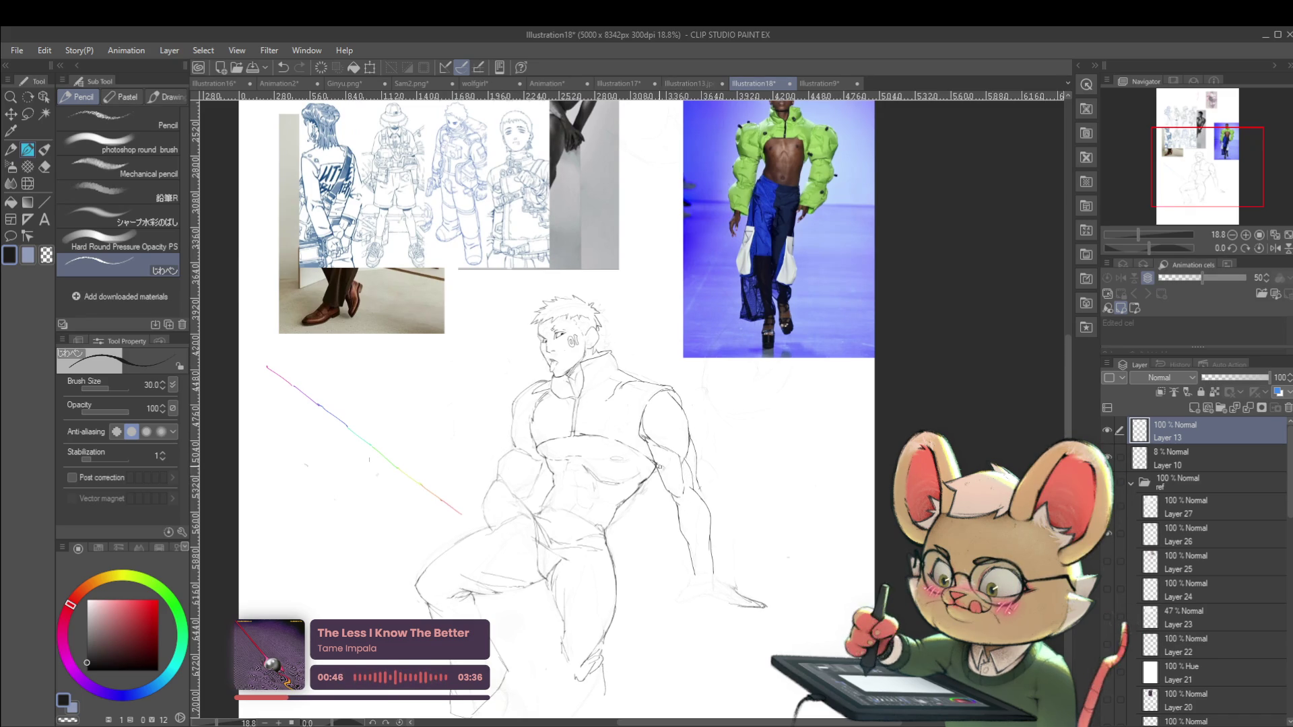
pyautogui.scroll(-2, 698, 469)
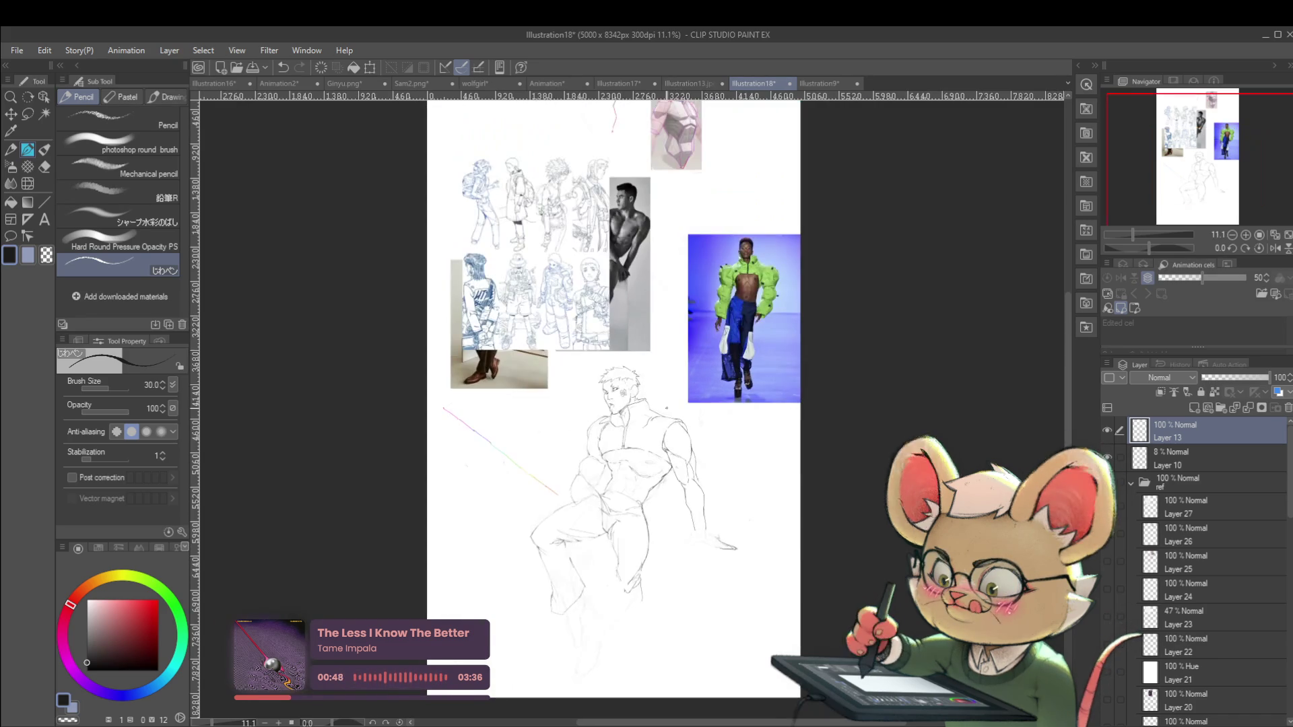
# In the mirrored view, trace a cleaner dark line along the arm outline
pyautogui.click(1275, 248)
pyautogui.scroll(3, 611, 449)
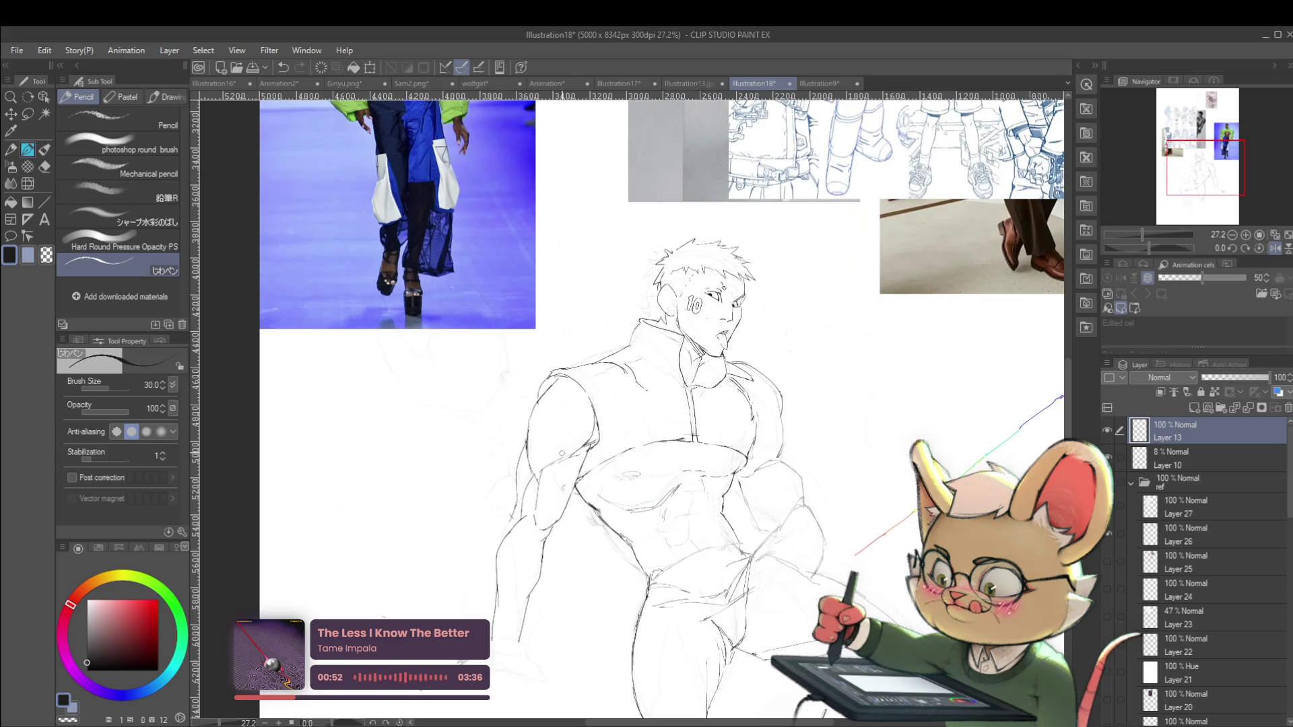
pyautogui.scroll(-3, 562, 419)
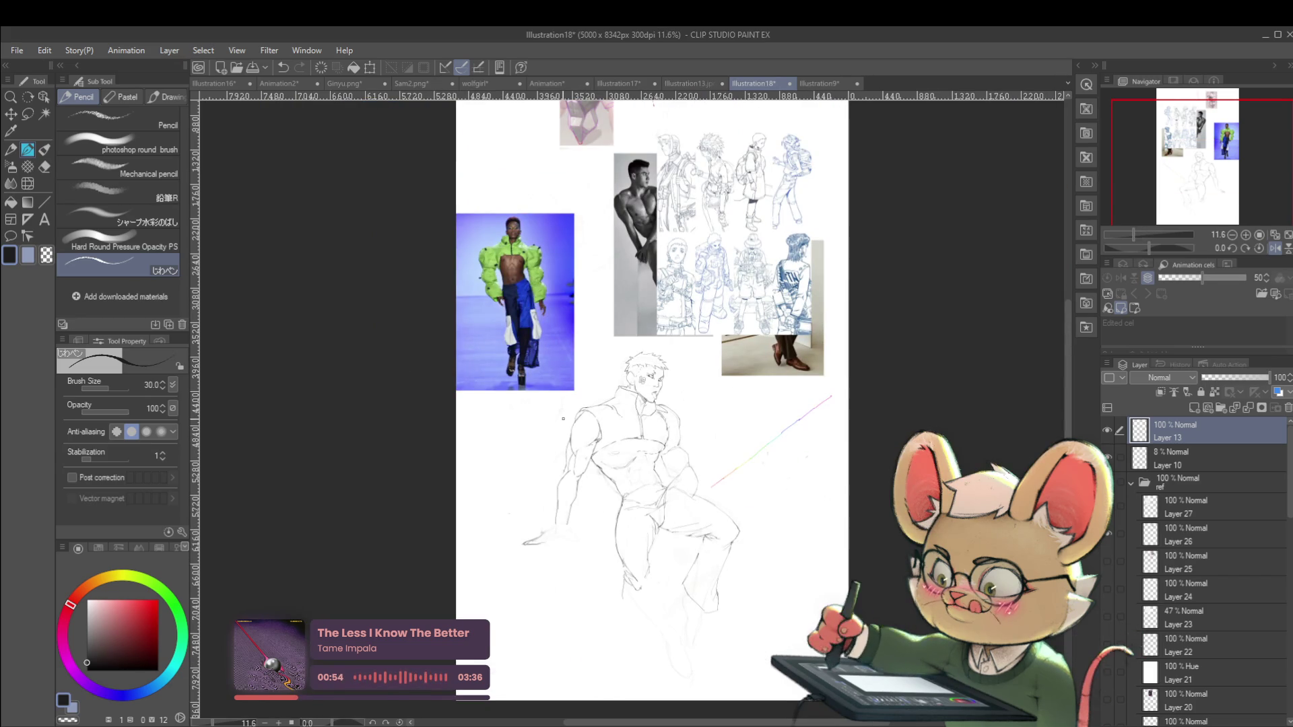
pyautogui.scroll(3, 778, 265)
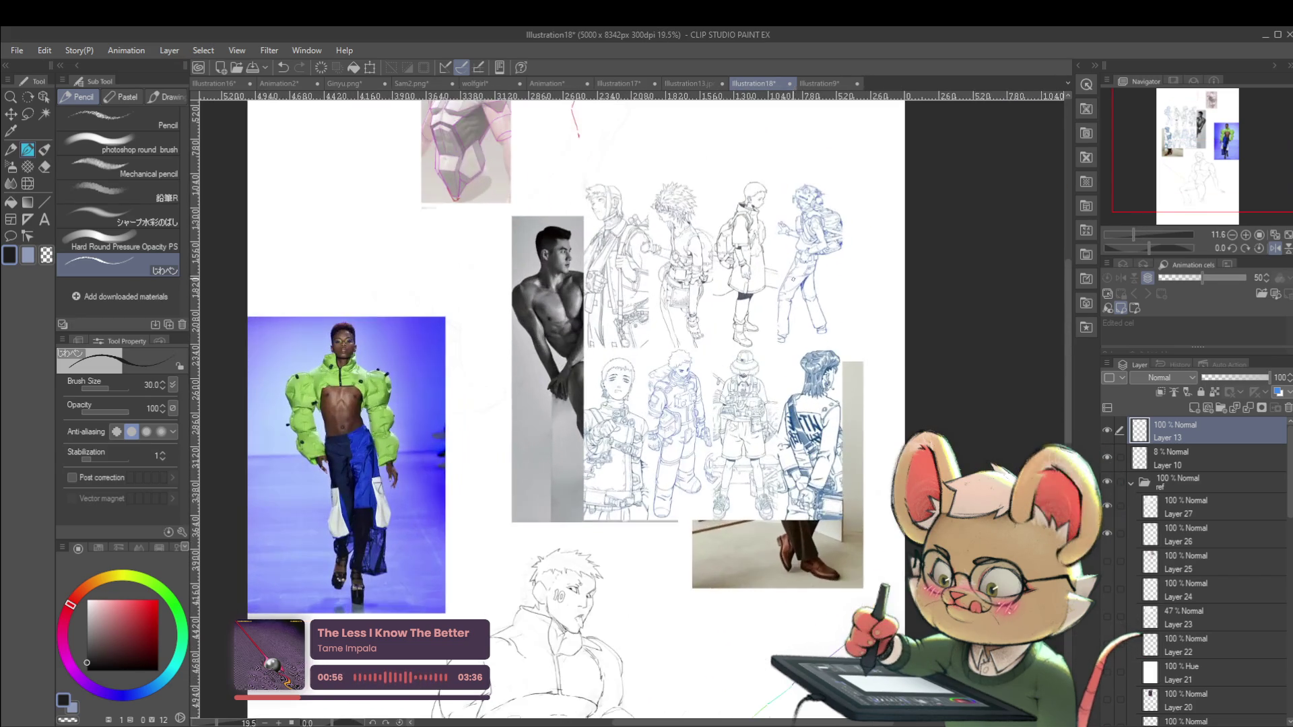
pyautogui.scroll(-3, 631, 404)
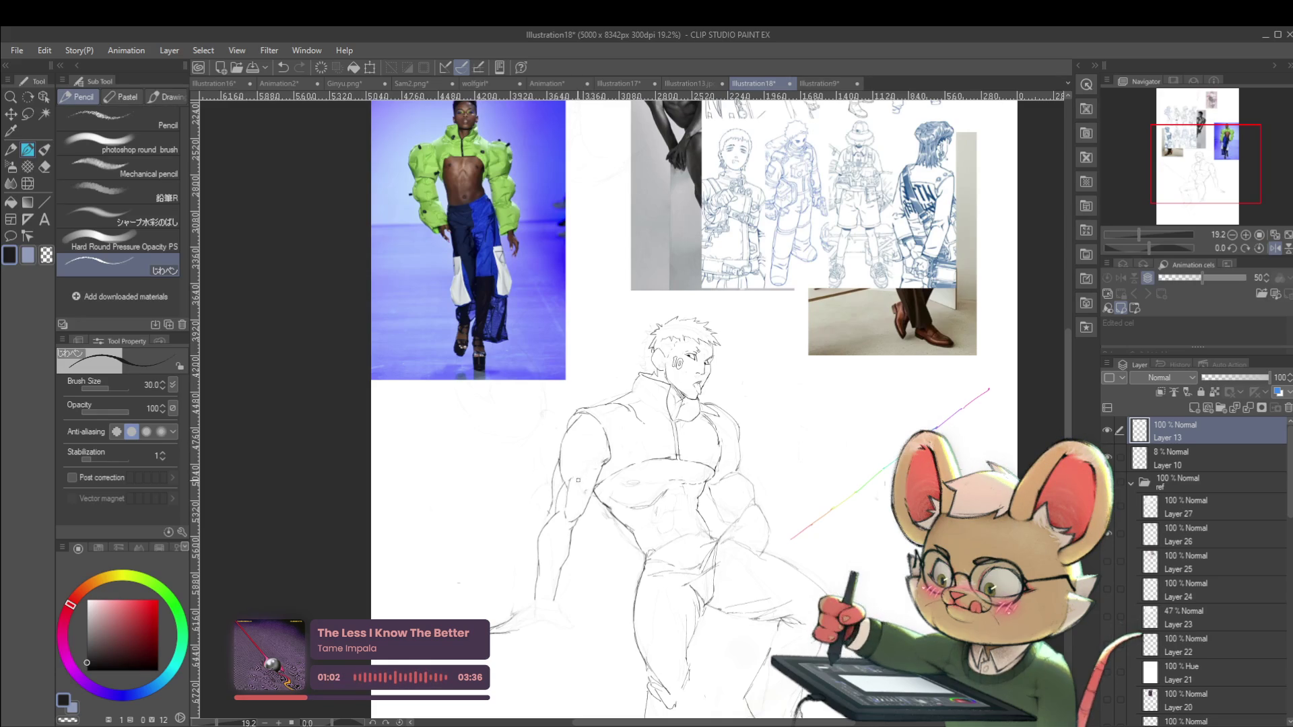
pyautogui.scroll(2, 584, 471)
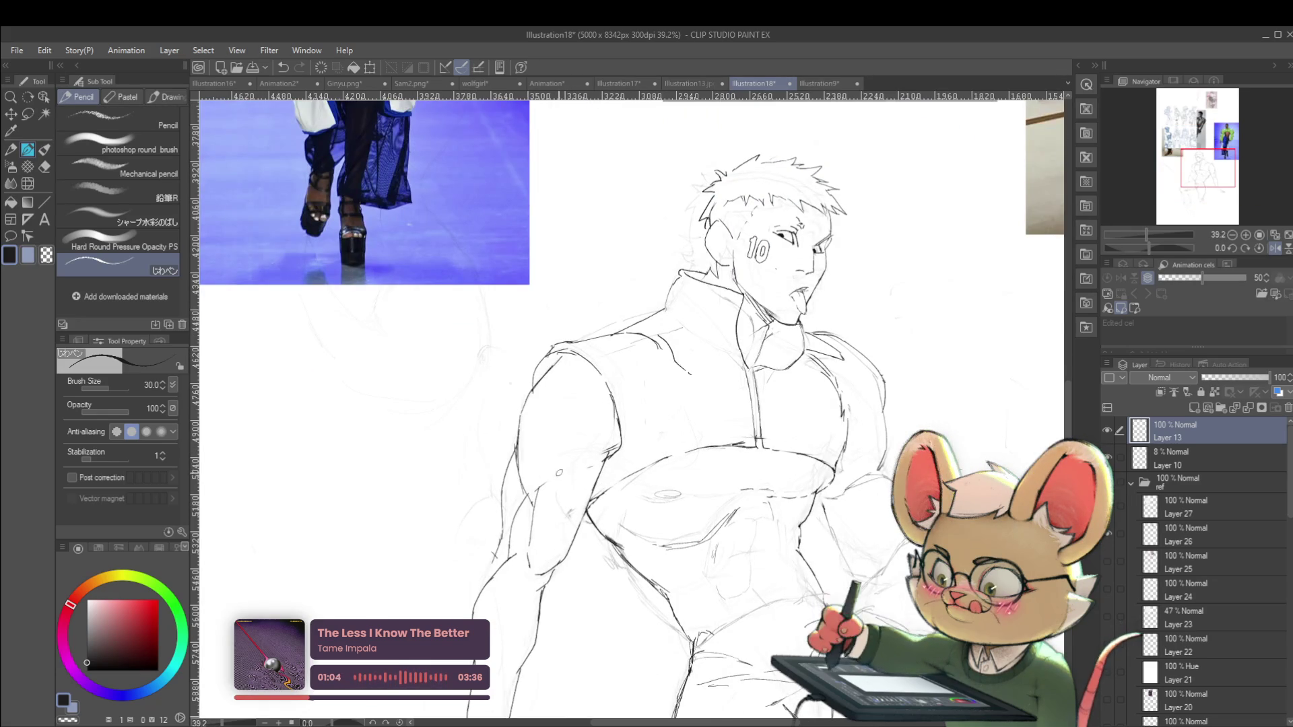
pyautogui.scroll(-4, 623, 448)
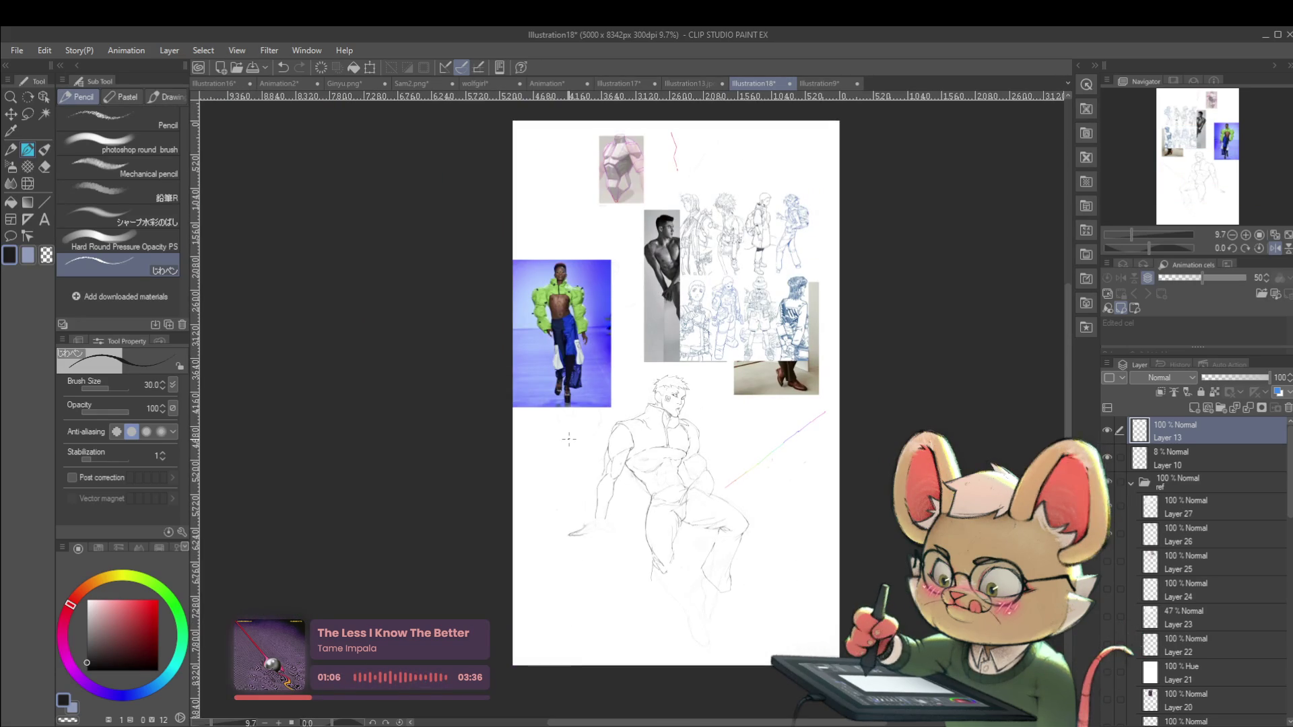
pyautogui.scroll(6, 568, 439)
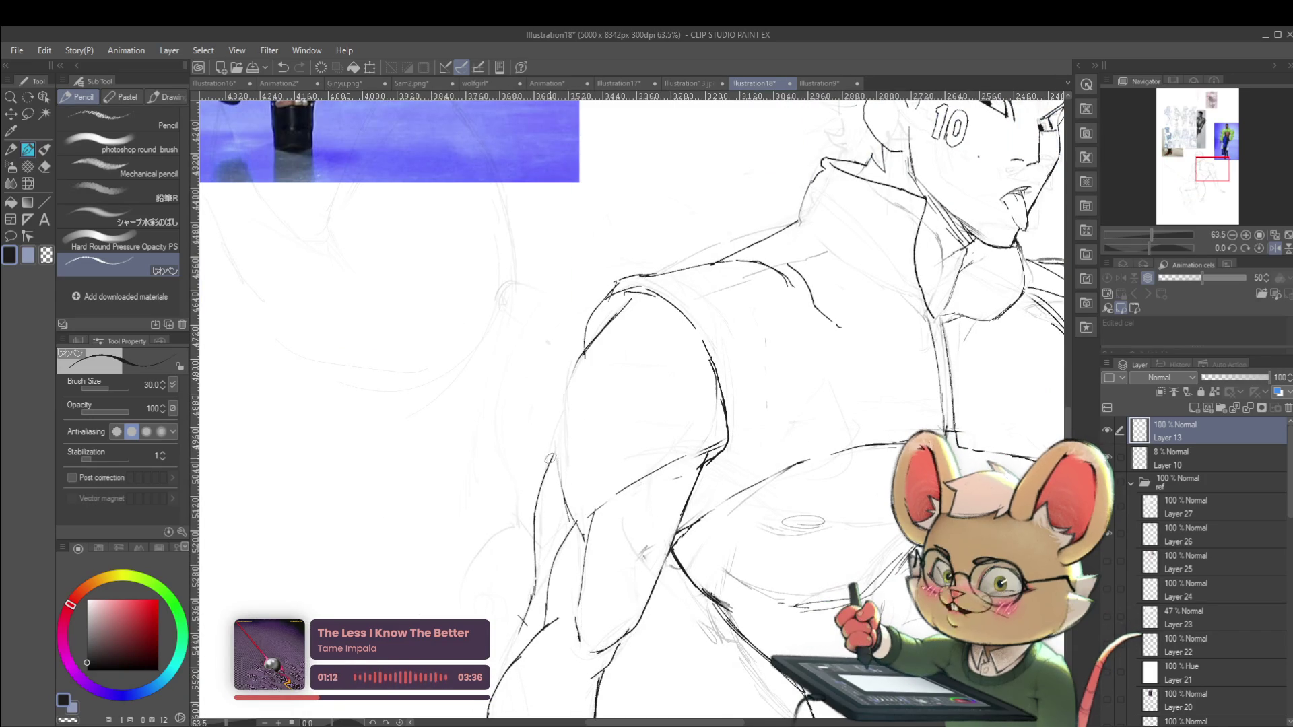
pyautogui.moveTo(555, 428); pyautogui.dragTo(592, 340)
pyautogui.scroll(-4, 593, 340)
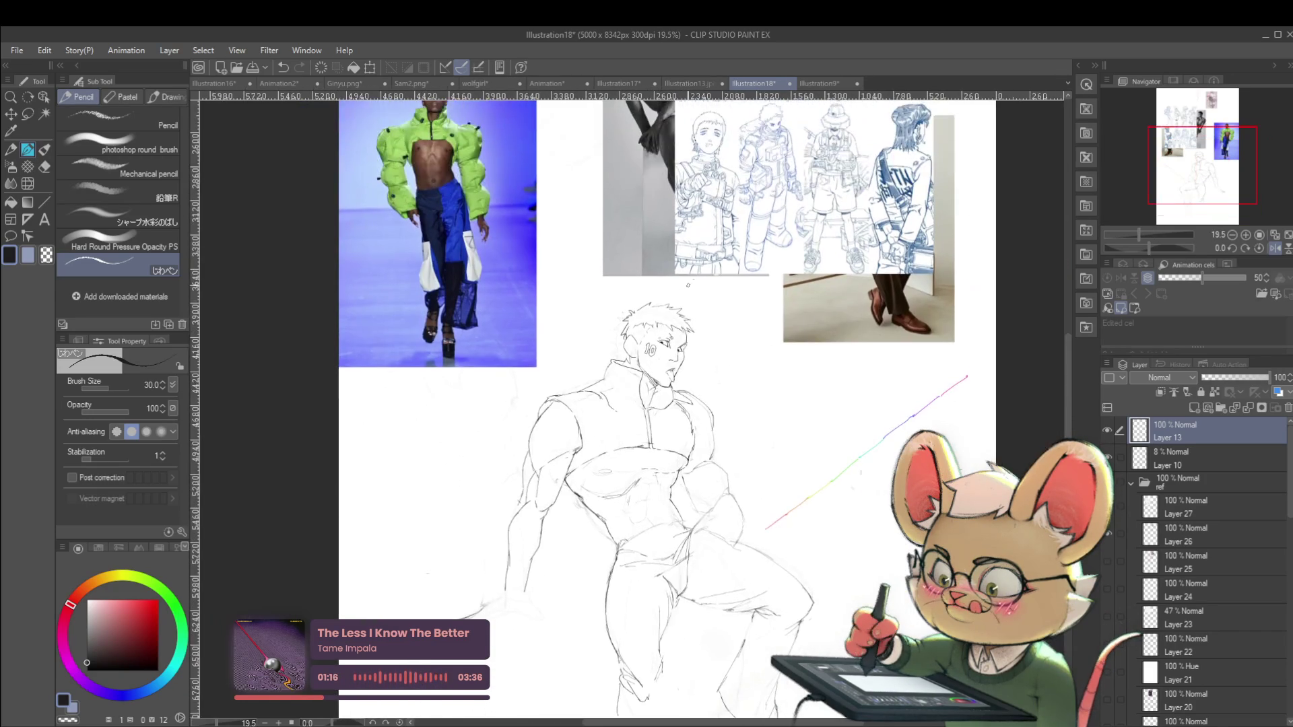
pyautogui.scroll(3, 500, 483)
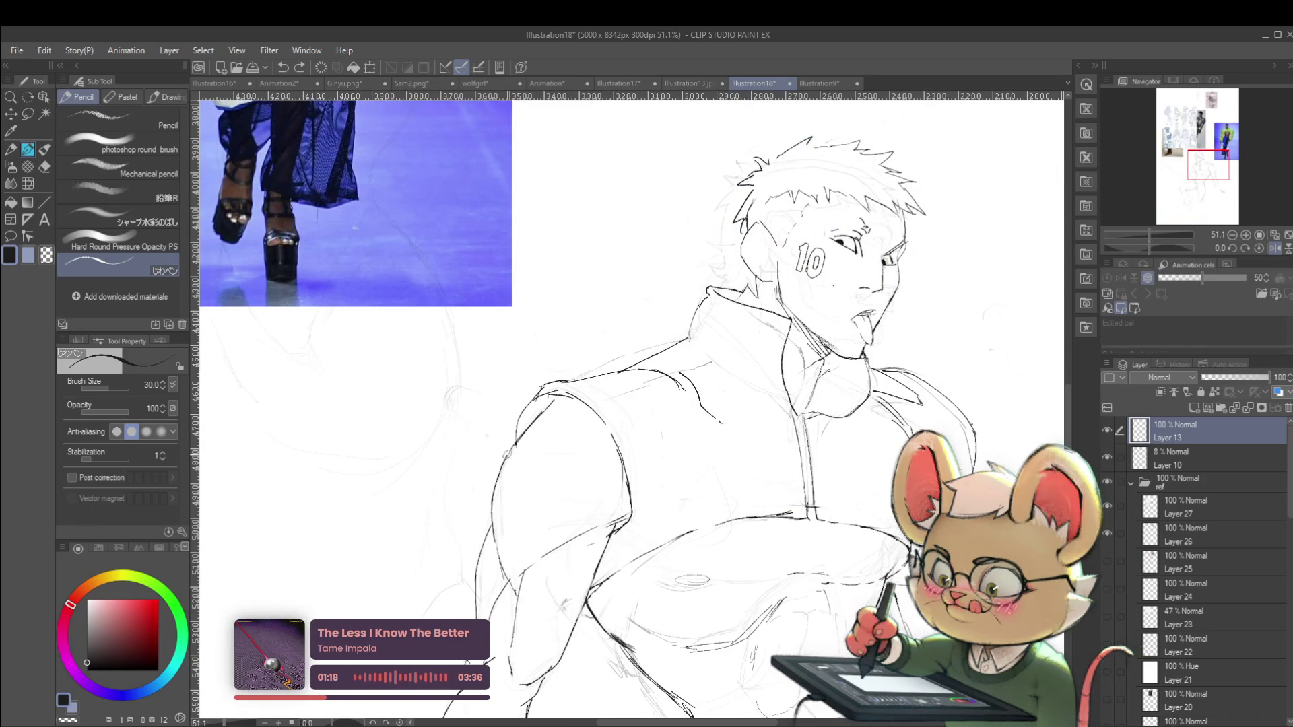
pyautogui.scroll(-6, 561, 402)
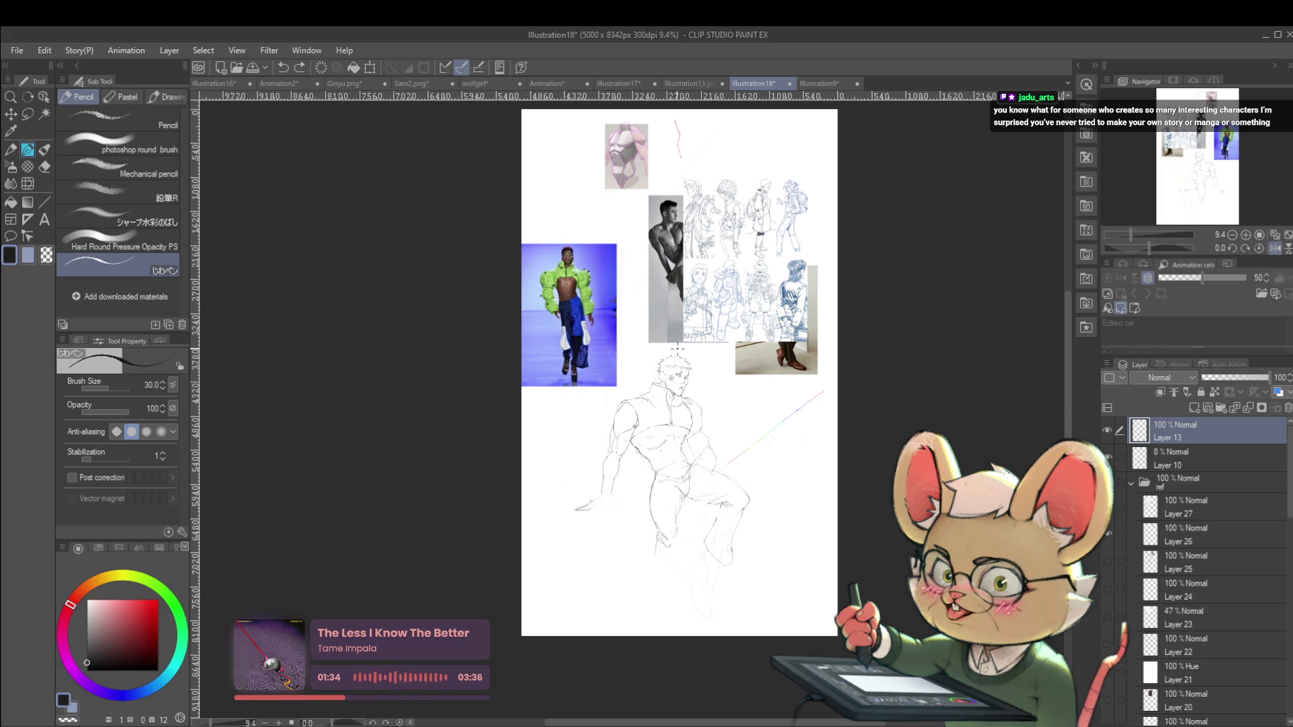
# Compare the drawing in normal and mirrored orientations to check proportions
pyautogui.click(1275, 249)
pyautogui.scroll(3, 673, 441)
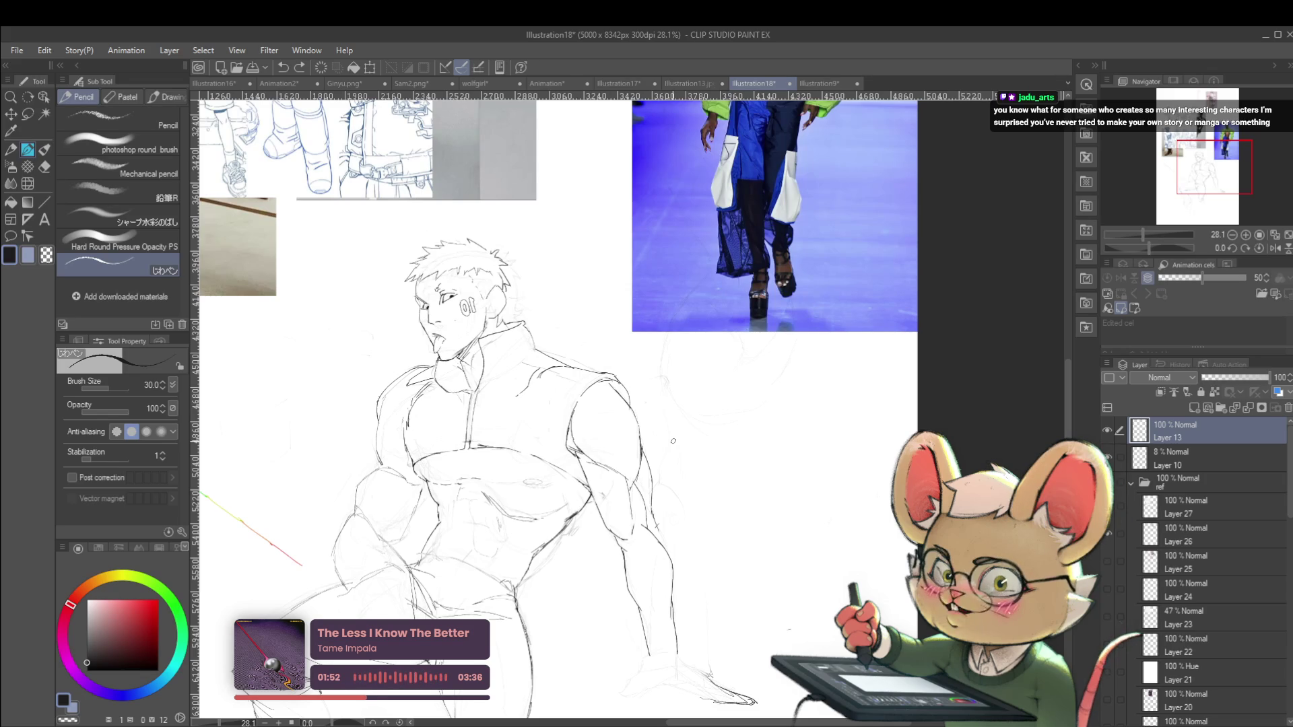
pyautogui.click(1275, 249)
pyautogui.scroll(-2, 703, 379)
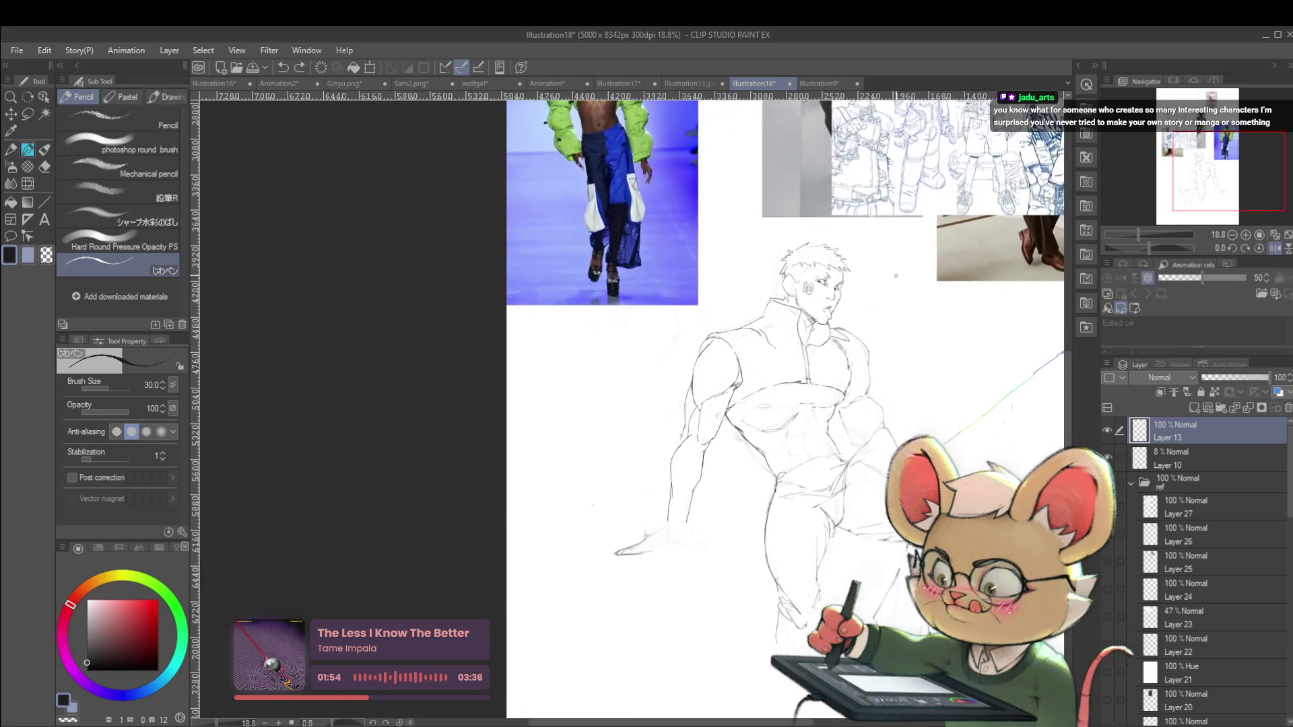
pyautogui.scroll(5, 703, 379)
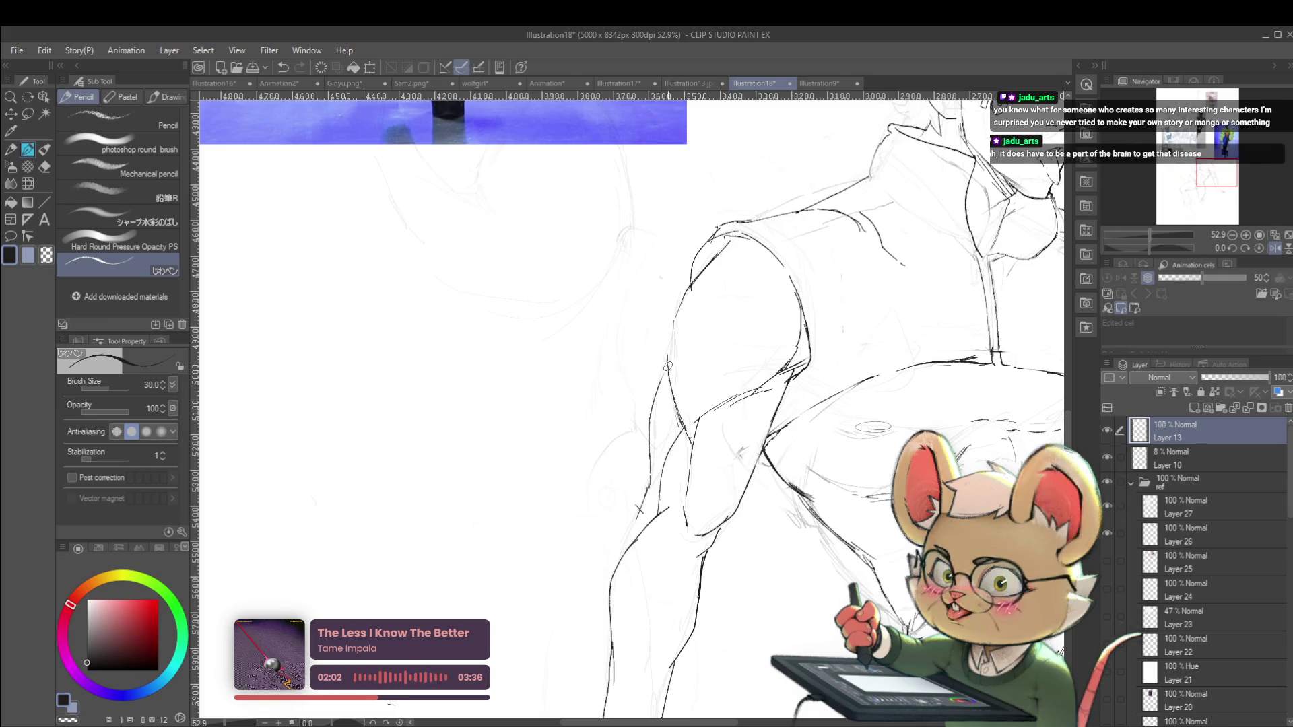
pyautogui.scroll(-8, 689, 286)
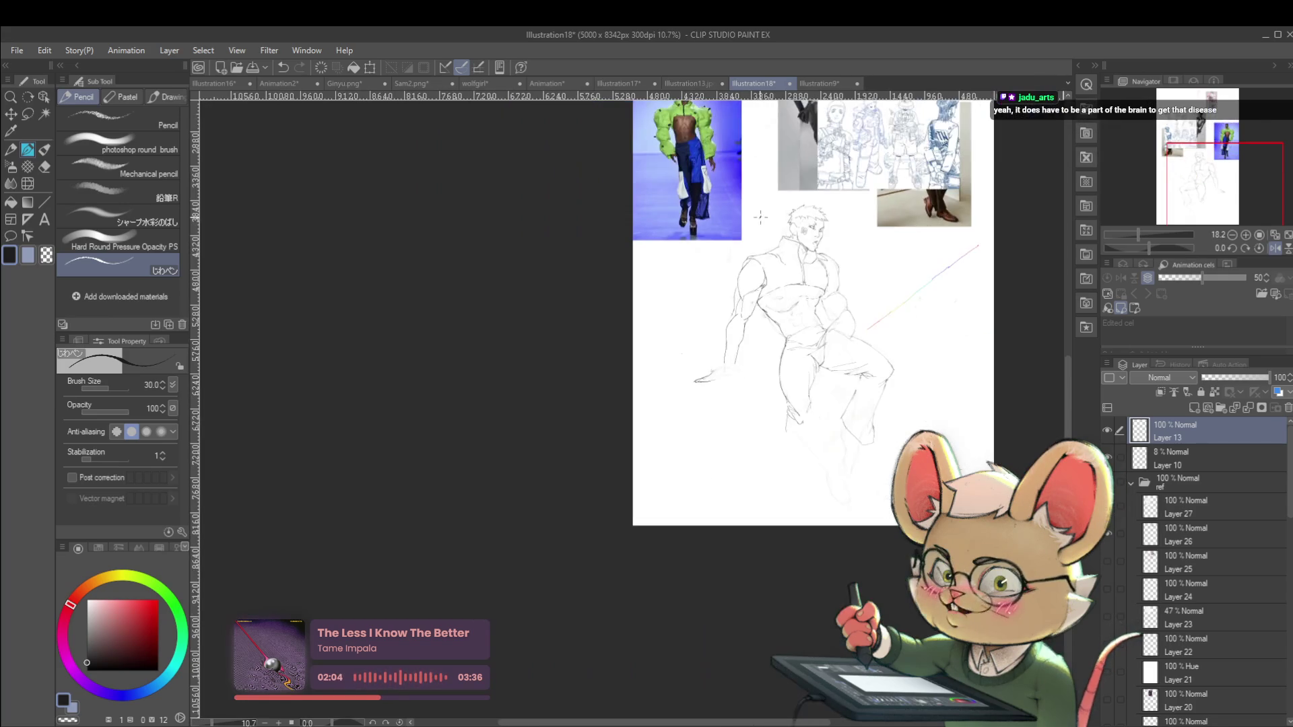
pyautogui.scroll(7, 759, 249)
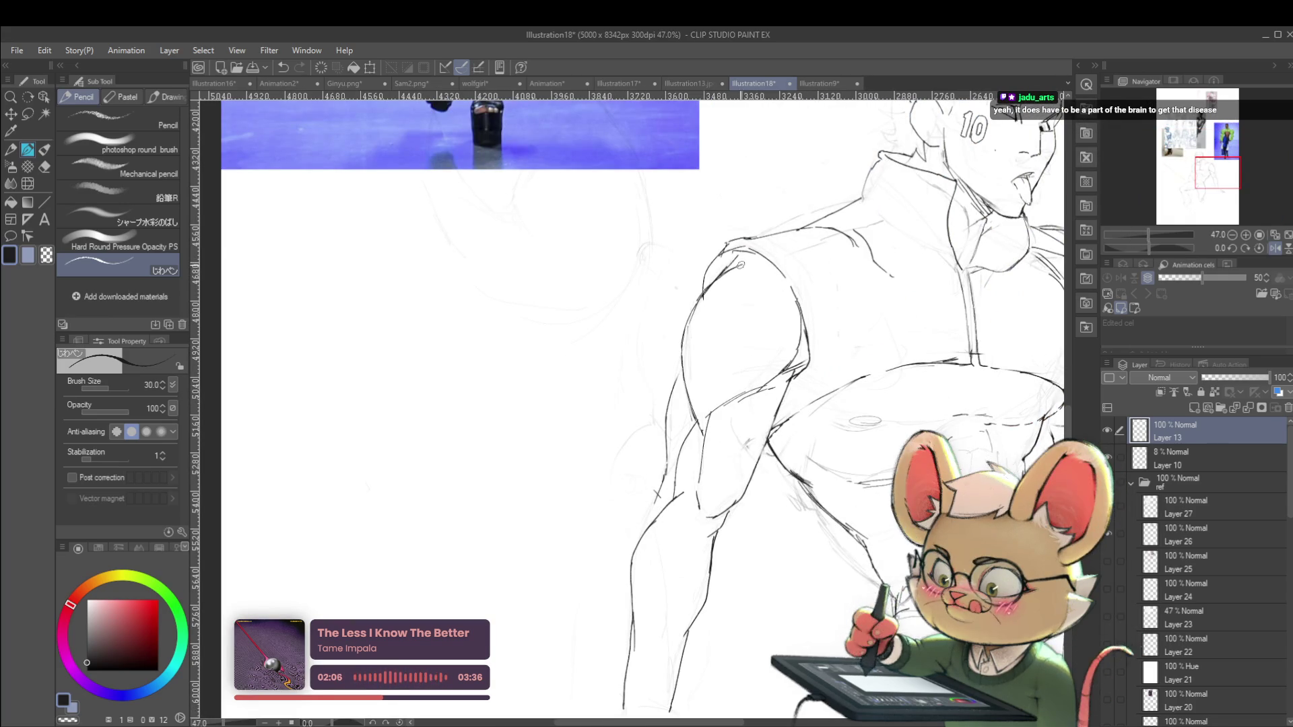
pyautogui.scroll(-6, 748, 264)
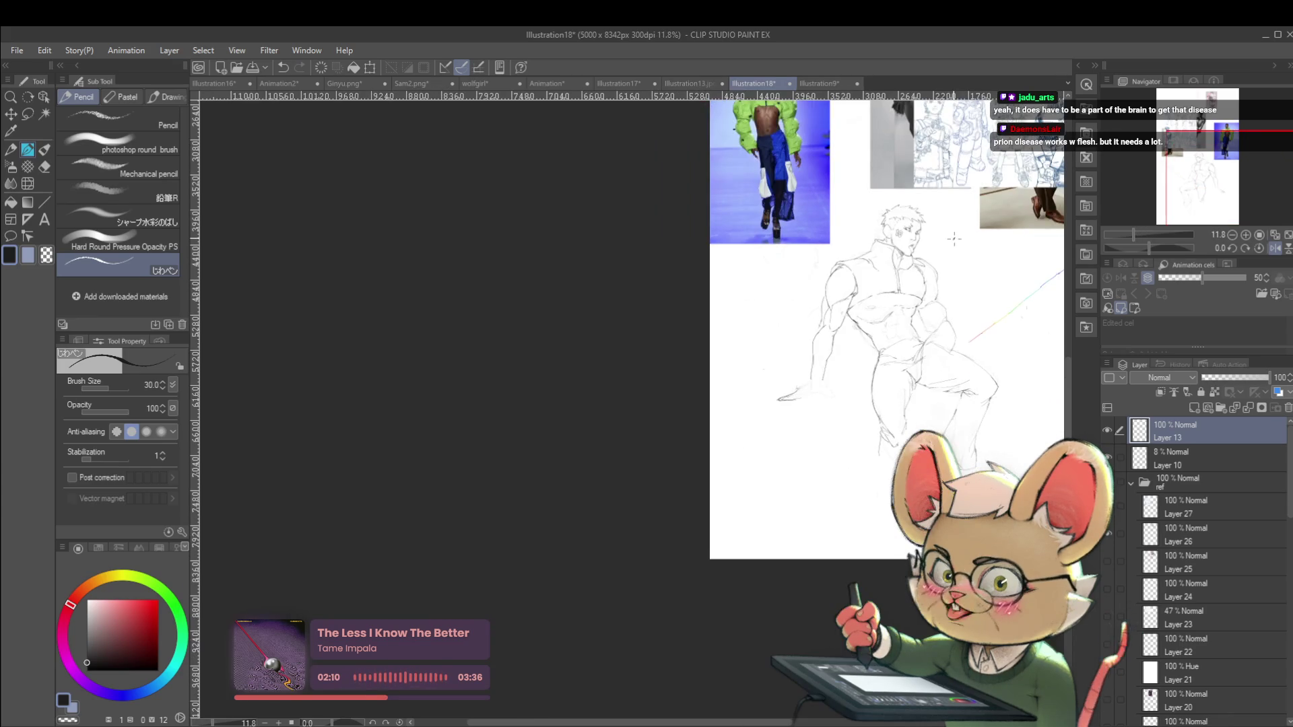
pyautogui.press('h')
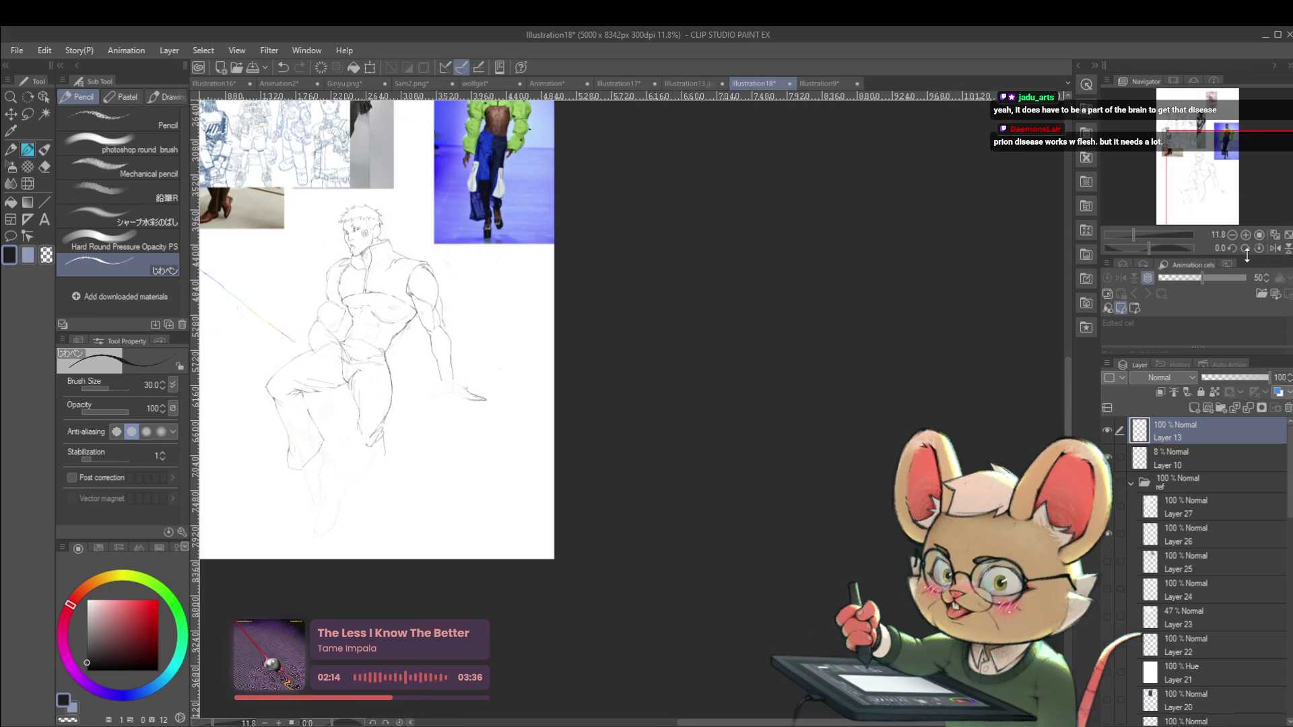
# Pan and zoom around the figure, then mirror the canvas again to review it
pyautogui.hscroll(-2, 778, 295)
pyautogui.scroll(1, 793, 282)
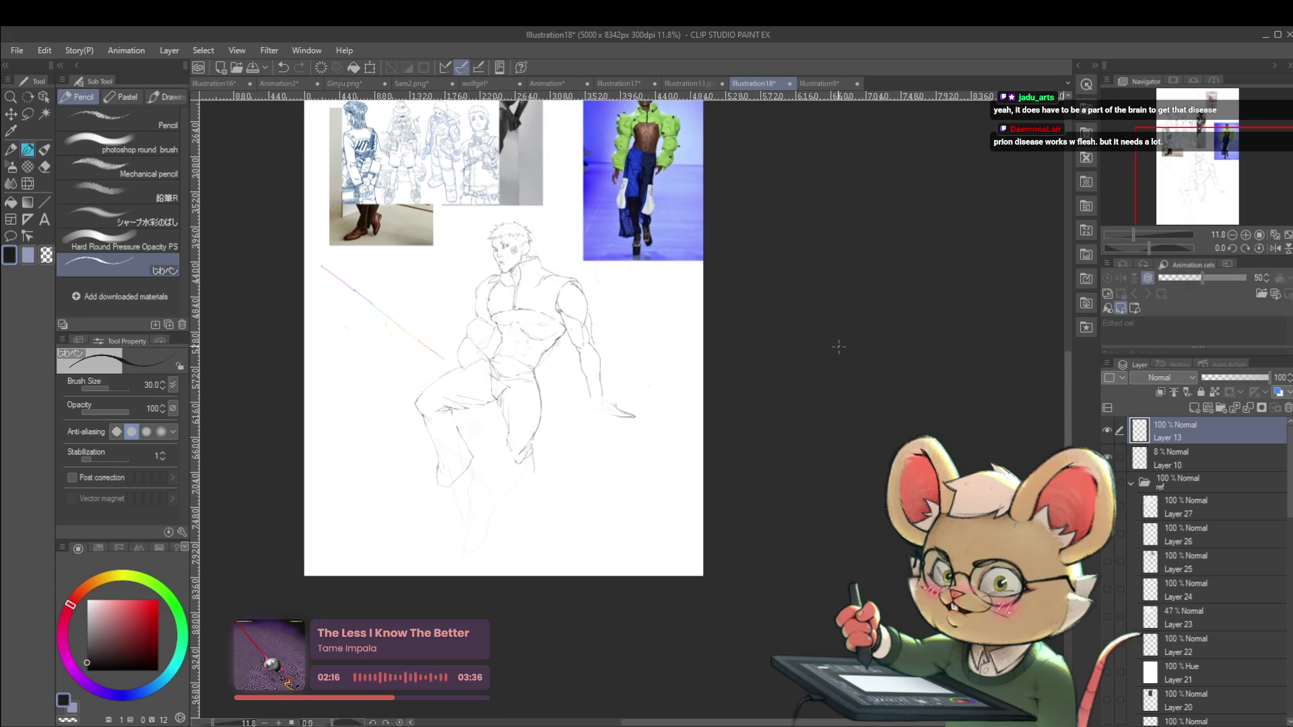
pyautogui.scroll(1, 793, 282)
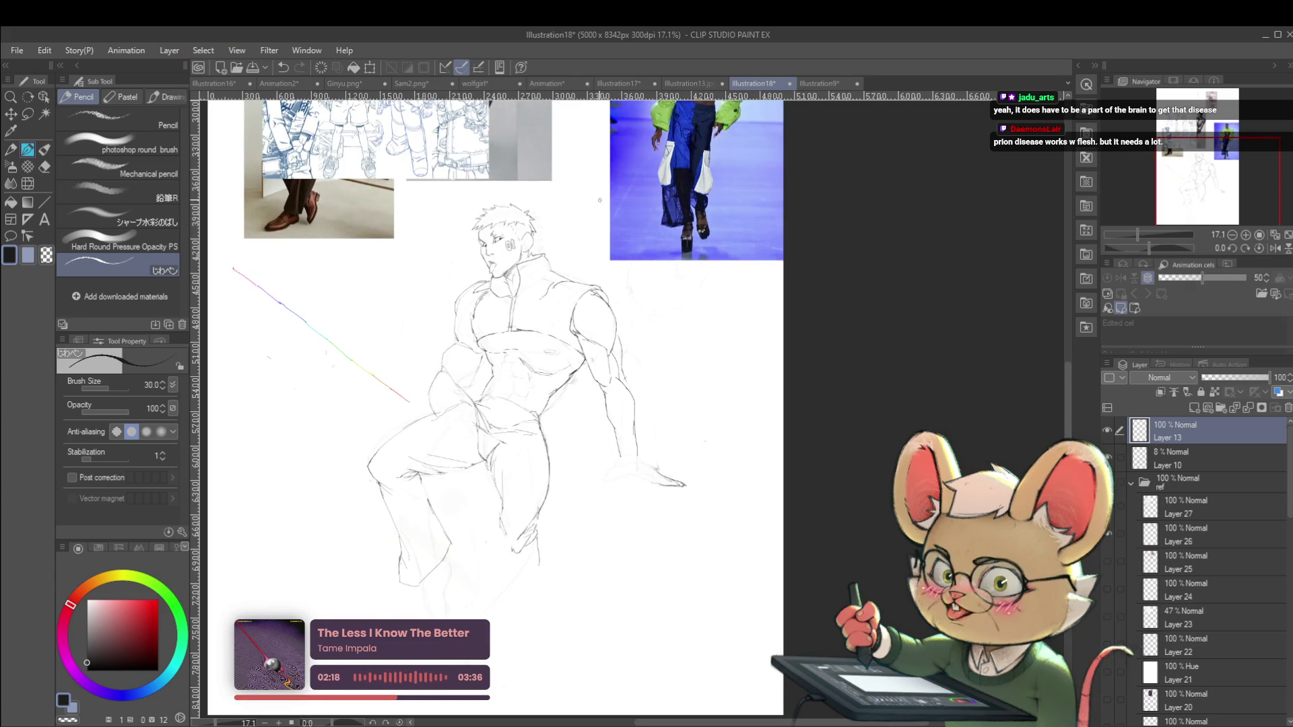
pyautogui.scroll(-1, 595, 290)
pyautogui.scroll(3, 615, 324)
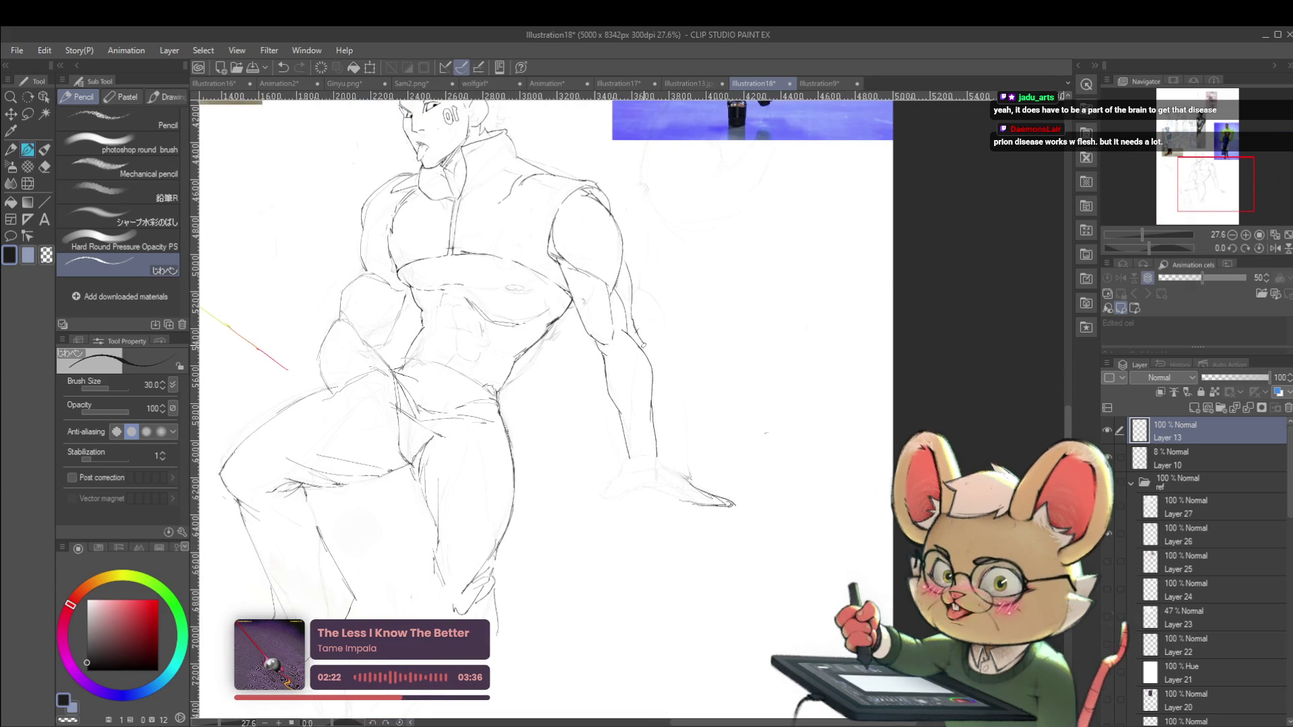
pyautogui.scroll(-5, 645, 303)
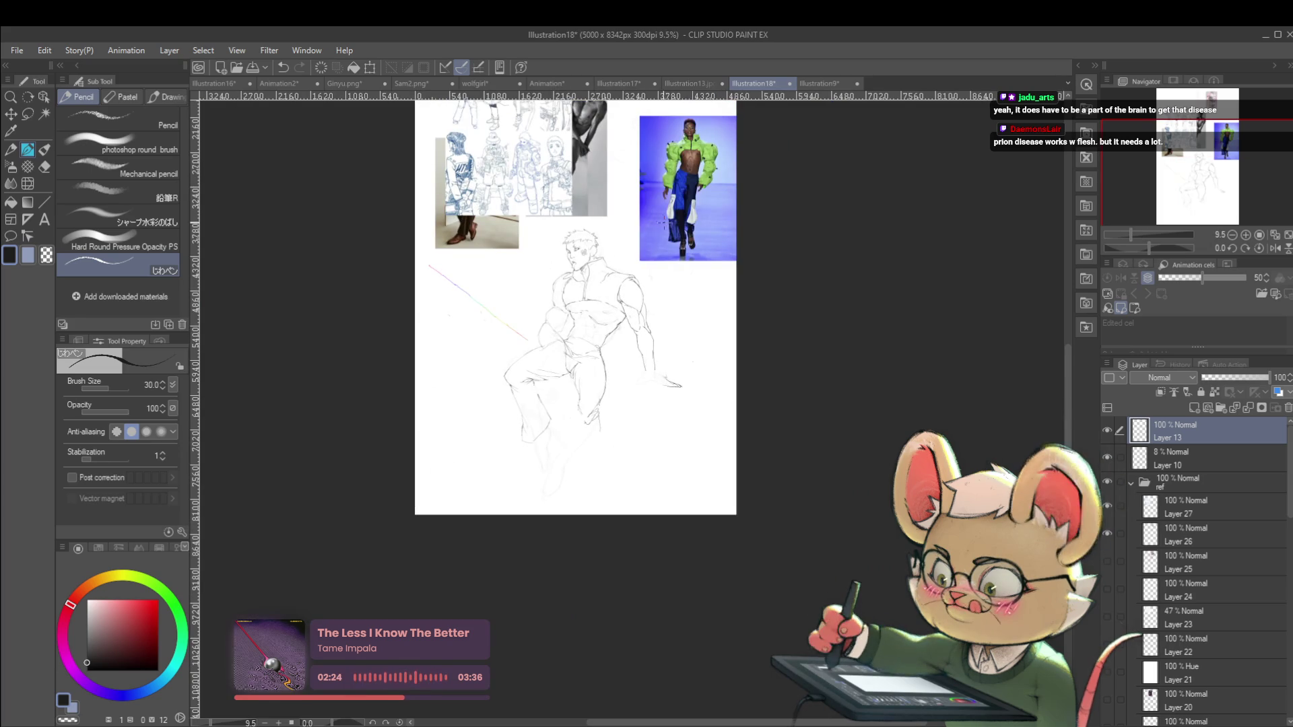
pyautogui.scroll(4, 645, 303)
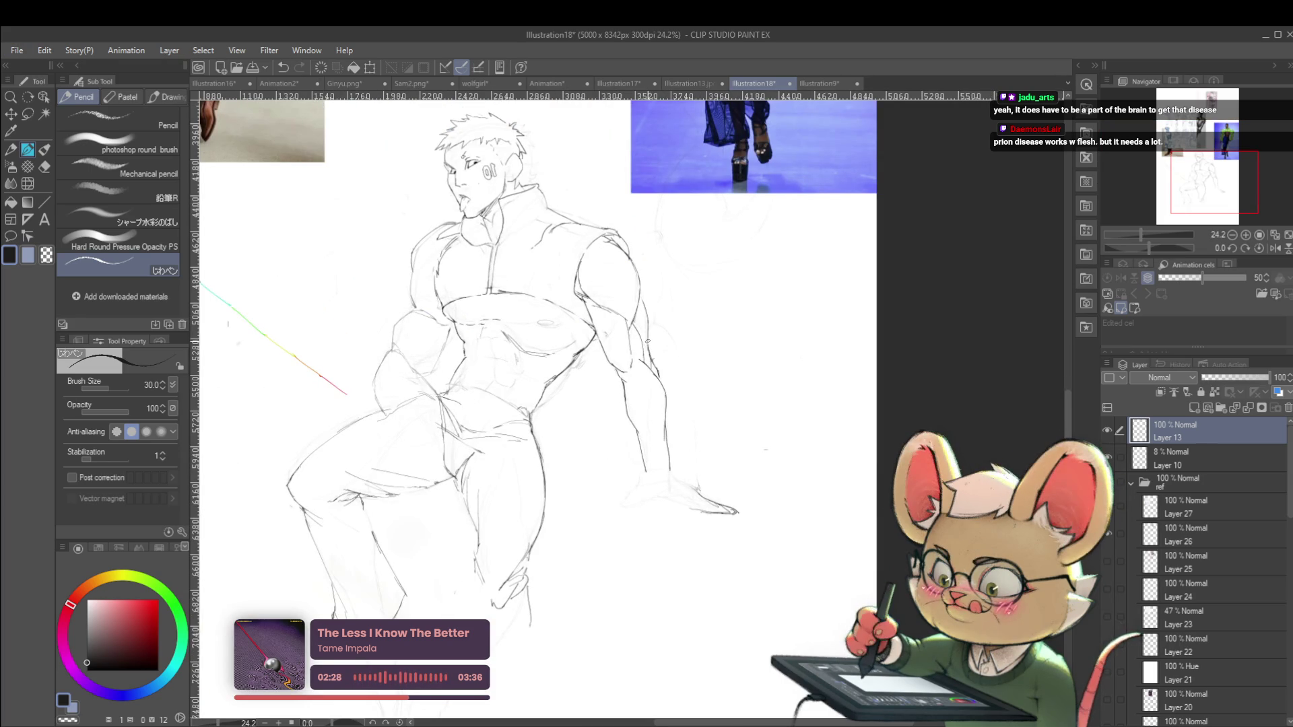
pyautogui.scroll(-4, 667, 337)
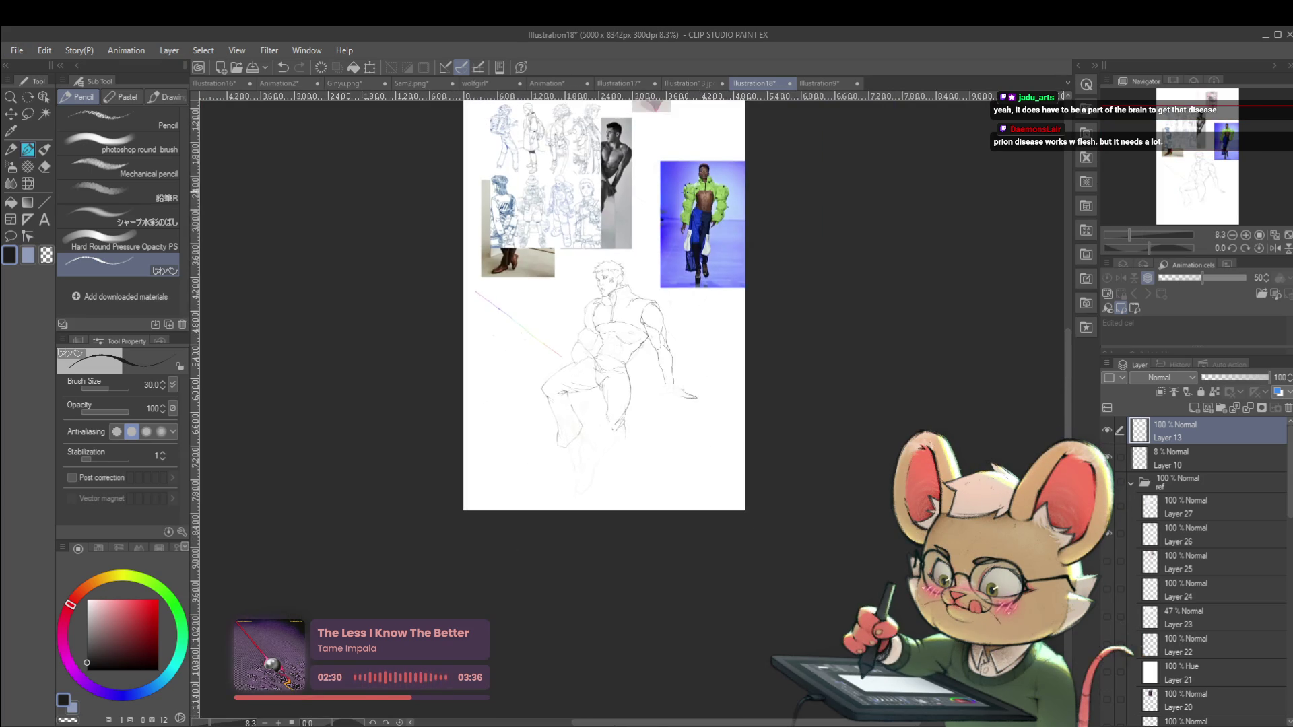
pyautogui.scroll(4, 656, 355)
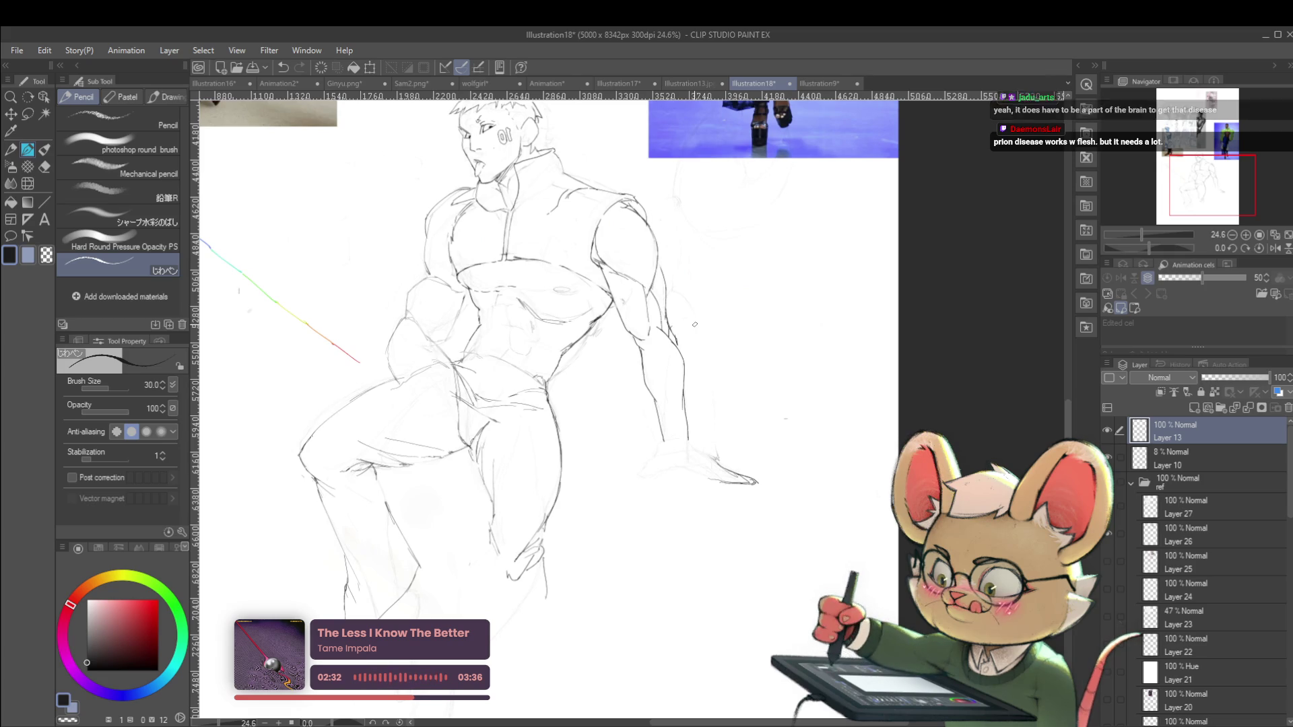
pyautogui.scroll(-2, 680, 325)
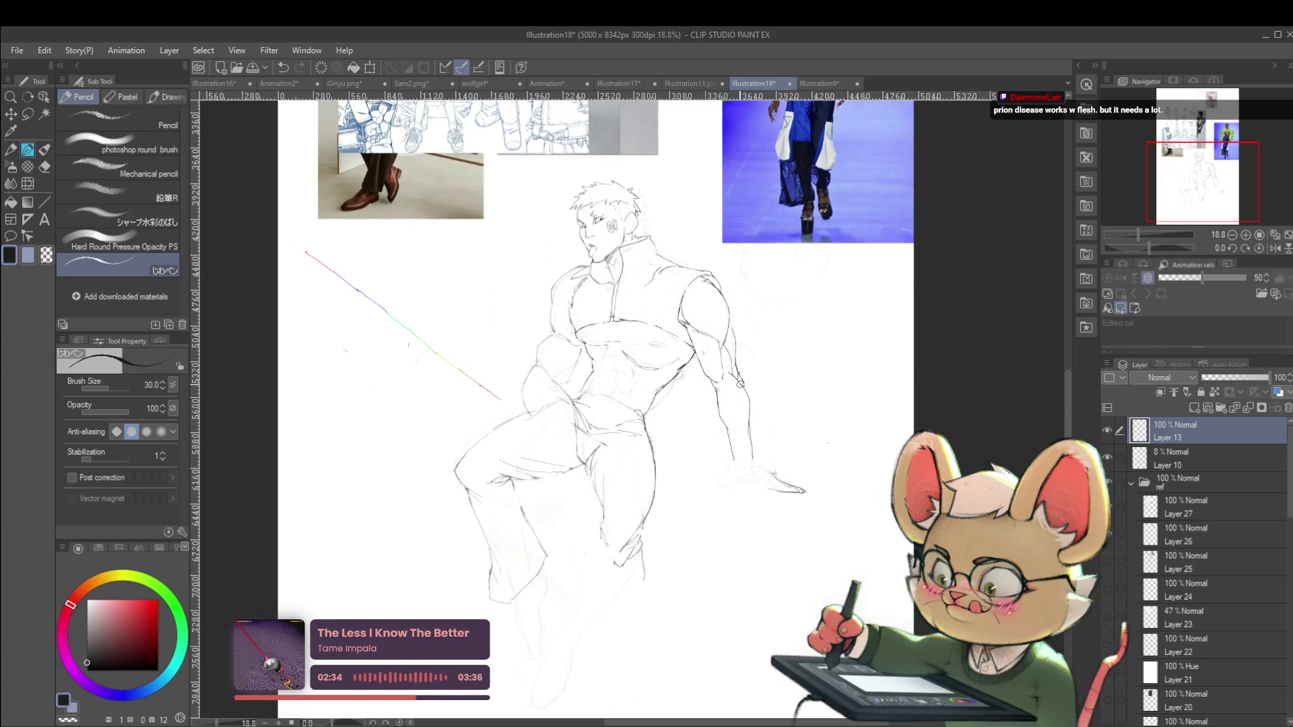
pyautogui.click(1275, 248)
pyautogui.scroll(5, 670, 213)
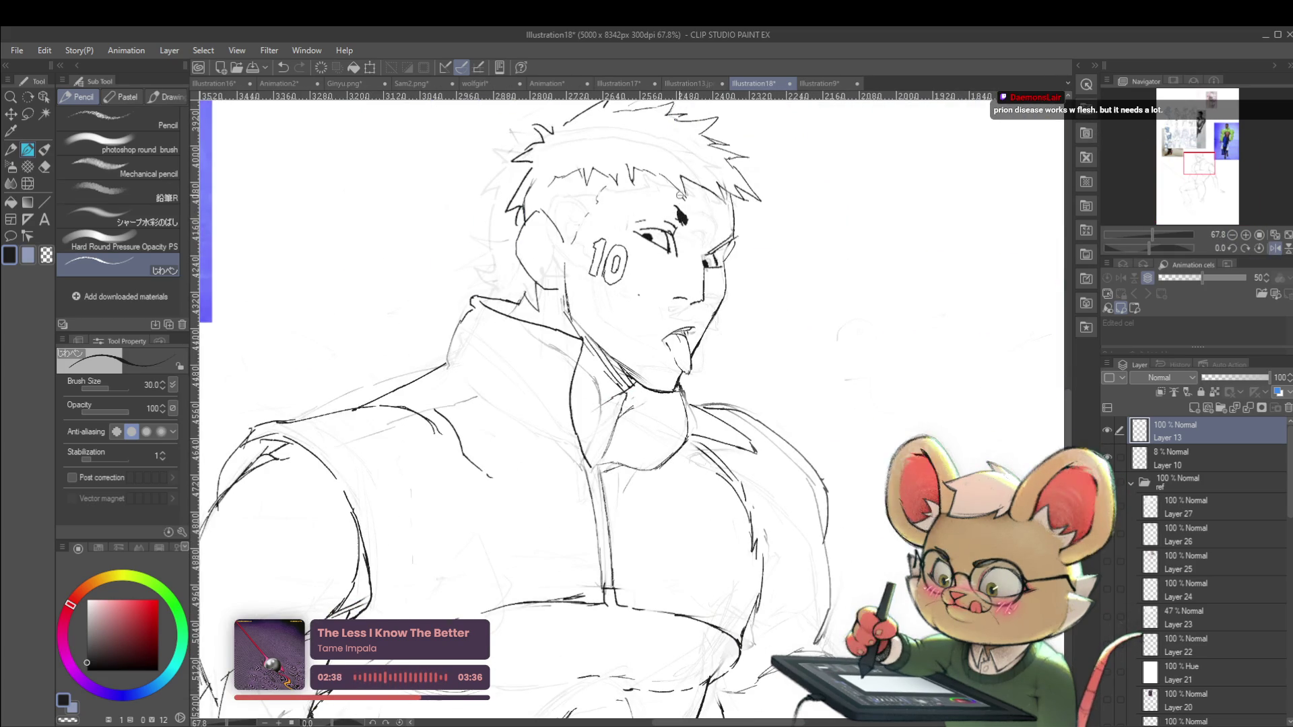
# Return to normal orientation and draw a short line on the chest
pyautogui.scroll(-5, 682, 216)
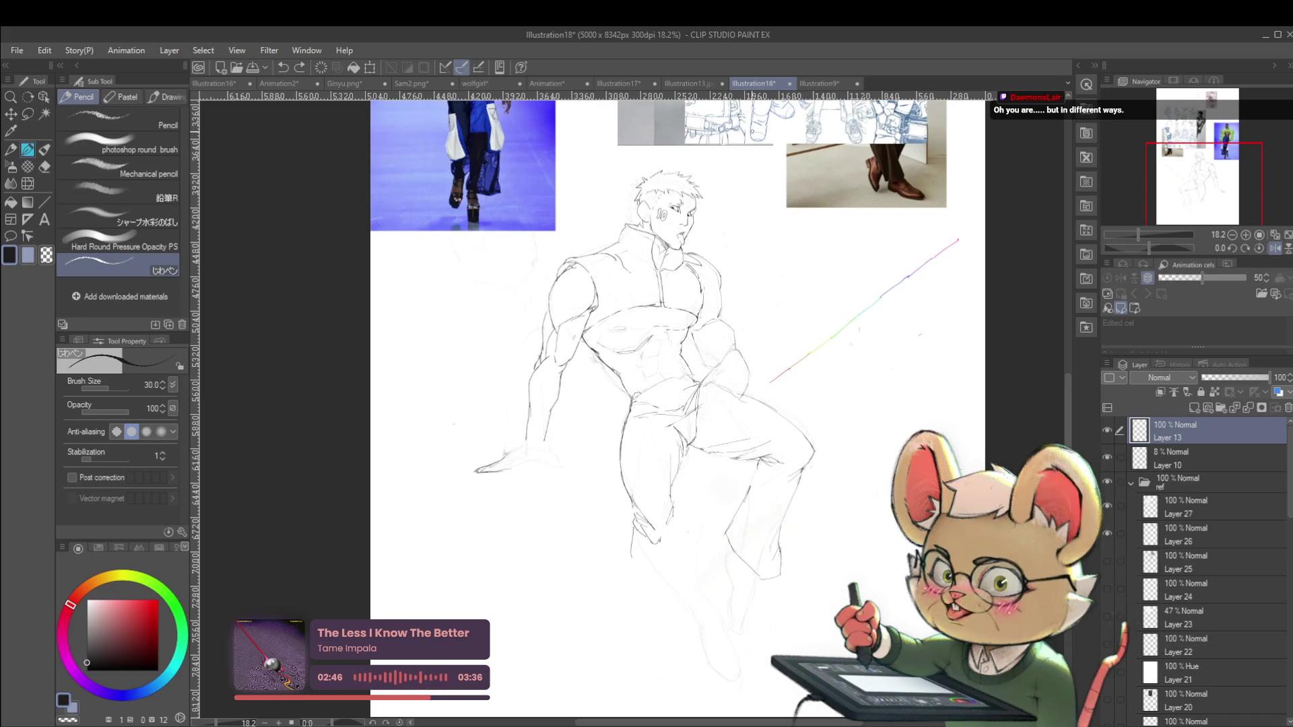
pyautogui.click(1275, 248)
pyautogui.scroll(3, 638, 316)
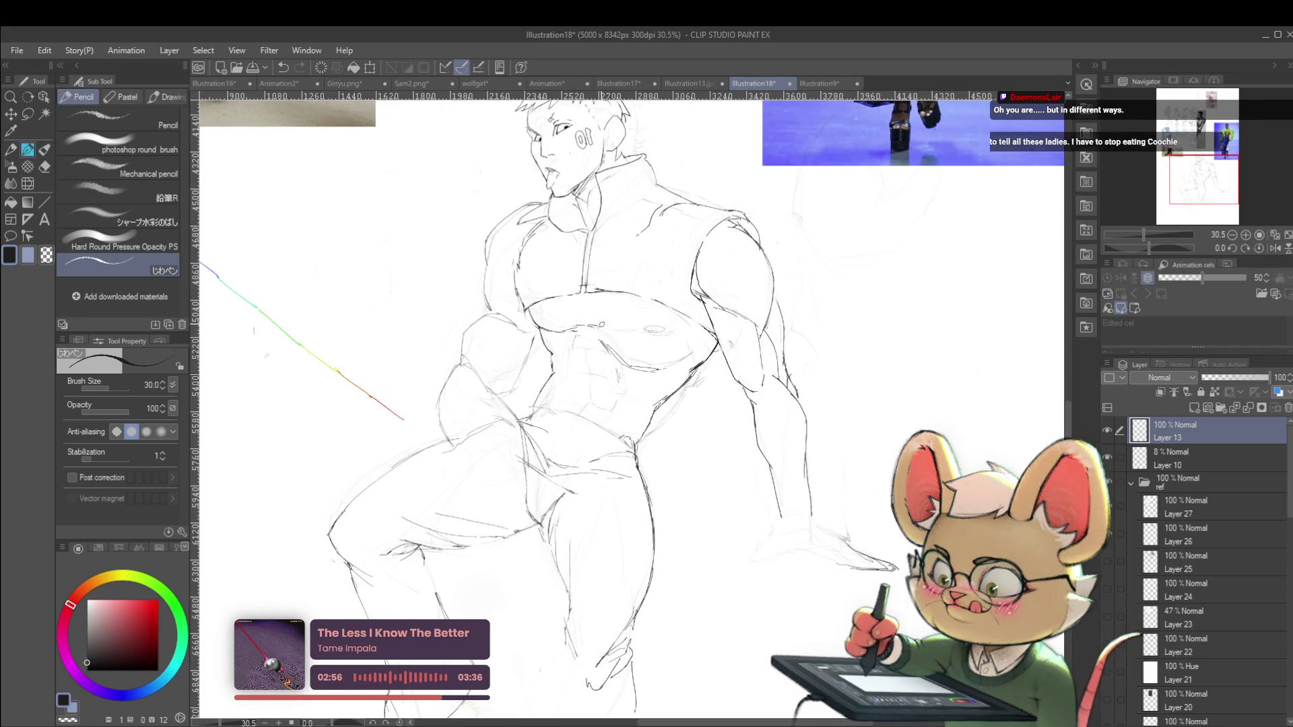
pyautogui.moveTo(604, 328); pyautogui.dragTo(646, 338)
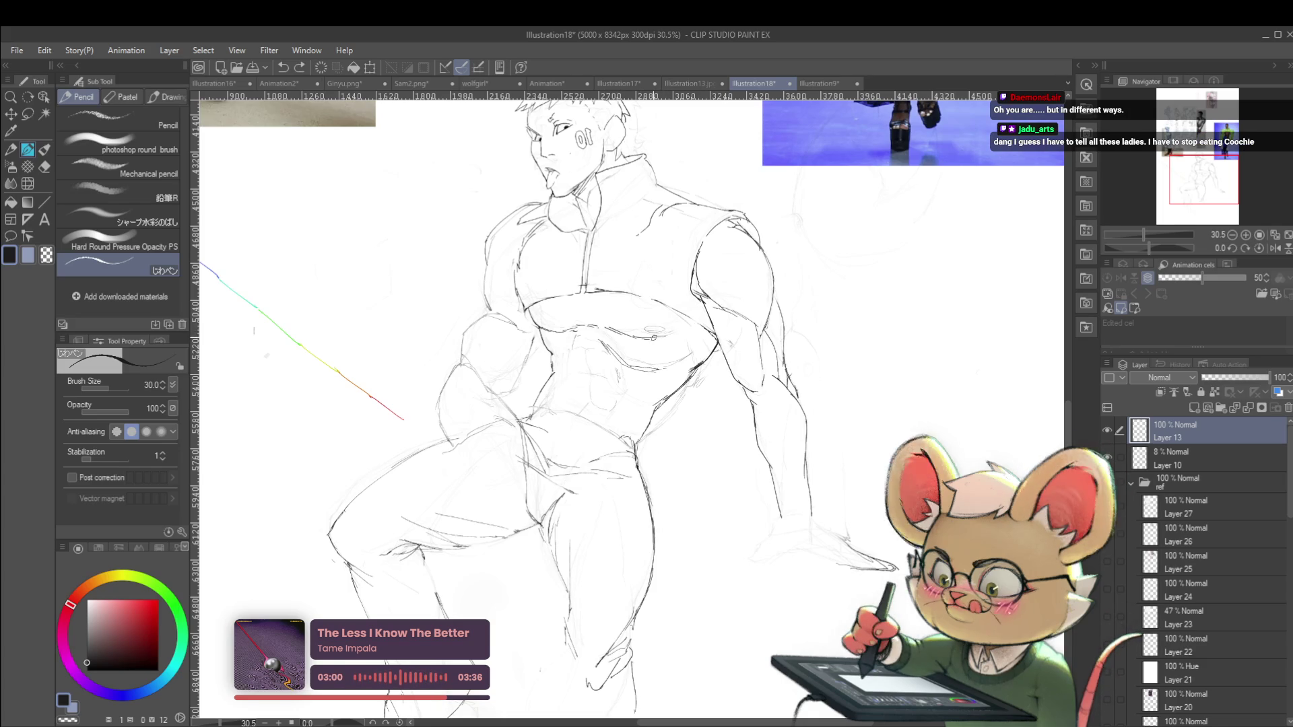
pyautogui.scroll(-5, 693, 323)
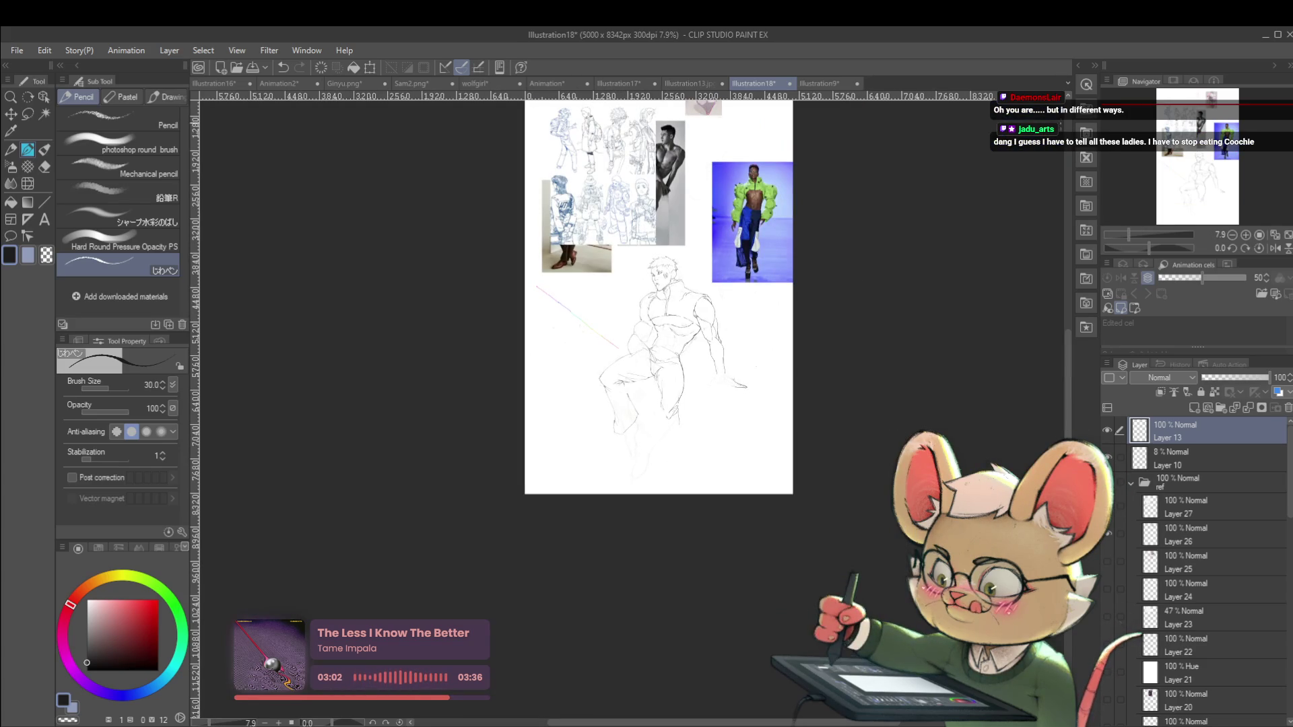
# In the mirrored view, add a second line across the chest and recheck the figure
pyautogui.click(1275, 247)
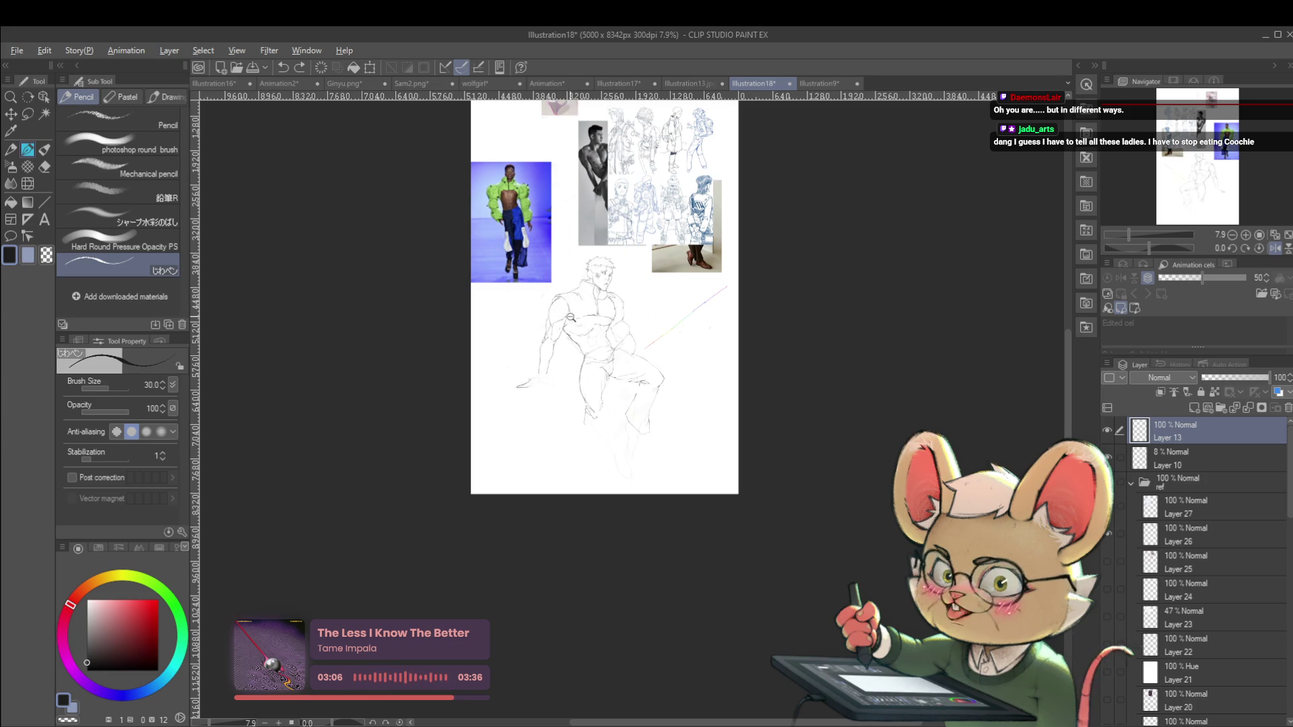
pyautogui.scroll(5, 573, 317)
pyautogui.moveTo(550, 323); pyautogui.dragTo(589, 333)
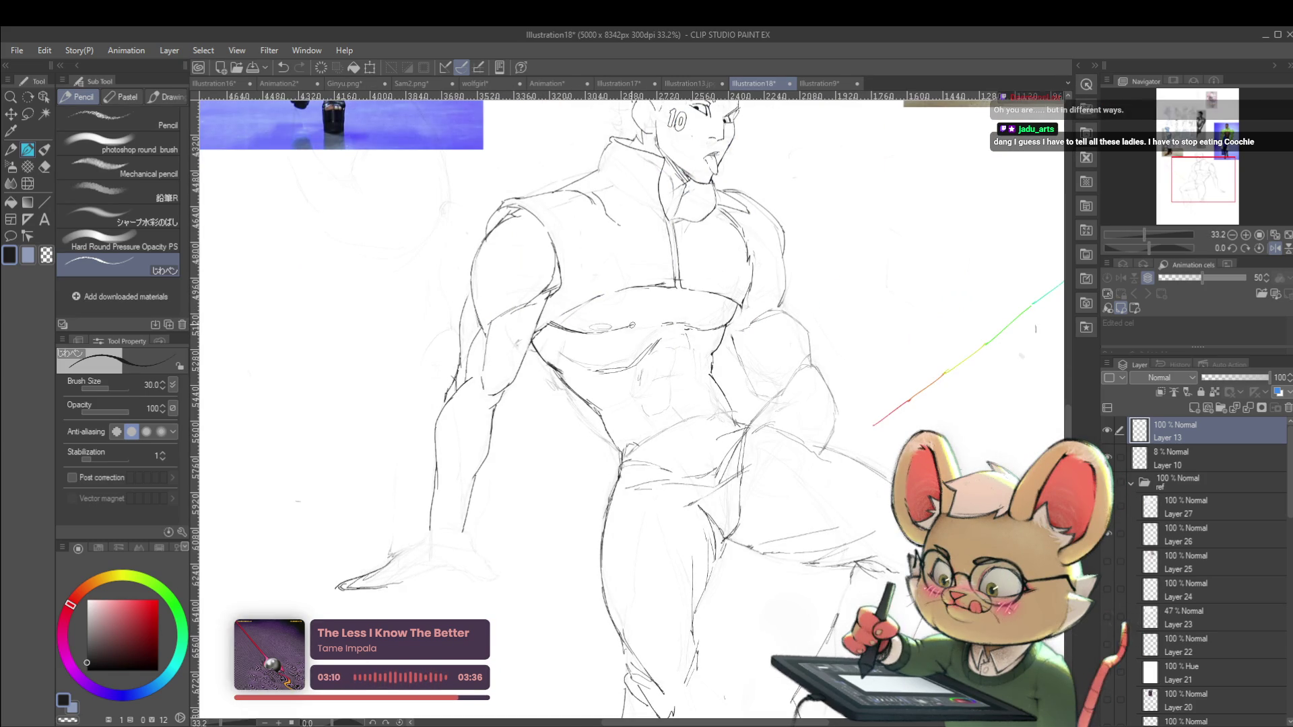
pyautogui.scroll(-3, 653, 300)
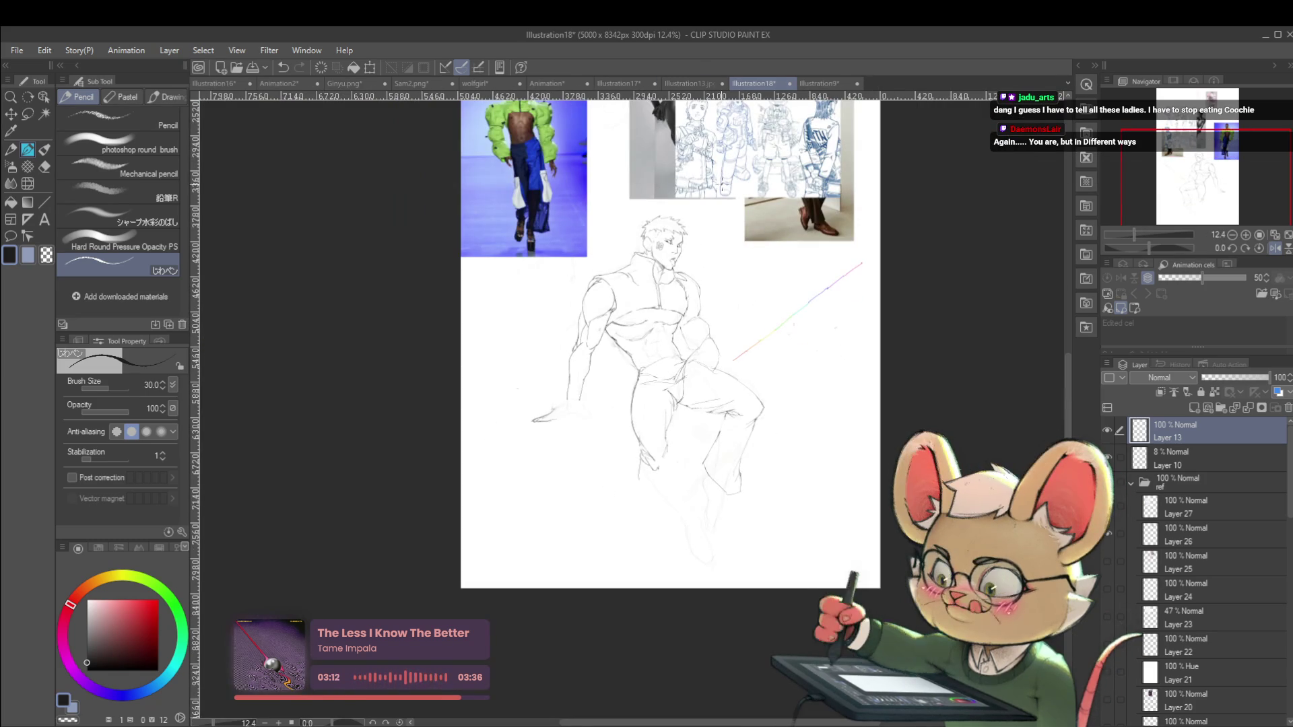
pyautogui.scroll(3, 648, 320)
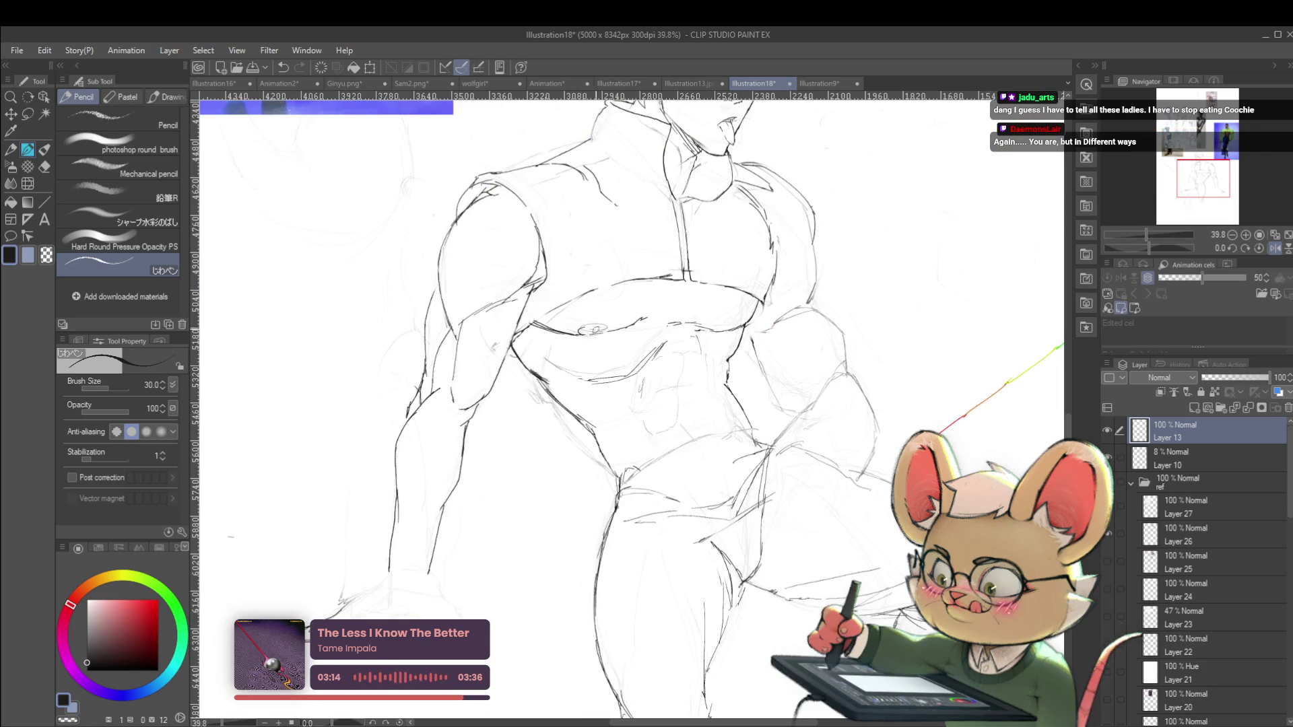
pyautogui.scroll(-4, 599, 315)
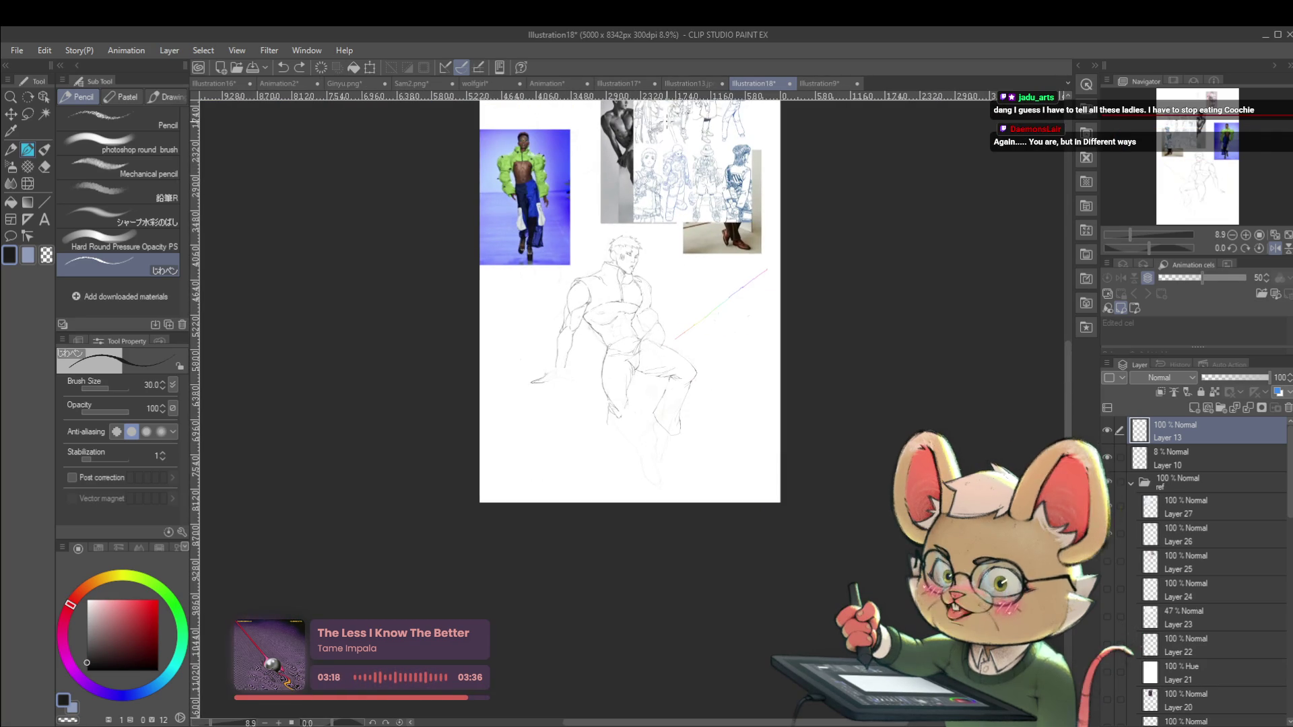
pyautogui.scroll(2, 598, 296)
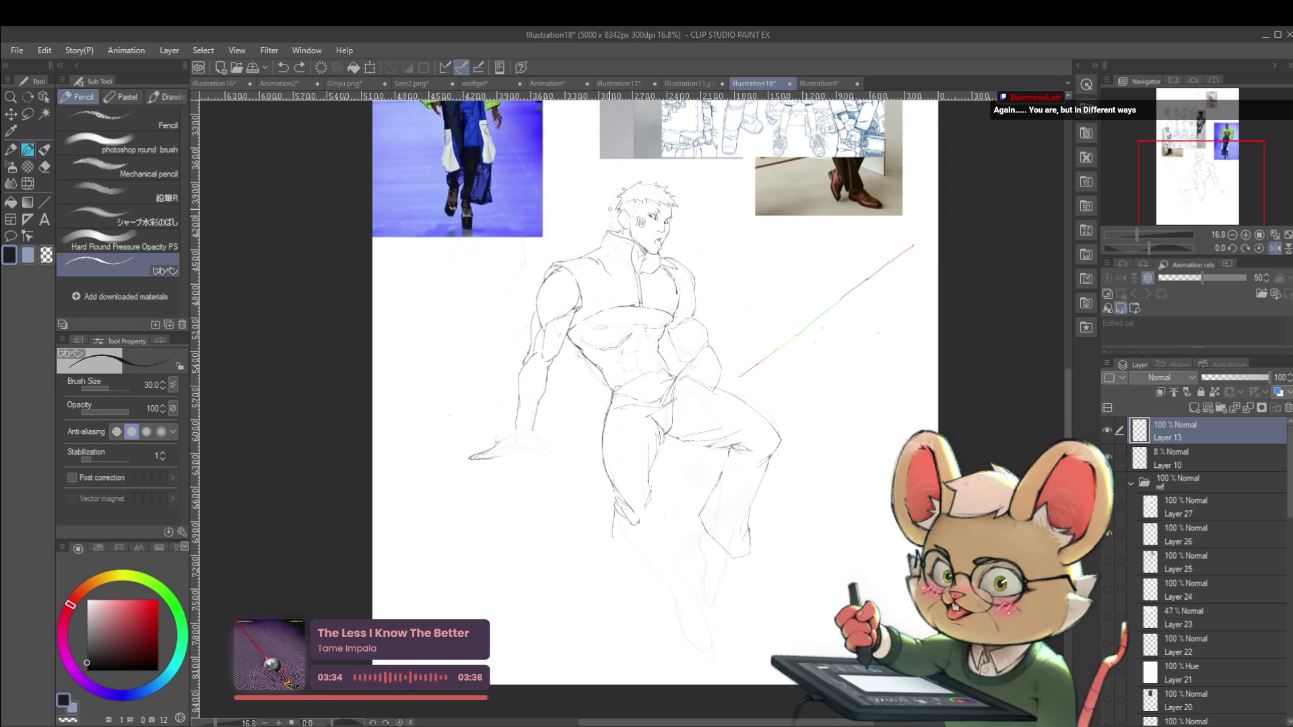
pyautogui.click(1275, 248)
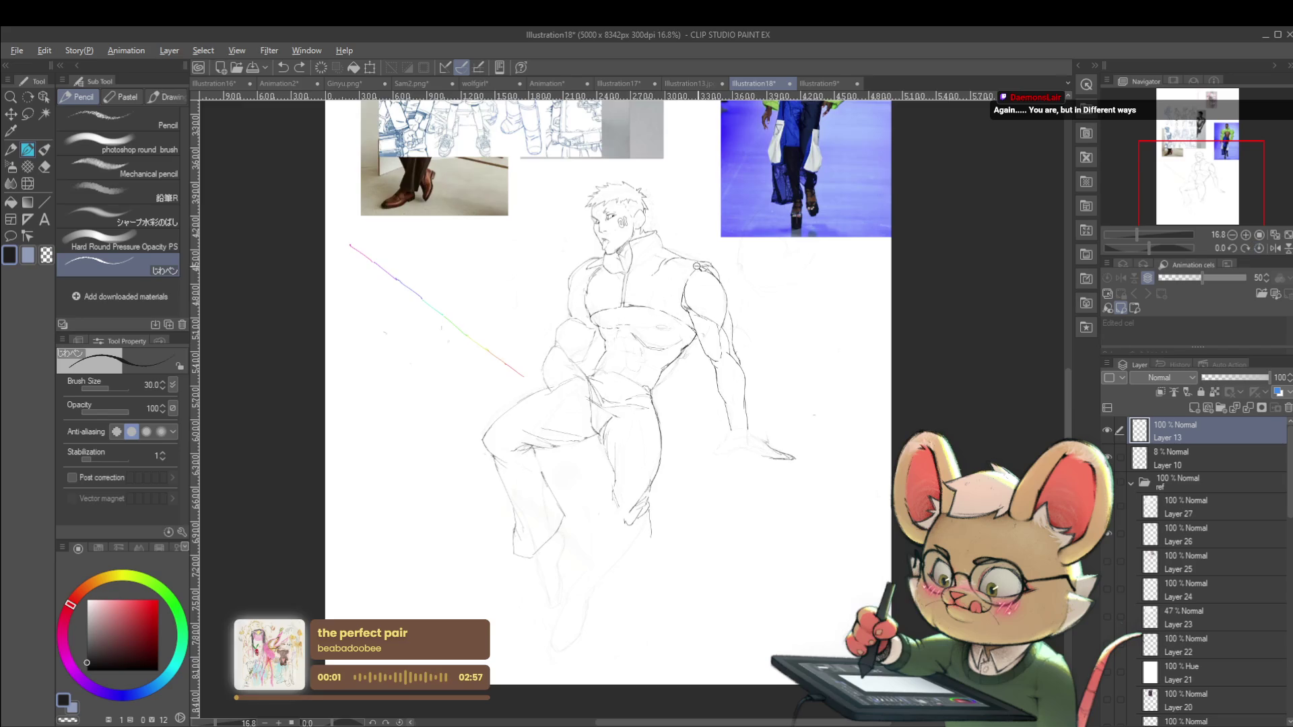
# Mirror the view, frame the shoulder and draw the contour from upper arm to shoulder
pyautogui.scroll(4, 674, 280)
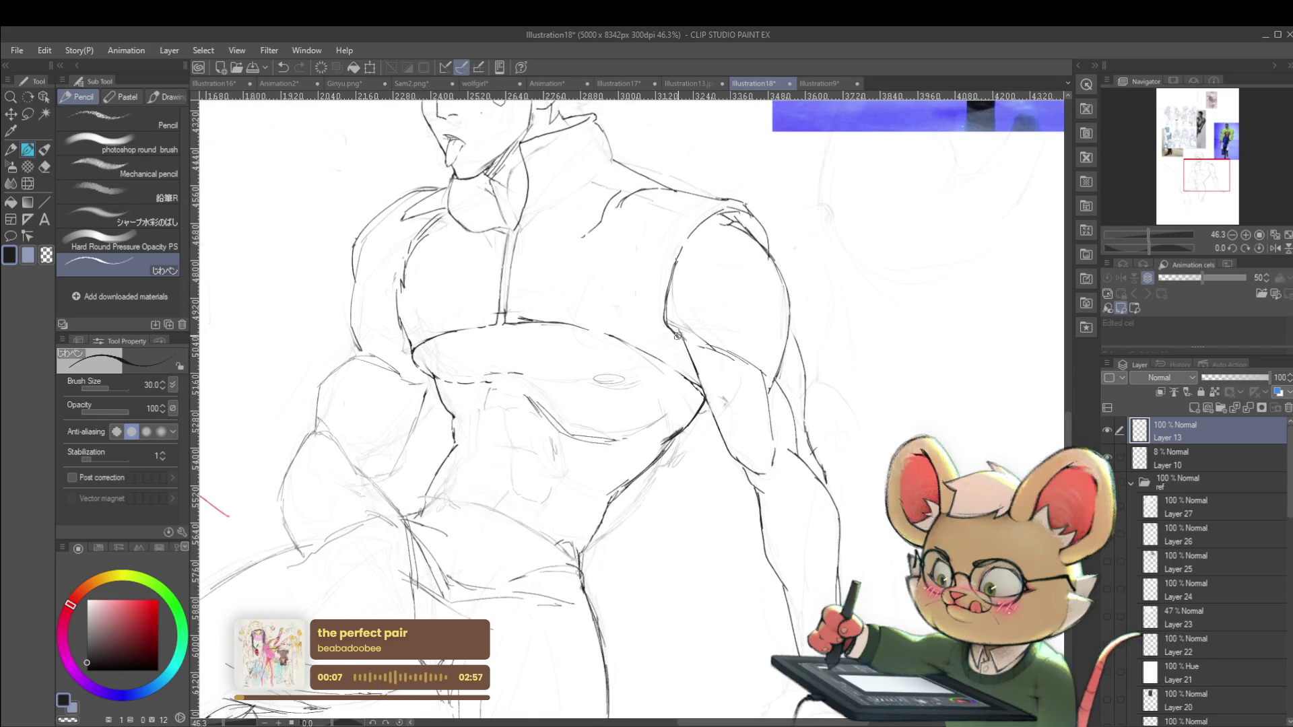
pyautogui.scroll(-2, 668, 312)
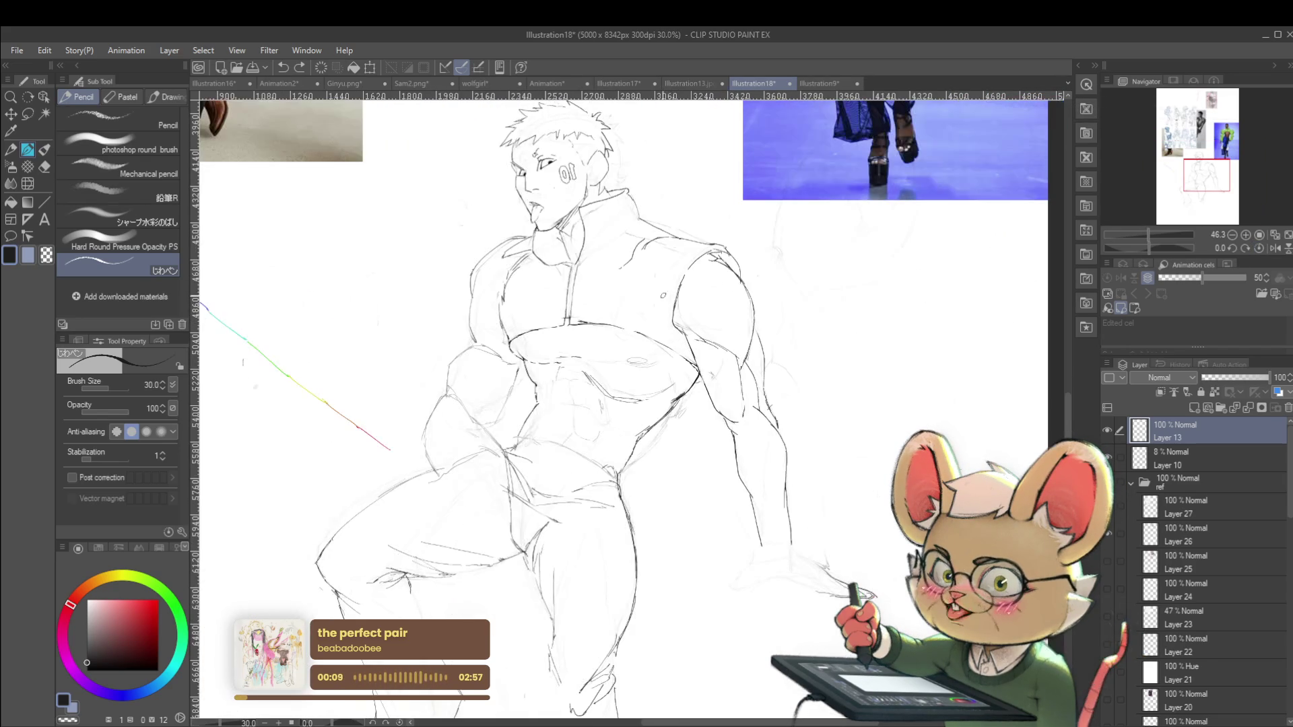
pyautogui.click(1274, 249)
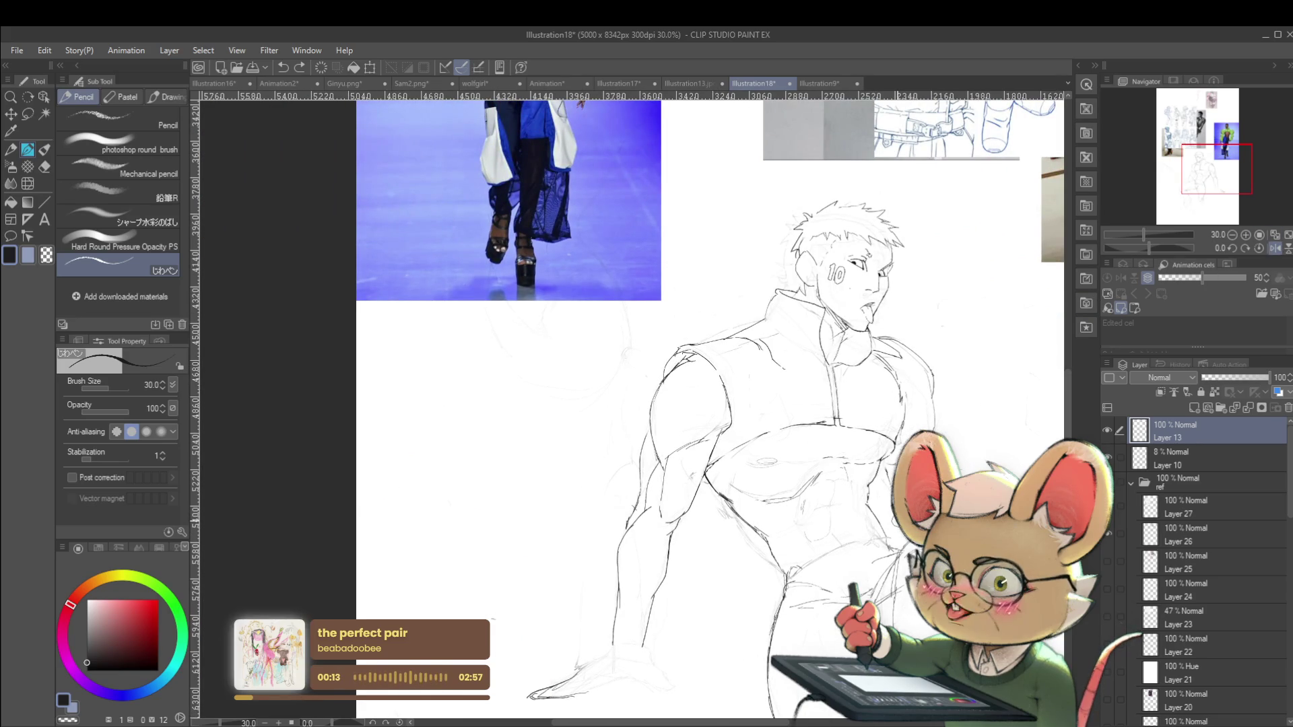
pyautogui.moveTo(683, 479); pyautogui.dragTo(701, 505)
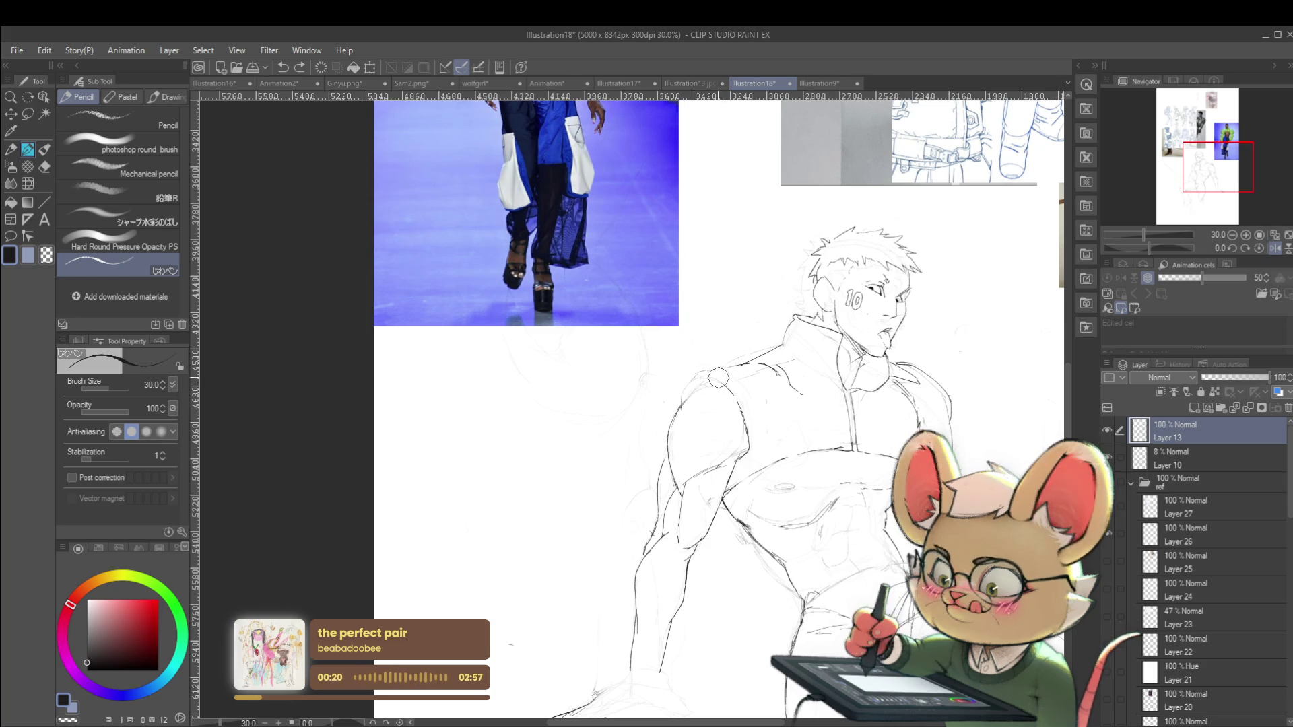
pyautogui.scroll(3, 710, 348)
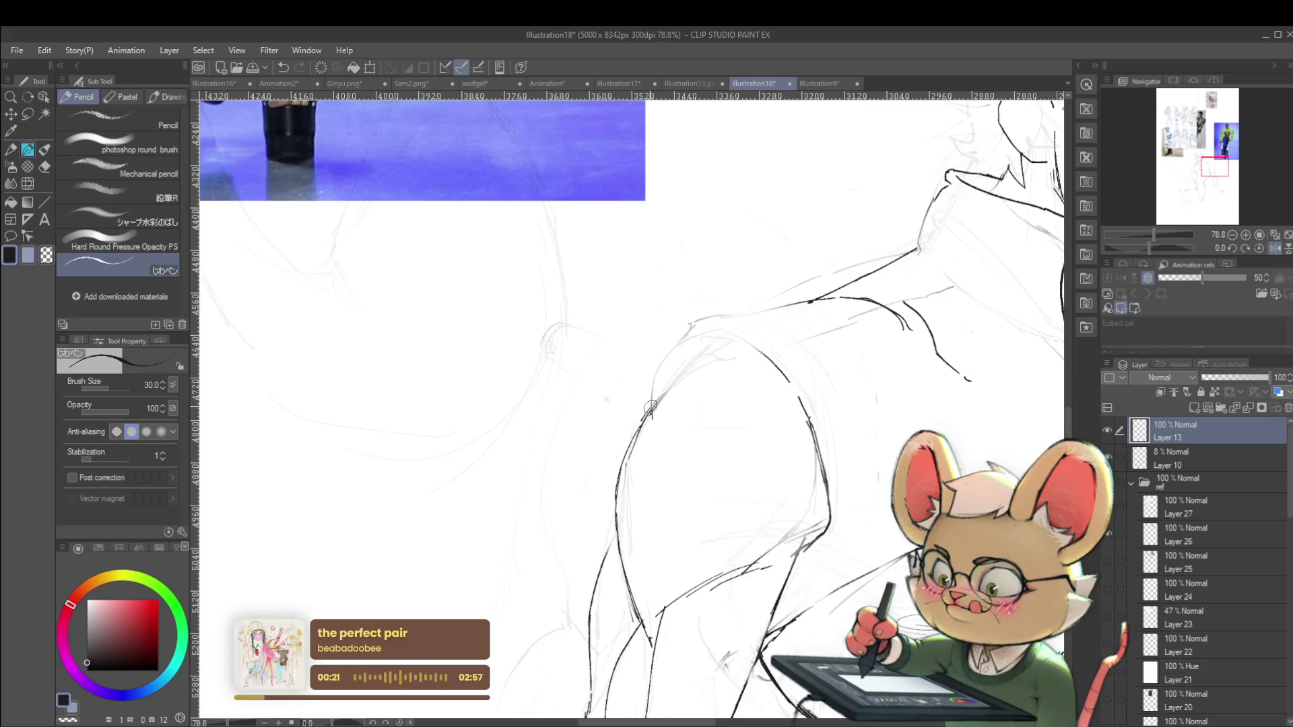
pyautogui.moveTo(653, 404); pyautogui.dragTo(717, 351)
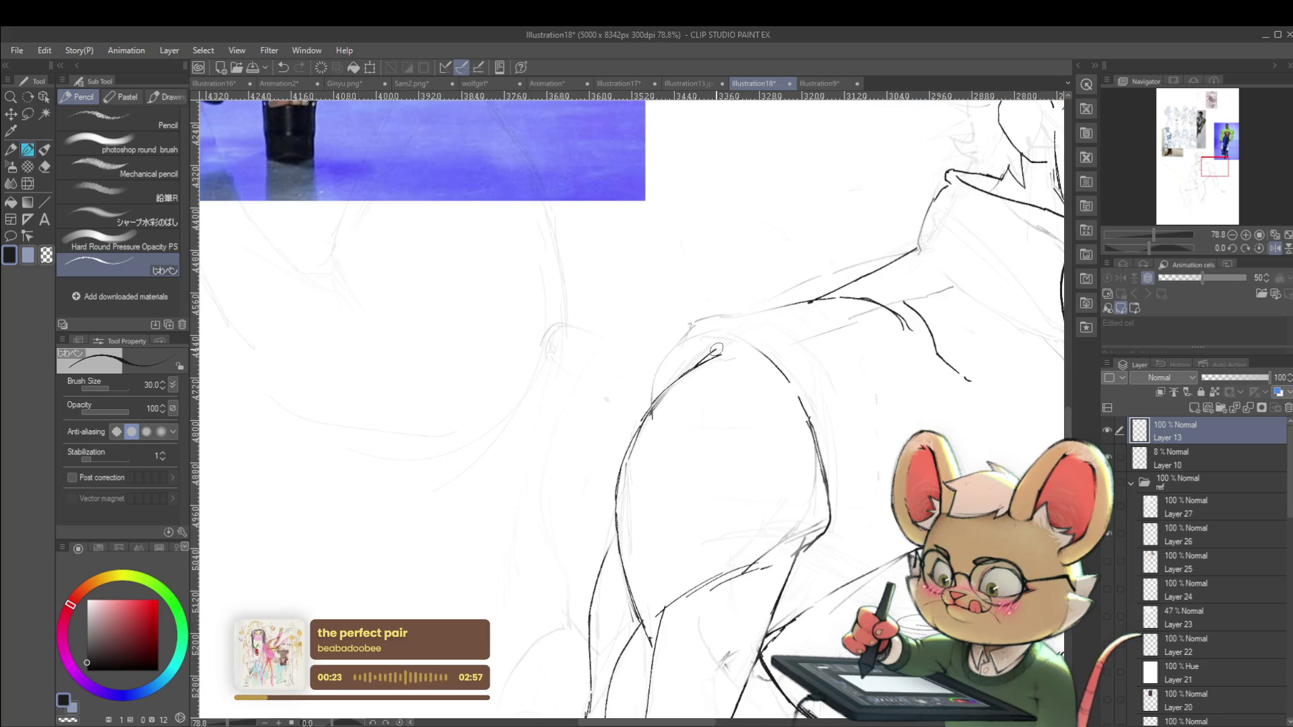
# Restore the normal orientation and reposition the page in the view
pyautogui.scroll(-4, 798, 344)
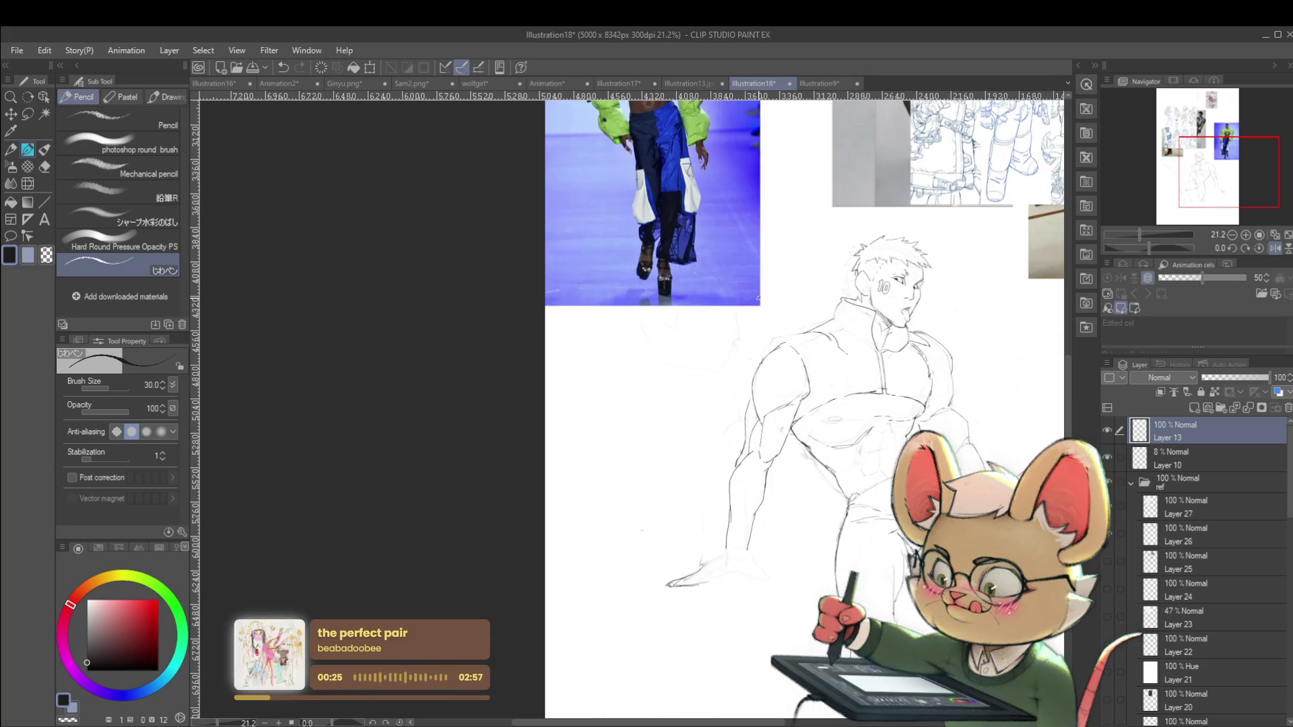
pyautogui.scroll(-1, 959, 248)
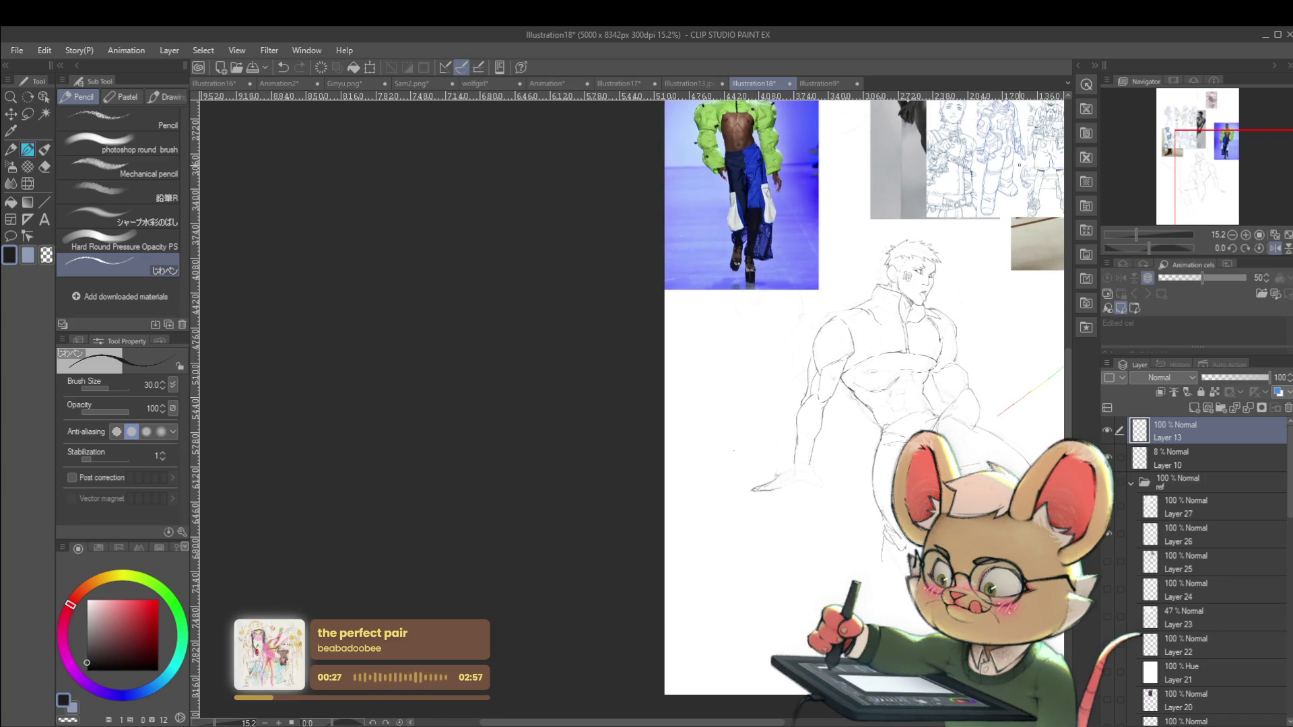
pyautogui.scroll(3, 833, 302)
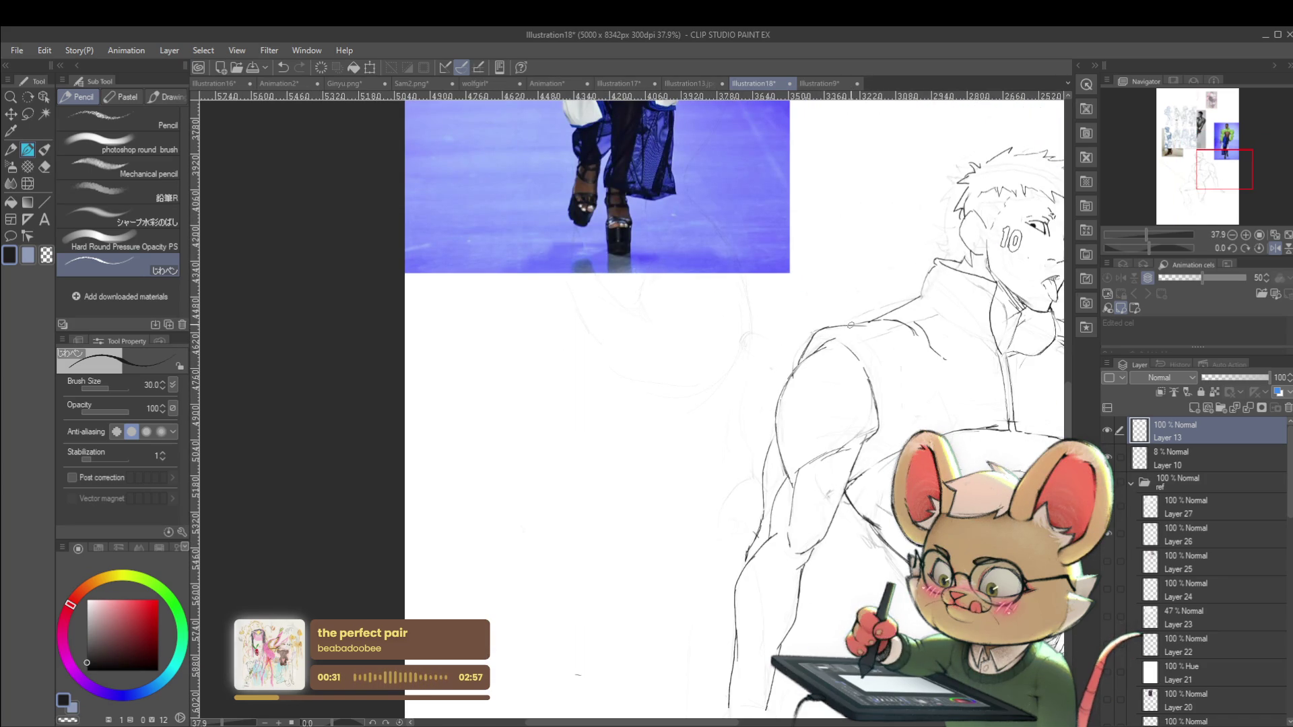
pyautogui.scroll(-4, 937, 367)
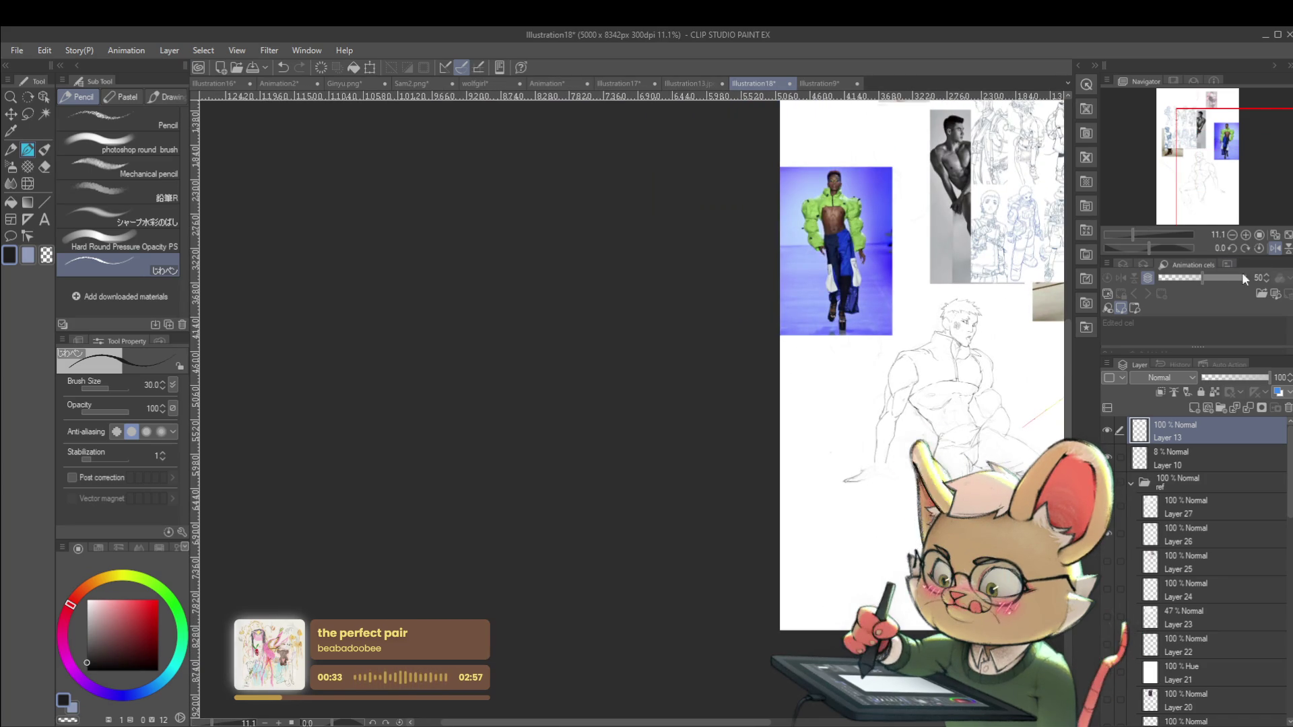
pyautogui.click(1271, 249)
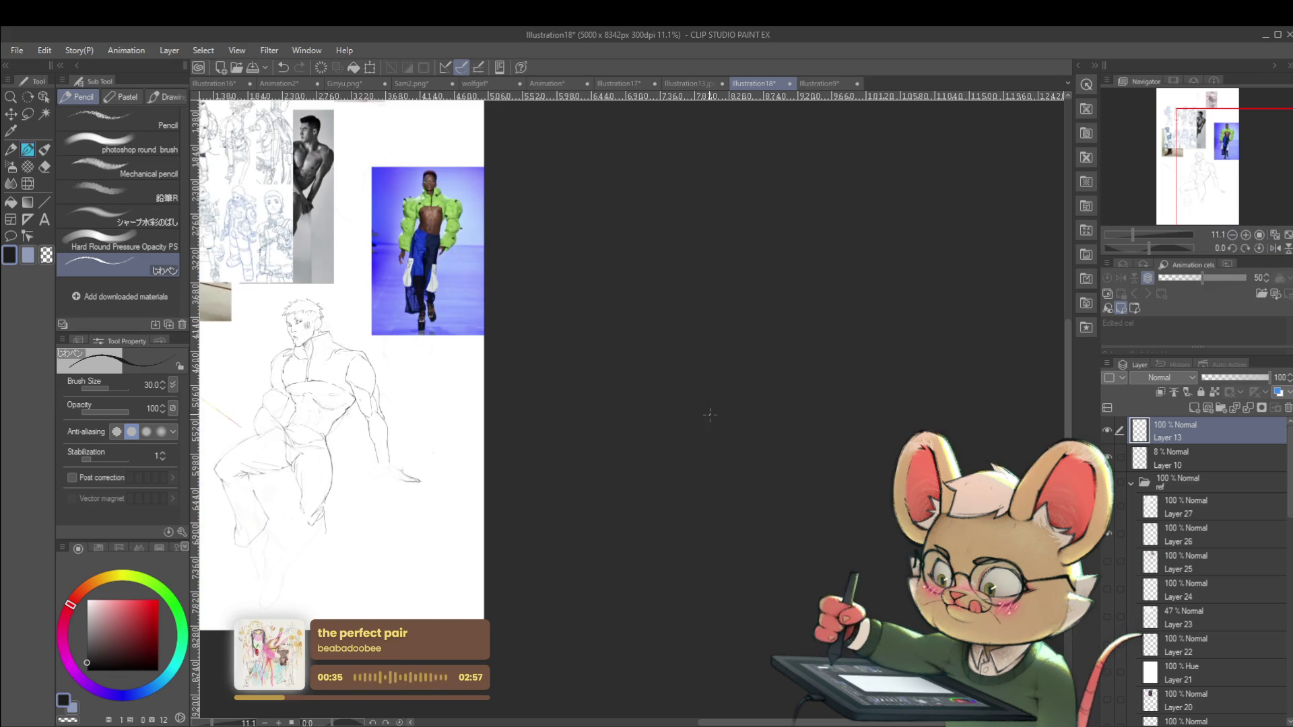
pyautogui.moveTo(578, 468); pyautogui.dragTo(726, 499)
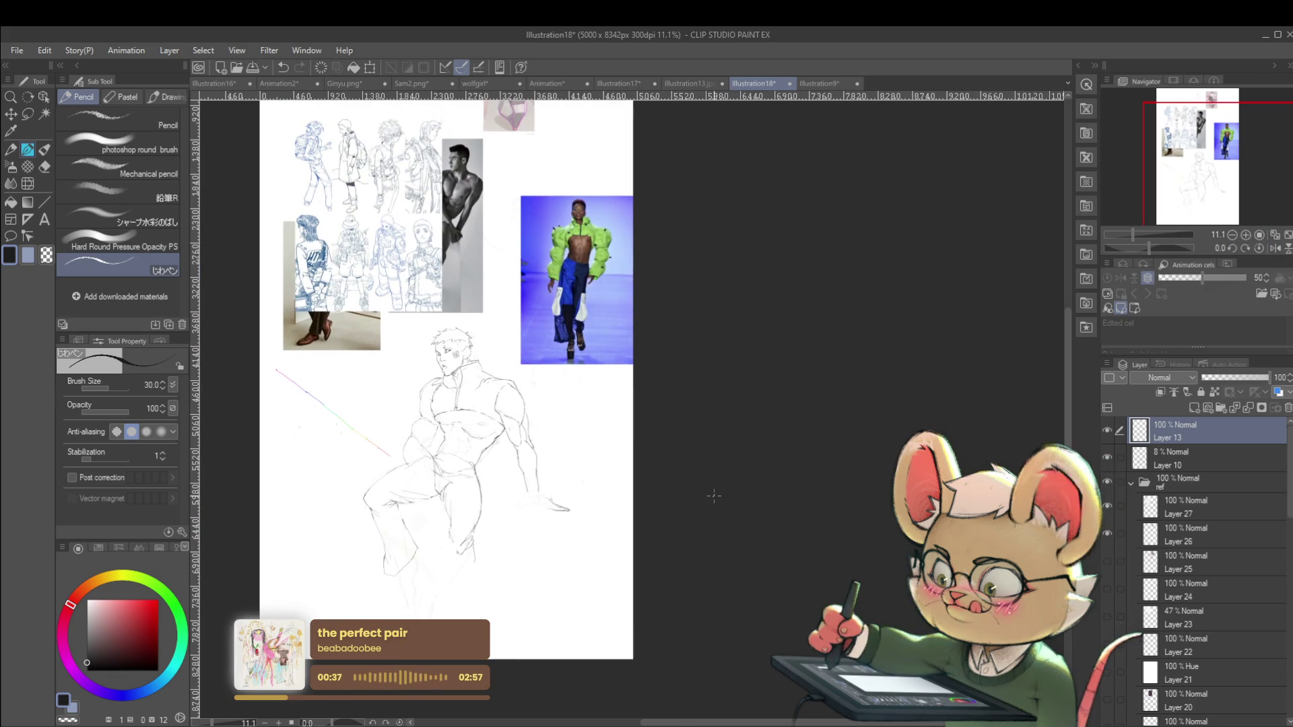
pyautogui.scroll(3, 431, 436)
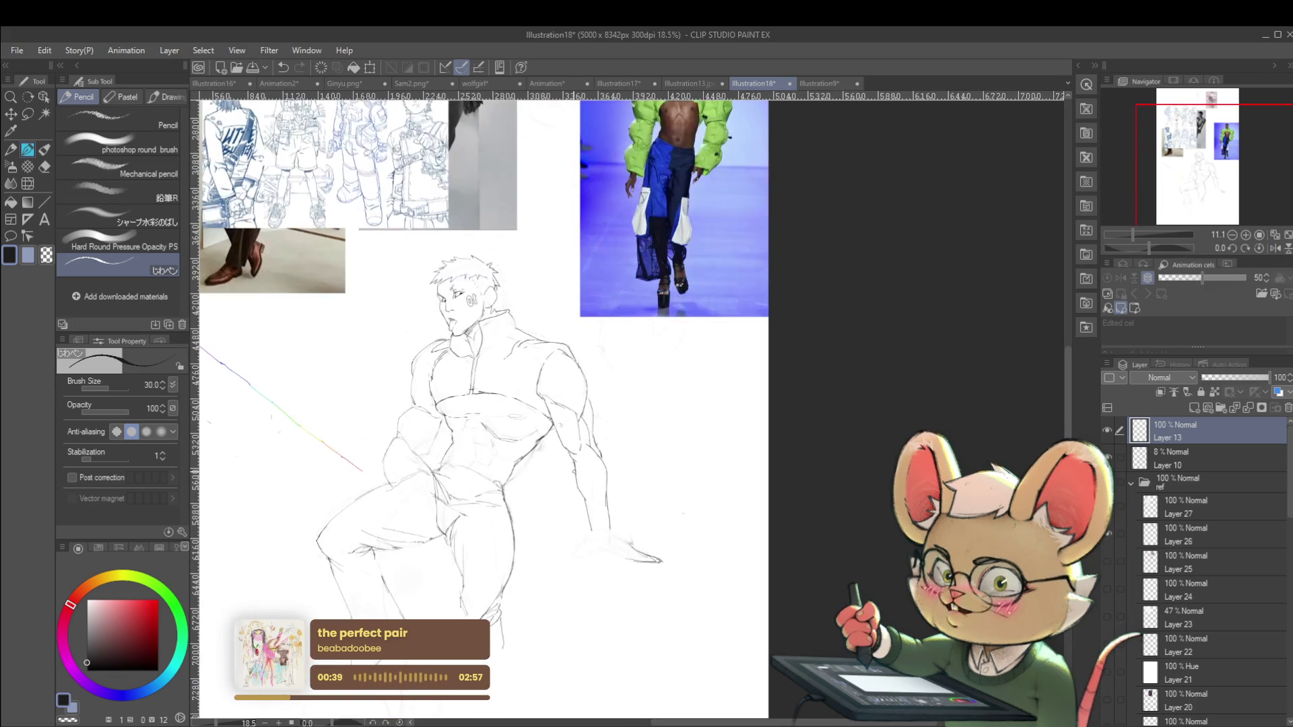
pyautogui.scroll(2, 488, 403)
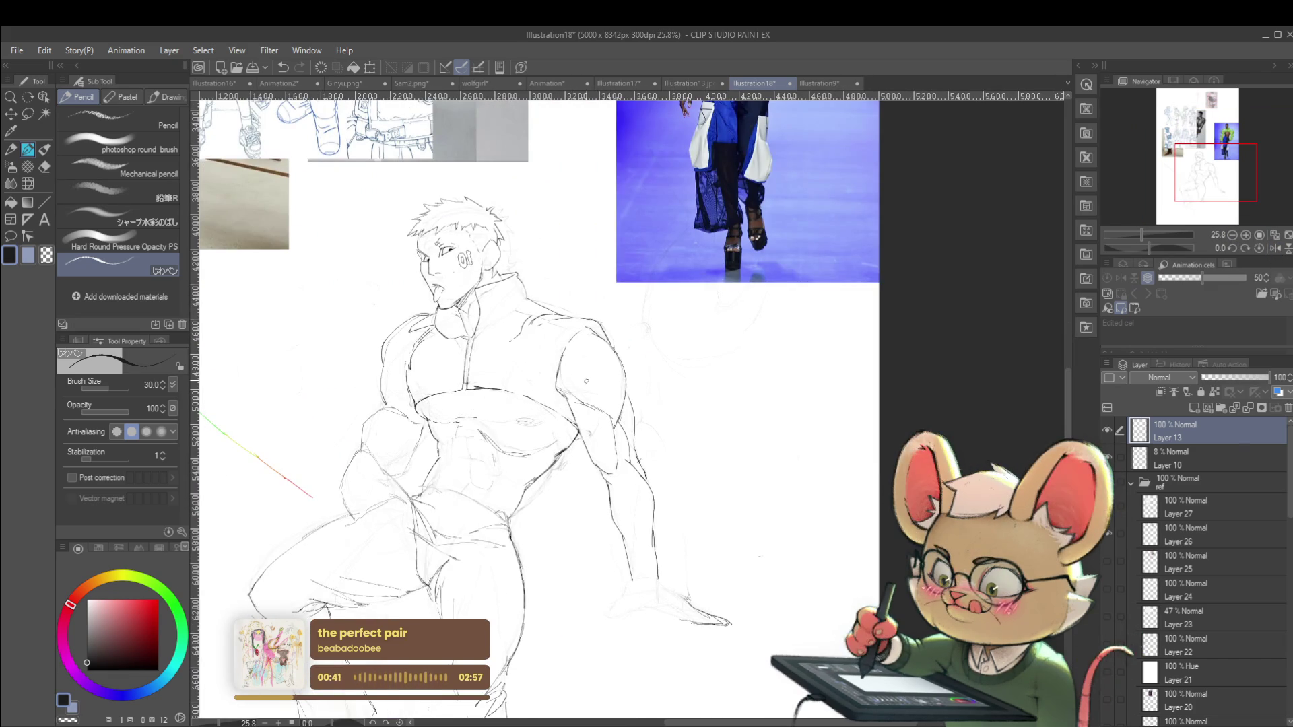
# Undo a stray arm mark and redraw the left shoulder and arm lines in the mirrored view
pyautogui.moveTo(592, 380)
pyautogui.mouseDown()
pyautogui.moveTo(601, 394)
pyautogui.moveTo(626, 388)
pyautogui.moveTo(614, 411)
pyautogui.mouseUp()
pyautogui.hotkey('ctrl', 'z')
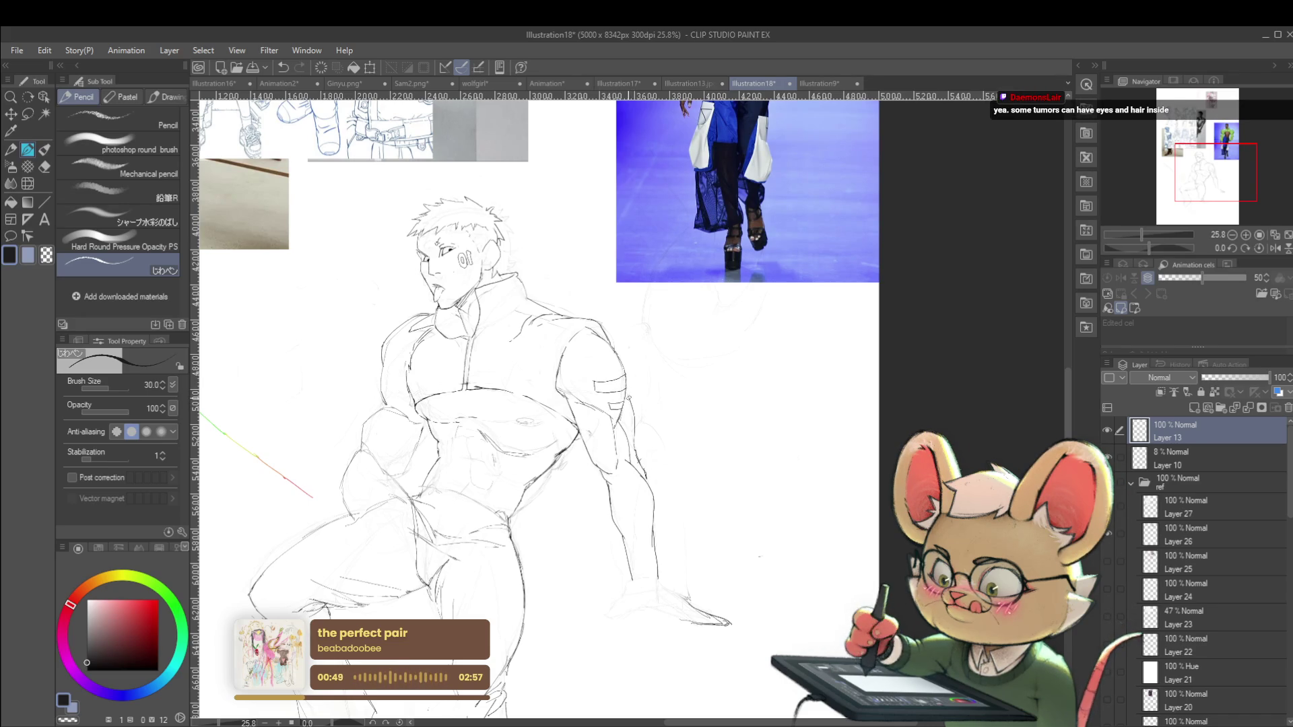
pyautogui.scroll(-6, 628, 396)
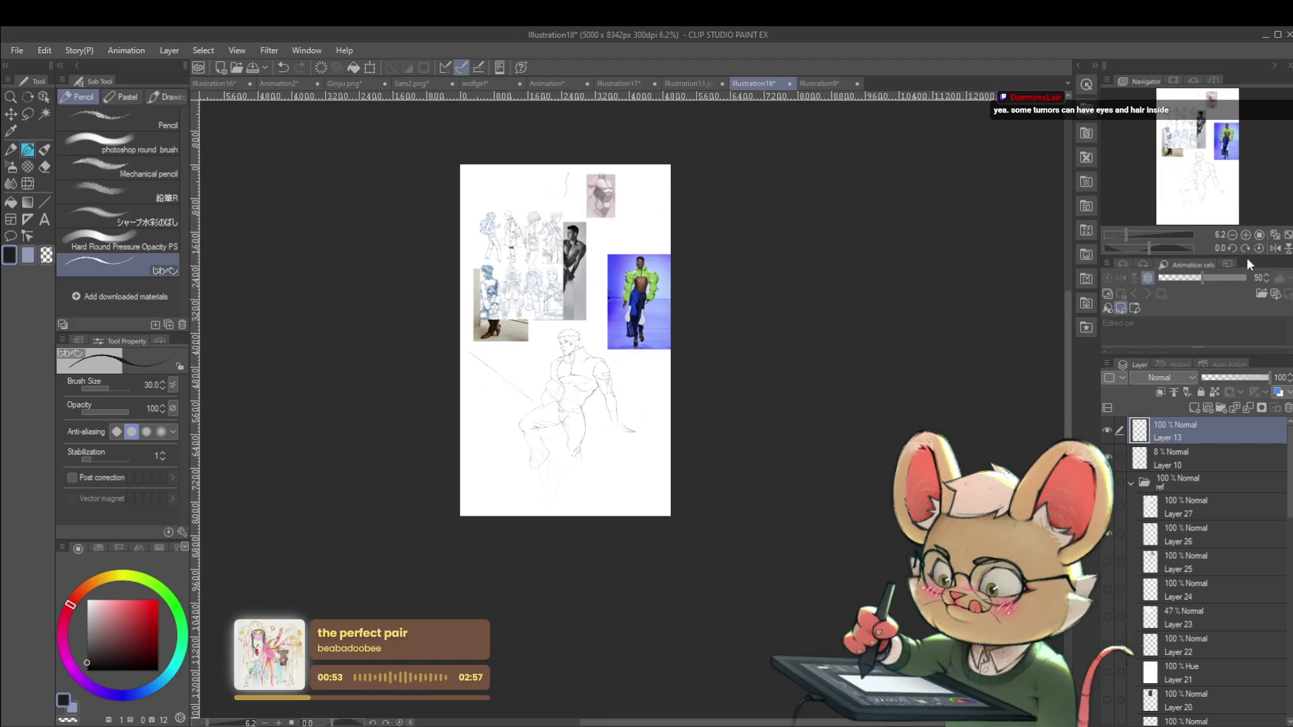
pyautogui.click(1274, 247)
pyautogui.scroll(6, 718, 272)
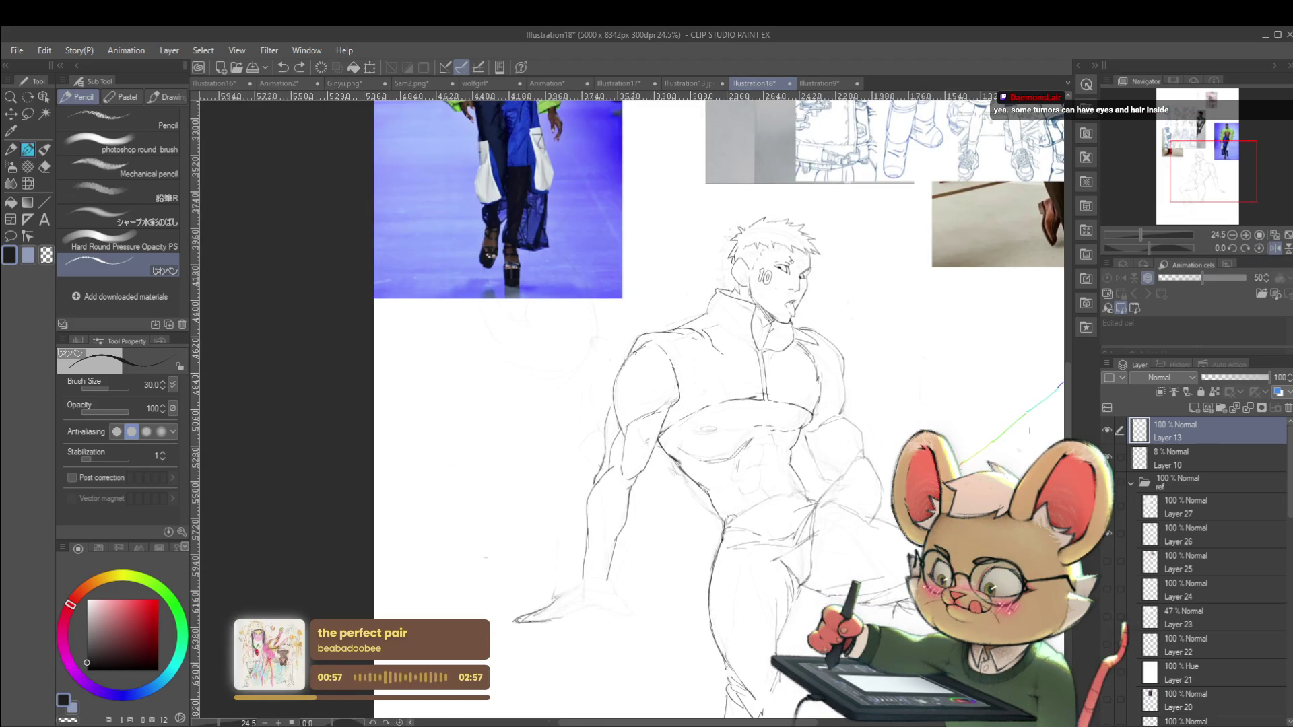
pyautogui.moveTo(634, 353); pyautogui.dragTo(620, 397)
pyautogui.click(696, 352)
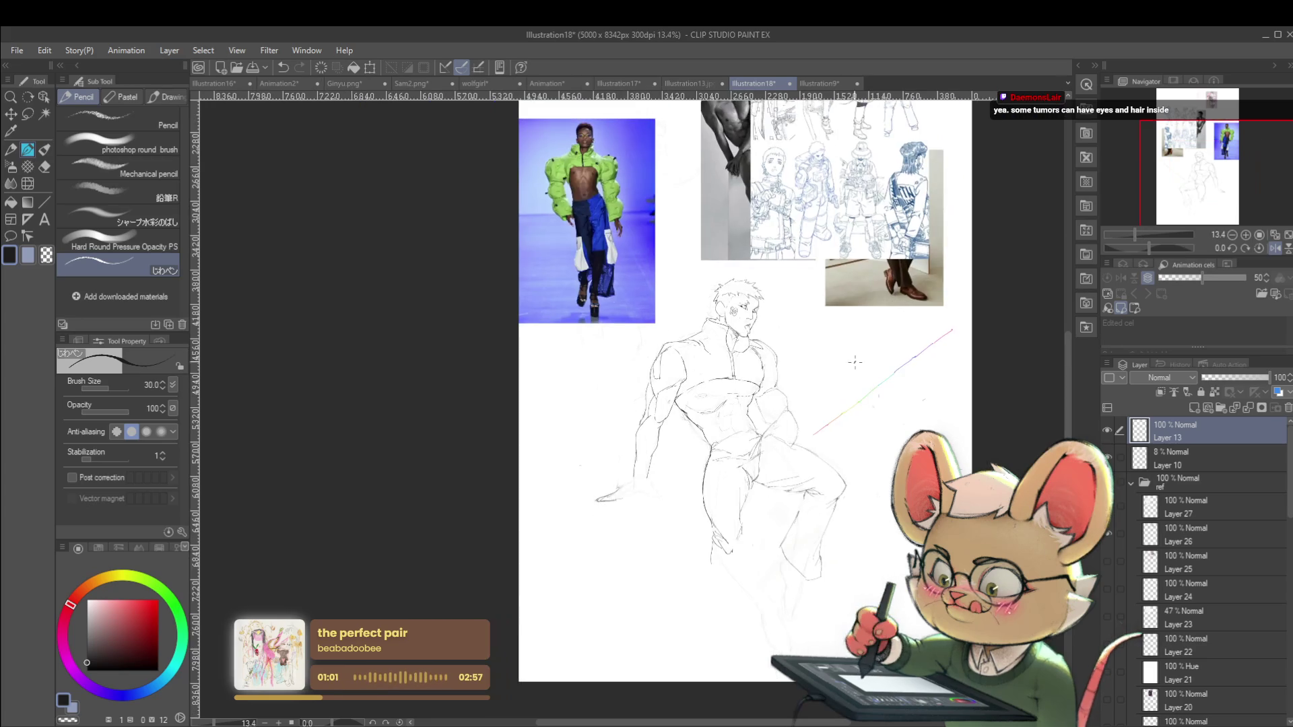
pyautogui.click(697, 352)
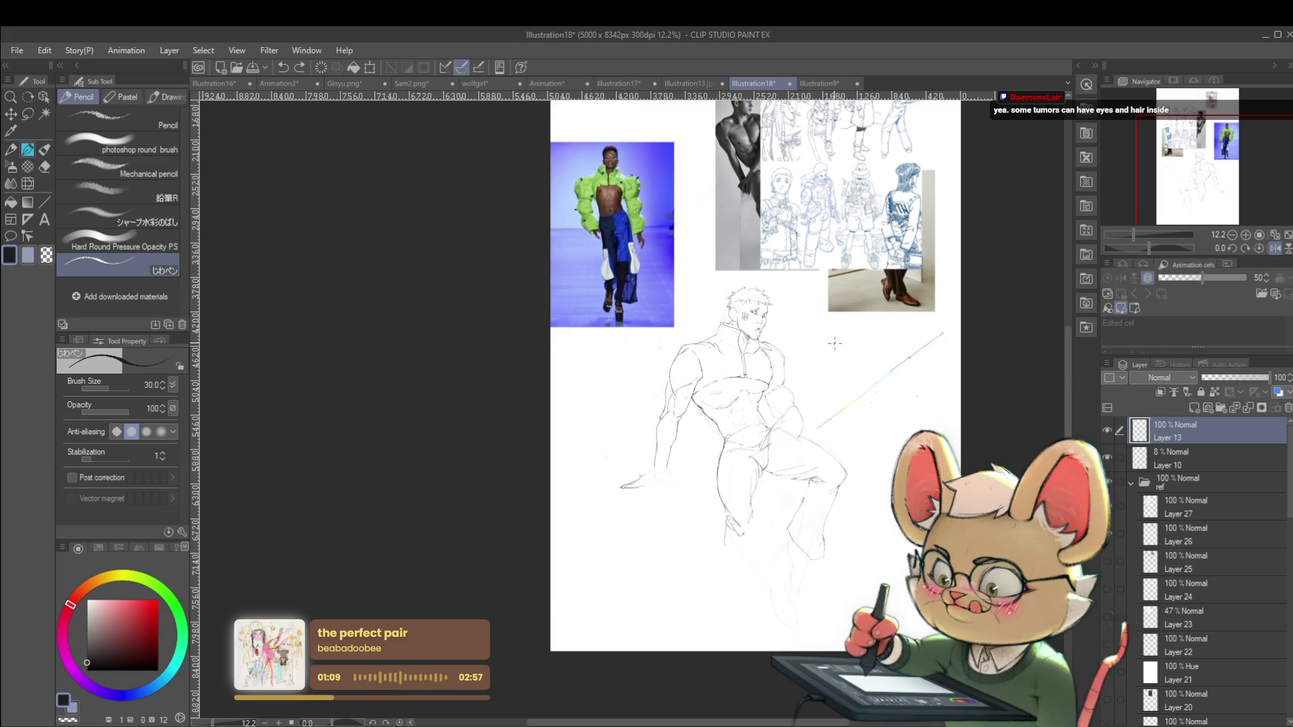
pyautogui.scroll(2, 868, 351)
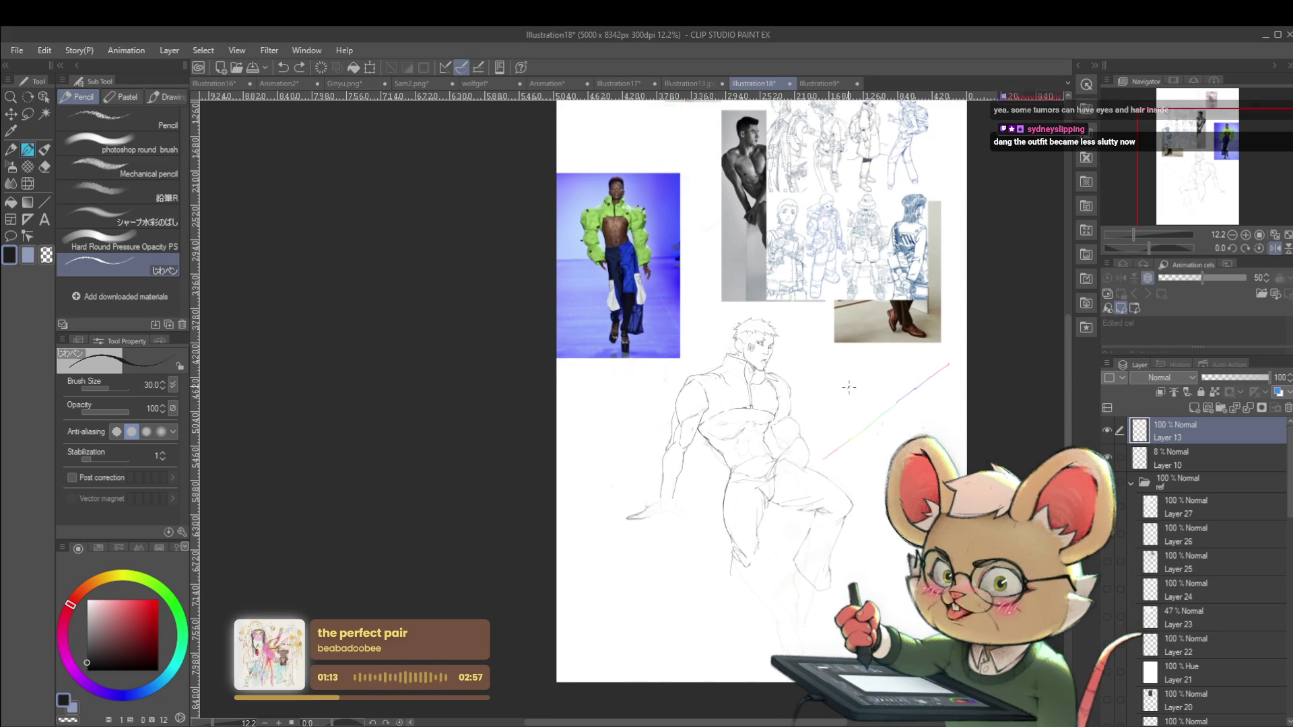
# Return to normal orientation and add curved chest lines and light abdomen marks
pyautogui.scroll(2, 802, 459)
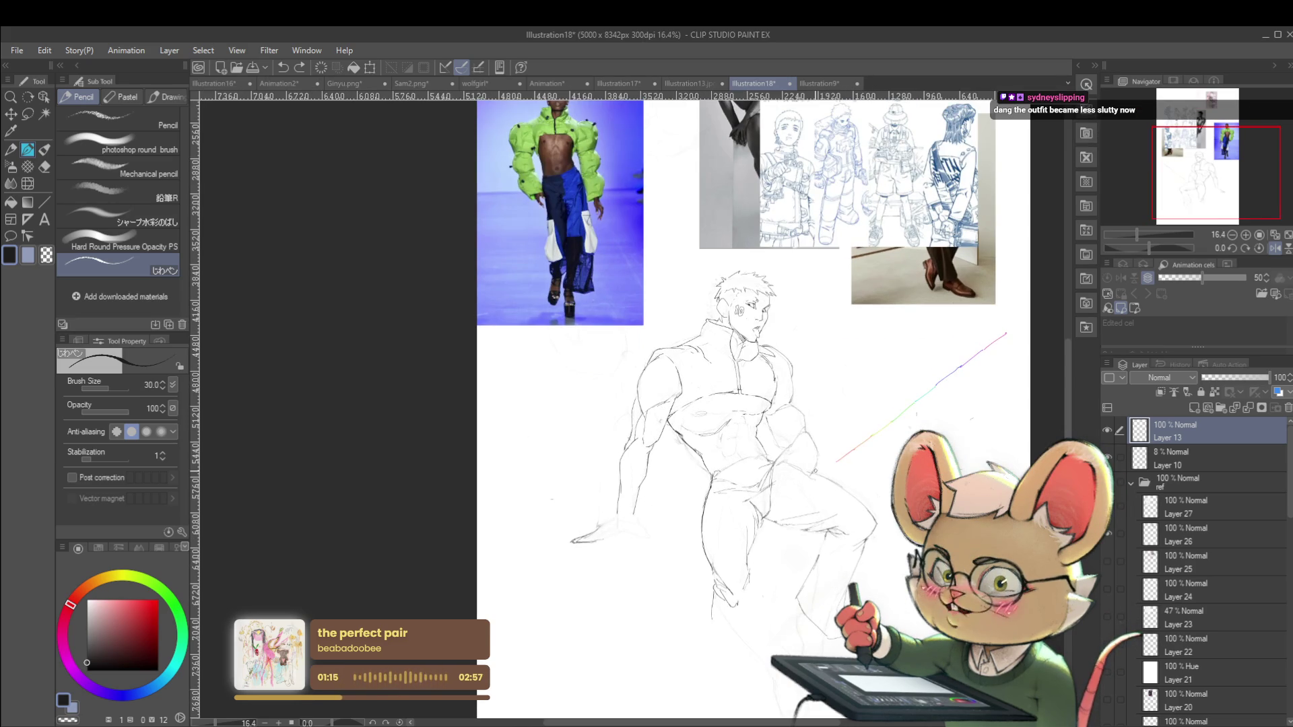
pyautogui.scroll(2, 704, 422)
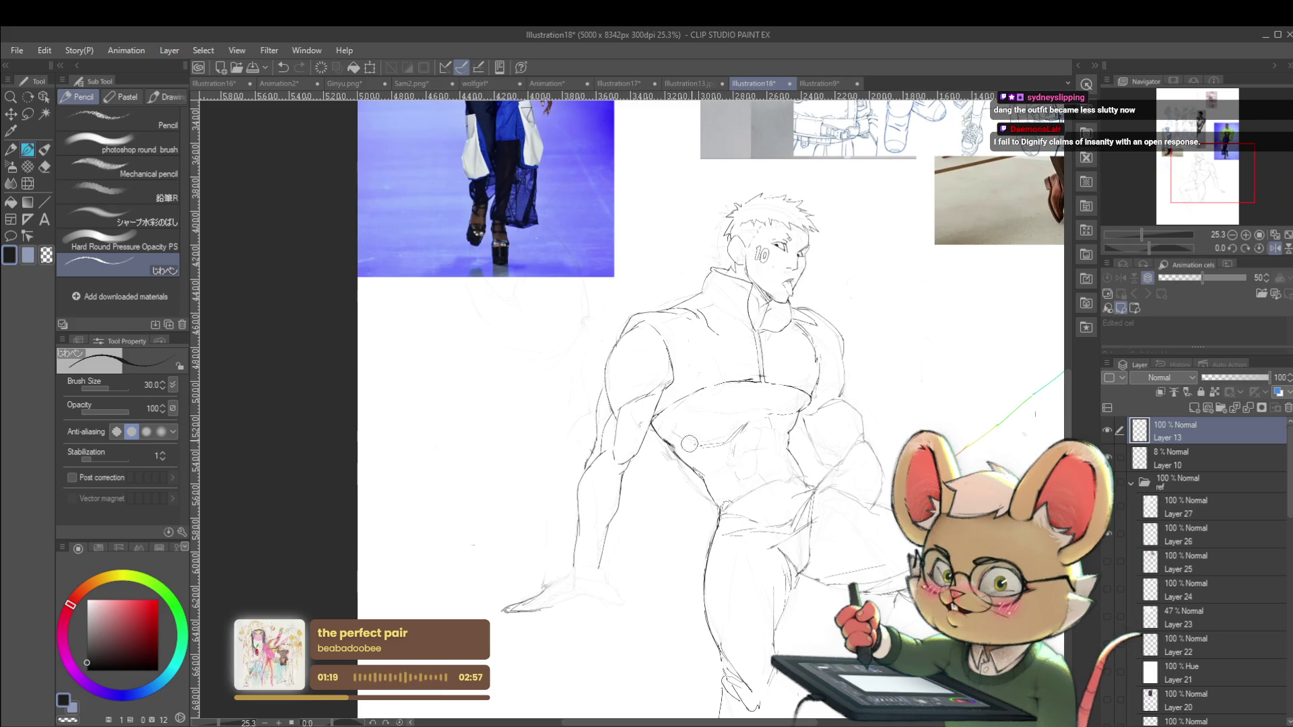
pyautogui.scroll(-2, 741, 416)
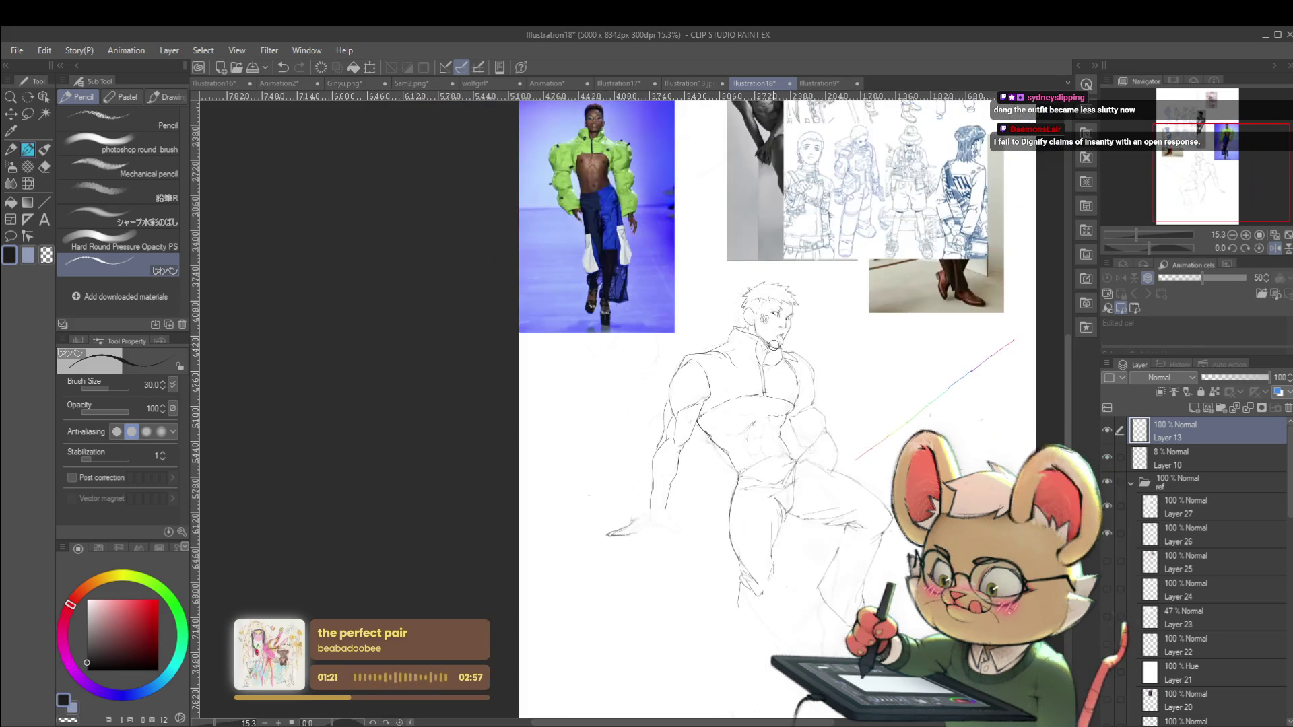
pyautogui.click(1272, 250)
pyautogui.scroll(2, 497, 397)
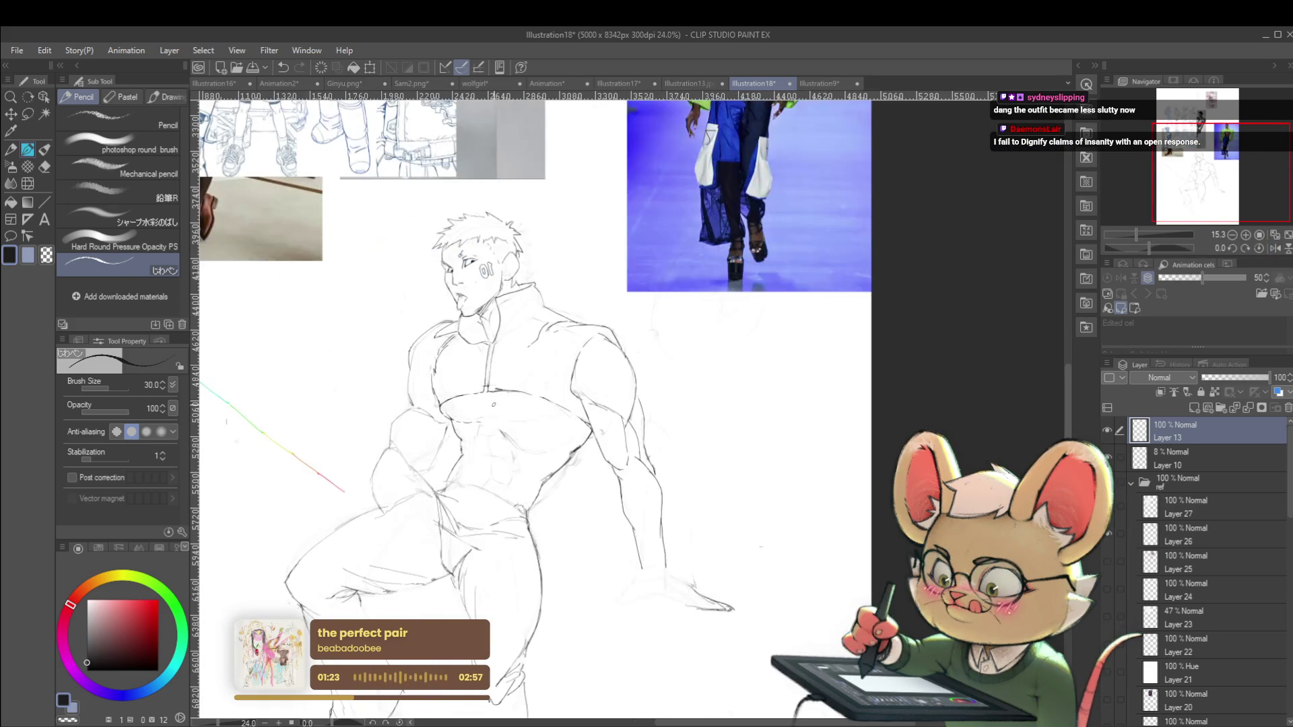
pyautogui.moveTo(485, 400); pyautogui.dragTo(495, 410)
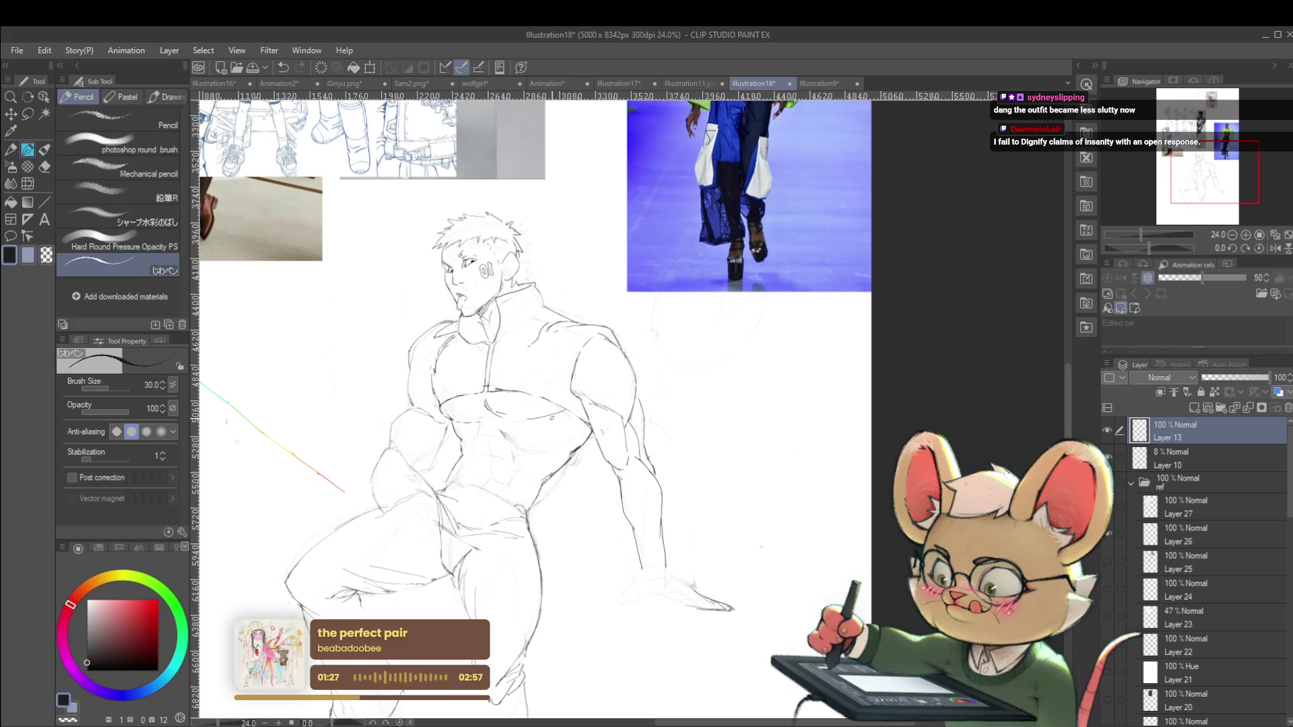
pyautogui.moveTo(541, 416); pyautogui.dragTo(569, 411)
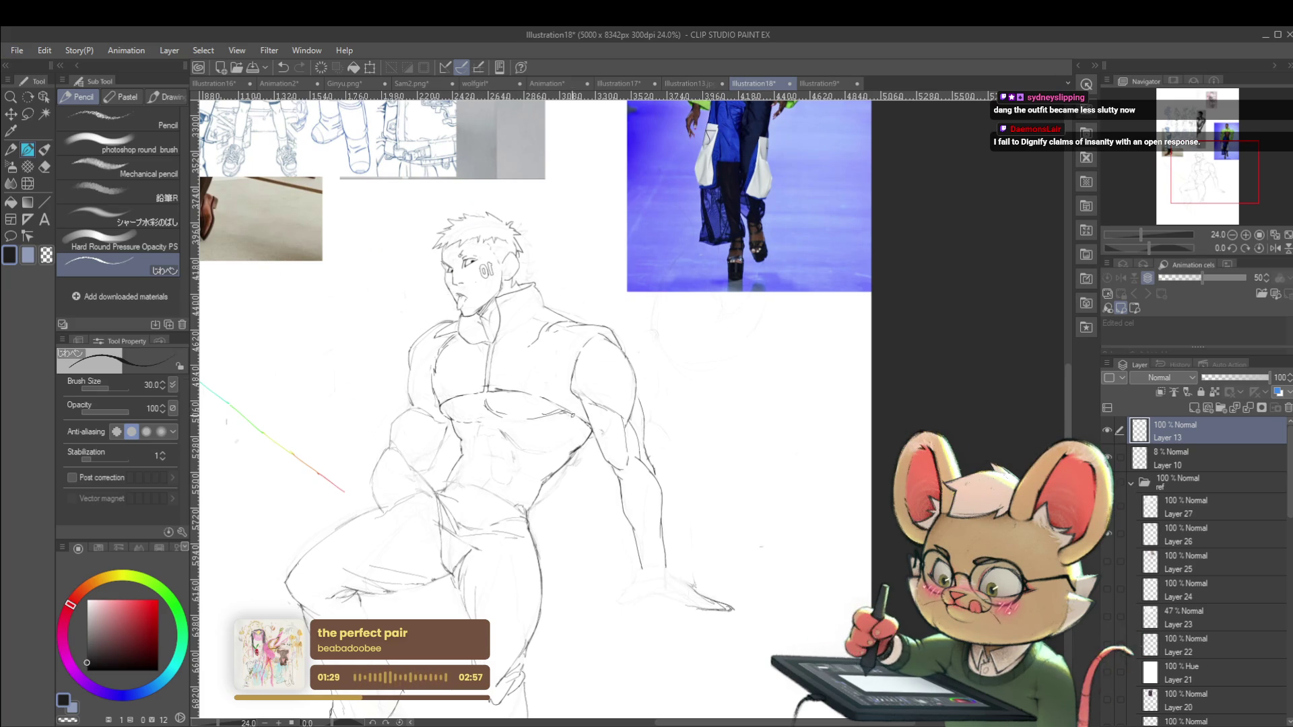
pyautogui.moveTo(549, 453)
pyautogui.mouseDown()
pyautogui.moveTo(539, 458)
pyautogui.moveTo(564, 448)
pyautogui.mouseUp()
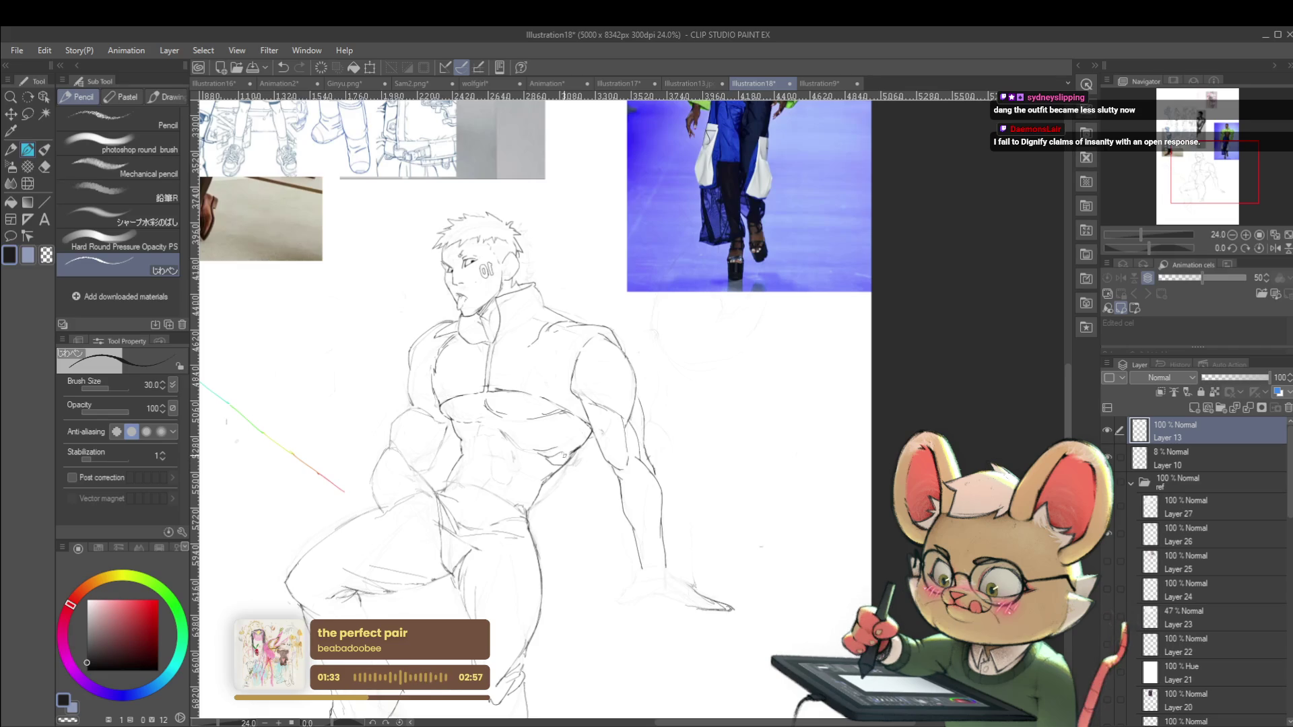
# Mirror the view to review the chest and abdomen, then flip back to normal
pyautogui.scroll(-5, 565, 458)
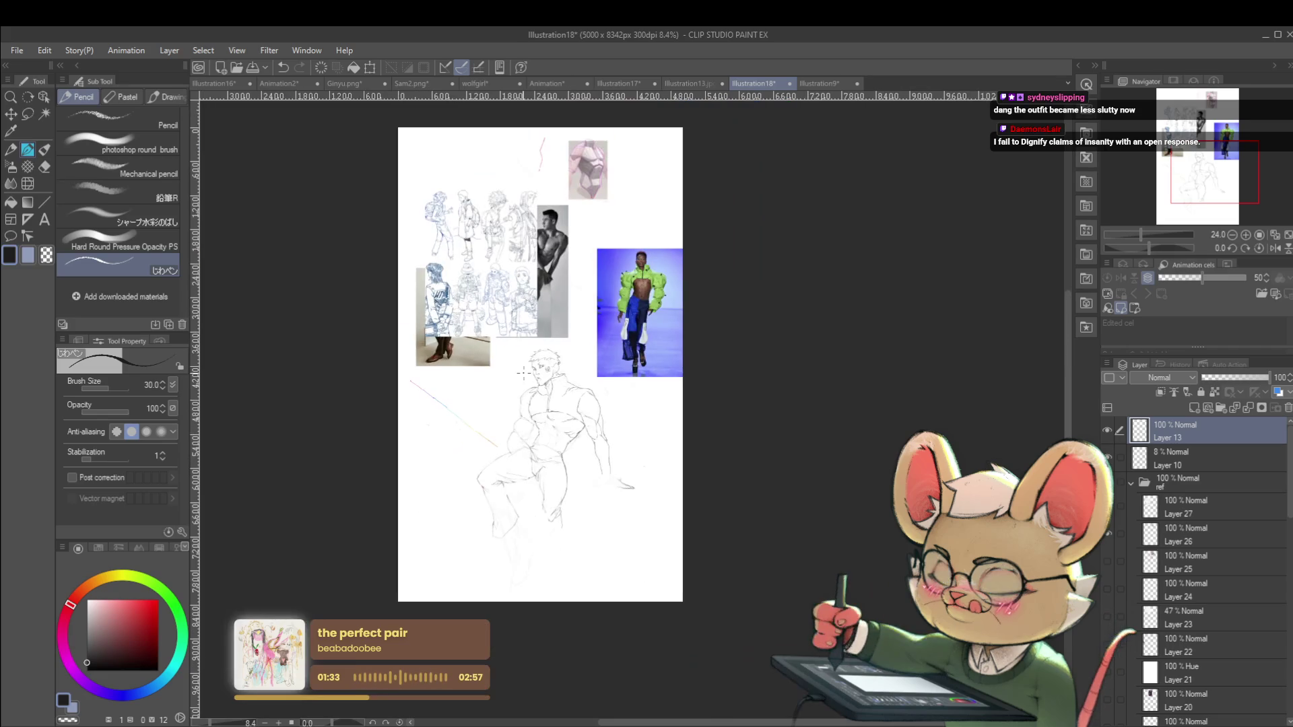
pyautogui.click(1275, 248)
pyautogui.scroll(5, 703, 421)
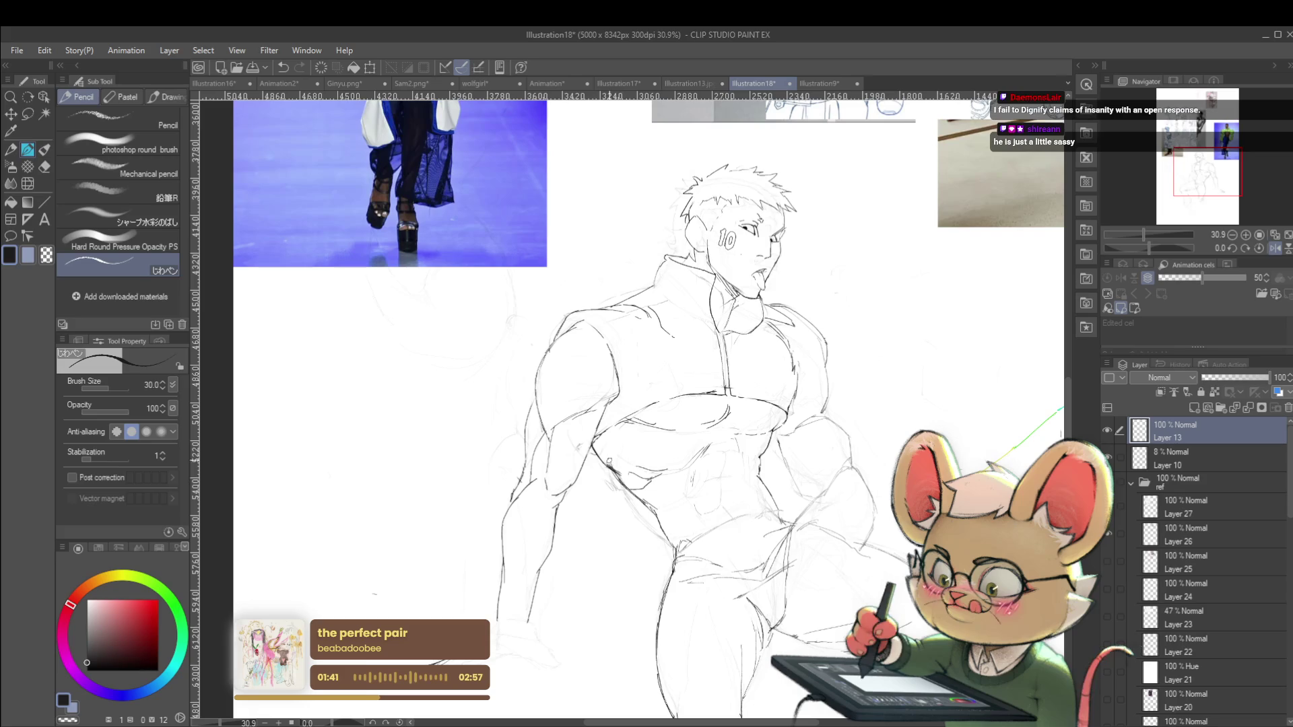
pyautogui.scroll(-3, 603, 438)
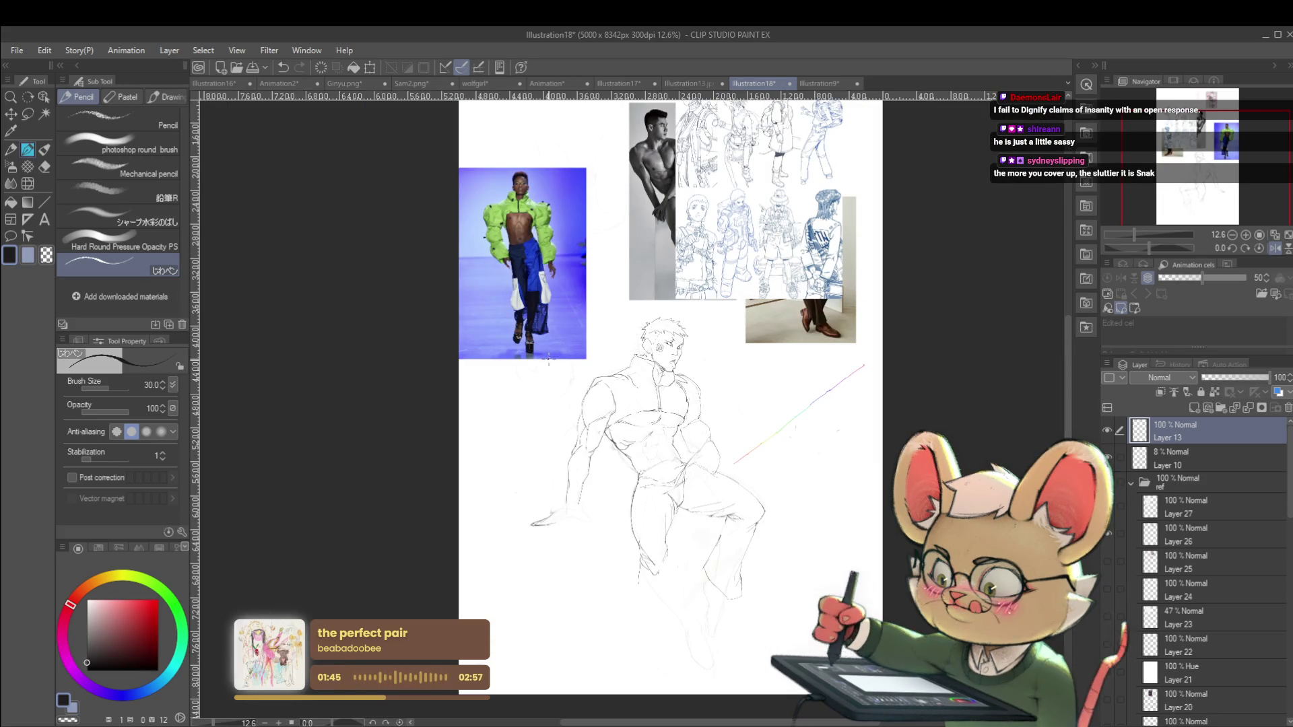
pyautogui.scroll(2, 631, 453)
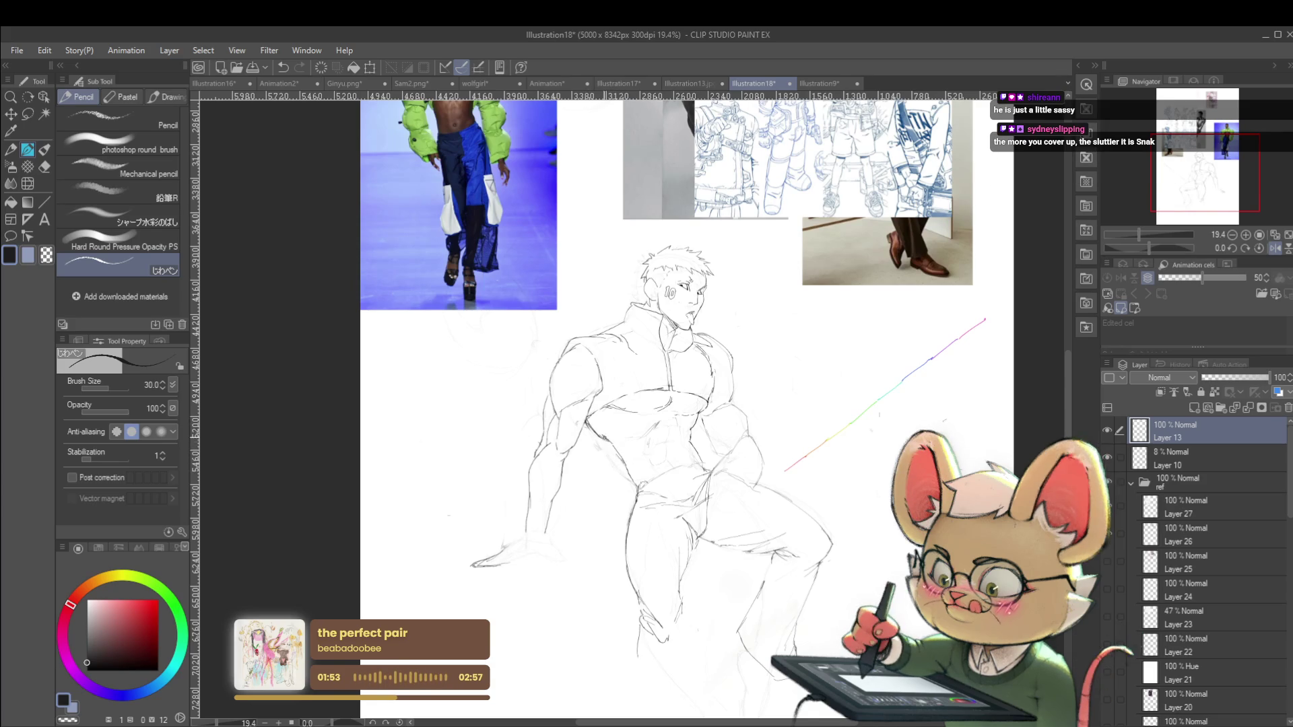
pyautogui.scroll(-4, 606, 435)
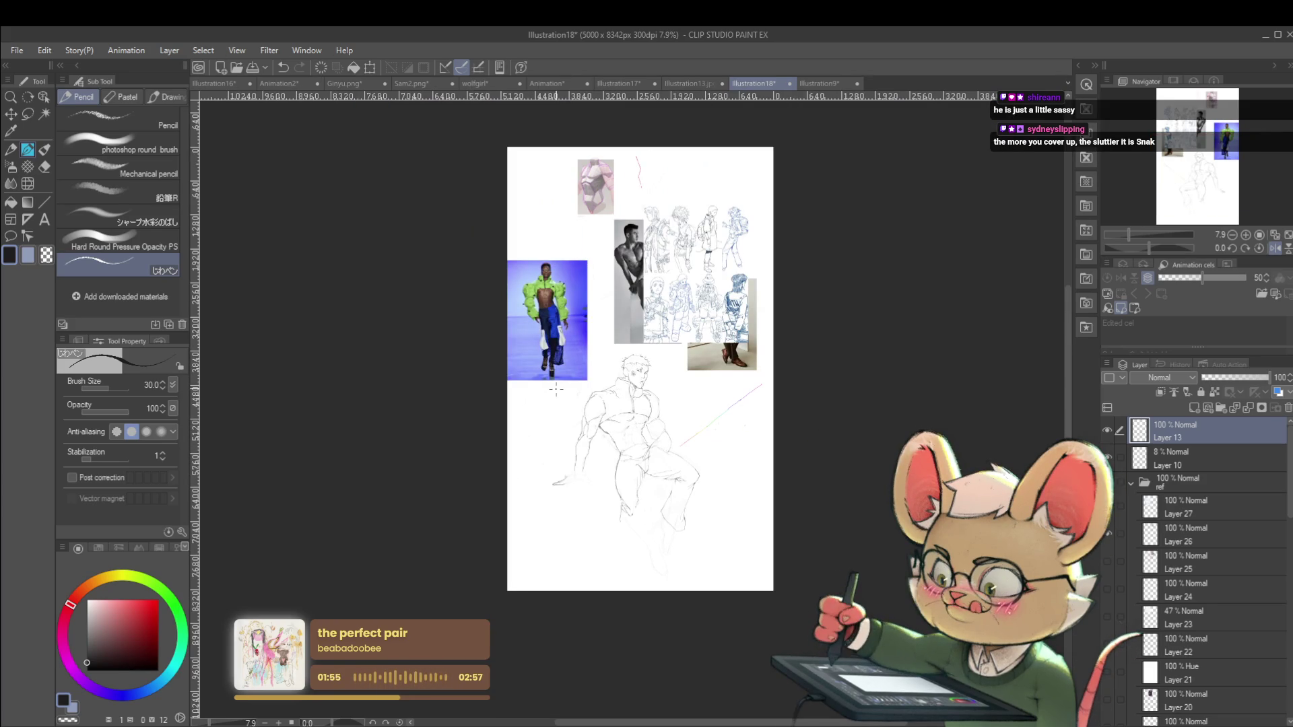
pyautogui.click(1274, 248)
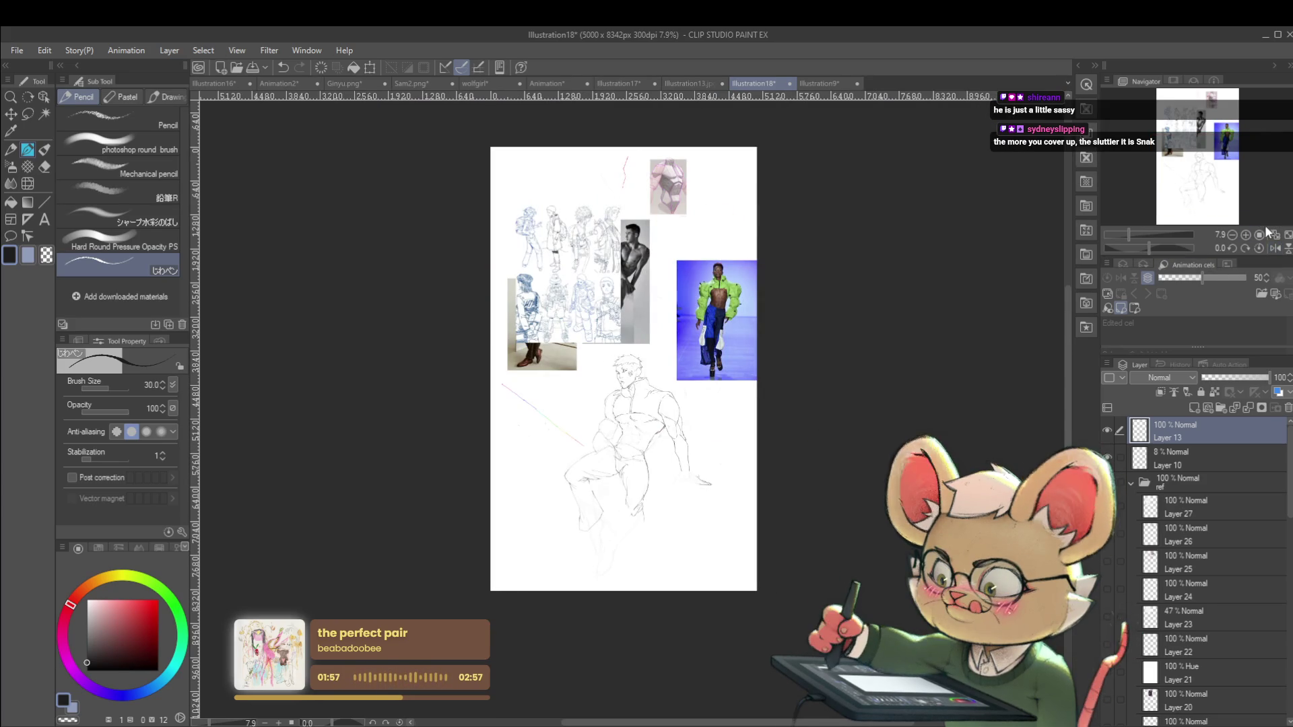
pyautogui.scroll(4, 704, 414)
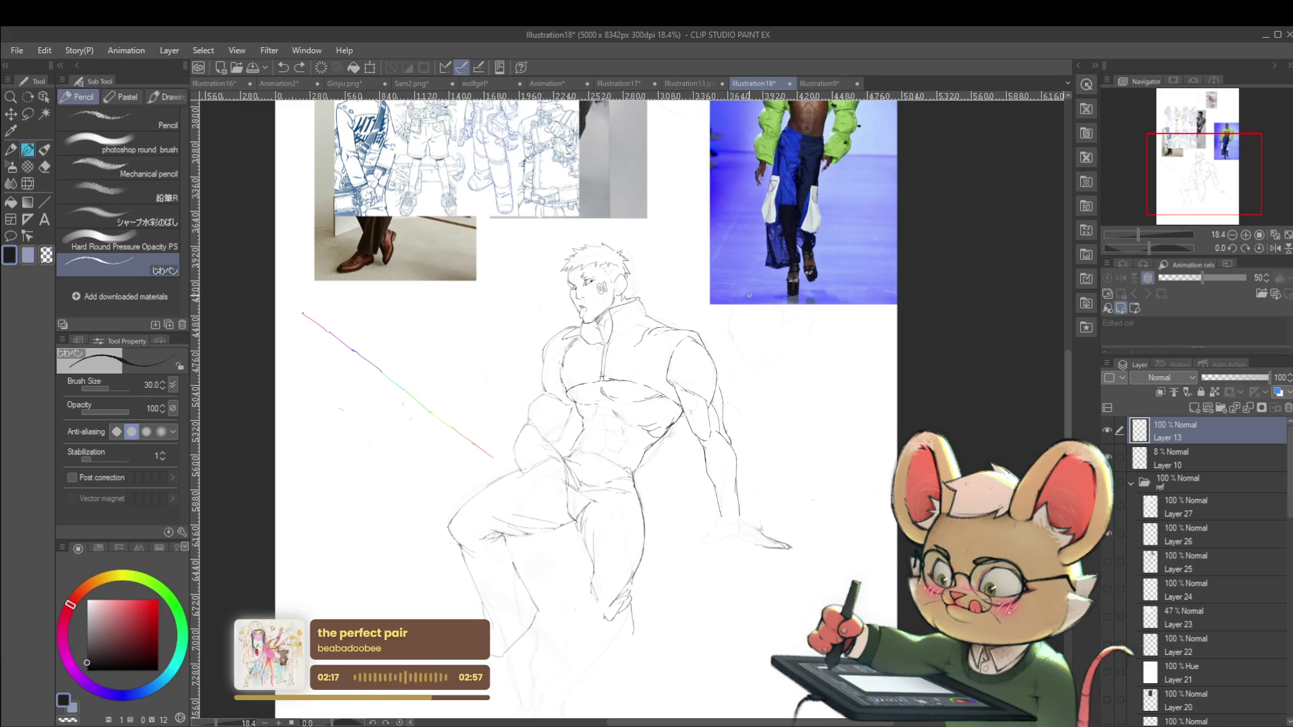
# Mirror the view and touch up the left shoulder line
pyautogui.click(1273, 248)
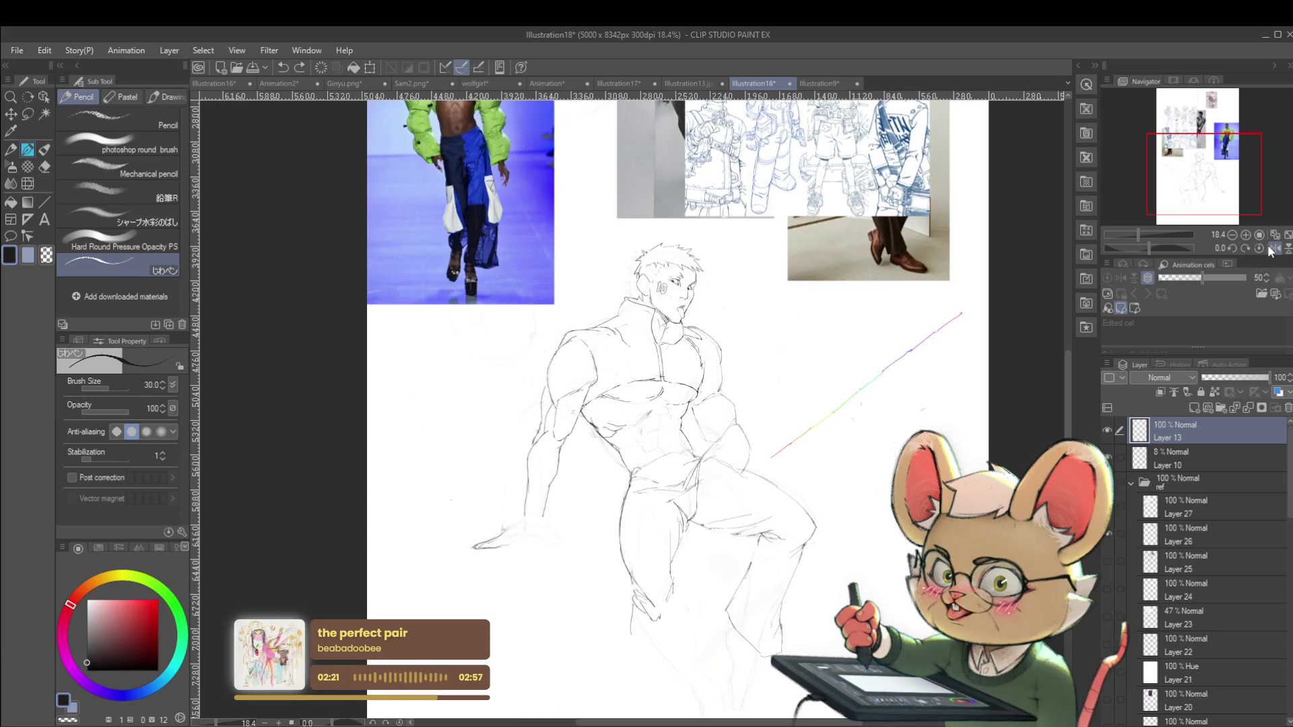
pyautogui.scroll(1, 609, 340)
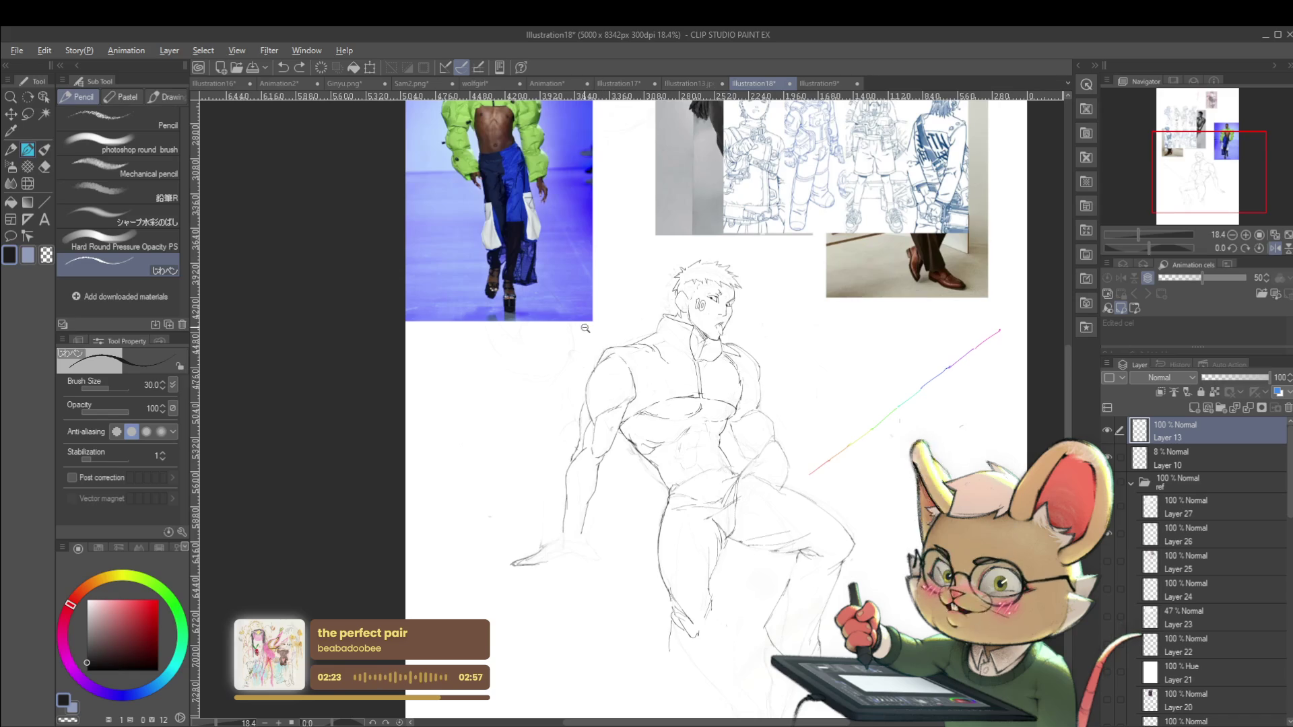
pyautogui.scroll(2, 621, 336)
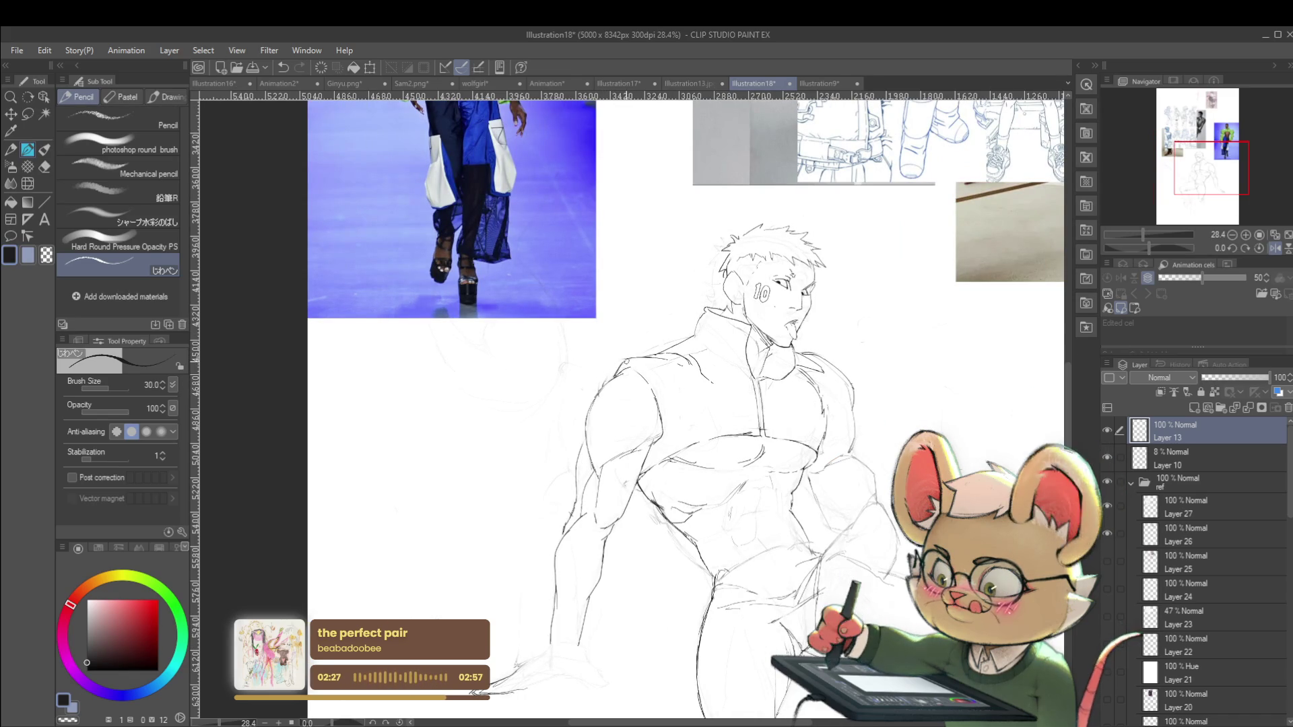
pyautogui.scroll(-3, 665, 397)
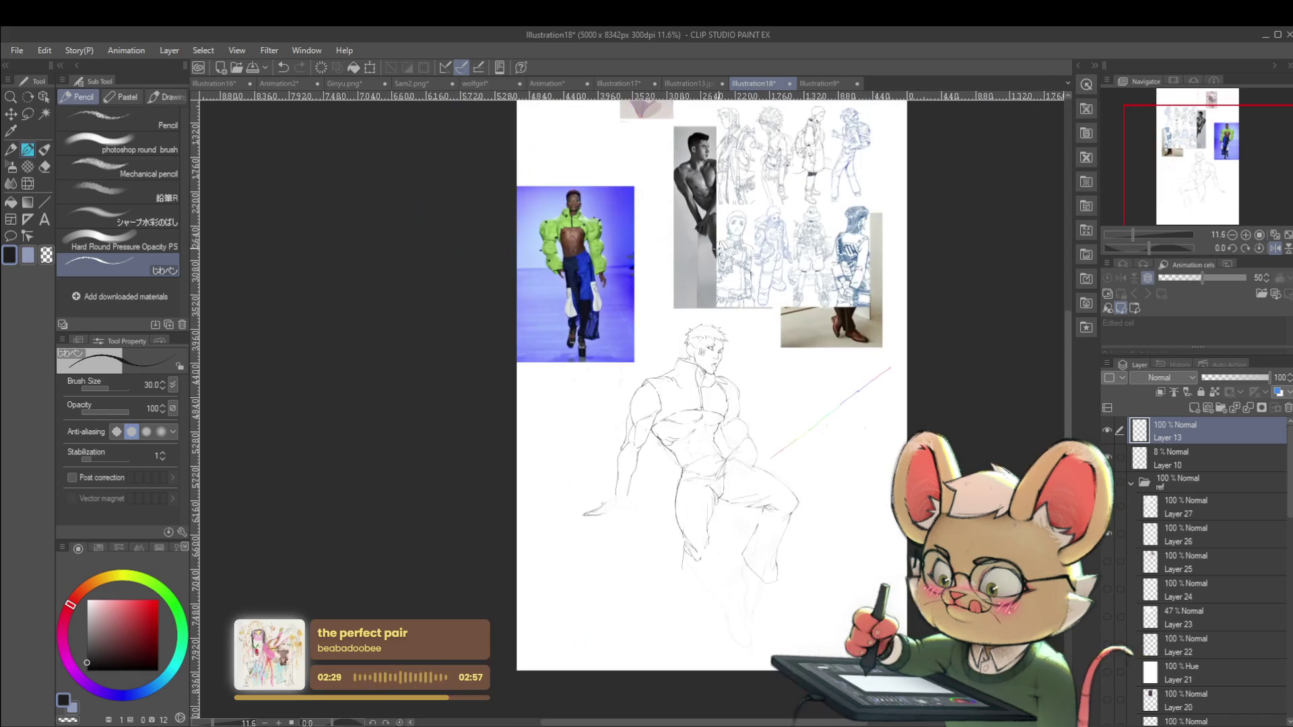
pyautogui.scroll(3, 706, 373)
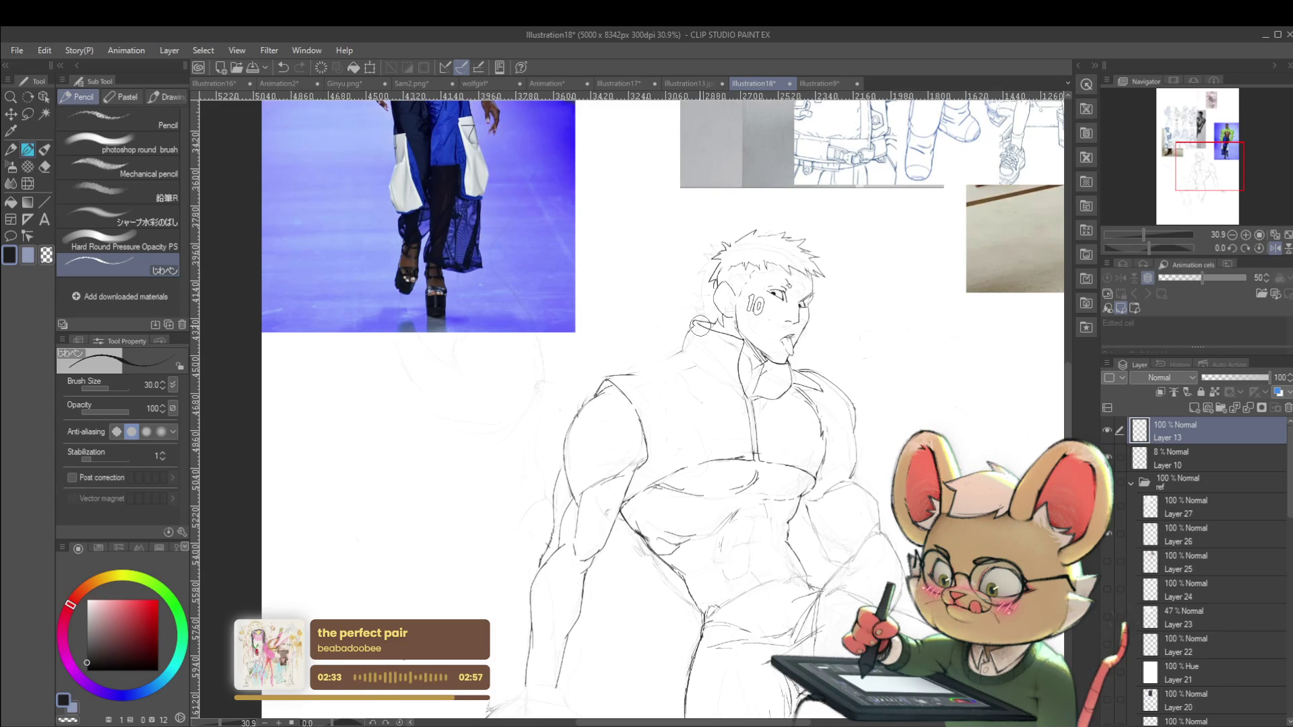
pyautogui.moveTo(615, 375); pyautogui.dragTo(640, 368)
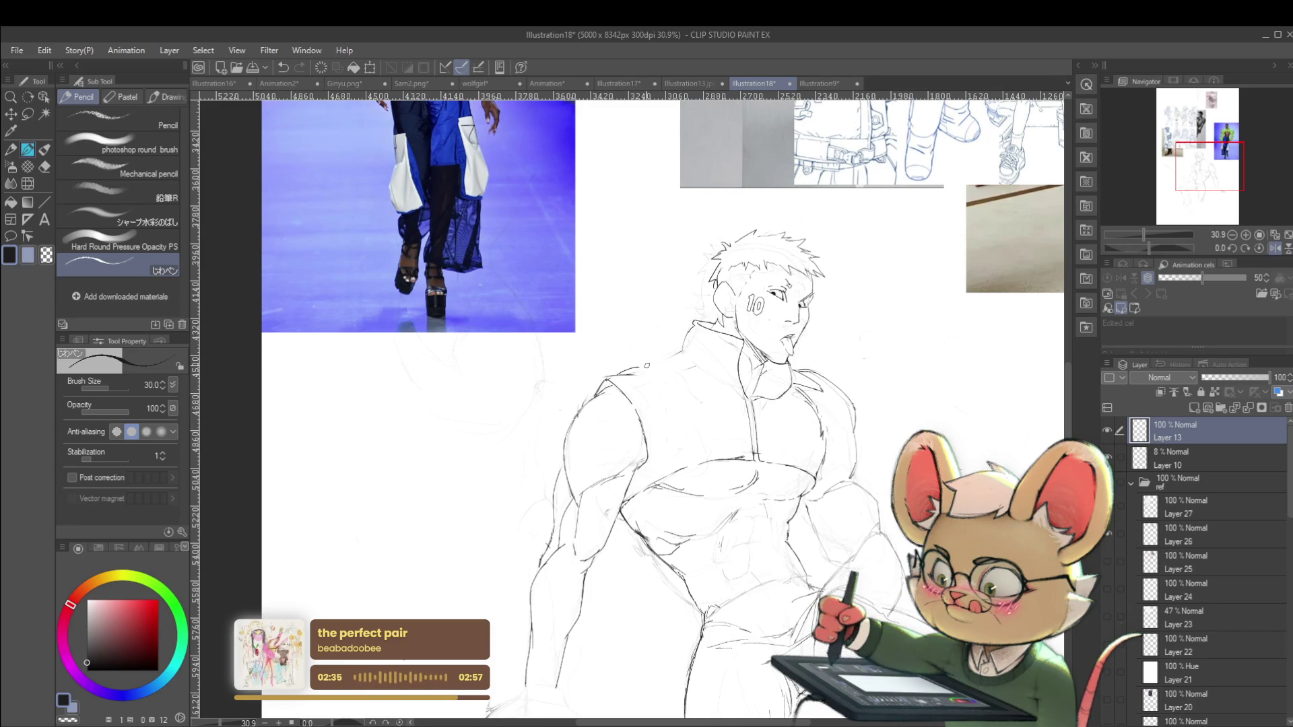
# Zoom out until the whole page with the sketch and reference photos is visible
pyautogui.scroll(-3, 676, 352)
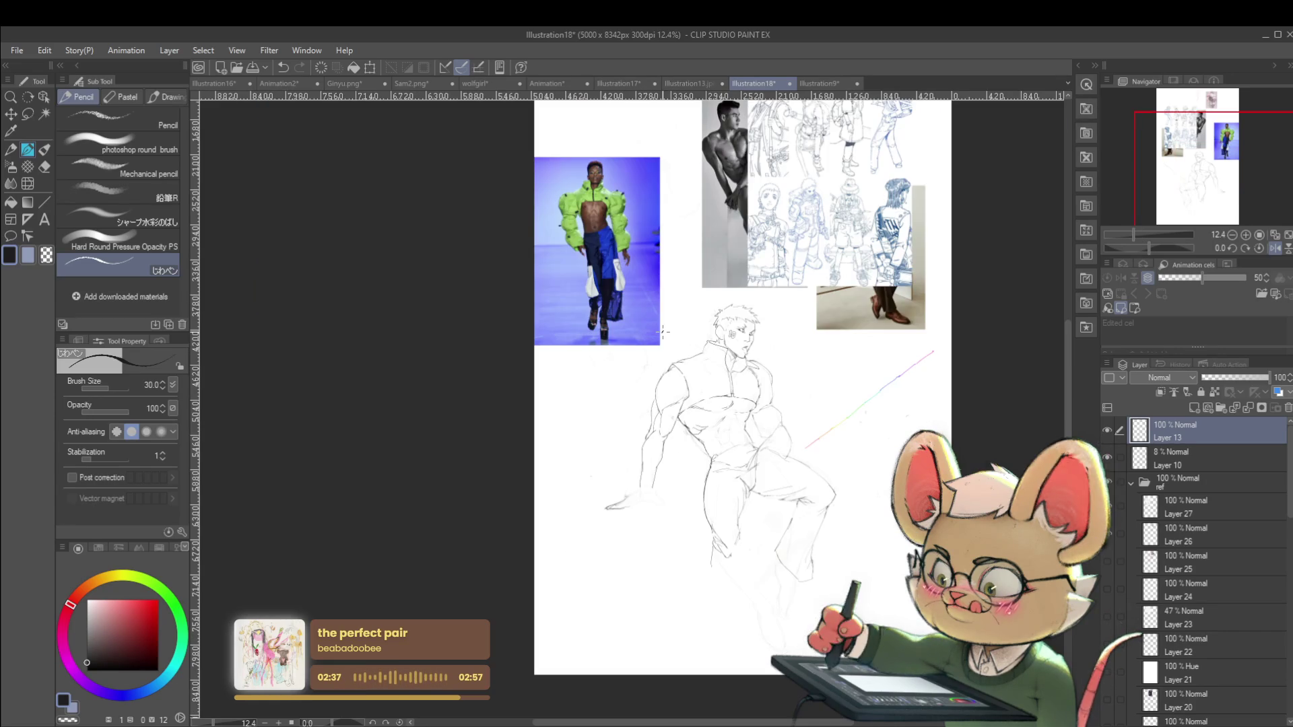
pyautogui.scroll(3, 662, 331)
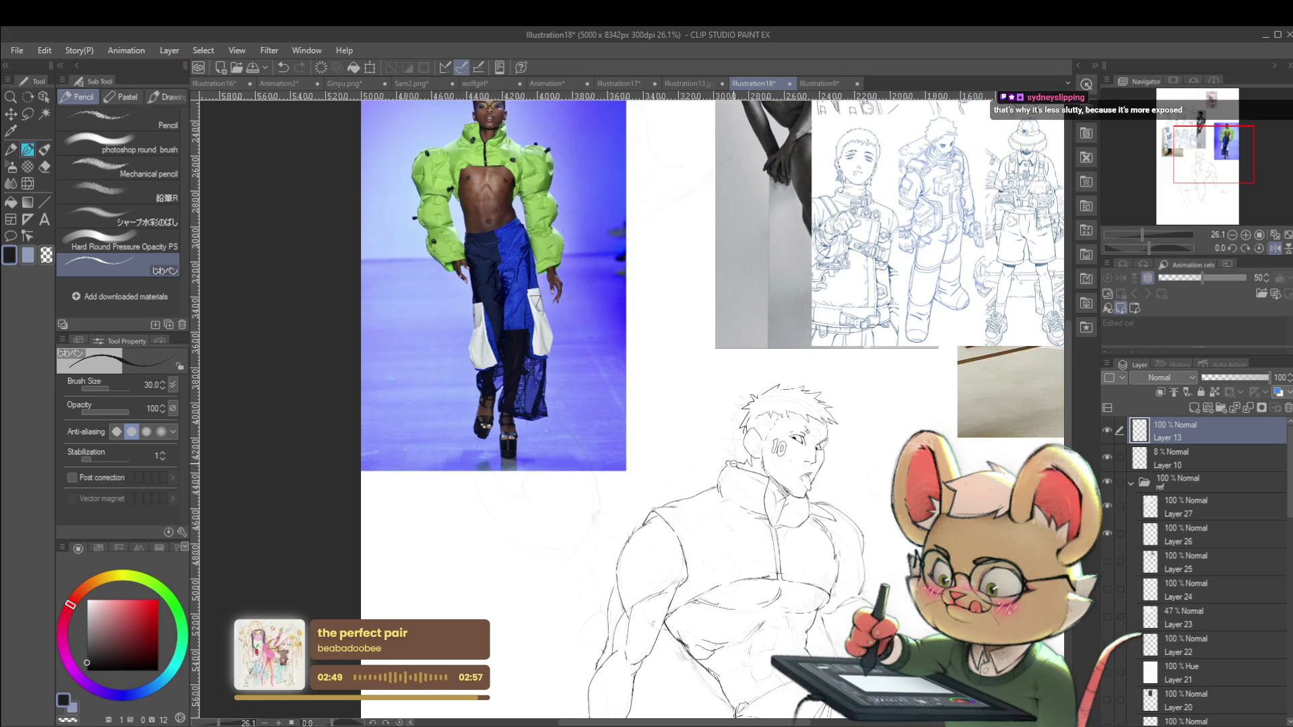
pyautogui.scroll(-3, 719, 487)
pyautogui.scroll(-1, 845, 362)
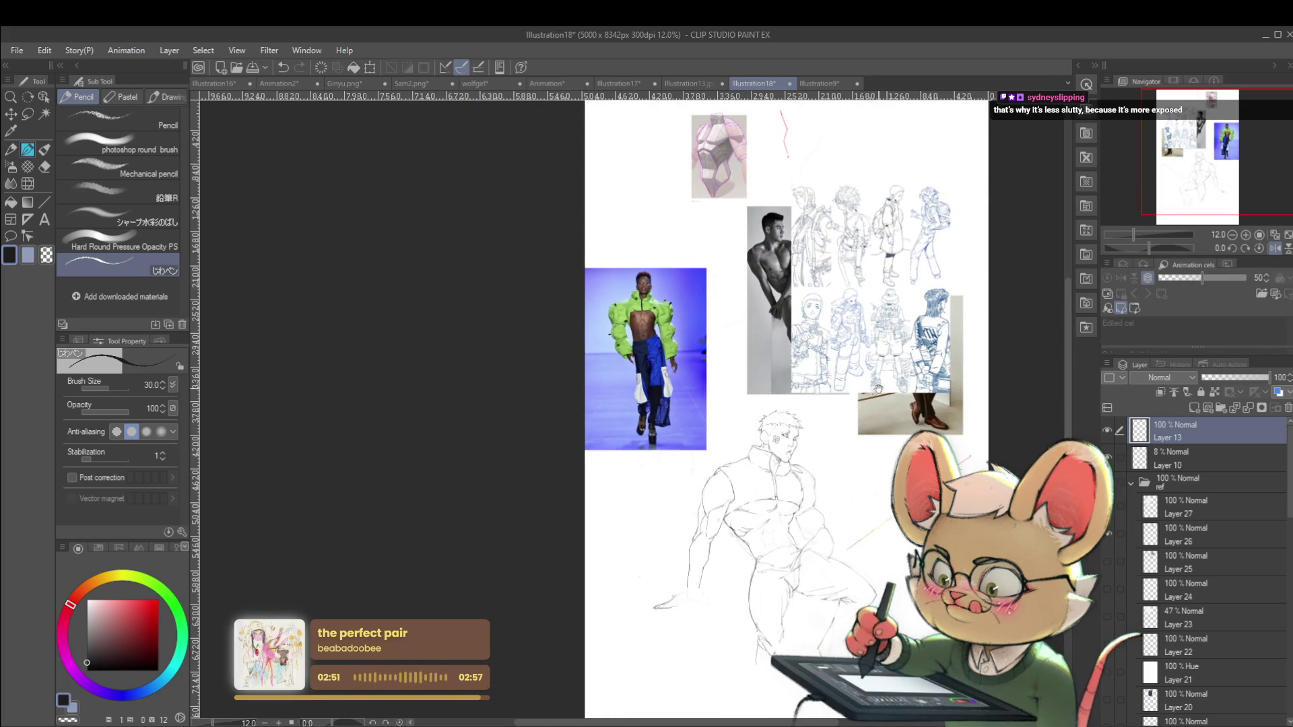
pyautogui.scroll(5, 742, 456)
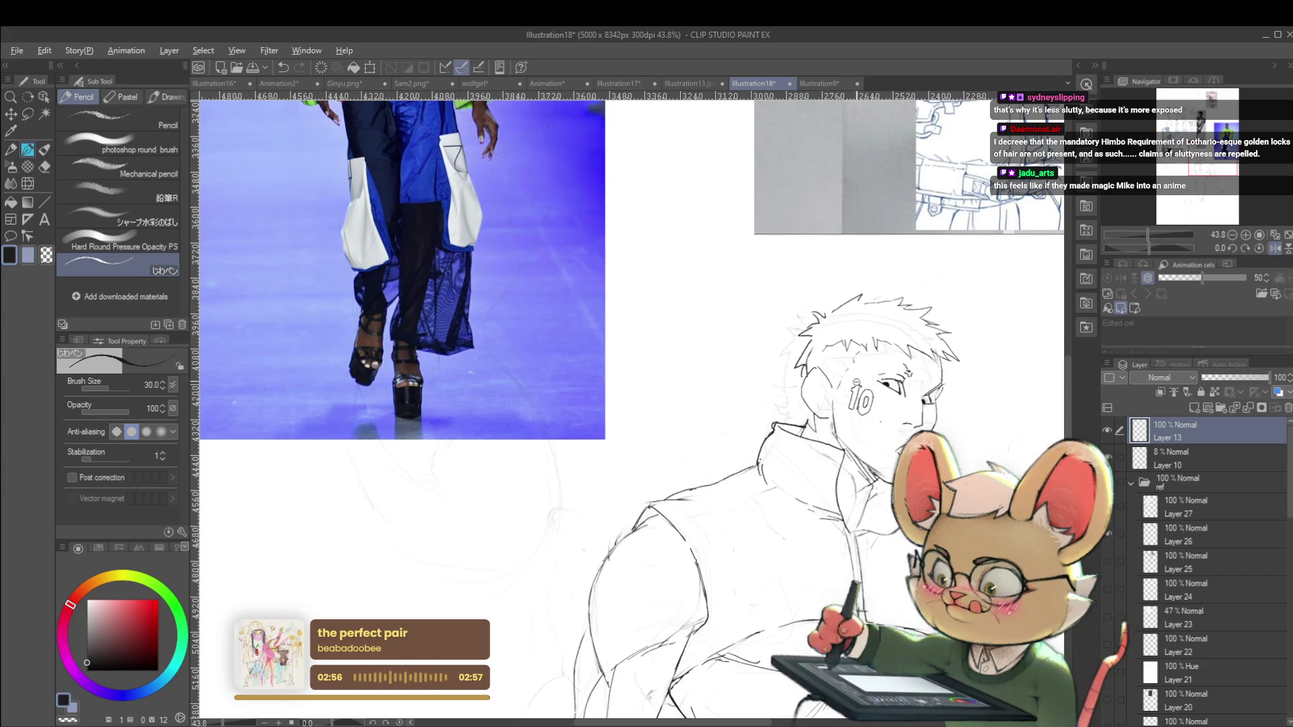
pyautogui.scroll(-3, 802, 404)
pyautogui.scroll(-2, 805, 372)
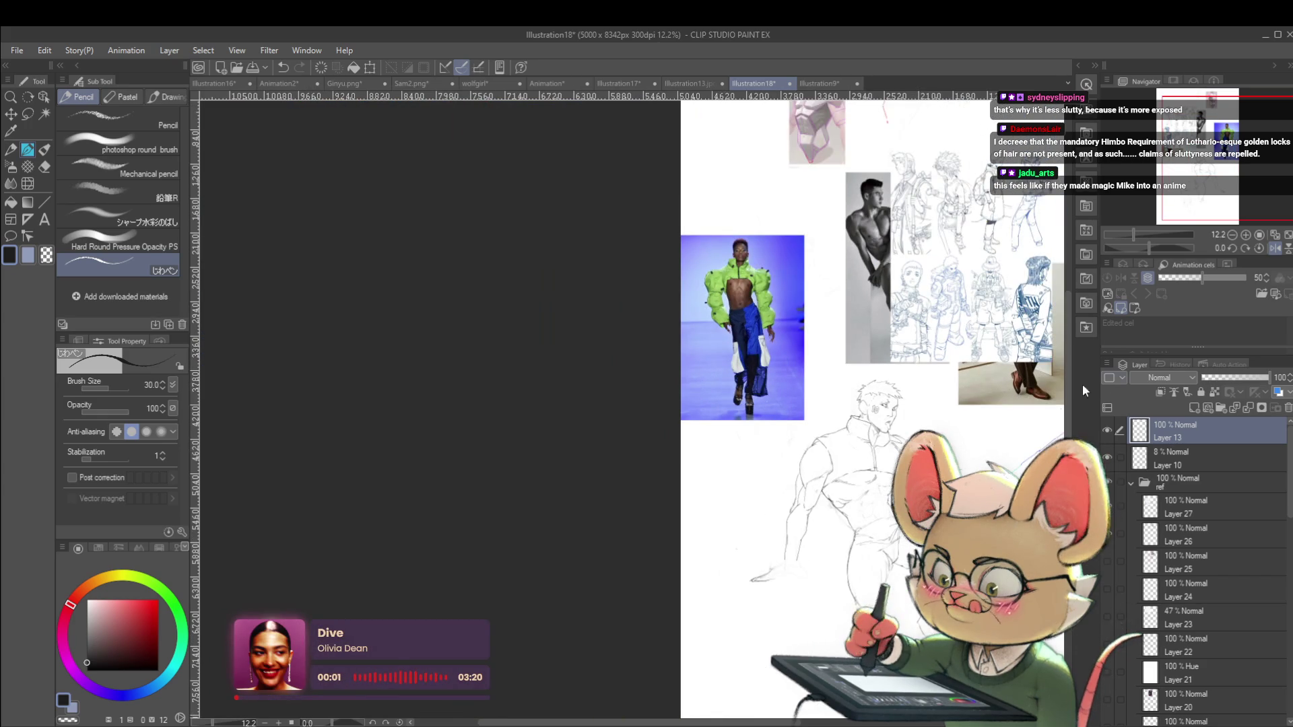
pyautogui.scroll(1, 909, 414)
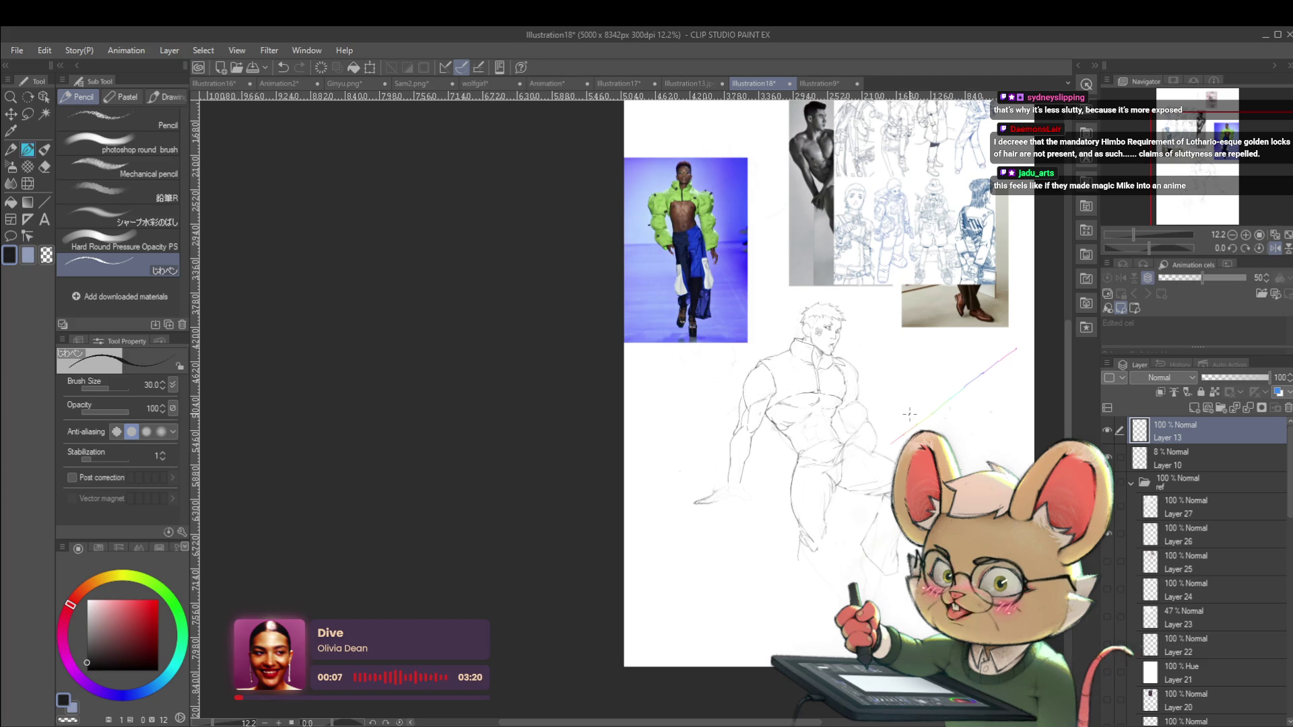
pyautogui.click(1274, 248)
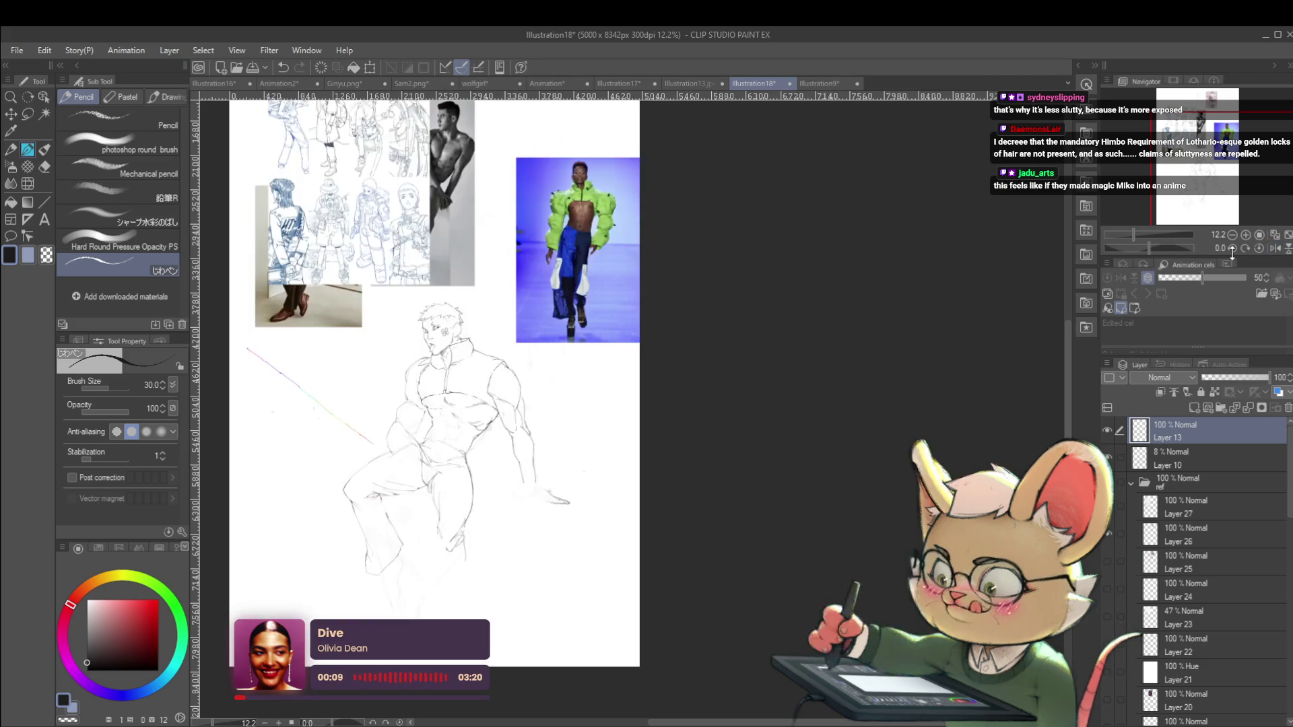
pyautogui.scroll(4, 389, 425)
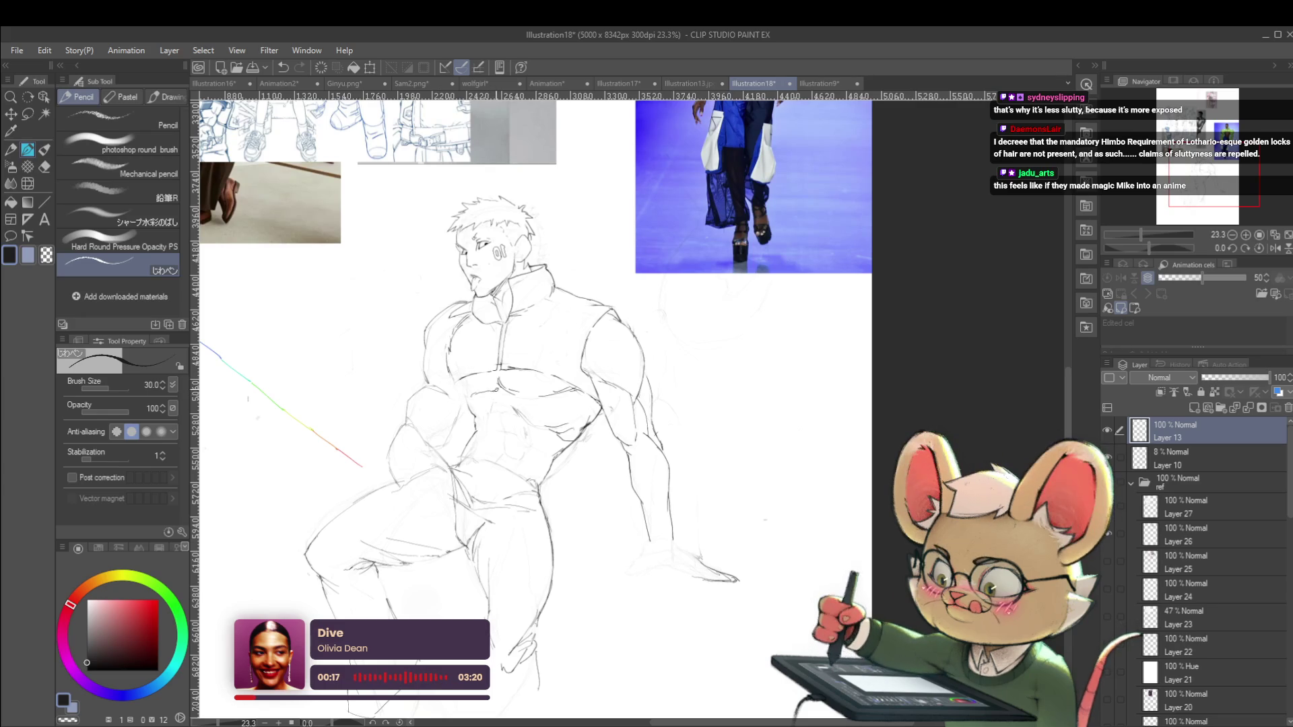
pyautogui.scroll(-4, 523, 375)
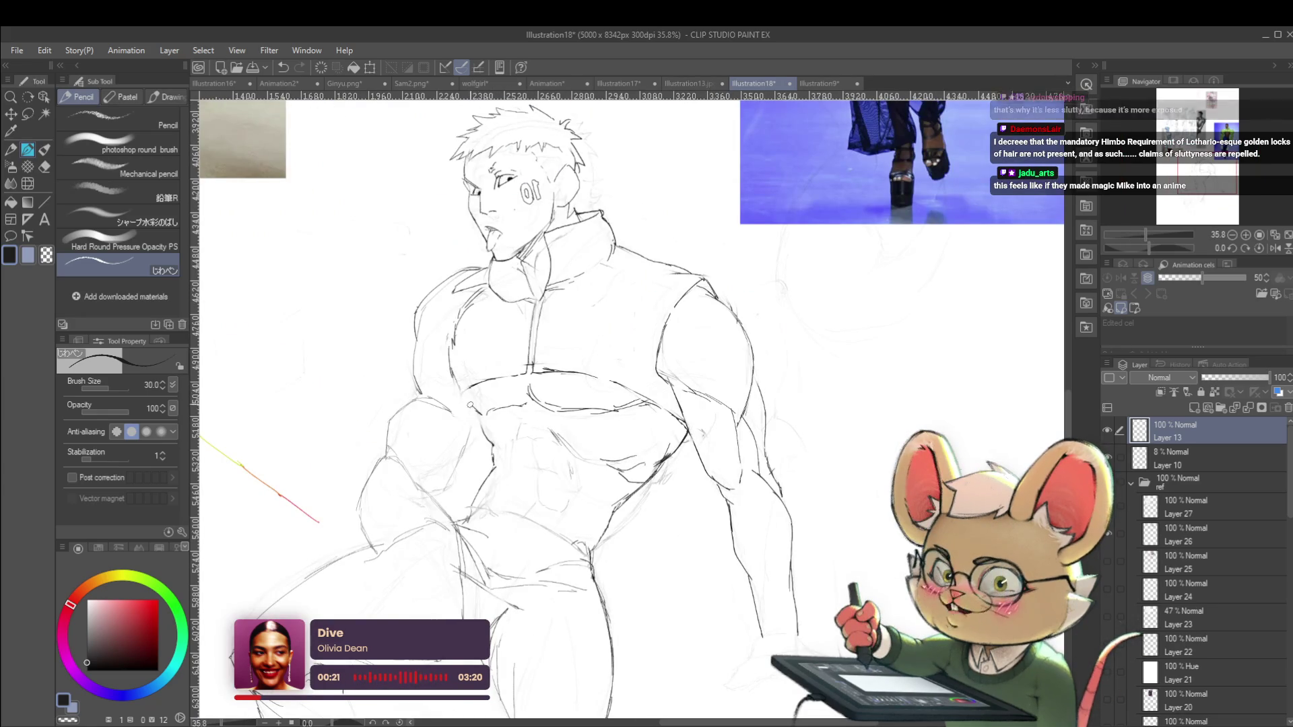
pyautogui.hotkey('ctrl', '0')
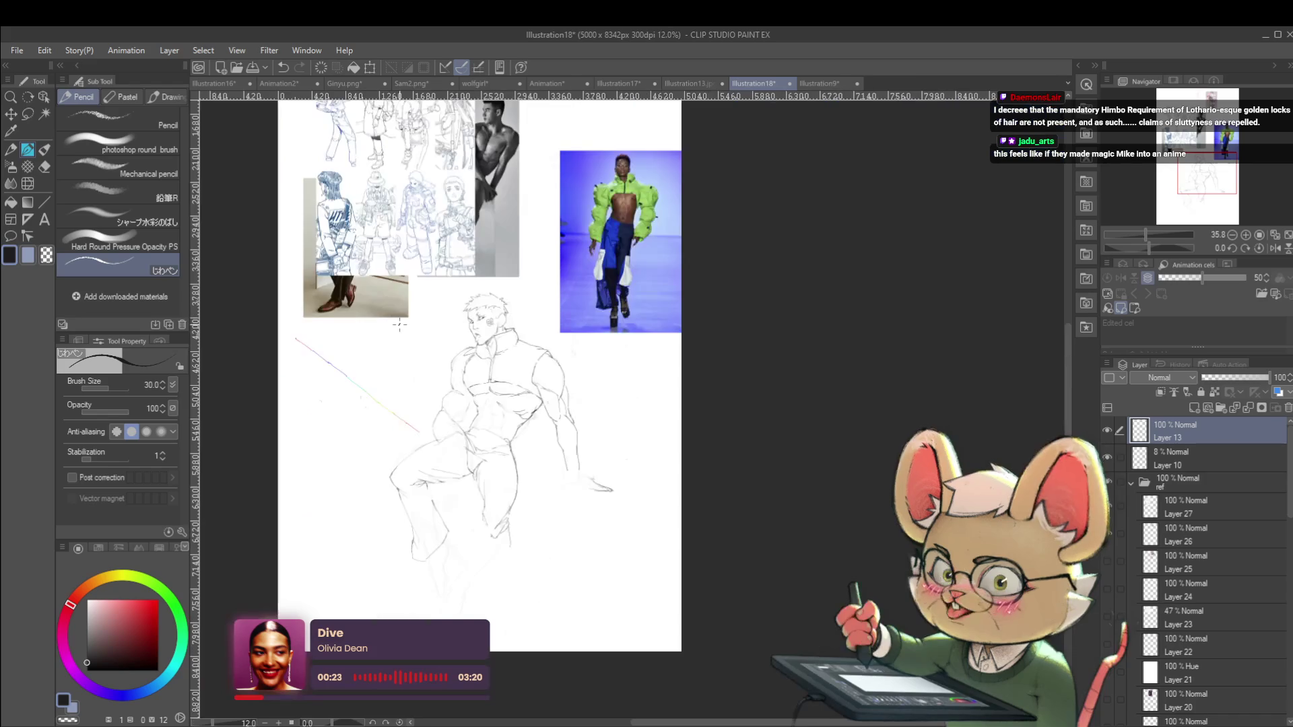
pyautogui.scroll(3, 487, 409)
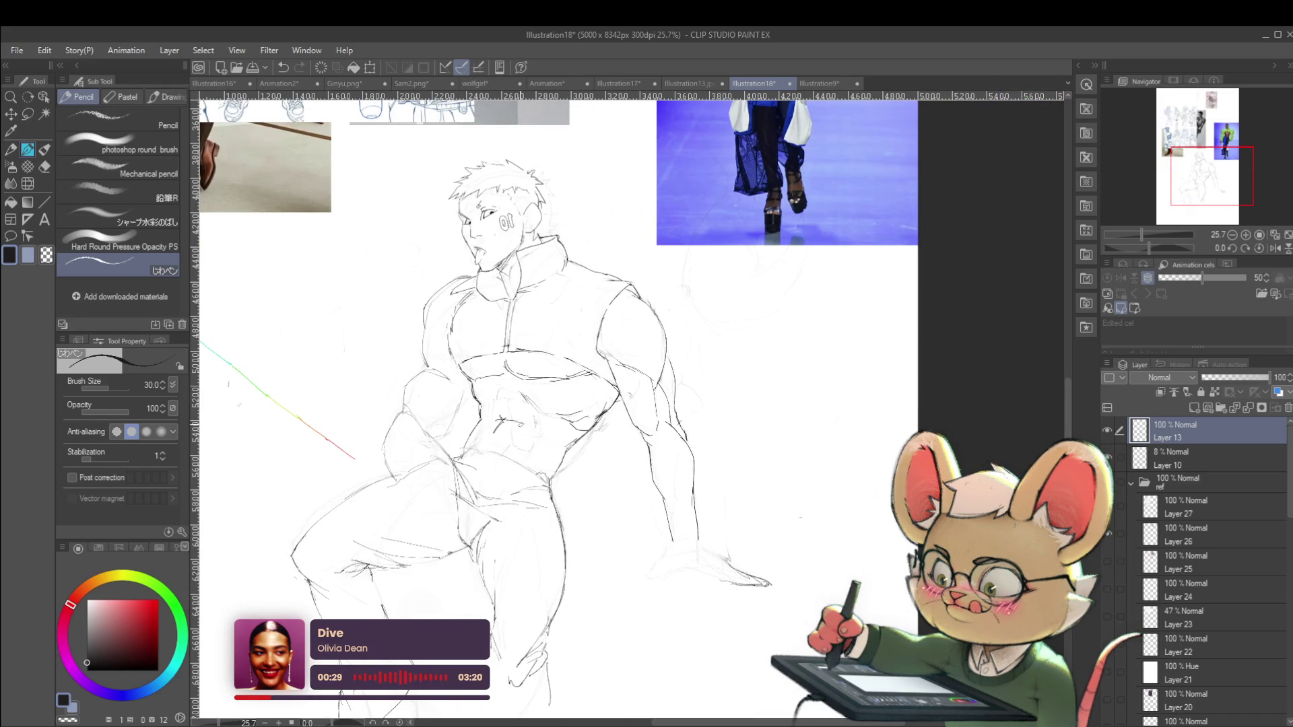
pyautogui.scroll(-3, 541, 441)
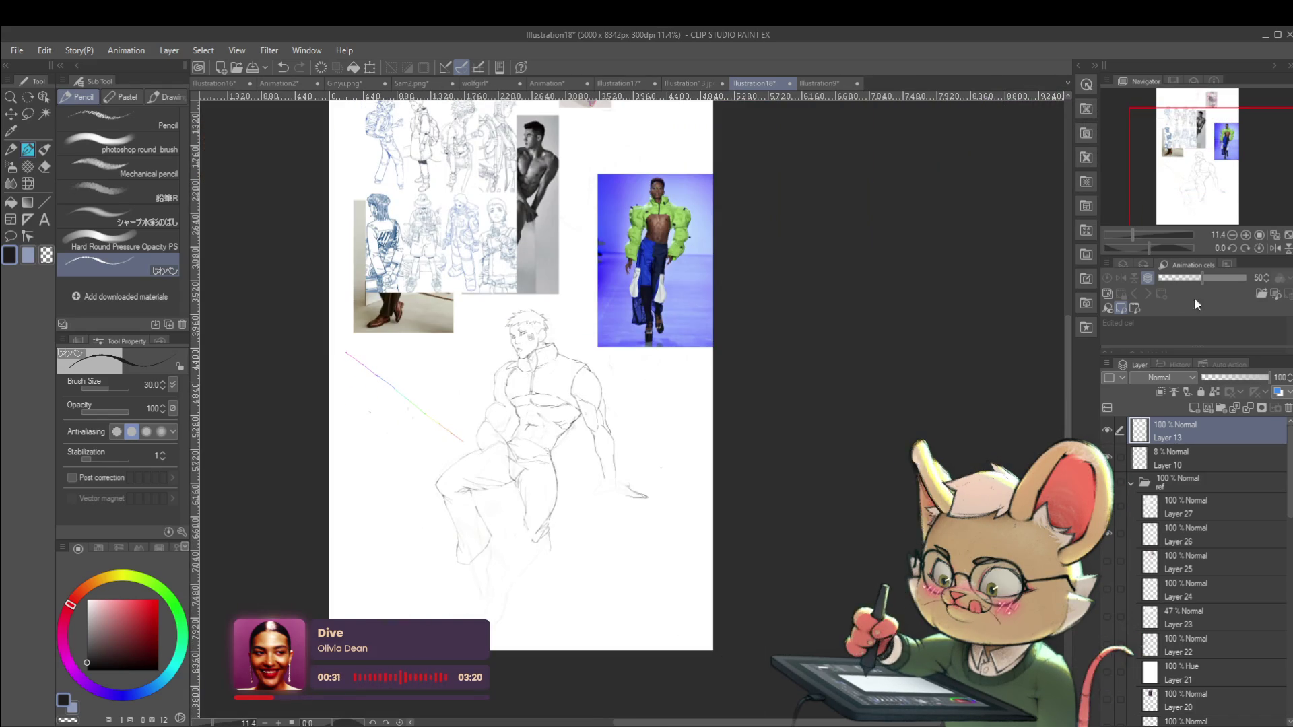
pyautogui.click(1276, 249)
pyautogui.scroll(3, 731, 421)
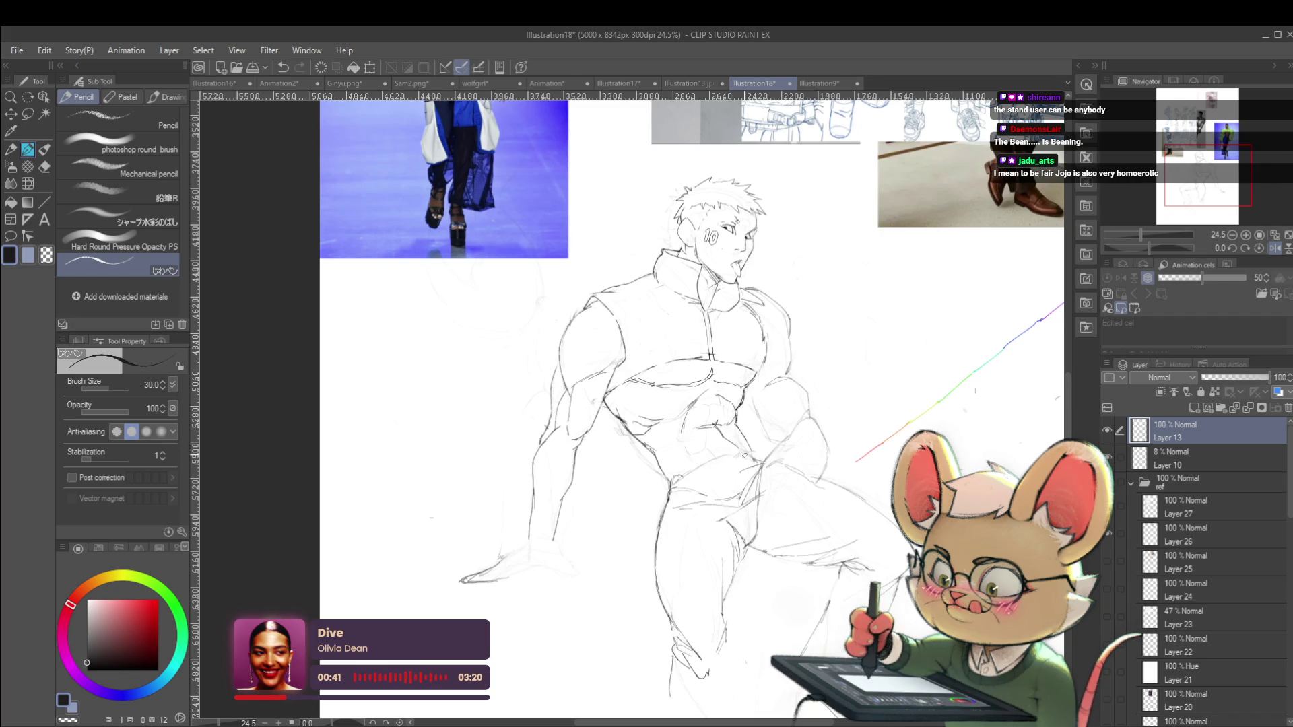
pyautogui.scroll(-3, 744, 455)
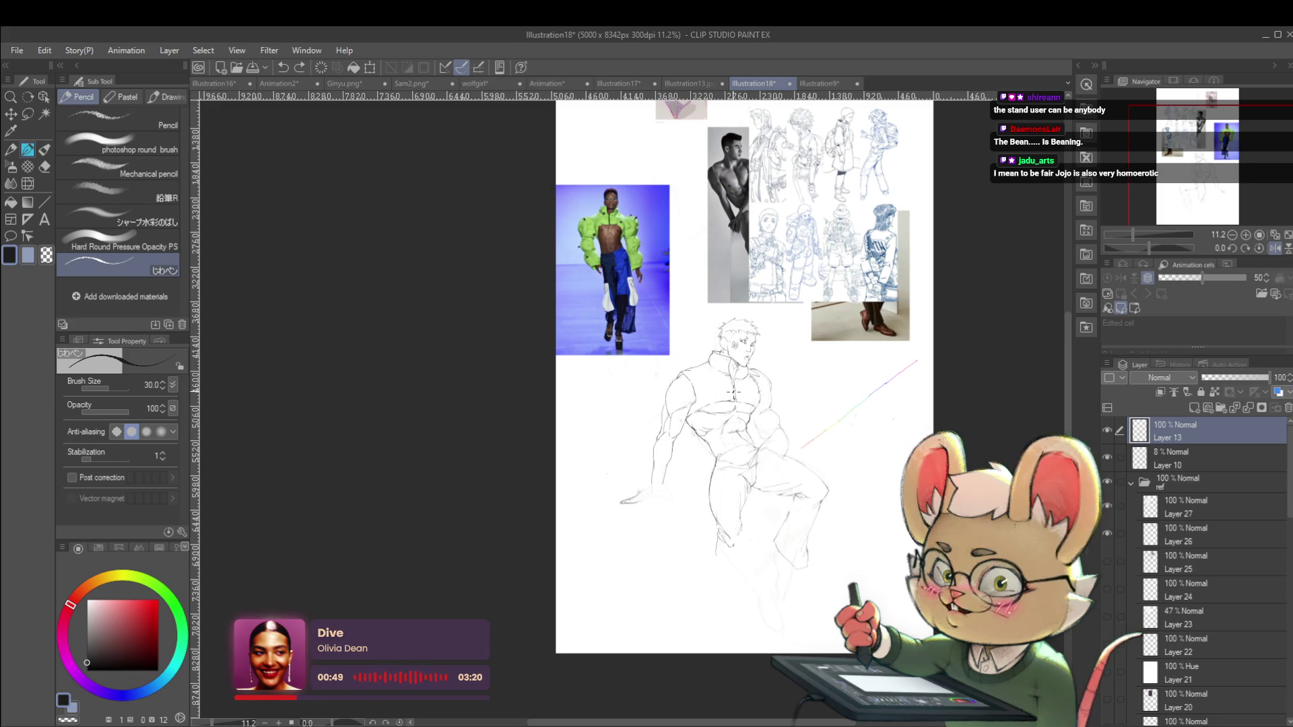
pyautogui.scroll(3, 740, 482)
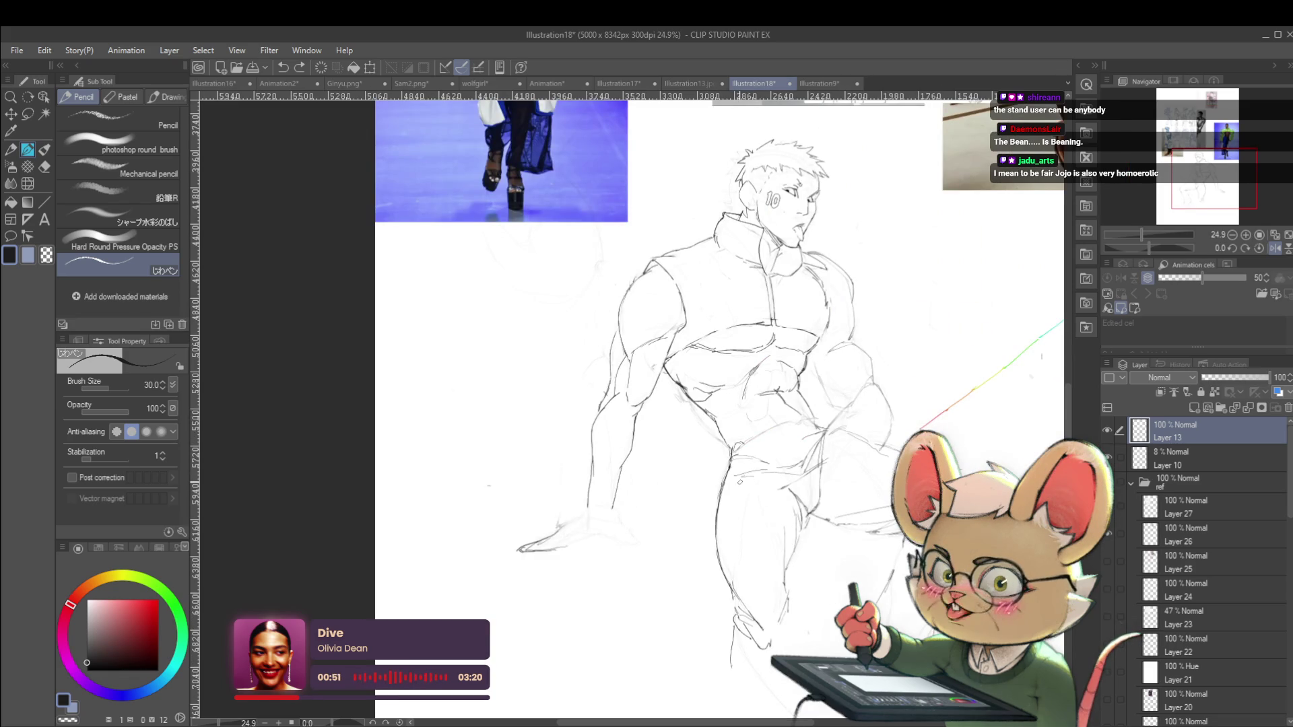
# Mirror the canvas to check the figure's proportions, then flip it back to normal
pyautogui.moveTo(711, 429); pyautogui.dragTo(692, 436)
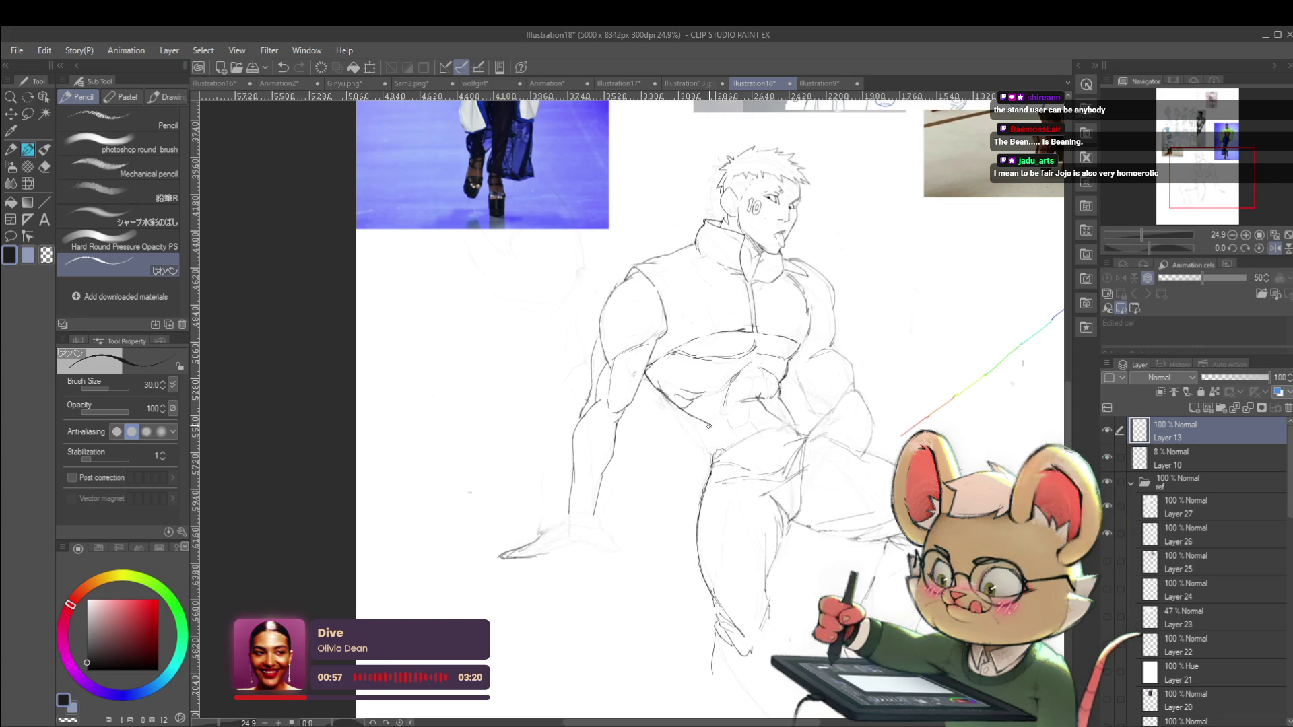
pyautogui.scroll(-5, 732, 416)
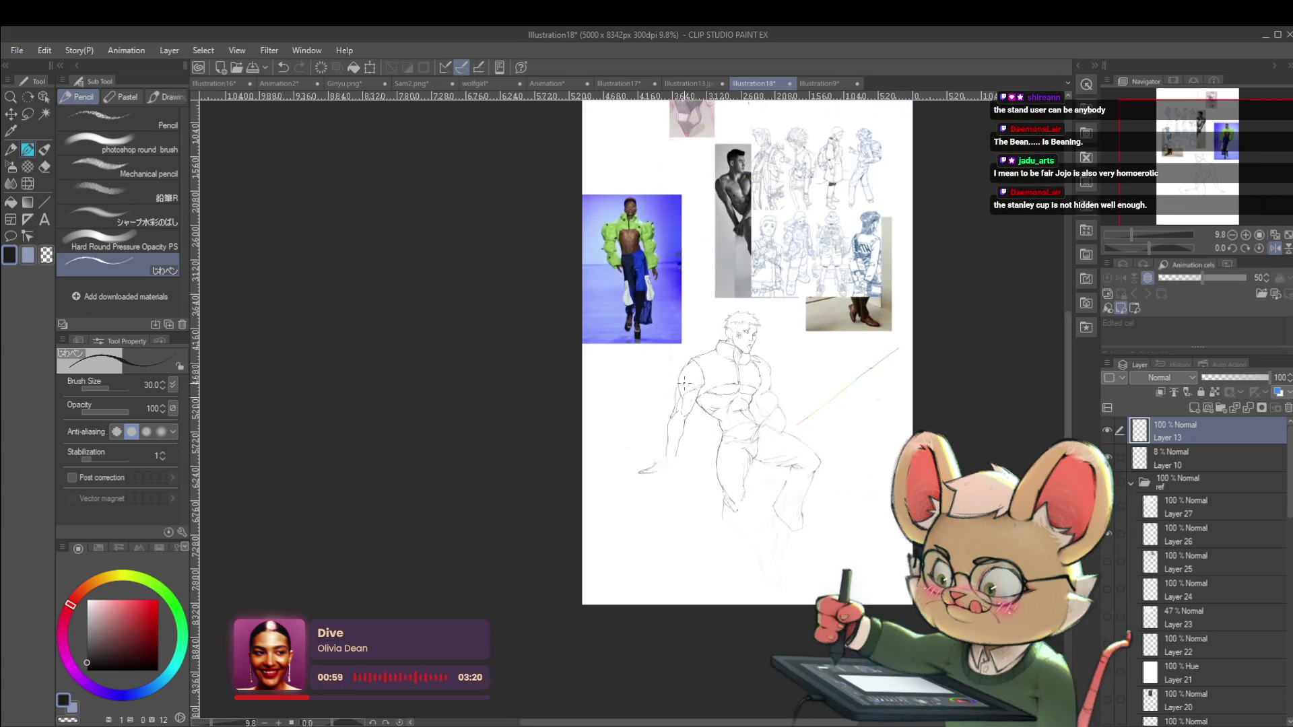
pyautogui.click(1273, 248)
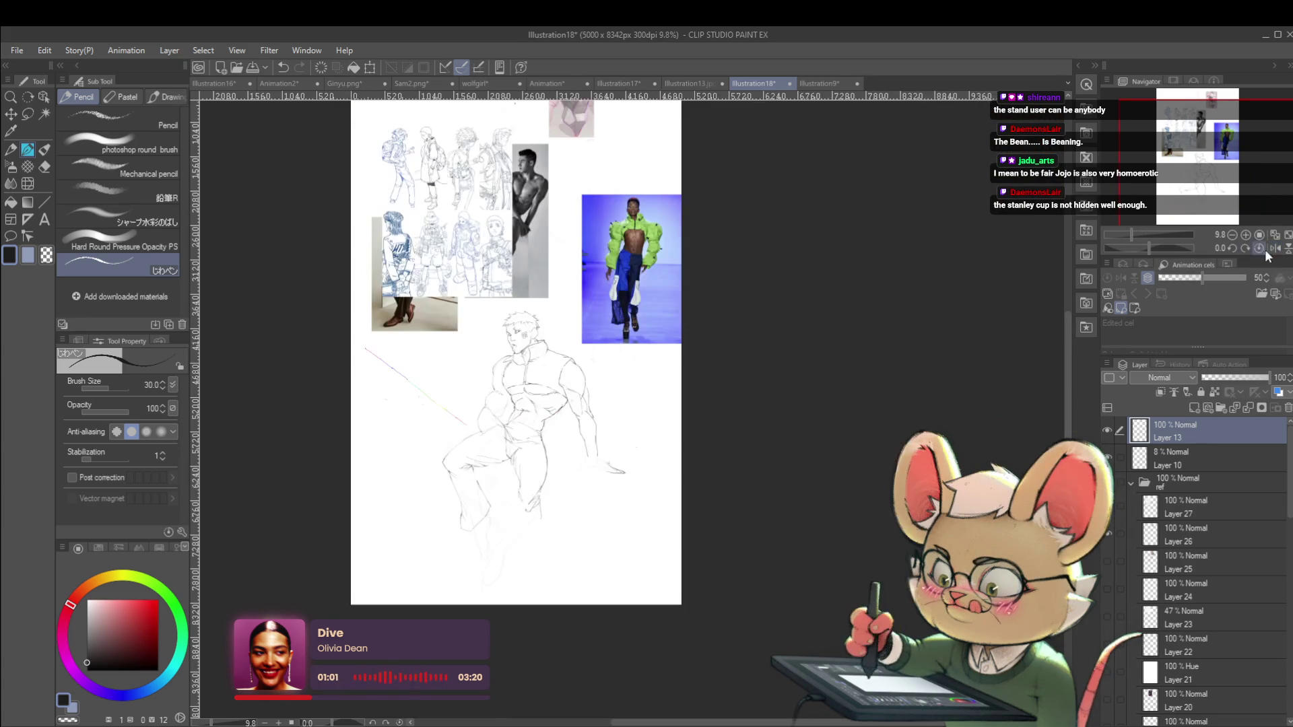
pyautogui.scroll(5, 587, 402)
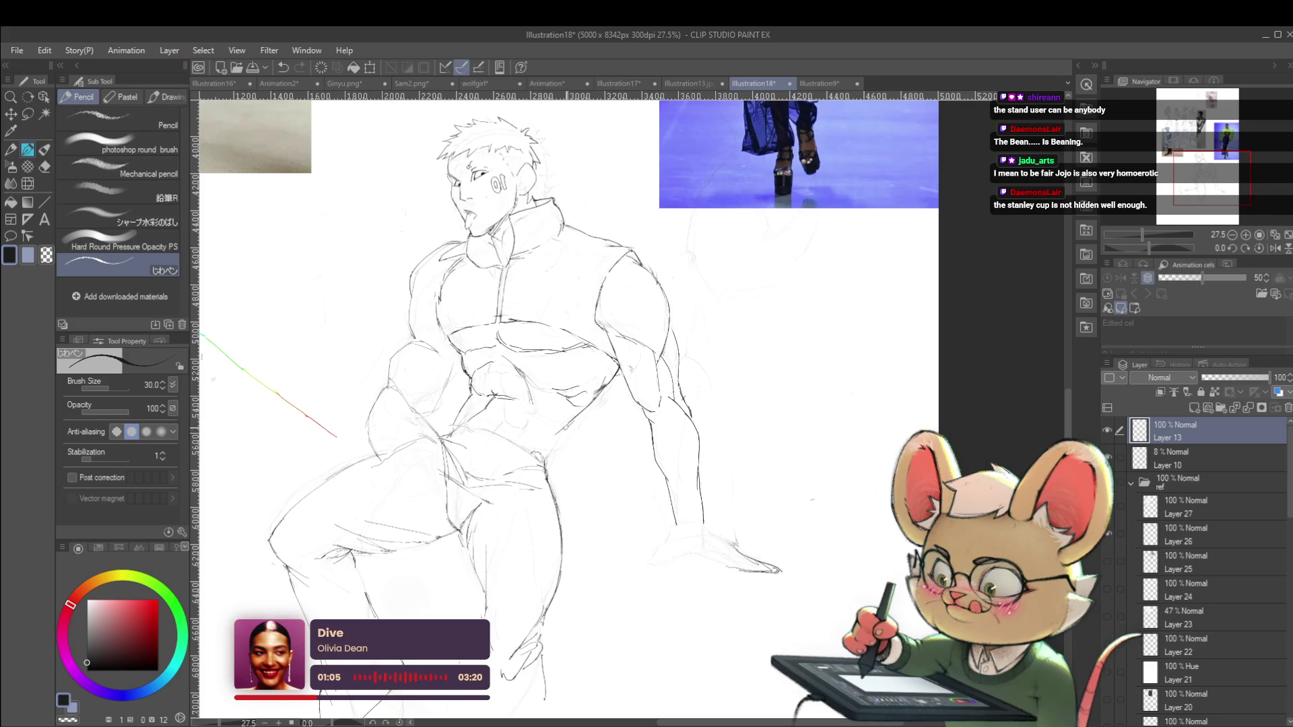
pyautogui.scroll(-5, 543, 450)
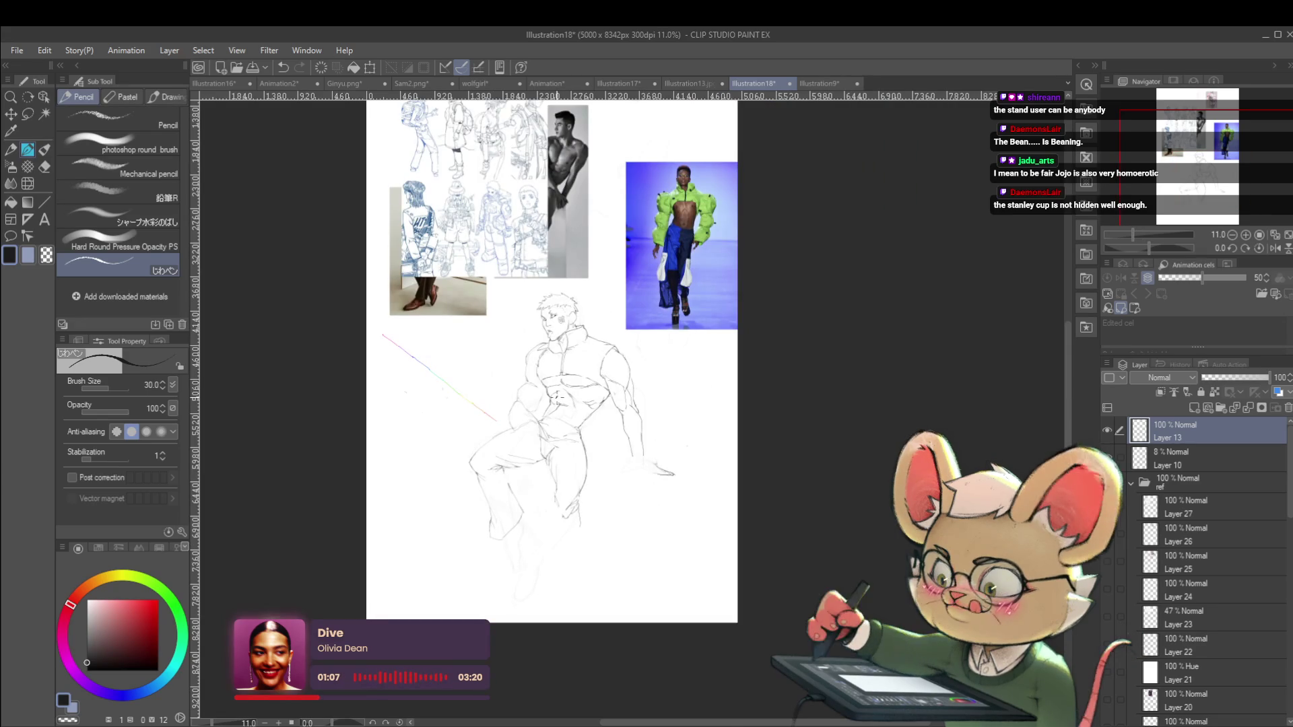
pyautogui.scroll(5, 568, 474)
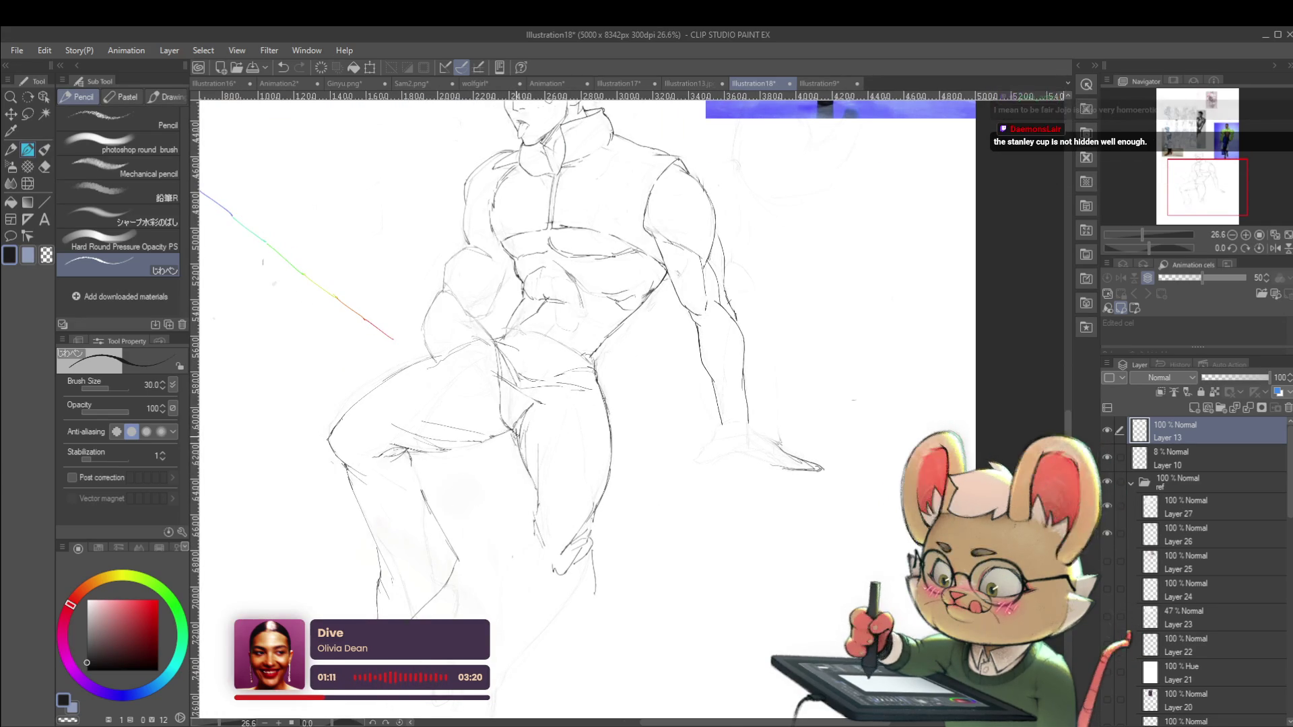
pyautogui.scroll(-5, 561, 405)
pyautogui.scroll(2, 561, 406)
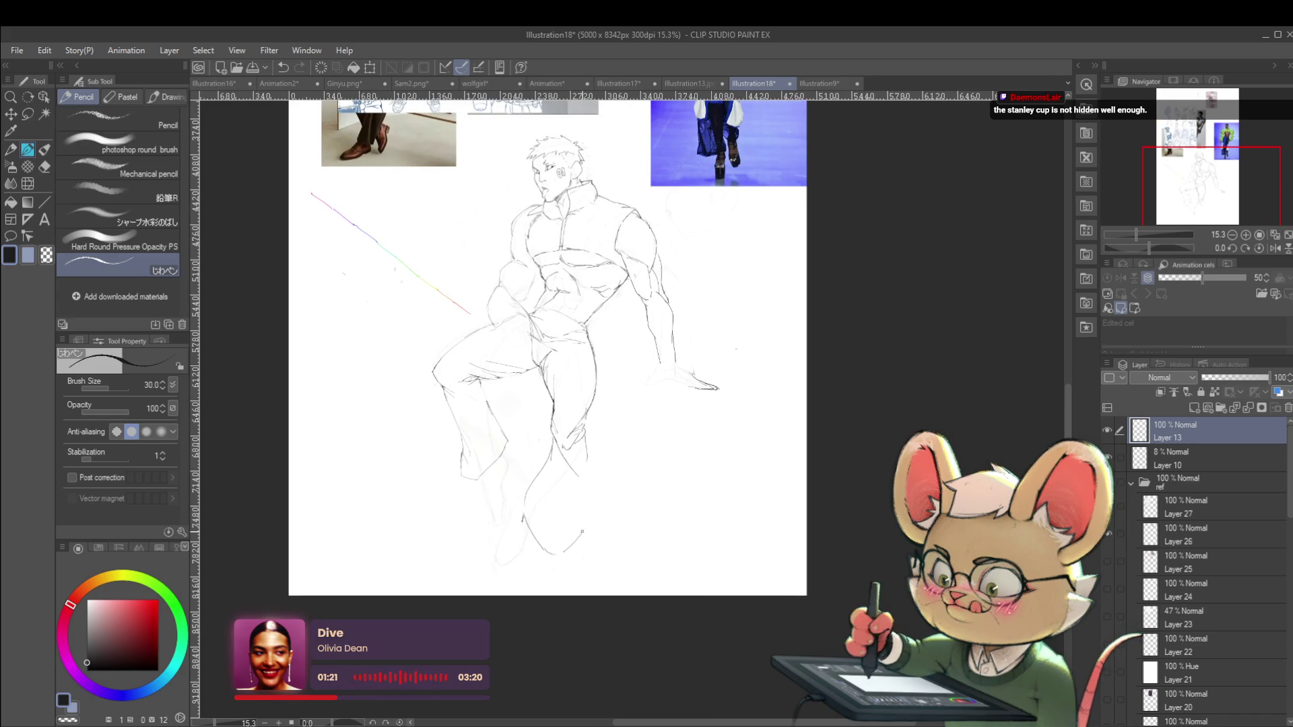
pyautogui.scroll(-2, 591, 465)
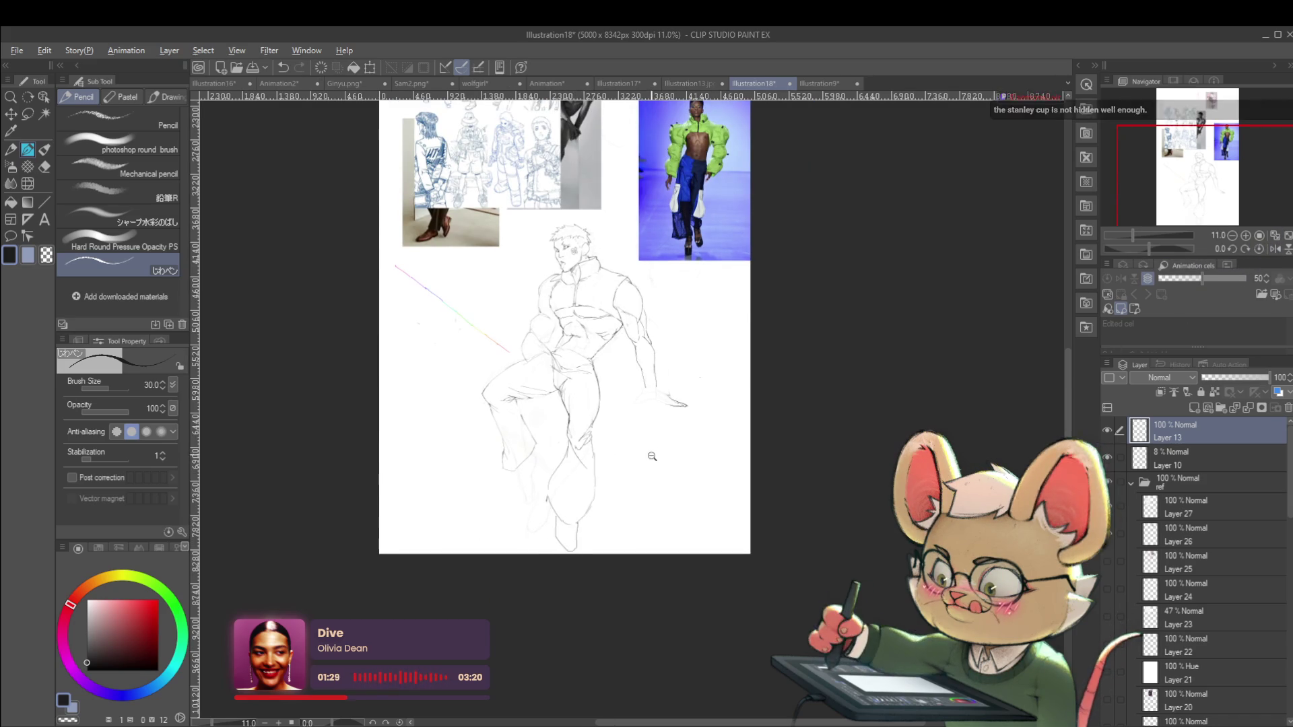
pyautogui.scroll(-1, 651, 455)
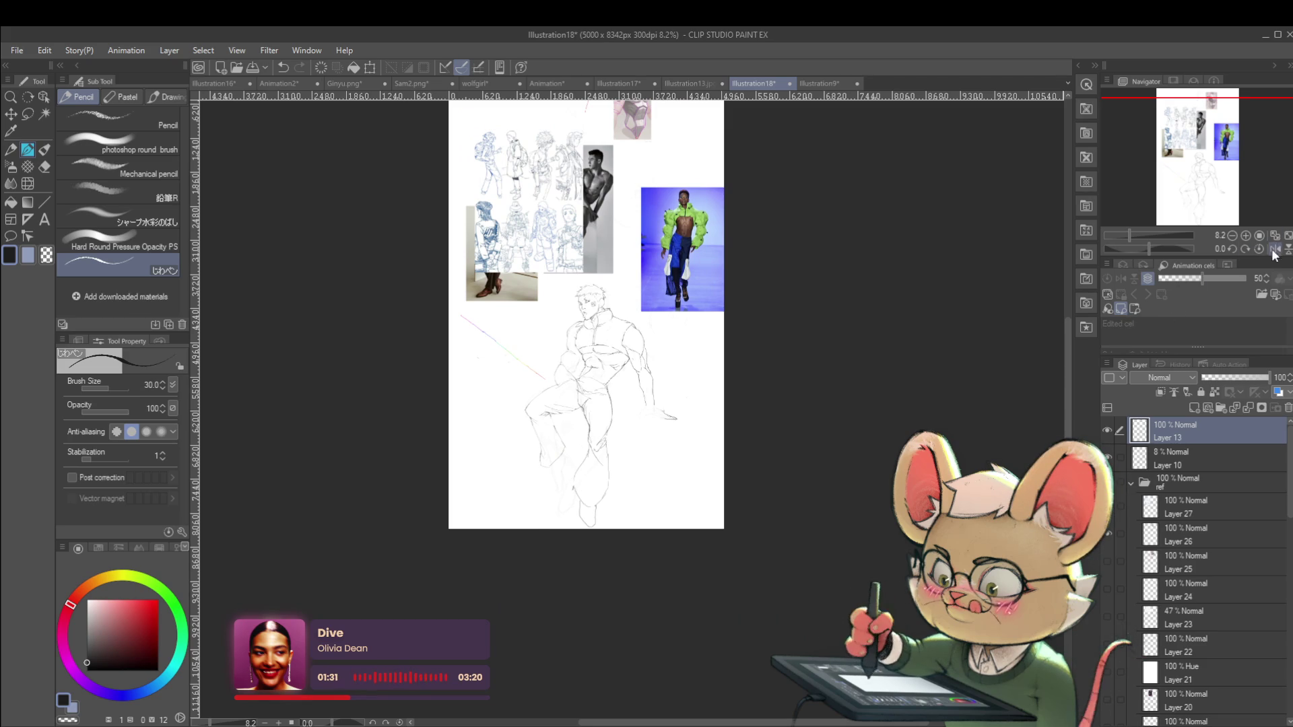
pyautogui.click(1273, 249)
# Undo the last lower-leg stroke and redraw a short line beside the lower leg
pyautogui.scroll(2, 706, 426)
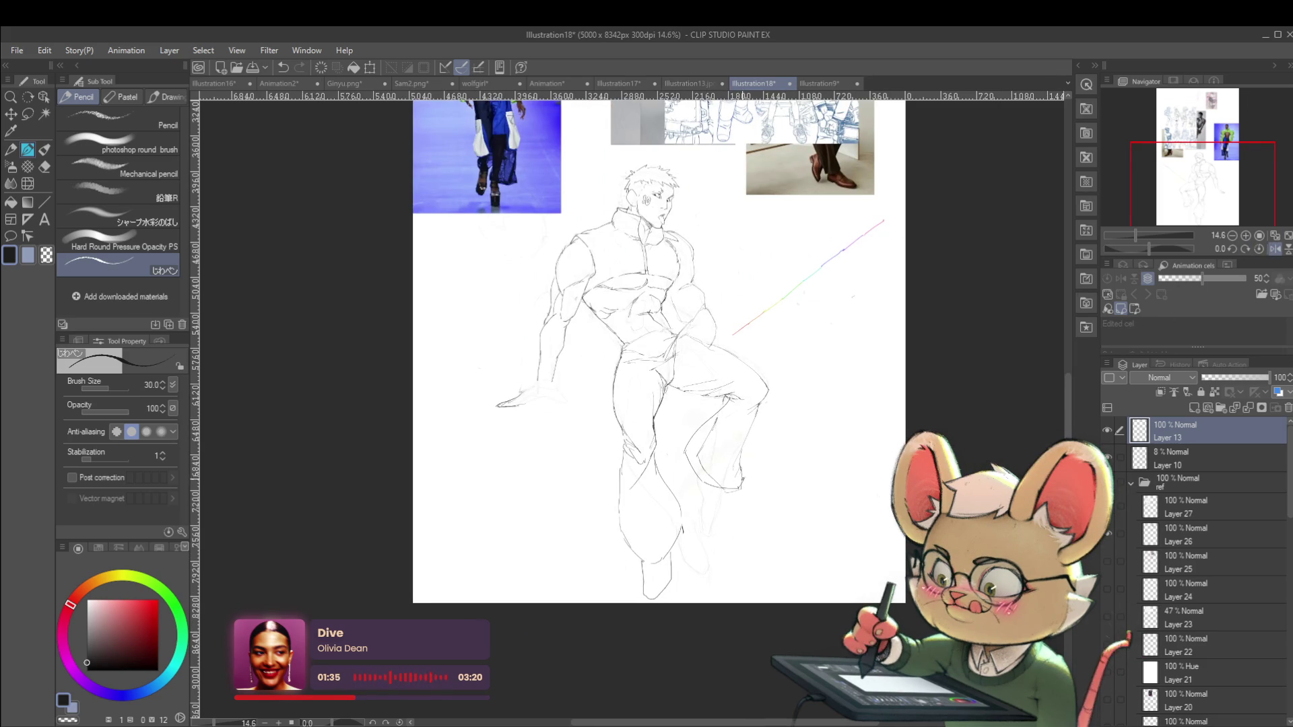
pyautogui.scroll(-2, 747, 402)
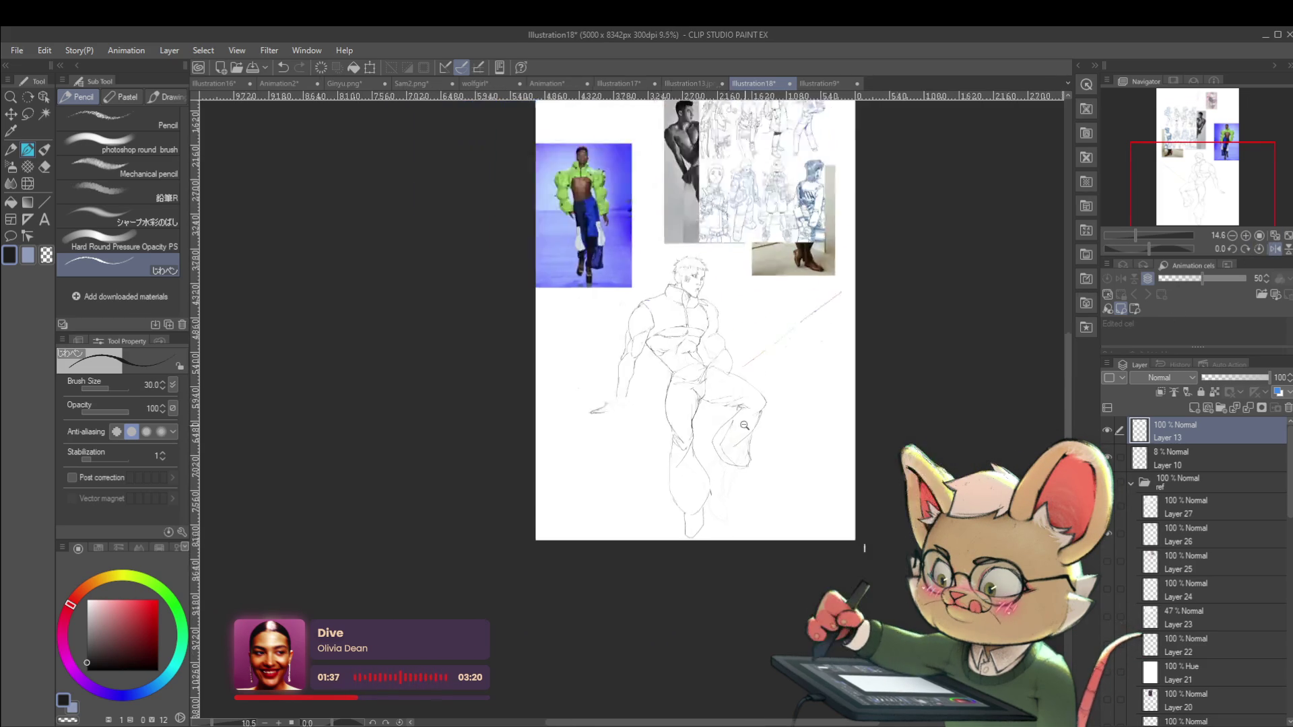
pyautogui.scroll(2, 762, 483)
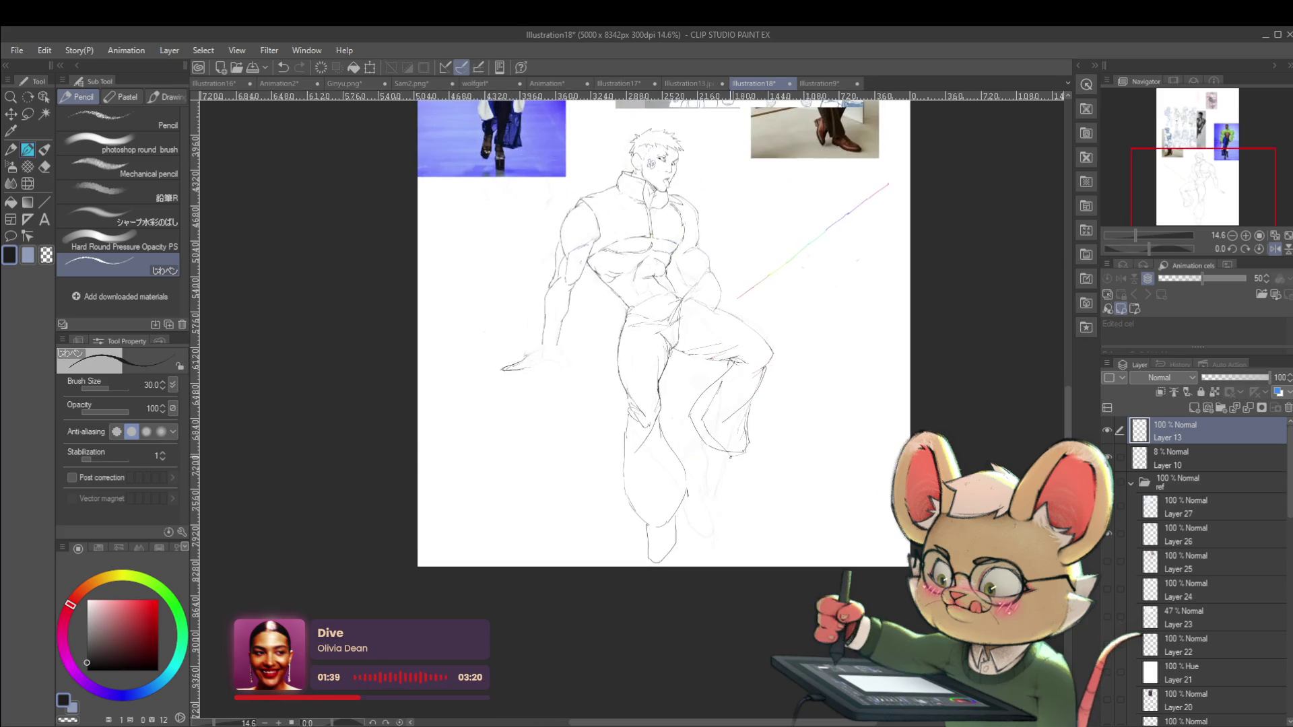
pyautogui.hotkey('ctrl', 'z')
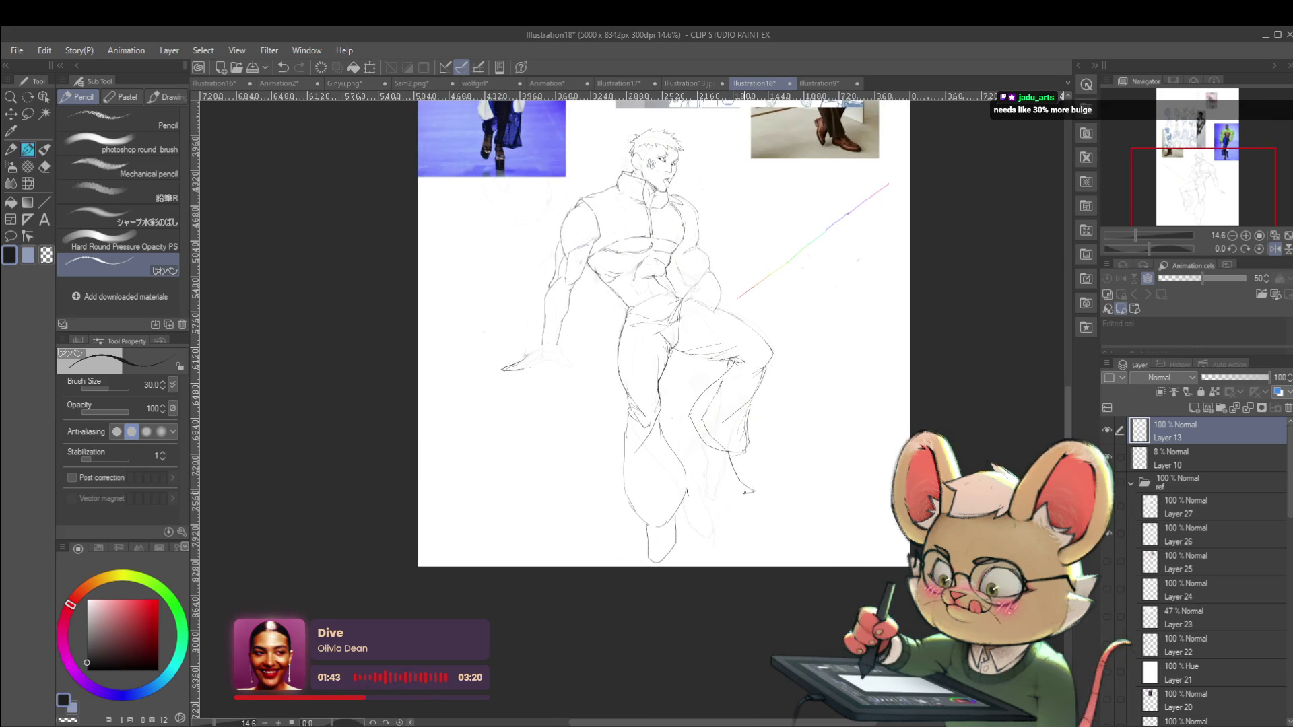
pyautogui.moveTo(708, 468); pyautogui.dragTo(716, 482)
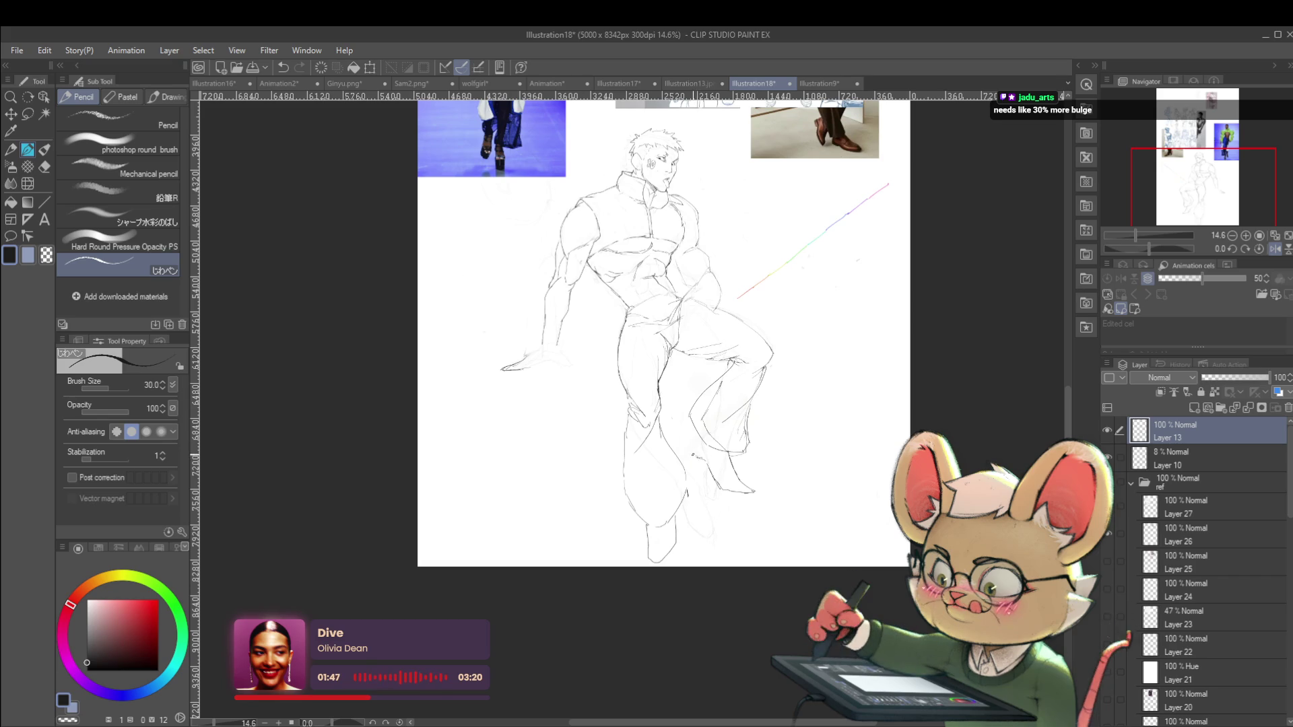
pyautogui.scroll(-2, 670, 381)
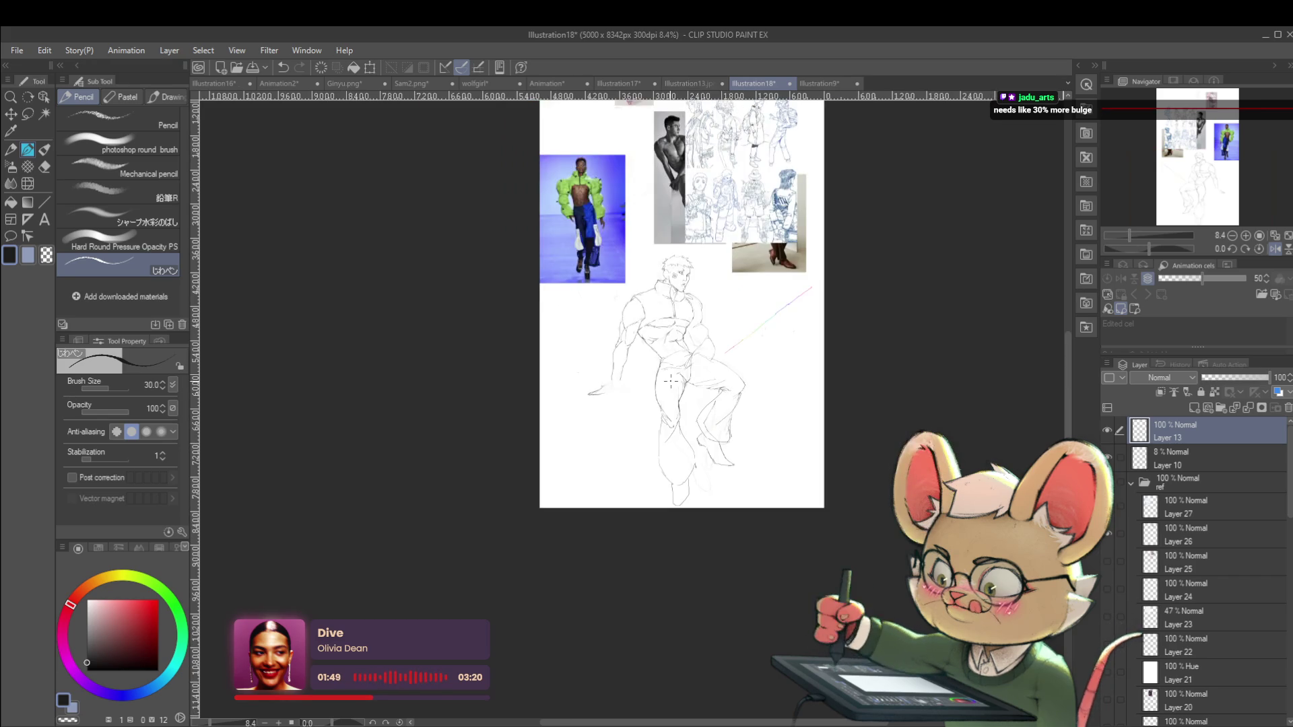
pyautogui.scroll(2, 763, 328)
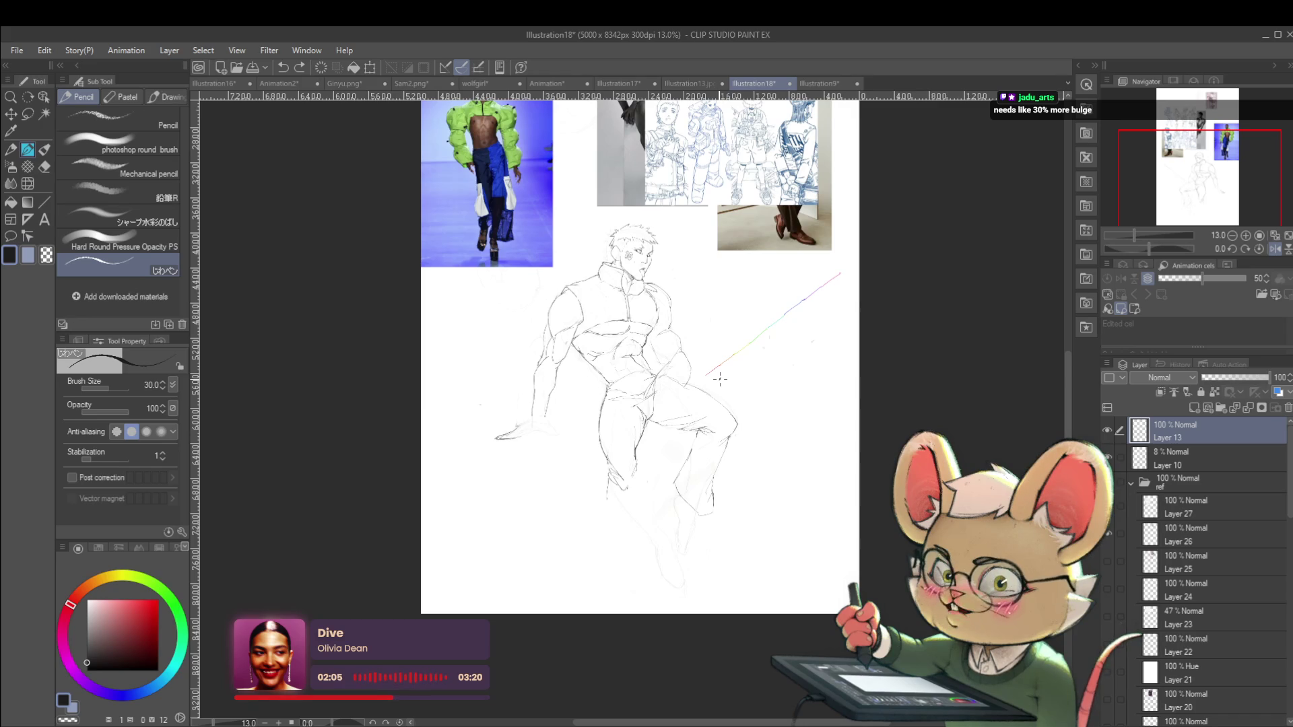
# Mirror the view with H and erase the stray coloured stroke across the canvas
pyautogui.press('h')
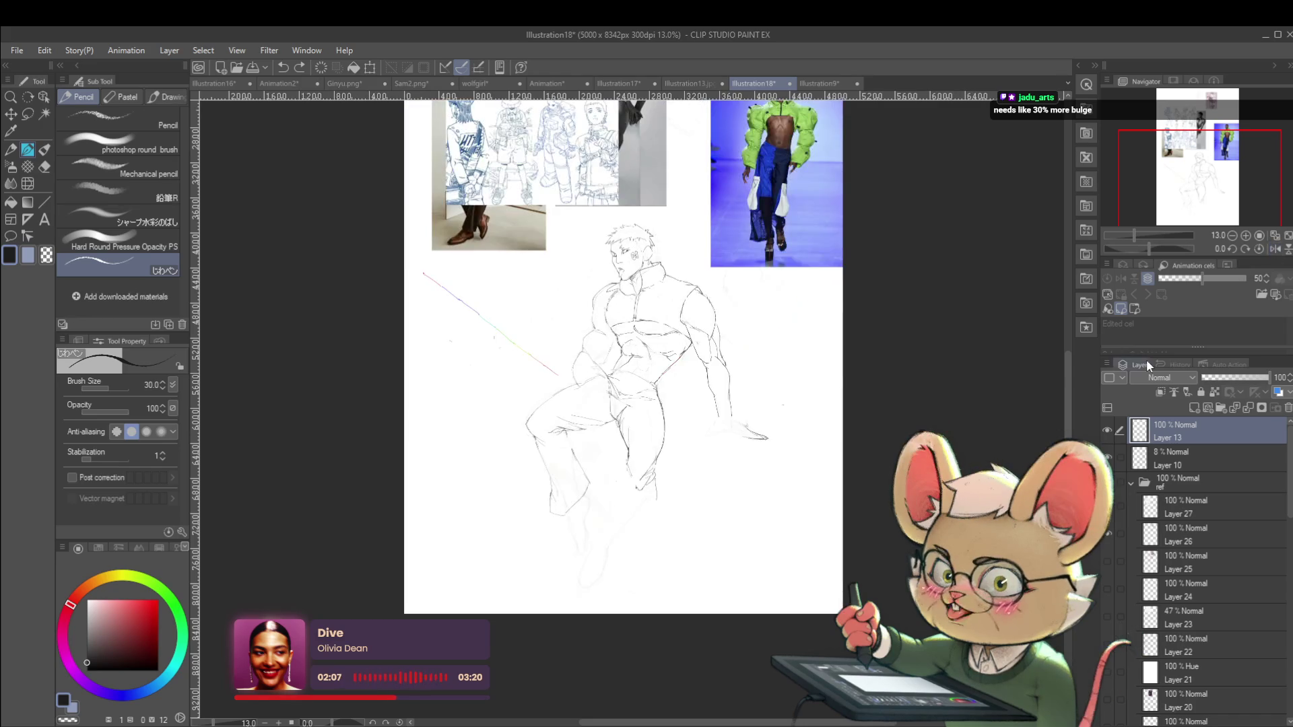
pyautogui.scroll(3, 559, 407)
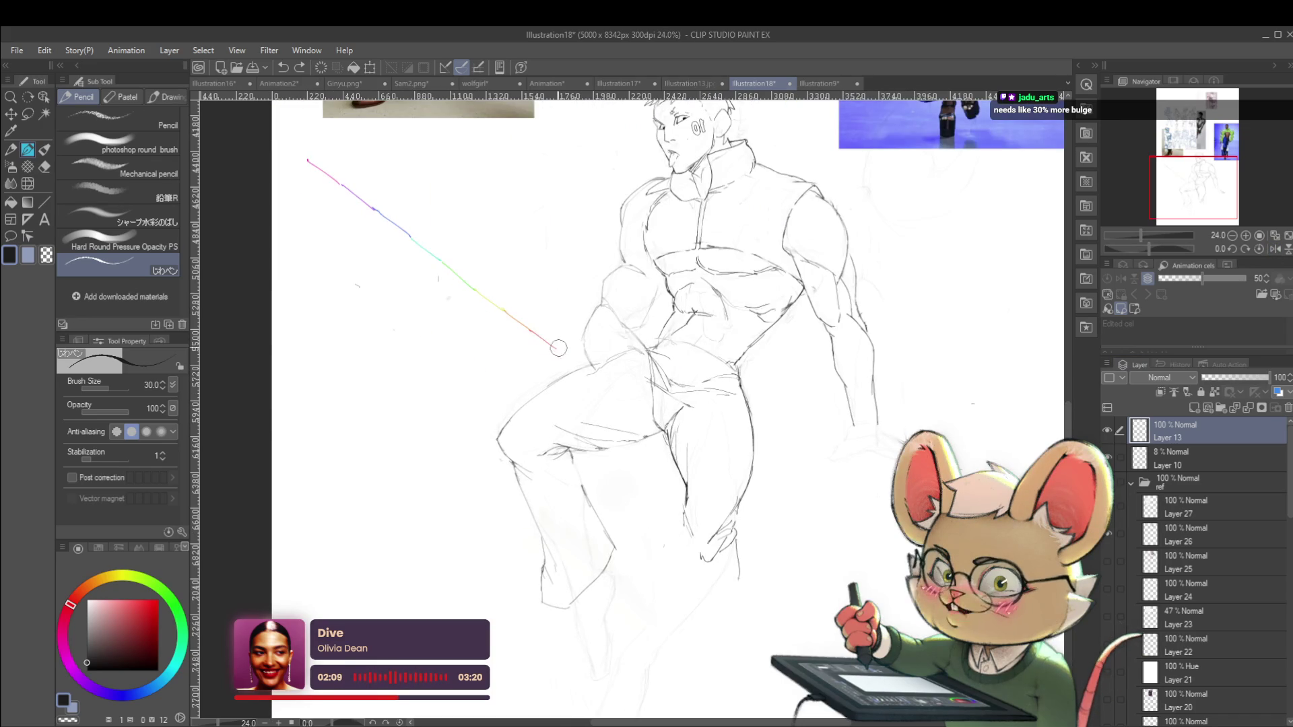
pyautogui.moveTo(557, 351)
pyautogui.mouseDown()
pyautogui.moveTo(390, 208)
pyautogui.moveTo(304, 155)
pyautogui.mouseUp()
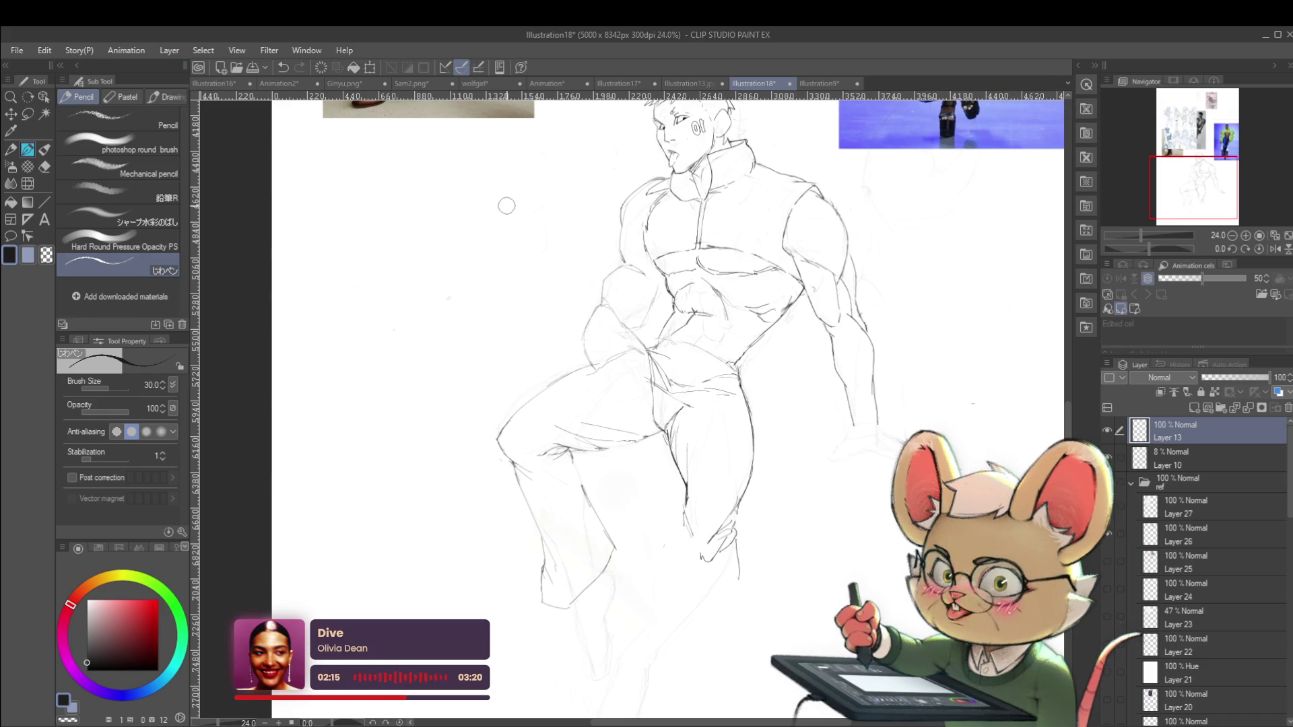
pyautogui.moveTo(506, 205); pyautogui.dragTo(464, 279)
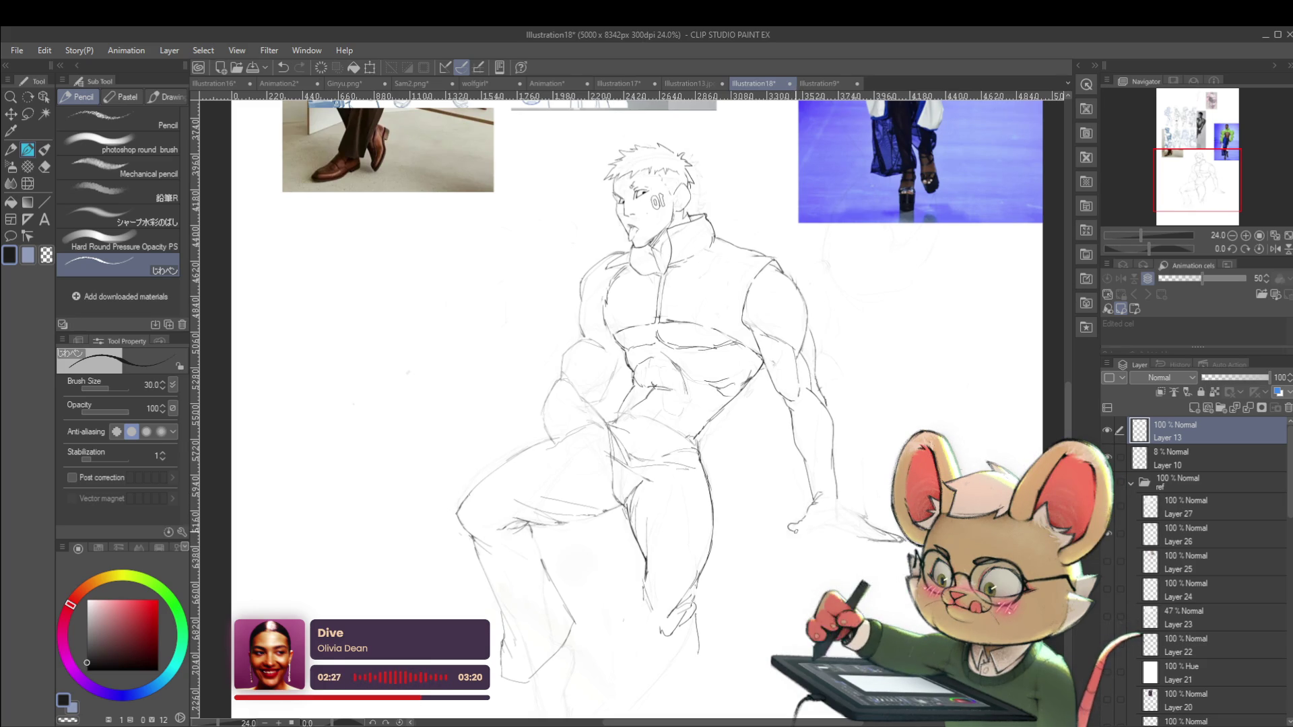
# Add a short clean line at the figure's hand
pyautogui.moveTo(810, 527); pyautogui.dragTo(830, 520)
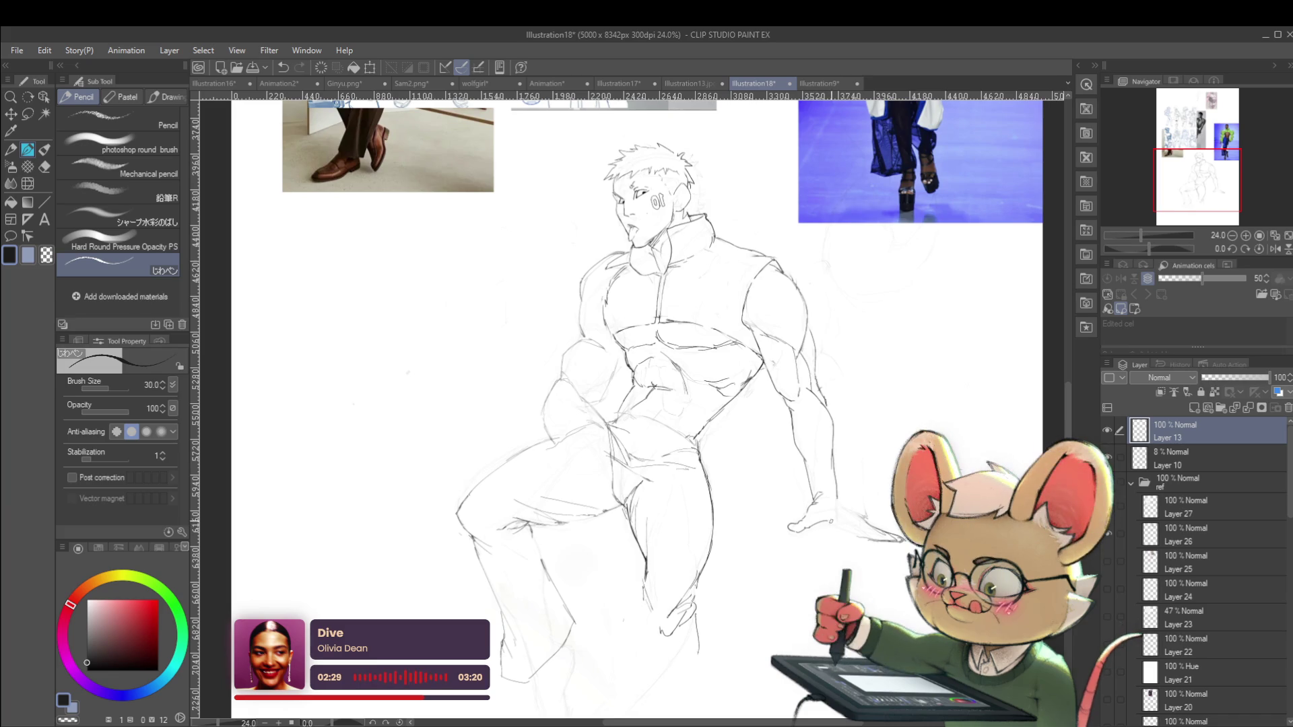
pyautogui.scroll(-3, 859, 502)
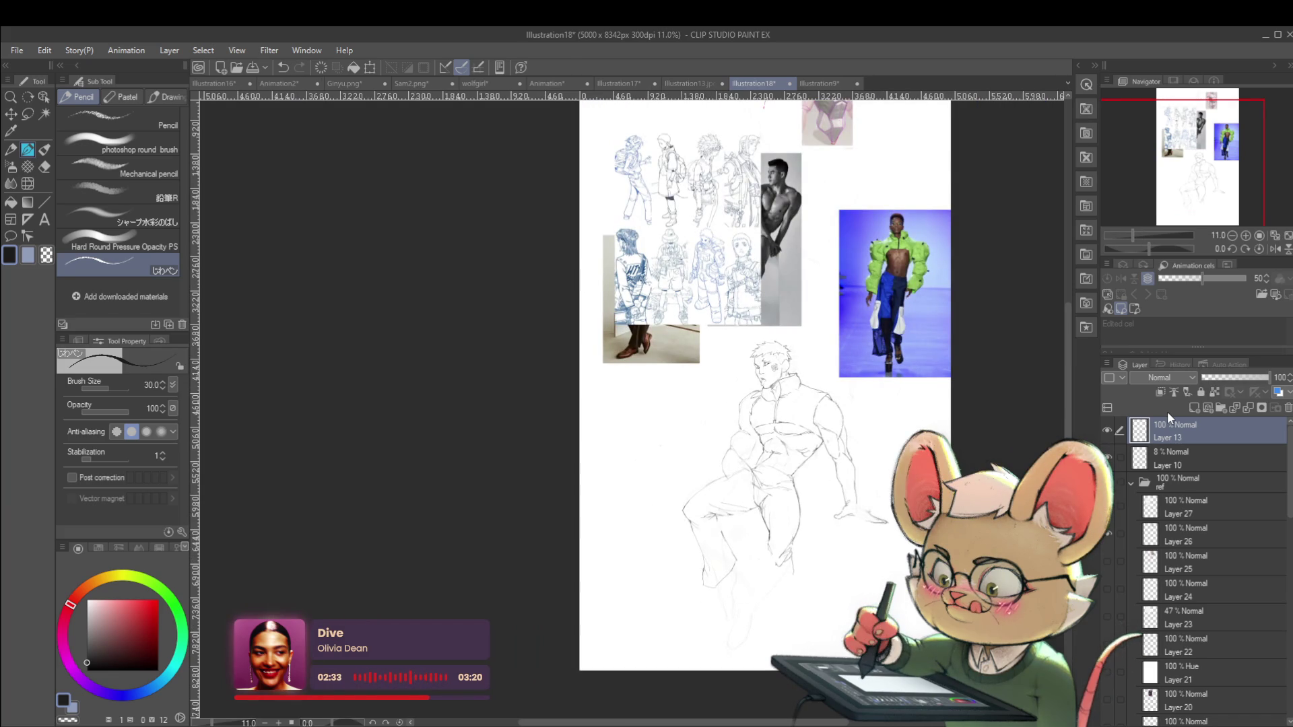
pyautogui.scroll(4, 848, 512)
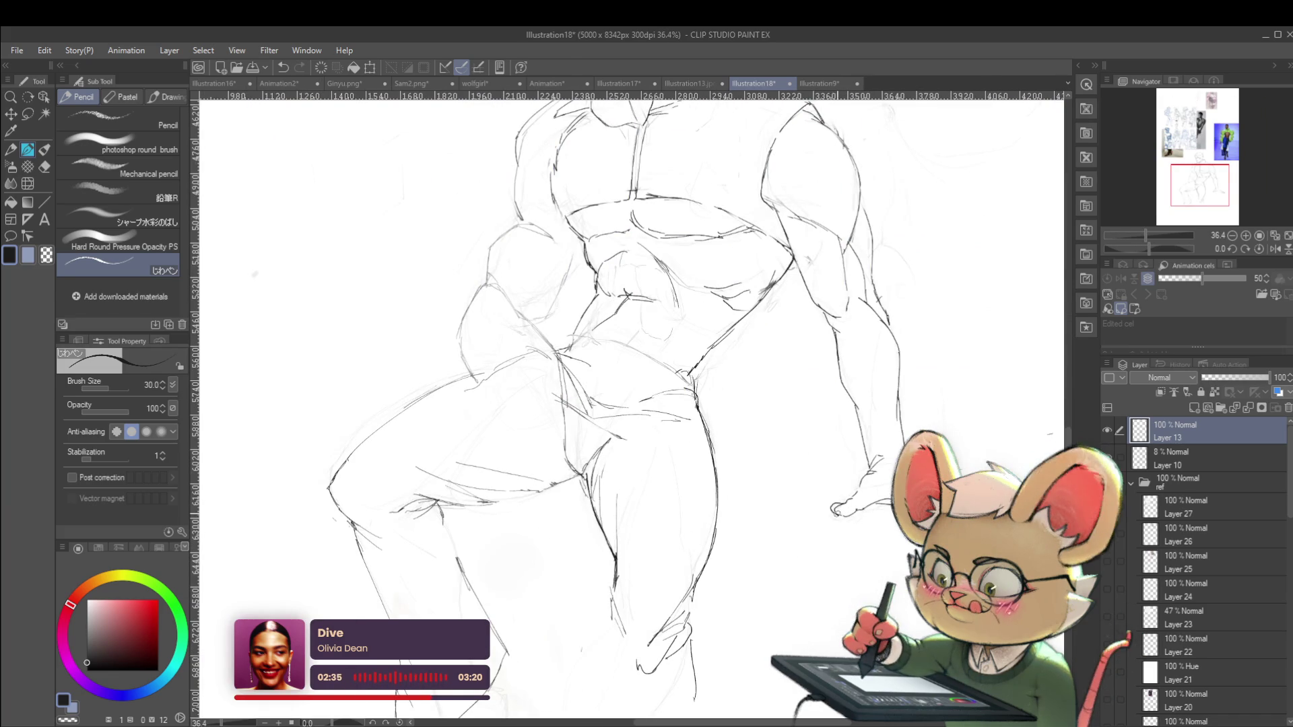
pyautogui.scroll(-3, 885, 505)
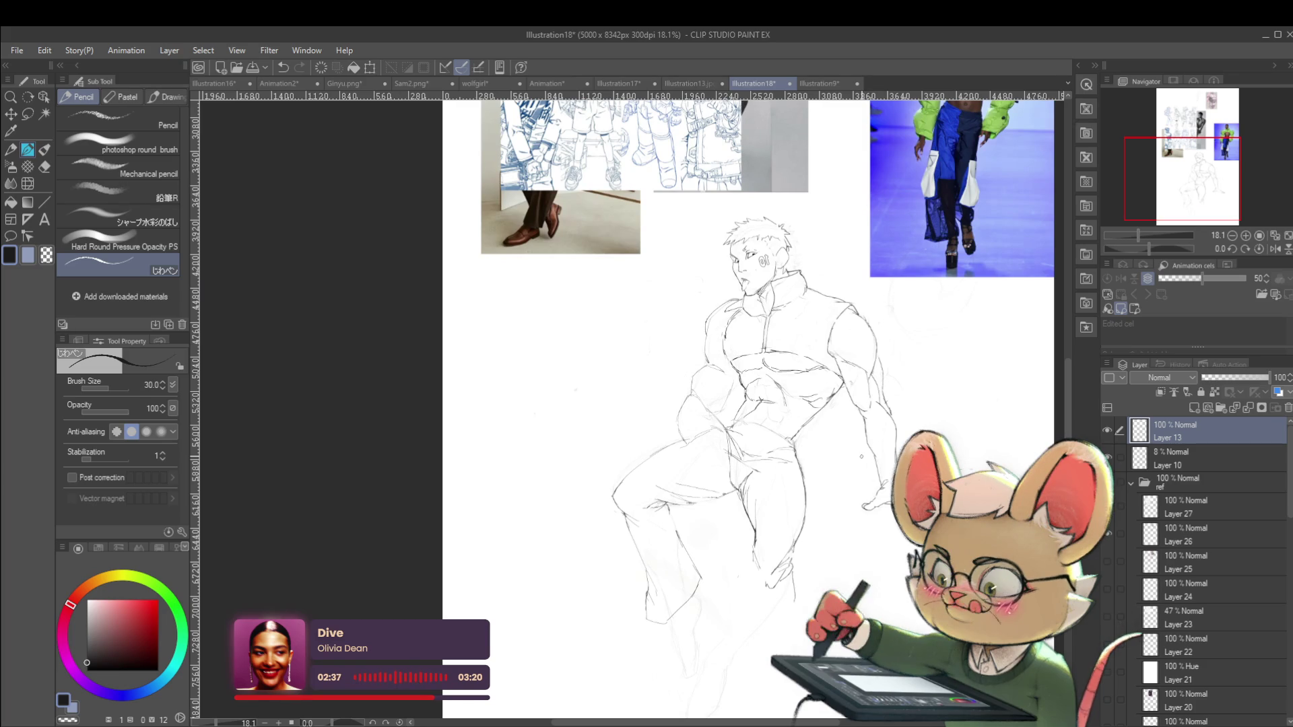
pyautogui.scroll(2, 861, 457)
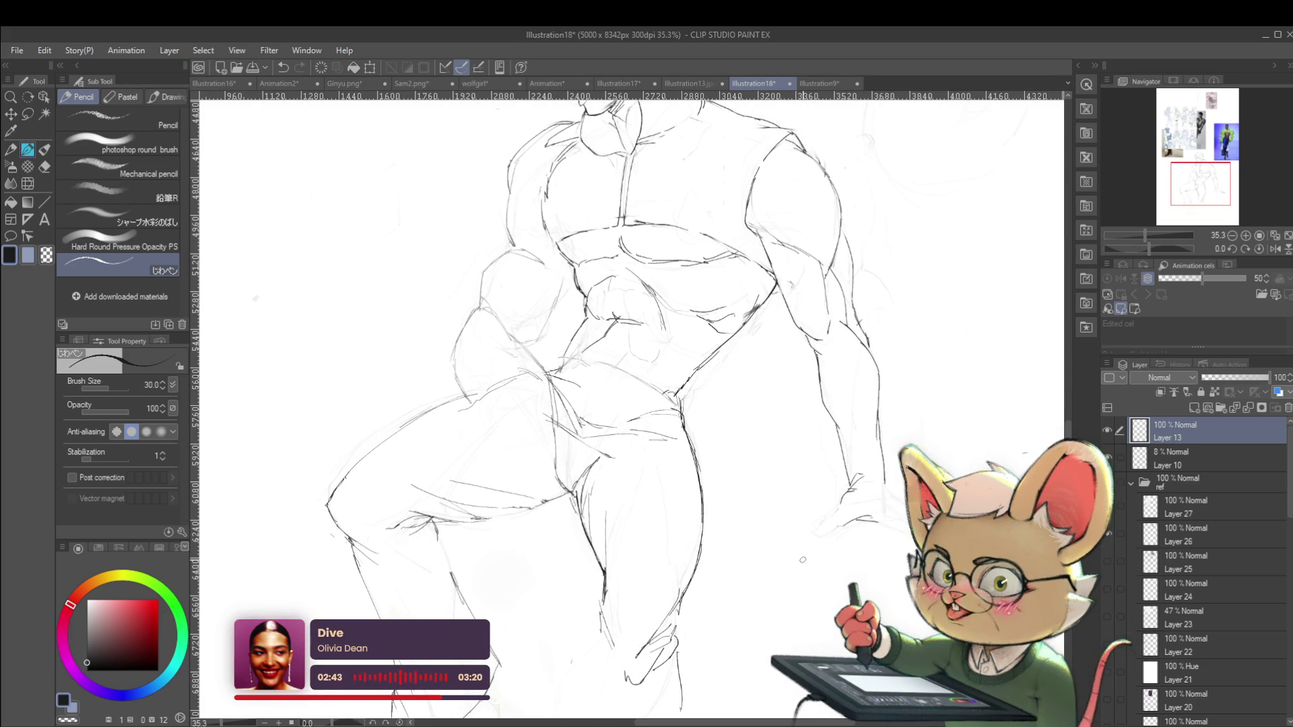
# Check the drawing in the mirrored view, then make rough sketch Layer 10 active
pyautogui.click(1275, 250)
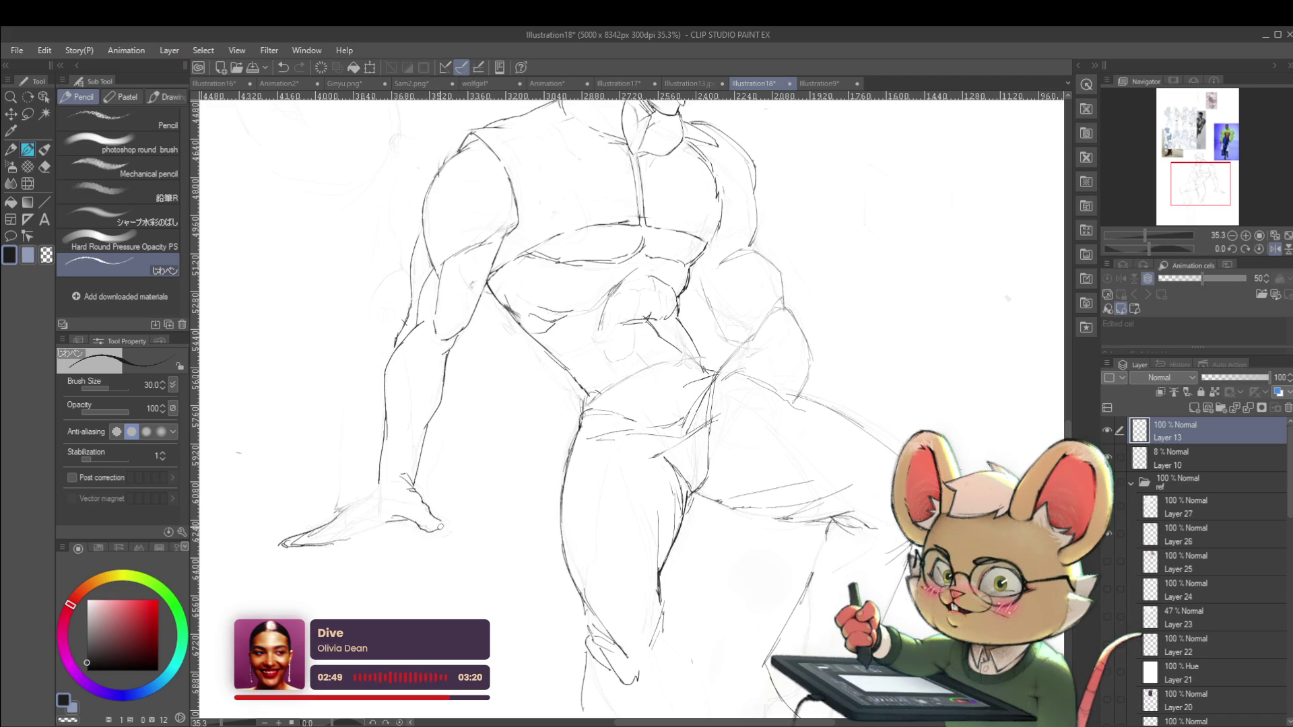
pyautogui.scroll(-2, 444, 520)
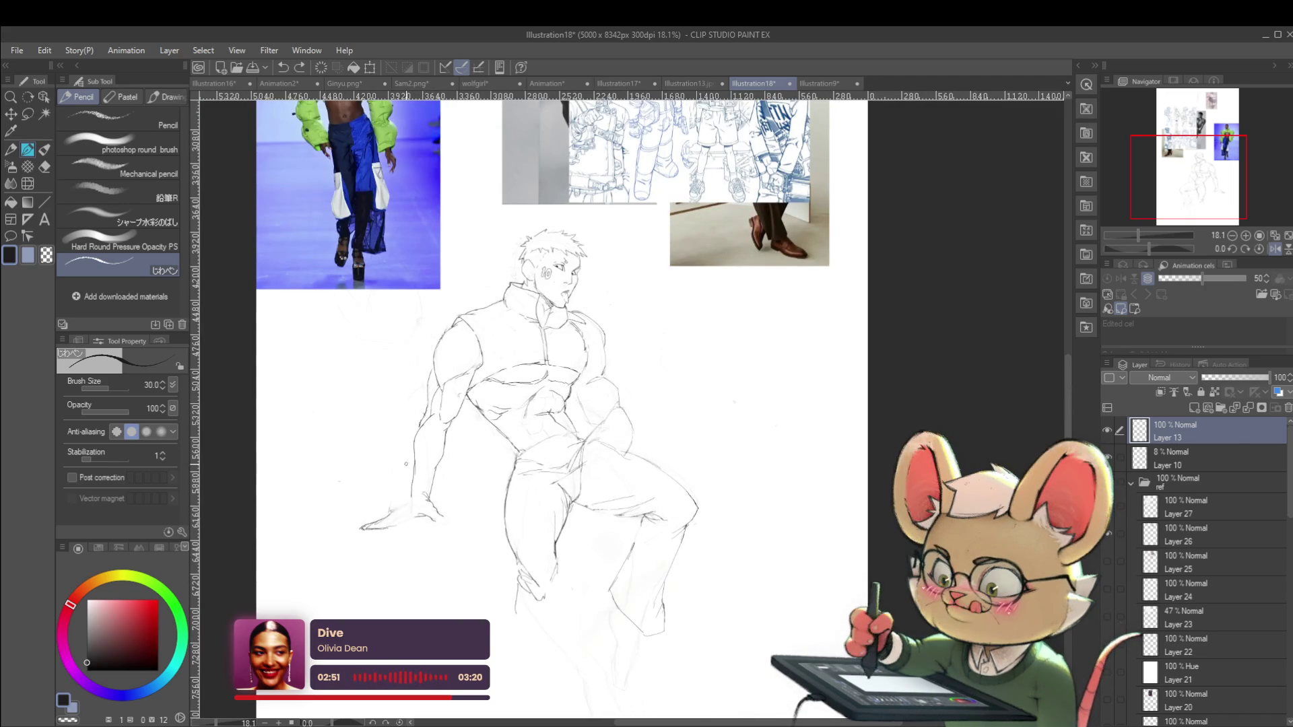
pyautogui.scroll(3, 460, 507)
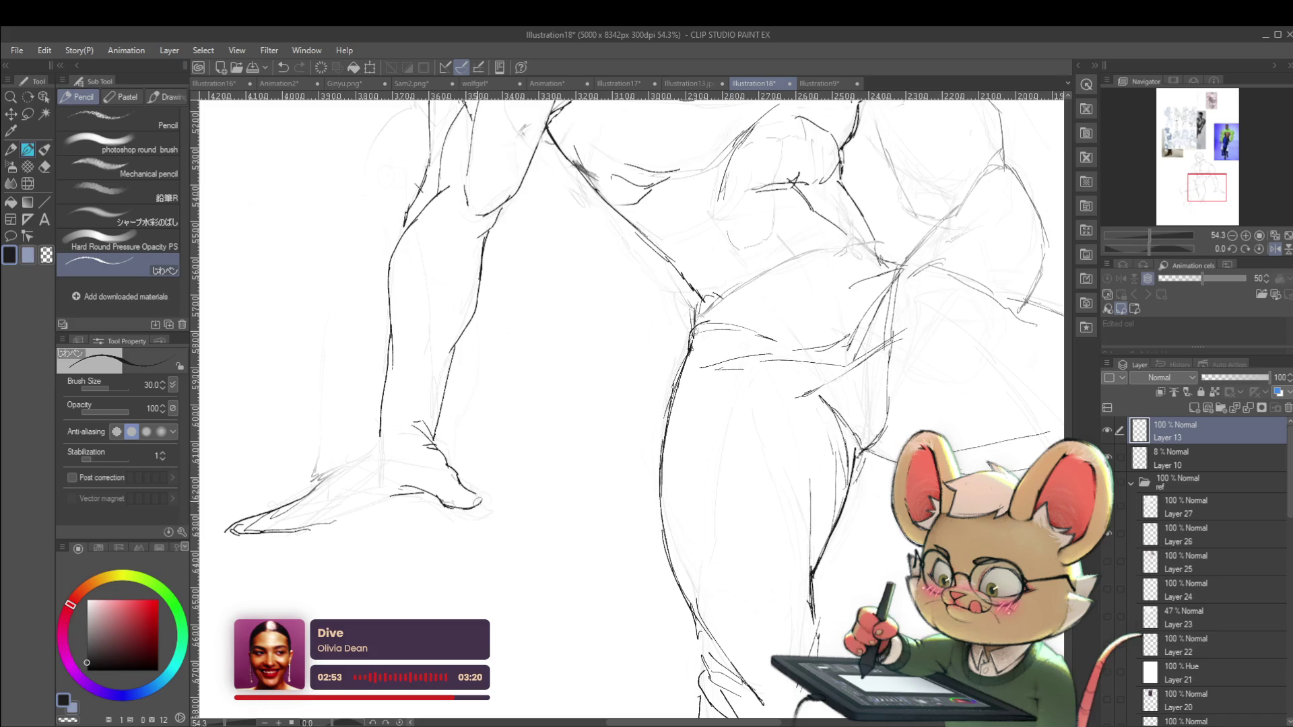
pyautogui.scroll(-5, 478, 500)
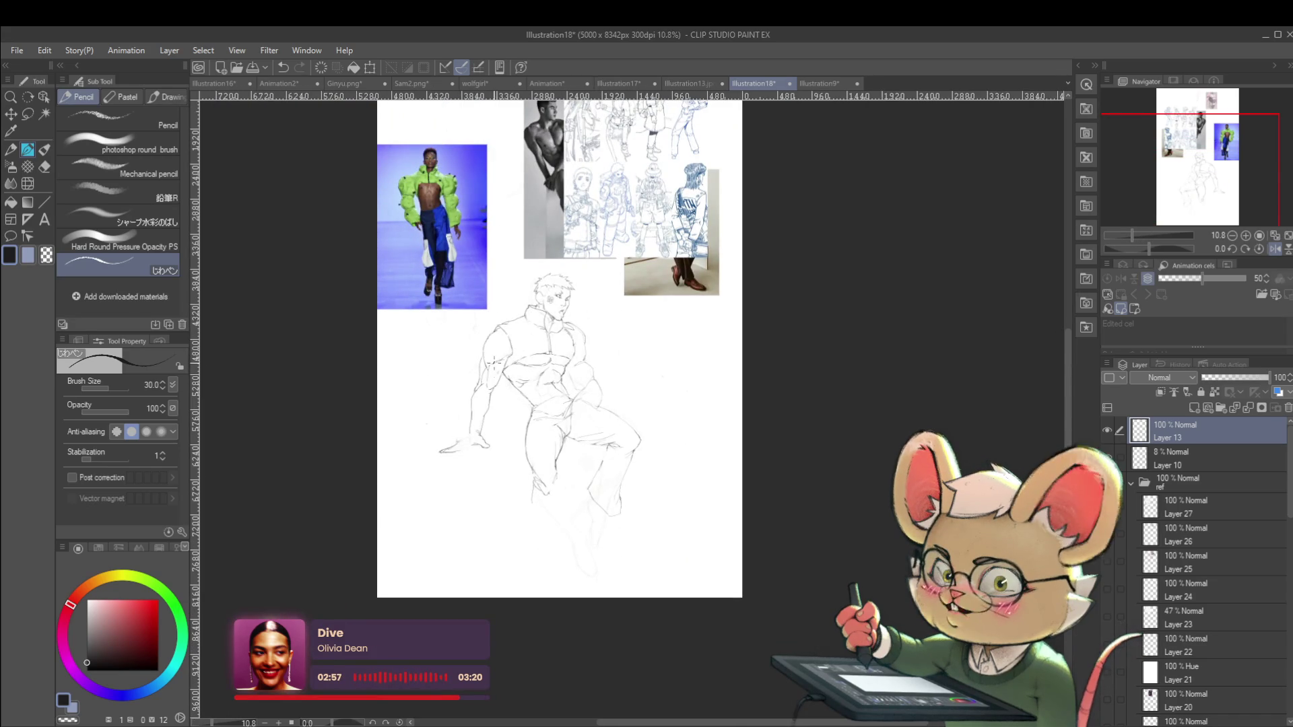
pyautogui.scroll(3, 489, 403)
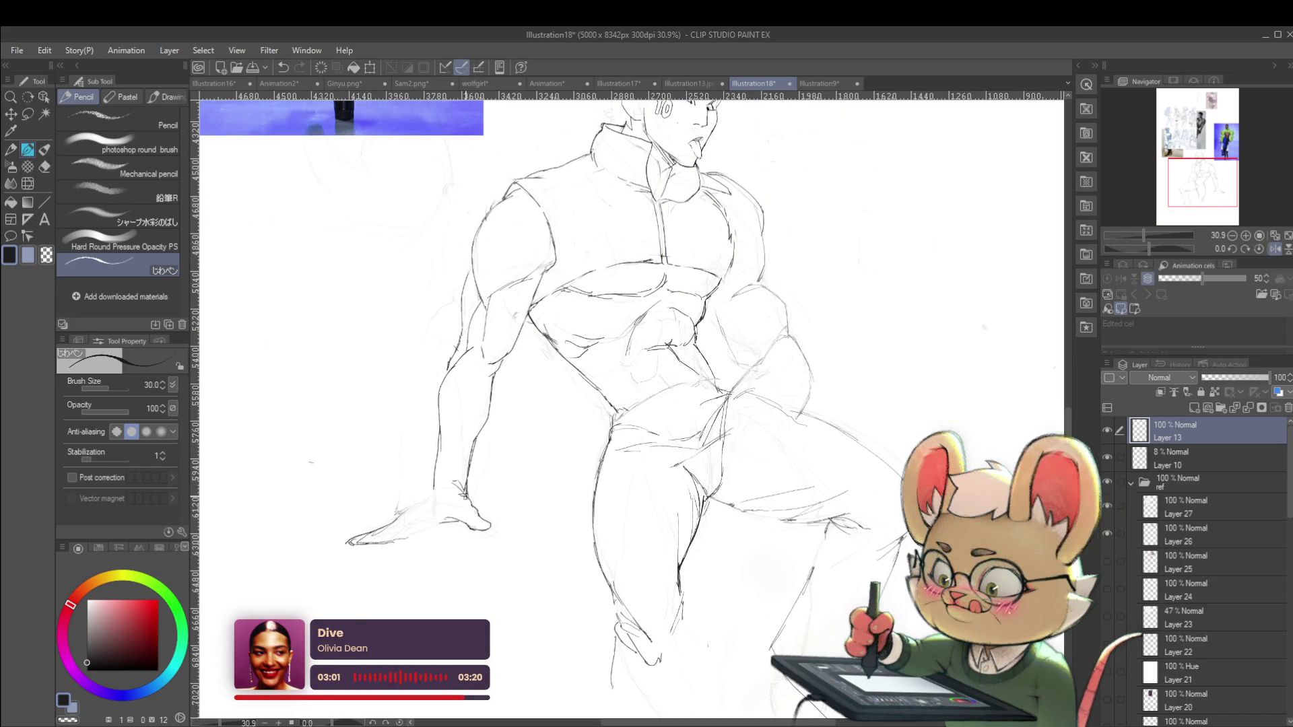
pyautogui.scroll(-5, 487, 452)
pyautogui.scroll(3, 517, 389)
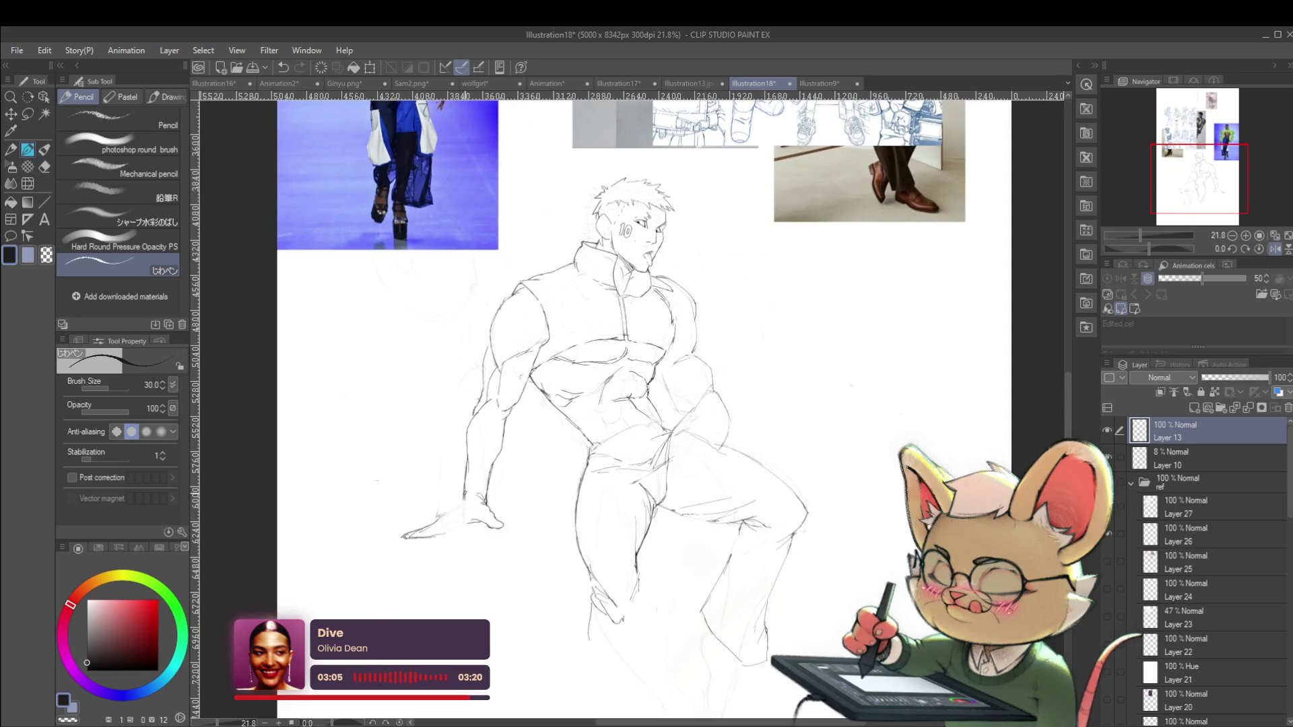
pyautogui.scroll(-3, 490, 437)
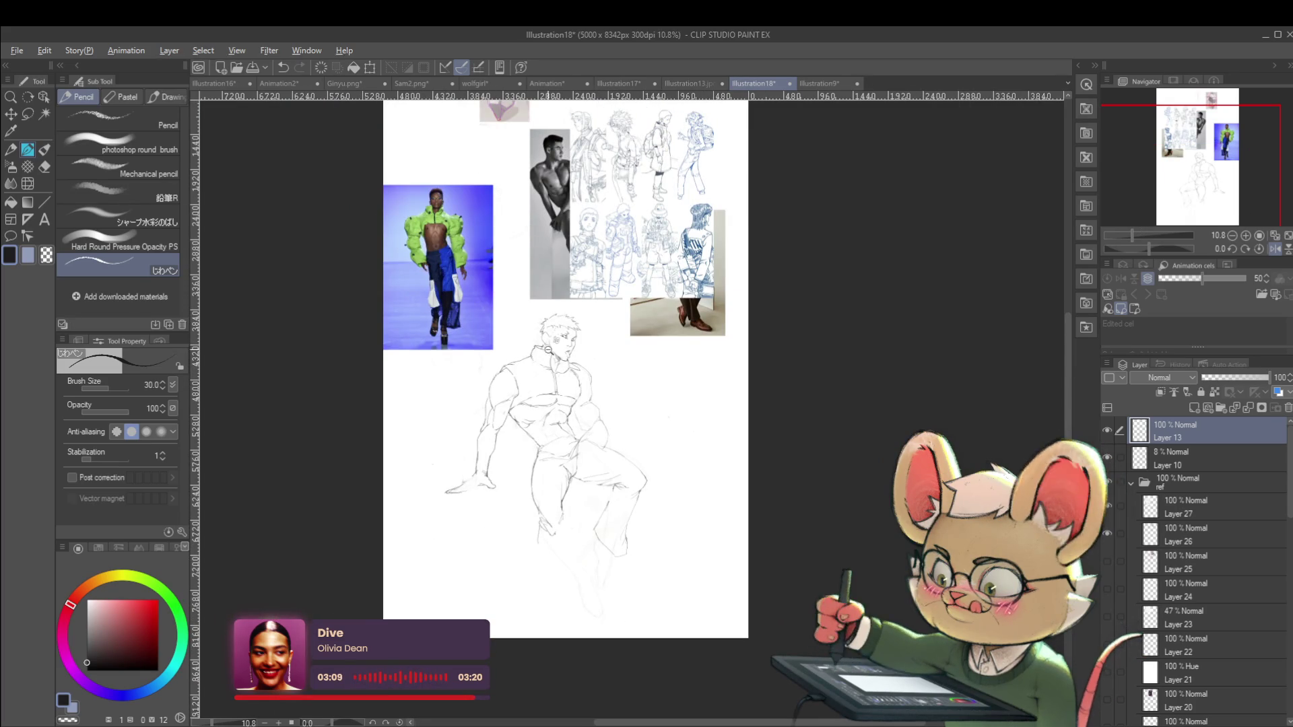
pyautogui.scroll(3, 550, 356)
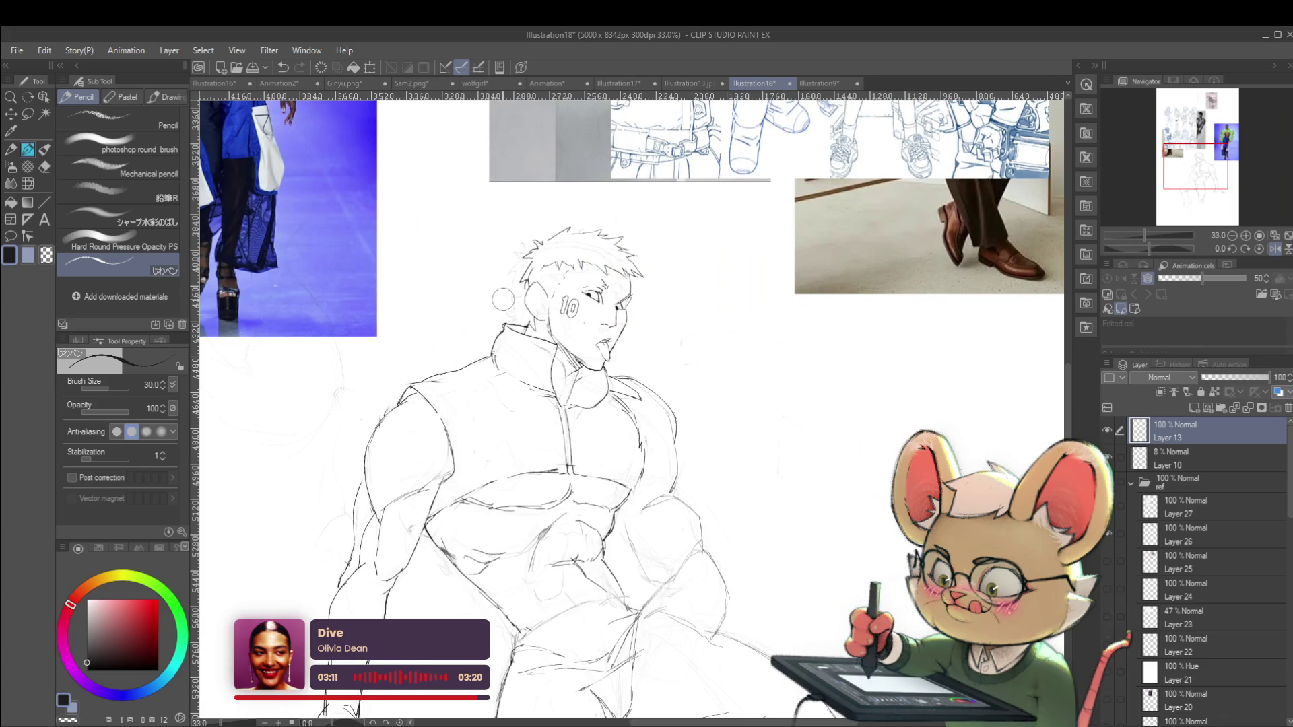
pyautogui.click(1185, 452)
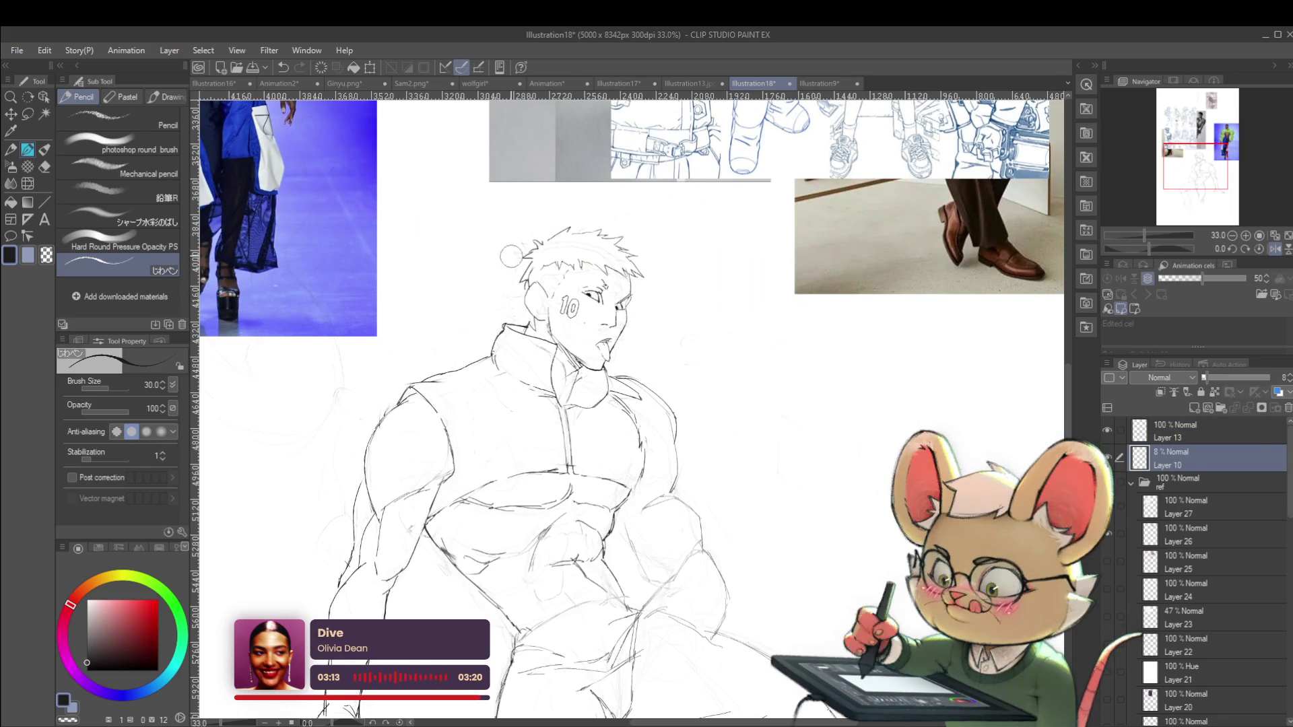
# Hide rough sketch Layer 10 and reselect clean-line Layer 13, toggling the mirrored view
pyautogui.scroll(-3, 566, 217)
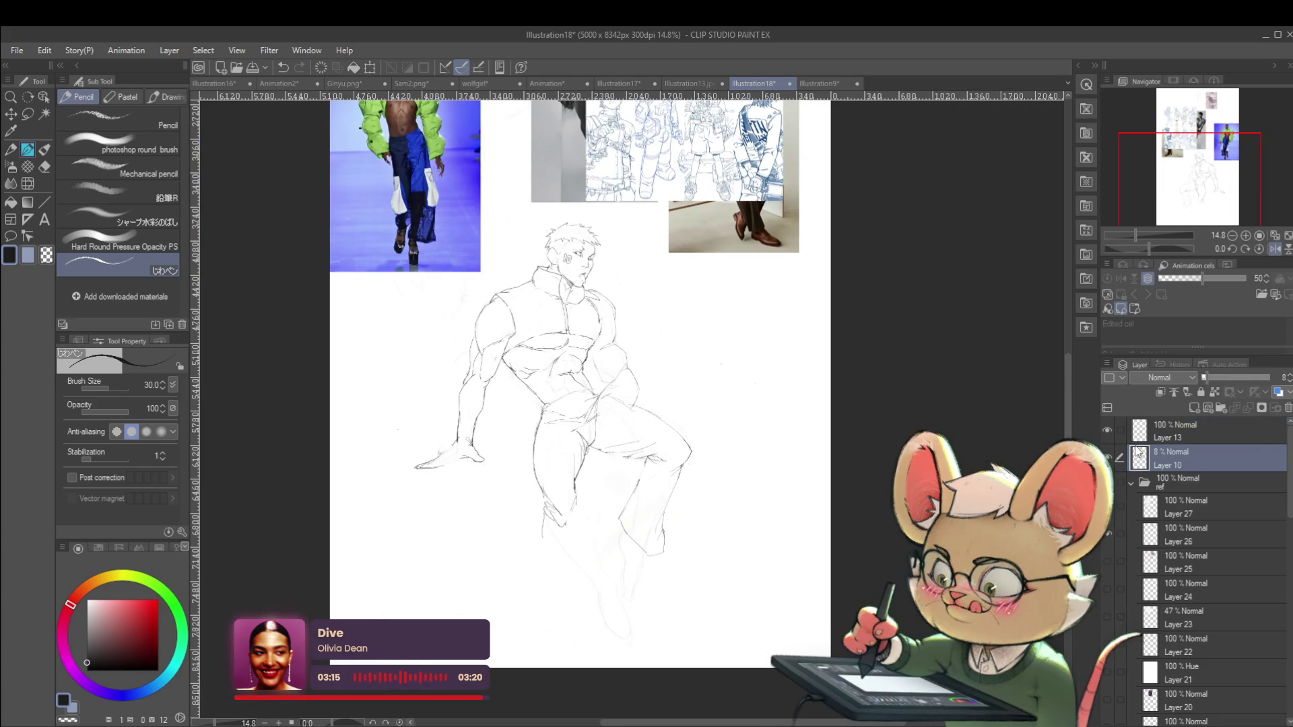
pyautogui.click(1108, 457)
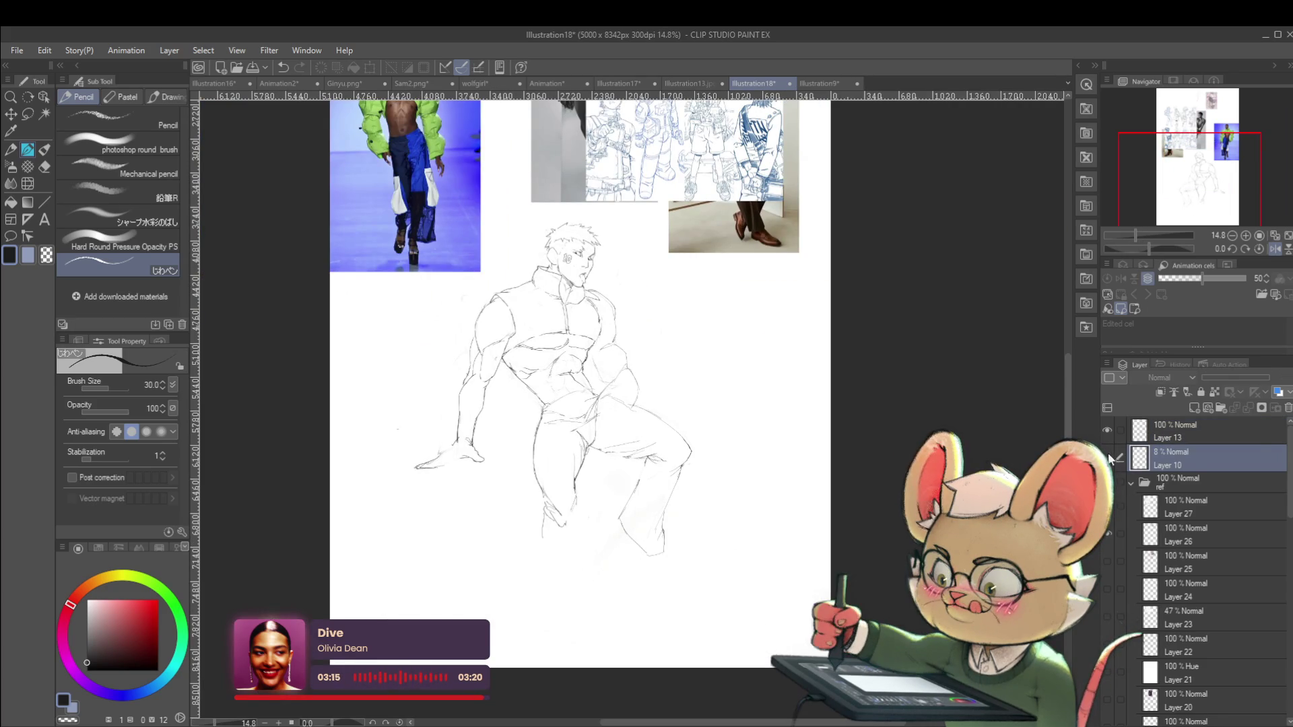
pyautogui.click(1177, 425)
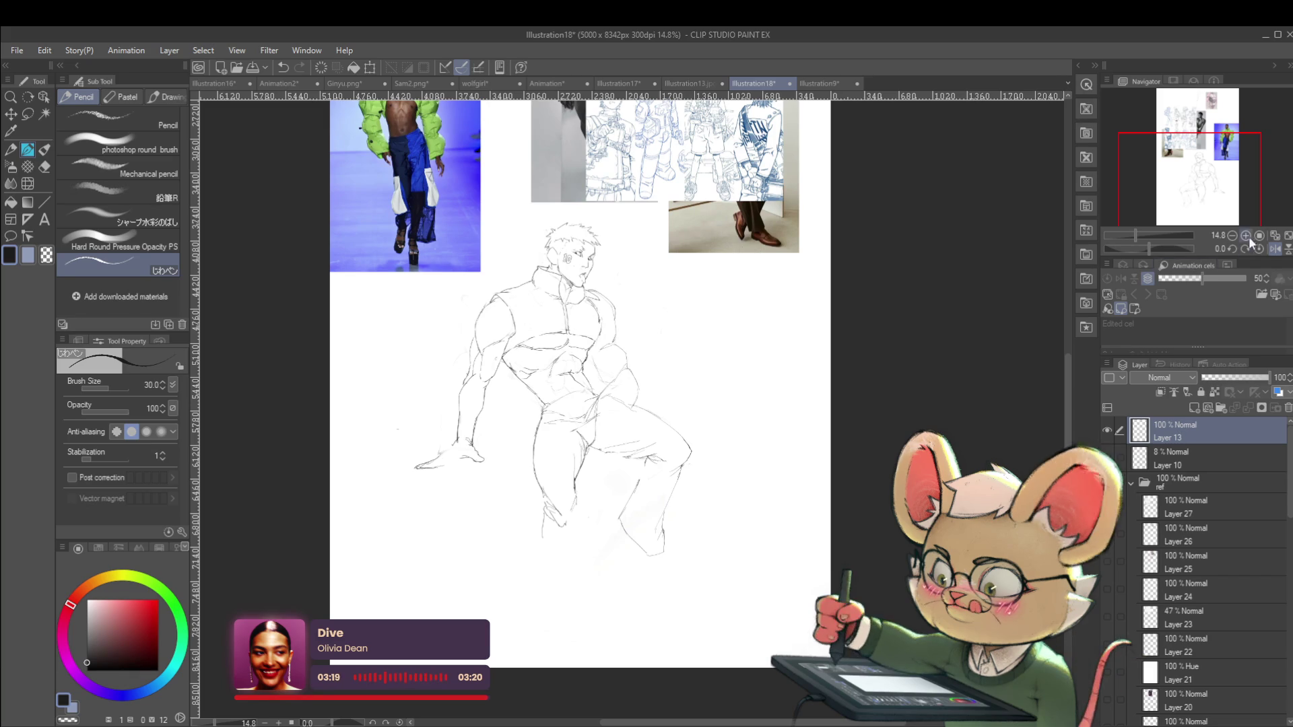
pyautogui.click(1272, 248)
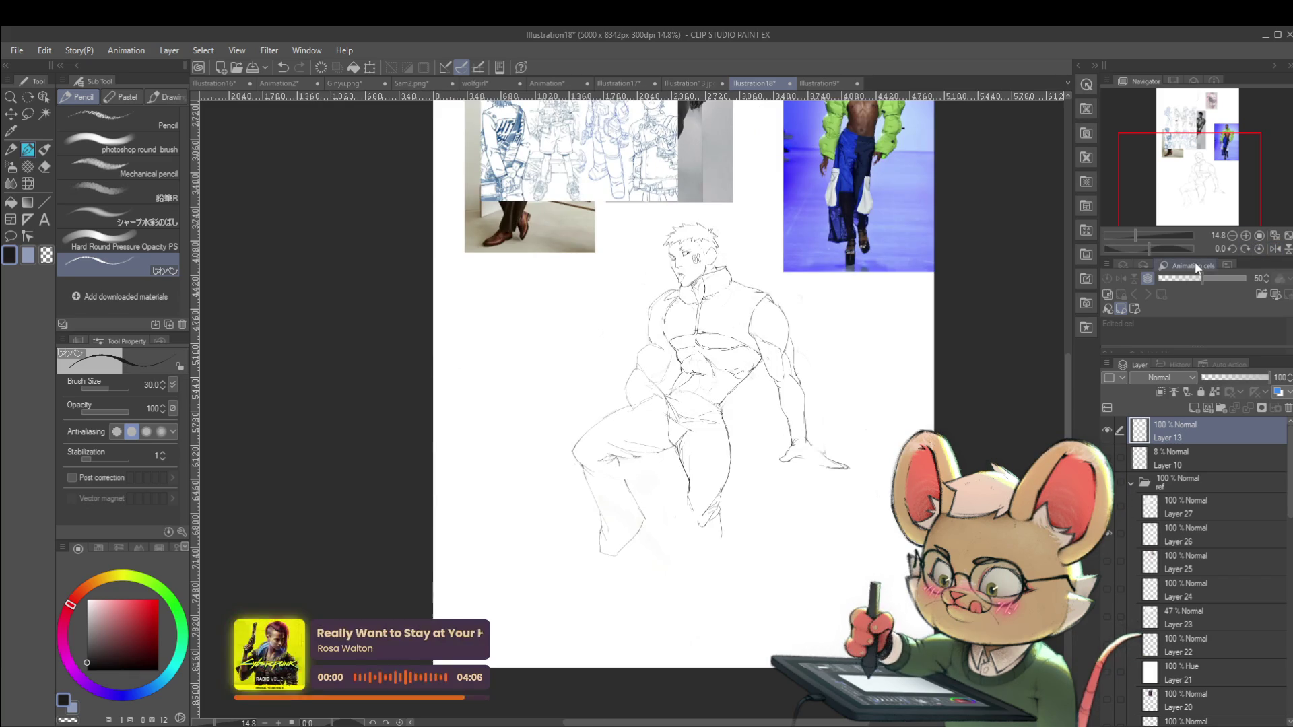
pyautogui.scroll(1, 661, 361)
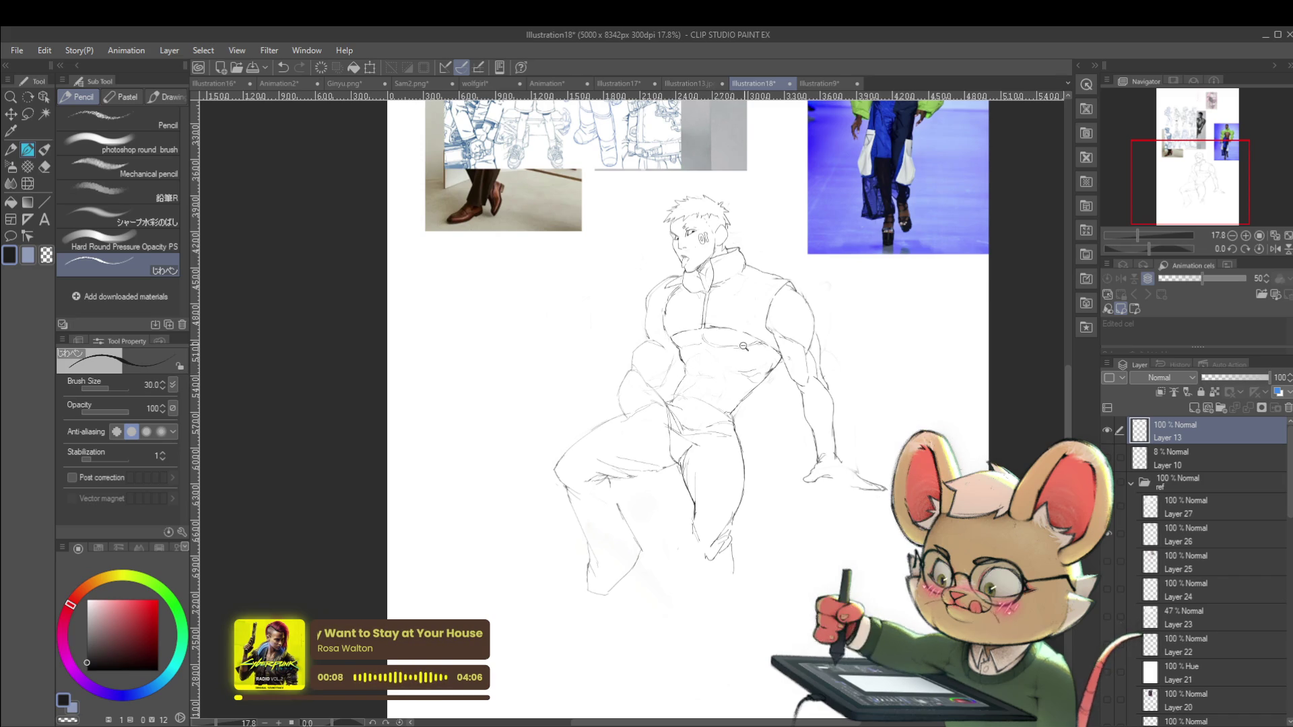
pyautogui.scroll(-2, 748, 344)
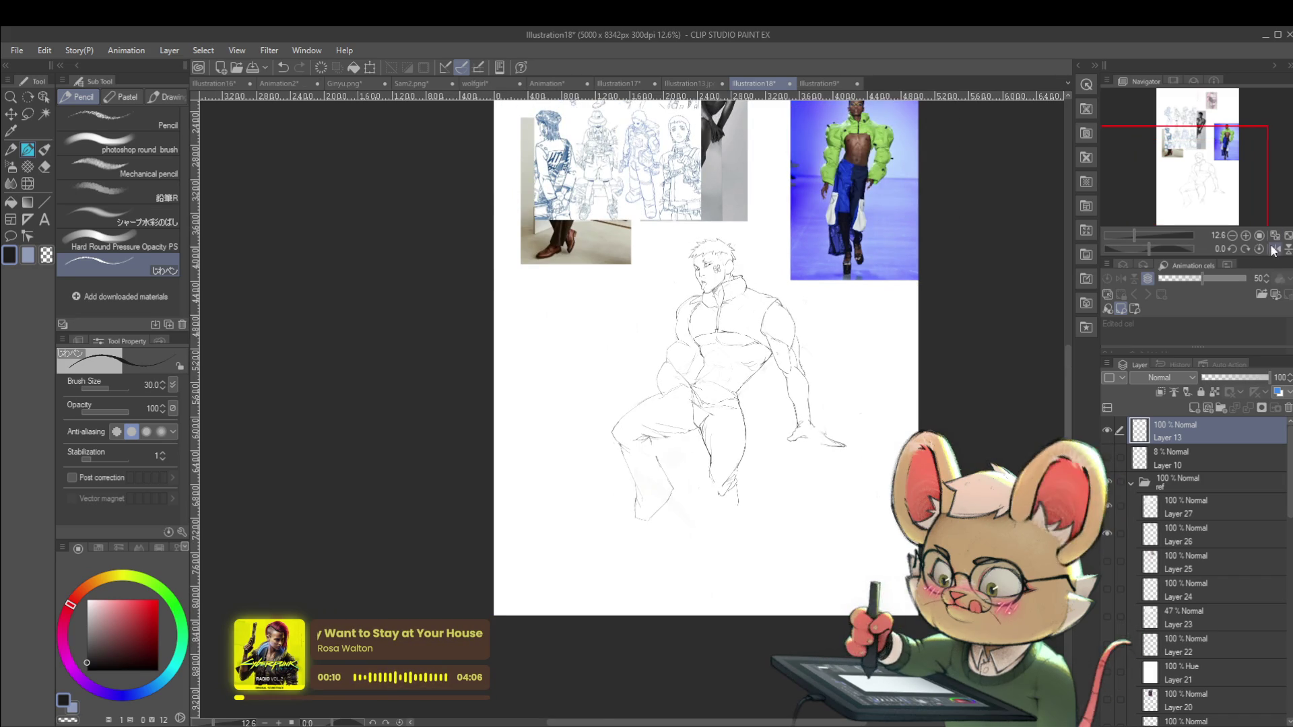
pyautogui.click(1273, 249)
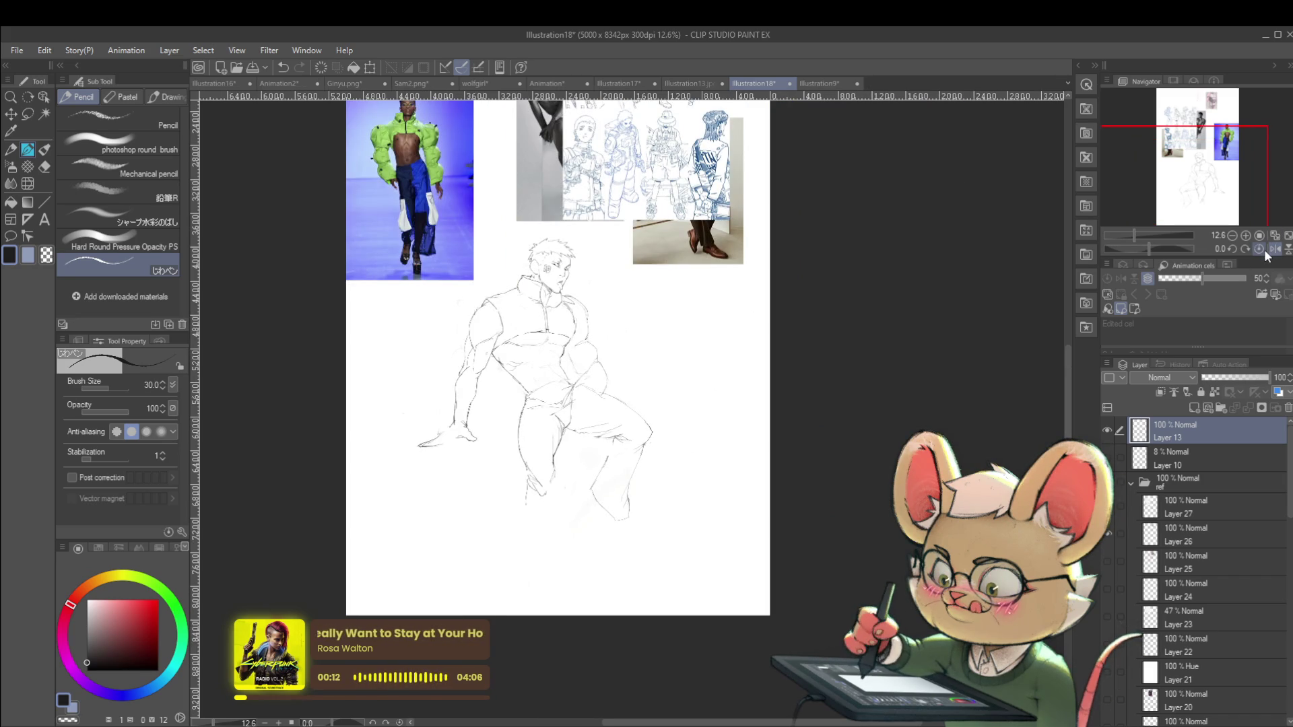
# Add a short line on the figure's chest and check it mirrored
pyautogui.moveTo(673, 334); pyautogui.dragTo(705, 345)
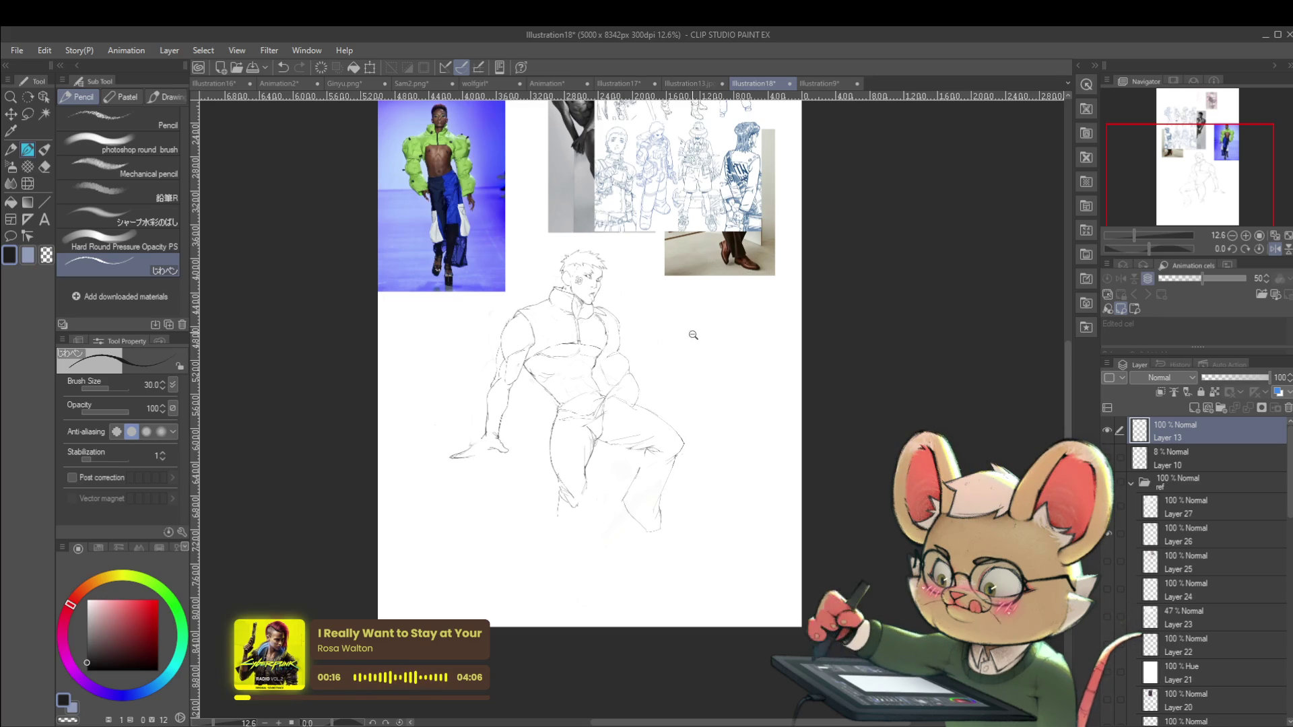
pyautogui.scroll(3, 690, 334)
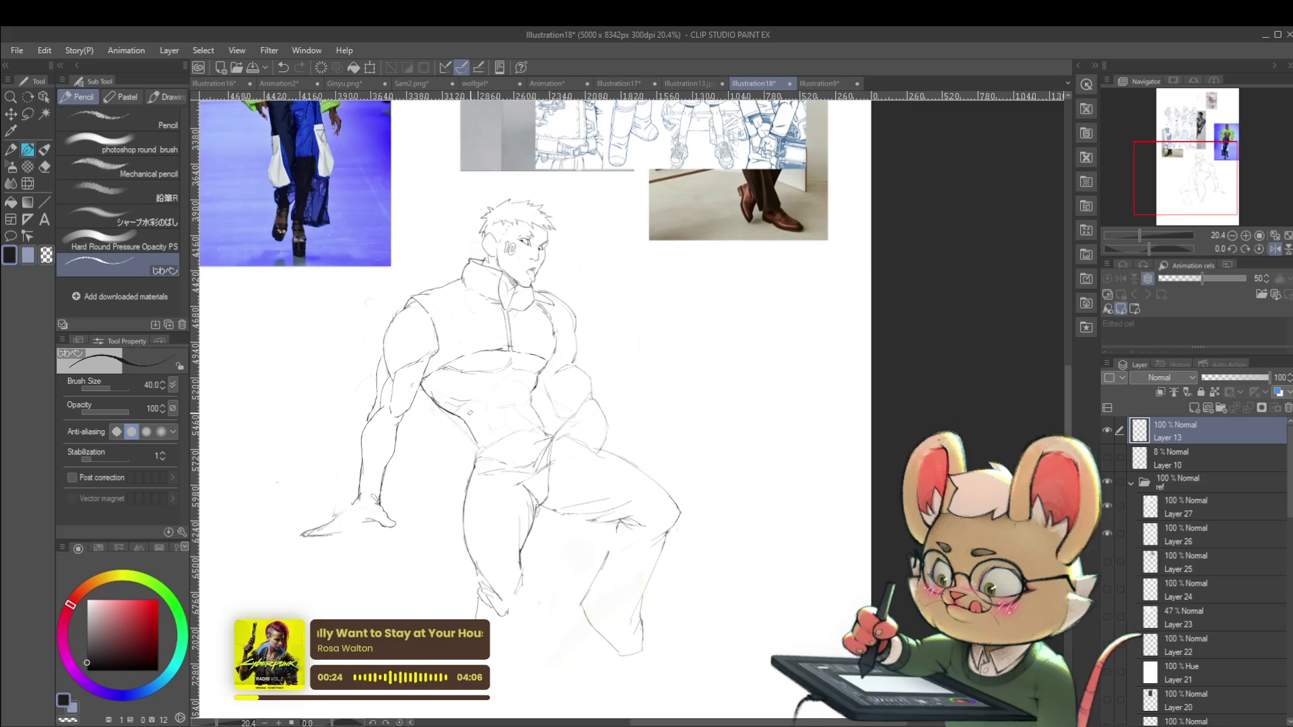
pyautogui.scroll(-3, 516, 334)
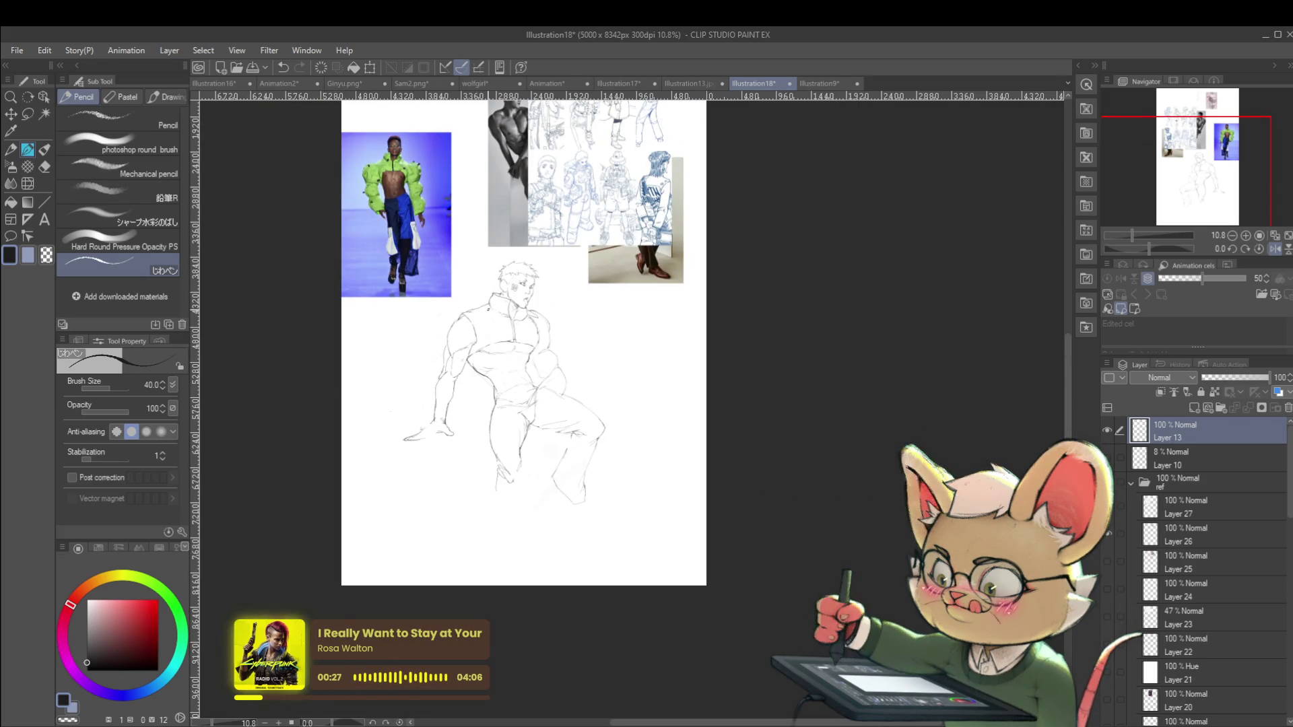
pyautogui.scroll(3, 525, 370)
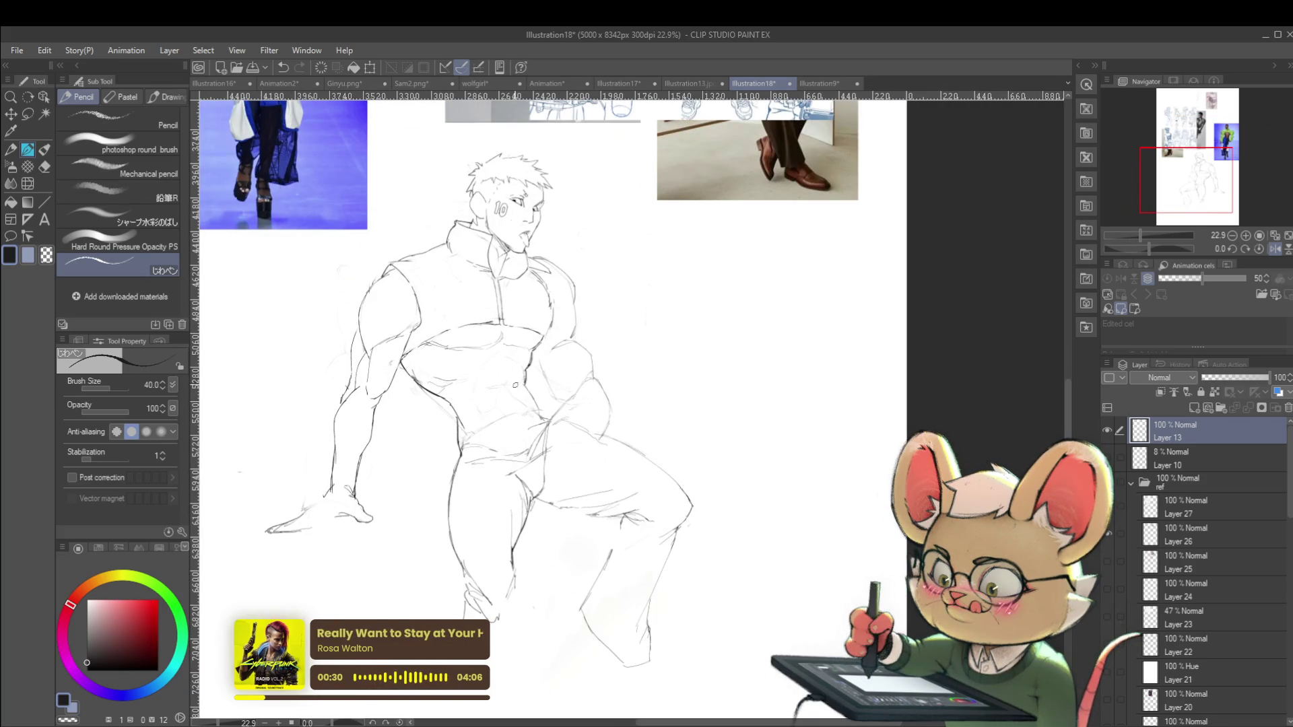
pyautogui.moveTo(523, 384); pyautogui.dragTo(529, 396)
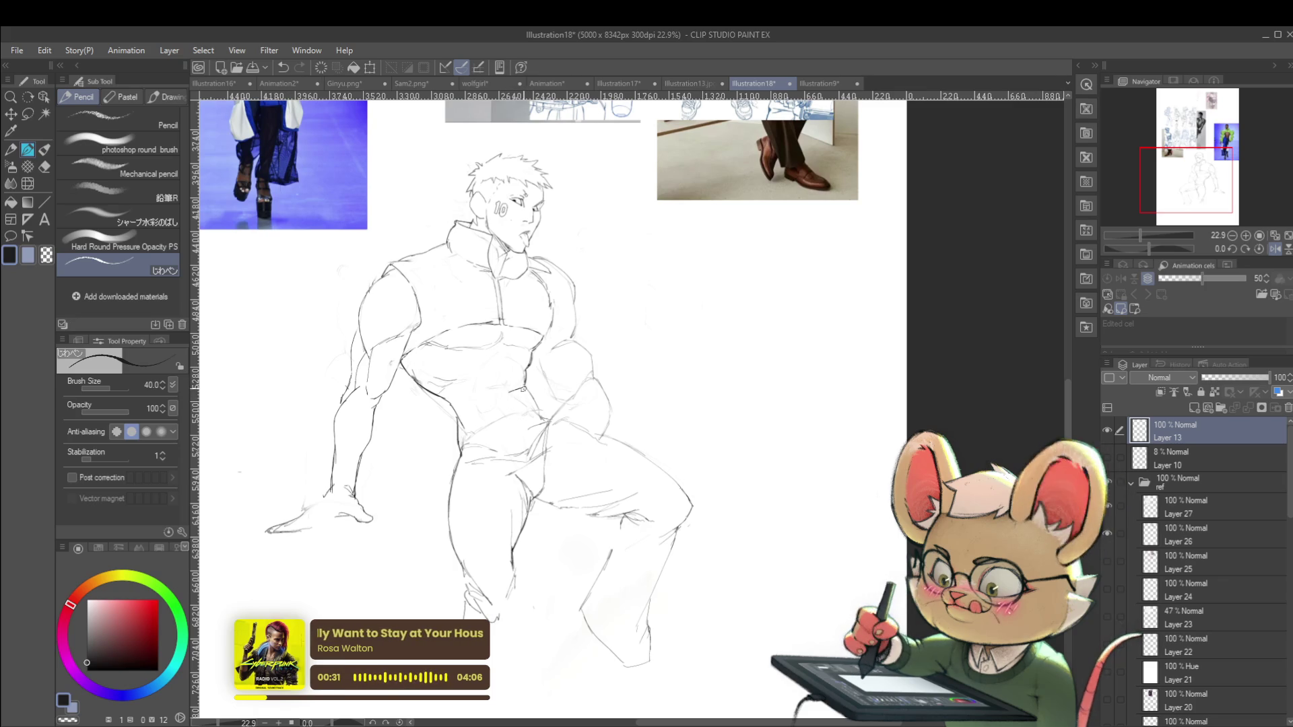
pyautogui.scroll(-3, 544, 372)
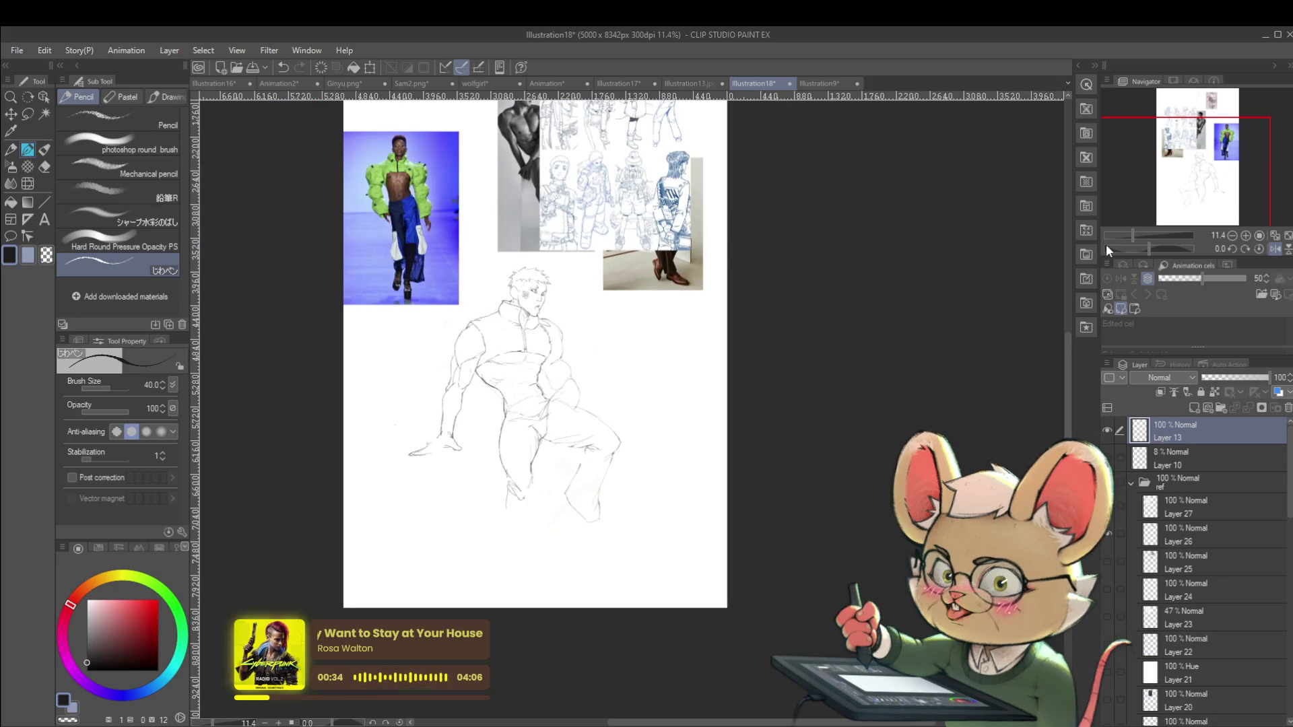
pyautogui.click(1271, 249)
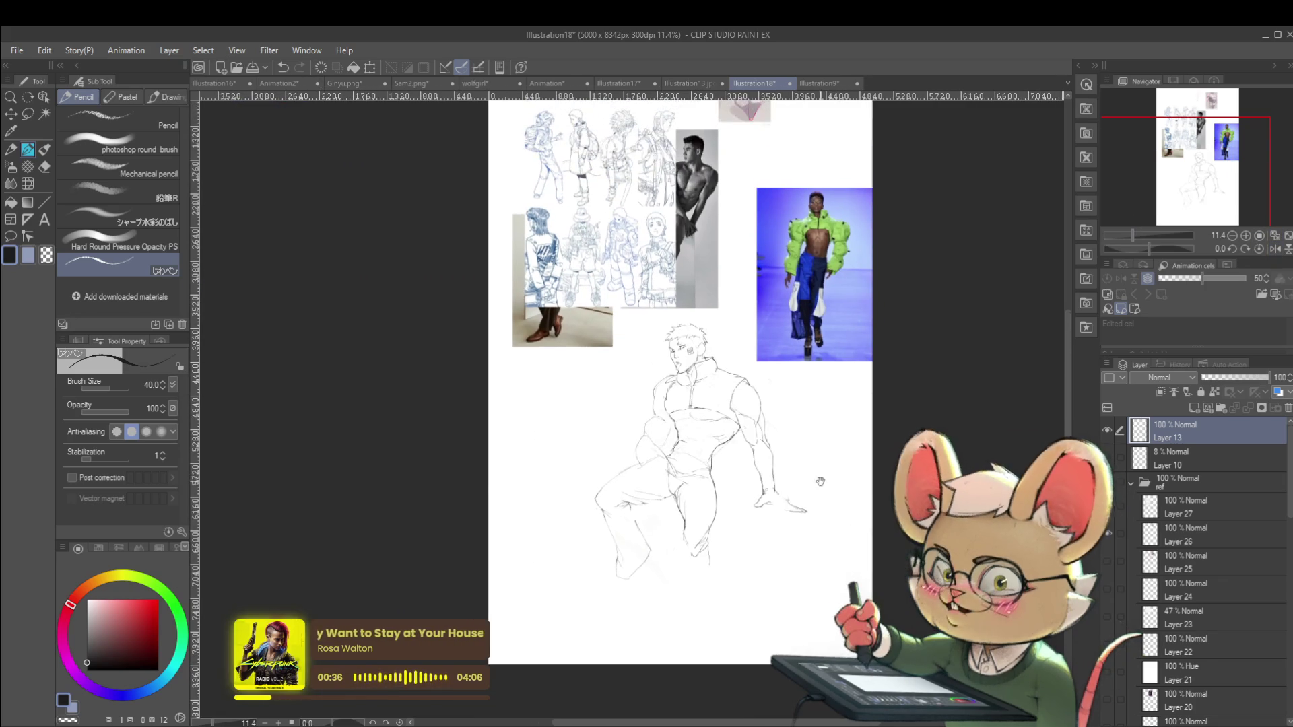
pyautogui.scroll(3, 700, 393)
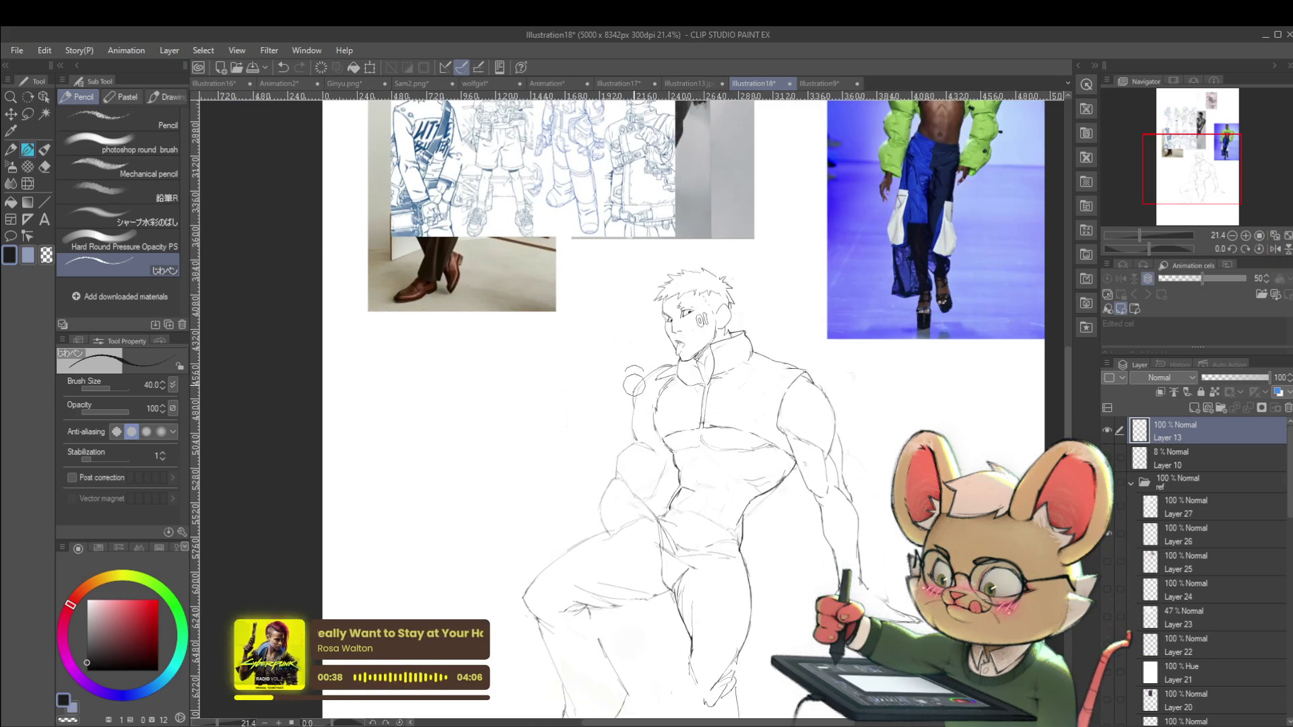
pyautogui.scroll(3, 641, 412)
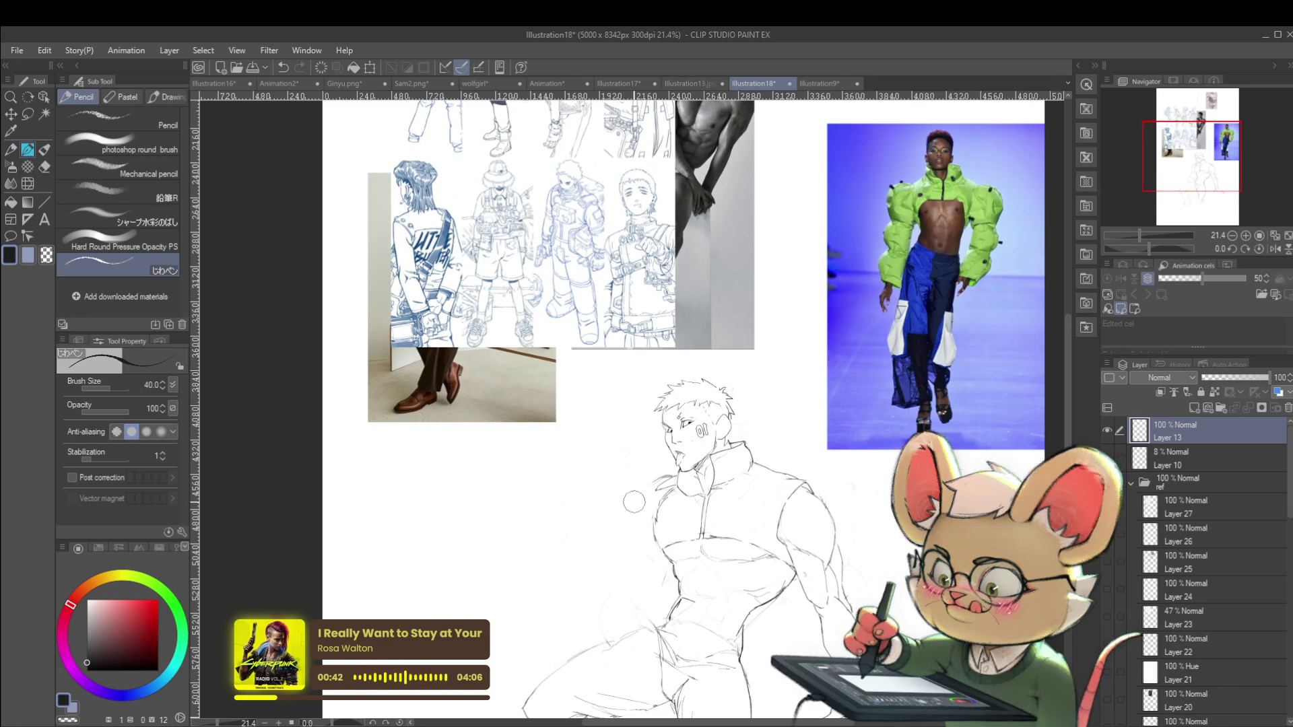
pyautogui.scroll(-3, 710, 335)
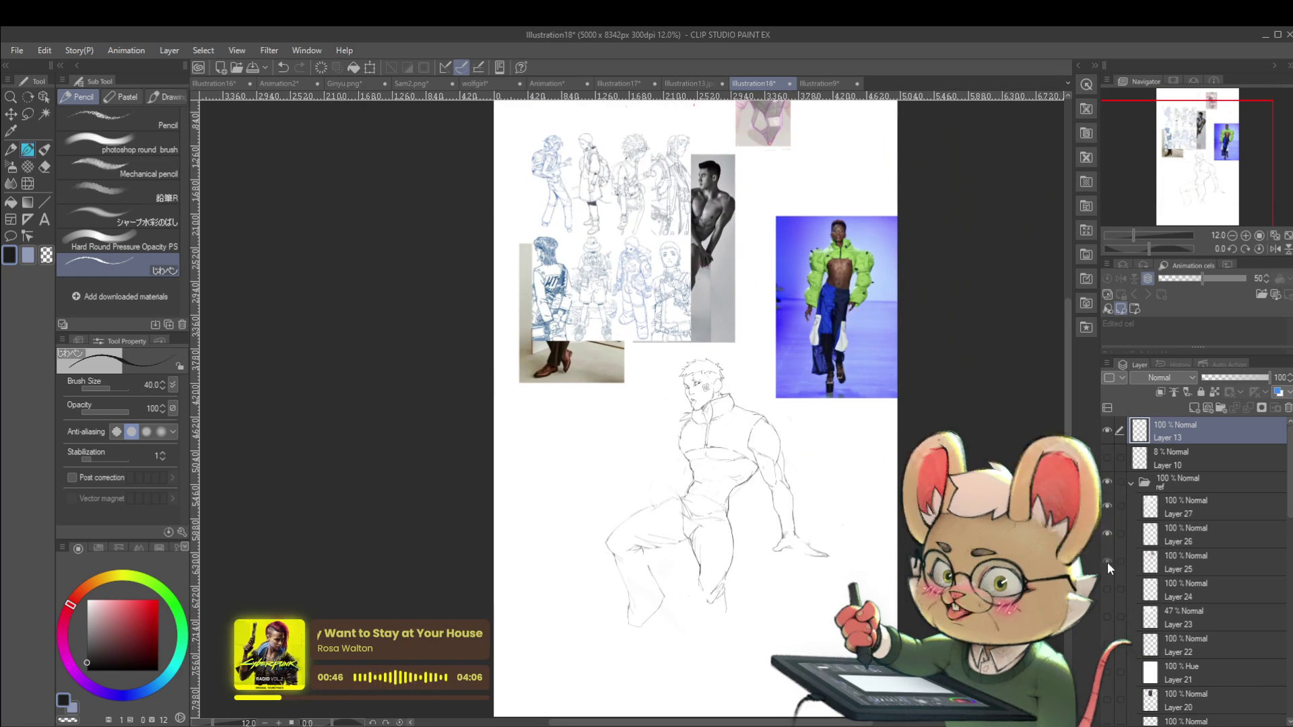
# Show rough sketch Layer 10 and raise its opacity to 27%, restoring the normal view
pyautogui.click(1107, 561)
pyautogui.click(1107, 562)
pyautogui.click(1107, 459)
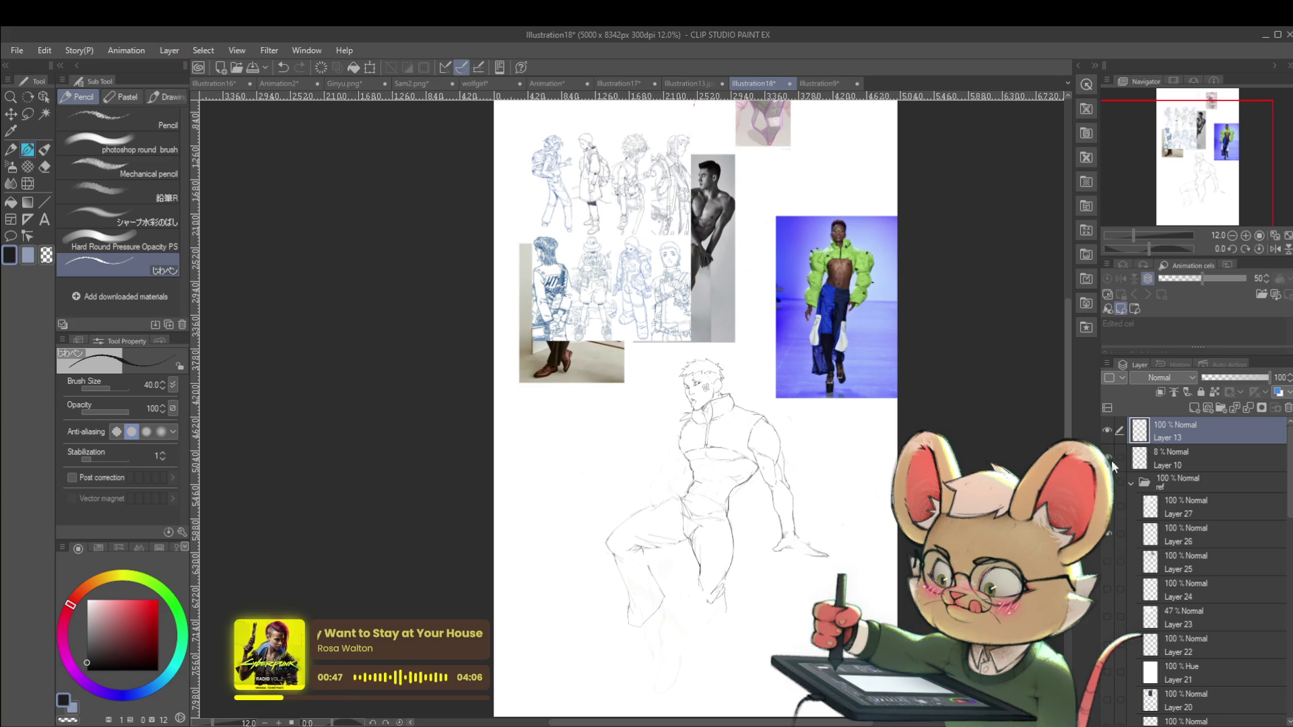
pyautogui.click(1169, 456)
pyautogui.moveTo(1214, 377); pyautogui.dragTo(1219, 377)
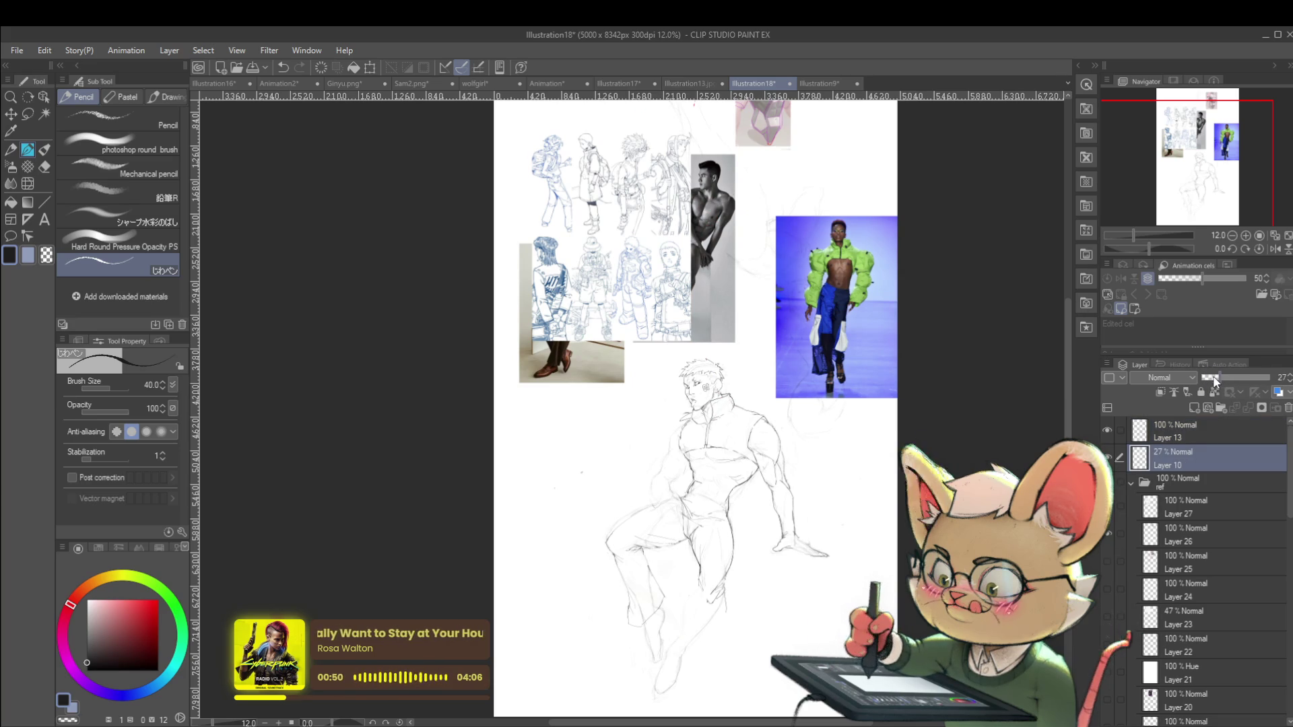
pyautogui.click(1275, 248)
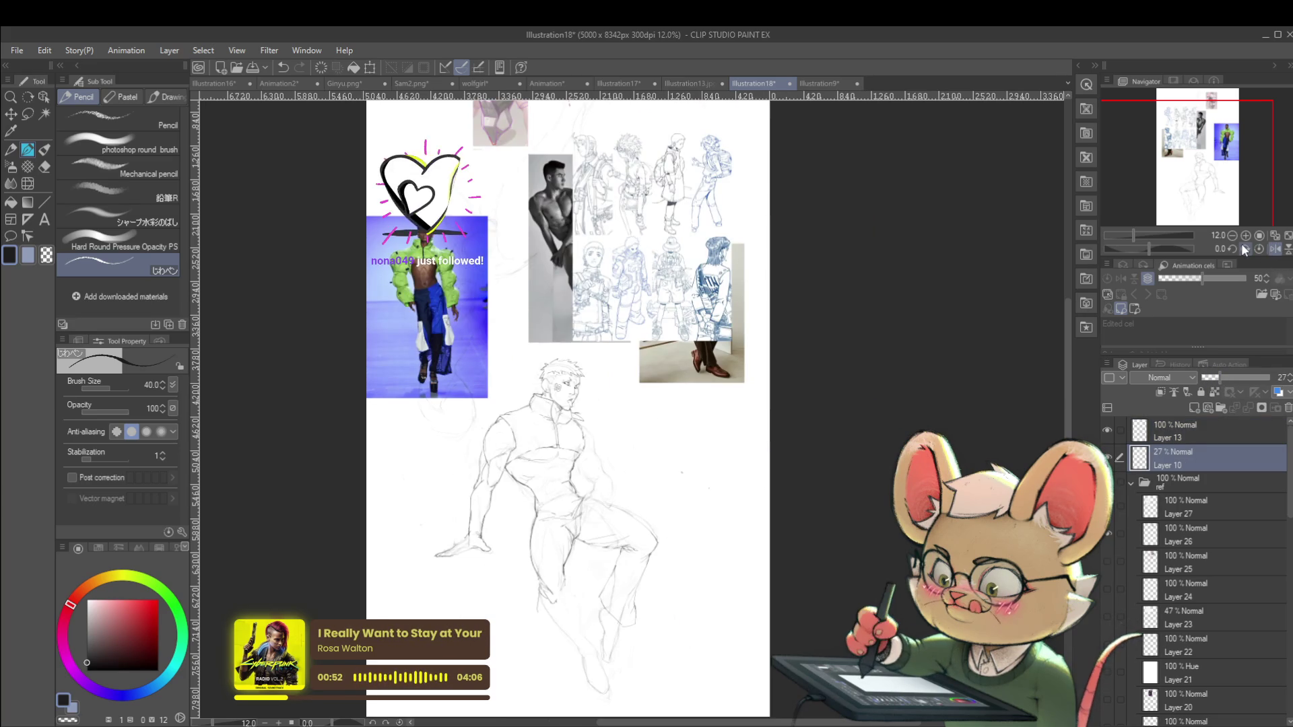
pyautogui.scroll(2, 634, 428)
pyautogui.scroll(3, 634, 428)
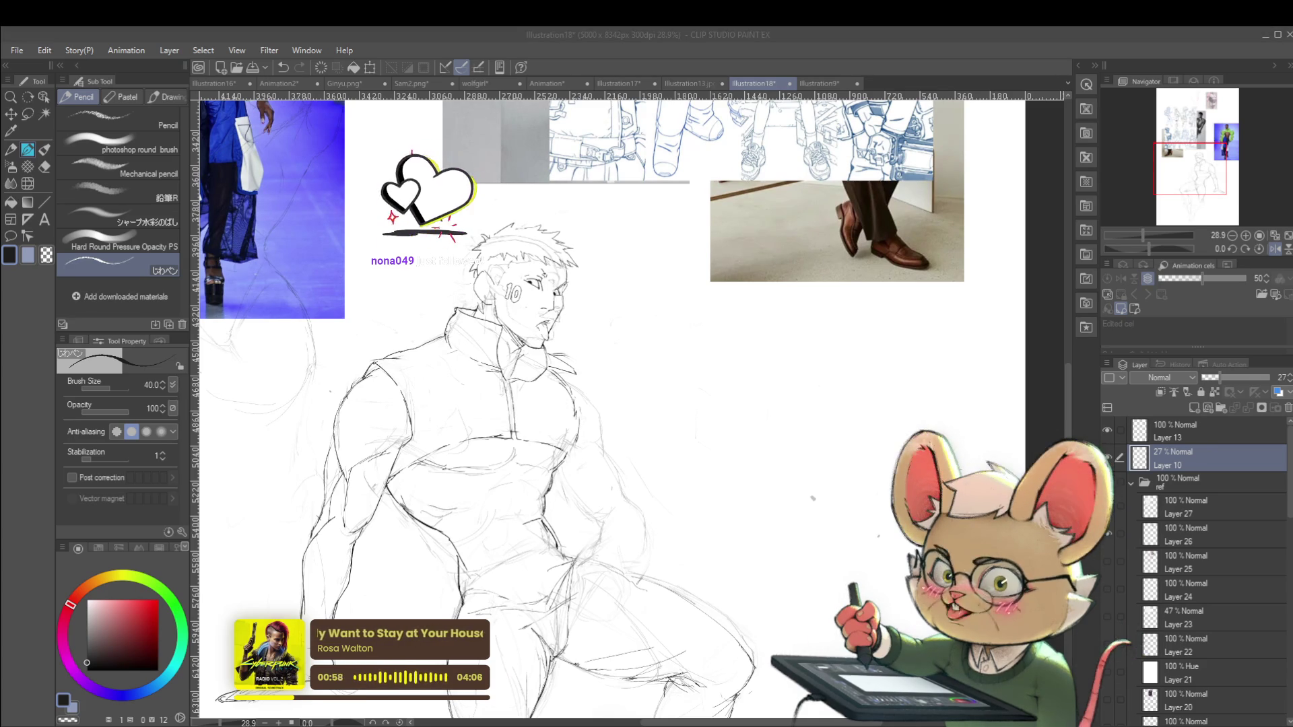
pyautogui.scroll(-2, 786, 384)
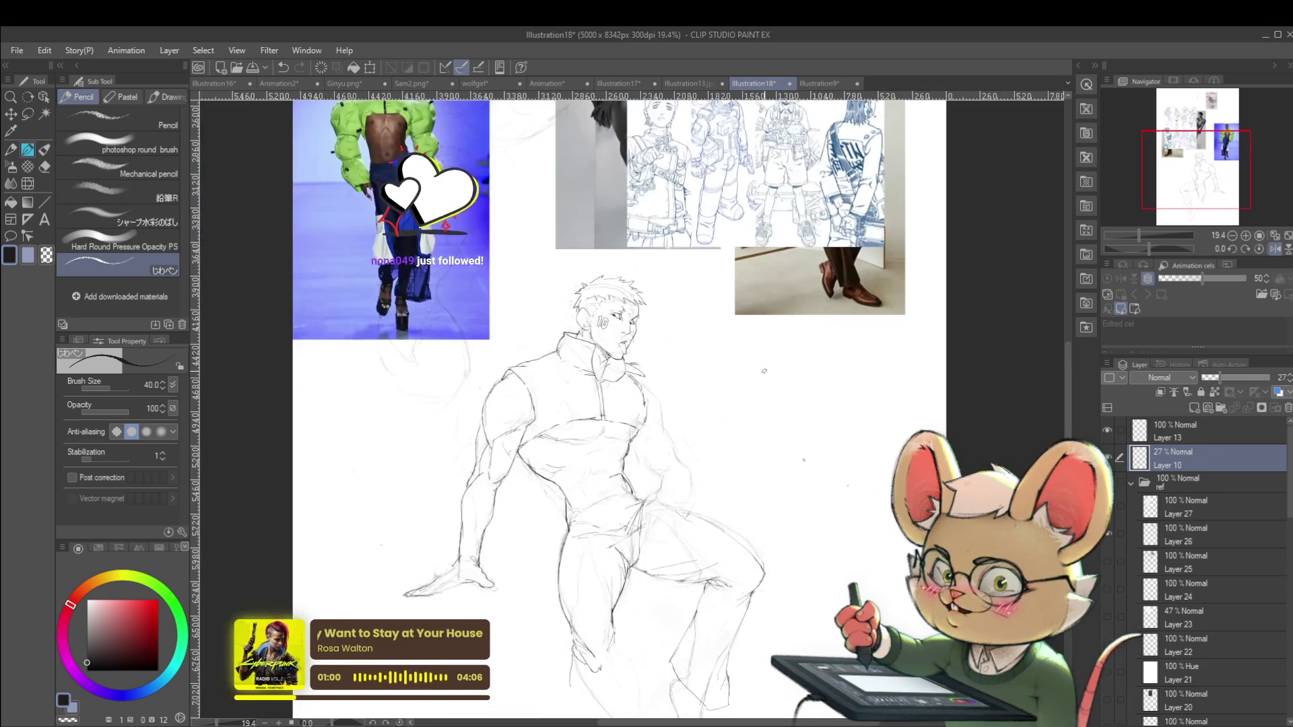
pyautogui.click(1108, 456)
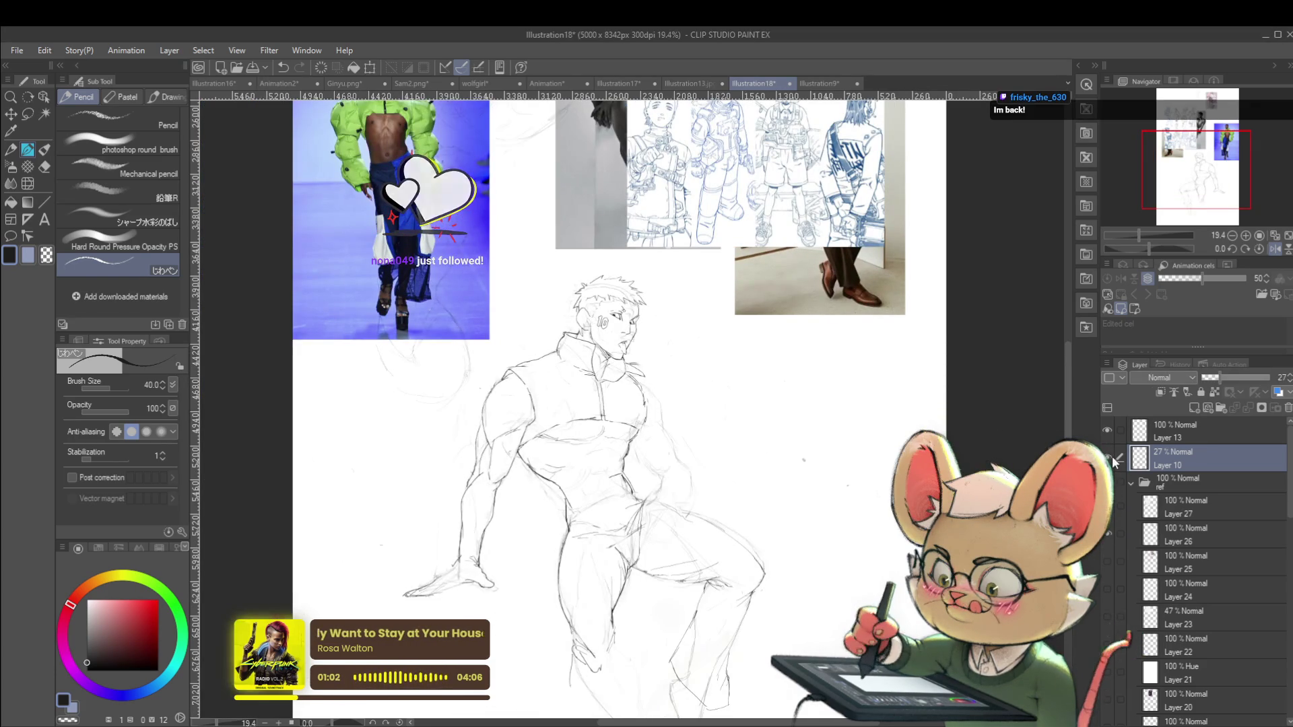
# On Layer 13, draw a clean line along the arm's outer contour
pyautogui.scroll(1, 660, 412)
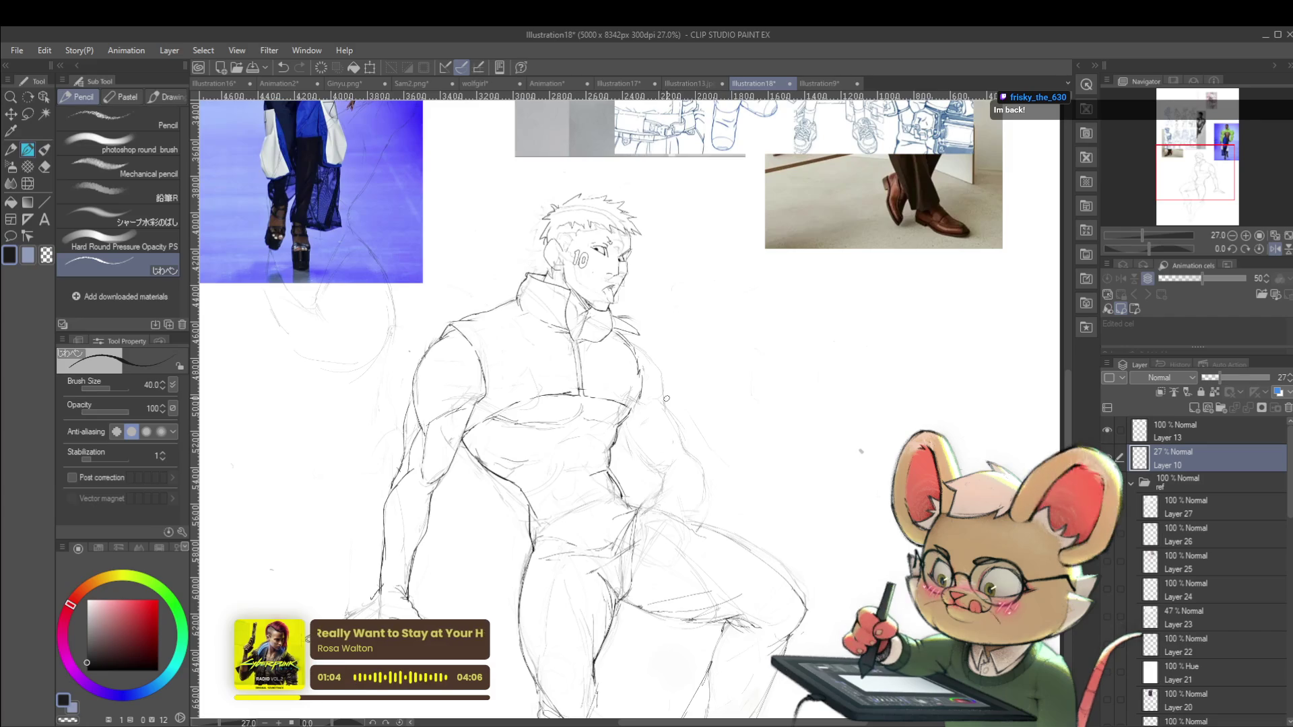
pyautogui.scroll(1, 660, 412)
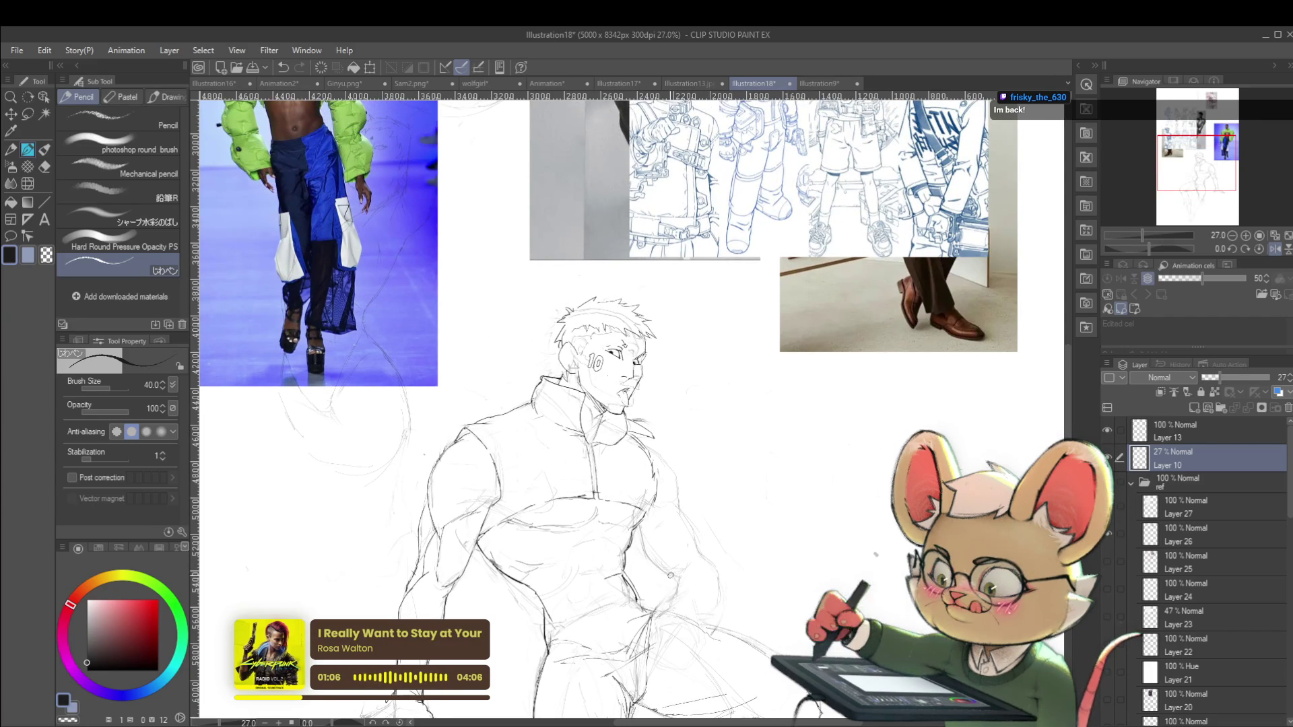
pyautogui.click(1177, 439)
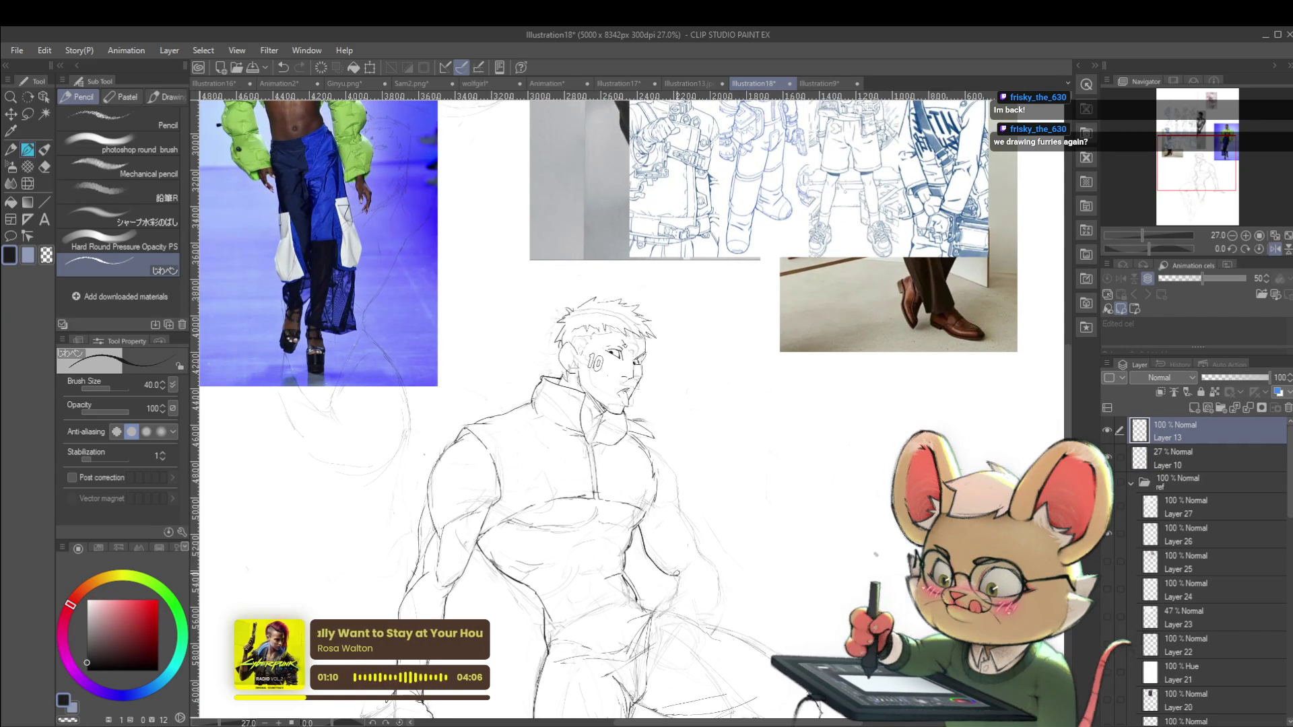
pyautogui.moveTo(674, 502); pyautogui.dragTo(695, 532)
pyautogui.scroll(-3, 694, 510)
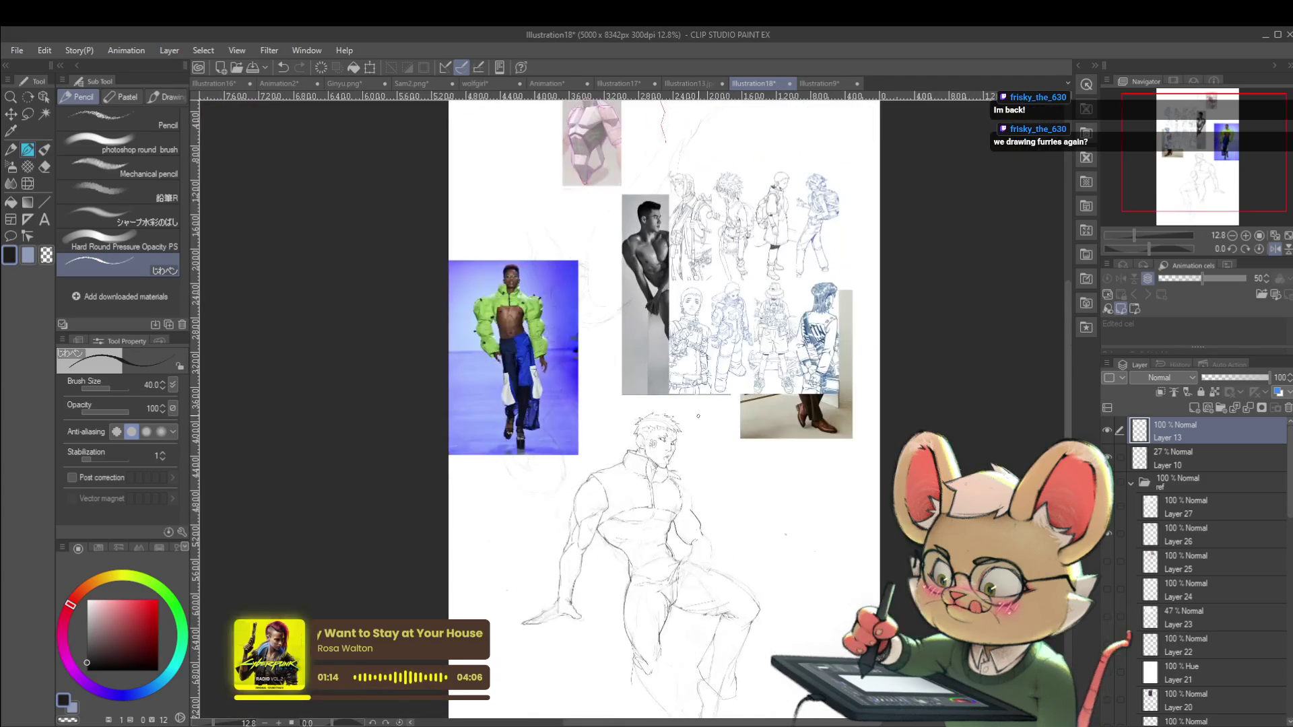
pyautogui.scroll(3, 696, 496)
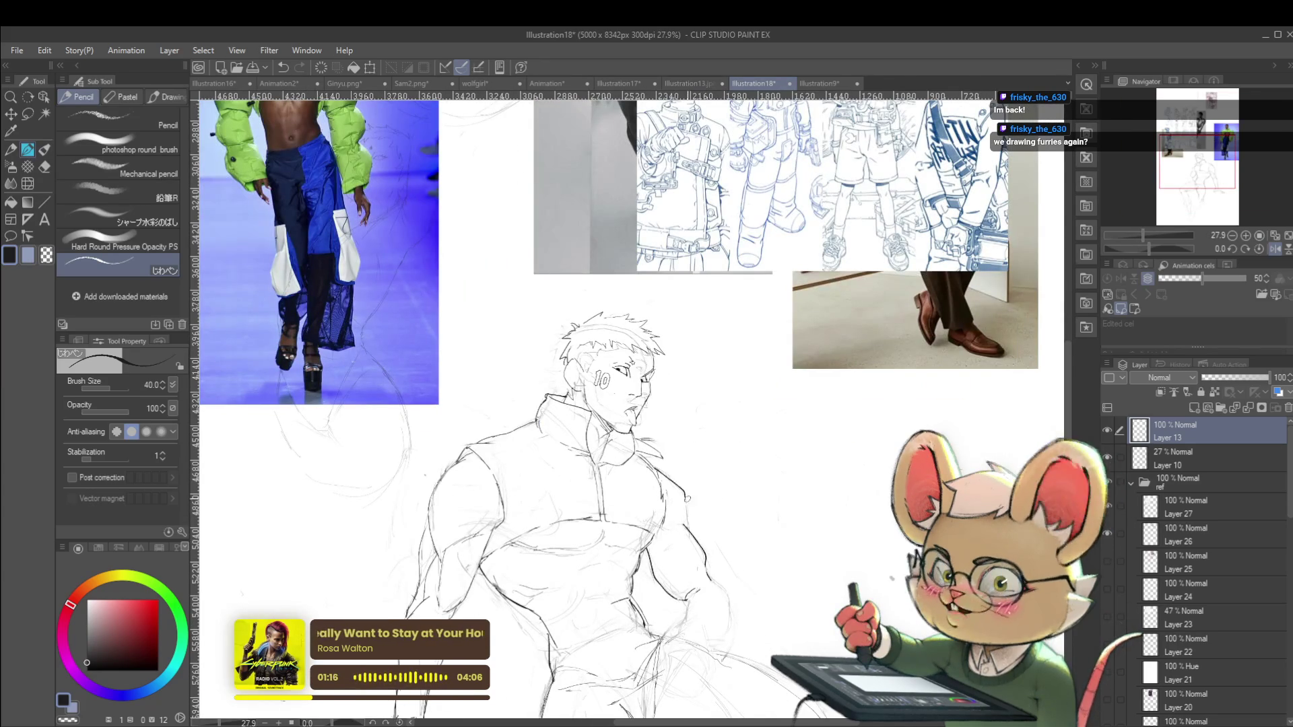
pyautogui.scroll(-2, 697, 506)
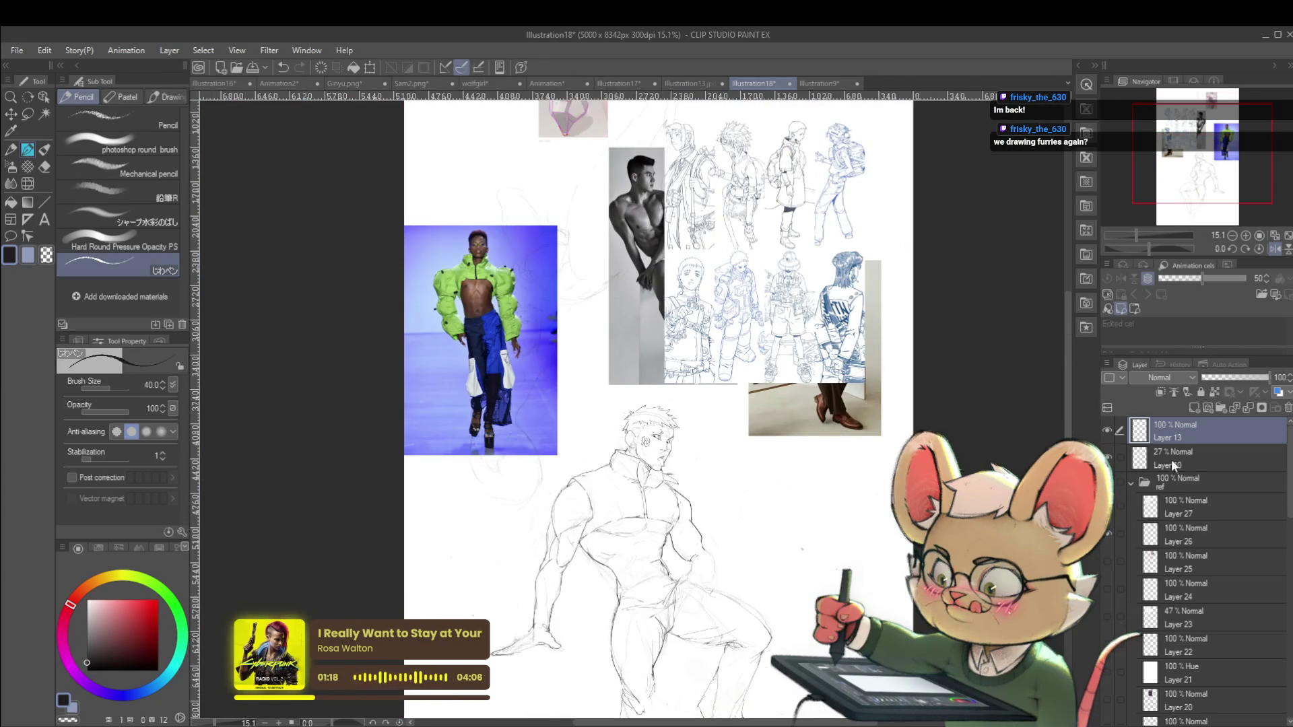
pyautogui.scroll(-1, 797, 538)
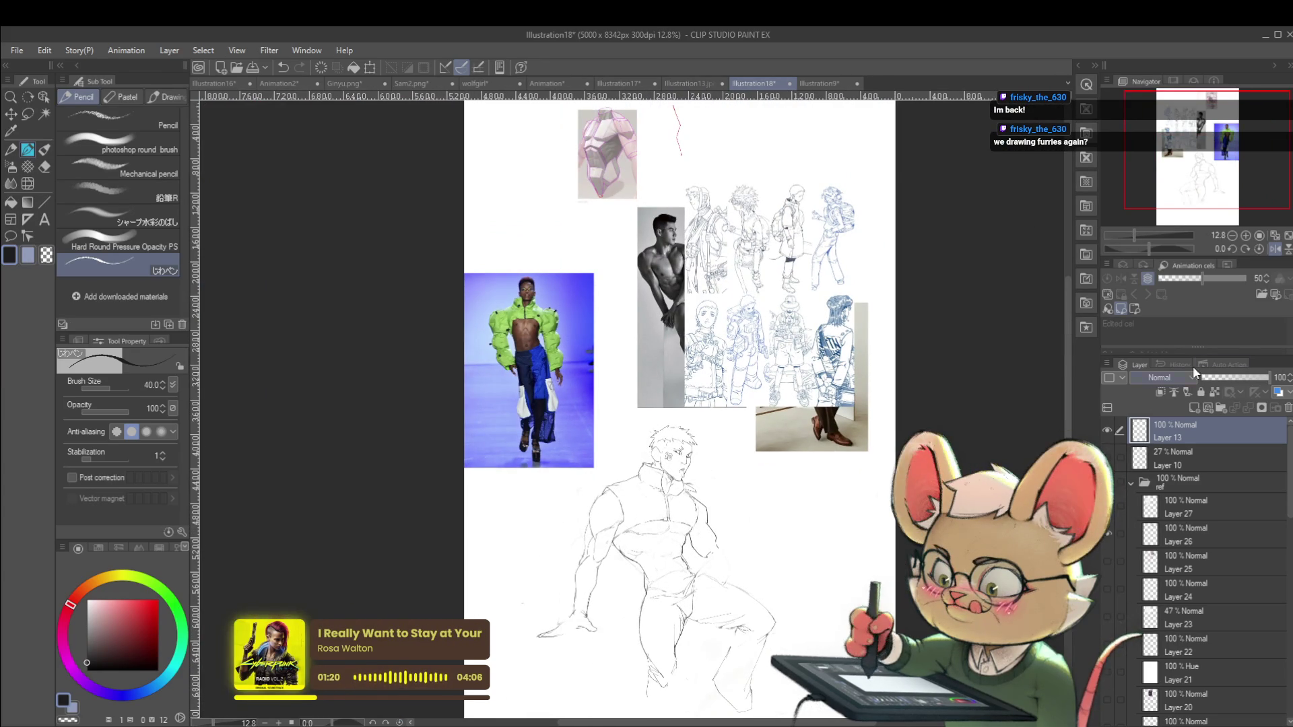
# Mirror the canvas to check proportions and refocus the drawing window
pyautogui.click(1275, 249)
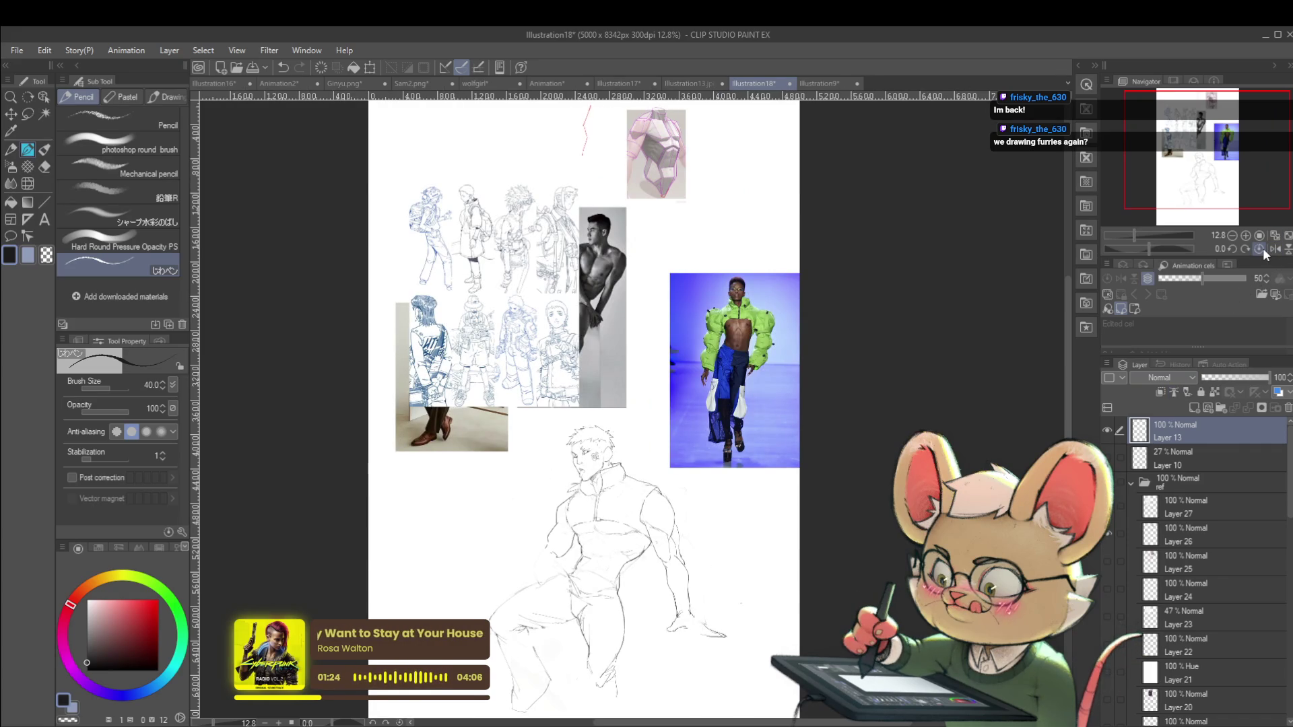
pyautogui.click(1263, 248)
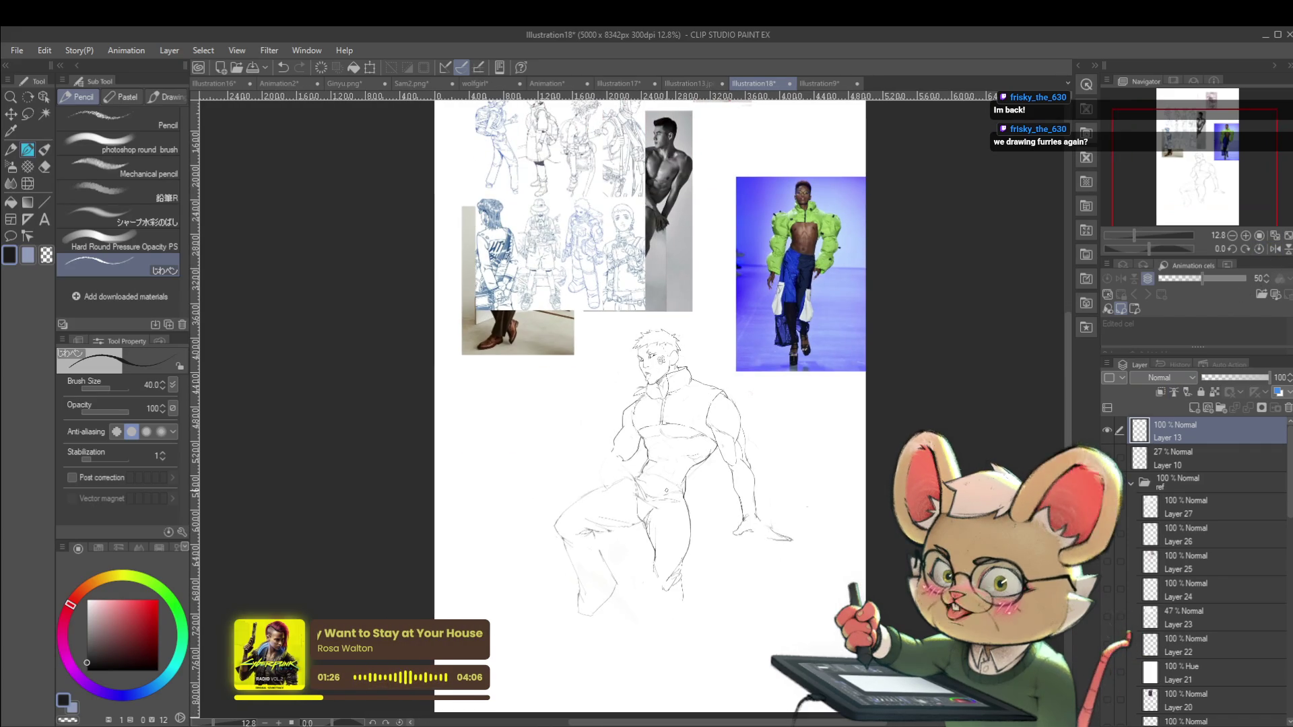
pyautogui.scroll(3, 668, 365)
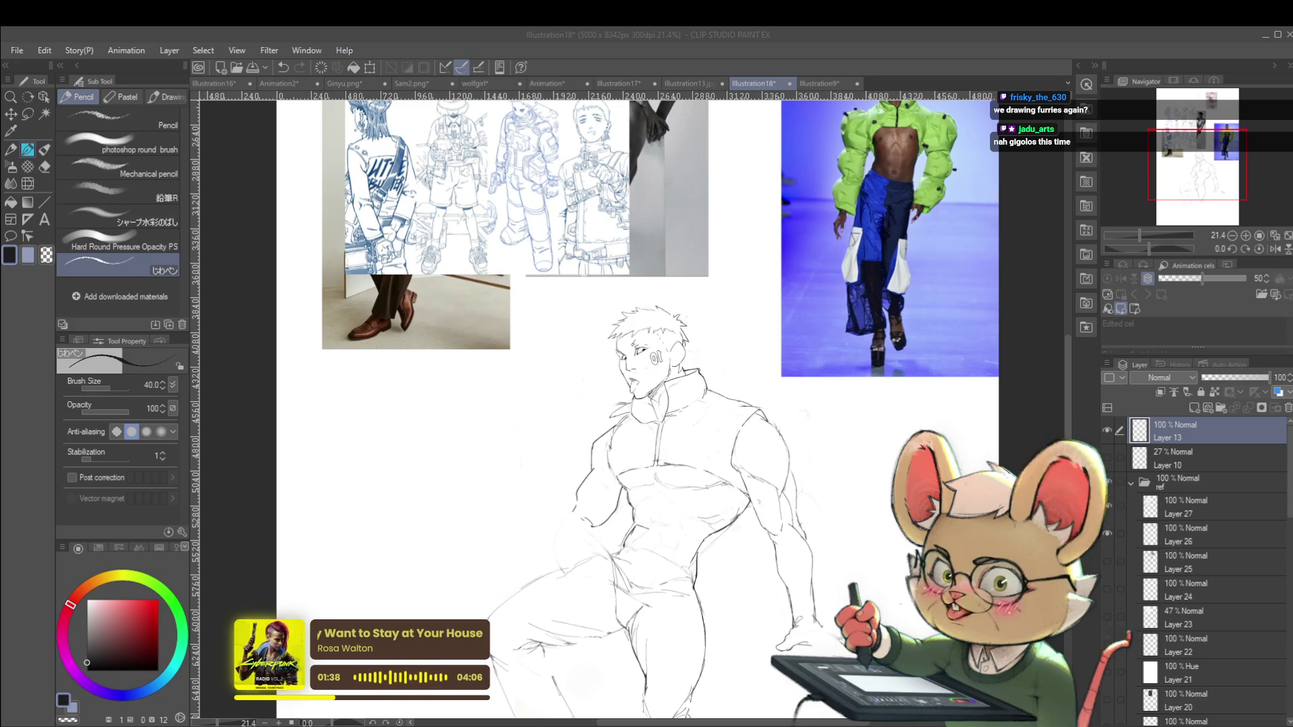
pyautogui.click(633, 440)
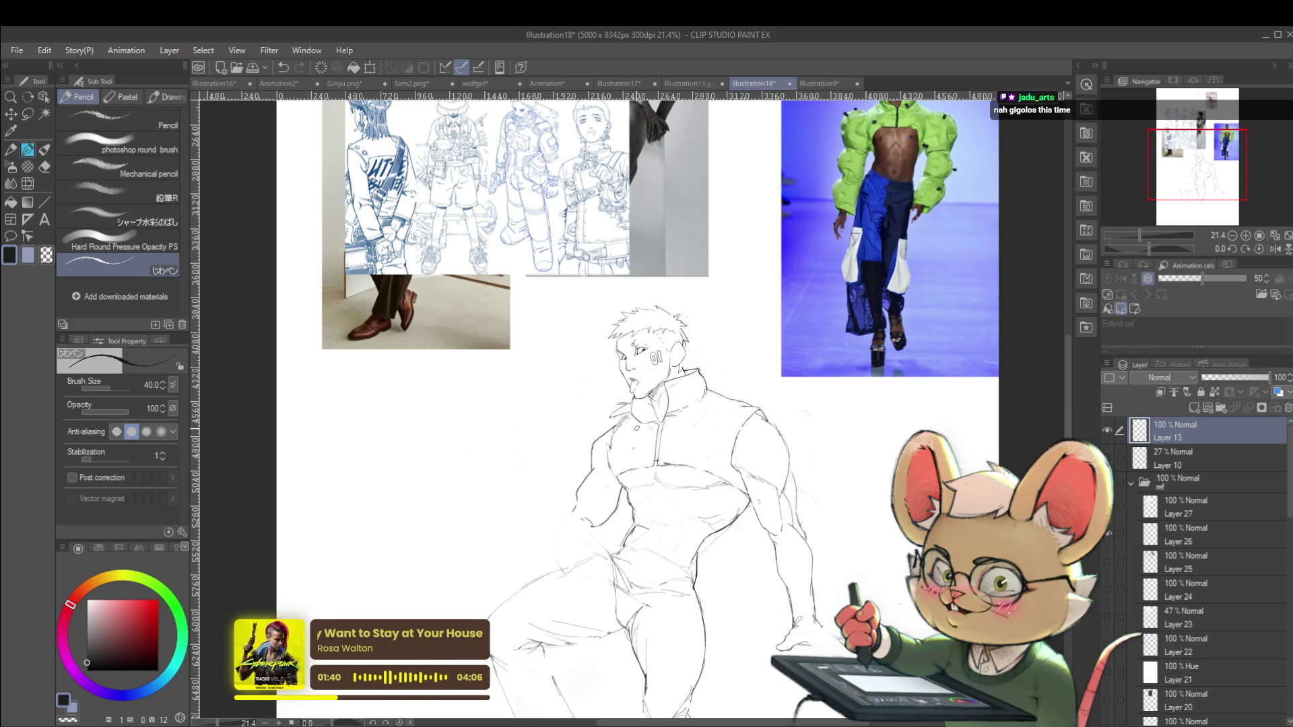
# Zoom around the figure, mirror the view and centre it on the torso
pyautogui.scroll(3, 651, 431)
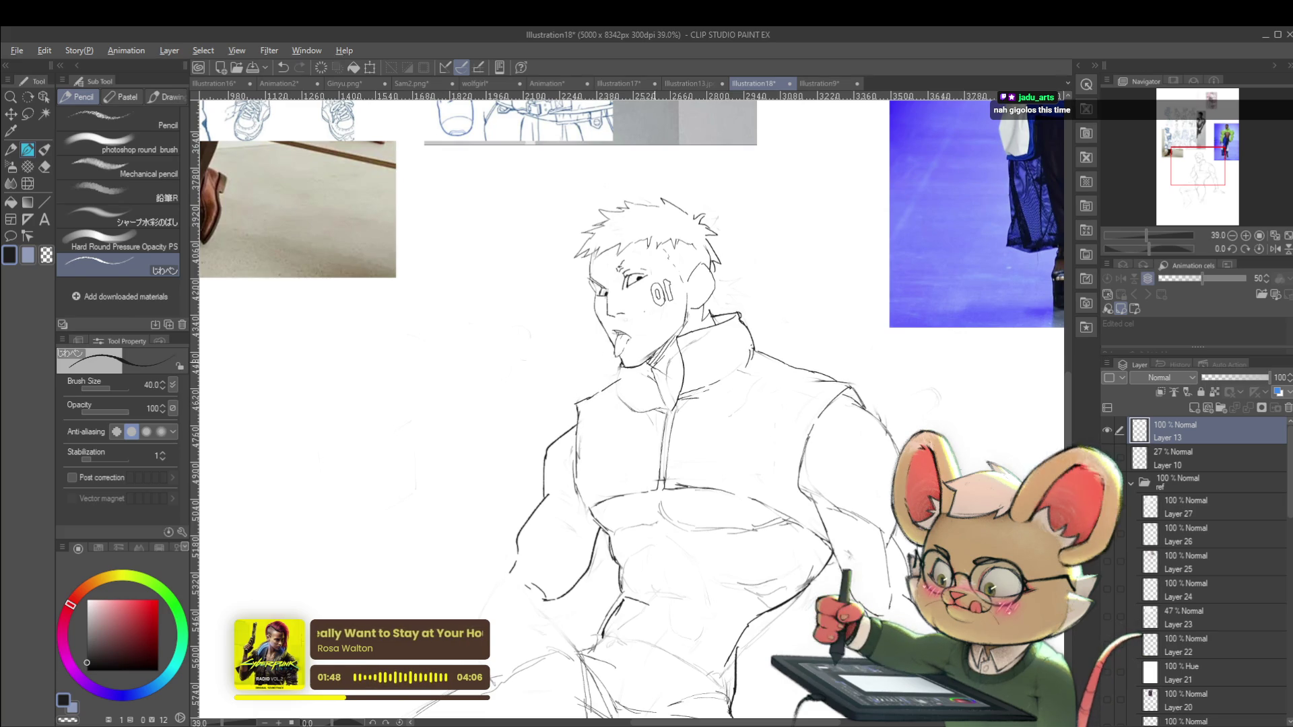
pyautogui.scroll(-5, 663, 377)
pyautogui.scroll(5, 653, 363)
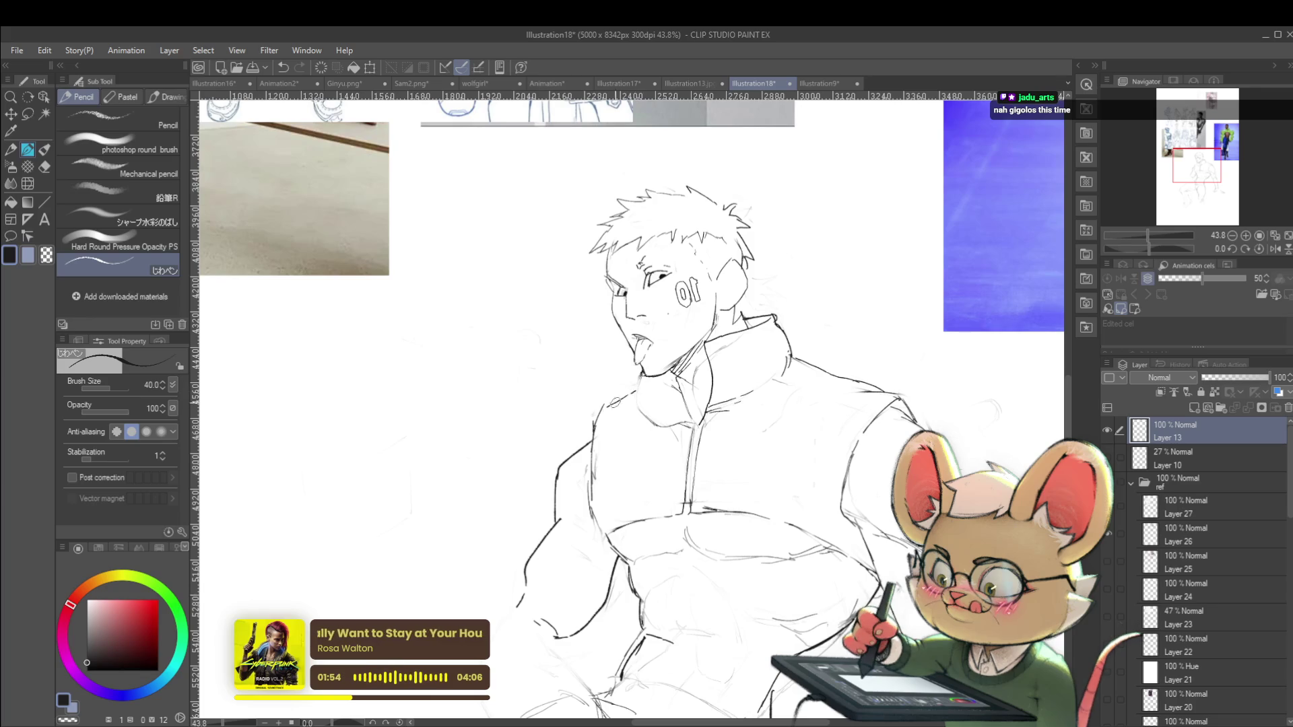
pyautogui.scroll(-5, 620, 398)
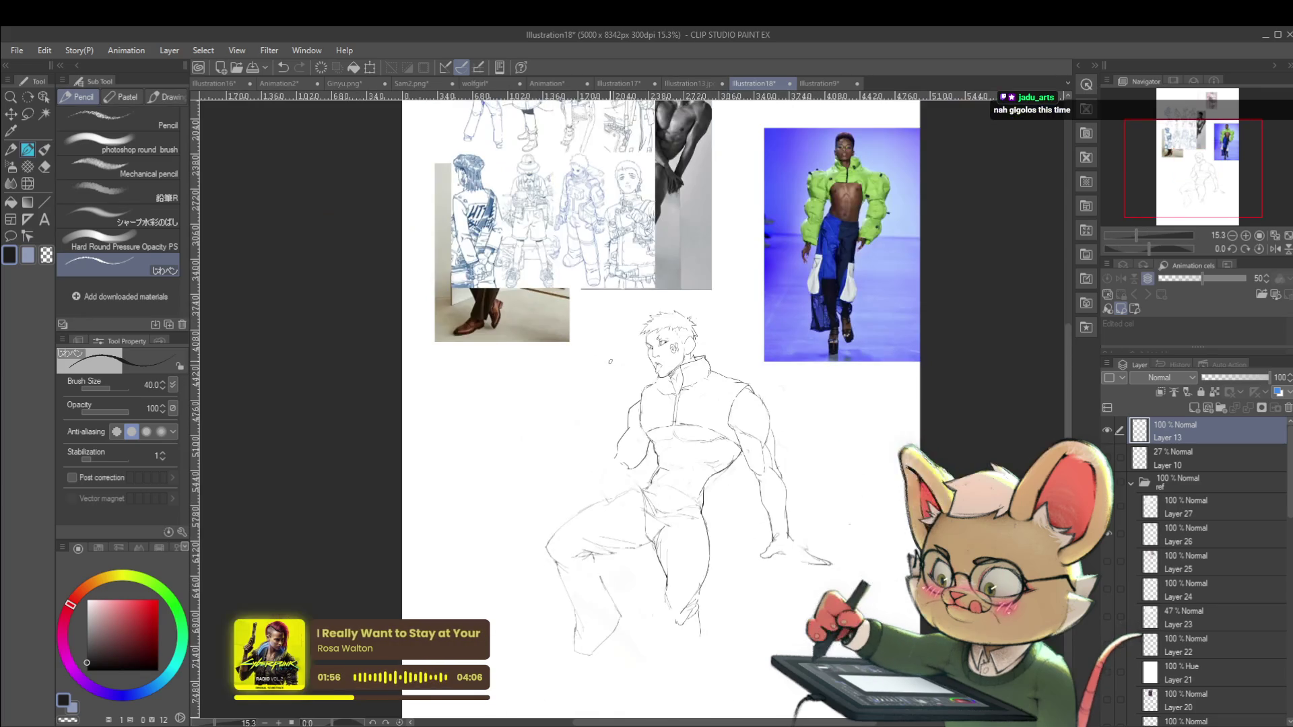
pyautogui.scroll(-1, 911, 375)
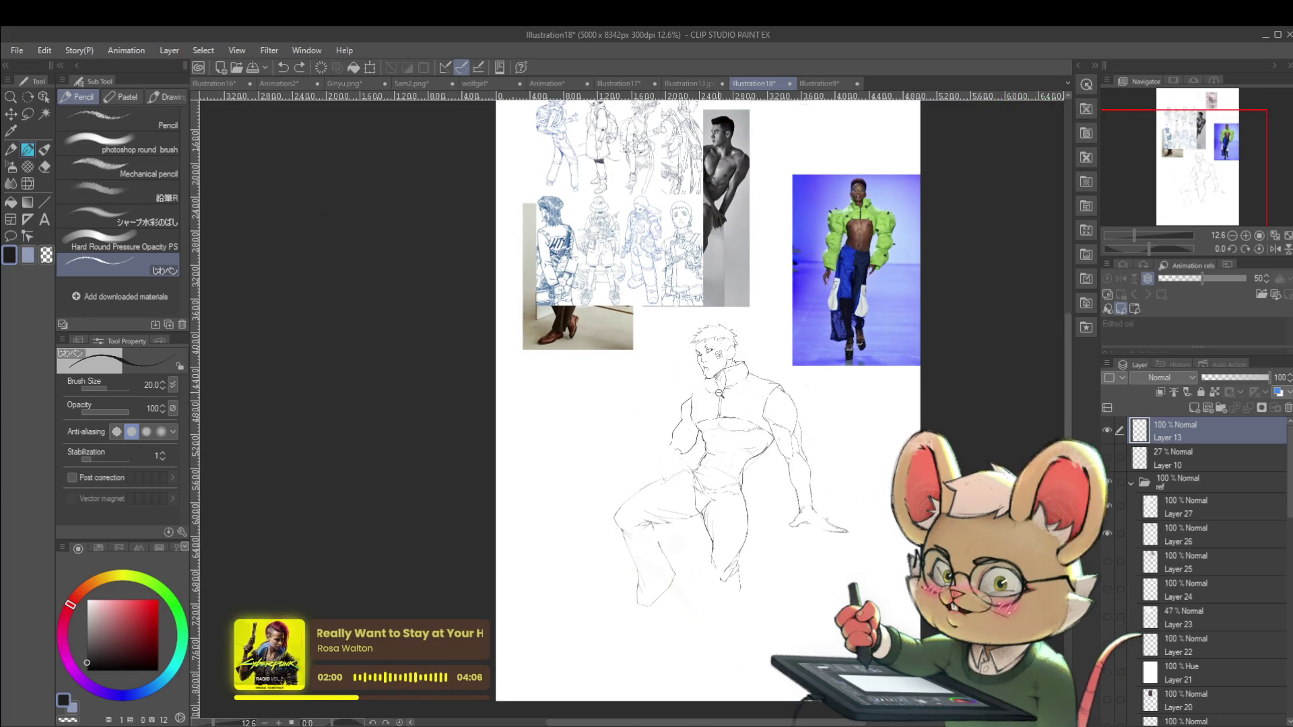
pyautogui.scroll(4, 718, 398)
pyautogui.scroll(2, 680, 379)
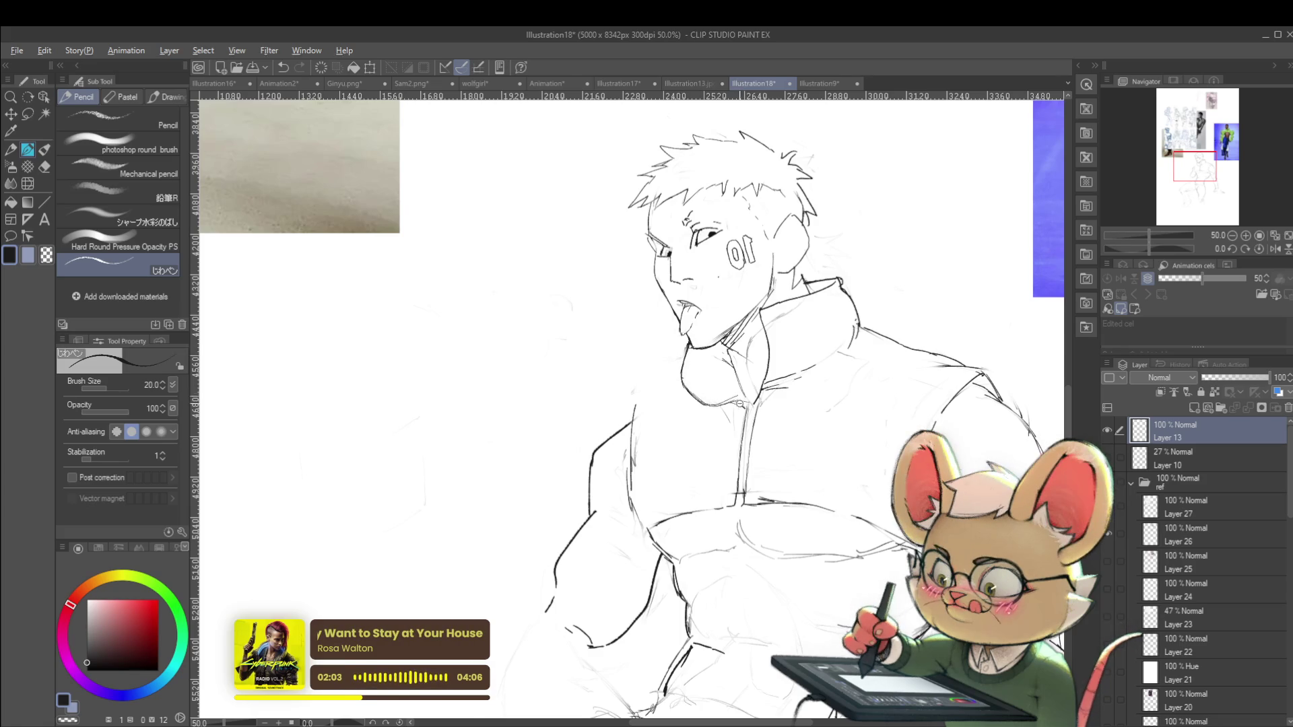
pyautogui.scroll(-3, 687, 380)
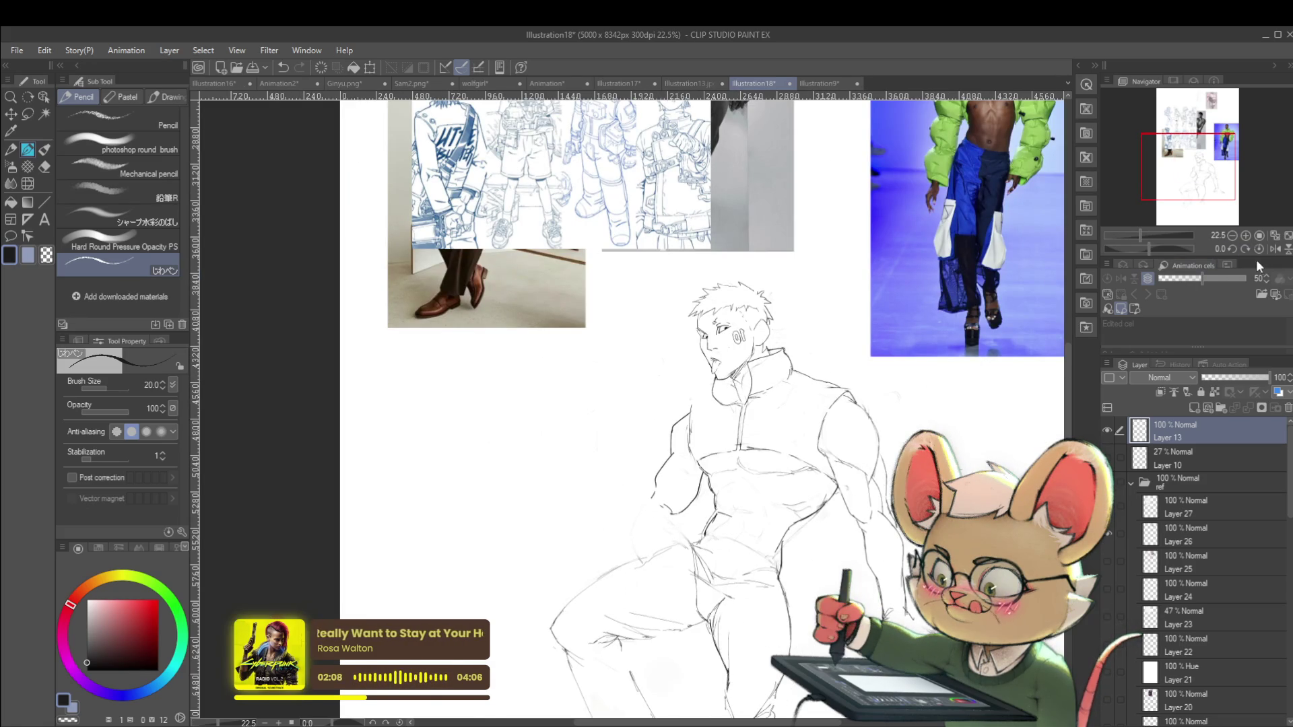
pyautogui.click(1274, 248)
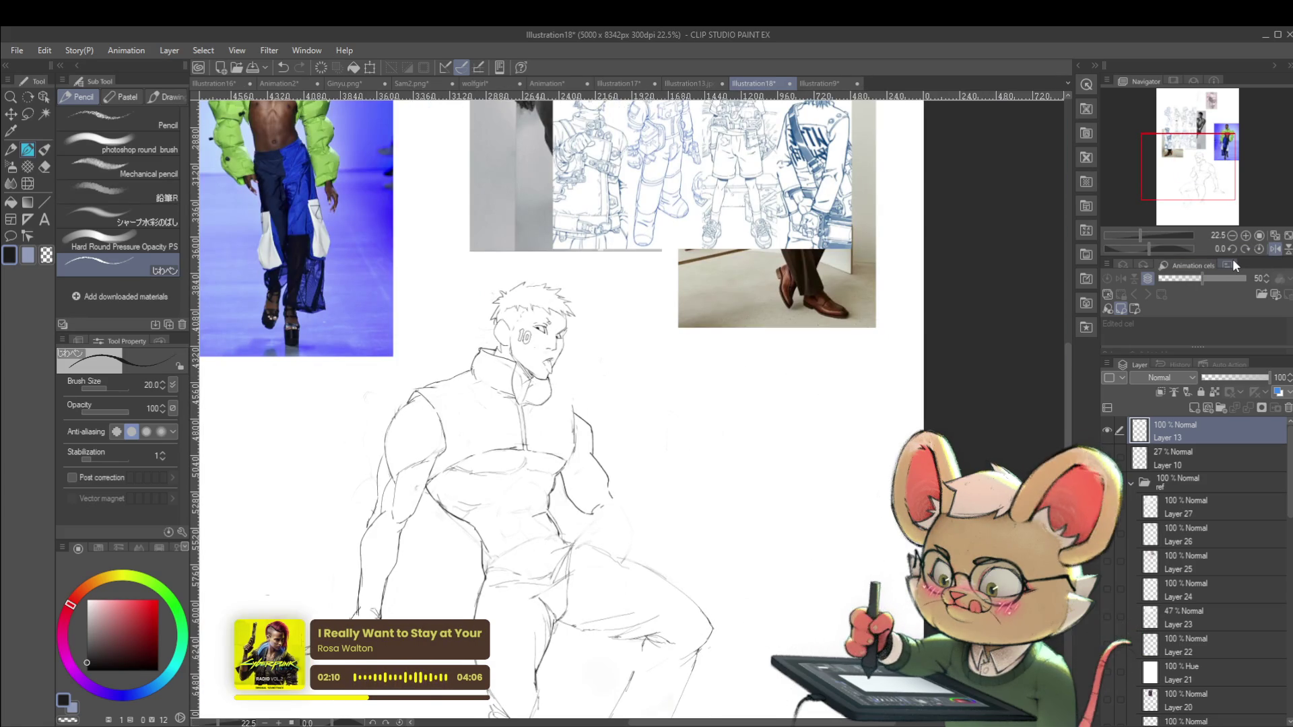
pyautogui.moveTo(803, 427); pyautogui.dragTo(842, 390)
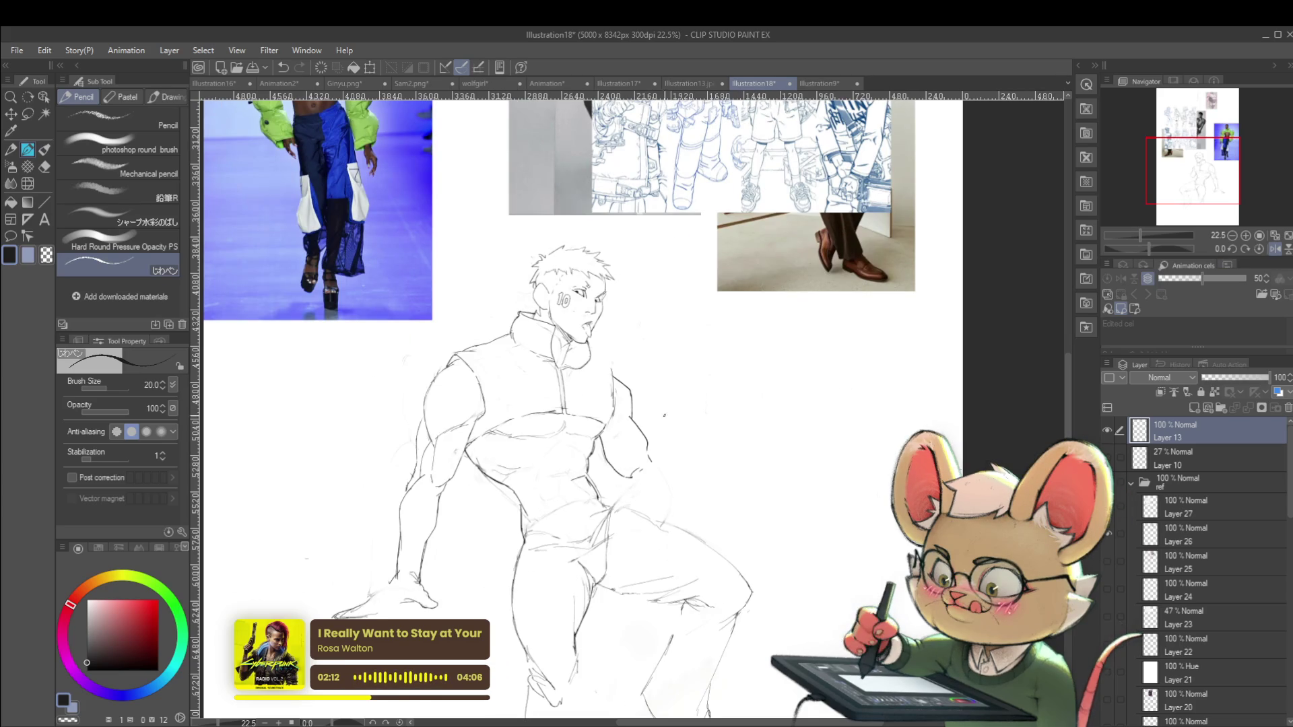
pyautogui.scroll(5, 608, 372)
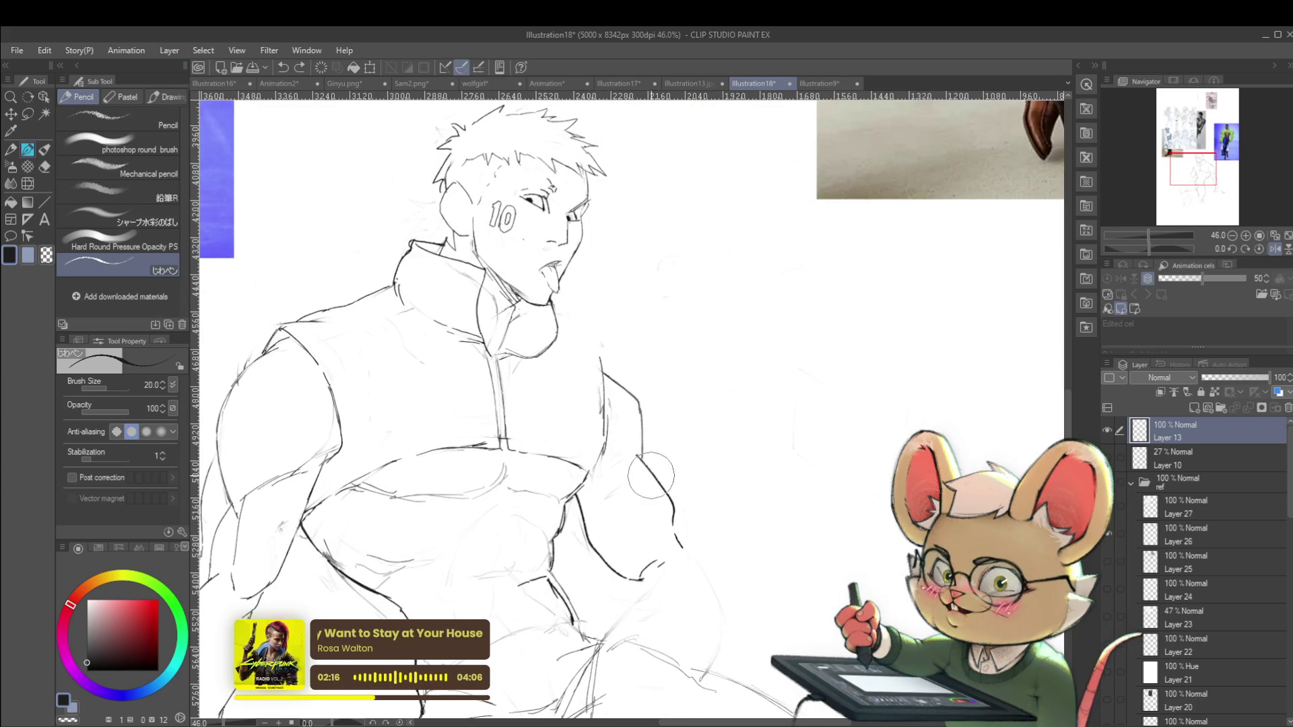
# Ink cleaner lines along the arm and the forearm contour
pyautogui.moveTo(622, 534)
pyautogui.mouseDown()
pyautogui.moveTo(586, 490)
pyautogui.moveTo(589, 427)
pyautogui.moveTo(555, 452)
pyautogui.moveTo(566, 490)
pyautogui.mouseUp()
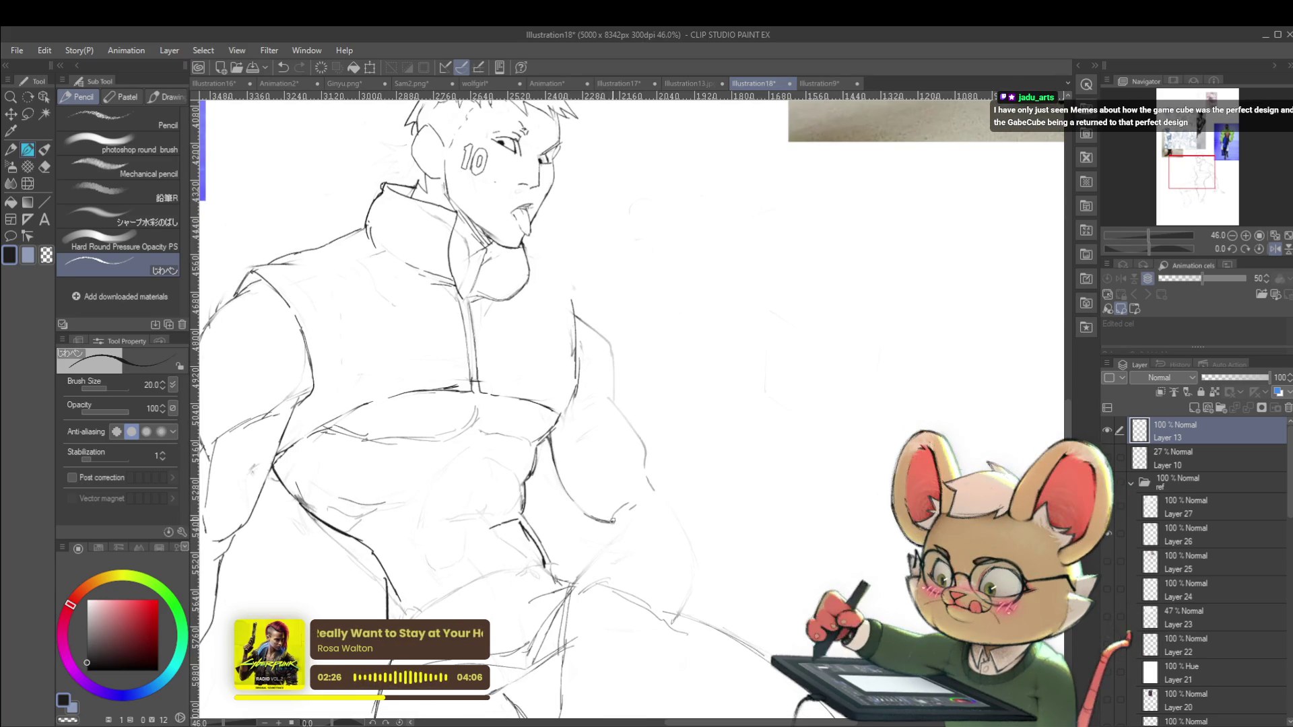
pyautogui.moveTo(614, 519); pyautogui.dragTo(598, 553)
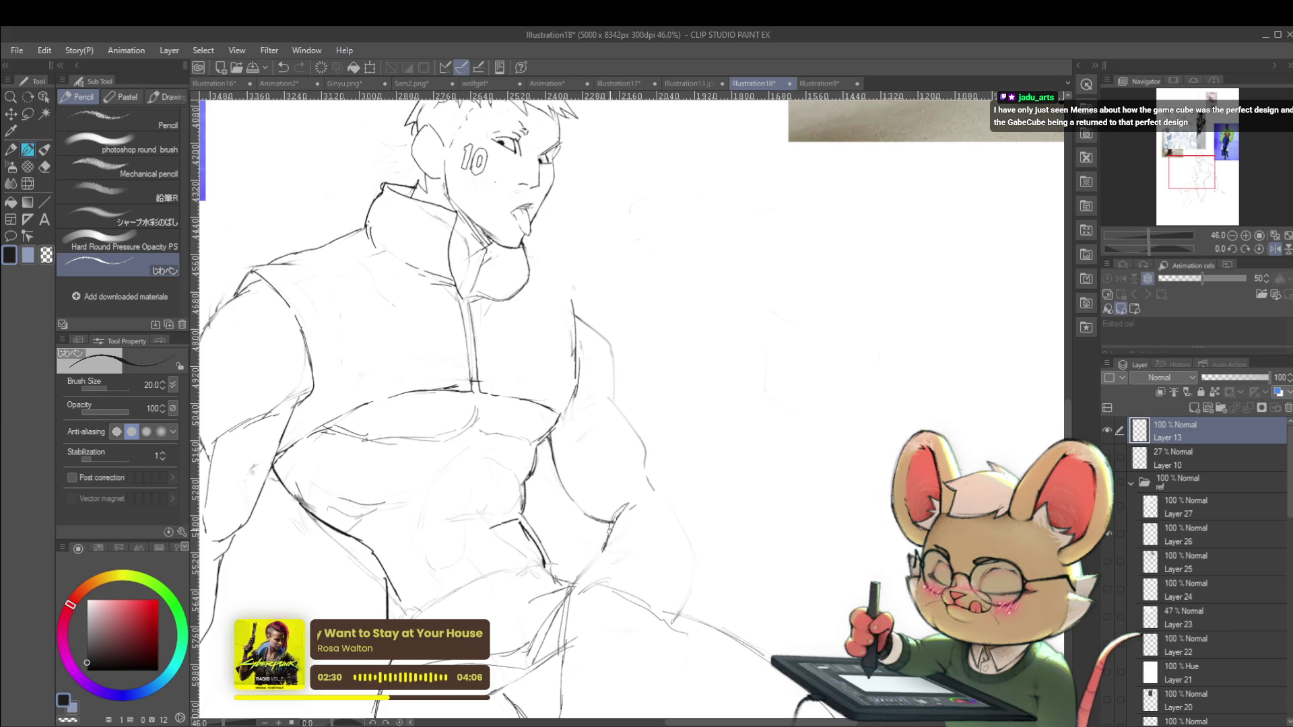
pyautogui.scroll(-4, 610, 528)
pyautogui.scroll(3, 670, 492)
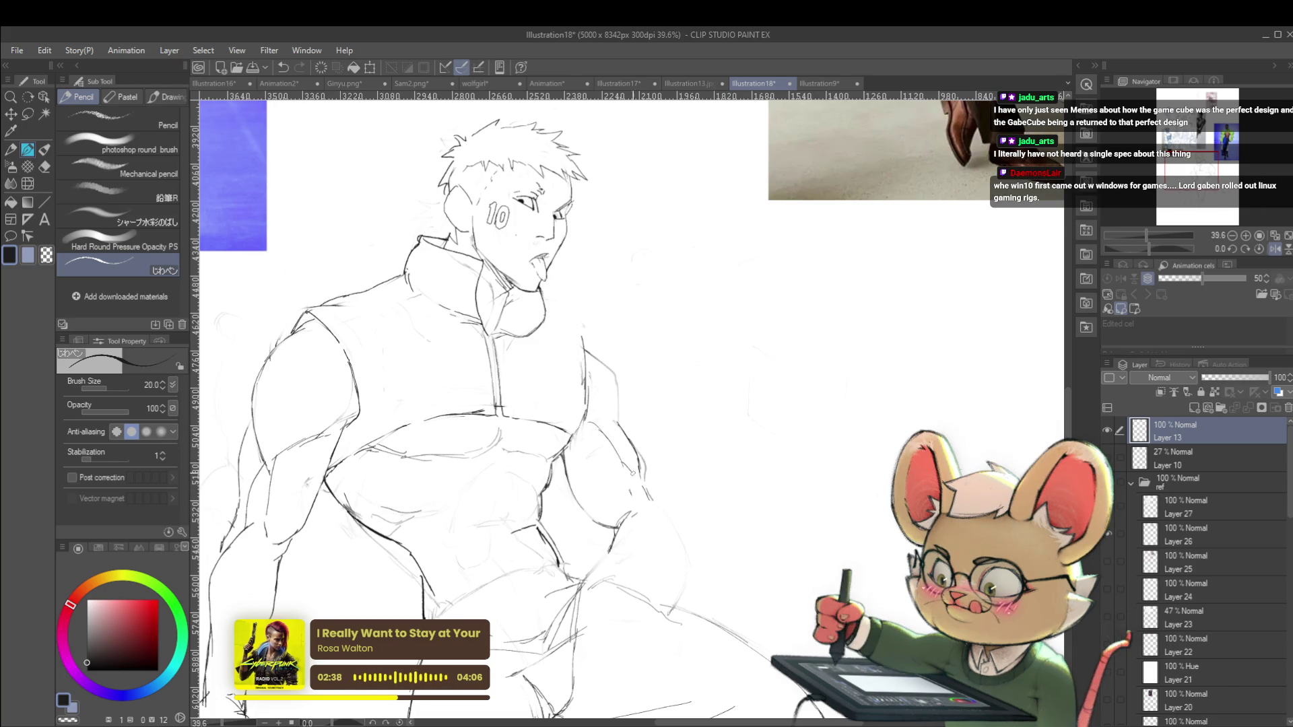
pyautogui.scroll(-3, 629, 497)
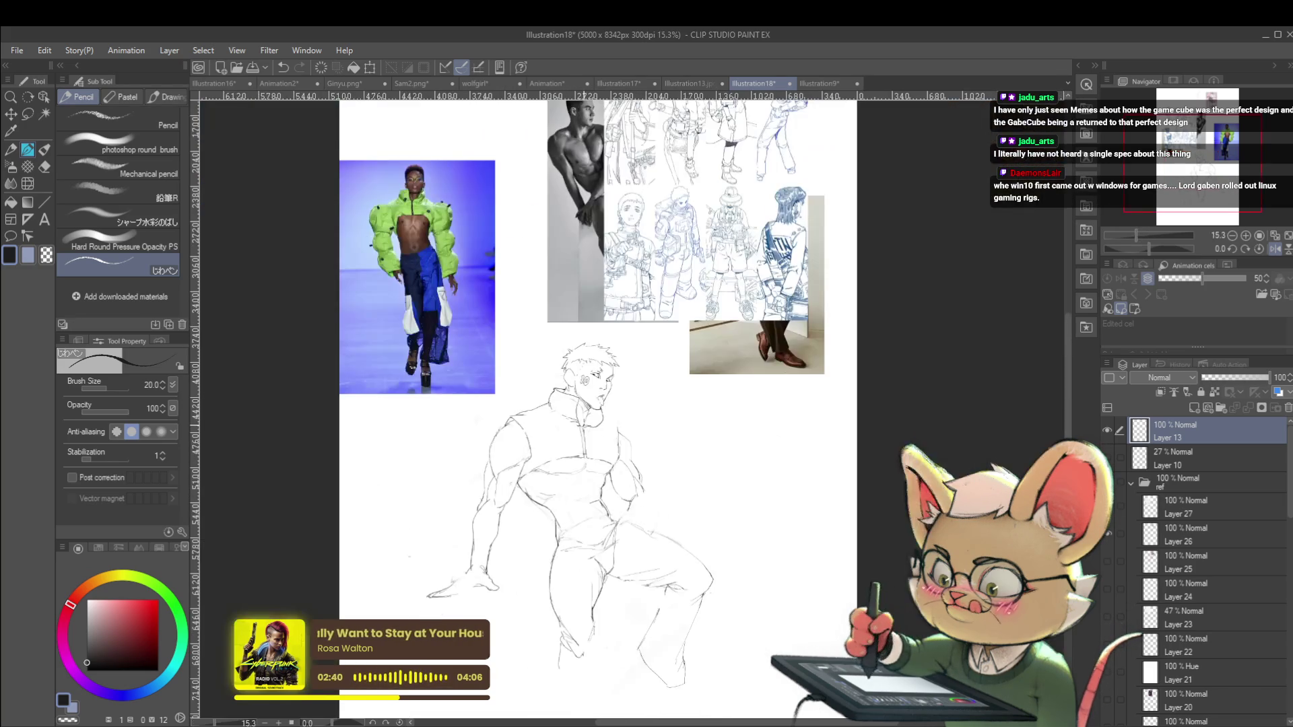
# Mirror the canvas to check the figure's proportions
pyautogui.click(1274, 249)
pyautogui.scroll(3, 596, 461)
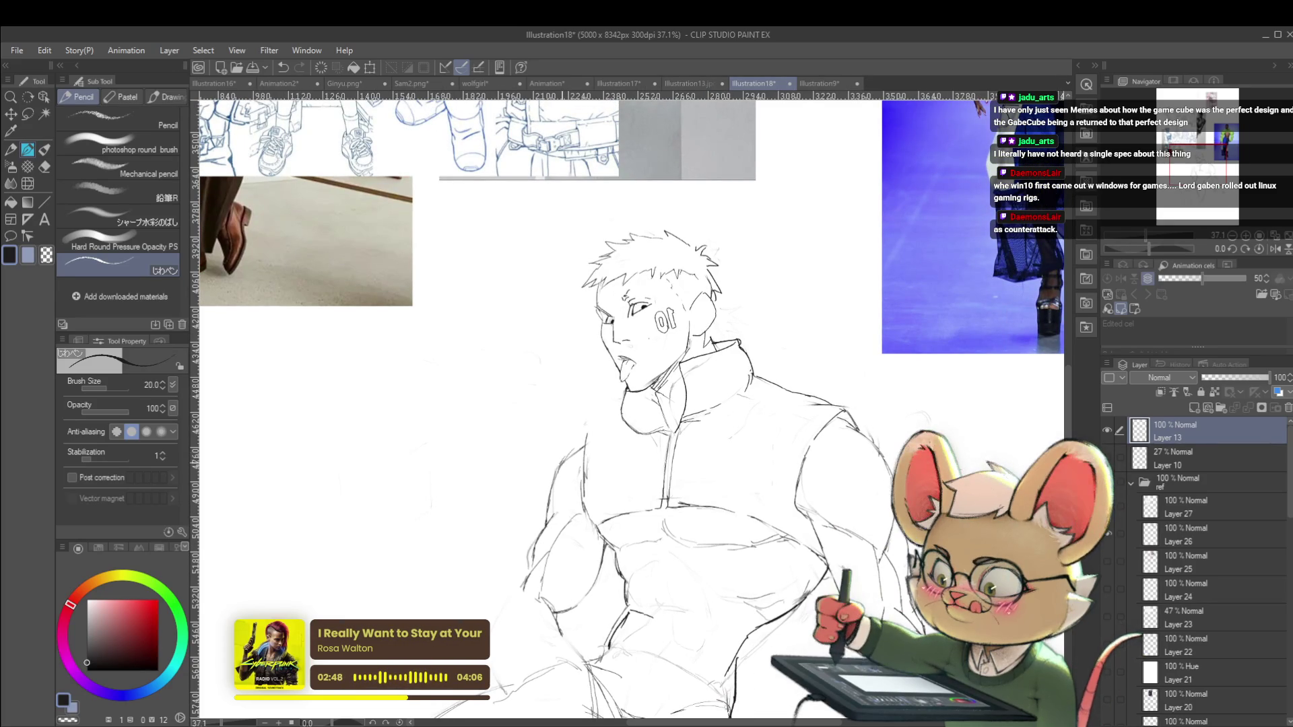
pyautogui.scroll(-3, 597, 412)
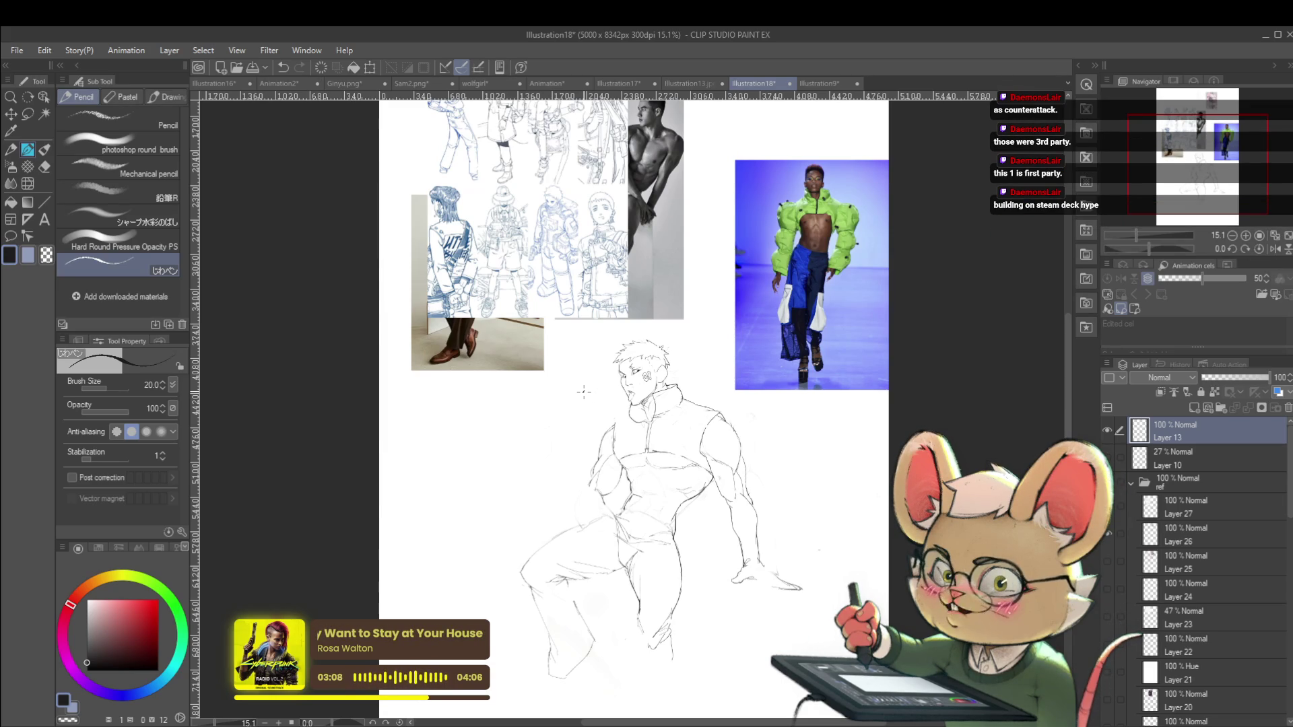
# Restore normal orientation and select rough sketch Layer 10 to adjust its opacity
pyautogui.press('h')
pyautogui.scroll(4, 645, 386)
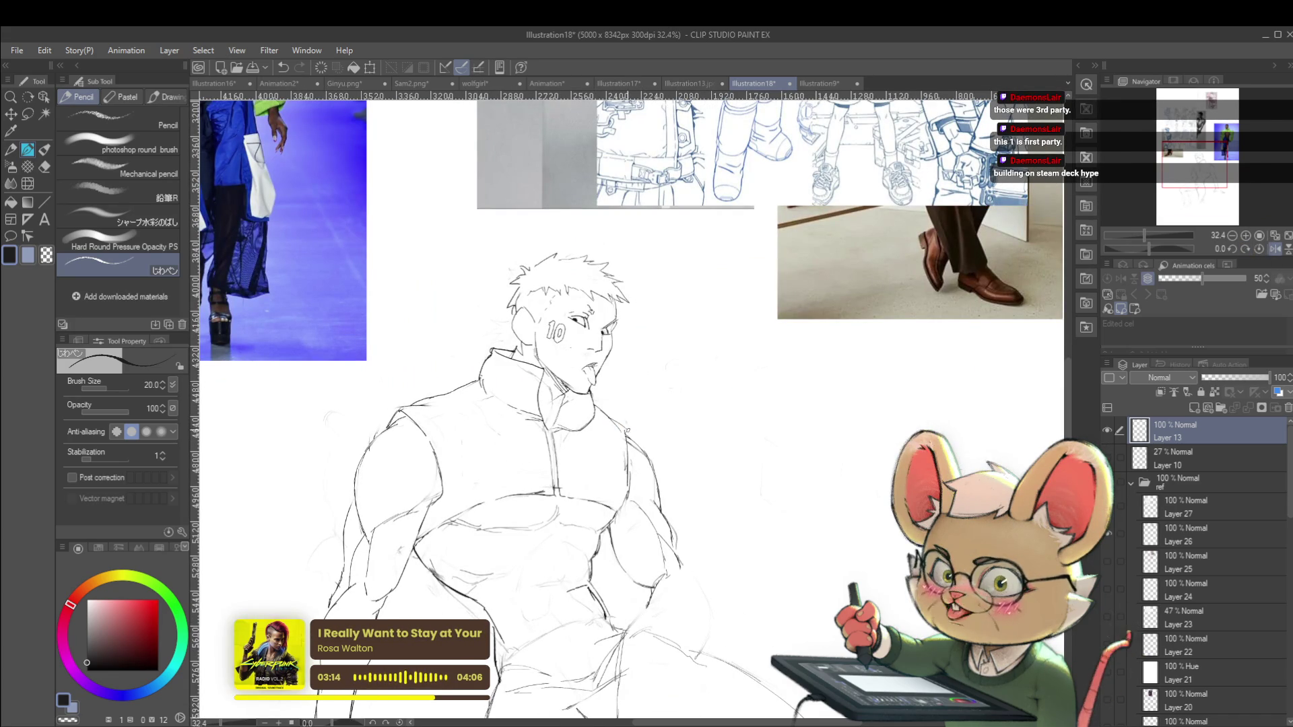
pyautogui.scroll(-4, 624, 426)
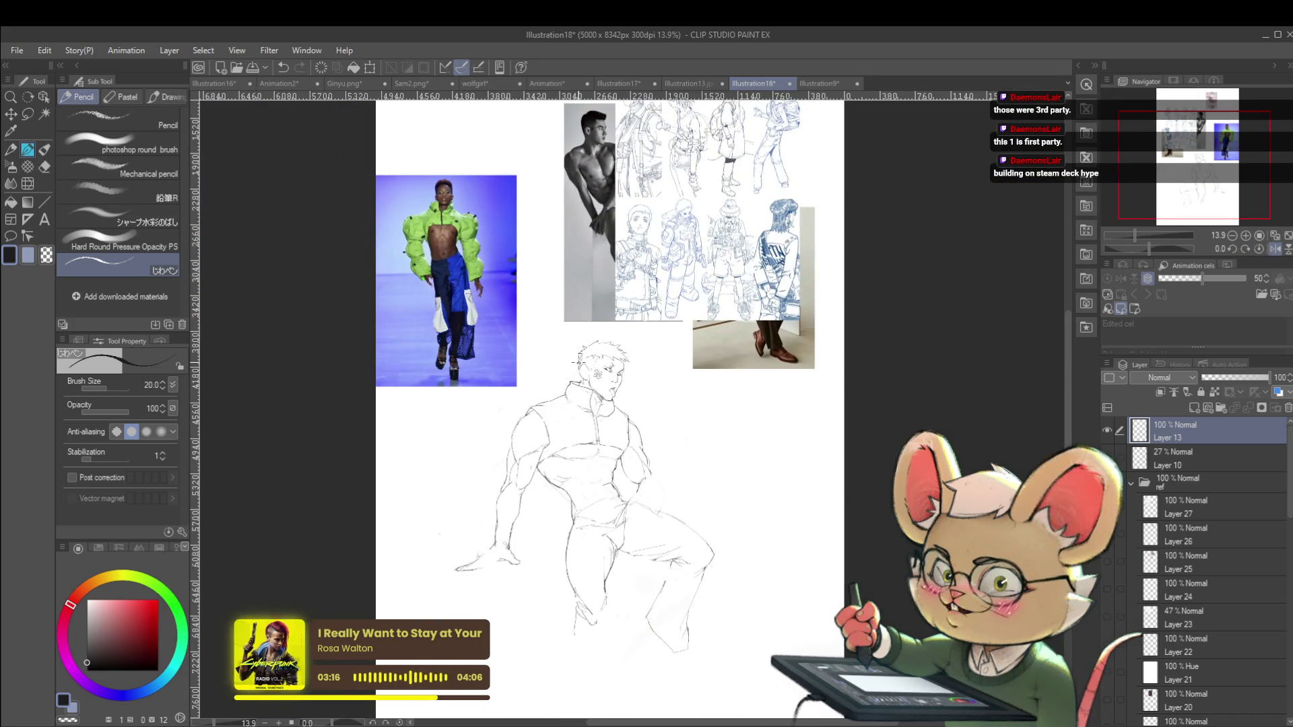
pyautogui.scroll(4, 527, 393)
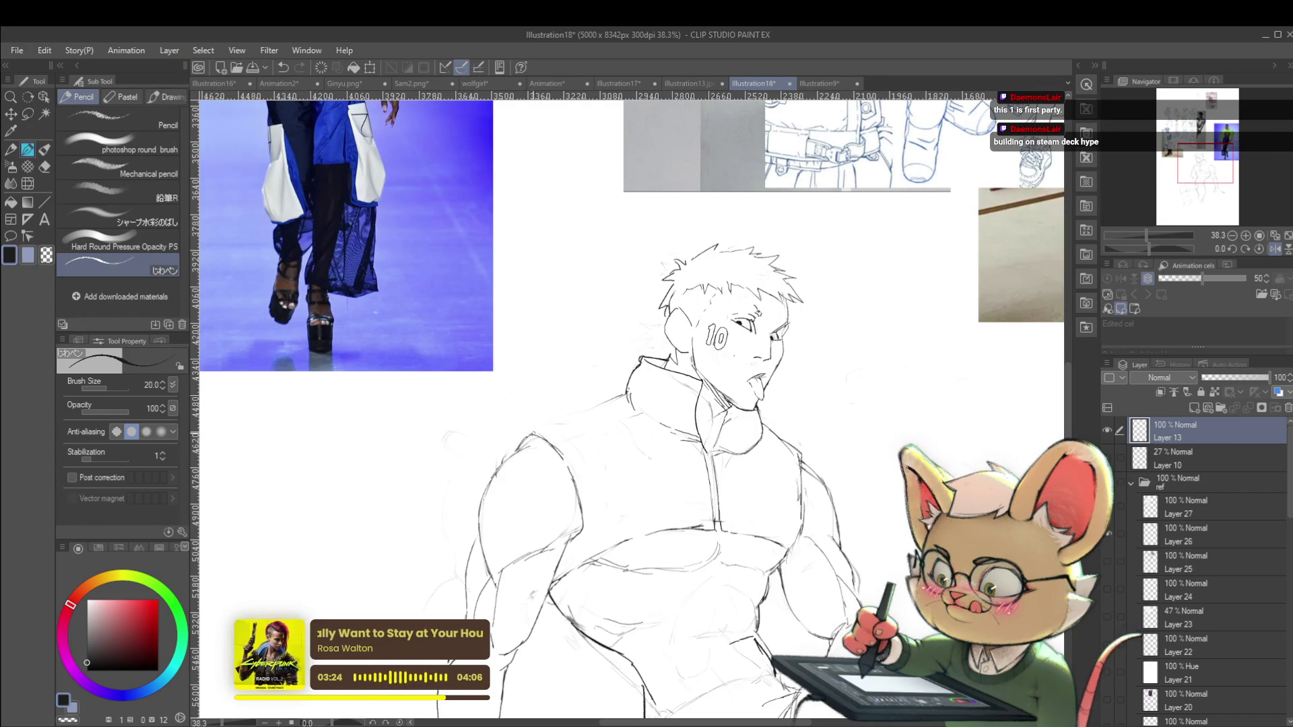
pyautogui.scroll(-5, 579, 382)
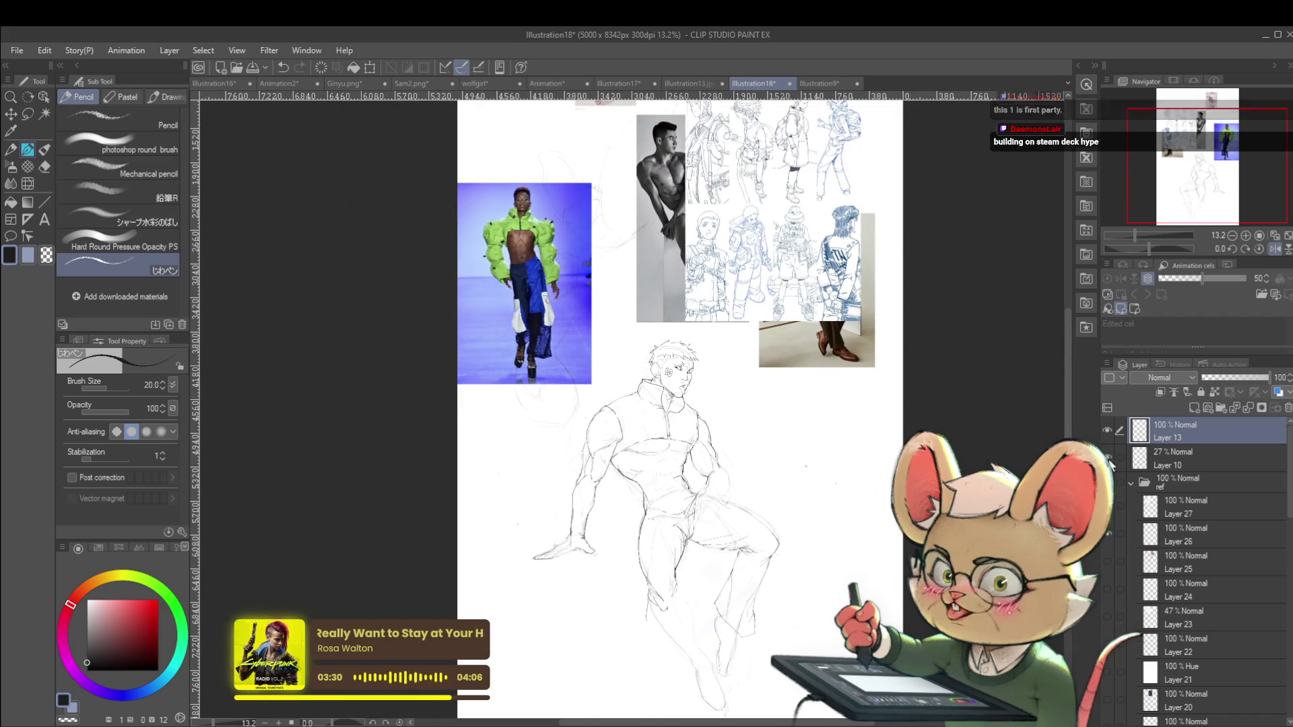
pyautogui.click(1176, 457)
pyautogui.moveTo(1229, 374)
pyautogui.mouseDown()
pyautogui.moveTo(1288, 377)
pyautogui.moveTo(1219, 378)
pyautogui.mouseUp()
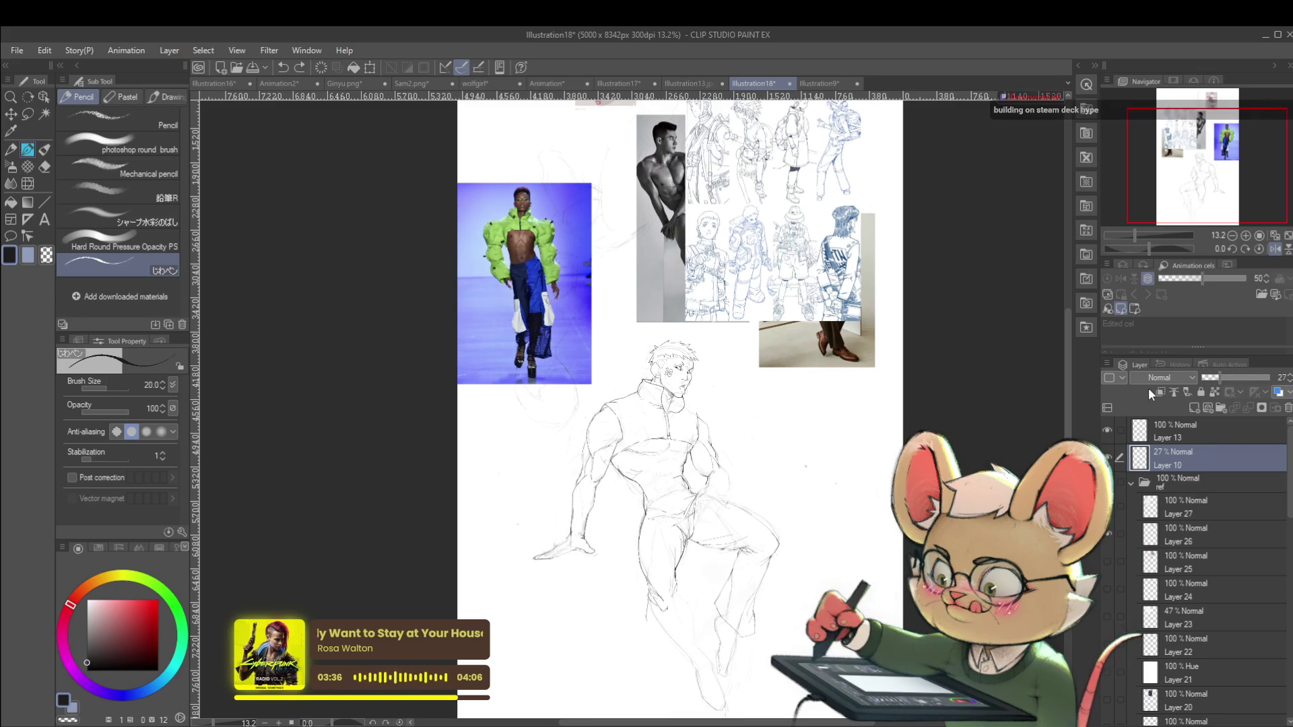
# Fade rough sketch Layer 10 back to 8% opacity under the clean lineart
pyautogui.click(1108, 457)
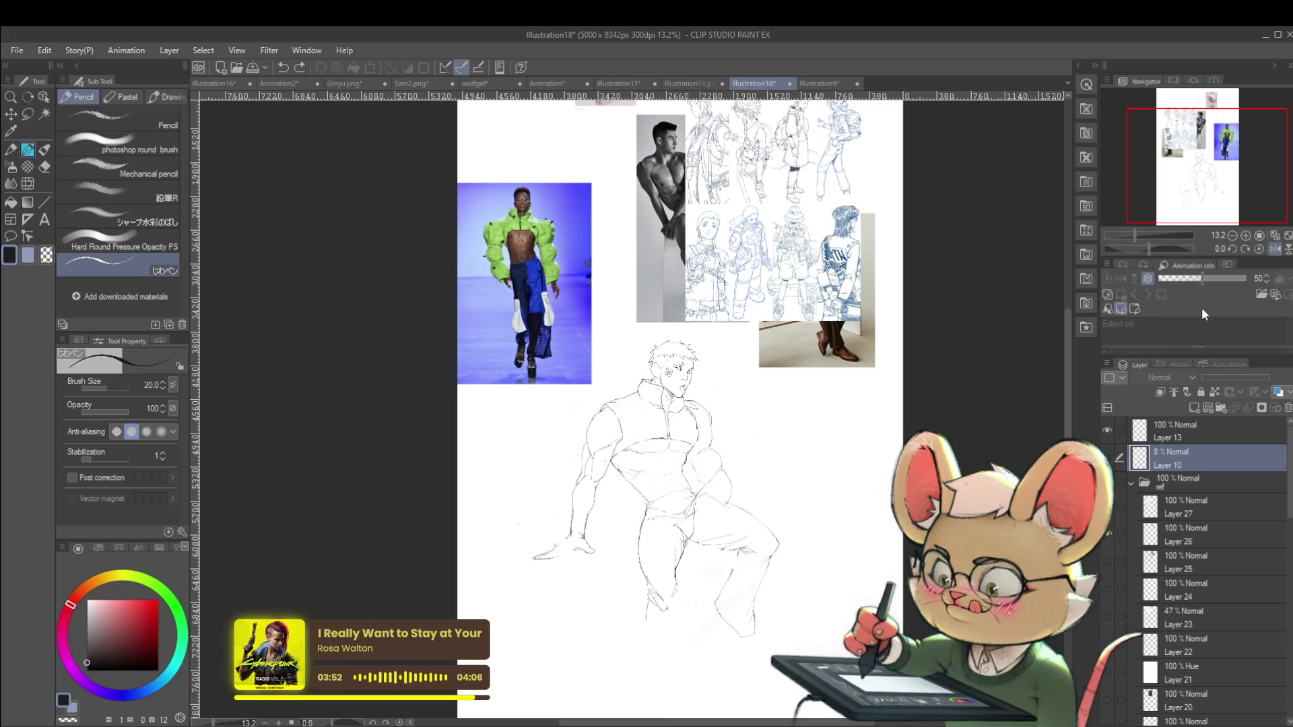
pyautogui.scroll(3, 641, 457)
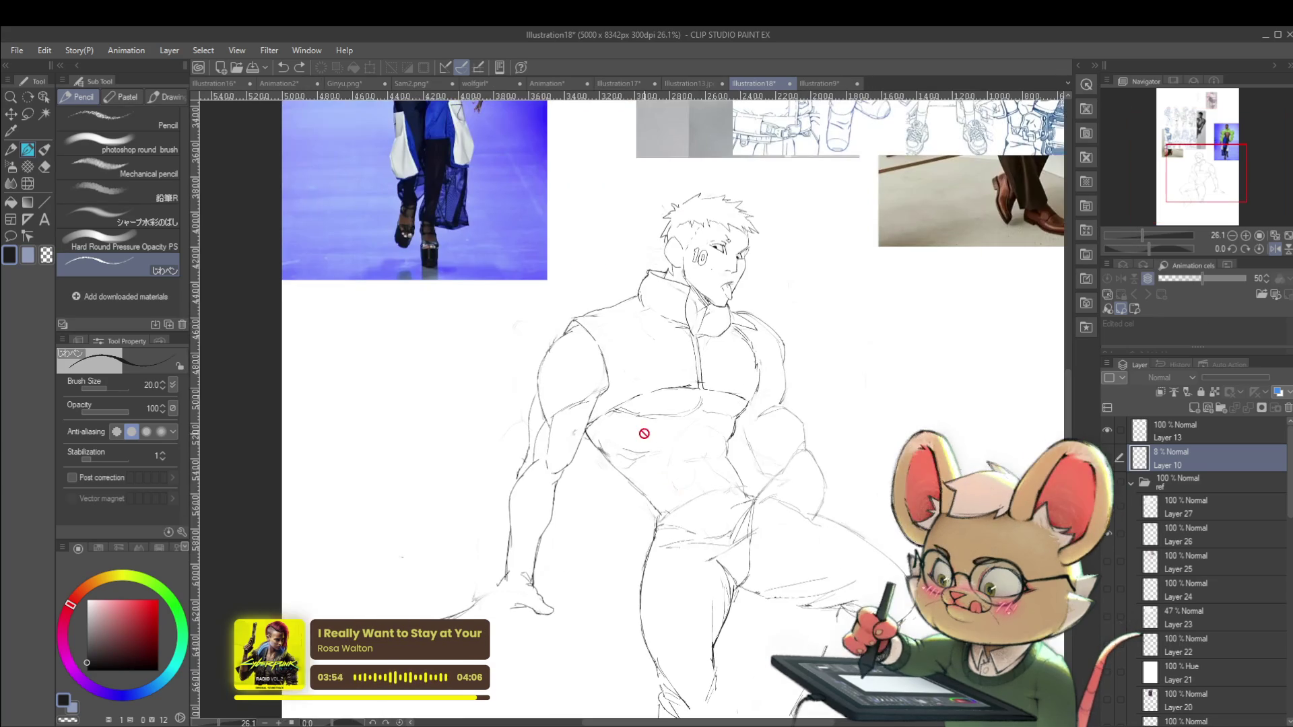
# Back on Layer 13, draw a short clean line on the abdomen
pyautogui.click(1174, 426)
pyautogui.scroll(2, 606, 457)
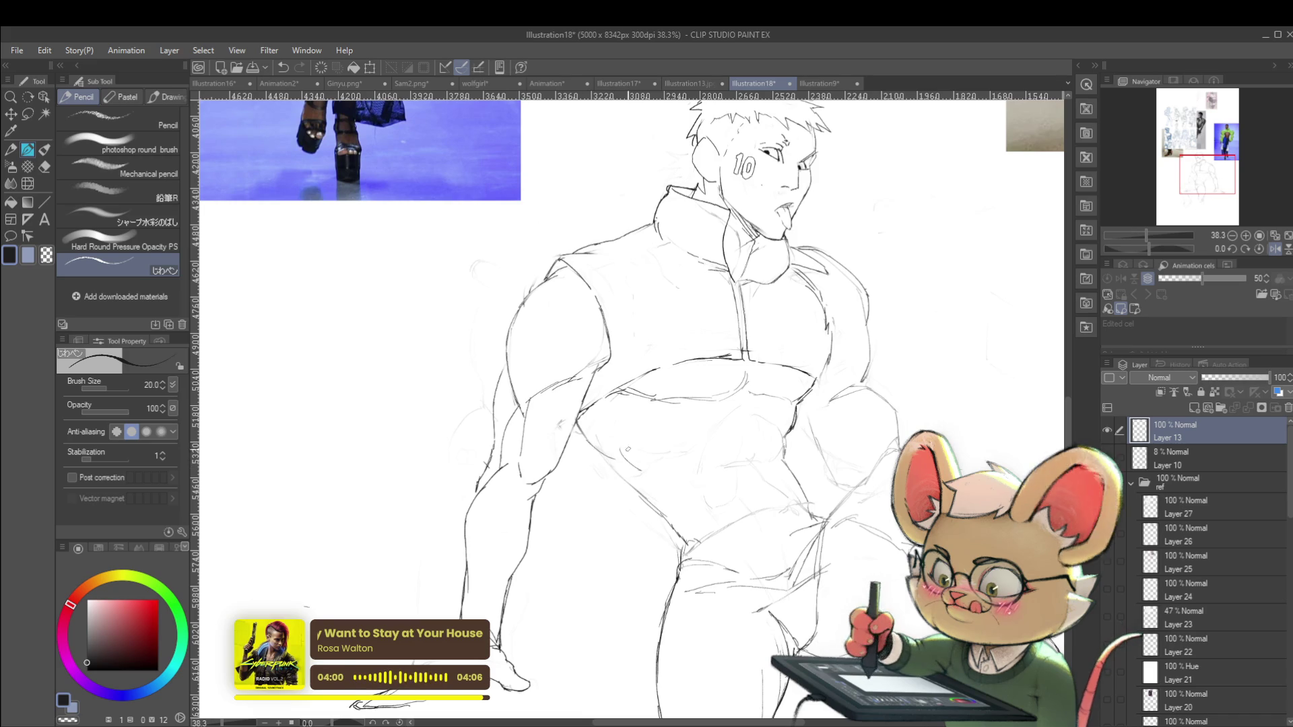
pyautogui.moveTo(652, 437); pyautogui.dragTo(656, 459)
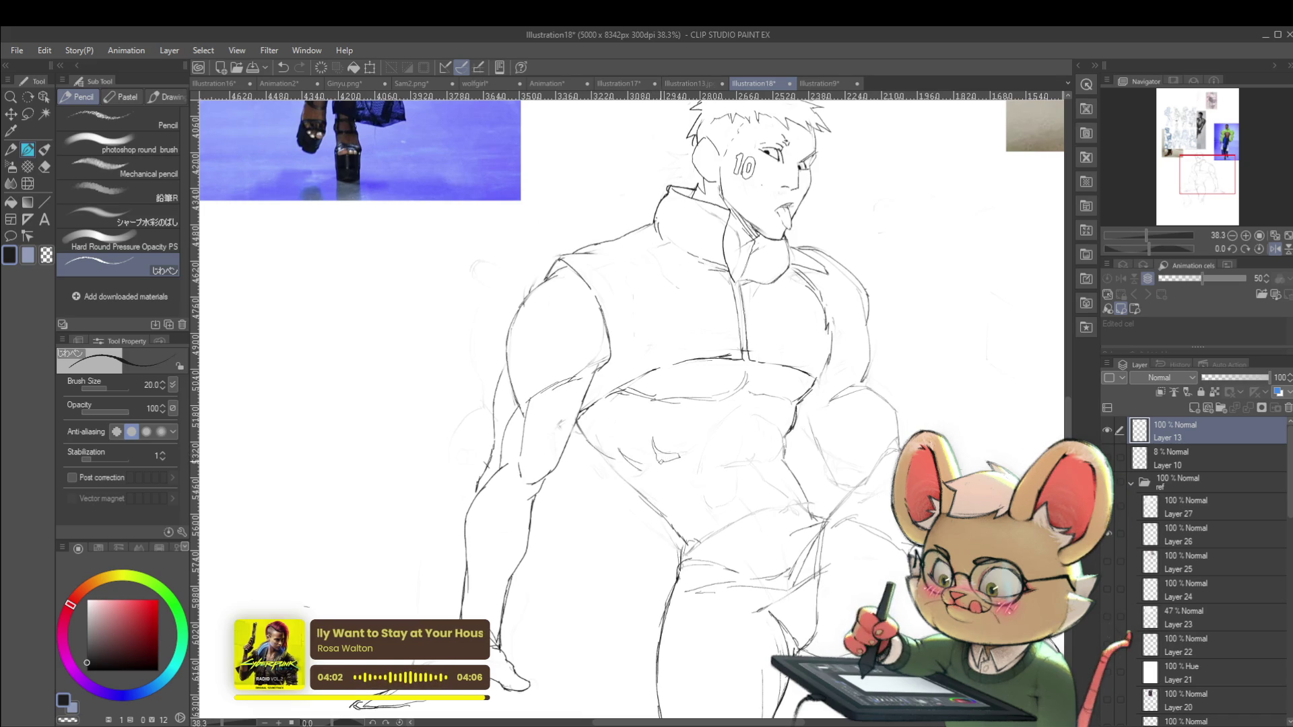
pyautogui.scroll(-3, 669, 445)
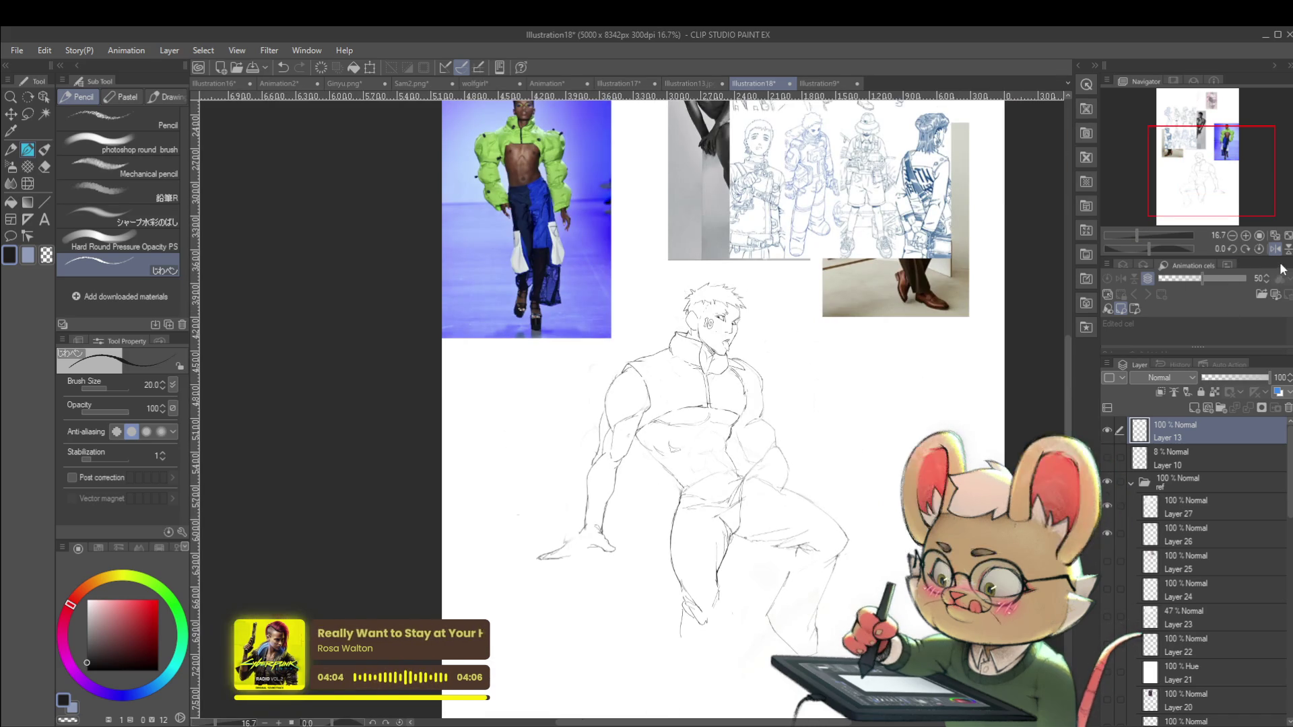
# Review the figure in the mirrored view, then flip it back to normal
pyautogui.click(1274, 249)
pyautogui.scroll(2, 571, 439)
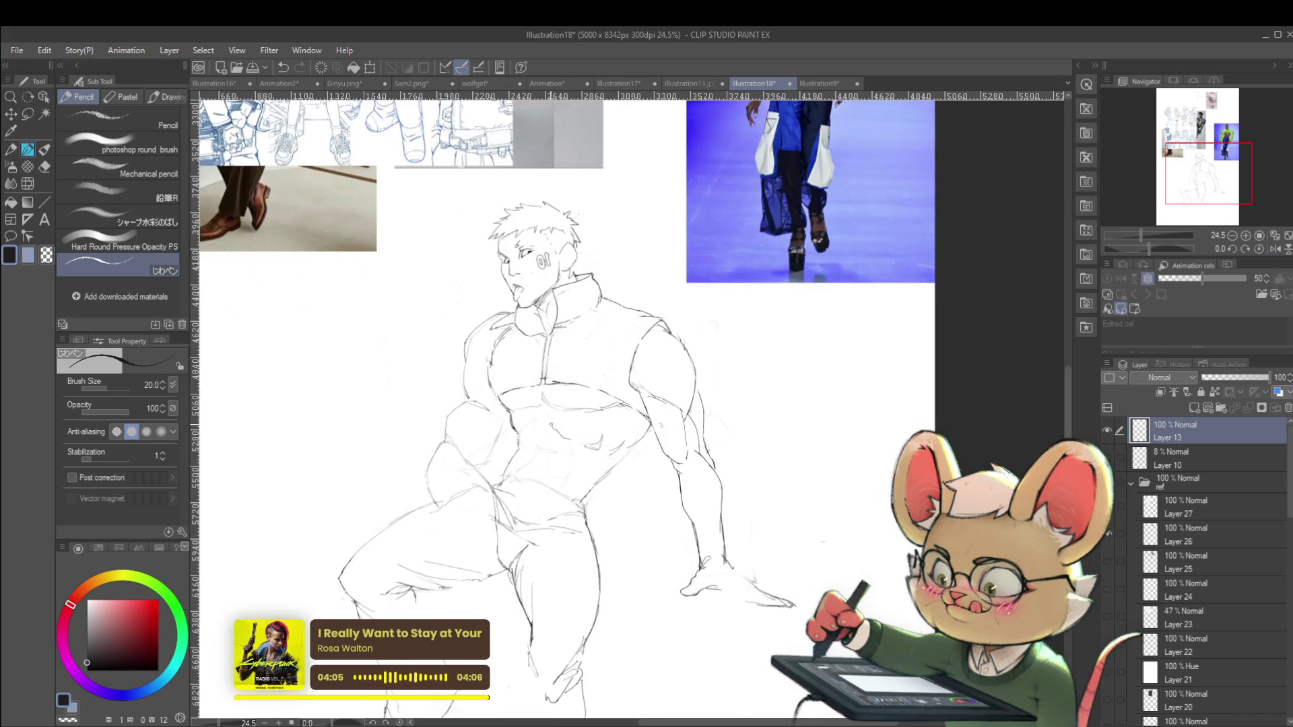
pyautogui.scroll(-2, 573, 378)
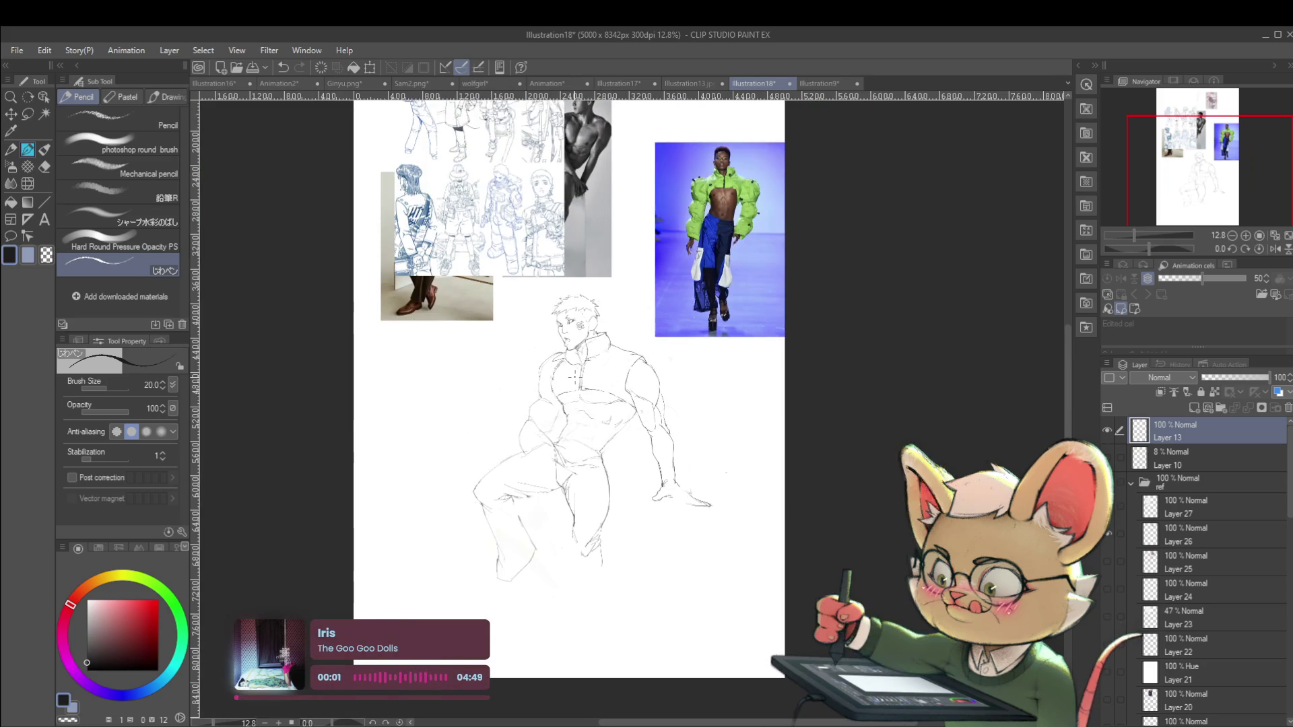
pyautogui.scroll(2, 620, 424)
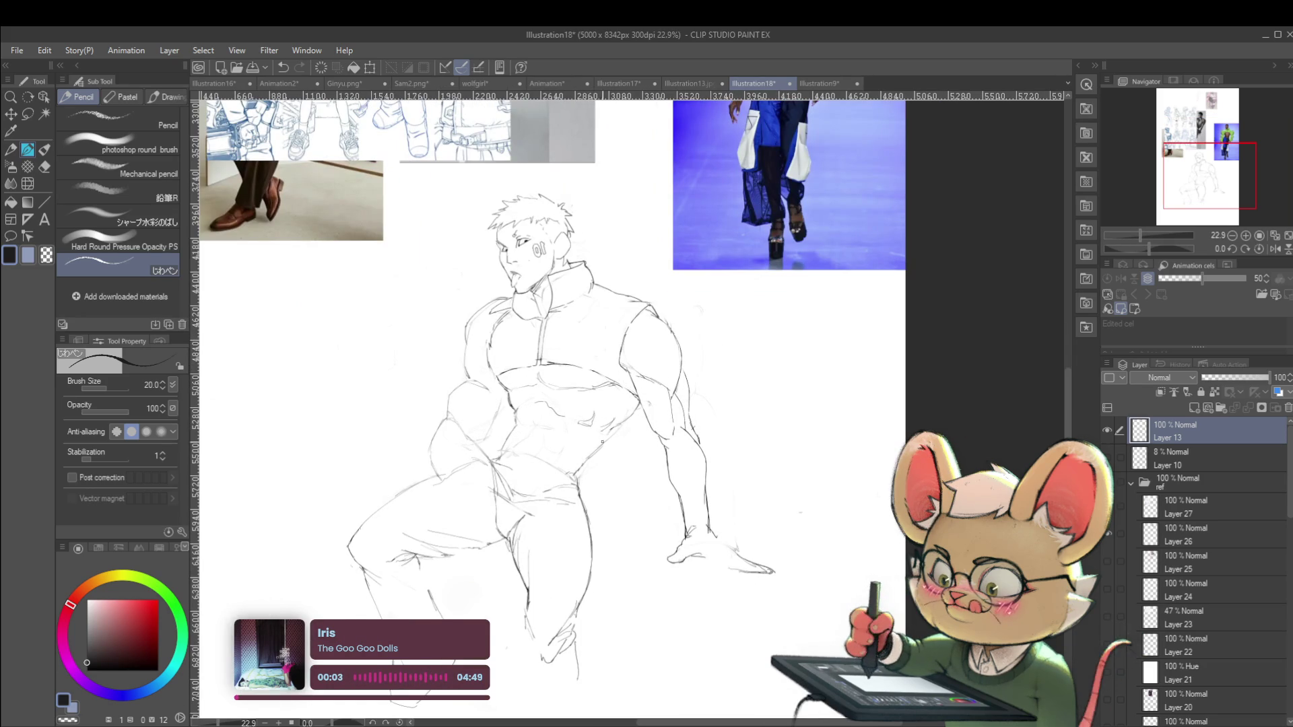
pyautogui.scroll(-2, 601, 437)
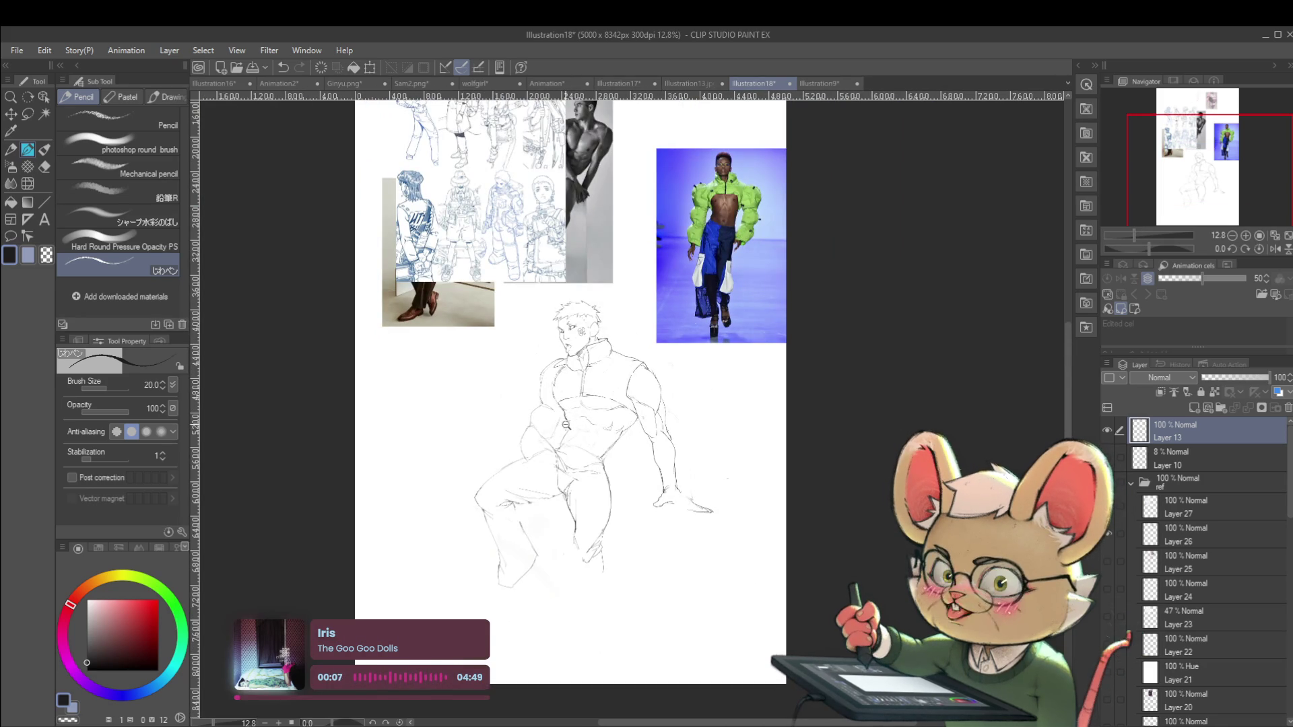
pyautogui.scroll(3, 600, 424)
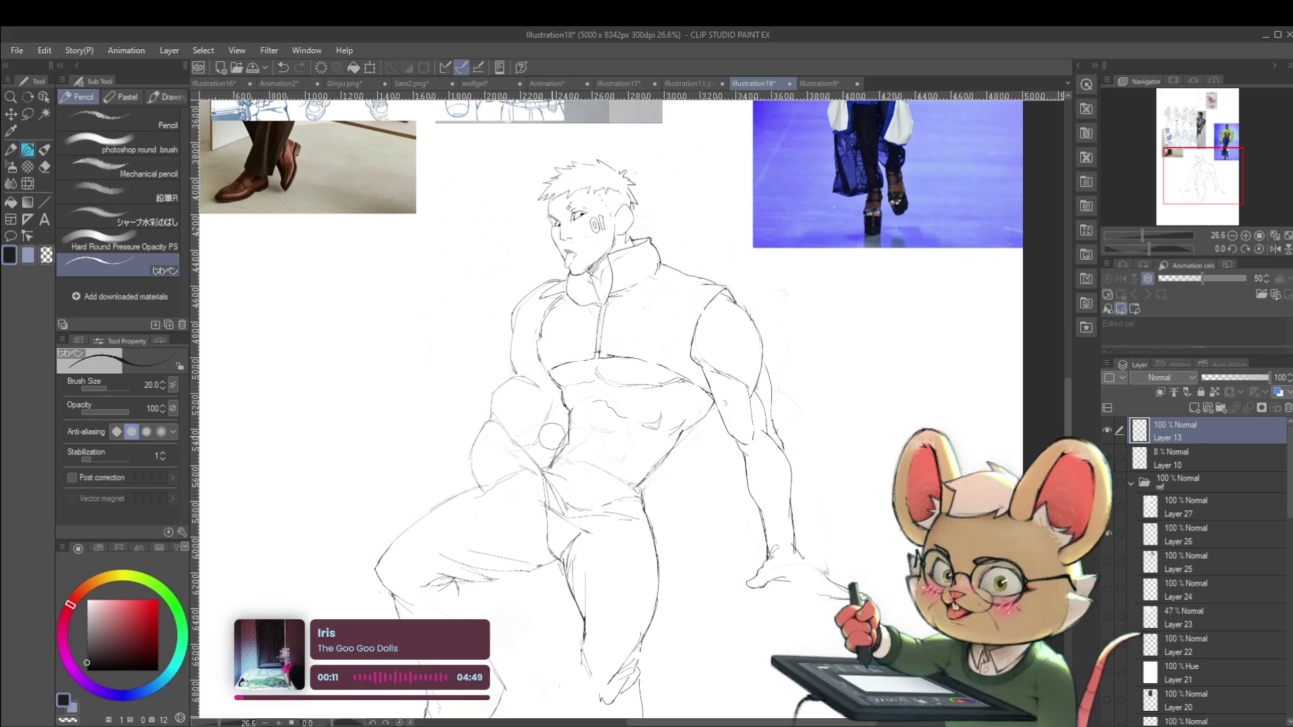
pyautogui.scroll(-4, 546, 436)
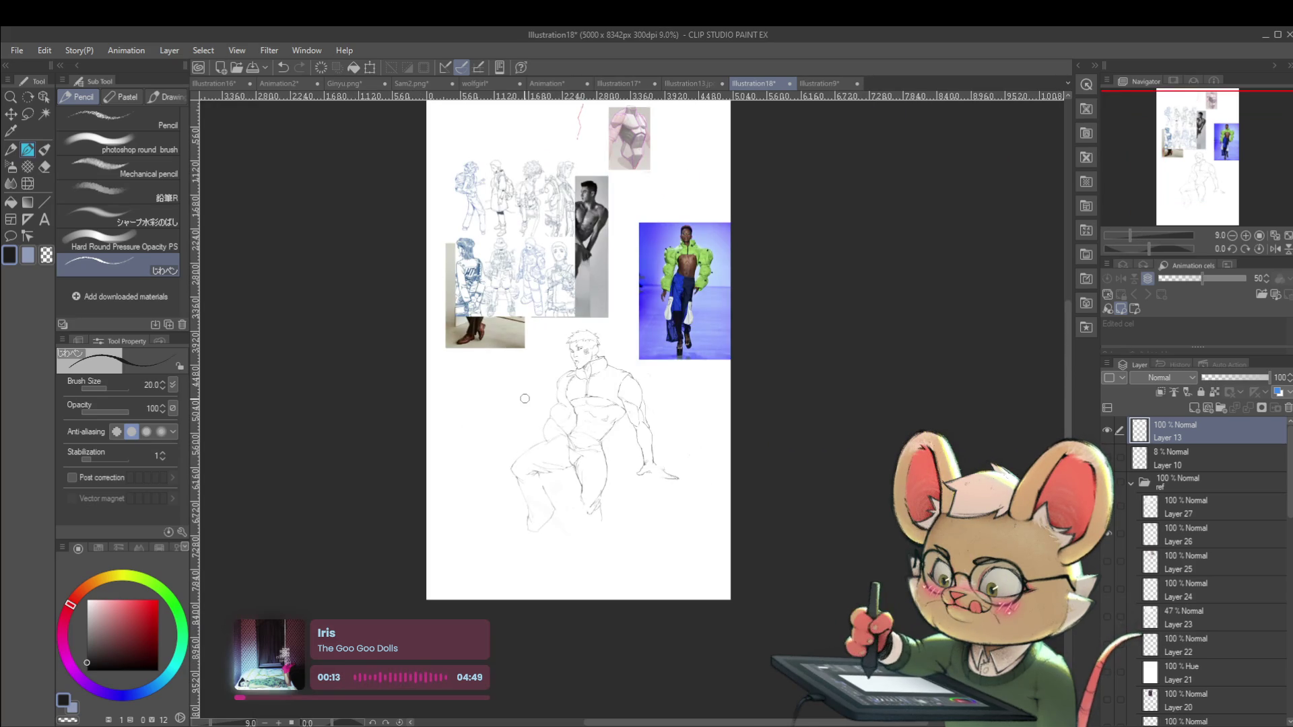
pyautogui.click(1274, 248)
pyautogui.scroll(3, 666, 418)
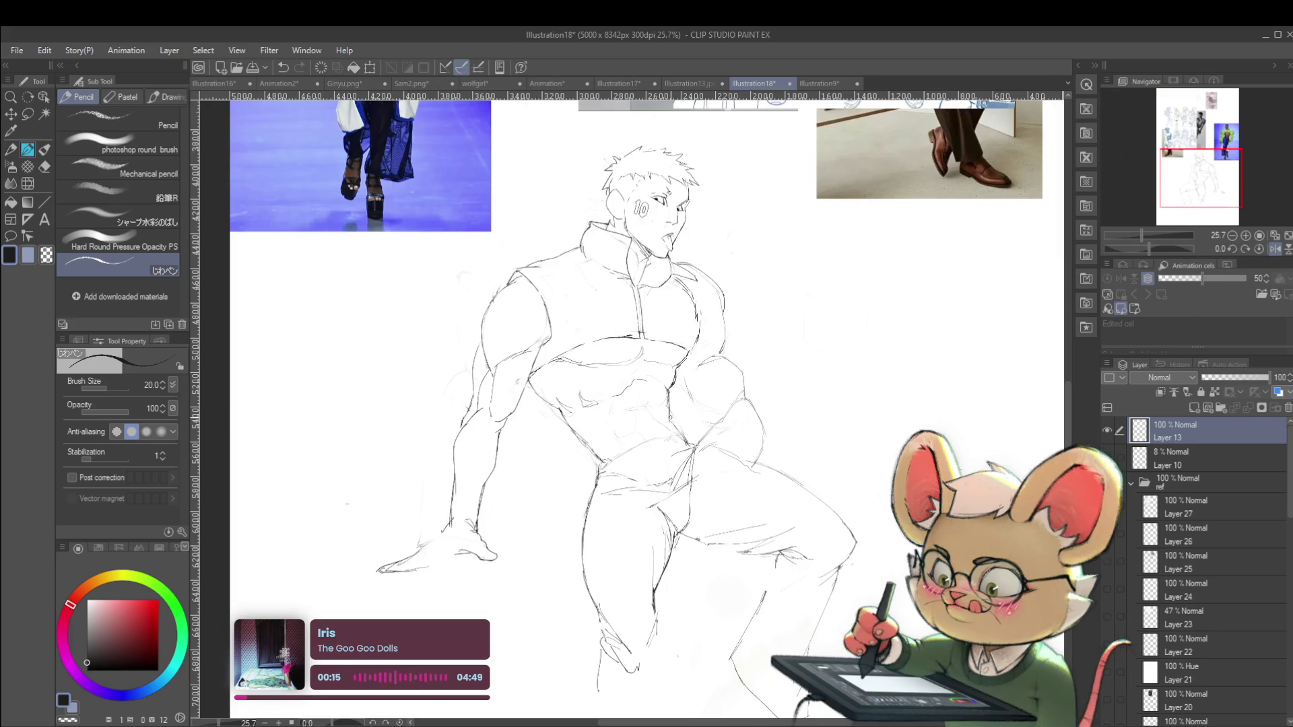
pyautogui.scroll(-2, 698, 439)
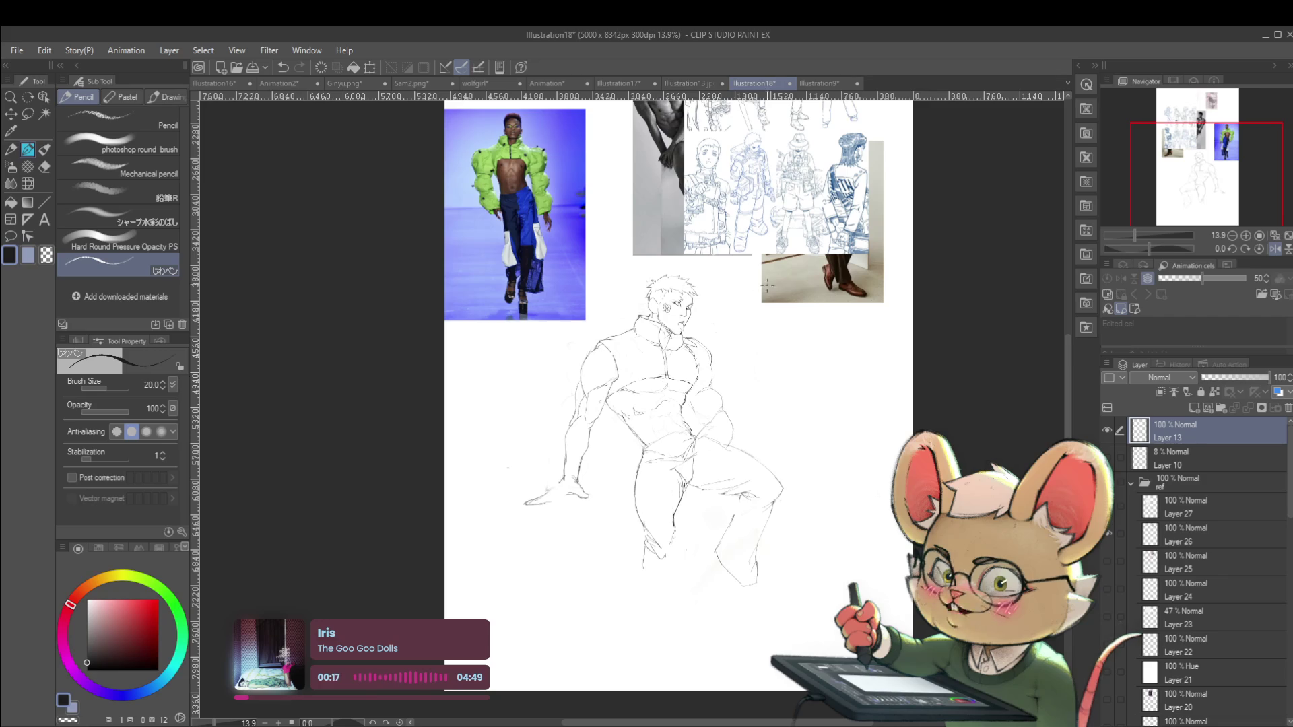
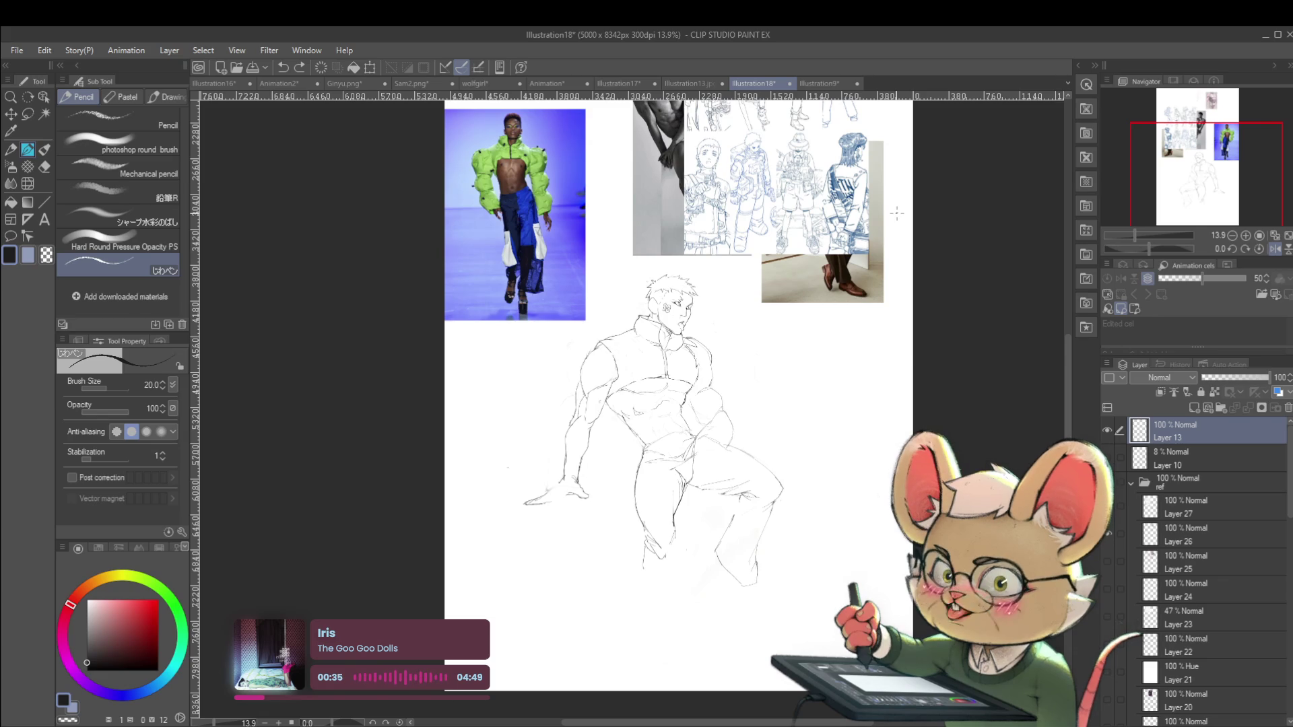
# Mirror the canvas to check the seated figure, then unflip it and zoom to 27.5% on the legs
pyautogui.click(1274, 249)
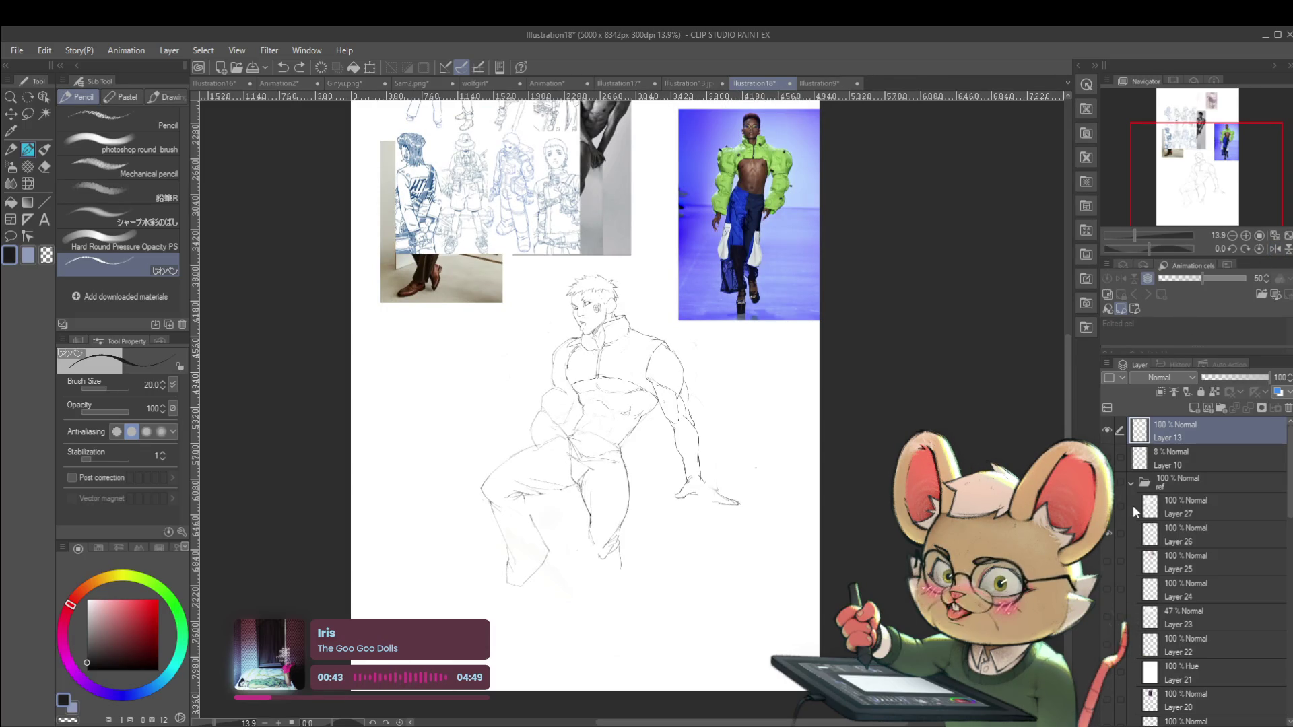
pyautogui.scroll(2, 667, 397)
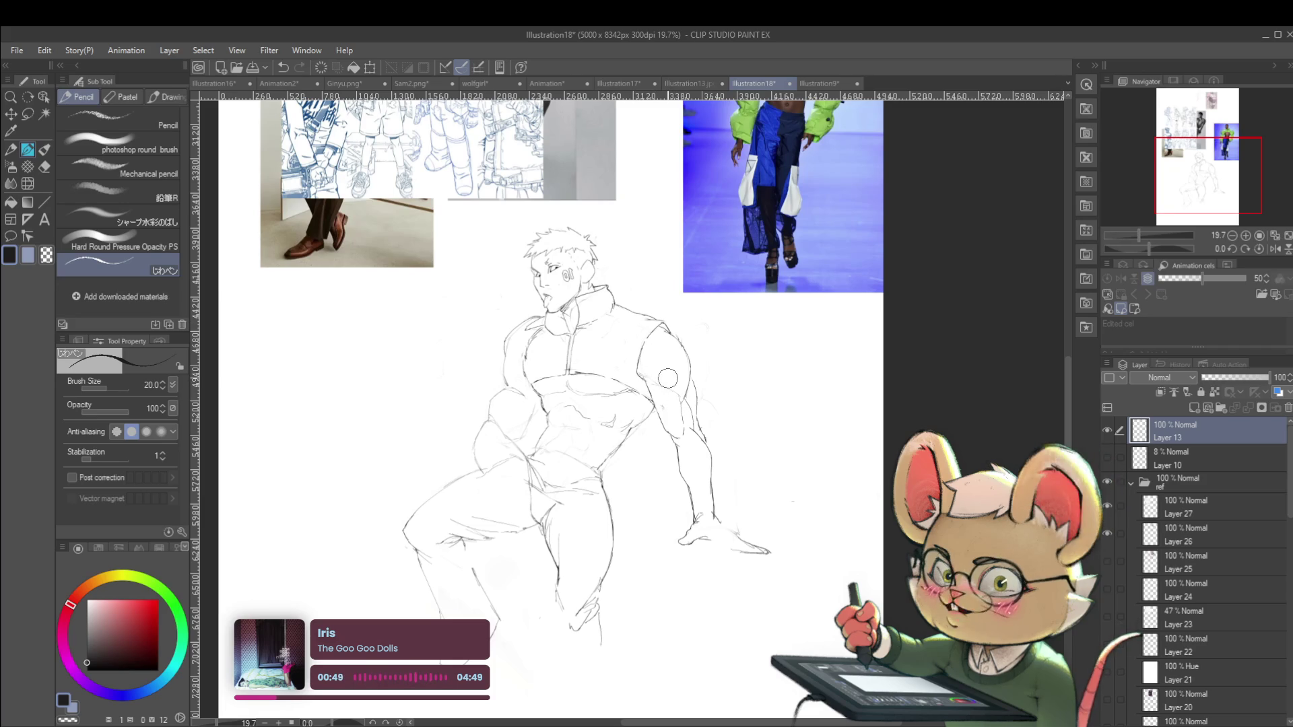
pyautogui.click(1274, 248)
pyautogui.click(1245, 235)
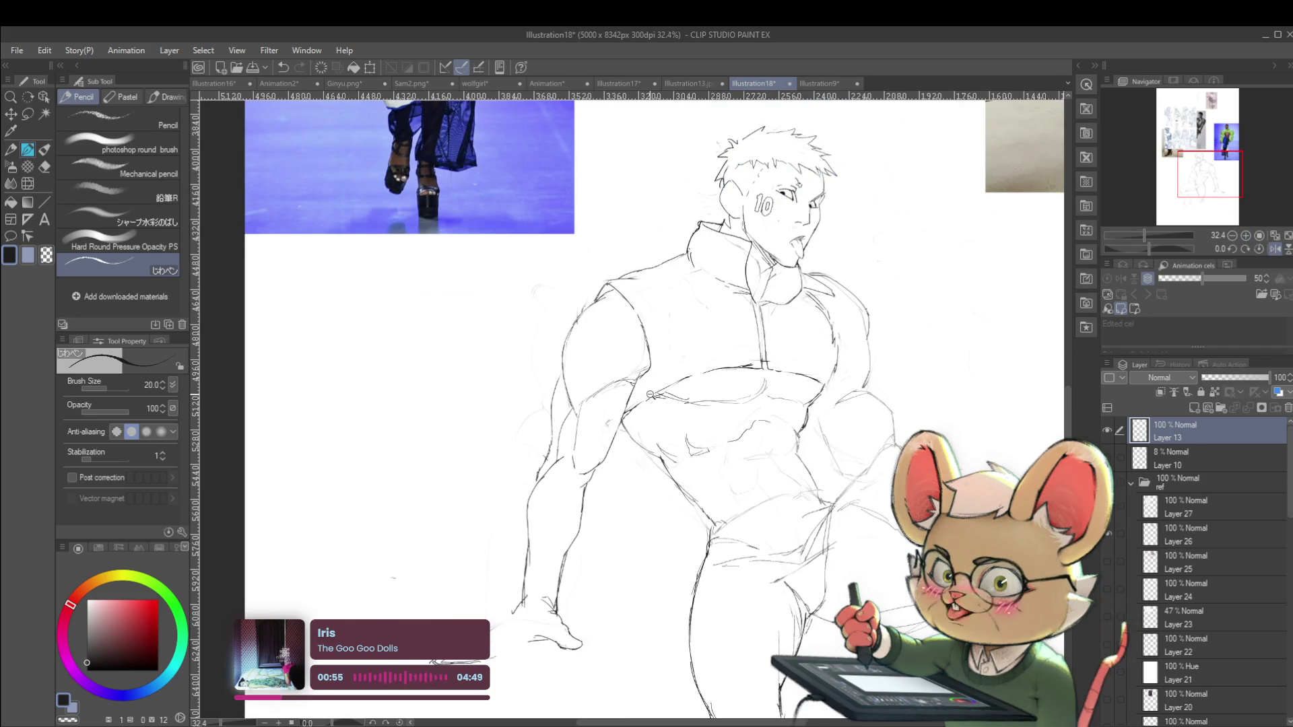
pyautogui.scroll(-4, 652, 394)
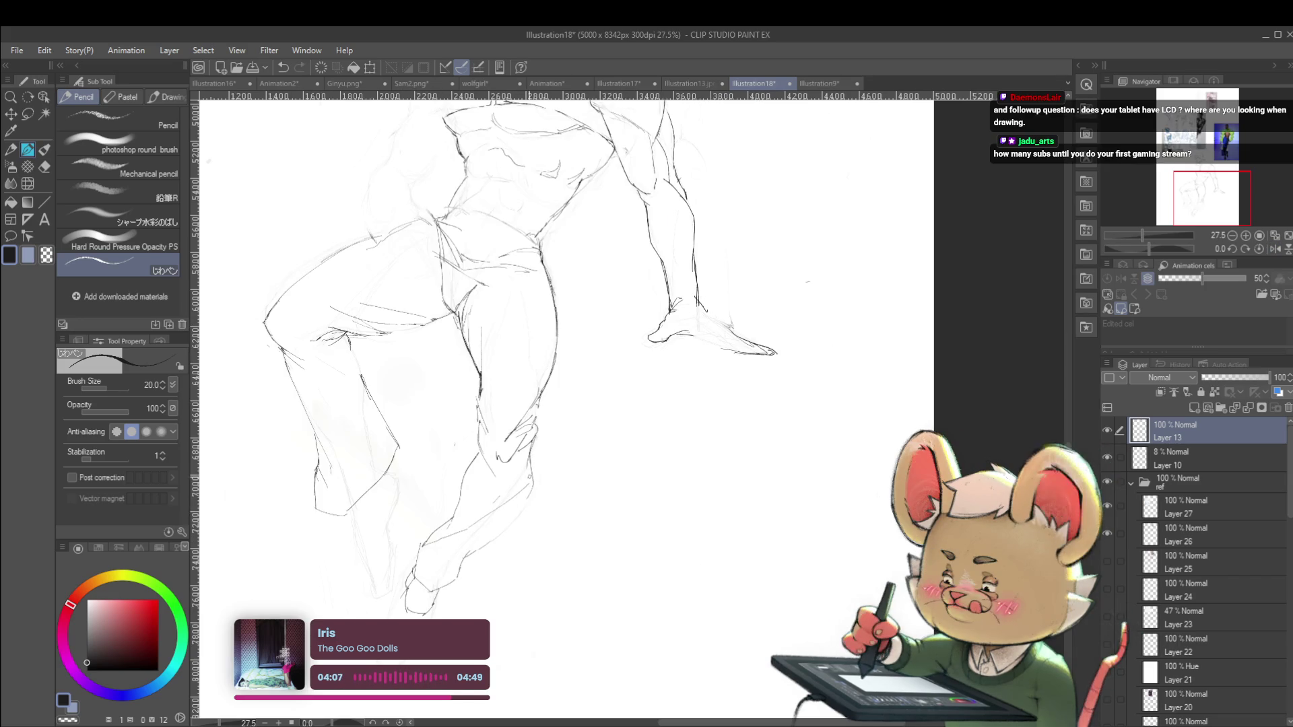
# Extend the lower leg, heel and foot lines with short pencil strokes, redoing one stray stroke
pyautogui.moveTo(528, 457); pyautogui.dragTo(486, 537)
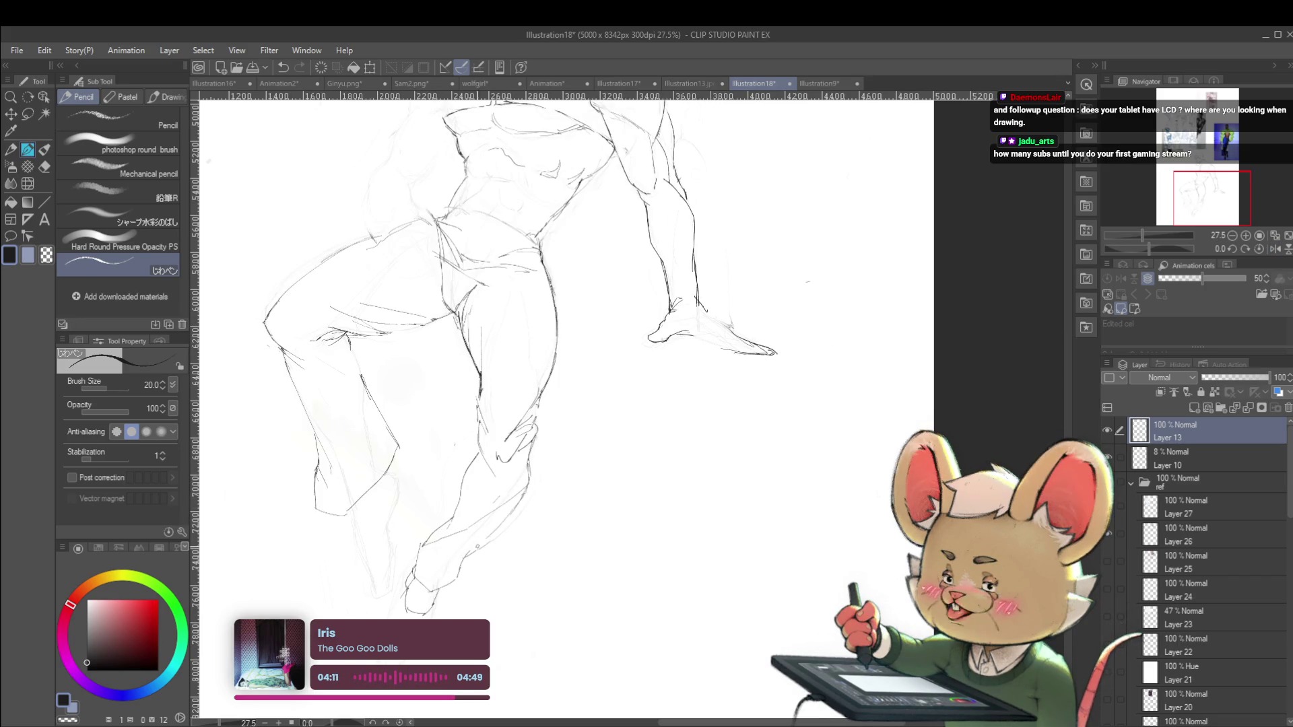
pyautogui.scroll(-5, 481, 492)
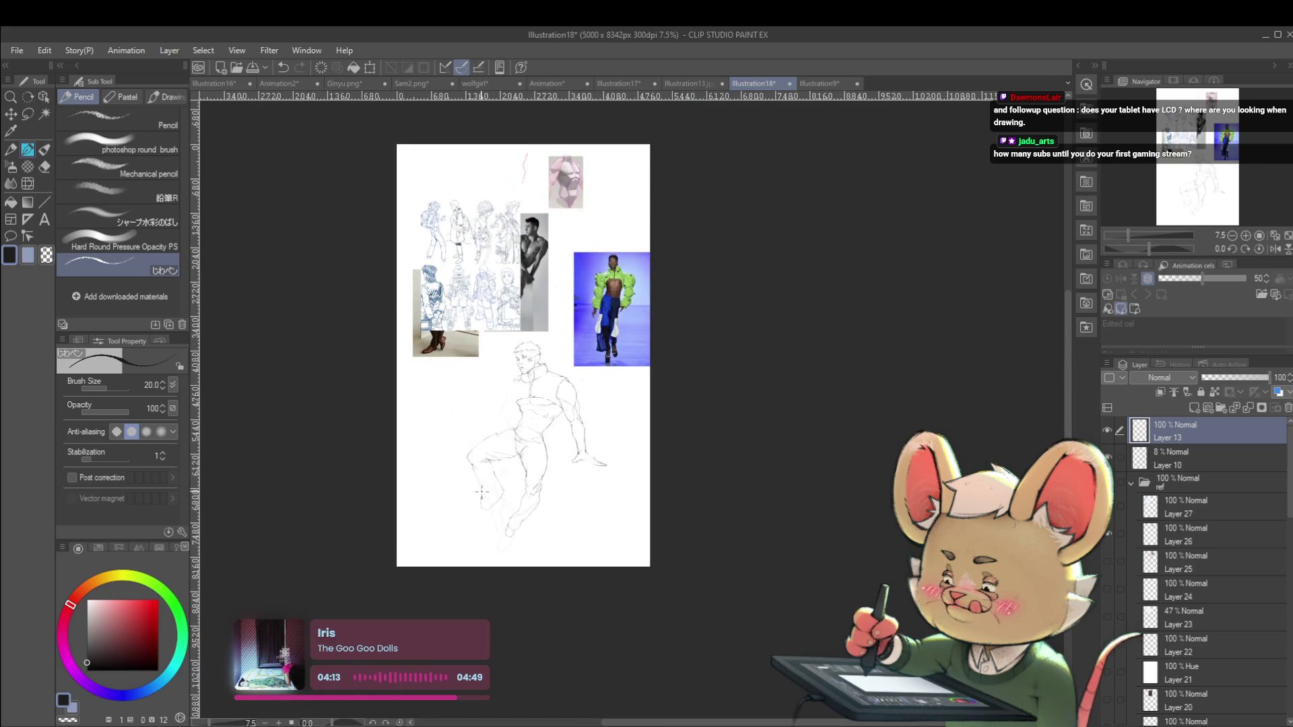
pyautogui.scroll(4, 539, 519)
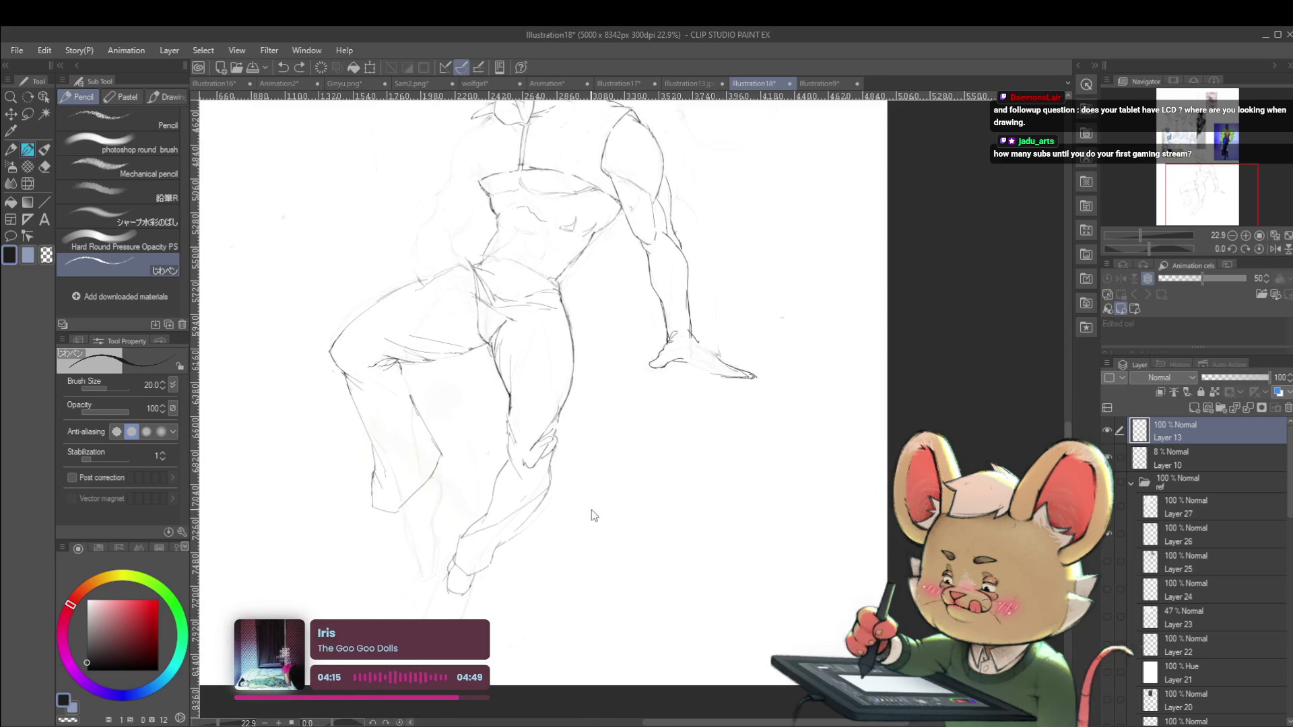
pyautogui.scroll(-2, 590, 509)
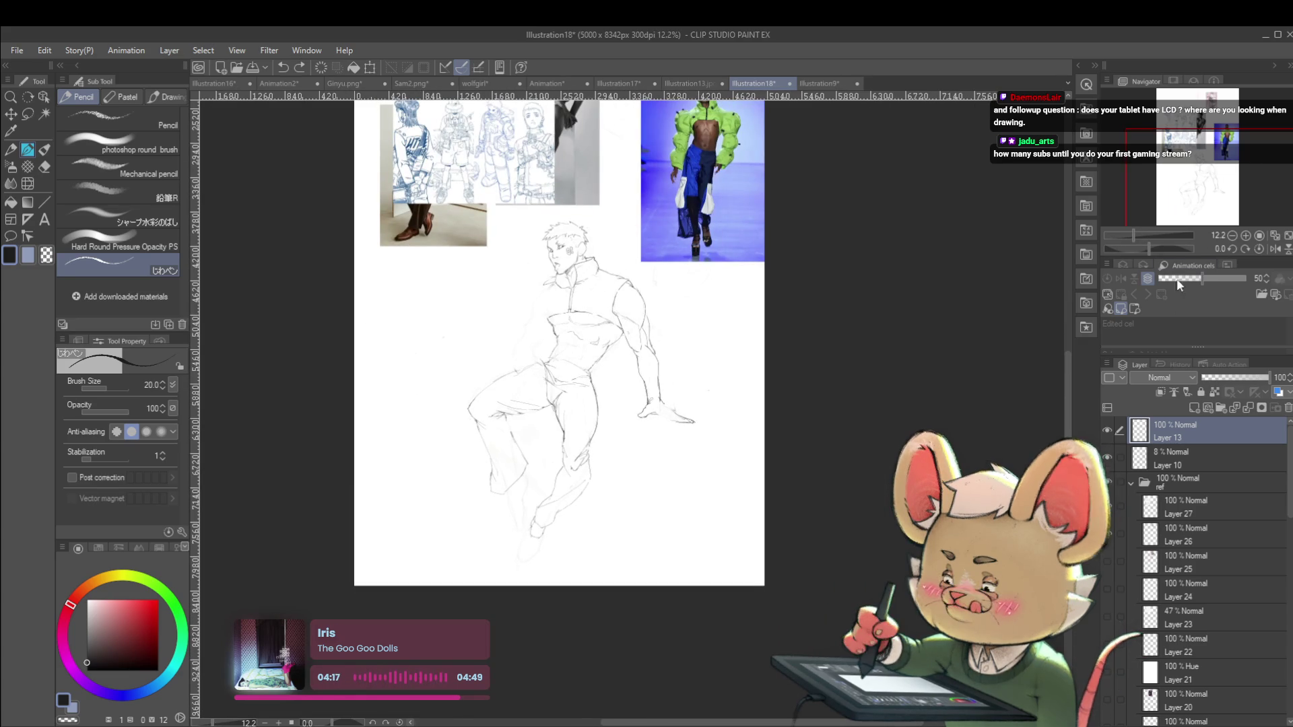
pyautogui.scroll(2, 689, 508)
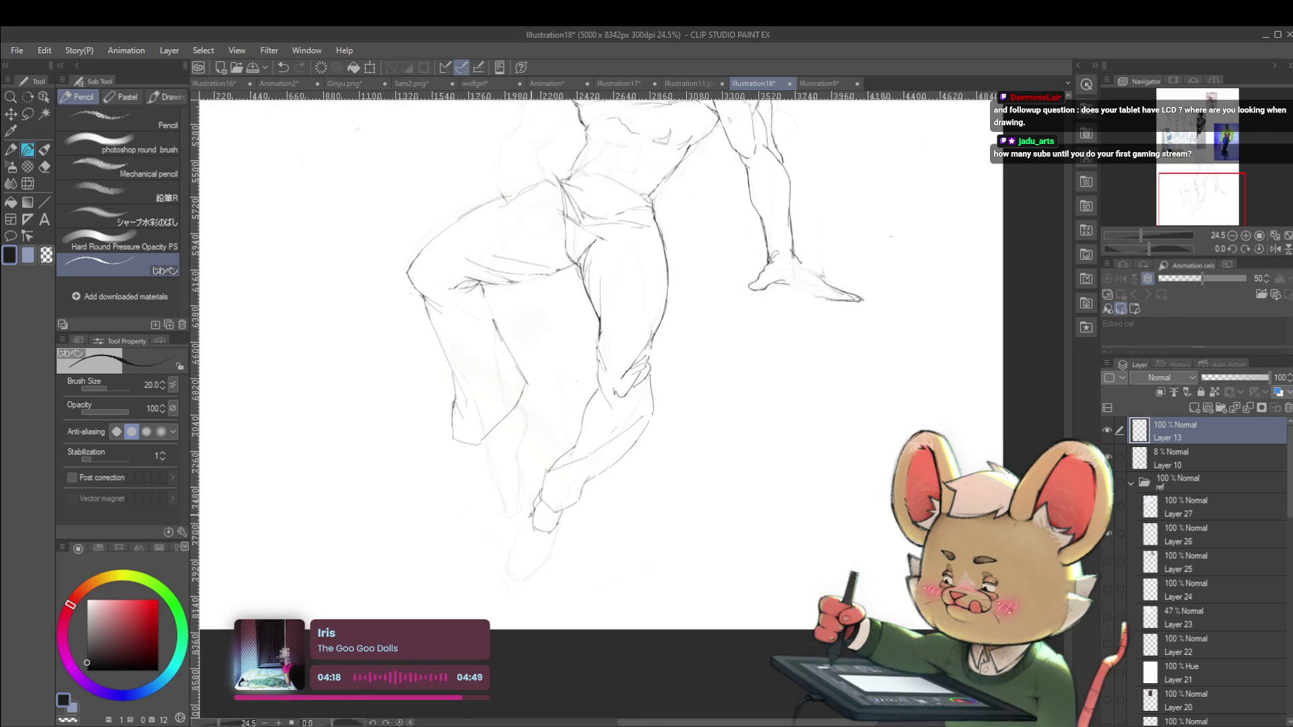
pyautogui.moveTo(510, 557)
pyautogui.mouseDown()
pyautogui.moveTo(508, 587)
pyautogui.moveTo(528, 595)
pyautogui.mouseUp()
pyautogui.hotkey('ctrl', 'z')
pyautogui.moveTo(558, 551); pyautogui.dragTo(535, 575)
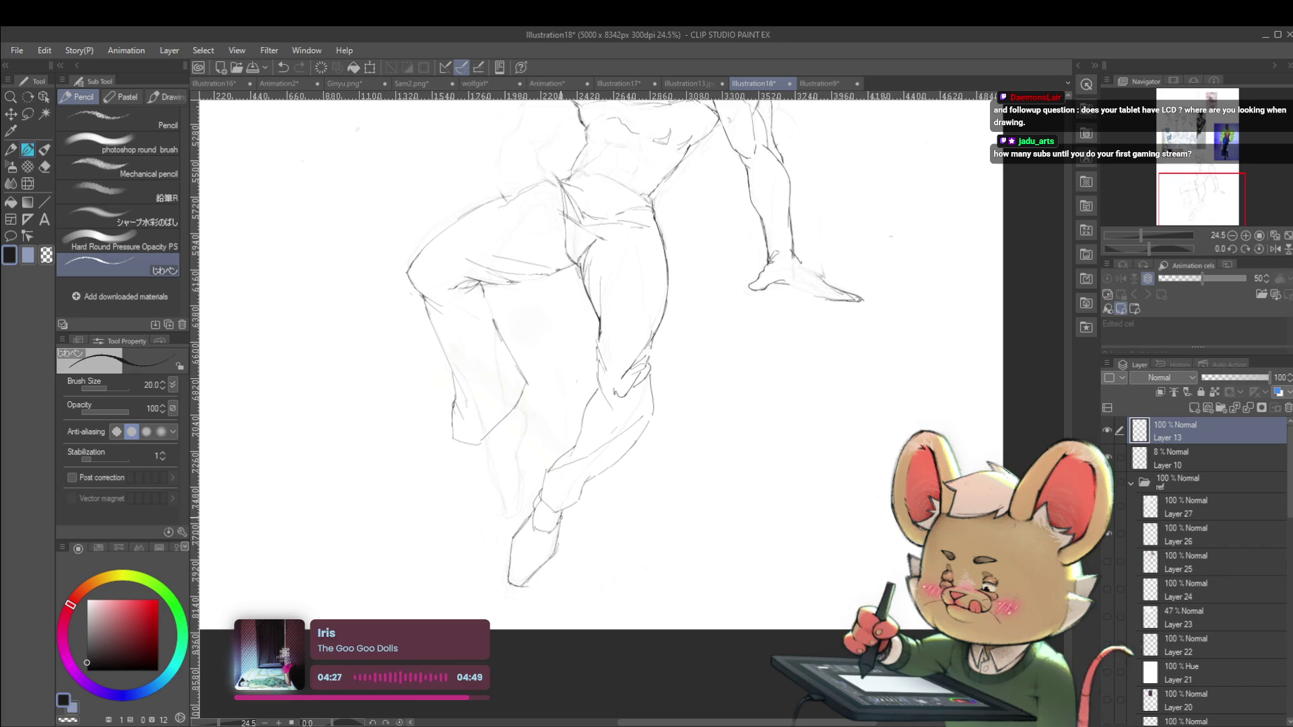
pyautogui.scroll(-5, 597, 498)
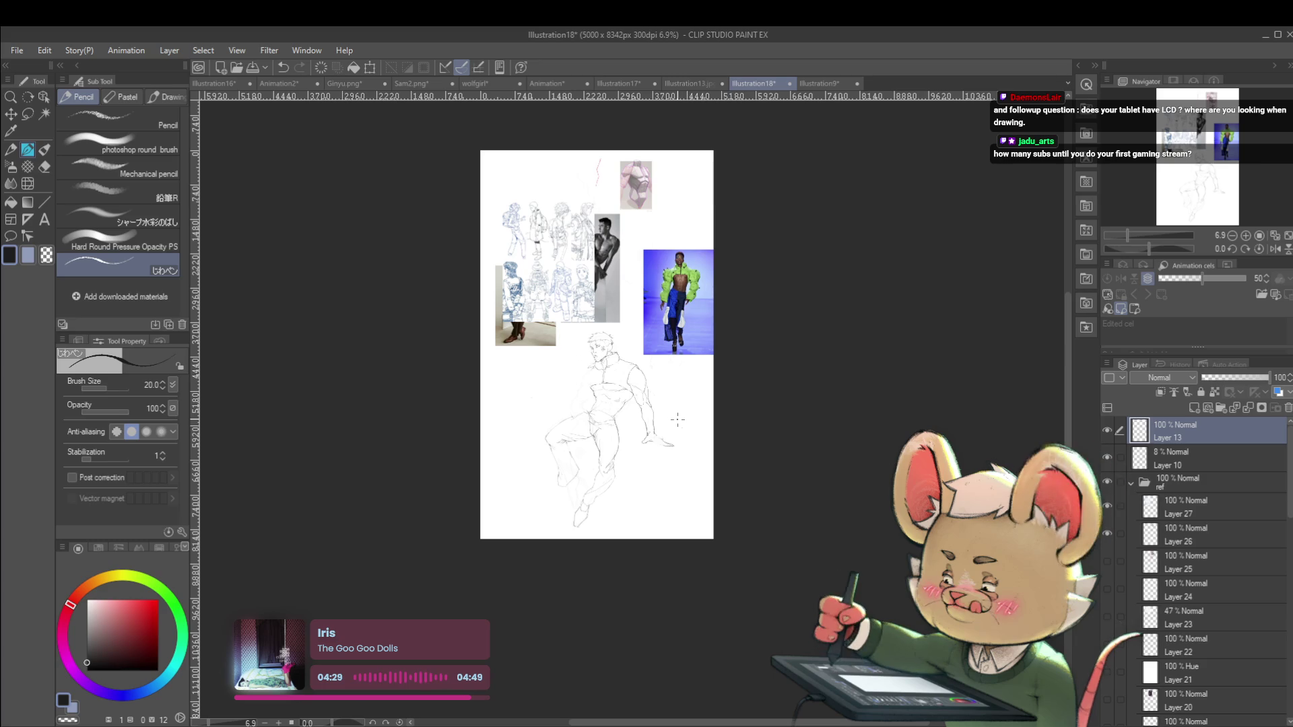
# Mirror the view, recentre on the figure and sketch a small circle at the elbow
pyautogui.click(1273, 249)
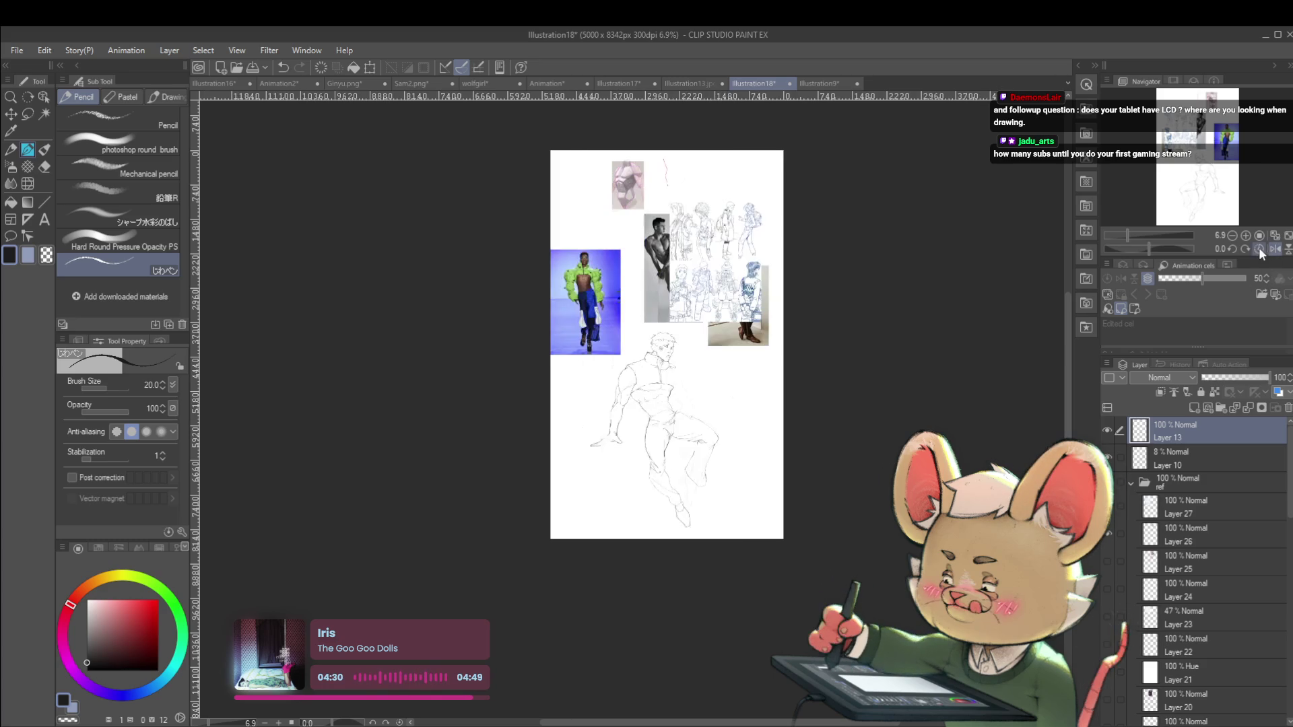
pyautogui.scroll(2, 720, 465)
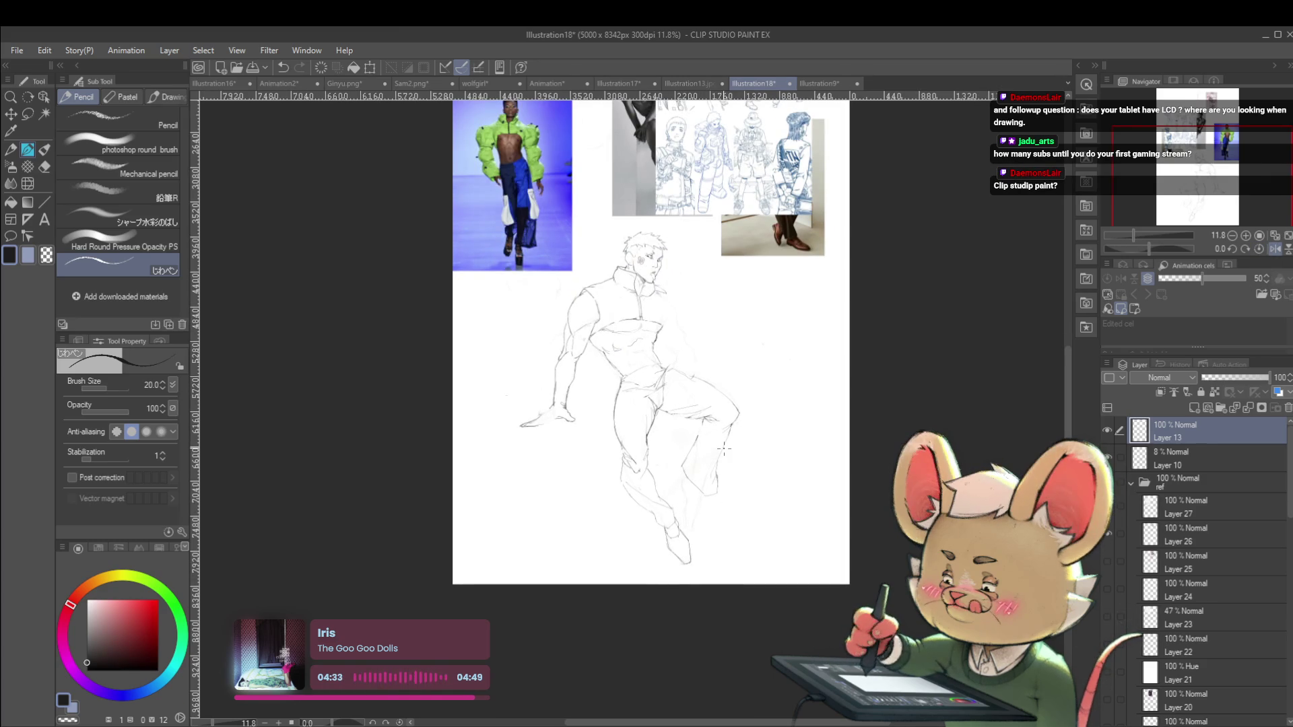
pyautogui.scroll(2, 663, 282)
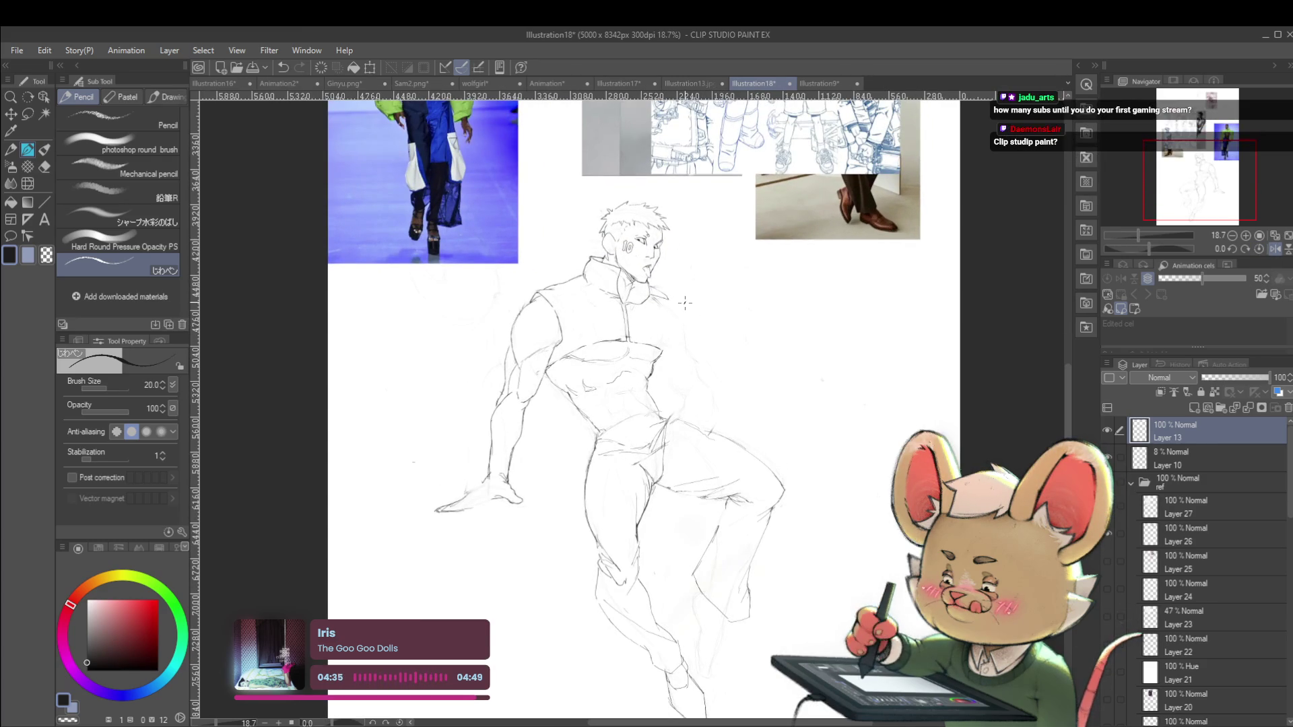
pyautogui.moveTo(685, 302); pyautogui.dragTo(723, 272)
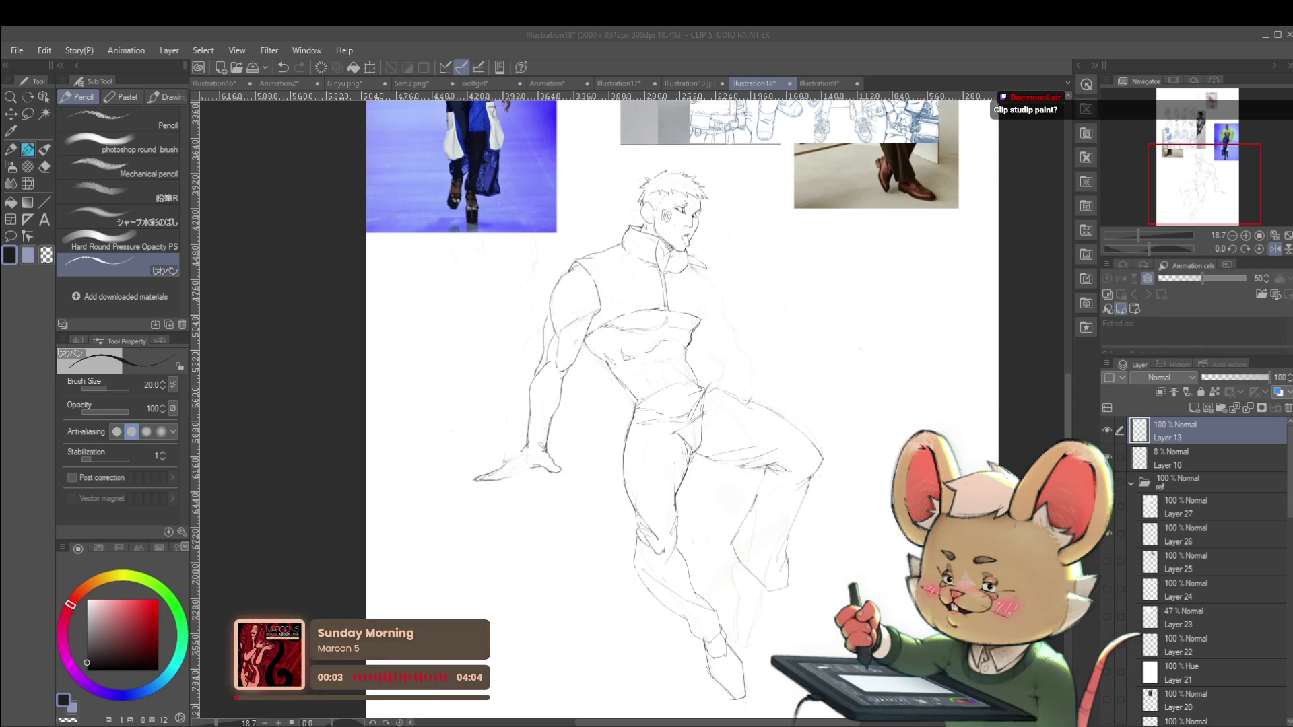
pyautogui.moveTo(606, 337)
pyautogui.mouseDown()
pyautogui.moveTo(615, 380)
pyautogui.moveTo(569, 402)
pyautogui.mouseUp()
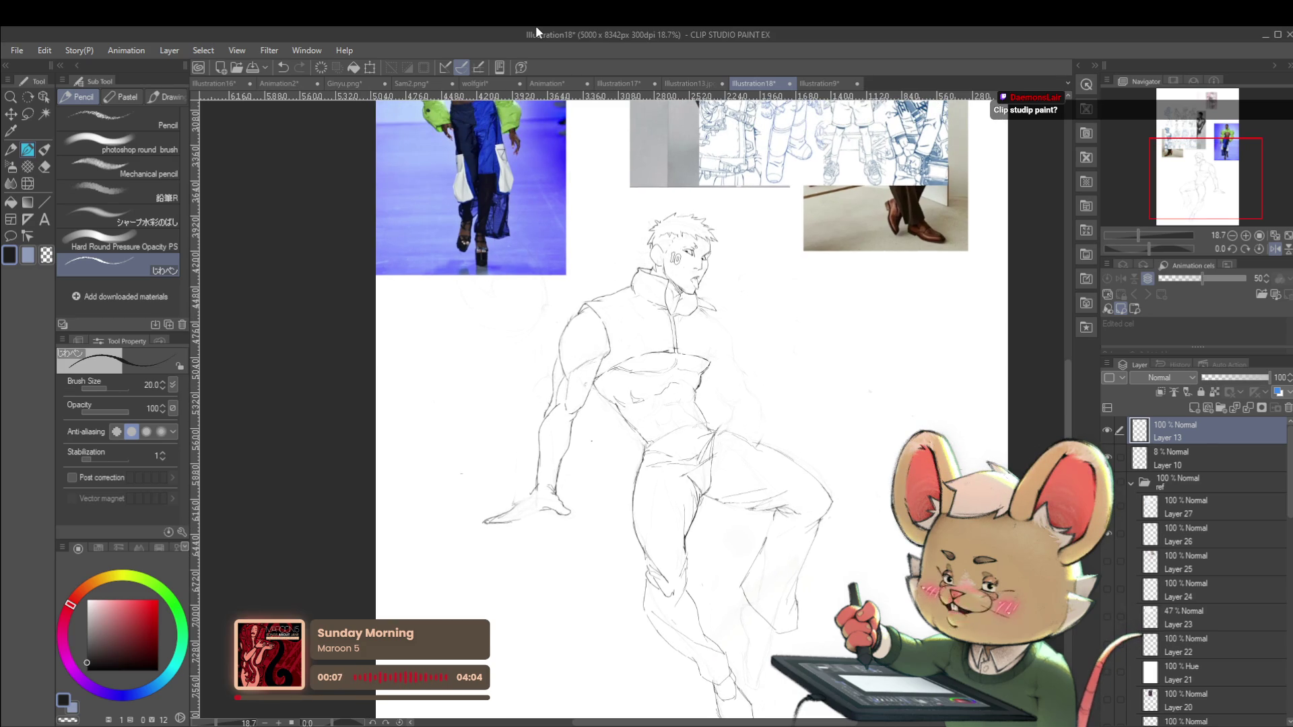
# Refine the arm outline with short pencil strokes, then check it zoomed out and mirrored
pyautogui.hotkey('ctrl', '+')
pyautogui.hotkey('ctrl', '+')
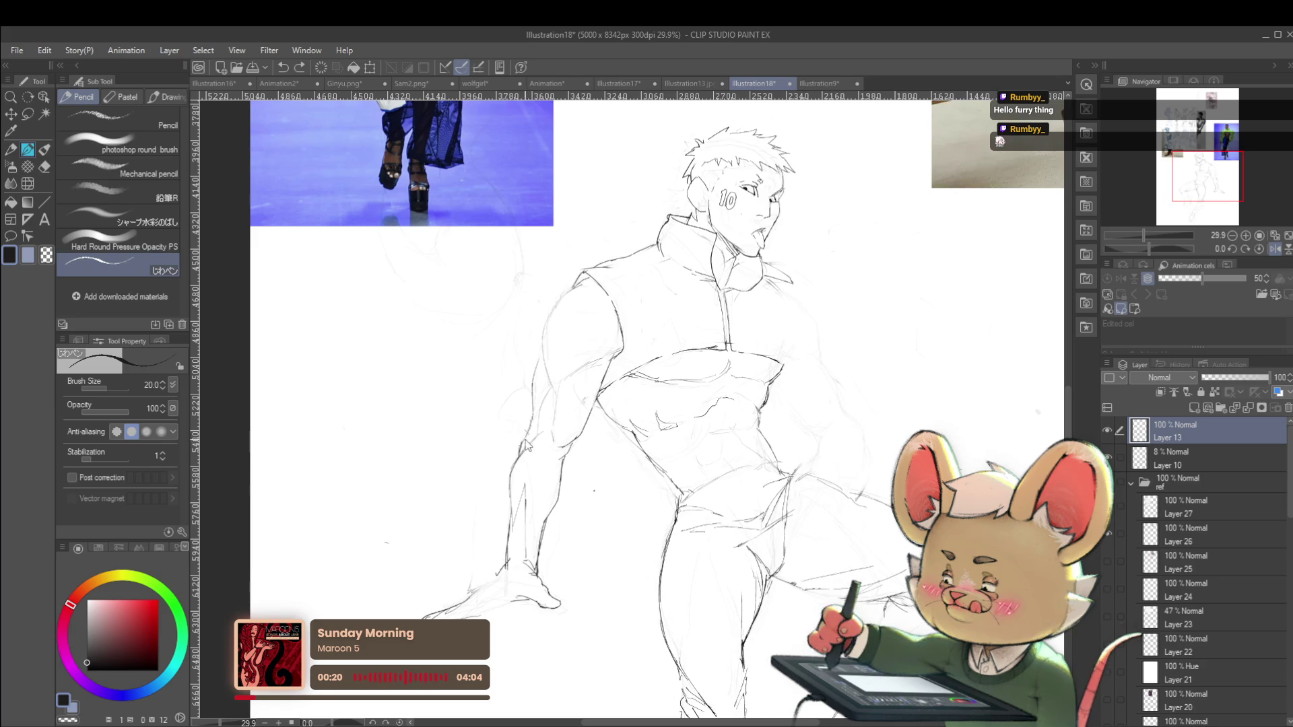
pyautogui.moveTo(523, 443); pyautogui.dragTo(519, 458)
pyautogui.moveTo(535, 419); pyautogui.dragTo(520, 448)
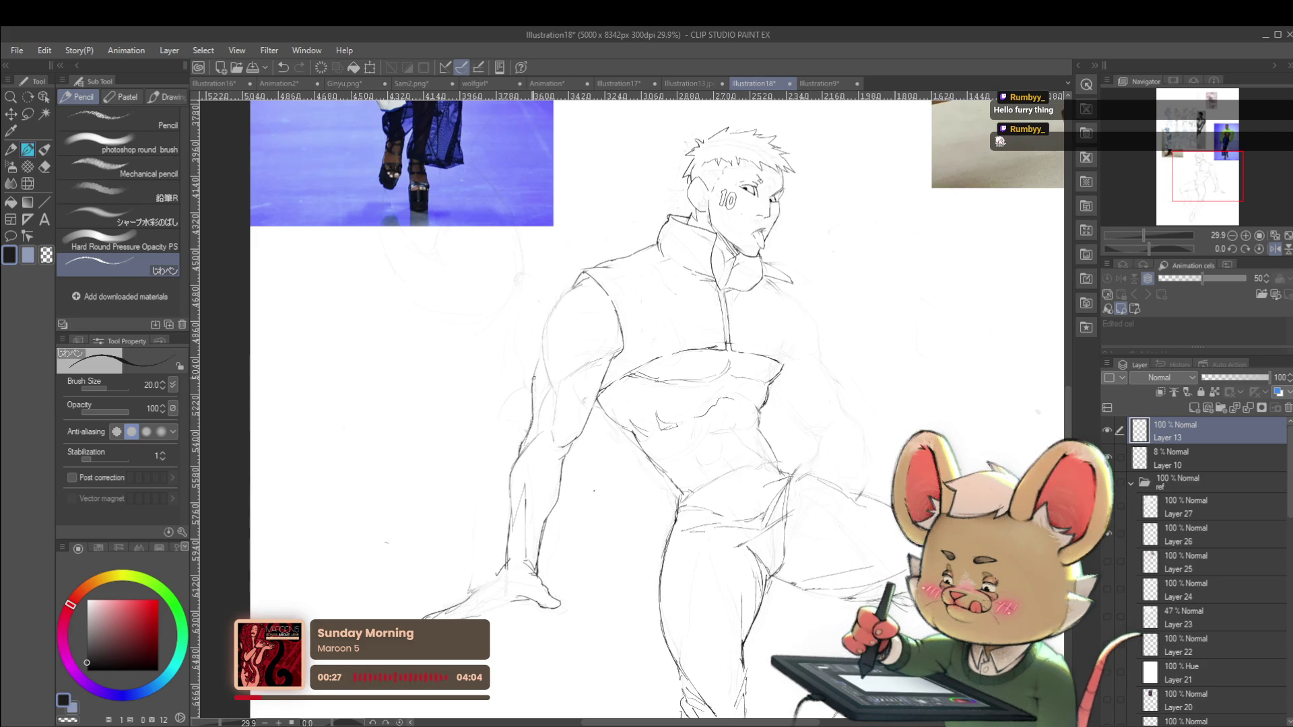
pyautogui.keyDown('alt'); pyautogui.click(640, 353); pyautogui.keyUp('alt')
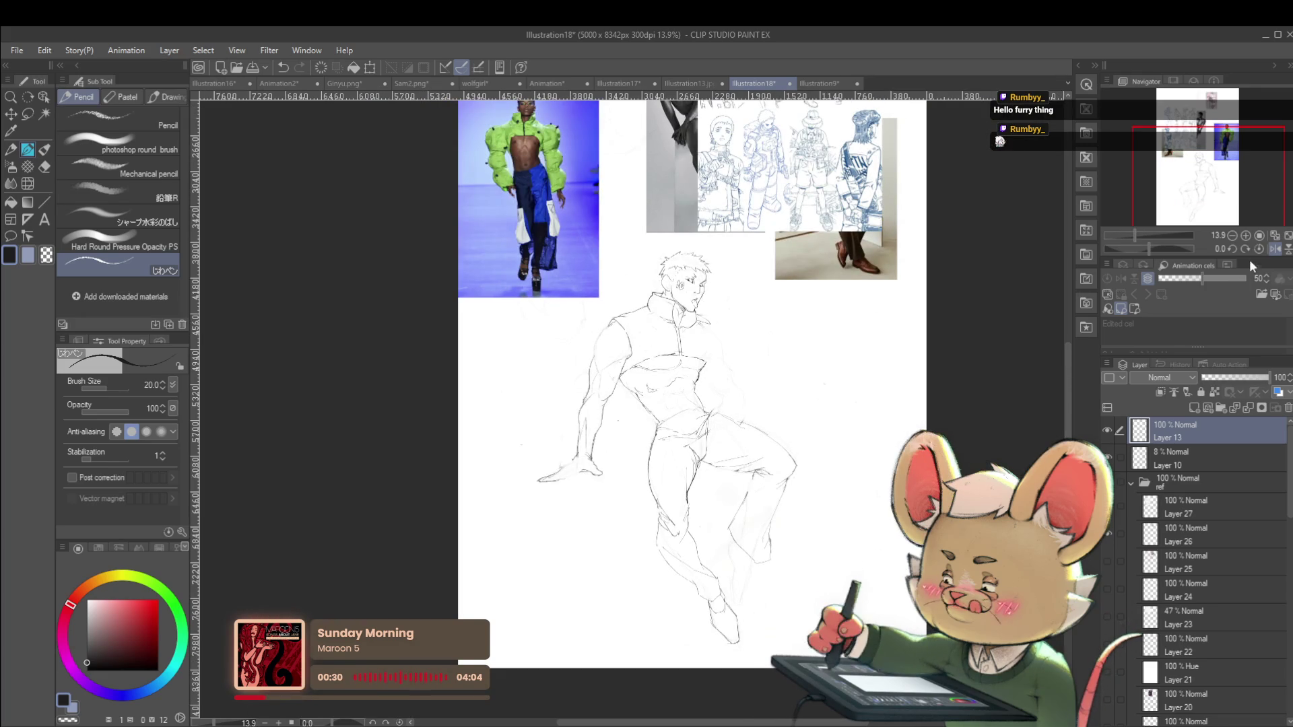
pyautogui.click(1275, 249)
pyautogui.hotkey('ctrl', '+')
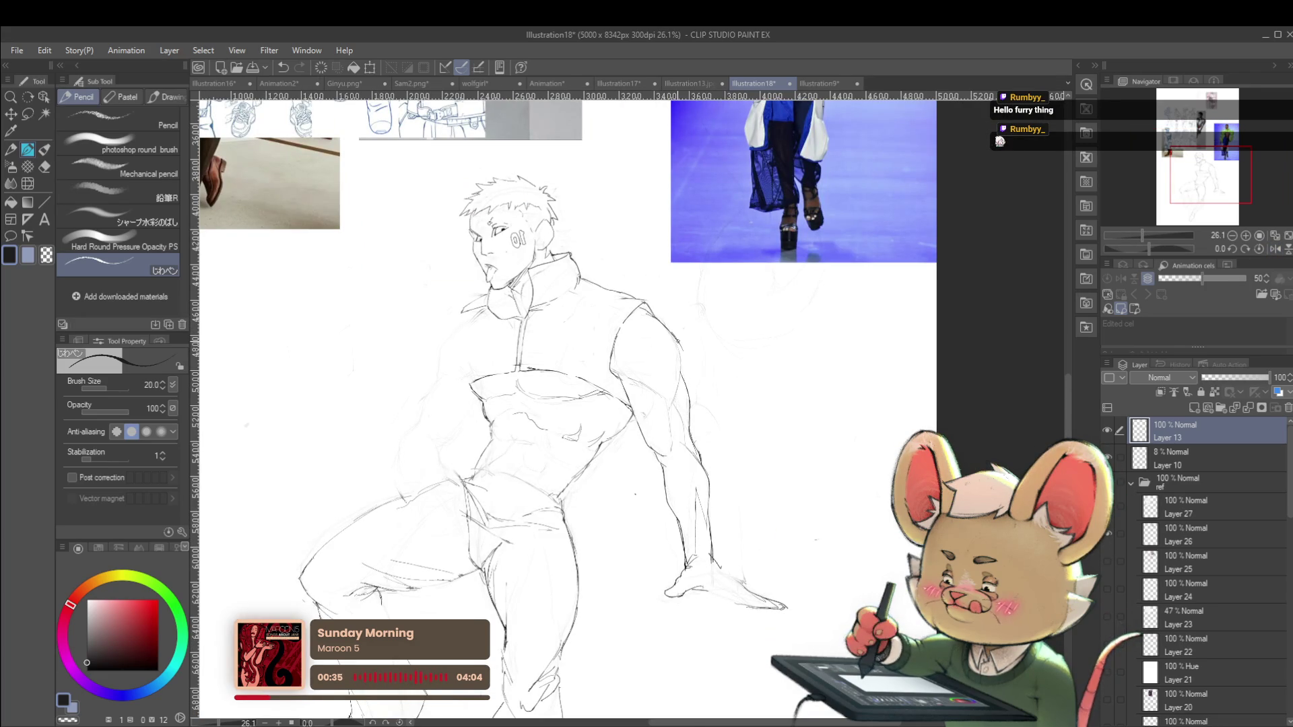
pyautogui.keyDown('alt'); pyautogui.click(683, 397); pyautogui.keyUp('alt')
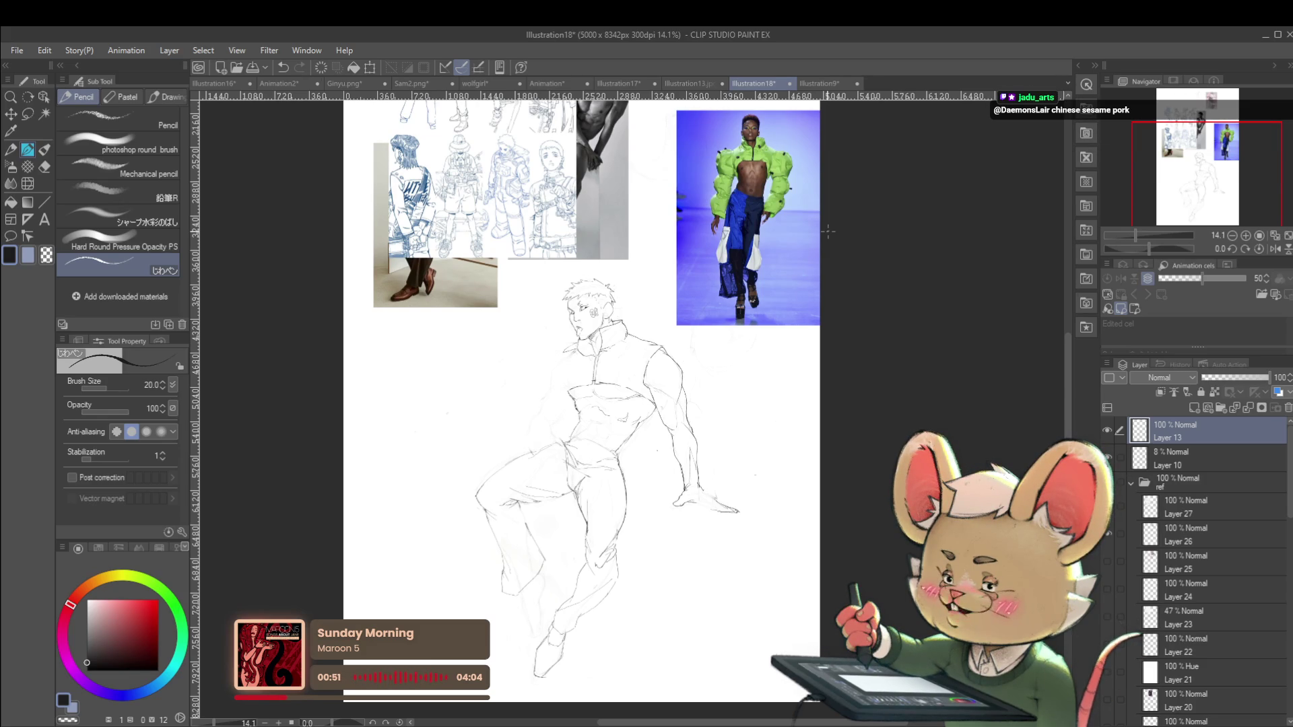
# Compare the head, shoulders and whole figure mirrored and unmirrored, ending in normal orientation
pyautogui.press('h')
pyautogui.scroll(1, 640, 383)
pyautogui.scroll(2, 640, 383)
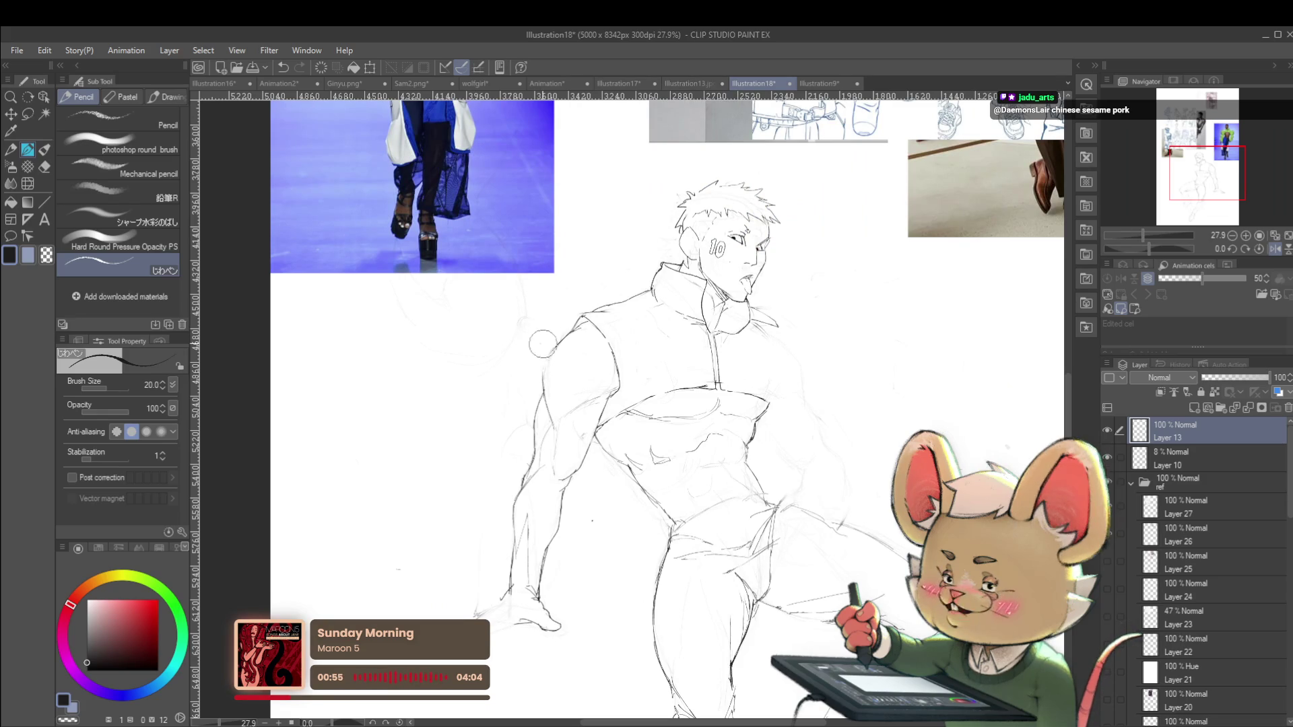
pyautogui.moveTo(521, 435); pyautogui.dragTo(526, 492)
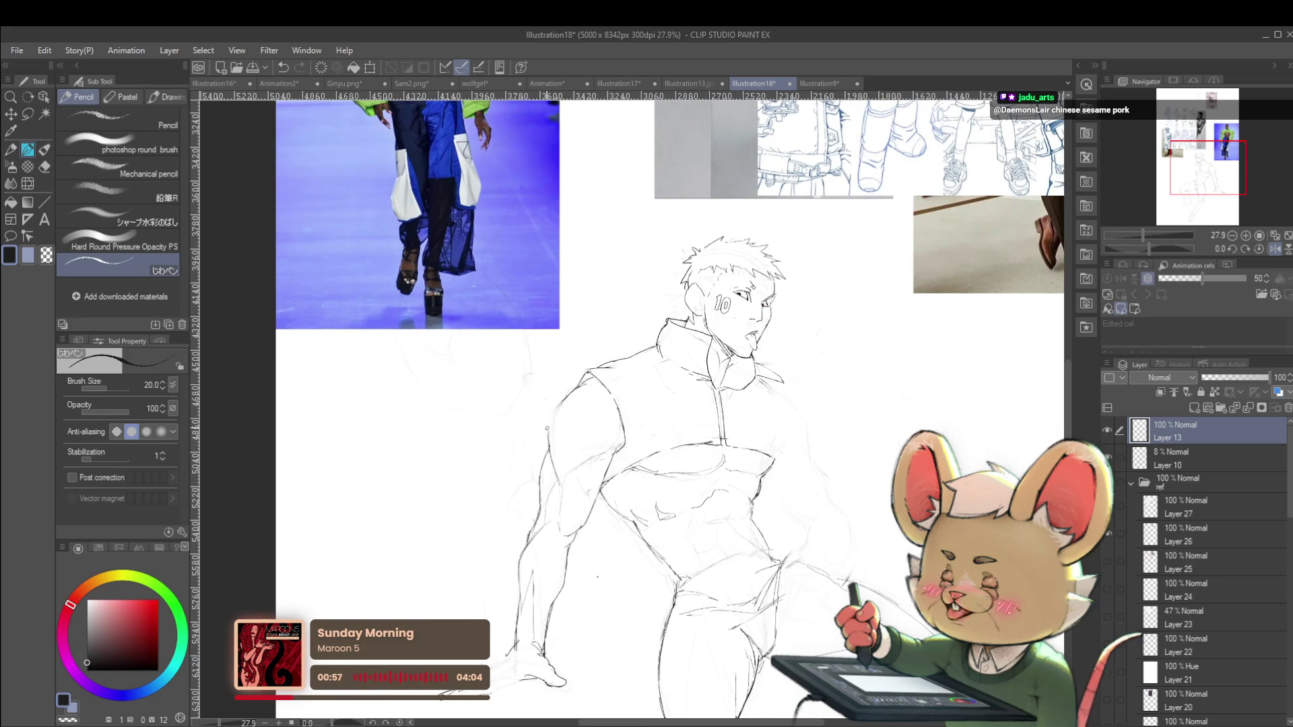
pyautogui.scroll(-2, 673, 387)
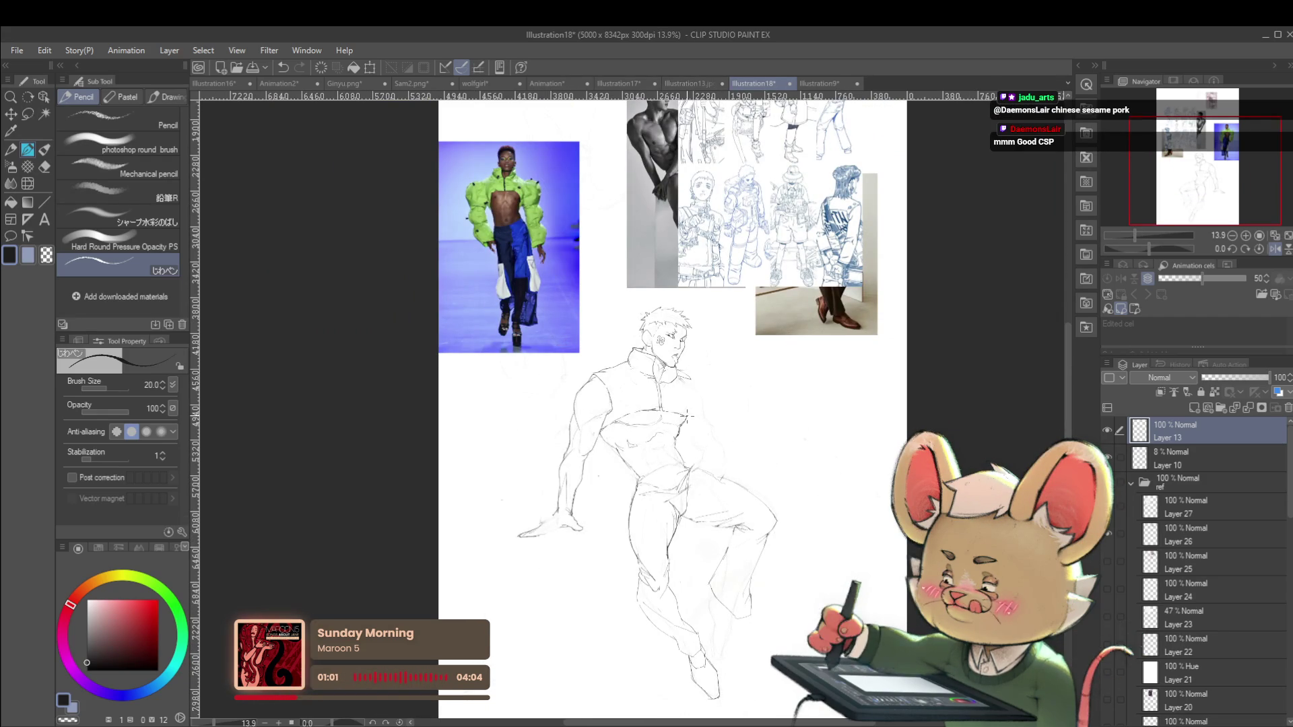
pyautogui.moveTo(688, 416); pyautogui.dragTo(721, 392)
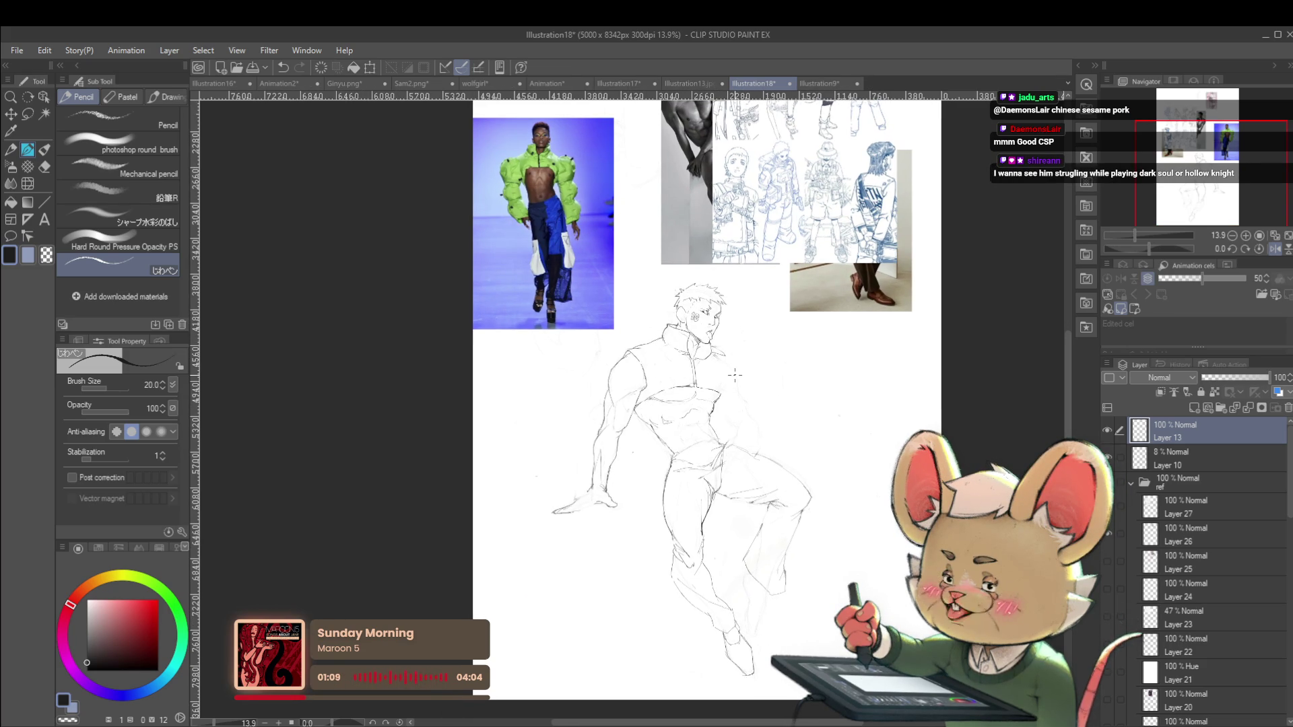
pyautogui.click(1274, 248)
pyautogui.scroll(3, 528, 379)
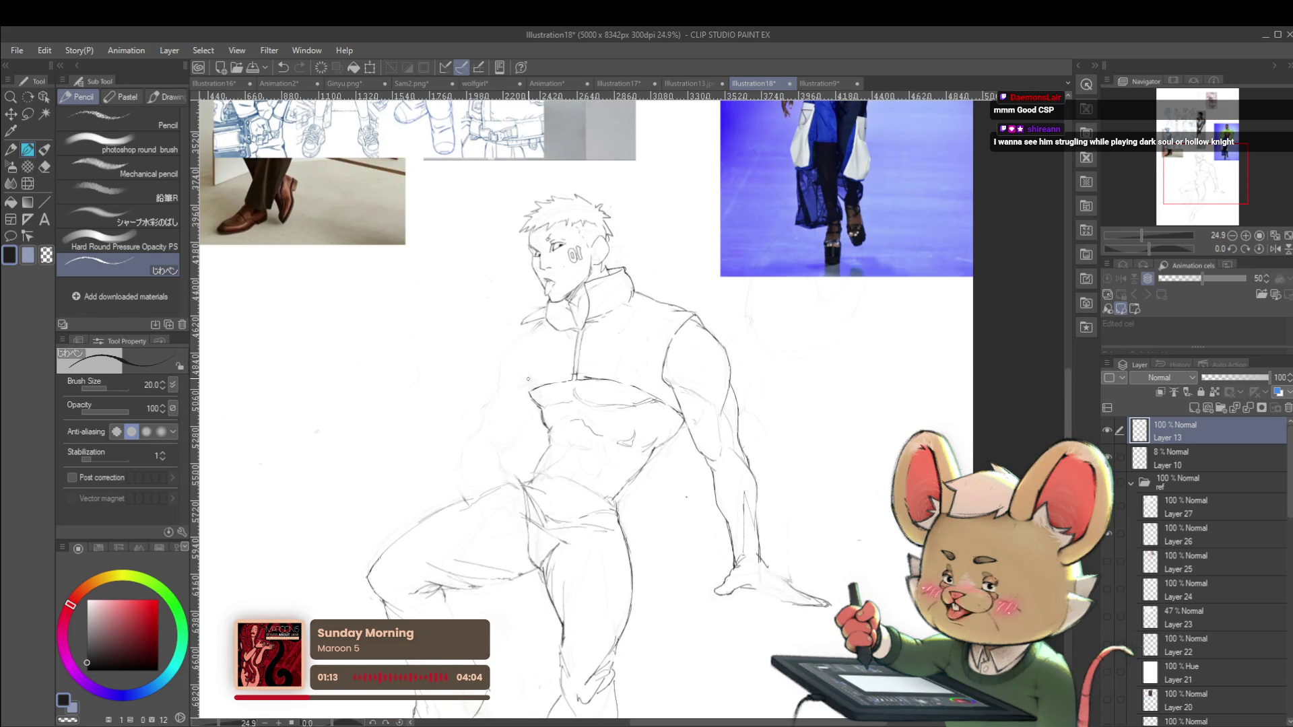
pyautogui.click(1275, 249)
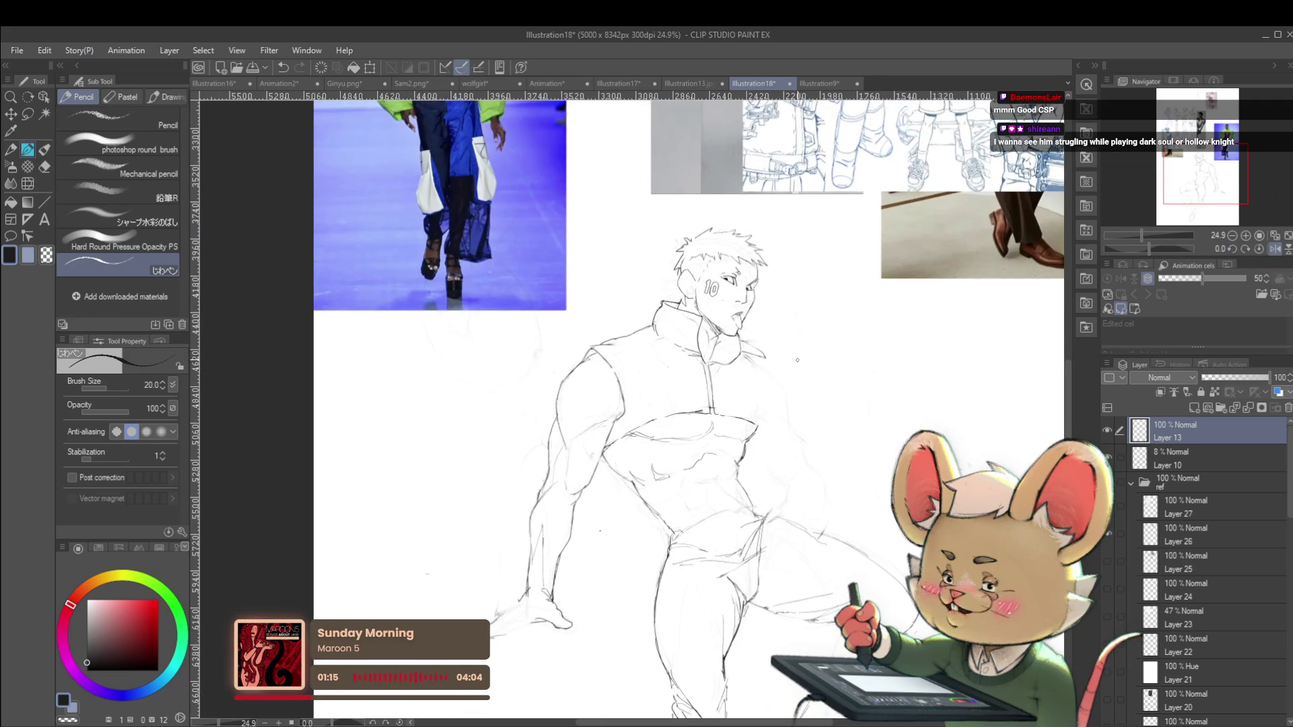
pyautogui.scroll(3, 744, 249)
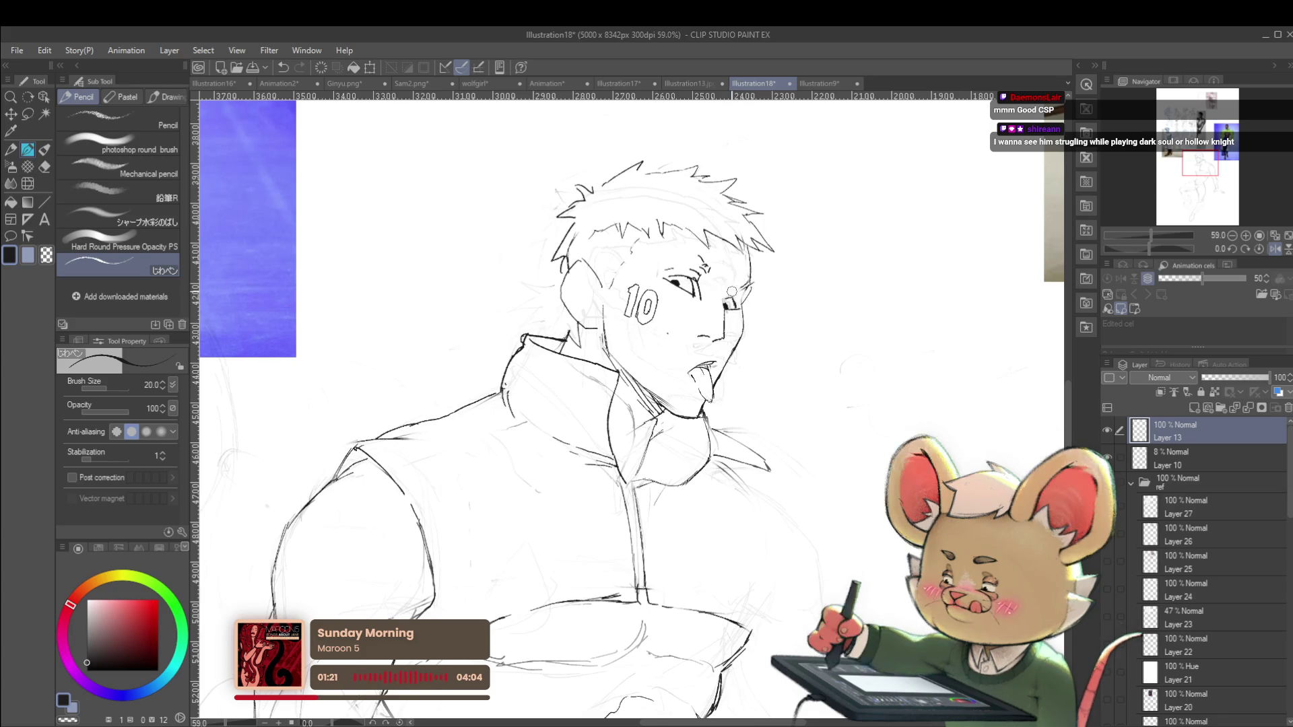
# Unmirror the canvas, pan to show the whole figure and references, then zoom back in
pyautogui.scroll(-3, 792, 270)
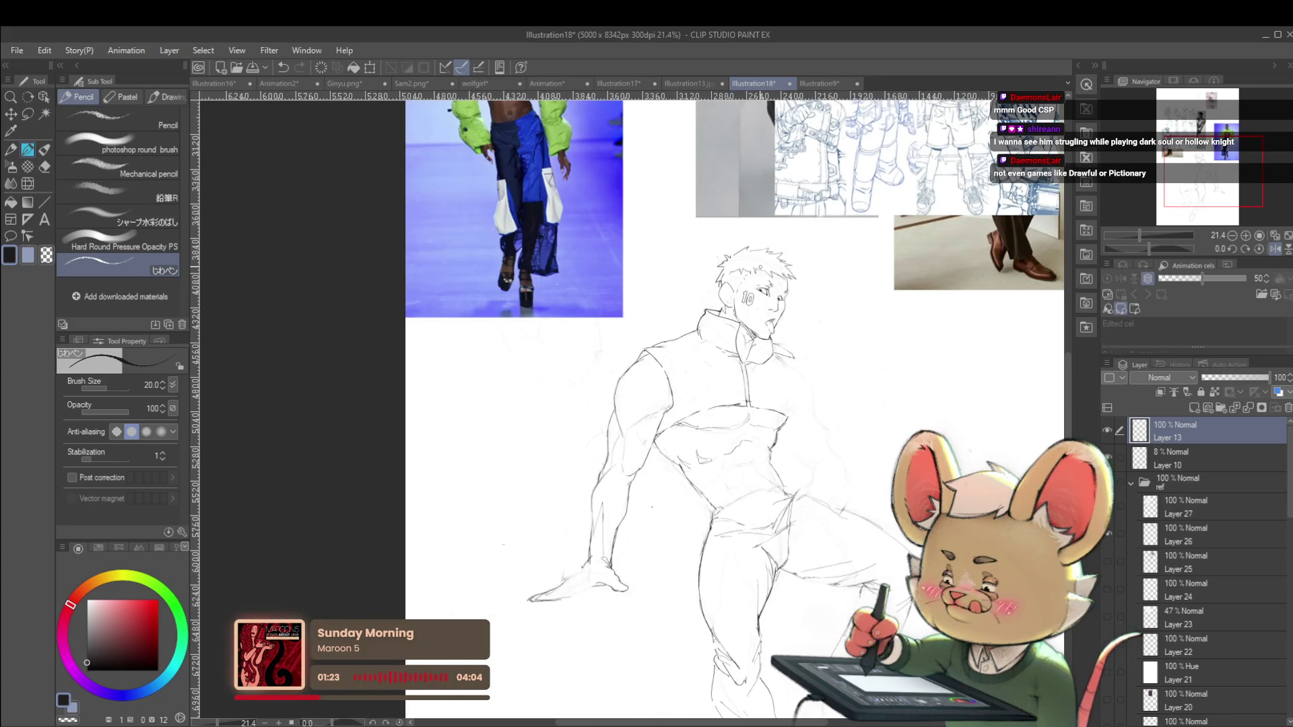
pyautogui.scroll(3, 793, 269)
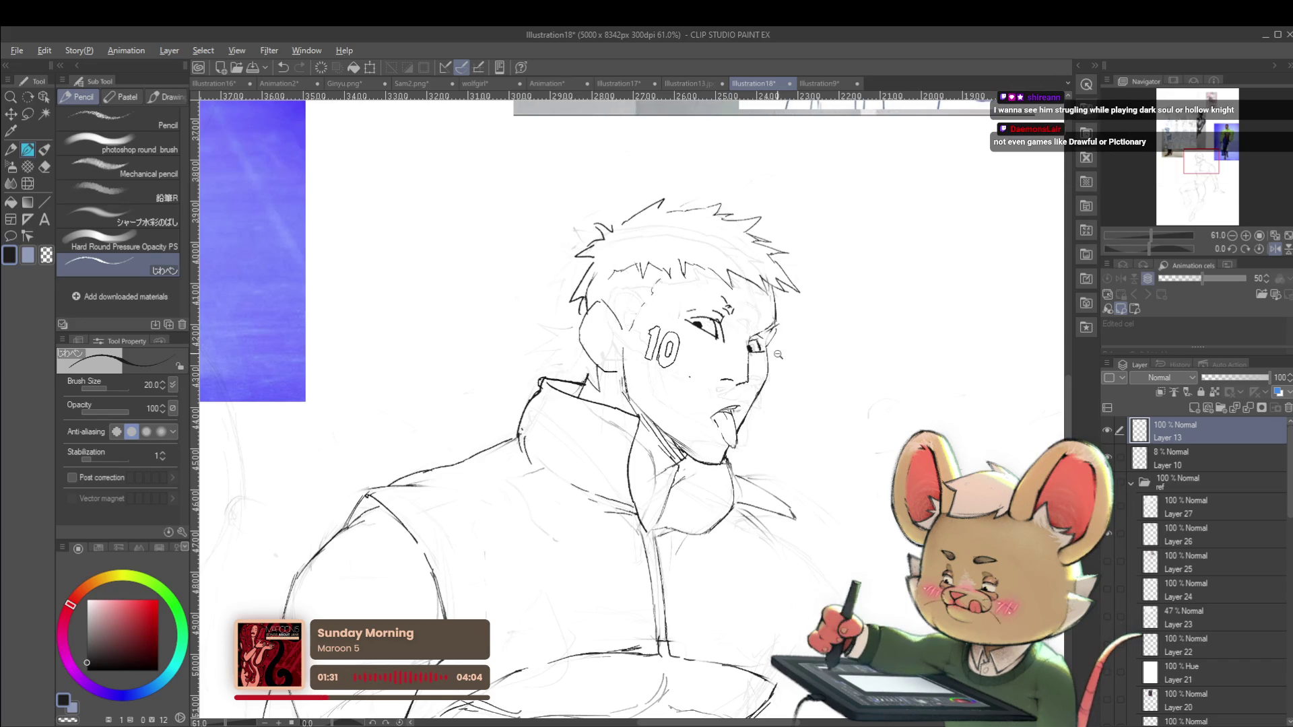
pyautogui.scroll(-2, 778, 350)
pyautogui.scroll(-2, 820, 352)
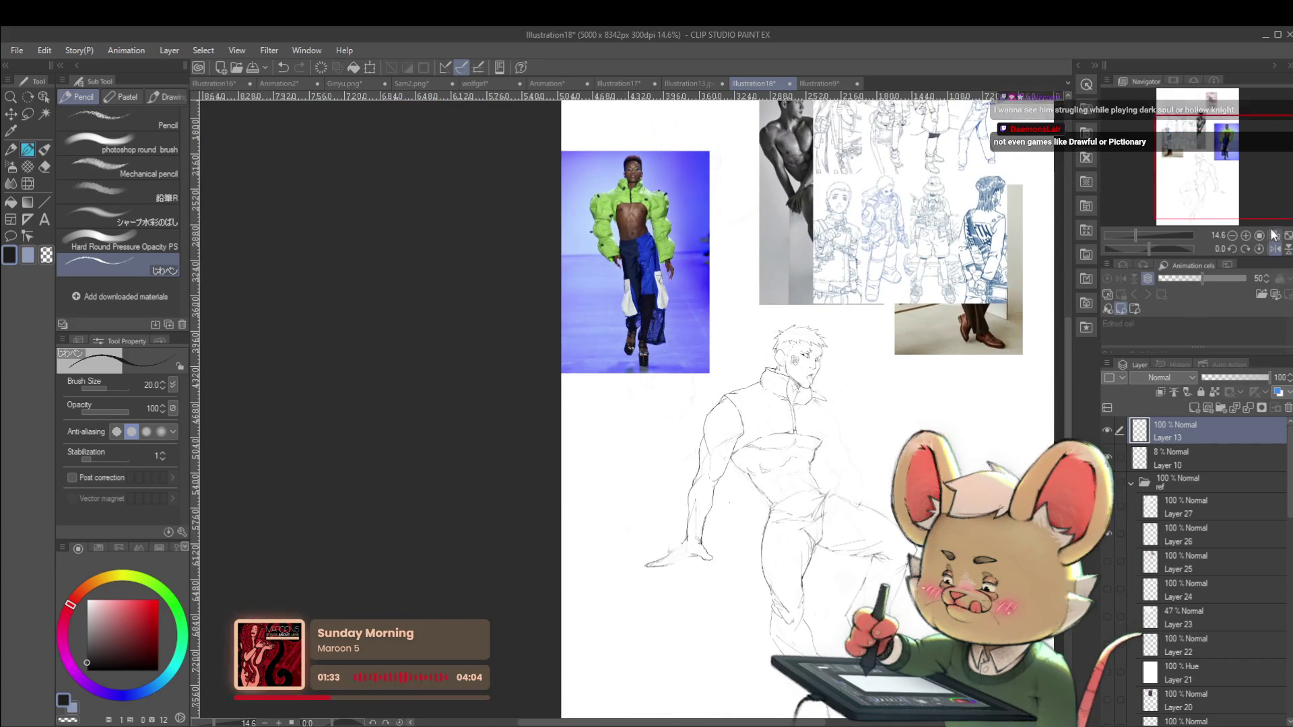
pyautogui.click(1275, 248)
pyautogui.moveTo(595, 361); pyautogui.dragTo(724, 302)
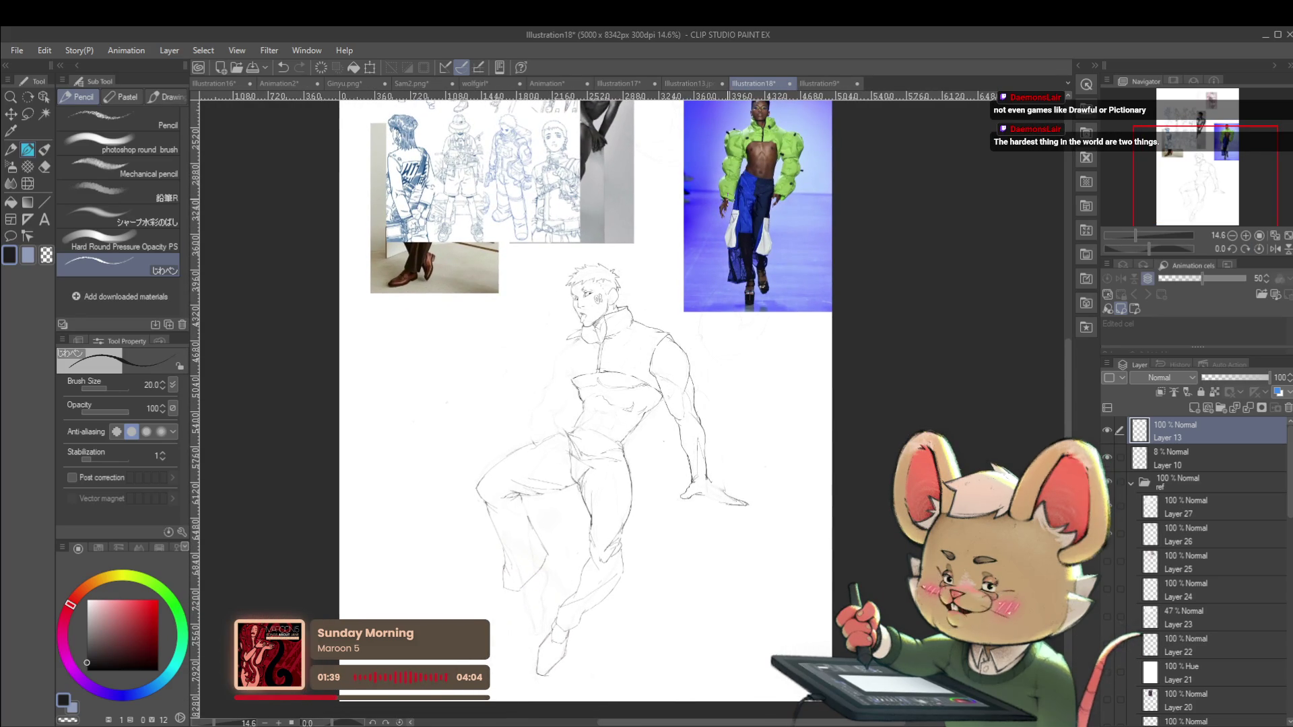
pyautogui.scroll(3, 572, 337)
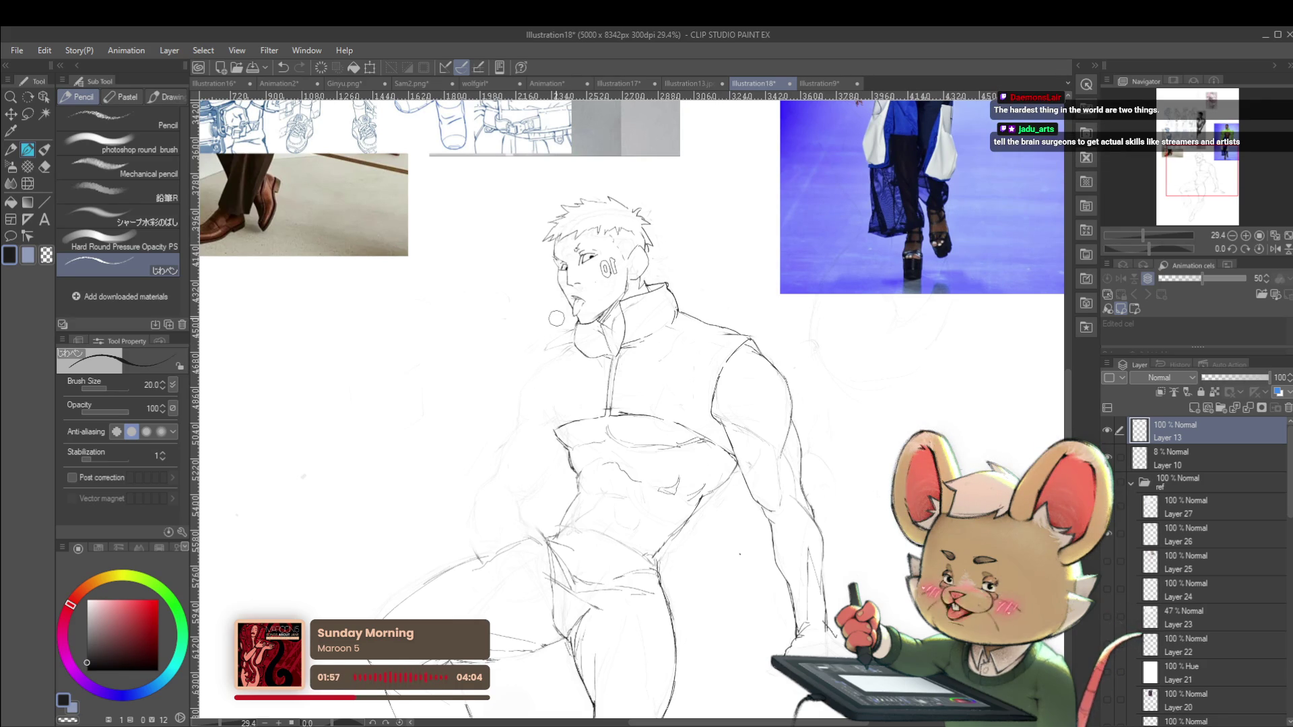
pyautogui.scroll(2, 556, 319)
pyautogui.scroll(3, 637, 374)
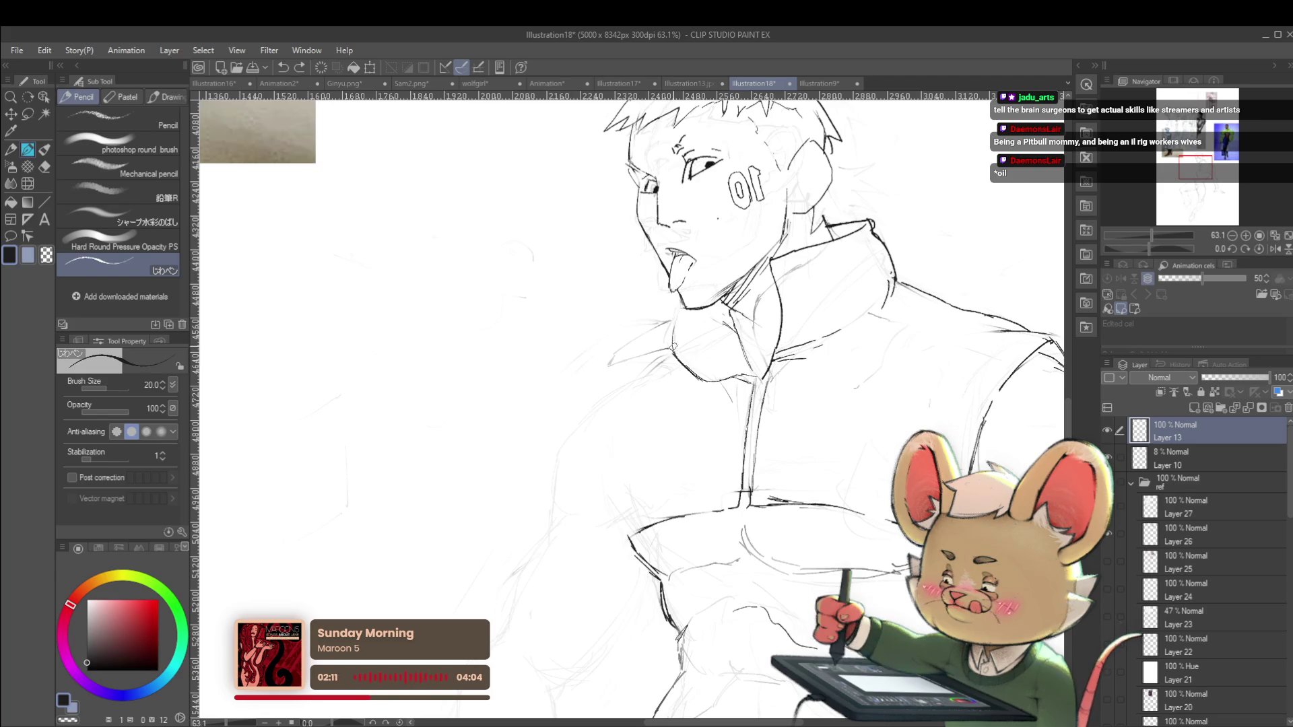
pyautogui.scroll(-5, 660, 248)
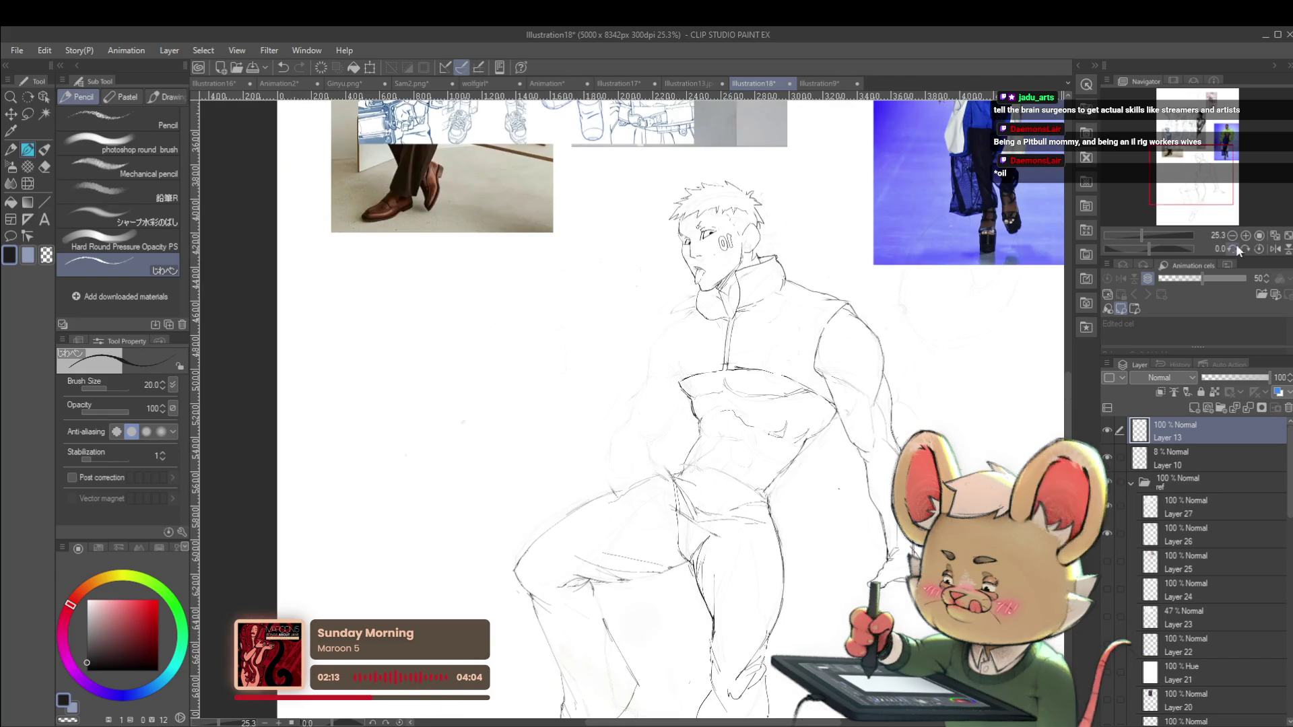
# Toggle between mirrored and normal views, recentring the sketch to recheck proportions
pyautogui.click(1275, 248)
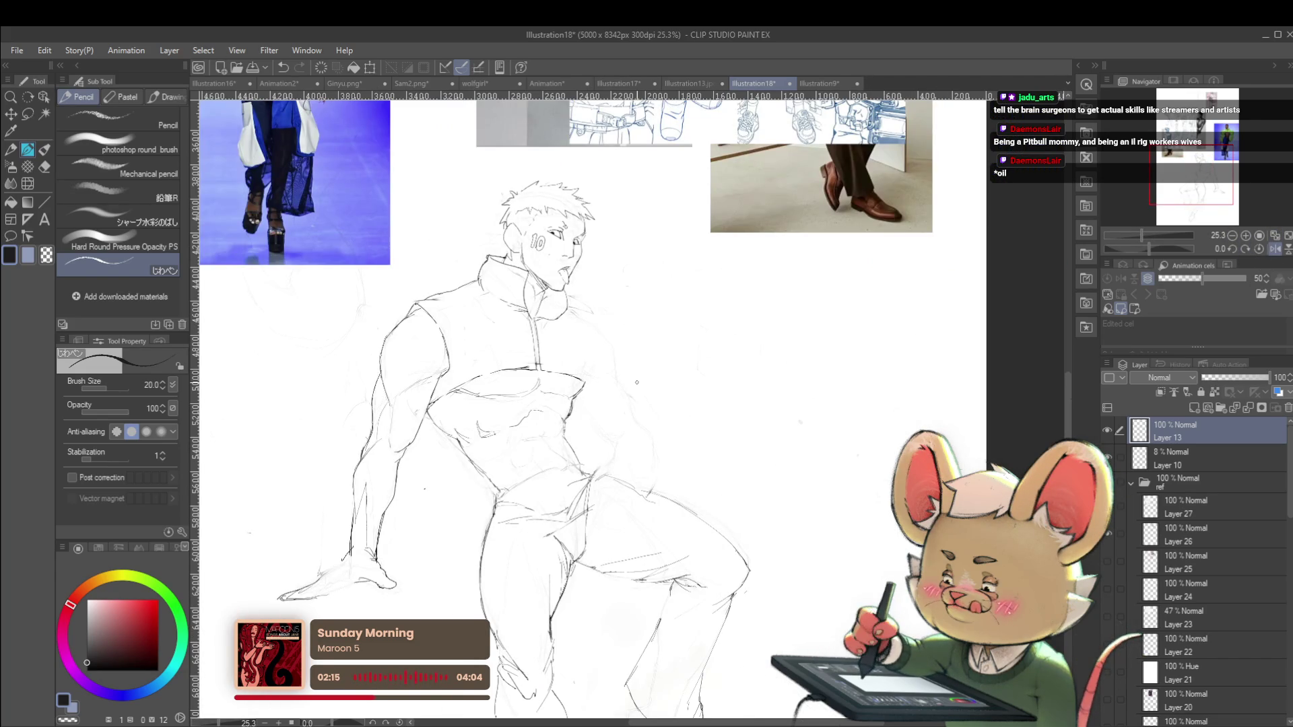
pyautogui.moveTo(636, 382); pyautogui.dragTo(679, 403)
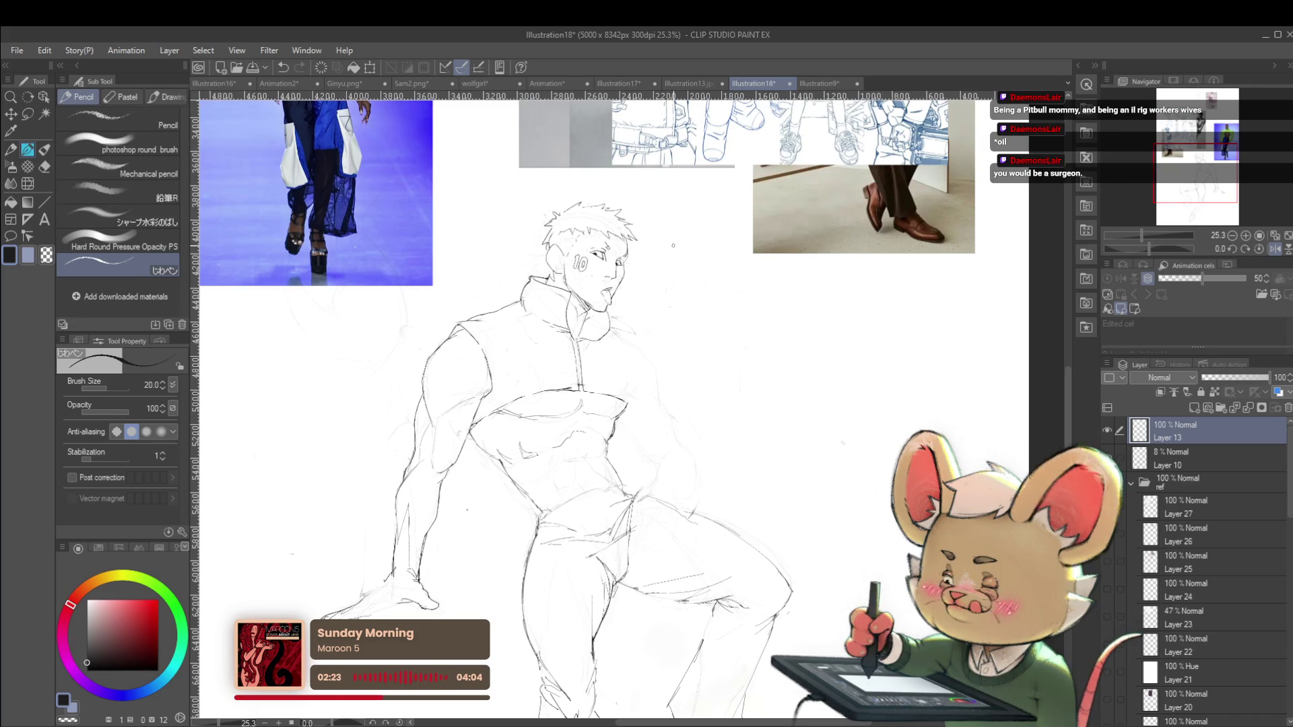
pyautogui.click(1275, 249)
pyautogui.scroll(2, 794, 308)
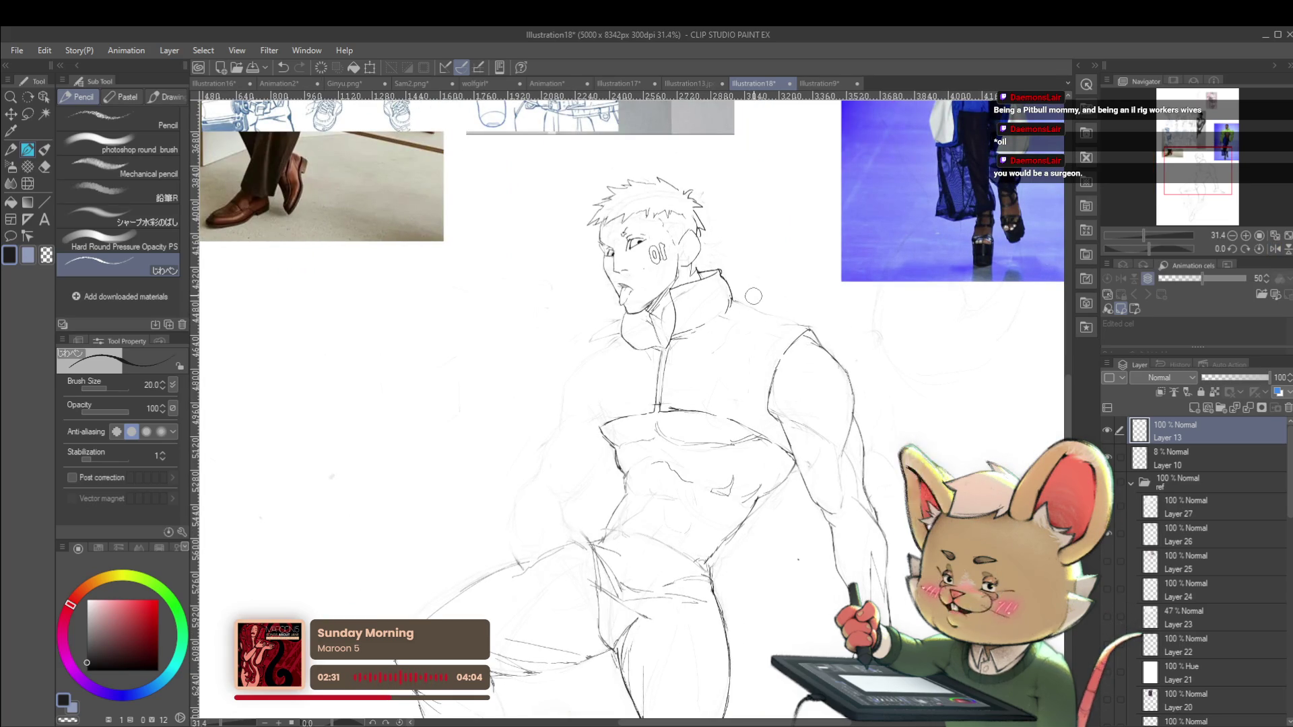
pyautogui.click(1274, 249)
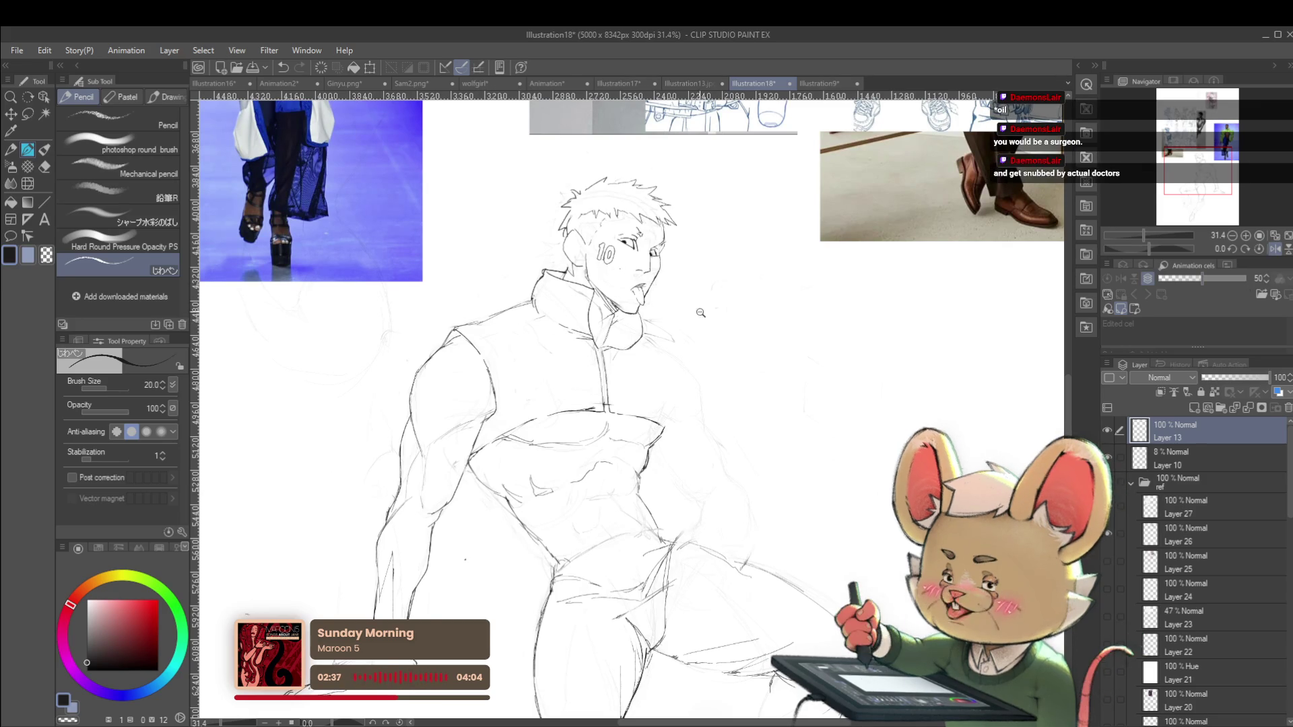
pyautogui.scroll(-3, 701, 310)
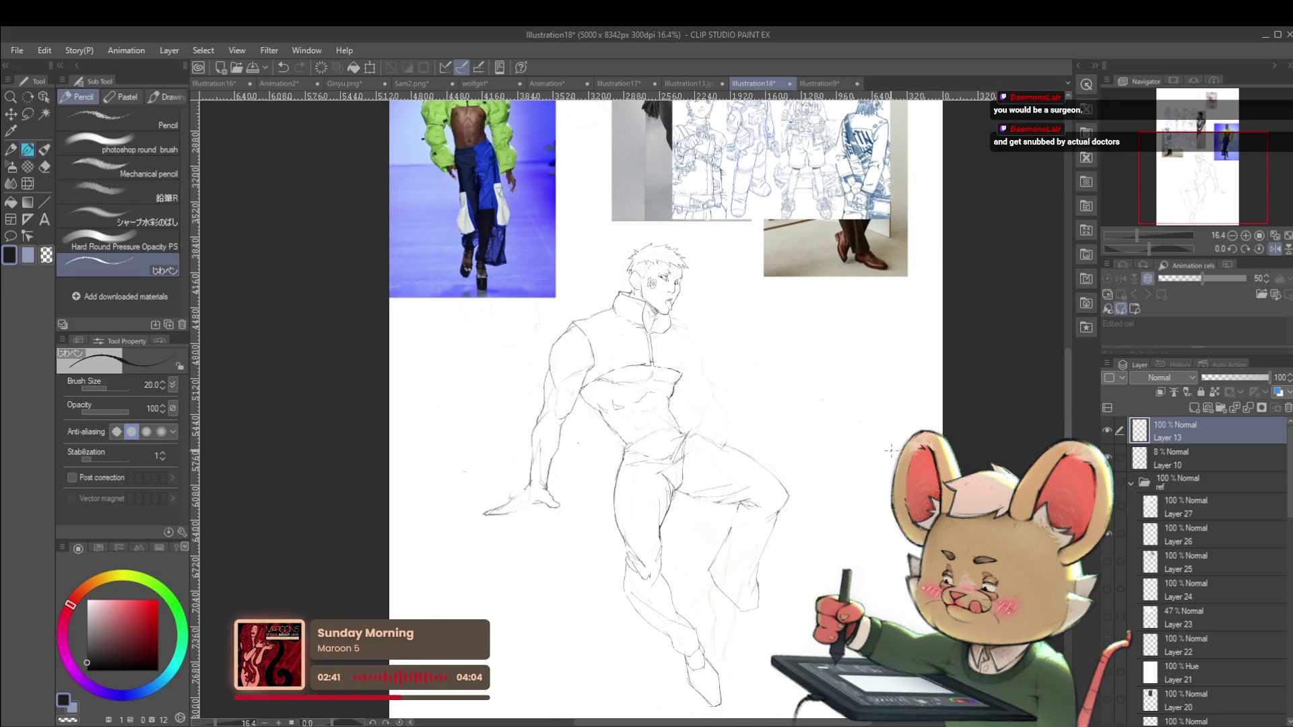
pyautogui.moveTo(863, 488); pyautogui.dragTo(897, 450)
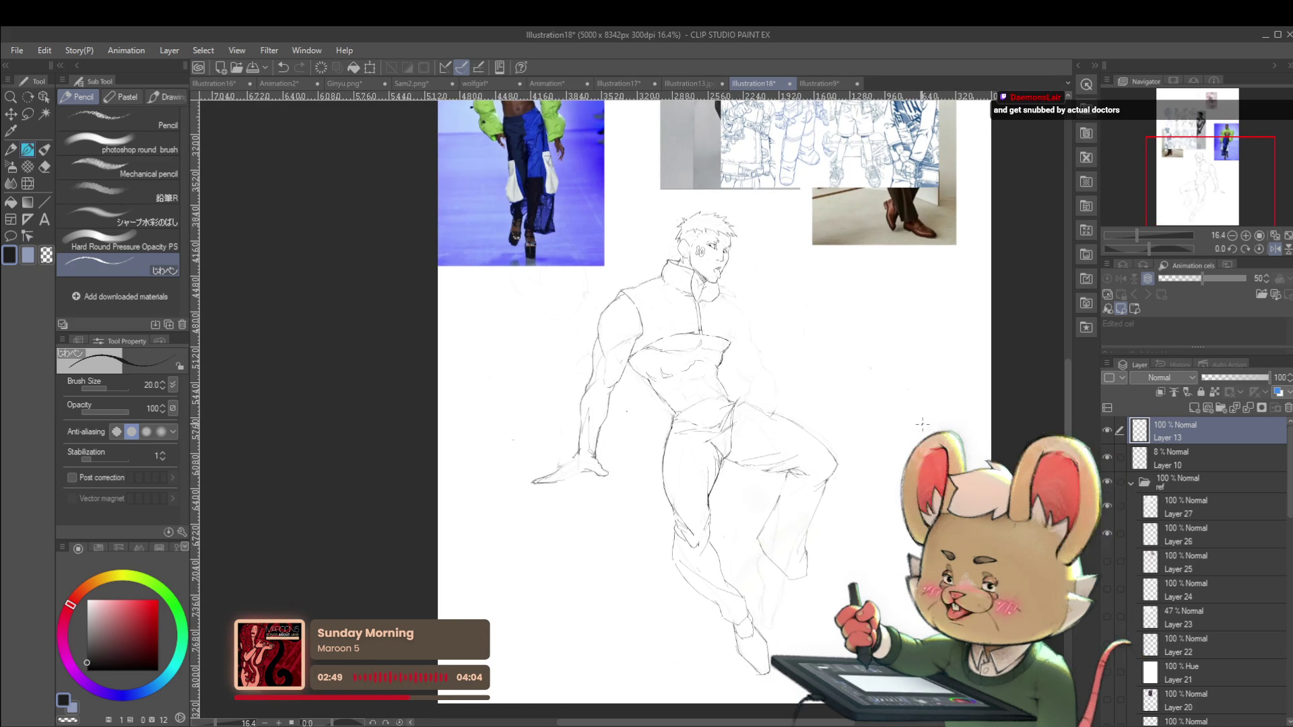
pyautogui.press('h')
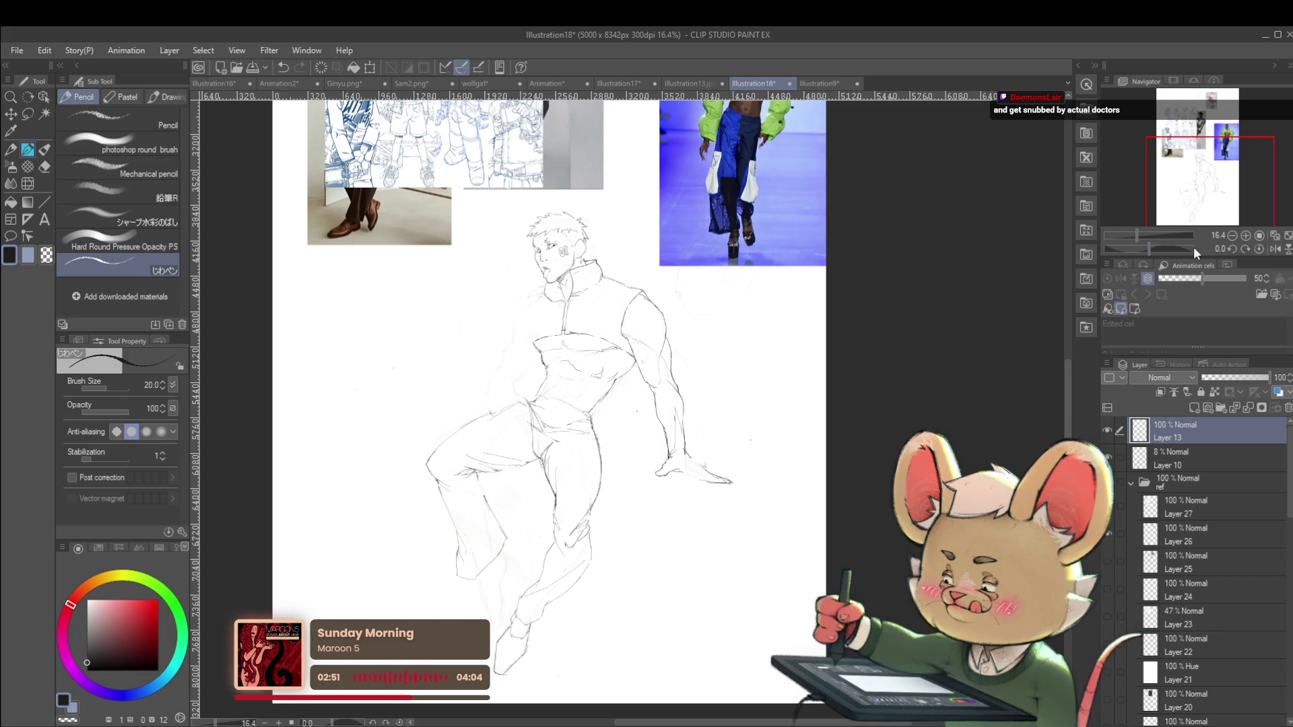
pyautogui.scroll(3, 592, 404)
pyautogui.scroll(1, 560, 297)
# Draw a short pencil line leftward from the neck, check it mirrored, then unflip and zoom out
pyautogui.moveTo(539, 281); pyautogui.dragTo(494, 314)
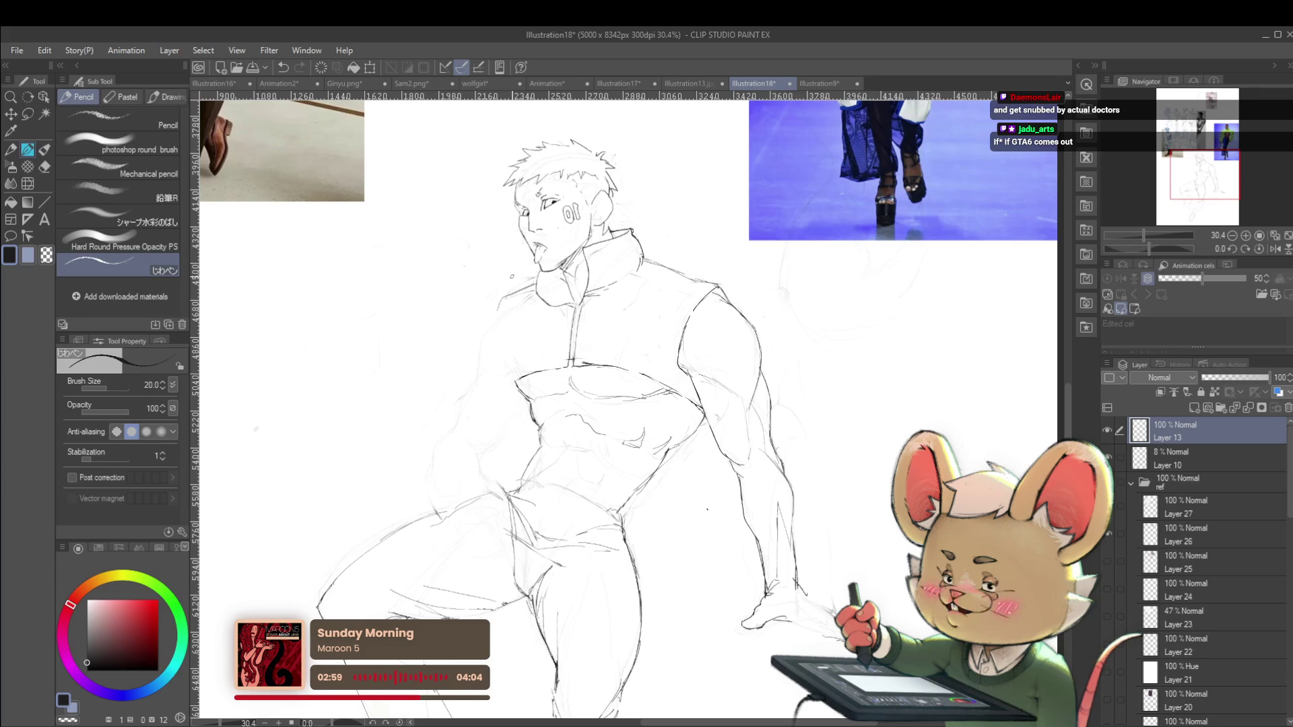
pyautogui.press('h')
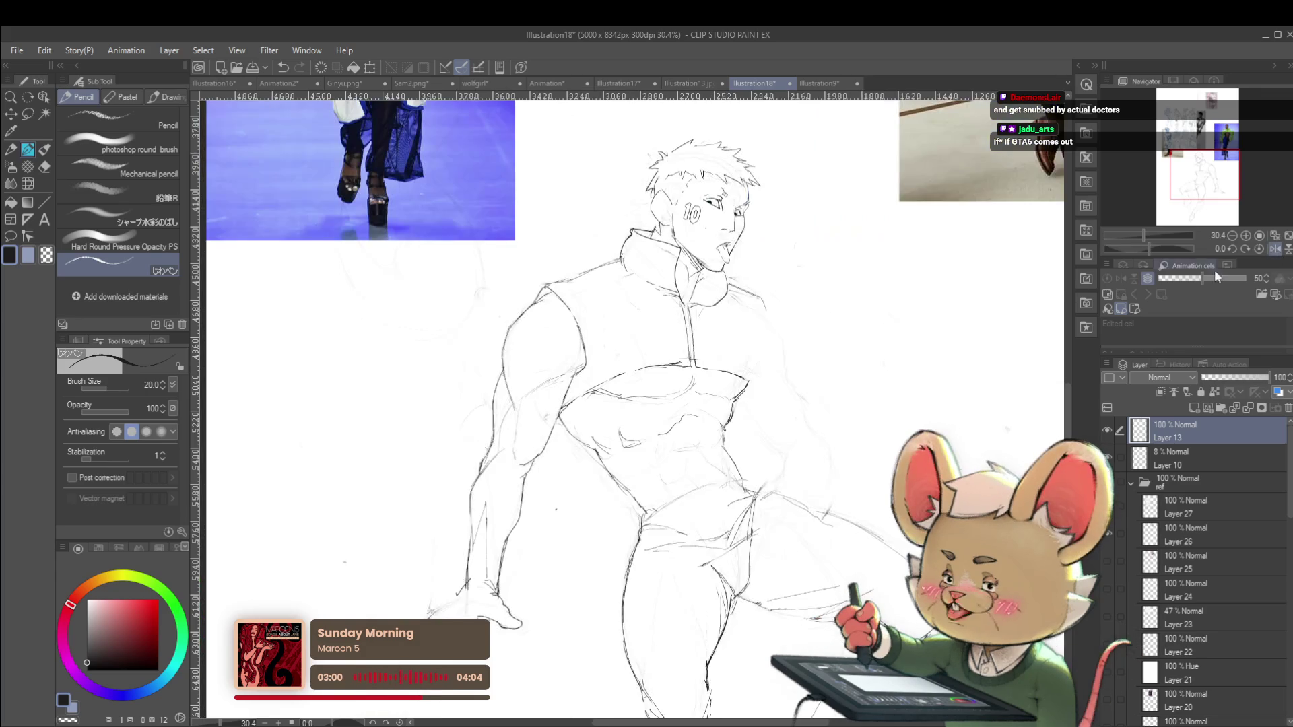
pyautogui.moveTo(801, 325)
pyautogui.mouseDown()
pyautogui.moveTo(814, 345)
pyautogui.moveTo(781, 353)
pyautogui.moveTo(768, 379)
pyautogui.mouseUp()
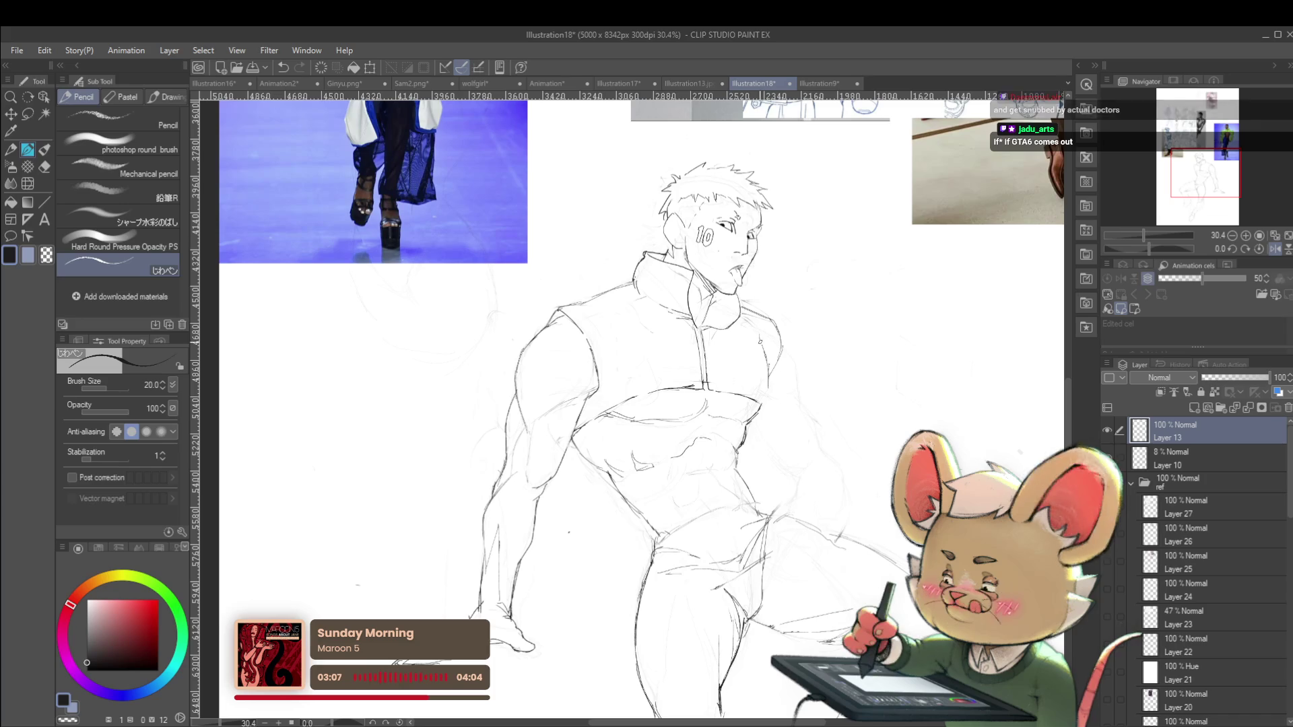
pyautogui.moveTo(769, 344); pyautogui.dragTo(713, 344)
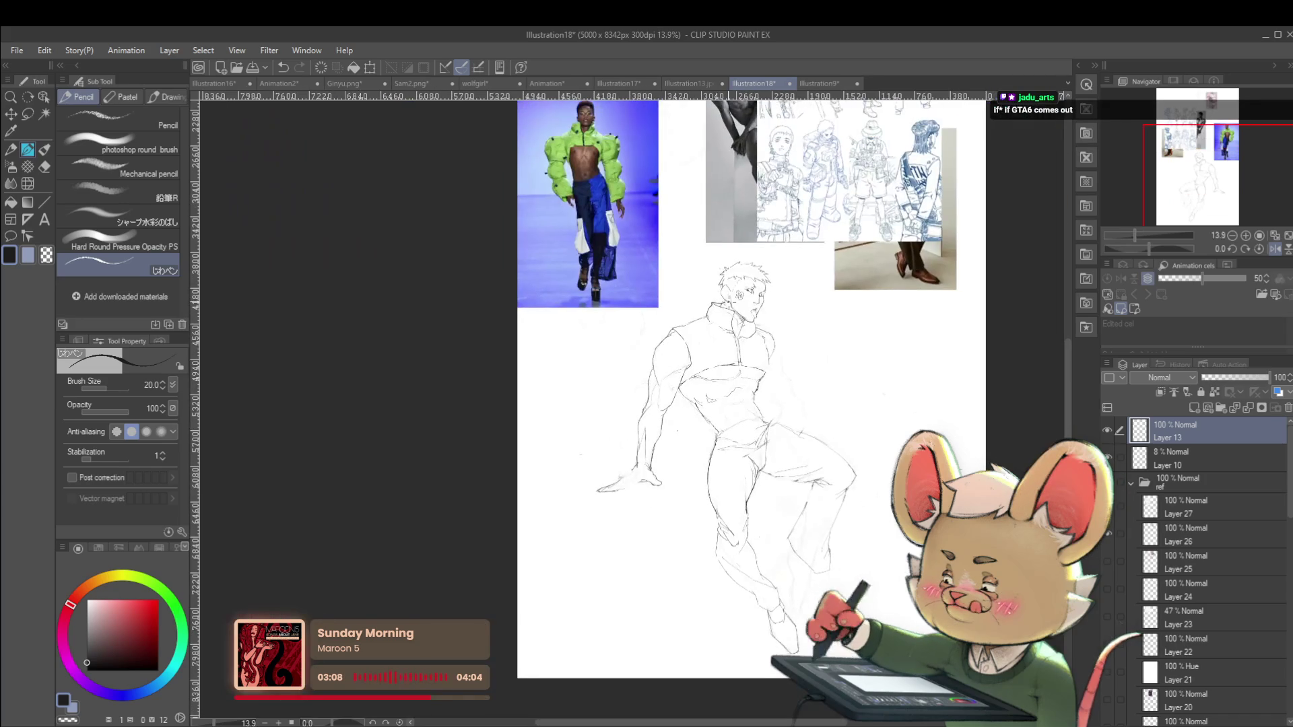
pyautogui.scroll(3, 830, 350)
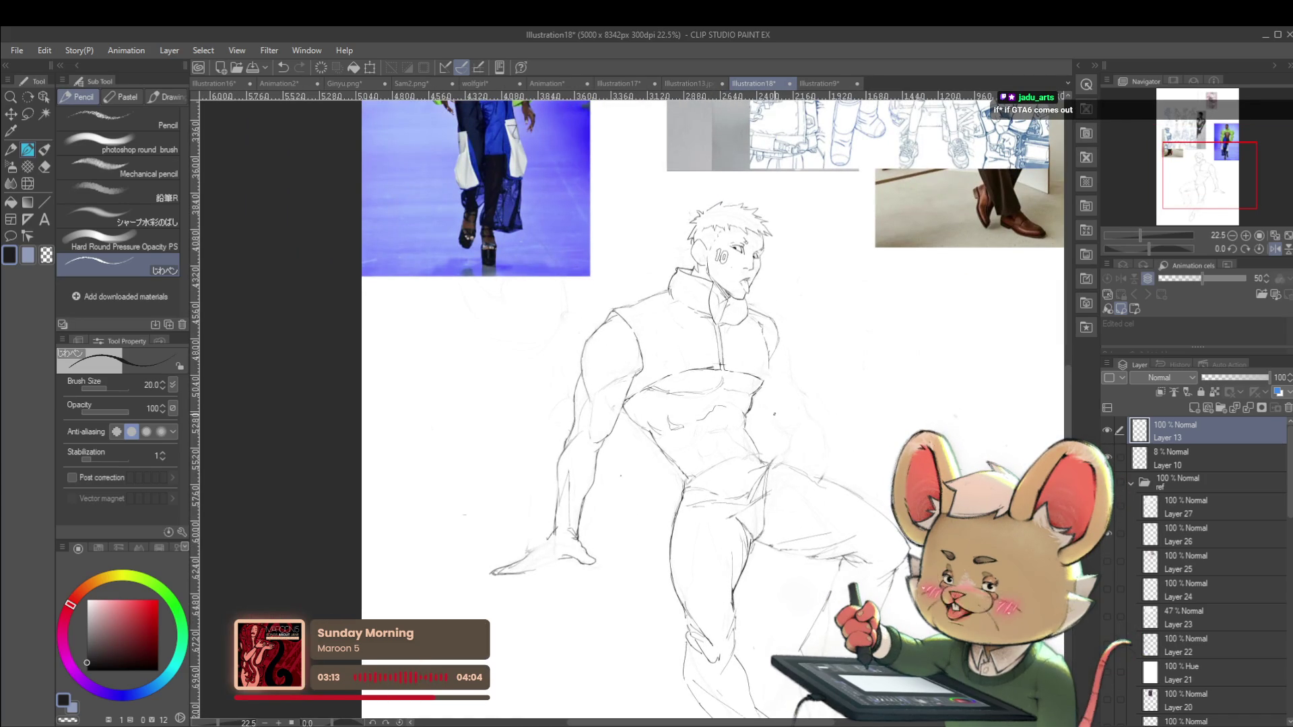
pyautogui.click(1272, 249)
pyautogui.moveTo(1209, 175); pyautogui.dragTo(1190, 186)
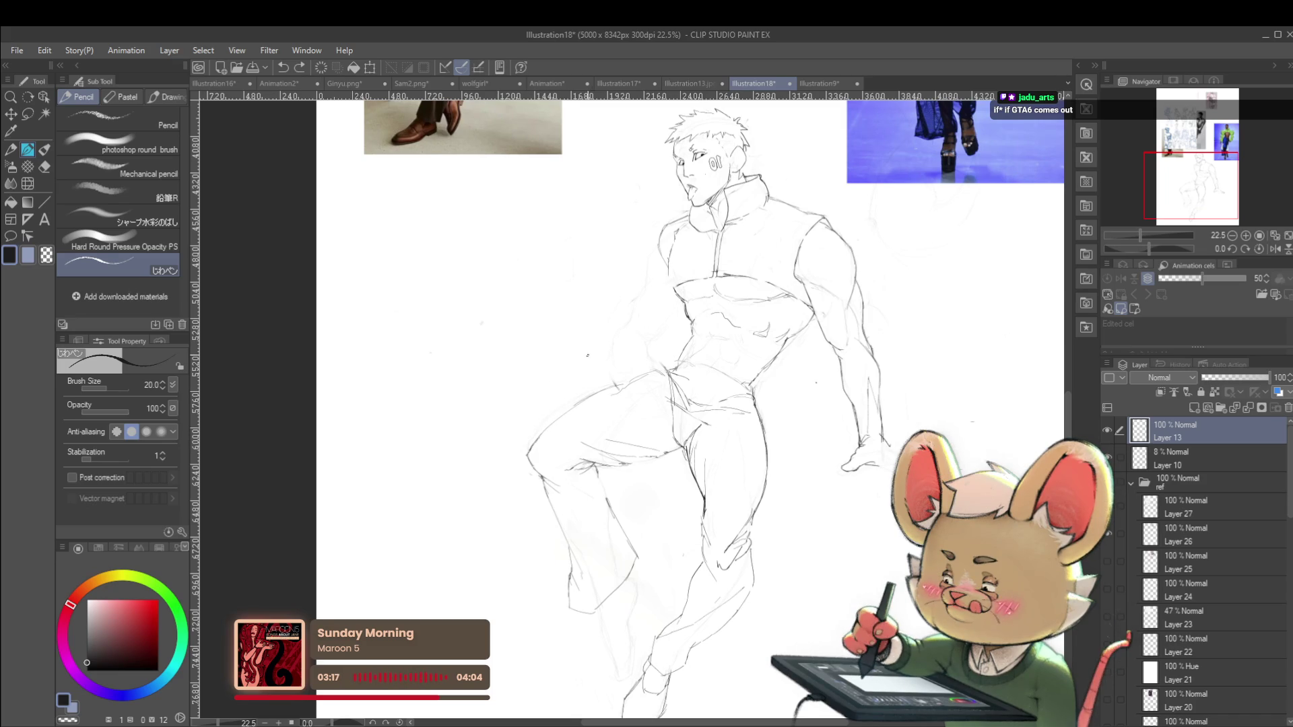
pyautogui.moveTo(670, 390); pyautogui.dragTo(714, 444)
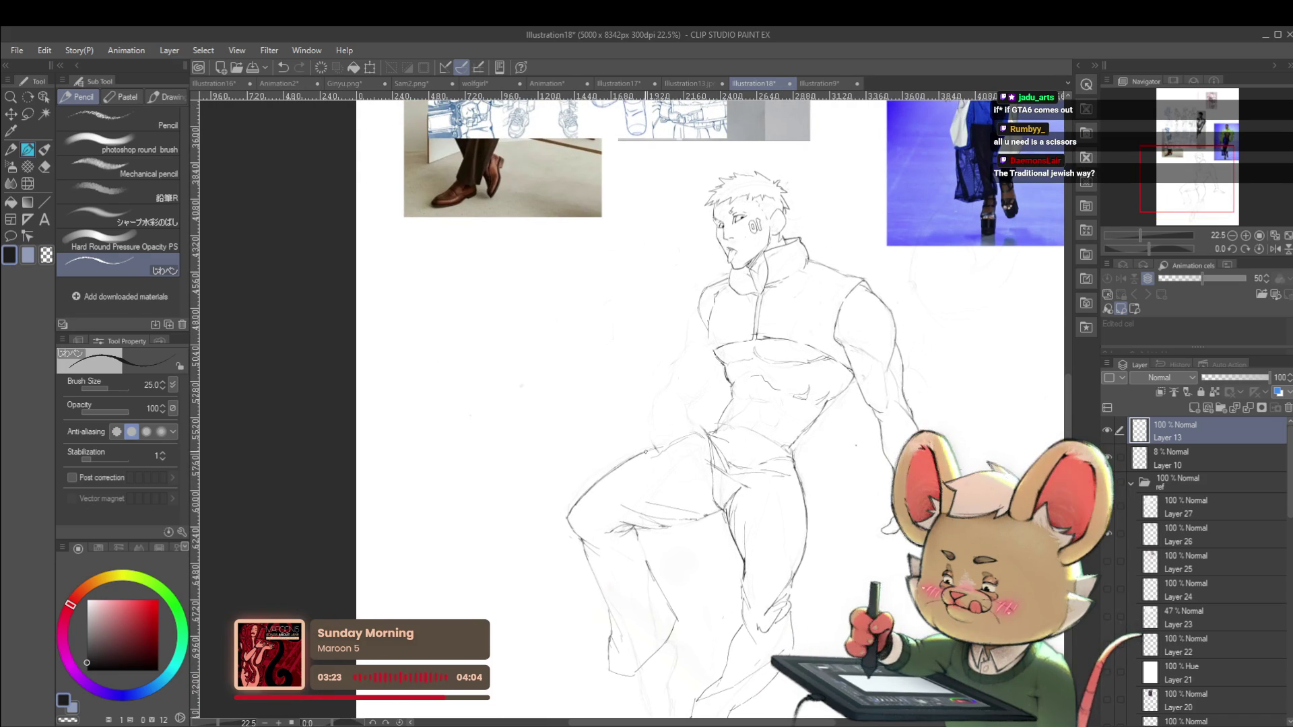
pyautogui.scroll(3, 635, 461)
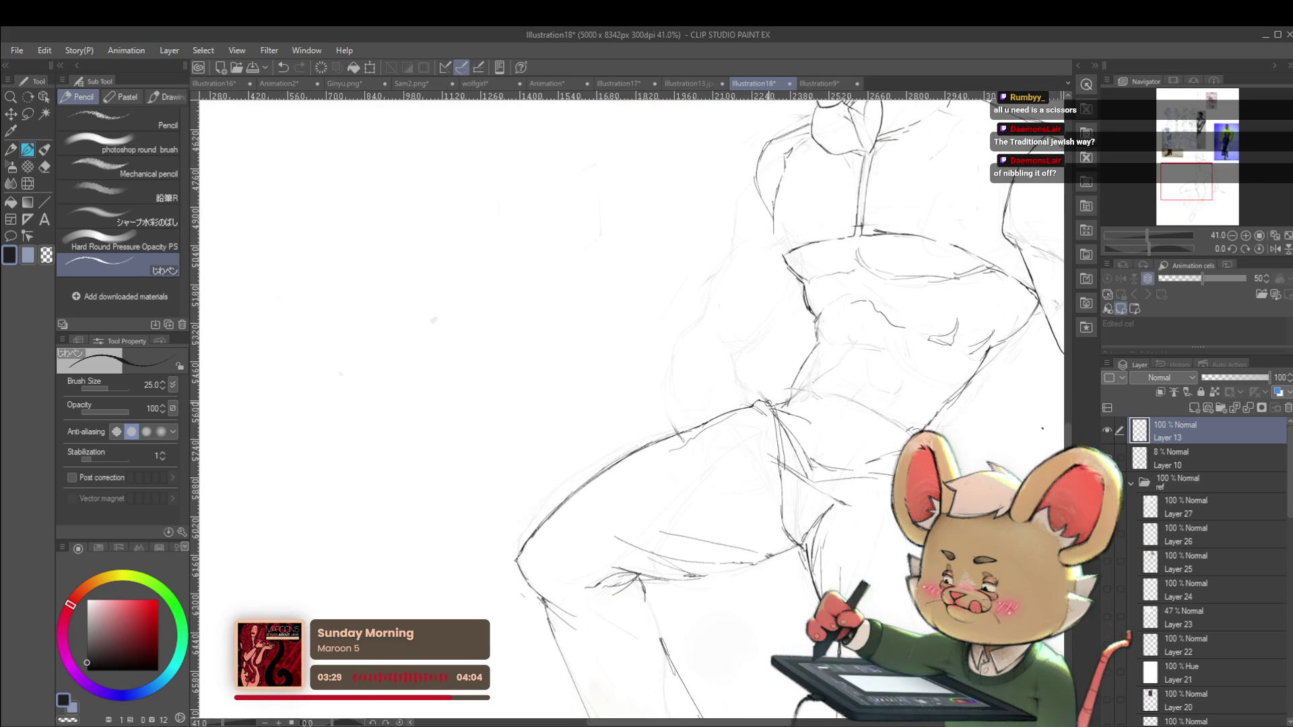
pyautogui.scroll(-5, 773, 403)
pyautogui.scroll(4, 786, 404)
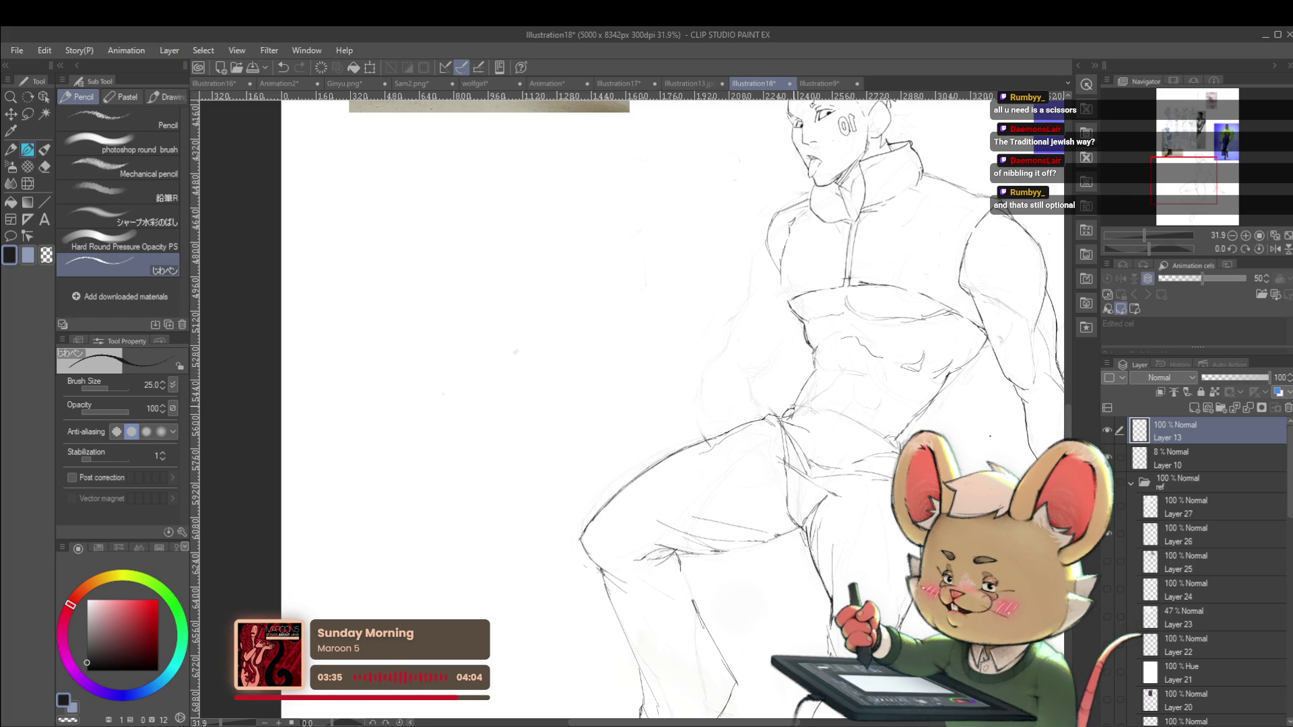
pyautogui.scroll(-2, 806, 379)
pyautogui.scroll(-2, 795, 373)
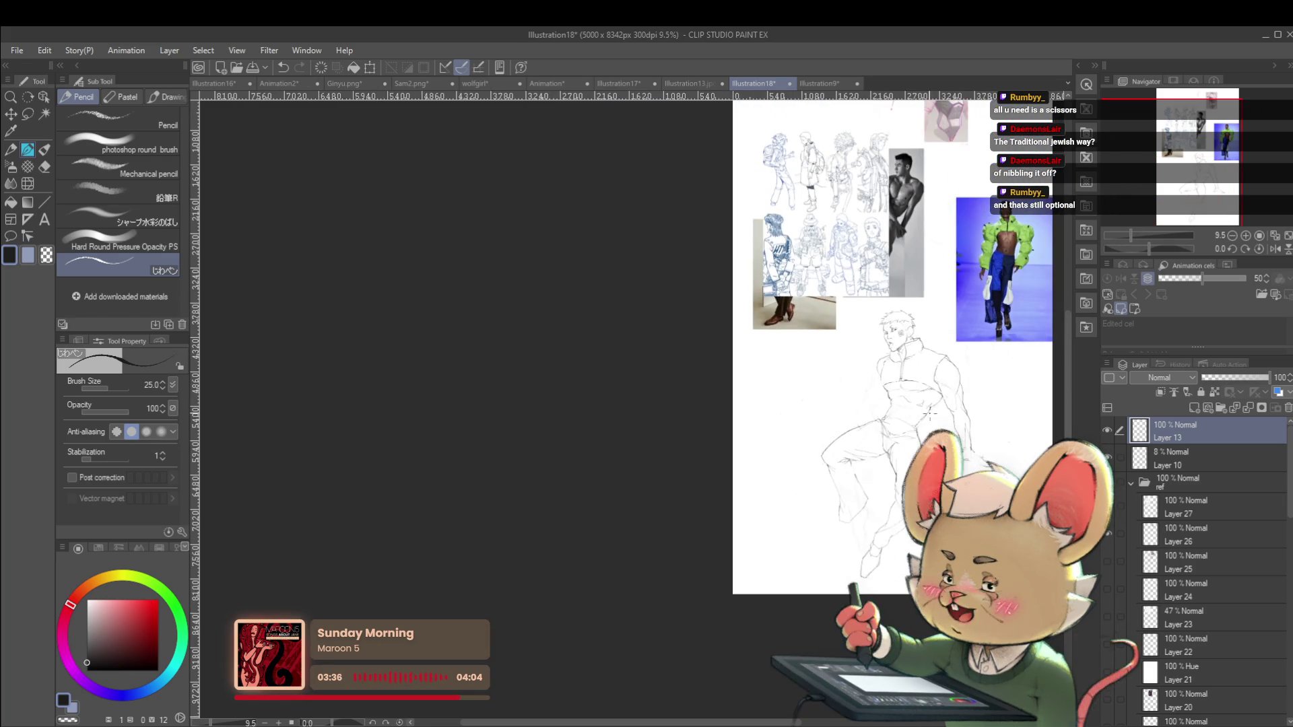
# Compare the sketch in mirrored and normal views
pyautogui.click(1275, 251)
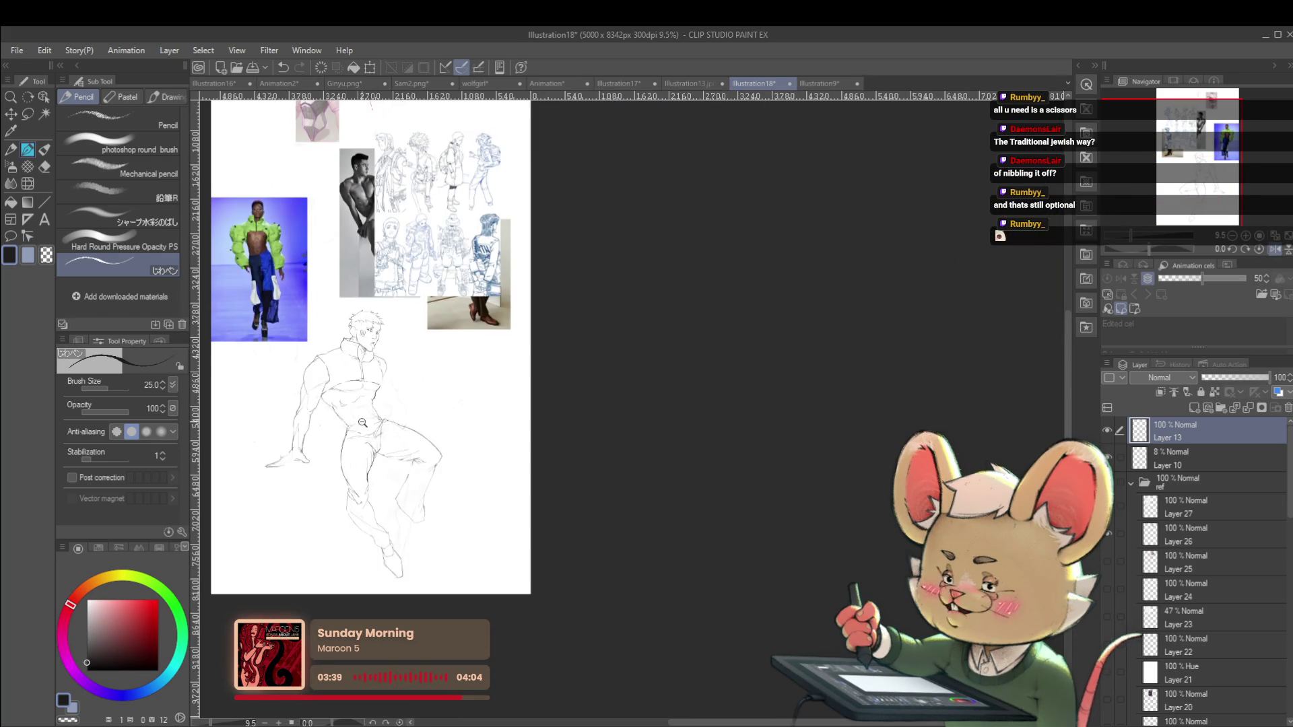
pyautogui.scroll(3, 354, 424)
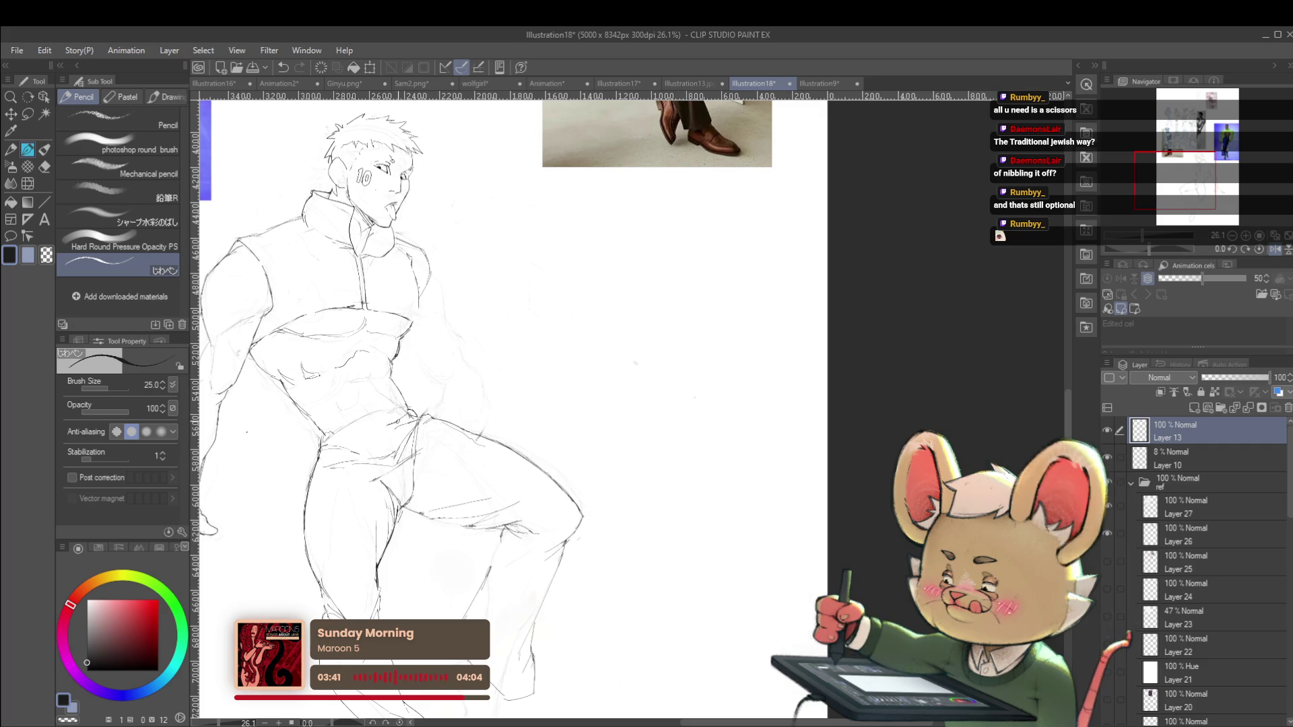
pyautogui.scroll(-3, 558, 463)
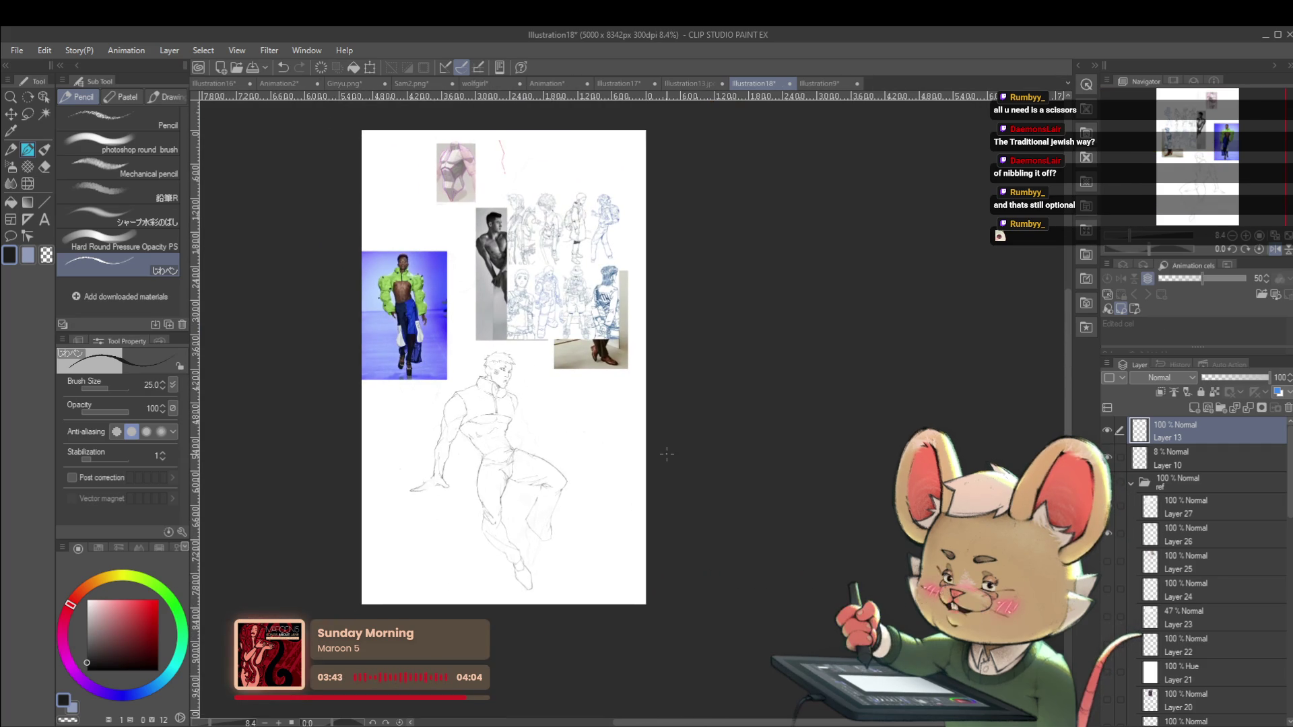
pyautogui.click(1273, 249)
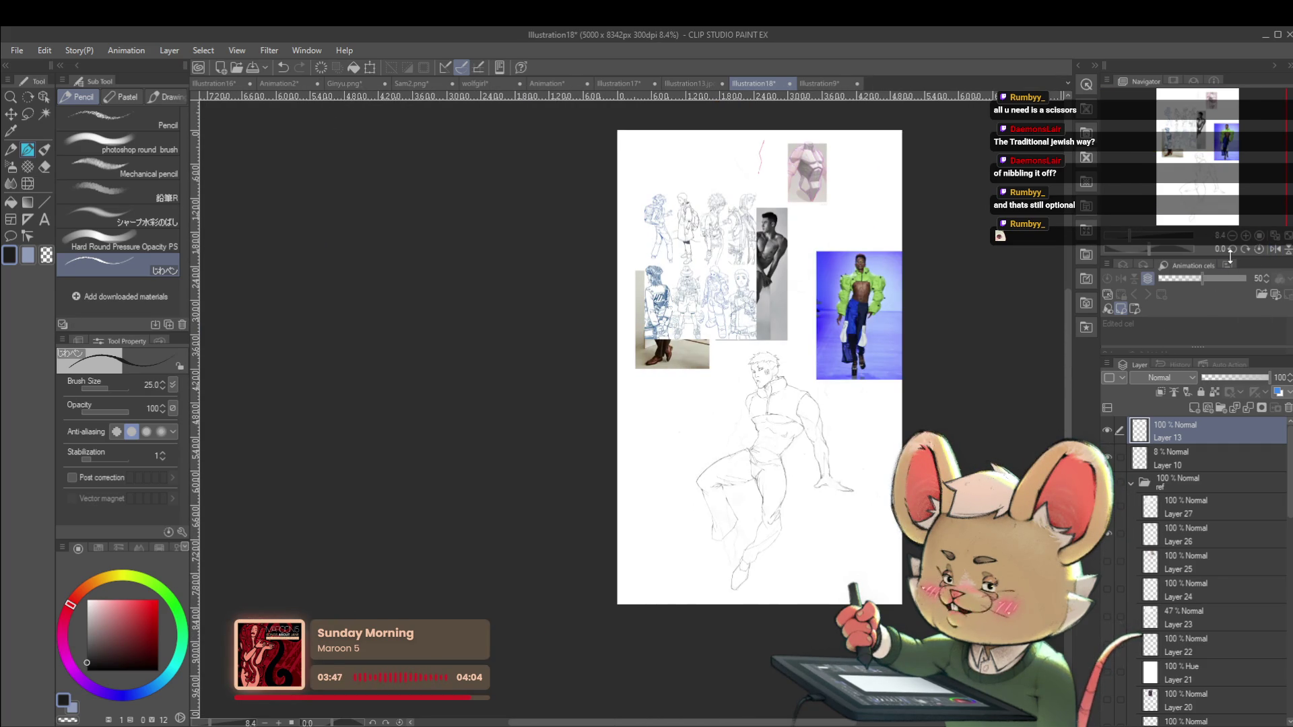
pyautogui.click(1275, 249)
pyautogui.scroll(3, 561, 441)
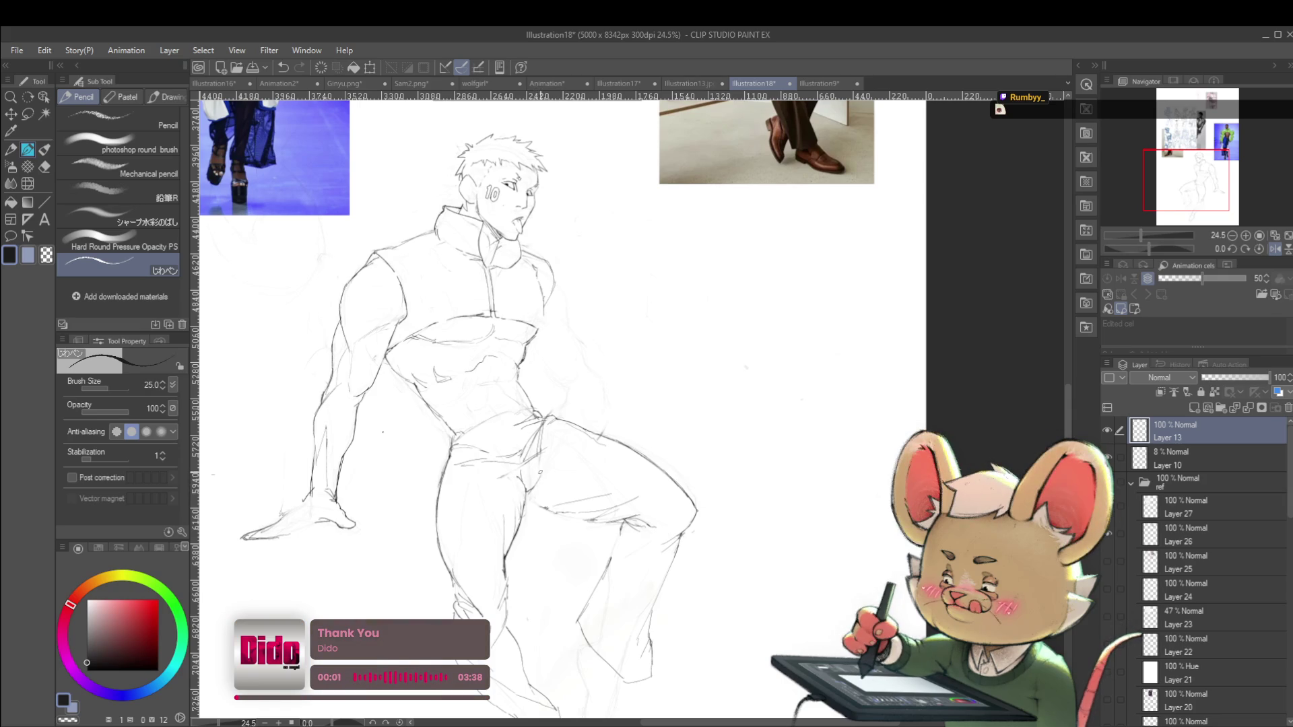
# Return to normal orientation and add a pencil stroke to the raised leg
pyautogui.hotkey('ctrl', '-')
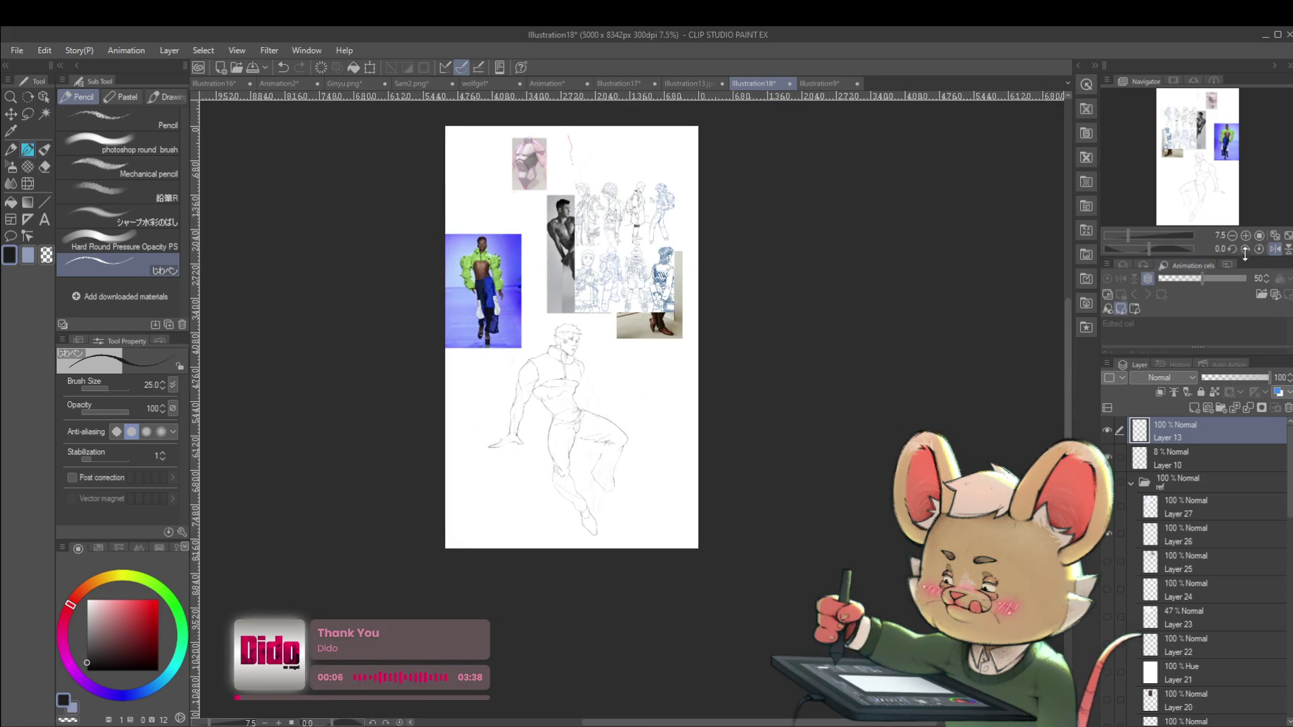
pyautogui.click(1276, 250)
pyautogui.scroll(3, 687, 447)
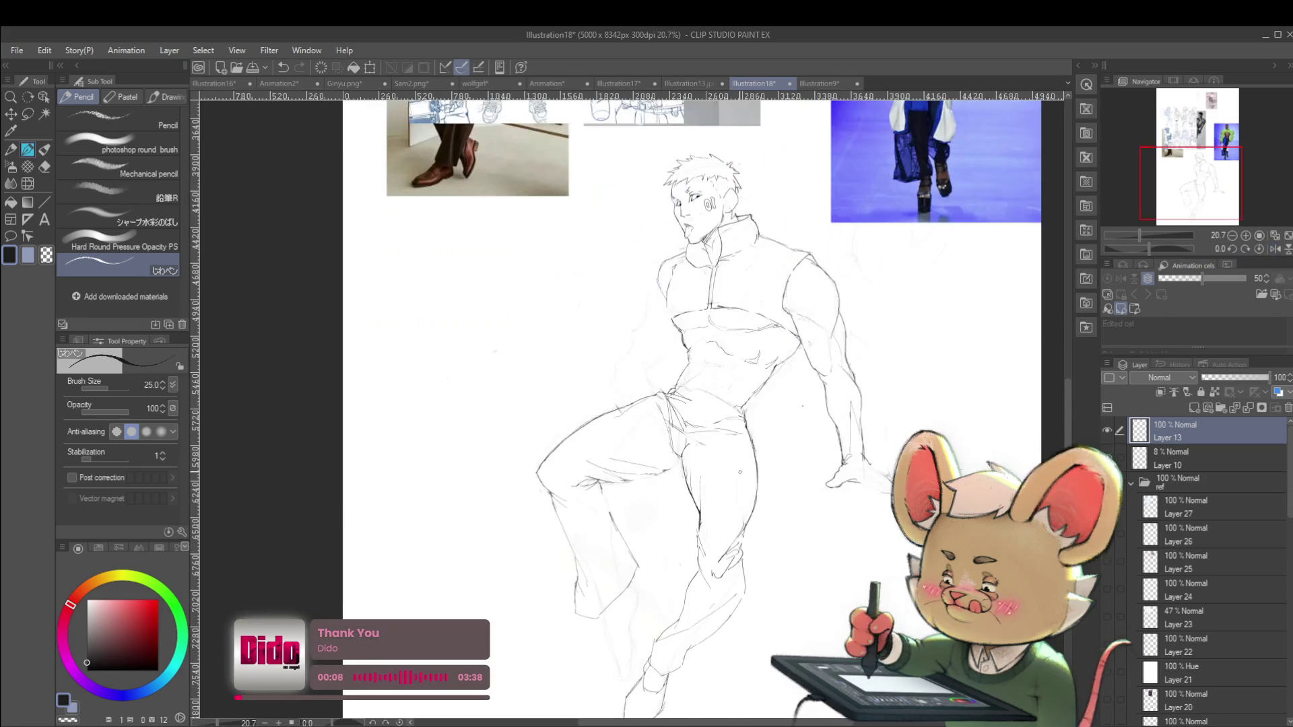
pyautogui.scroll(3, 687, 446)
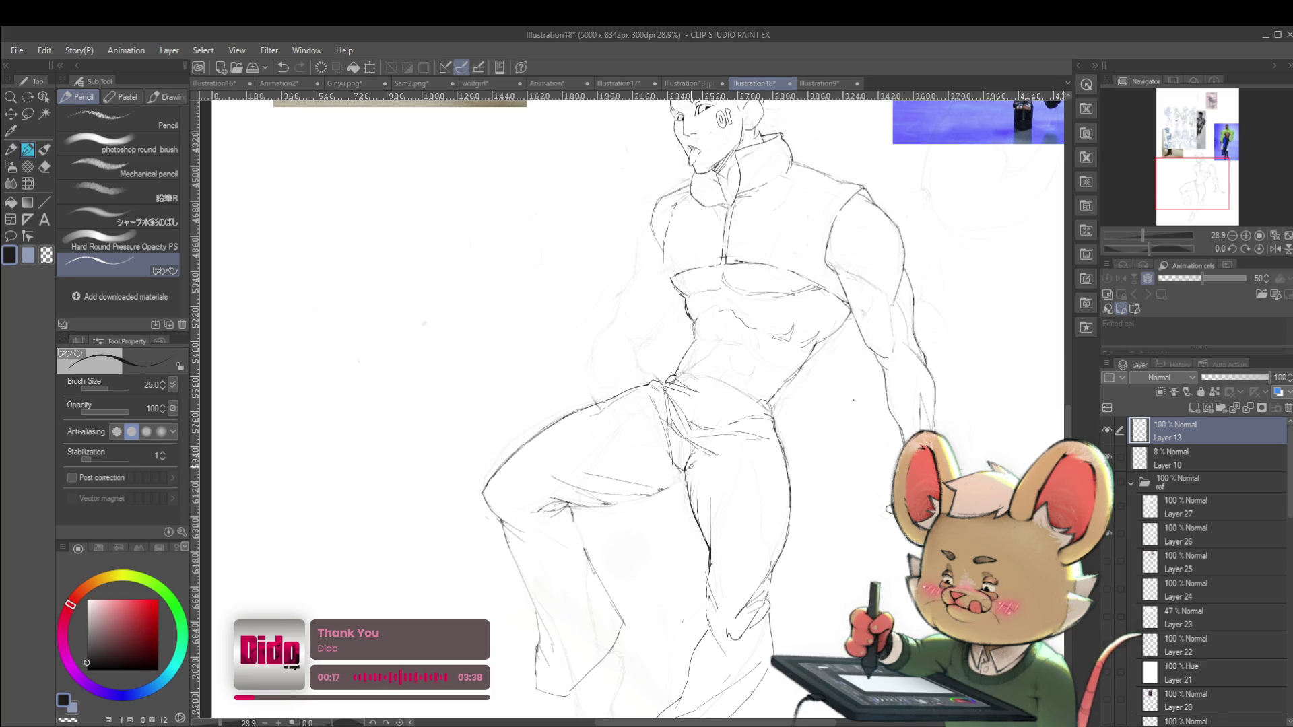
pyautogui.moveTo(690, 465); pyautogui.dragTo(684, 478)
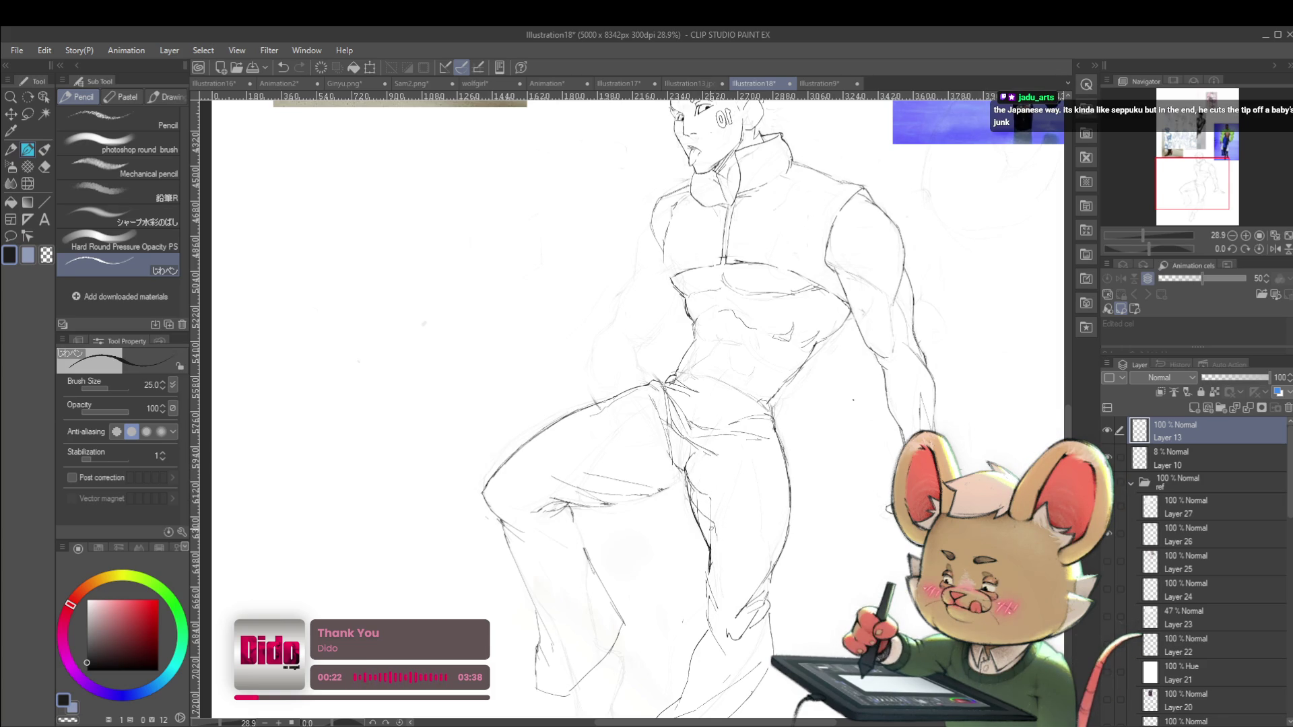
pyautogui.scroll(-5, 734, 527)
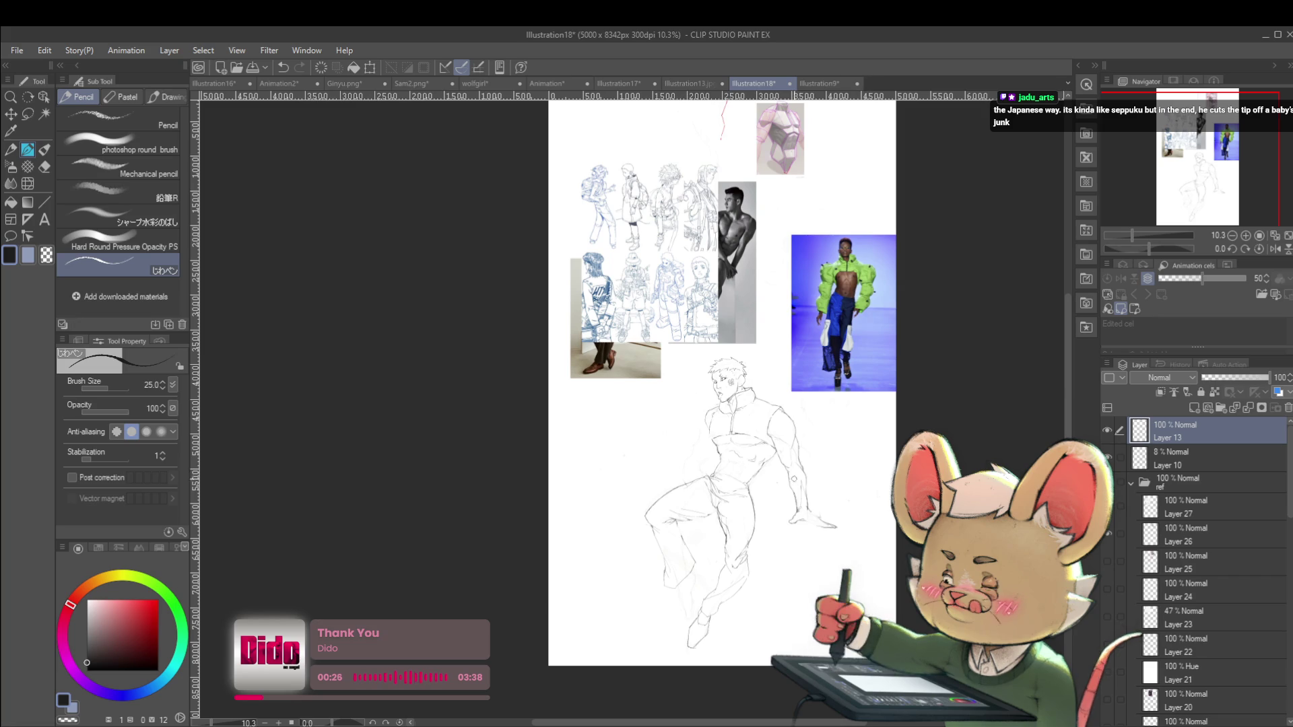
pyautogui.moveTo(817, 511); pyautogui.dragTo(840, 438)
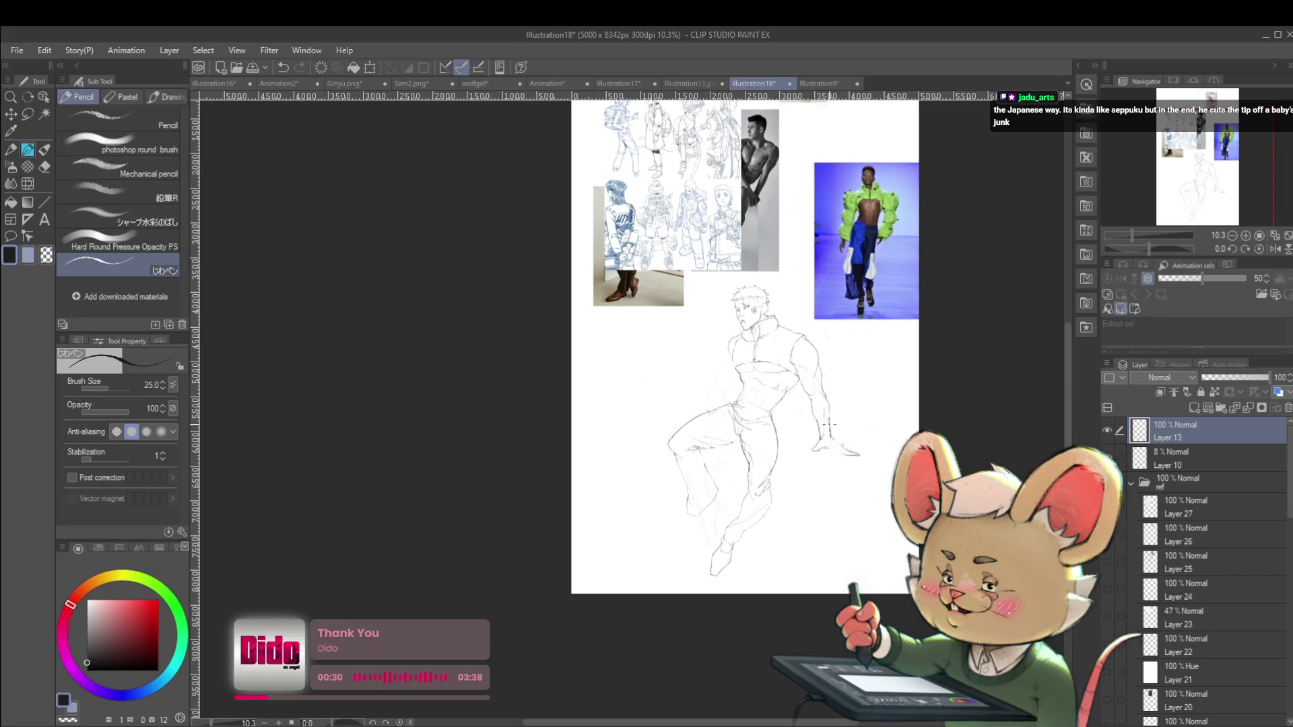
pyautogui.click(1273, 249)
pyautogui.scroll(3, 542, 460)
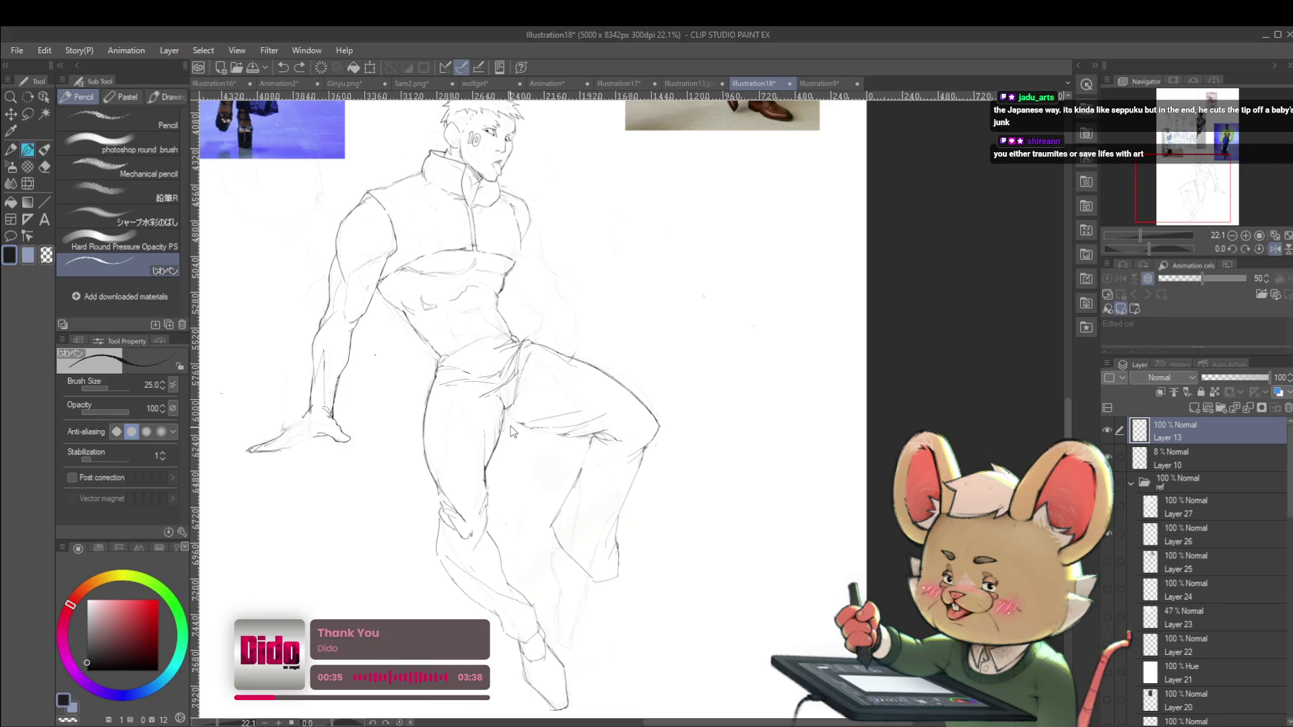
pyautogui.click(1273, 249)
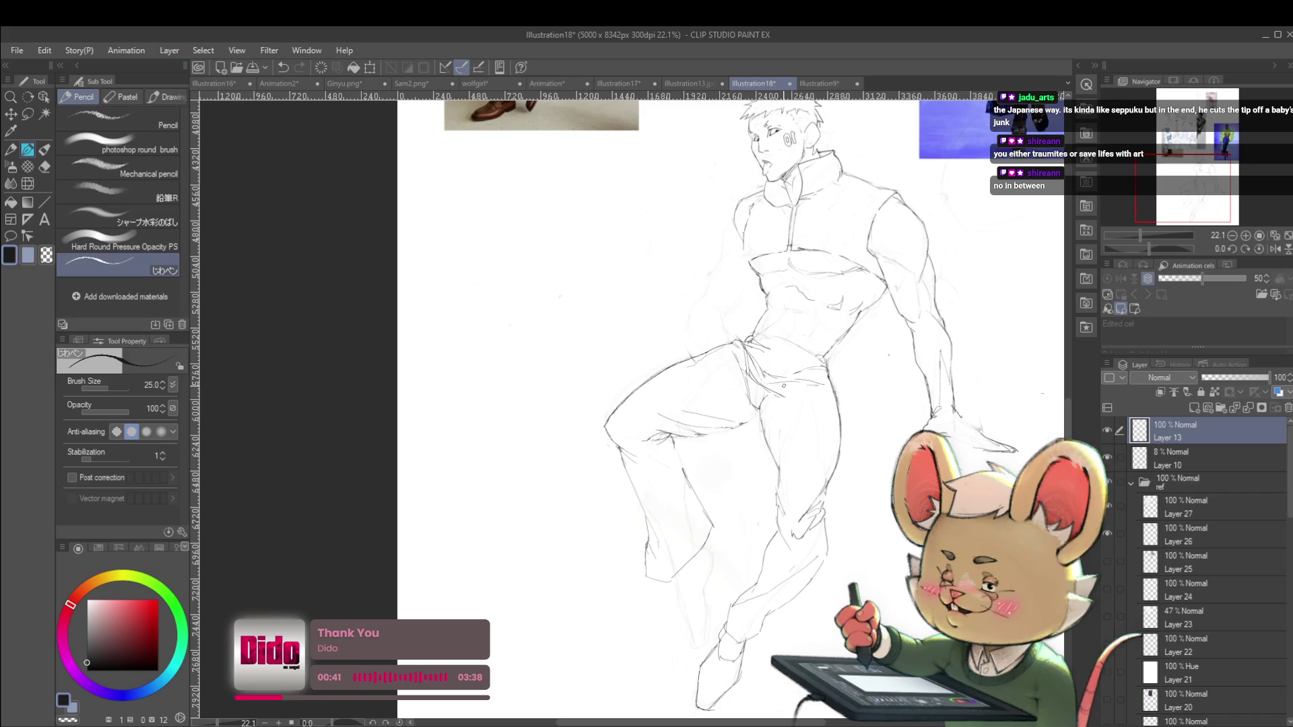
pyautogui.scroll(2, 779, 402)
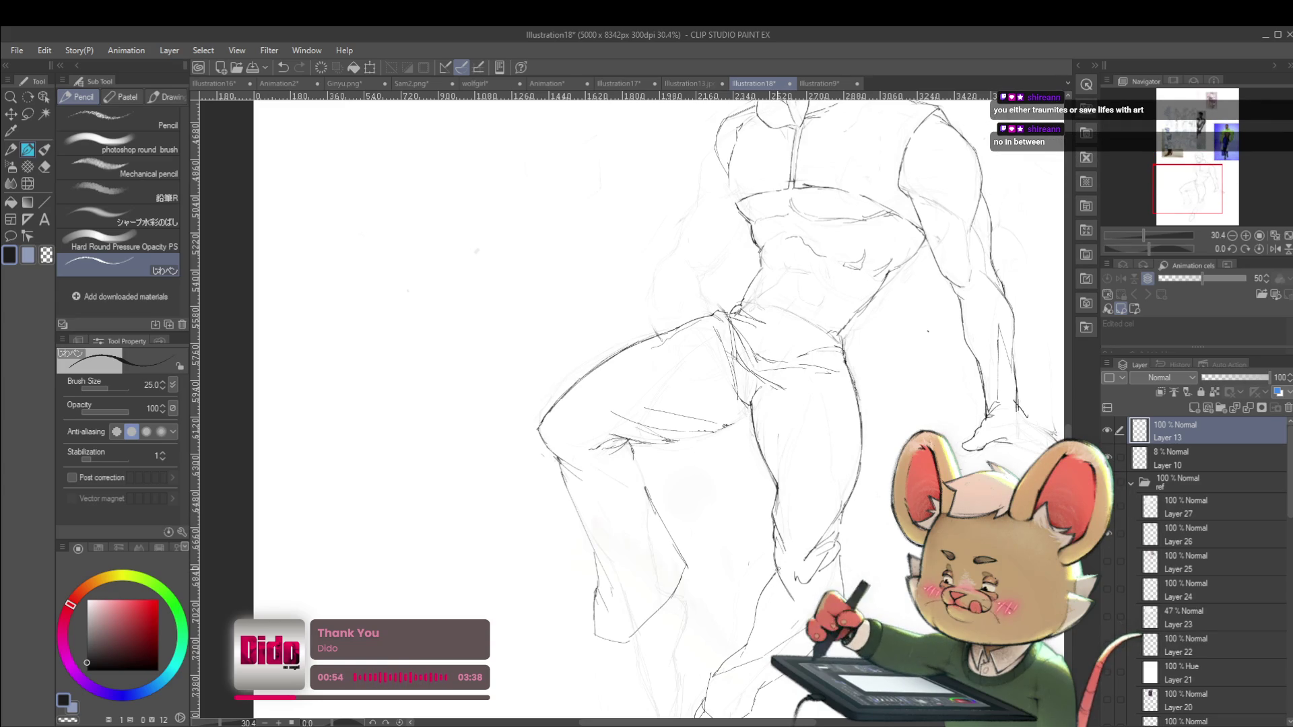
pyautogui.scroll(-5, 775, 608)
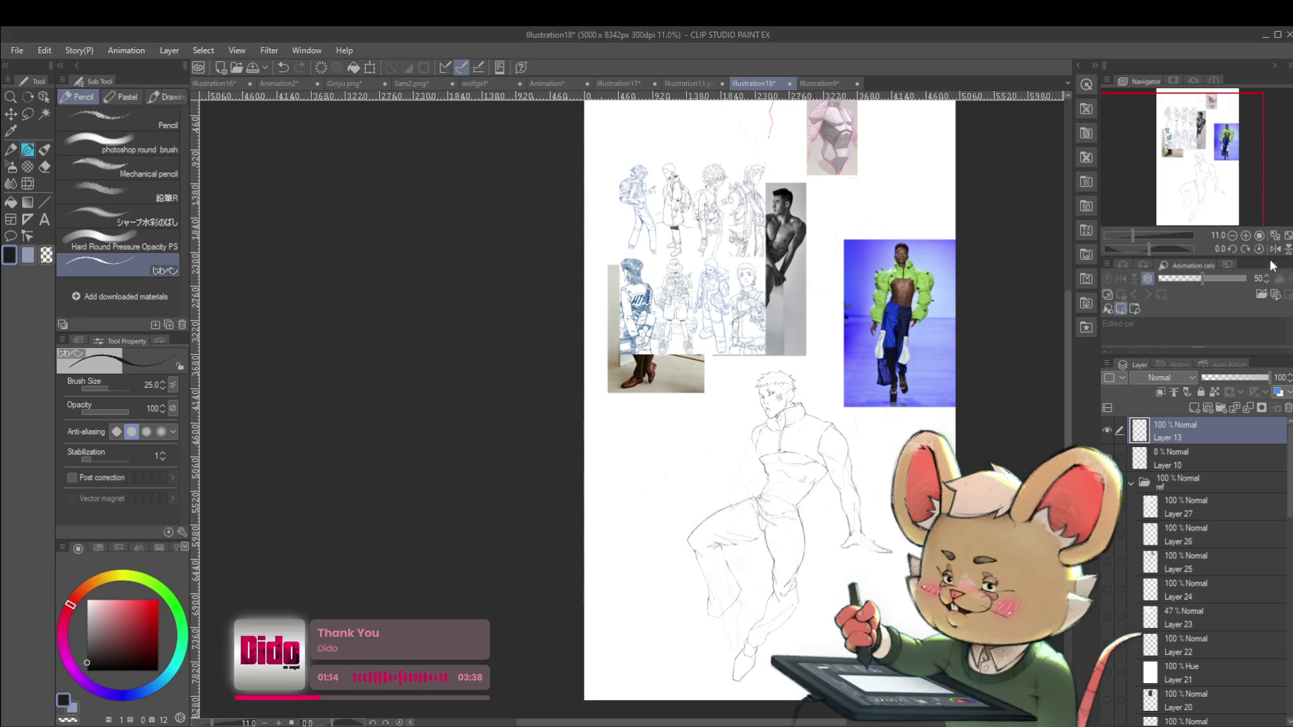
pyautogui.press('h')
pyautogui.scroll(3, 582, 545)
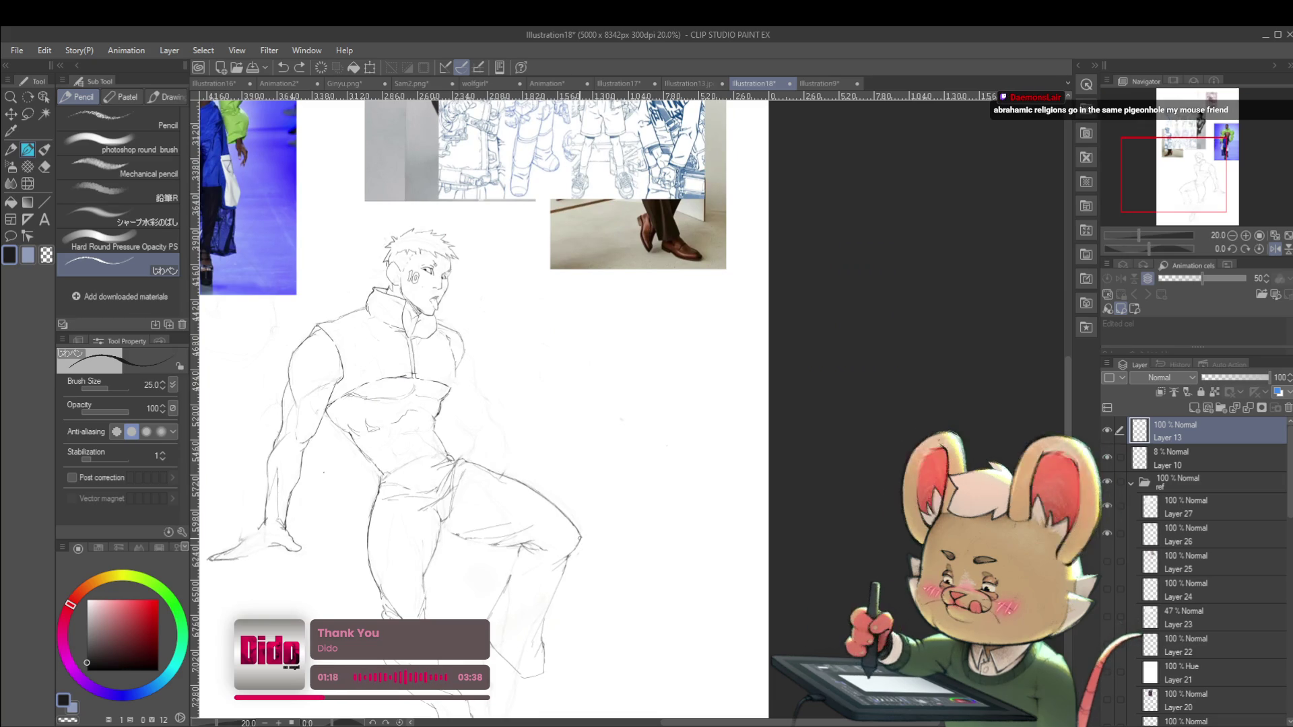
pyautogui.moveTo(458, 583); pyautogui.dragTo(501, 449)
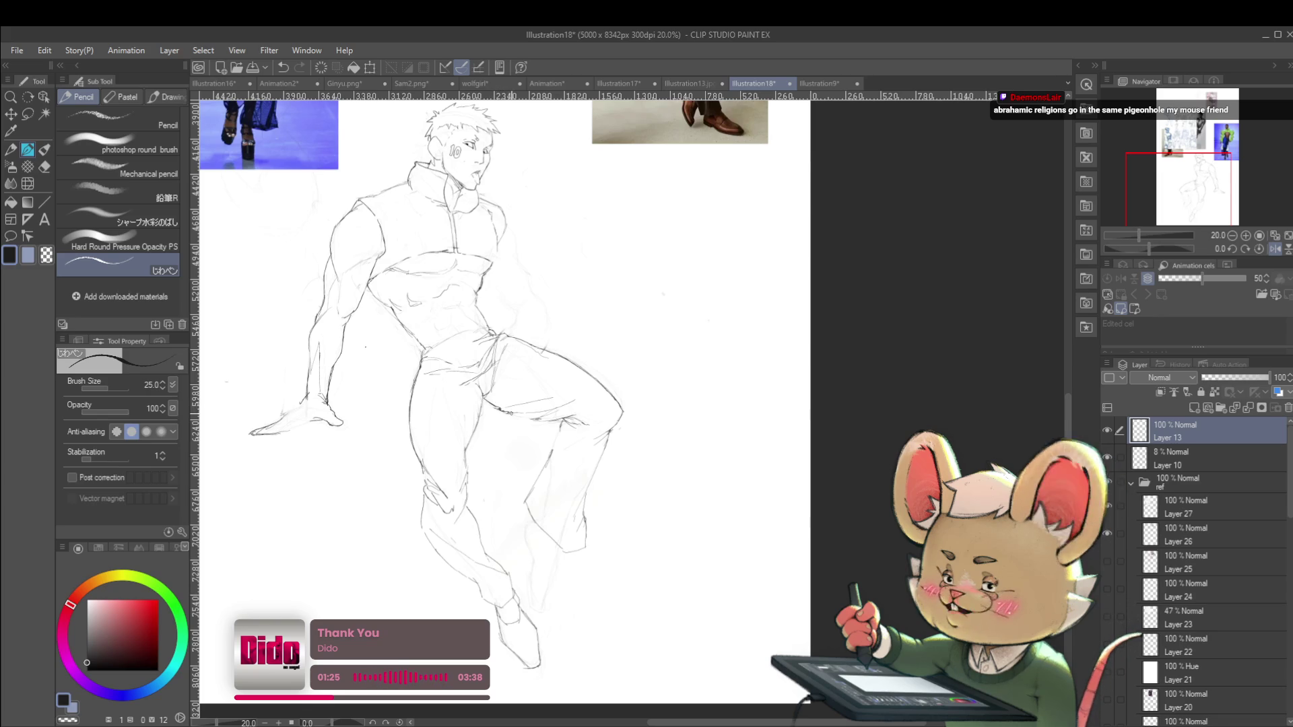
pyautogui.scroll(-3, 572, 401)
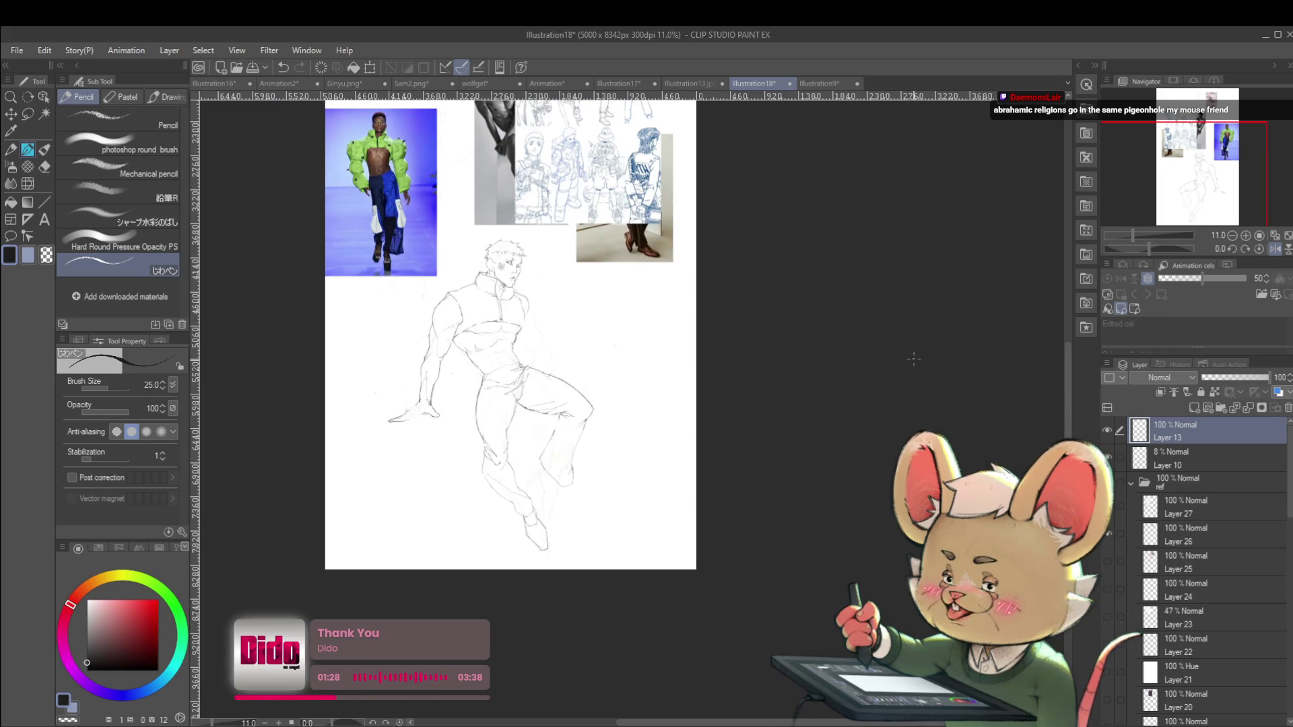
pyautogui.click(1272, 248)
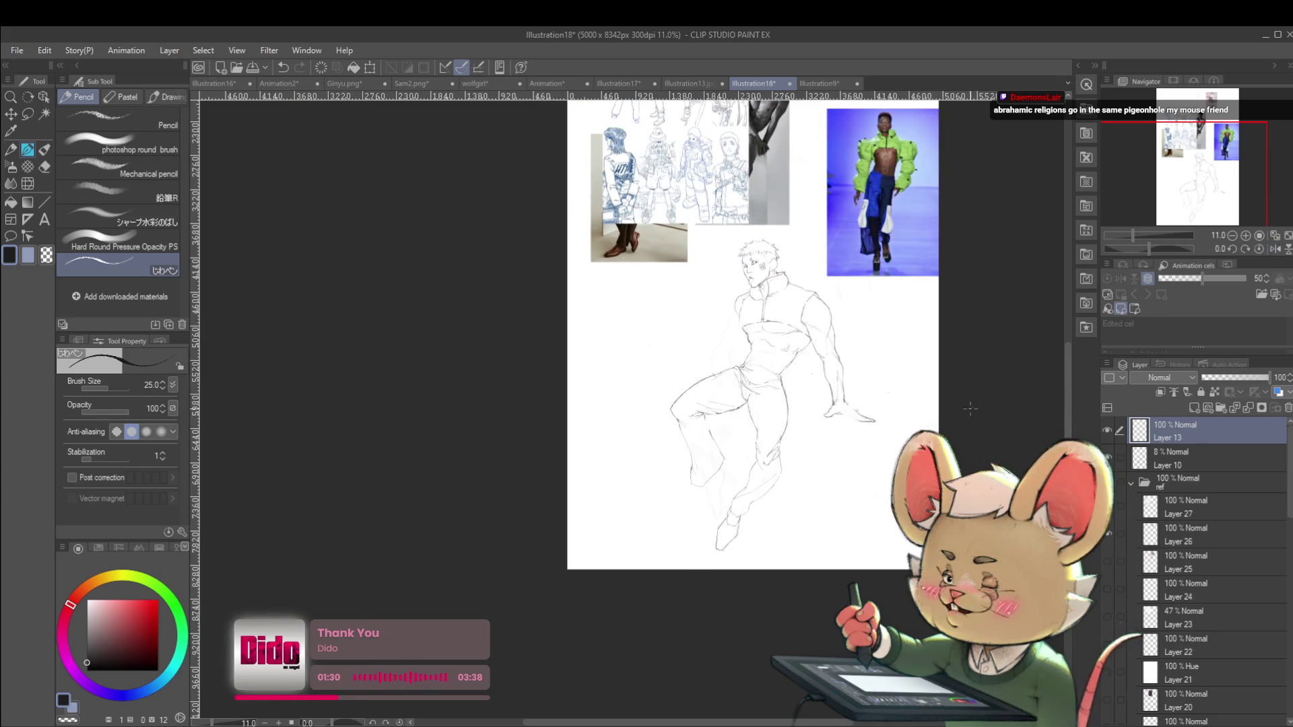
pyautogui.scroll(3, 717, 400)
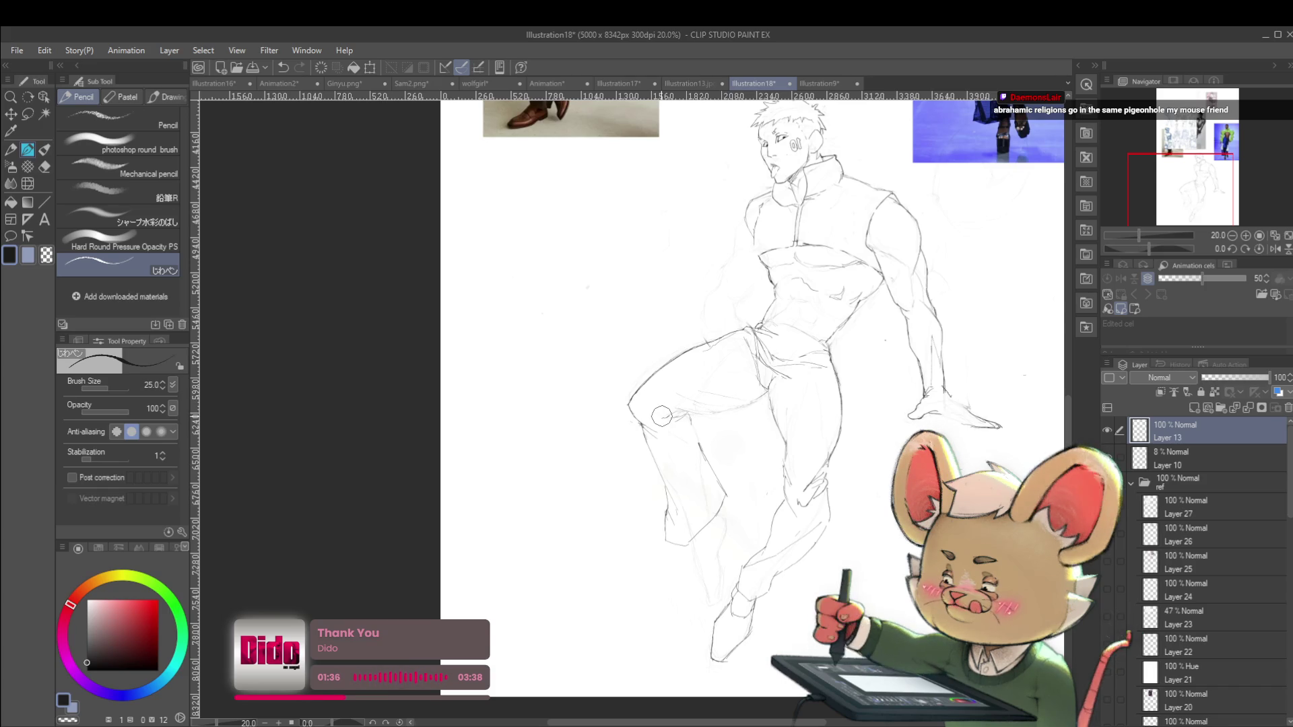
# Pan over the thigh and knee, mirror the view, and centre on the figure's legs
pyautogui.scroll(2, 661, 416)
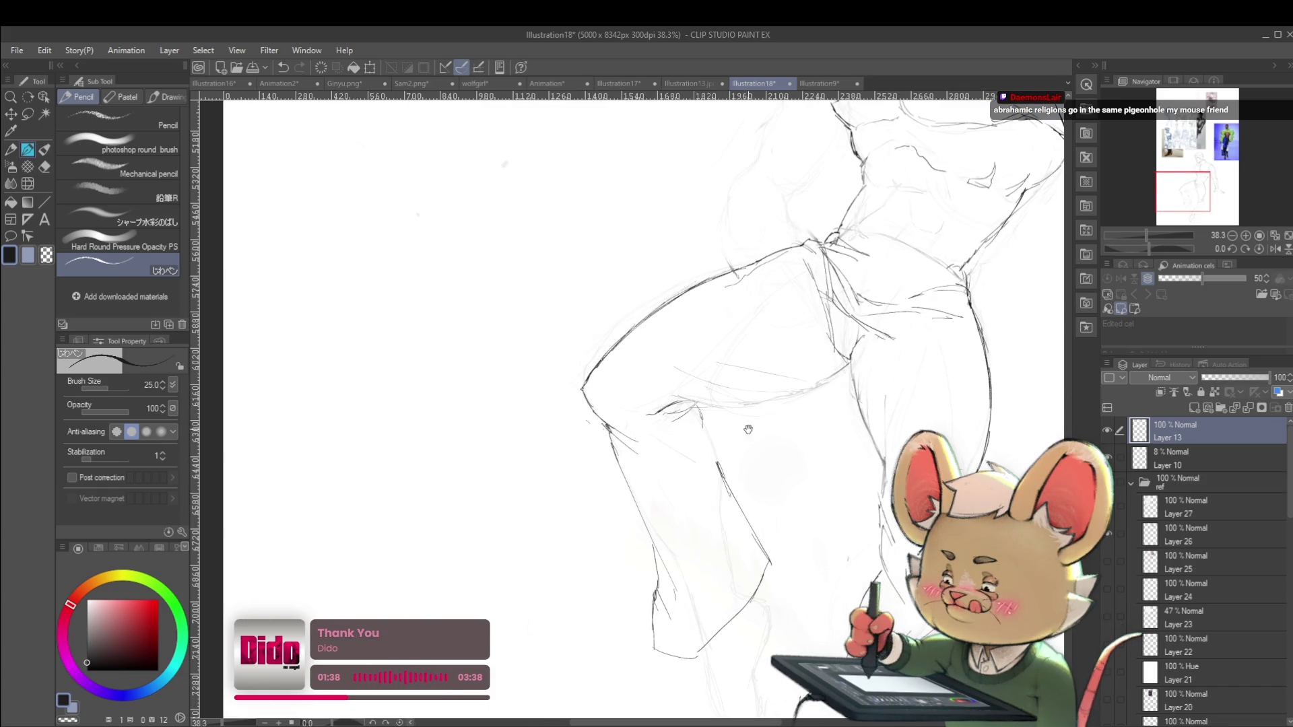
pyautogui.moveTo(754, 421); pyautogui.dragTo(635, 398)
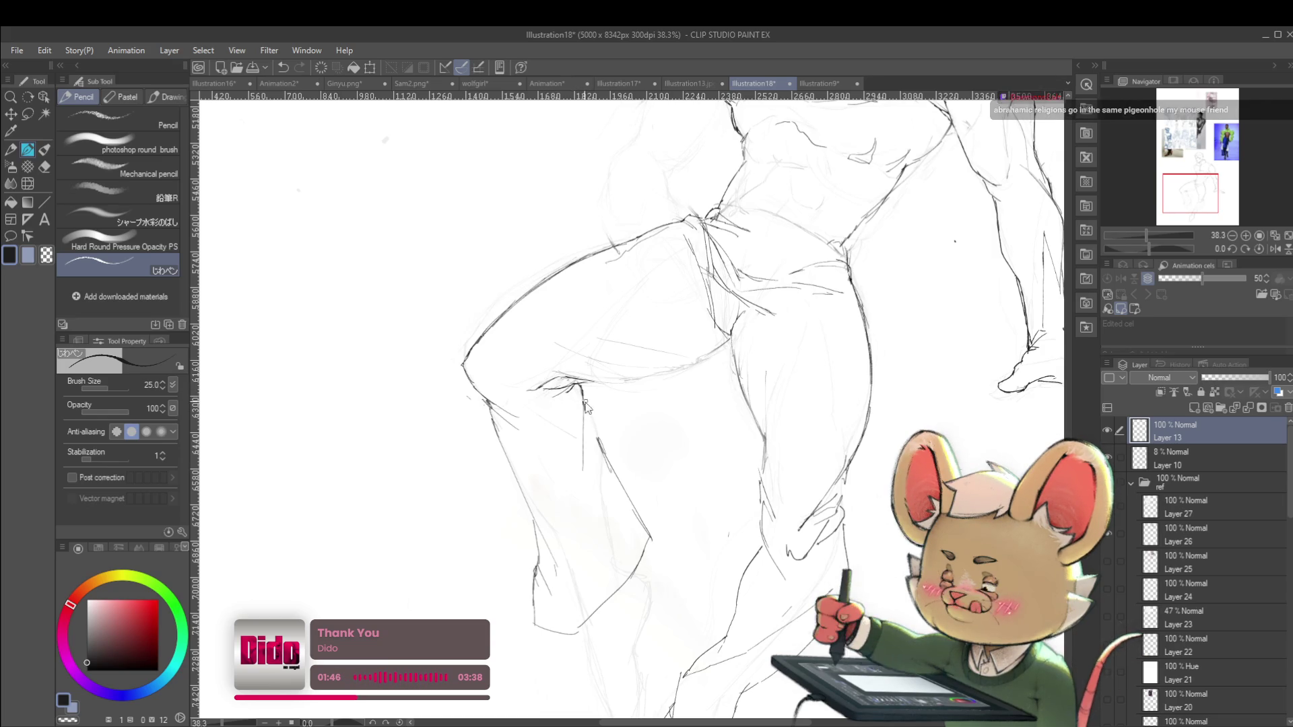
pyautogui.scroll(-5, 588, 416)
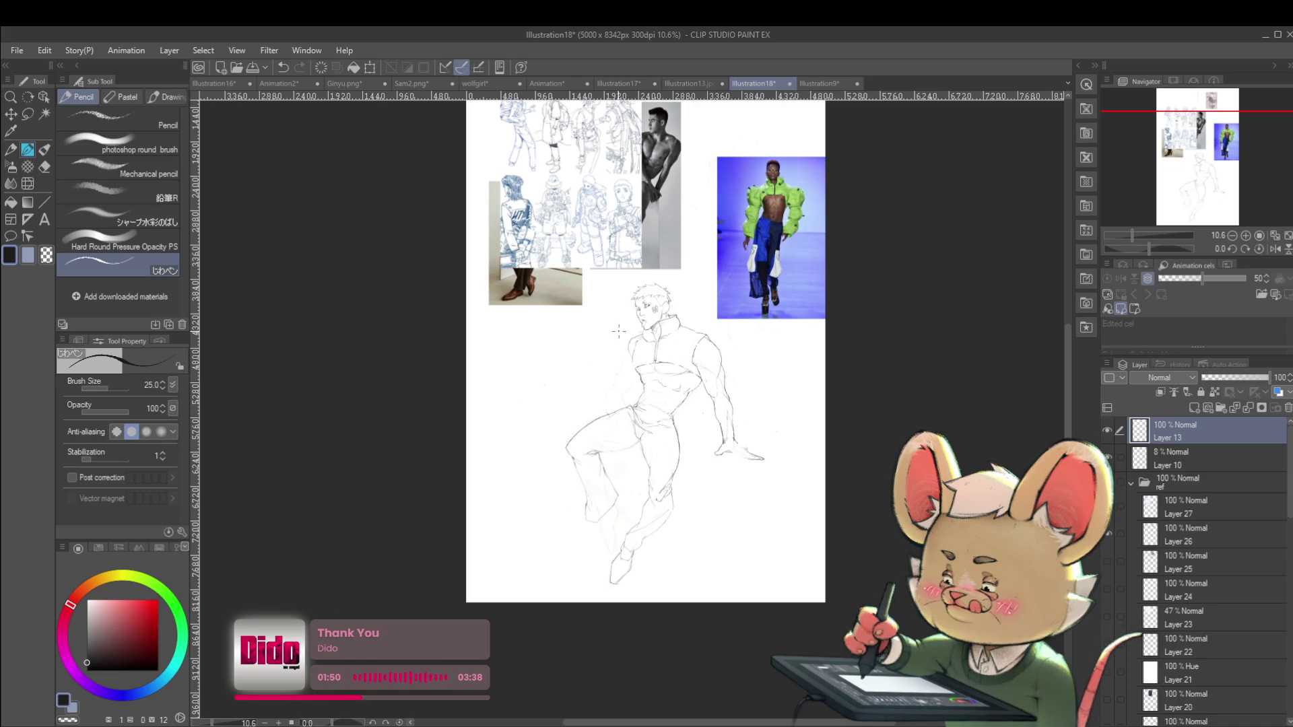
pyautogui.scroll(3, 610, 501)
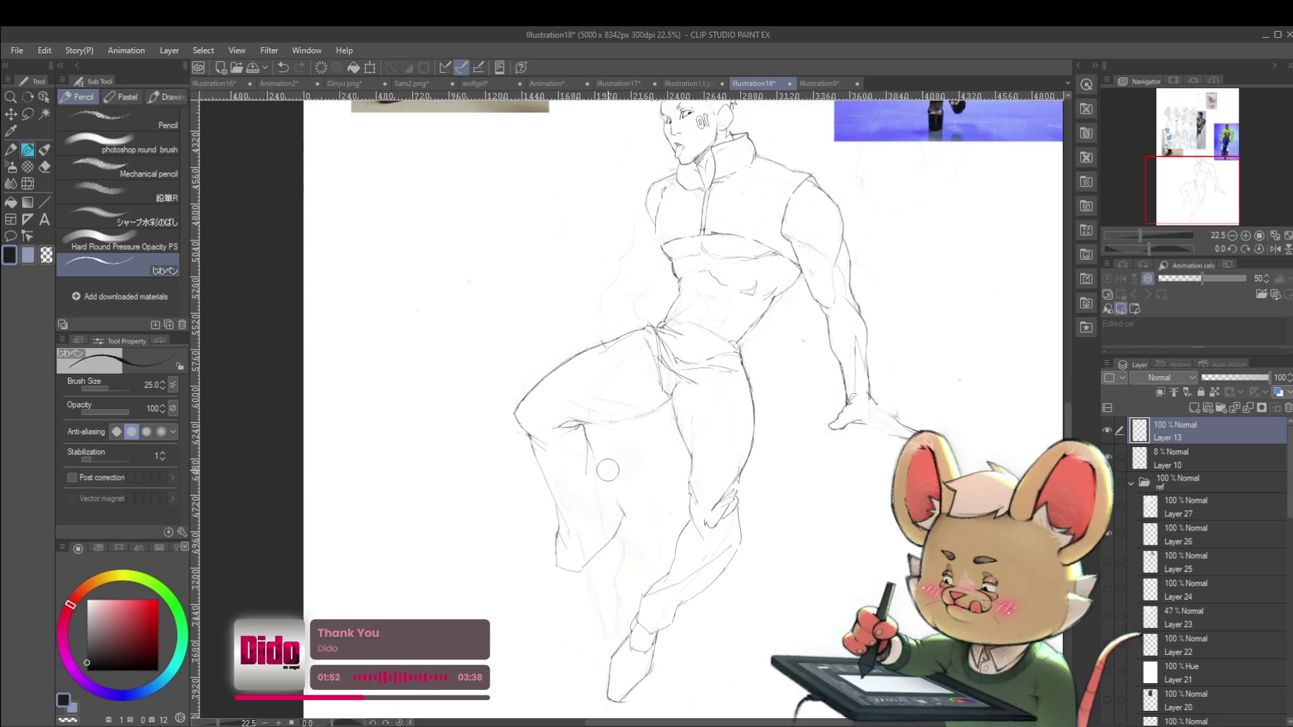
pyautogui.scroll(-2, 597, 525)
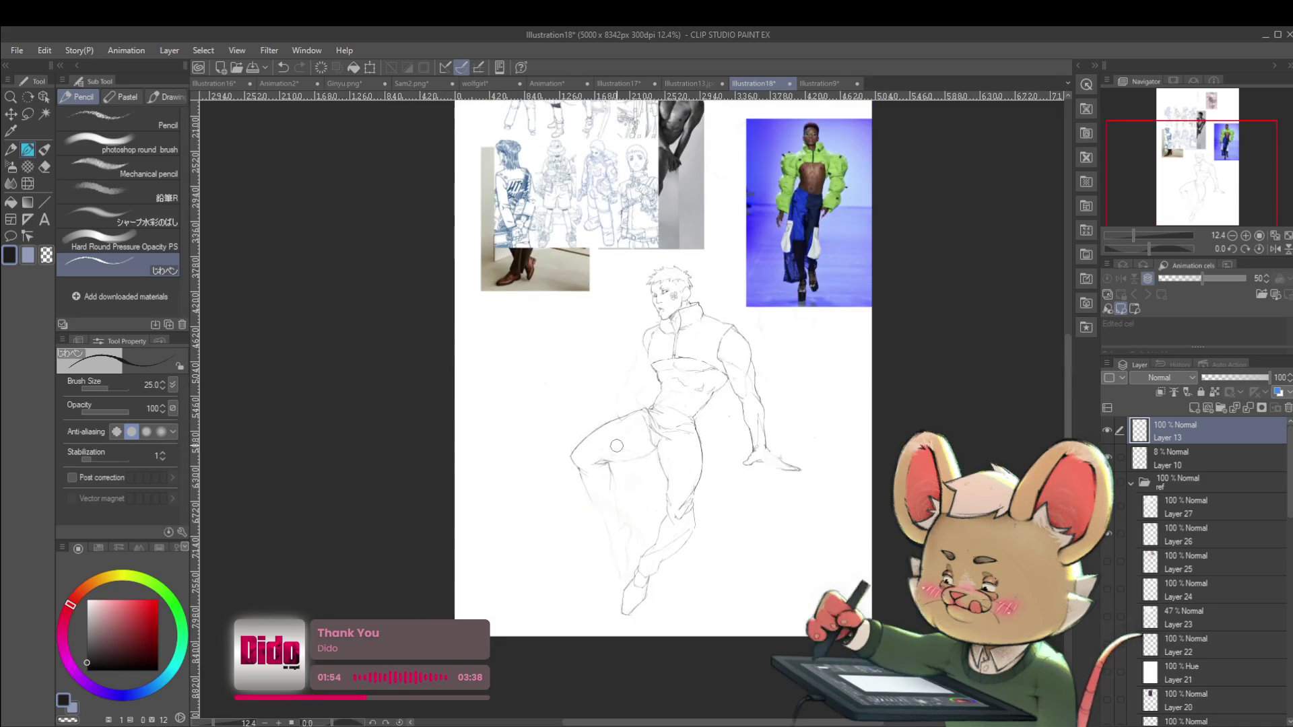
pyautogui.click(1274, 249)
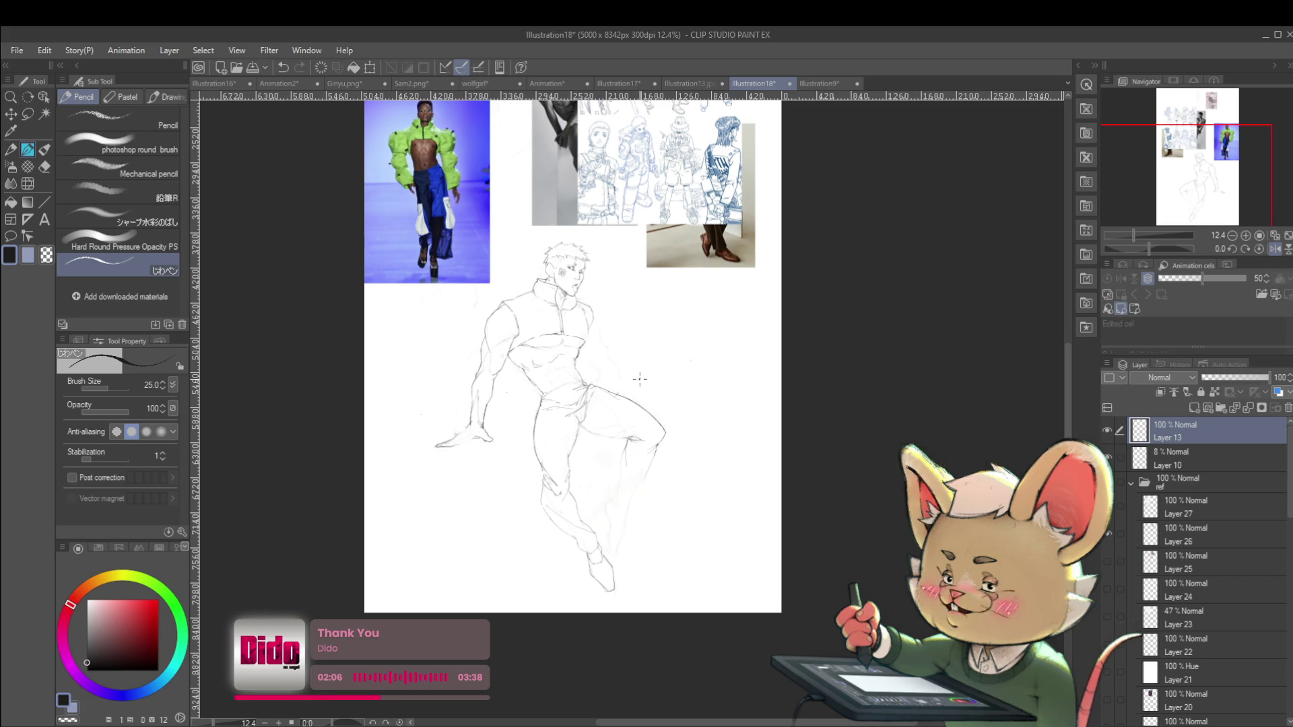
pyautogui.scroll(3, 610, 452)
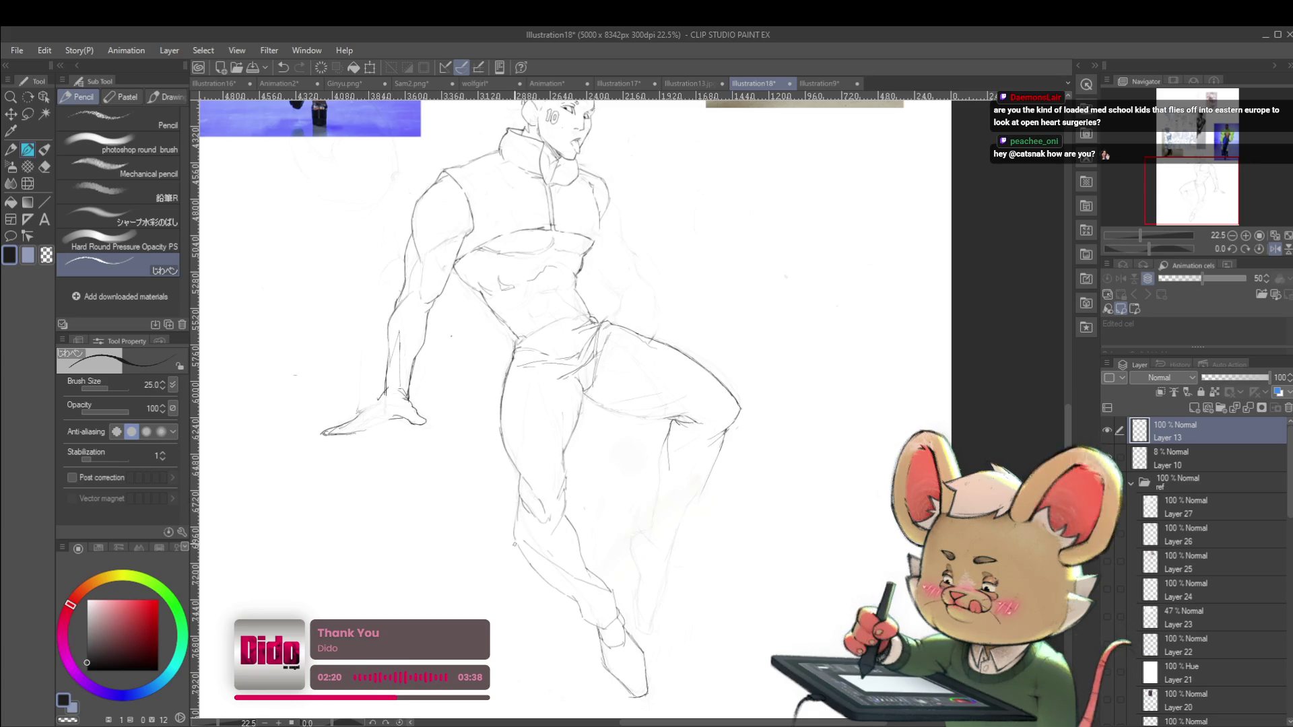
pyautogui.scroll(-4, 492, 472)
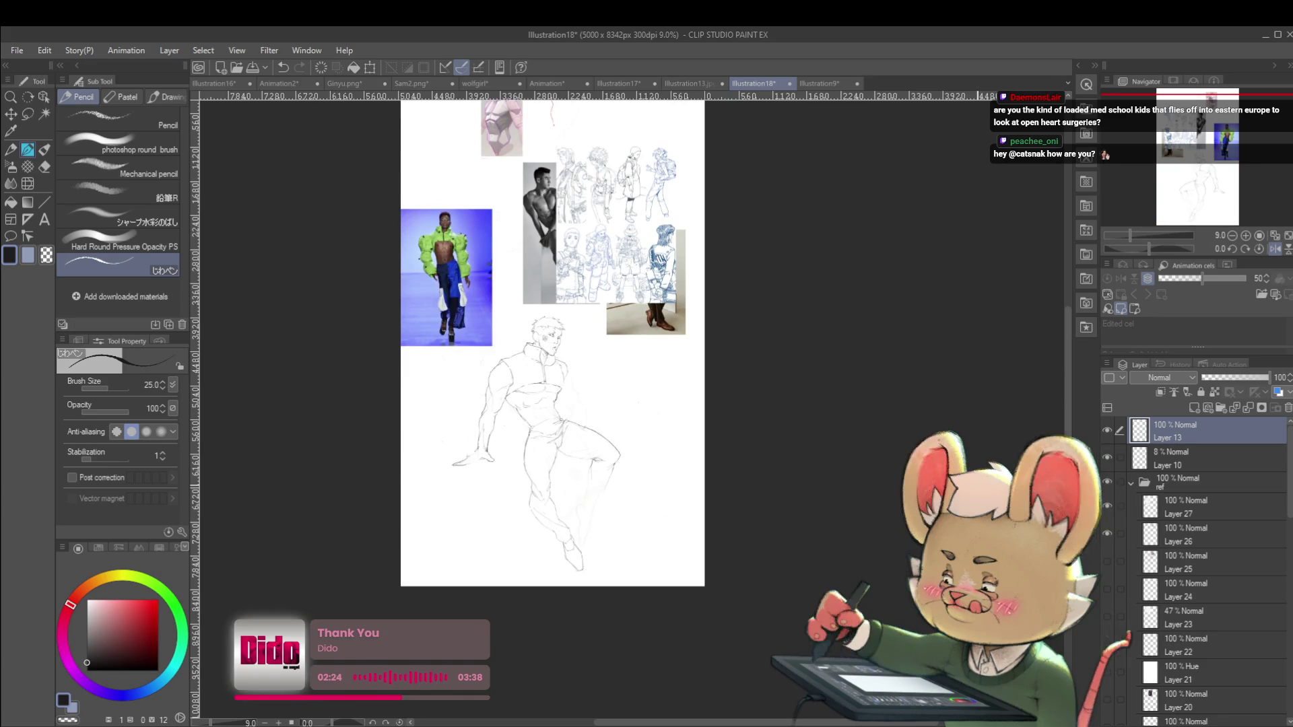
pyautogui.scroll(2, 595, 398)
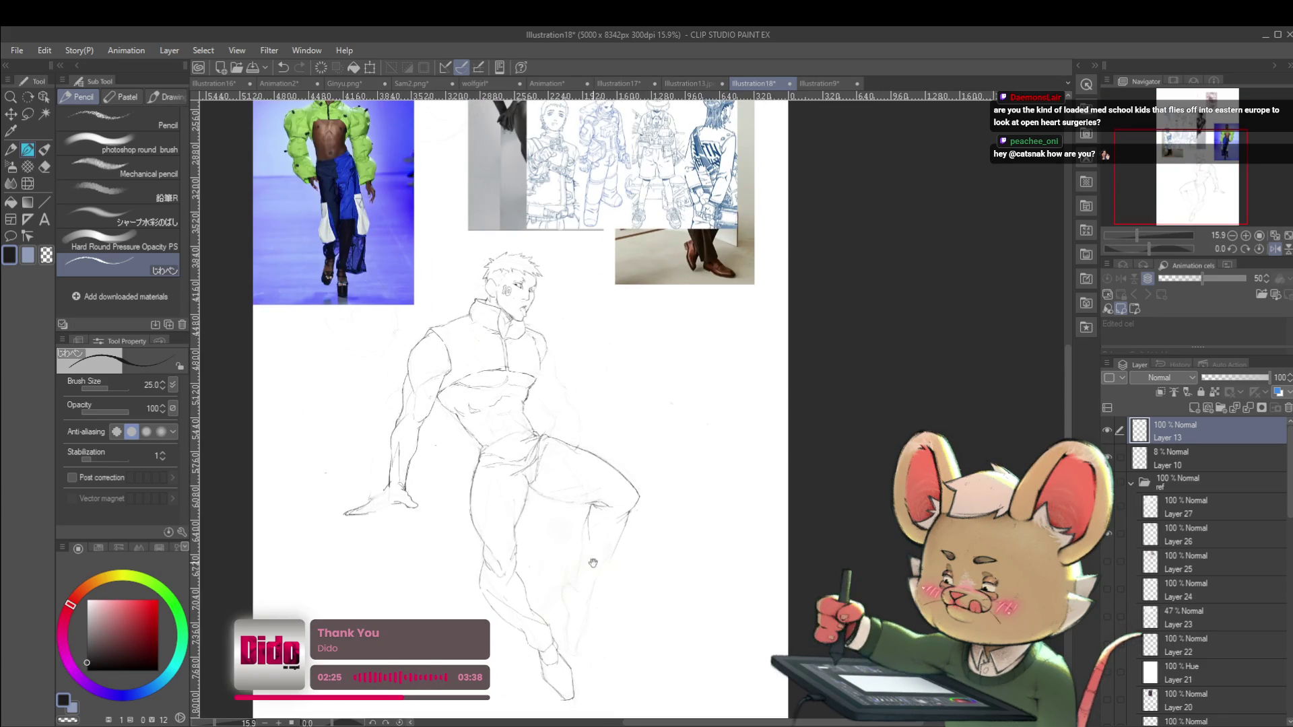
pyautogui.moveTo(593, 563); pyautogui.dragTo(582, 514)
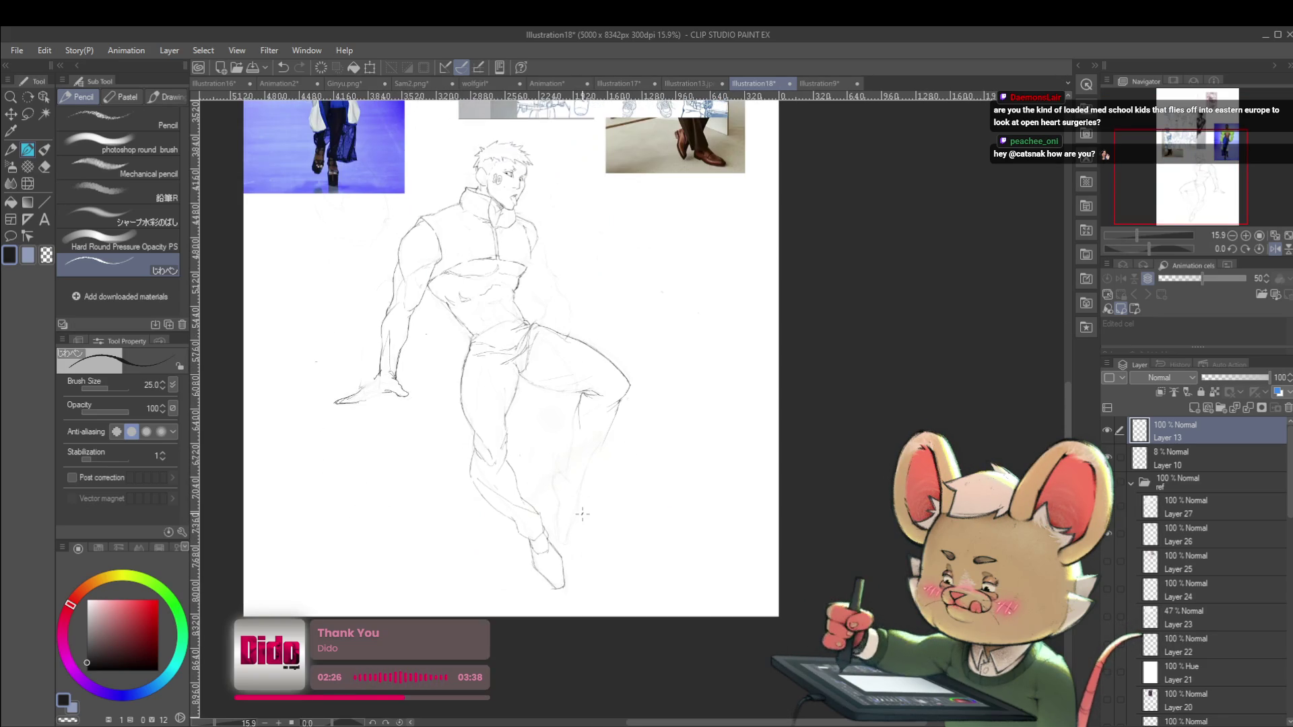
# Switch to the Liquify brush near the foot, unmirror the view, then return to the pencil
pyautogui.click(28, 187)
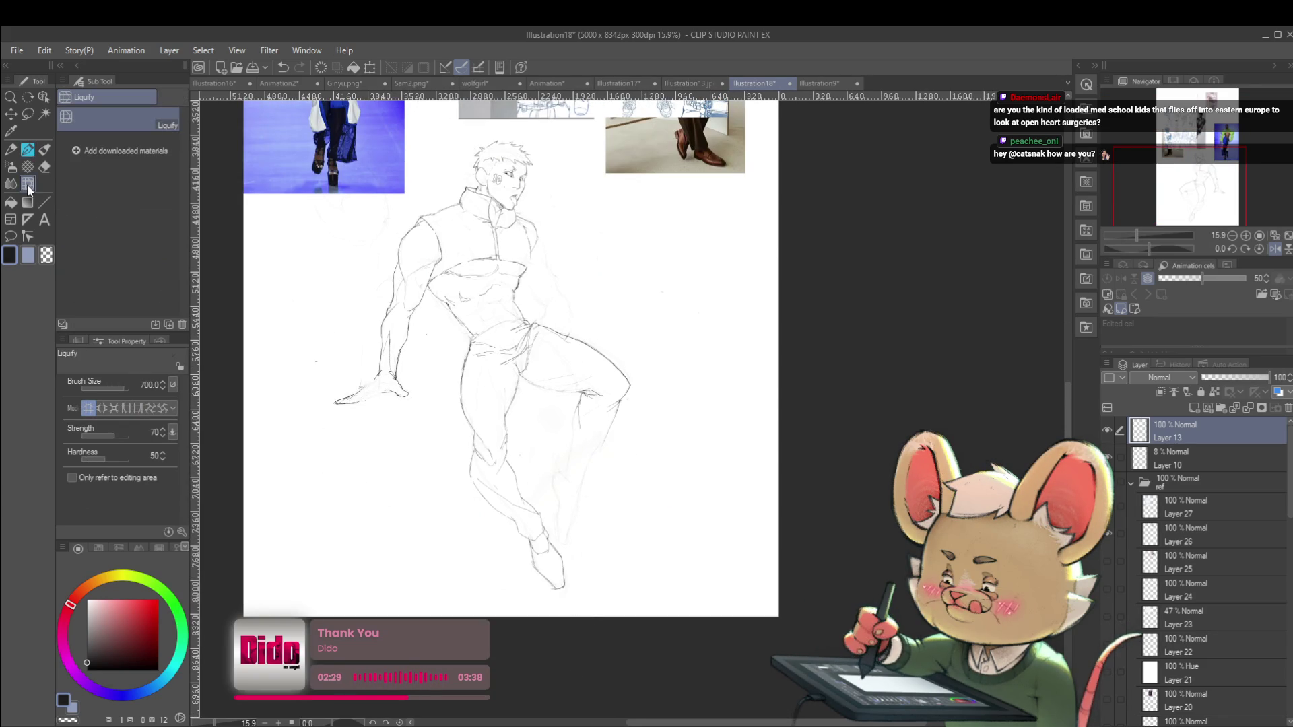
pyautogui.moveTo(566, 566); pyautogui.dragTo(592, 542)
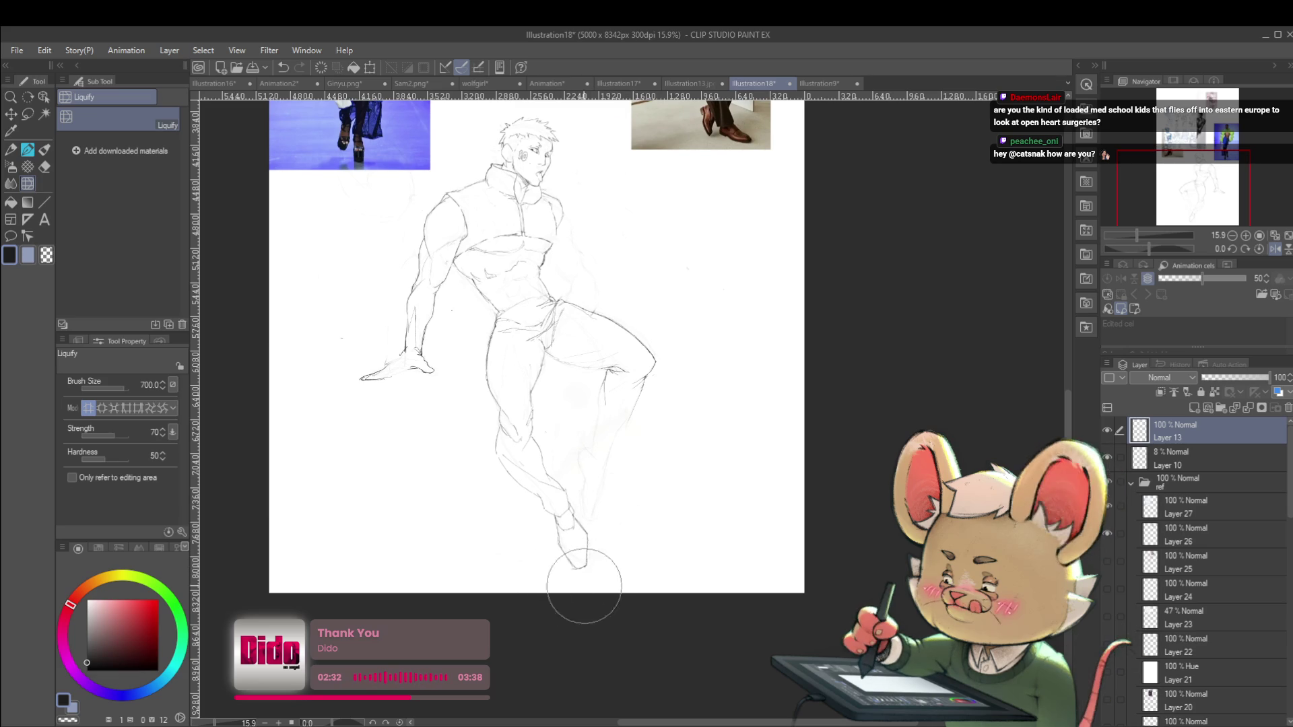
pyautogui.scroll(-3, 609, 559)
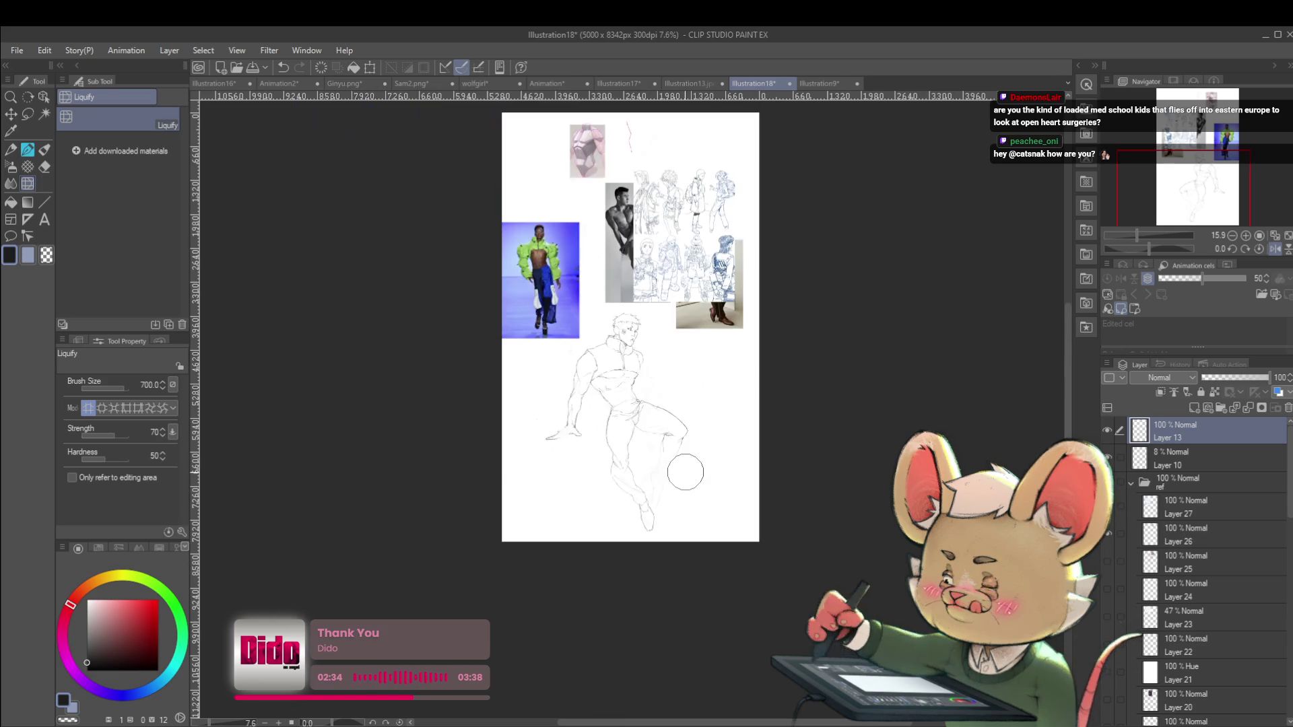
pyautogui.click(1272, 251)
pyautogui.scroll(3, 671, 514)
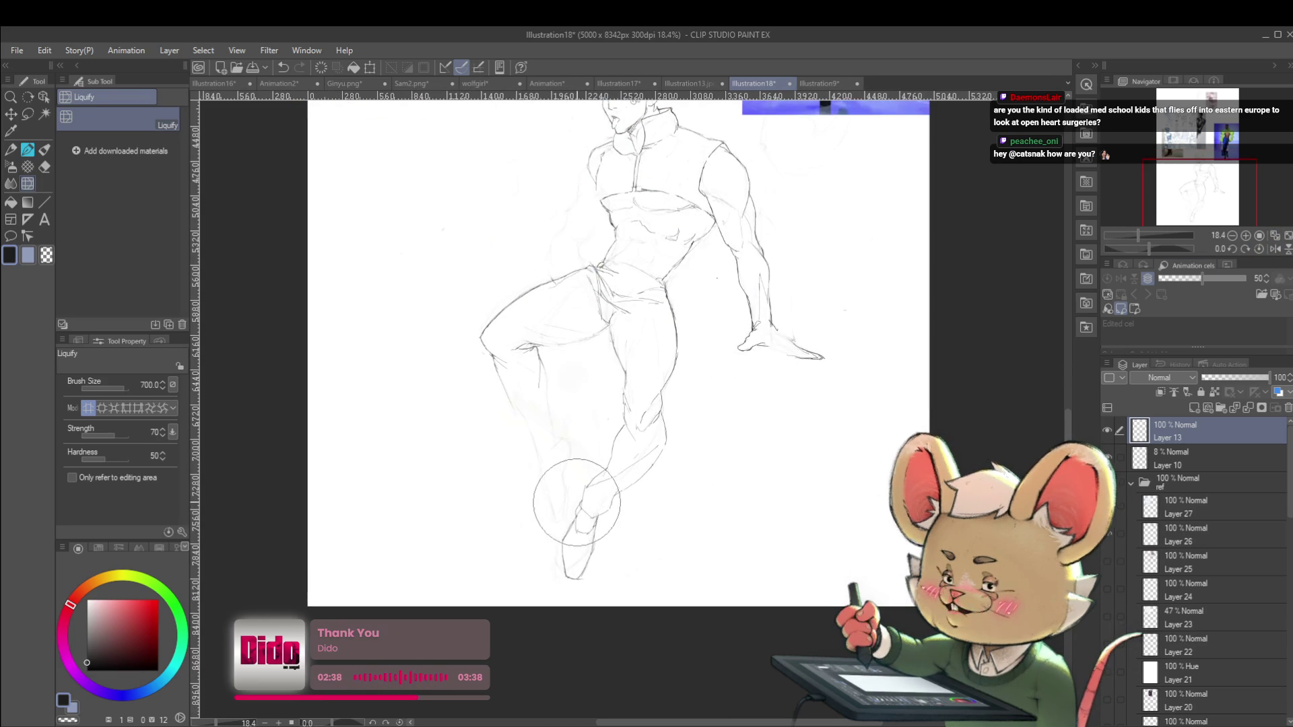
pyautogui.press('p')
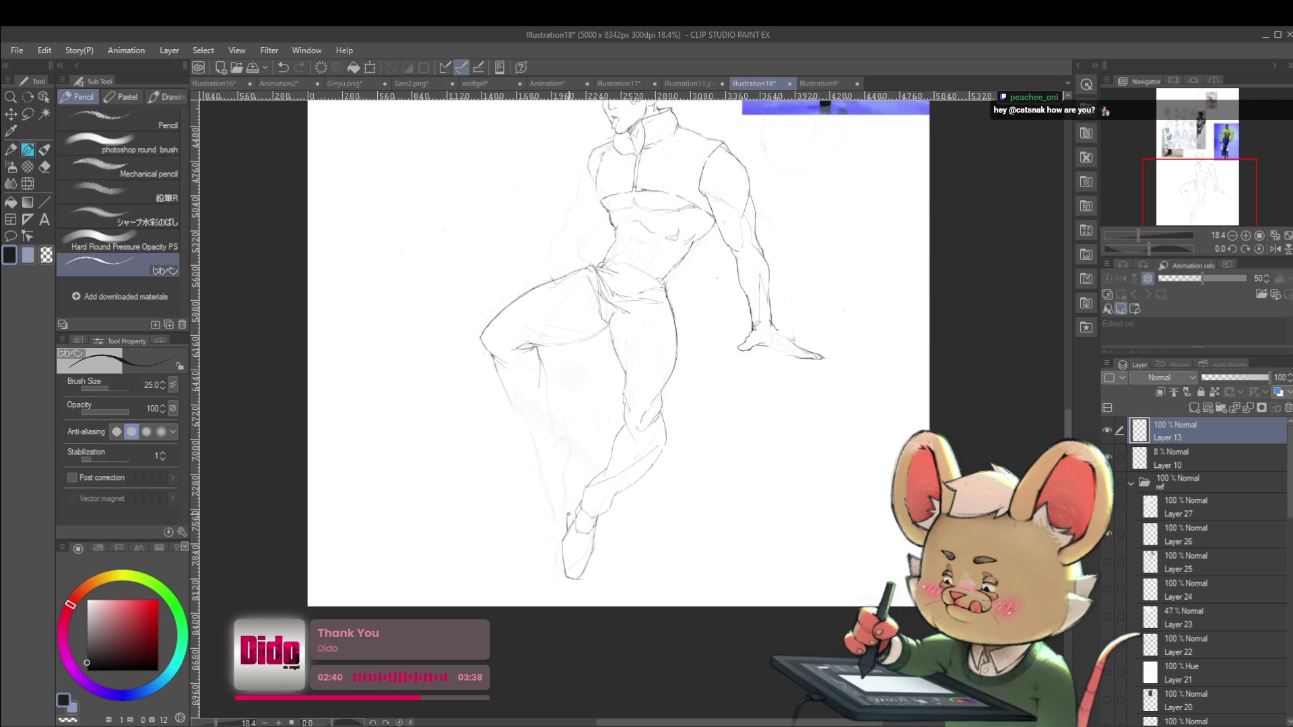
# Add a short pencil stroke near the lower leg, then bring the head and references into view
pyautogui.moveTo(576, 504); pyautogui.dragTo(570, 522)
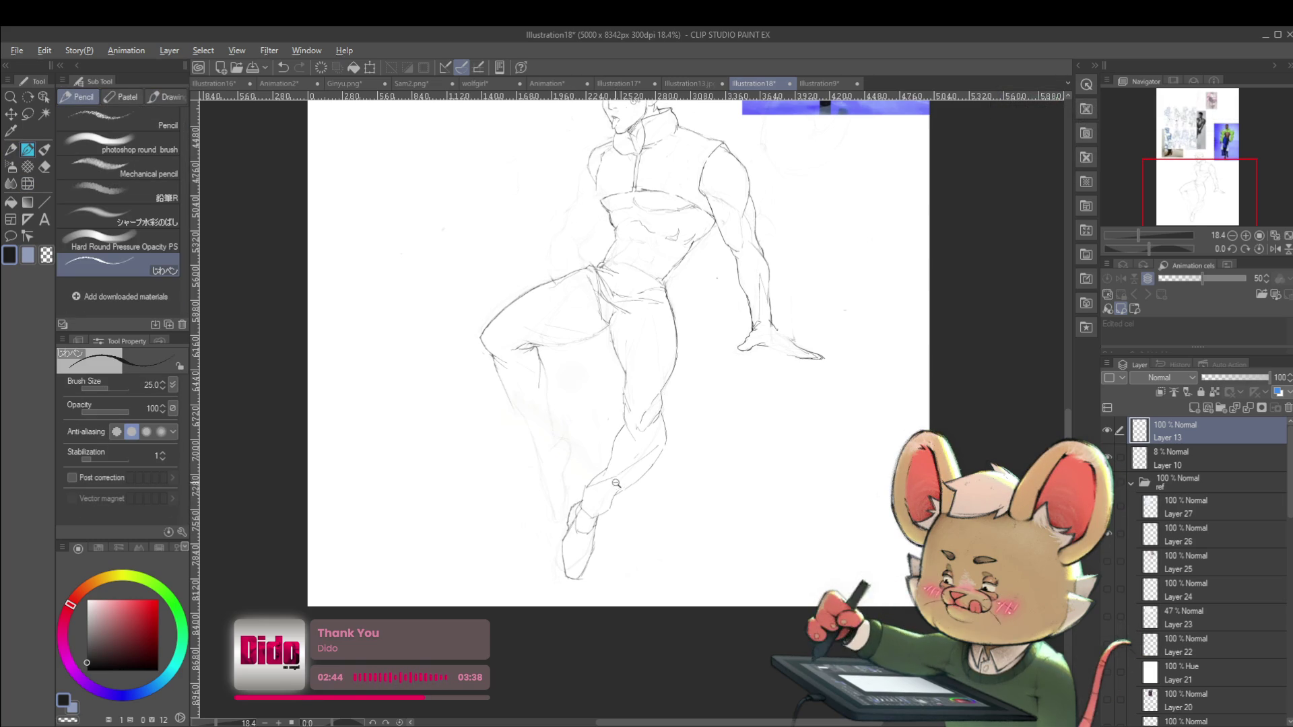
pyautogui.scroll(-5, 611, 479)
pyautogui.scroll(5, 566, 449)
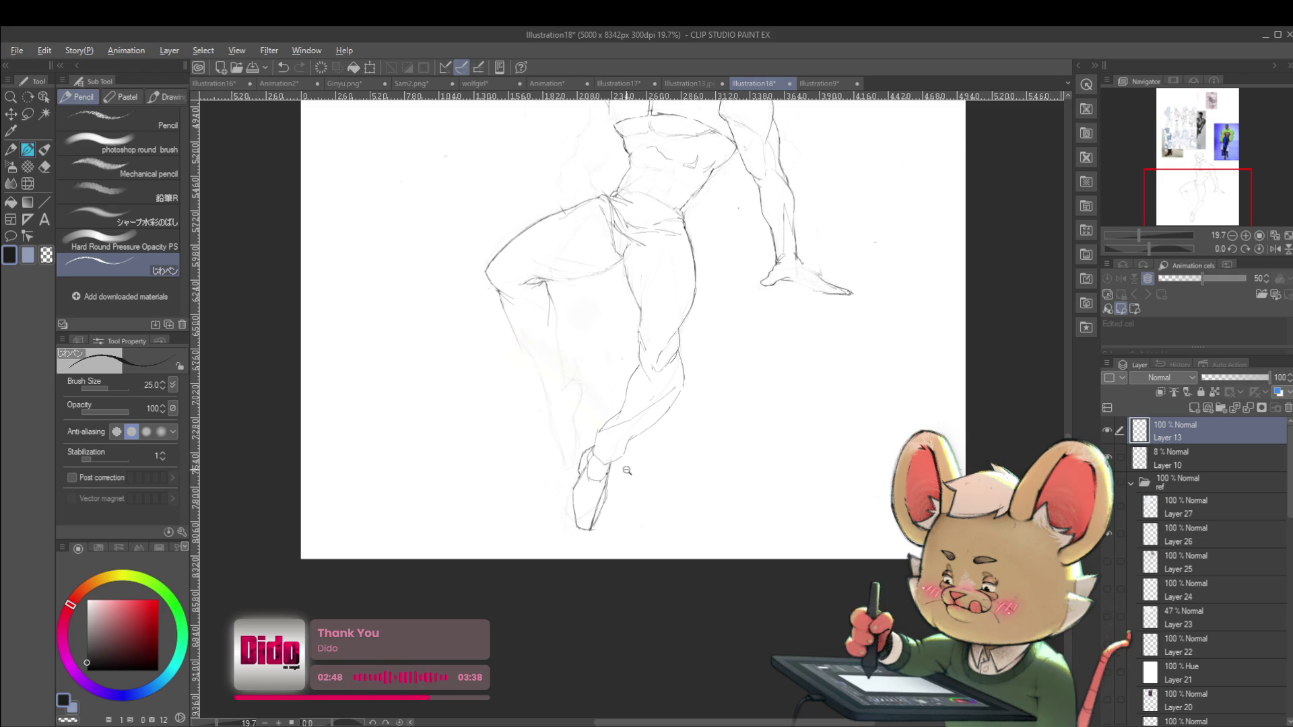
pyautogui.scroll(-3, 611, 482)
pyautogui.scroll(4, 616, 443)
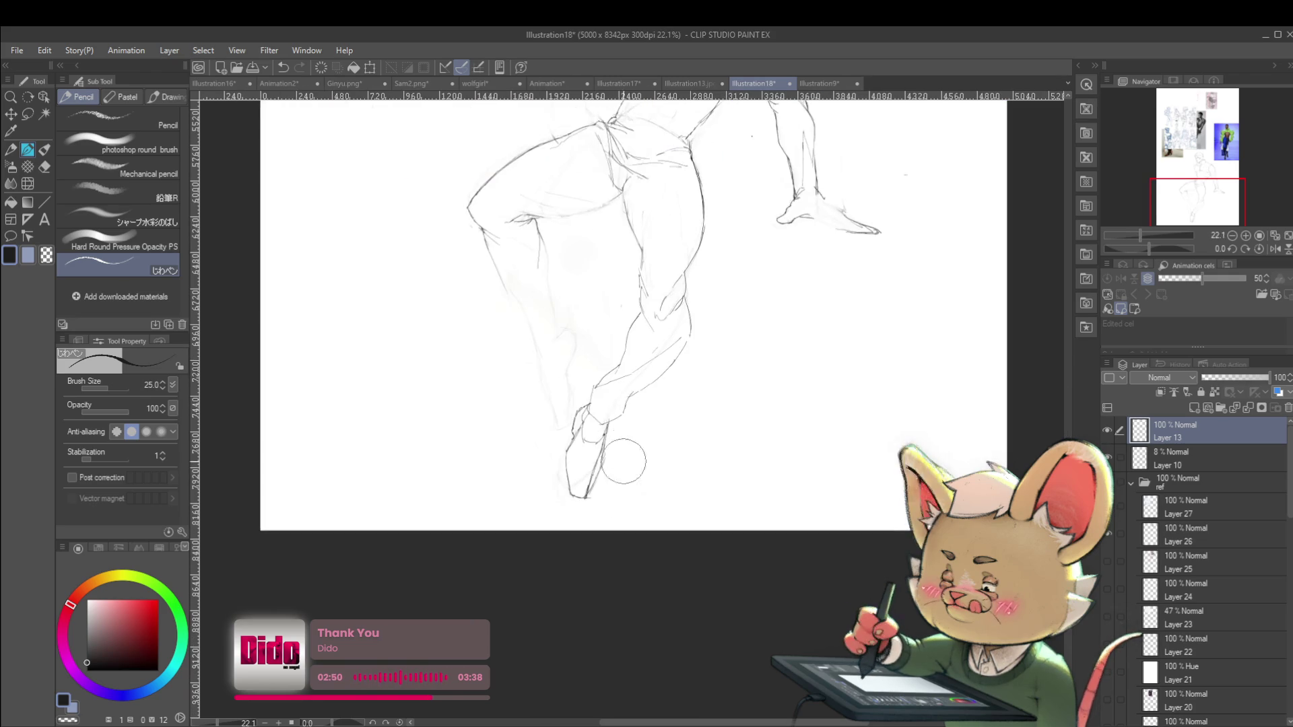
pyautogui.scroll(-3, 641, 495)
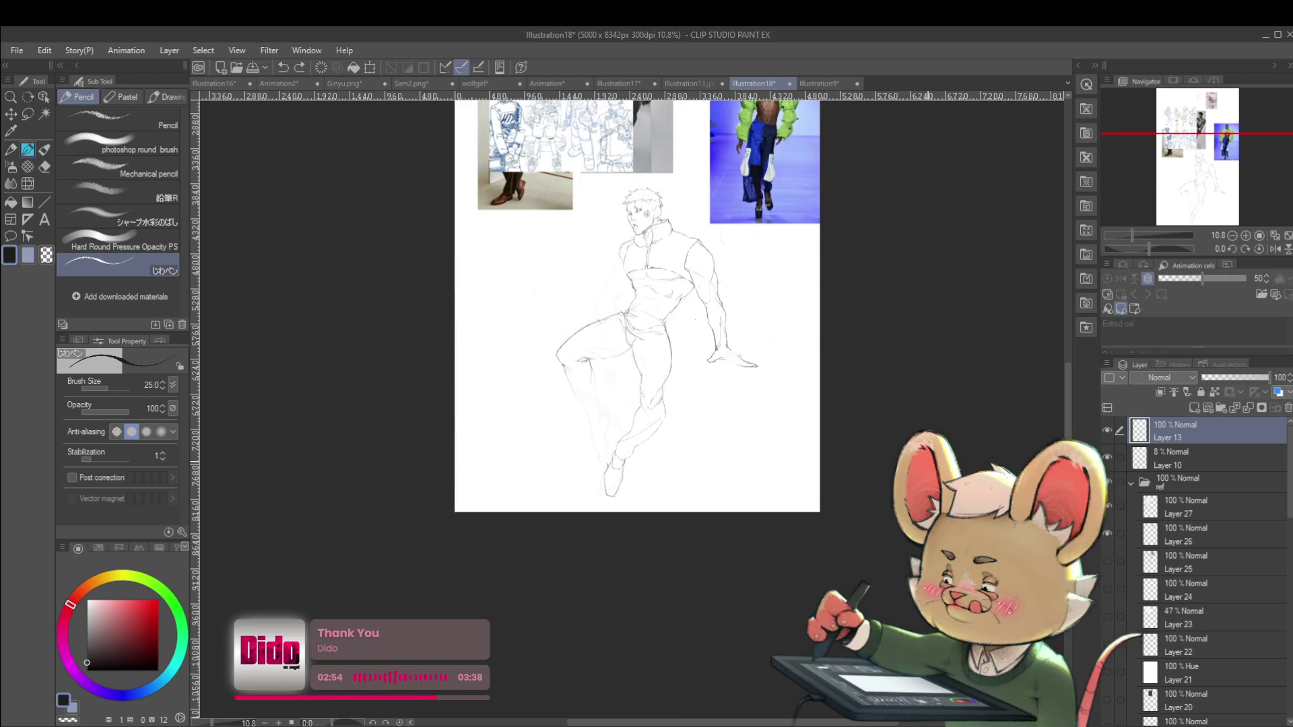
pyautogui.scroll(2, 669, 363)
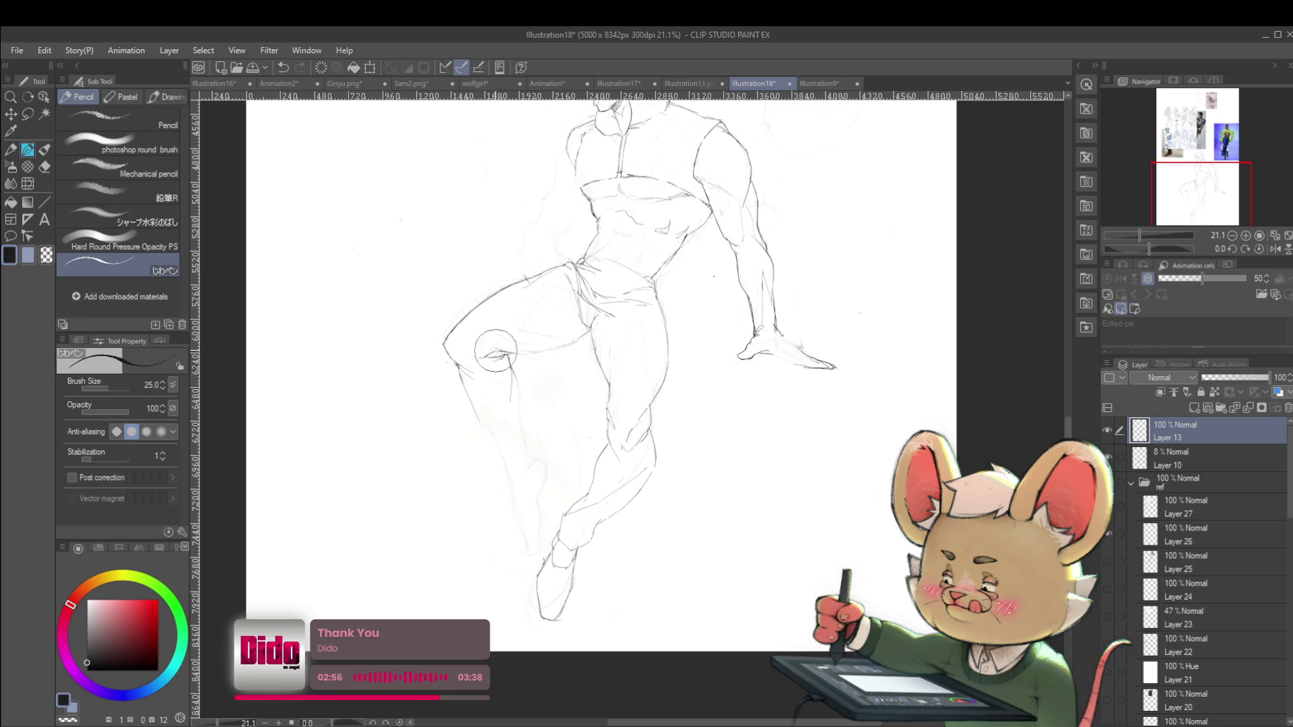
pyautogui.moveTo(500, 395); pyautogui.dragTo(508, 460)
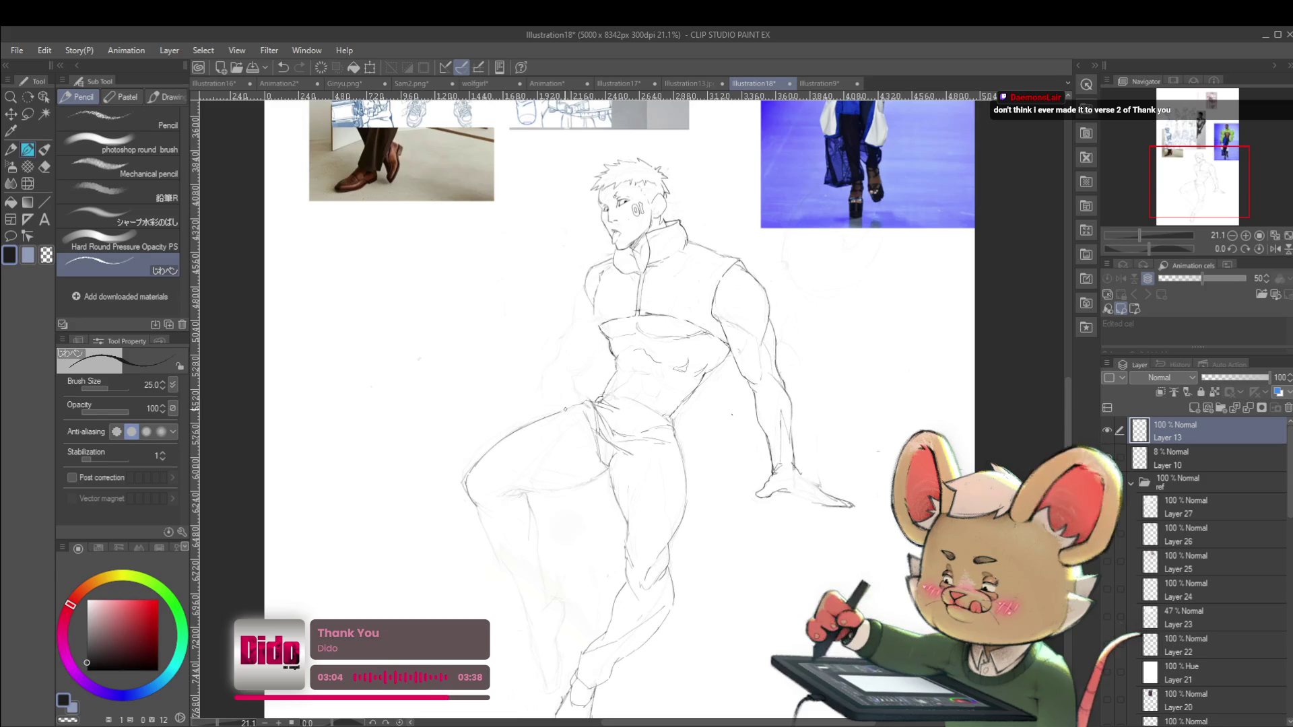
# Zoom out to the full page and mirror the canvas horizontally
pyautogui.hotkey('ctrl', '-')
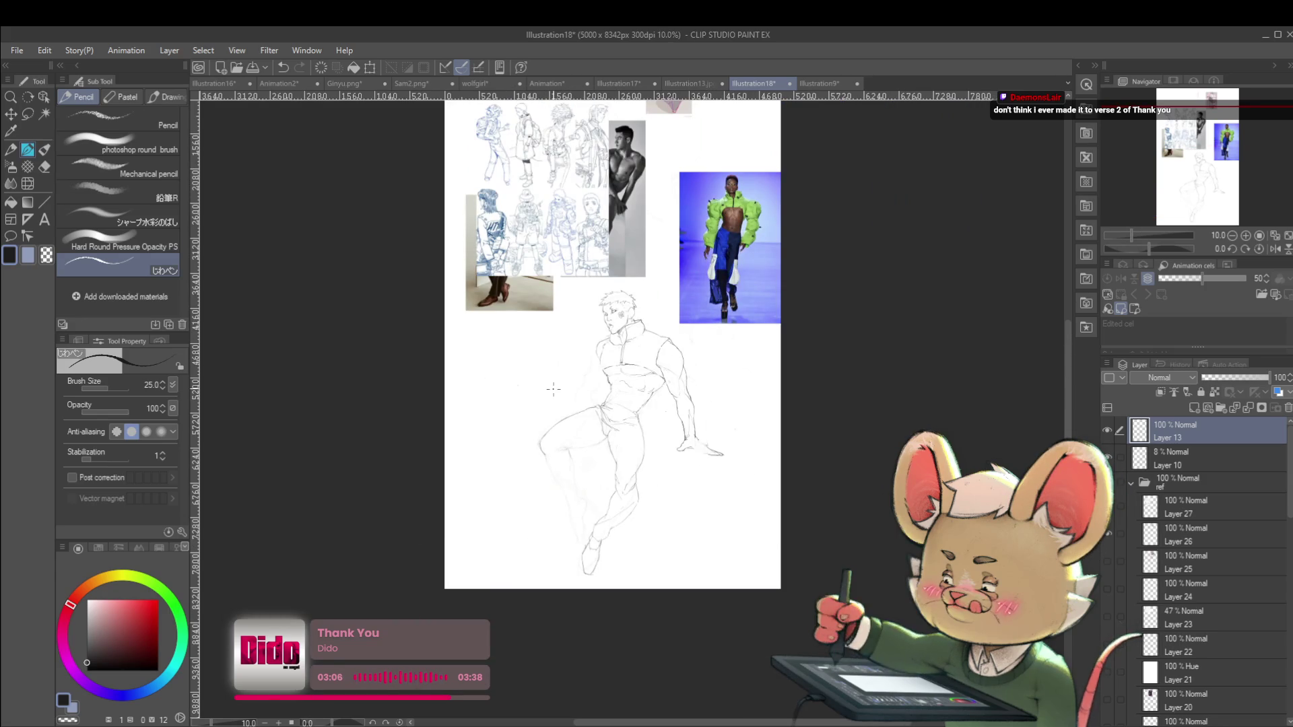
pyautogui.click(1276, 249)
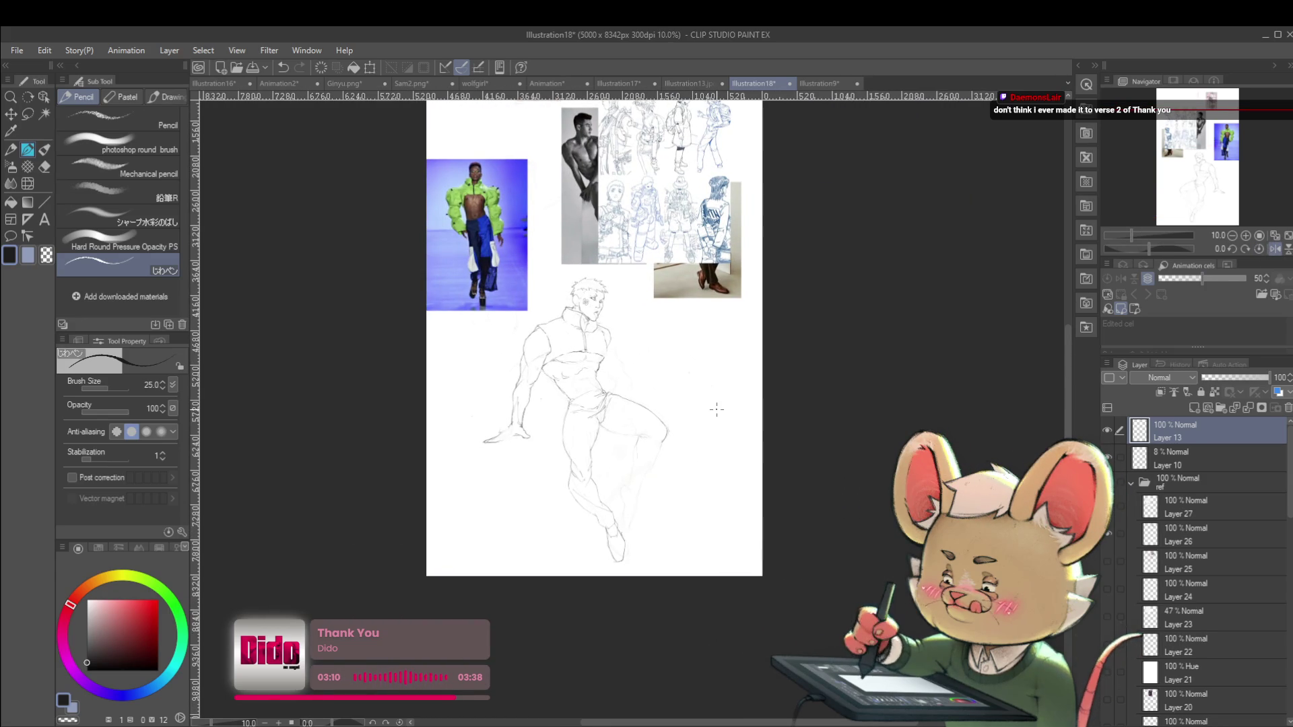
pyautogui.scroll(-2, 717, 409)
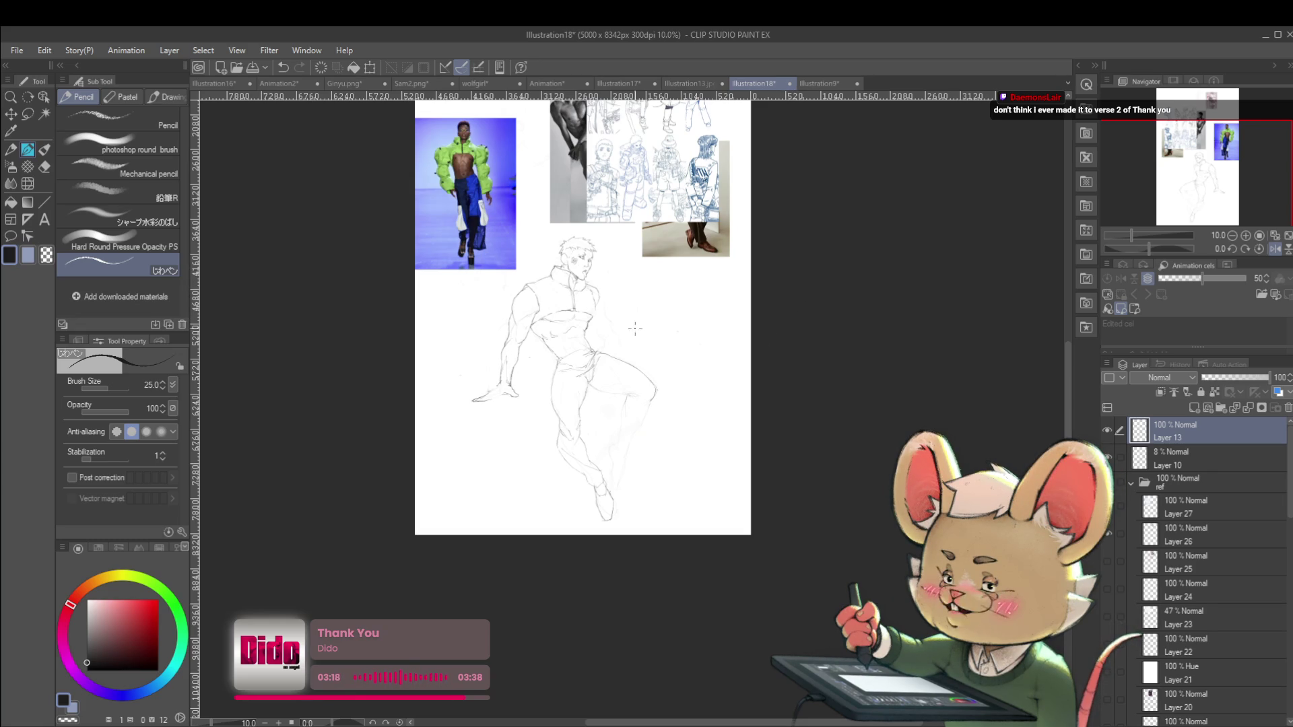
pyautogui.scroll(5, 601, 353)
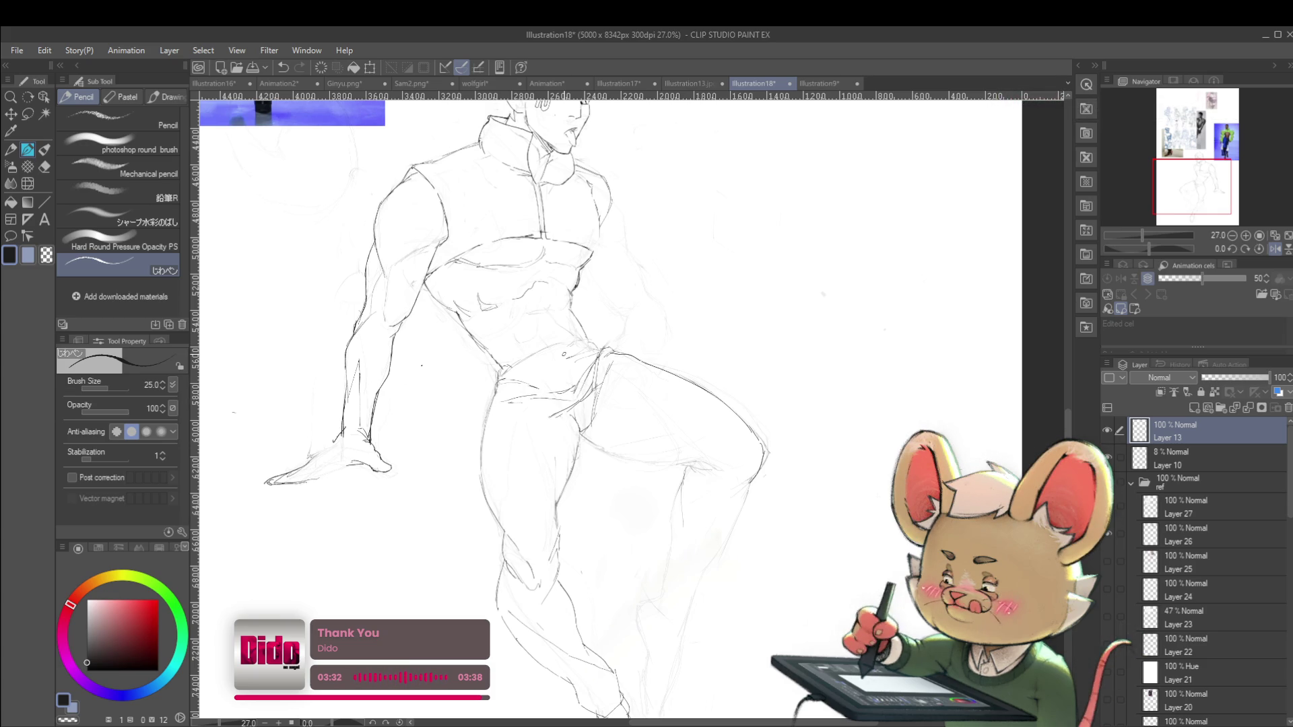
# Unflip the view, zoom on the torso and try a hip contour stroke, then undo it
pyautogui.click(1259, 249)
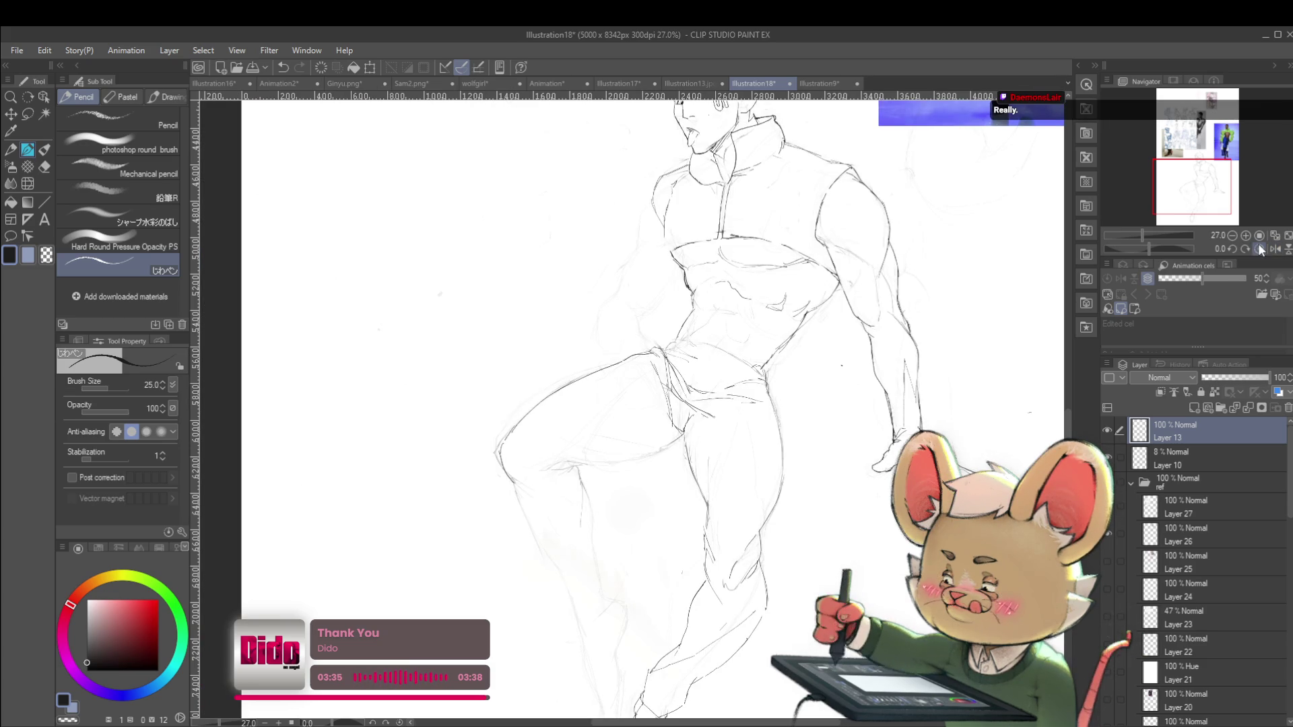
pyautogui.moveTo(688, 395); pyautogui.dragTo(690, 404)
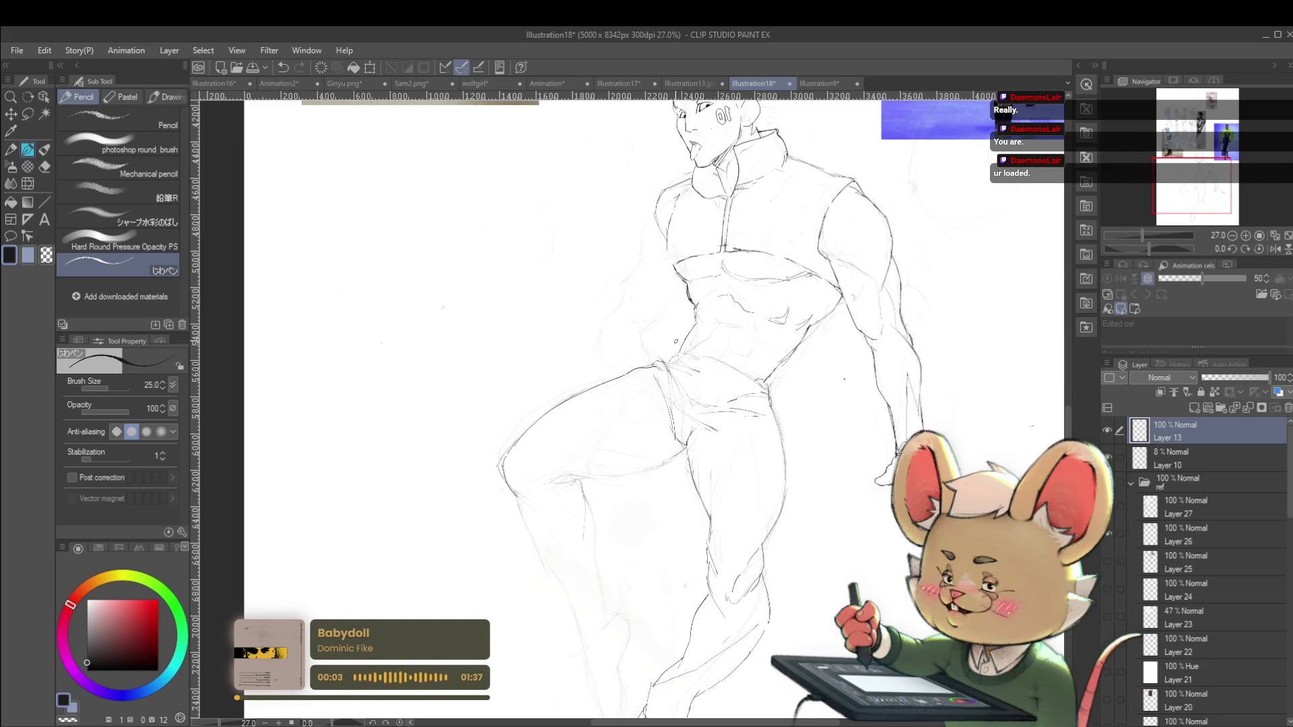
pyautogui.scroll(3, 659, 379)
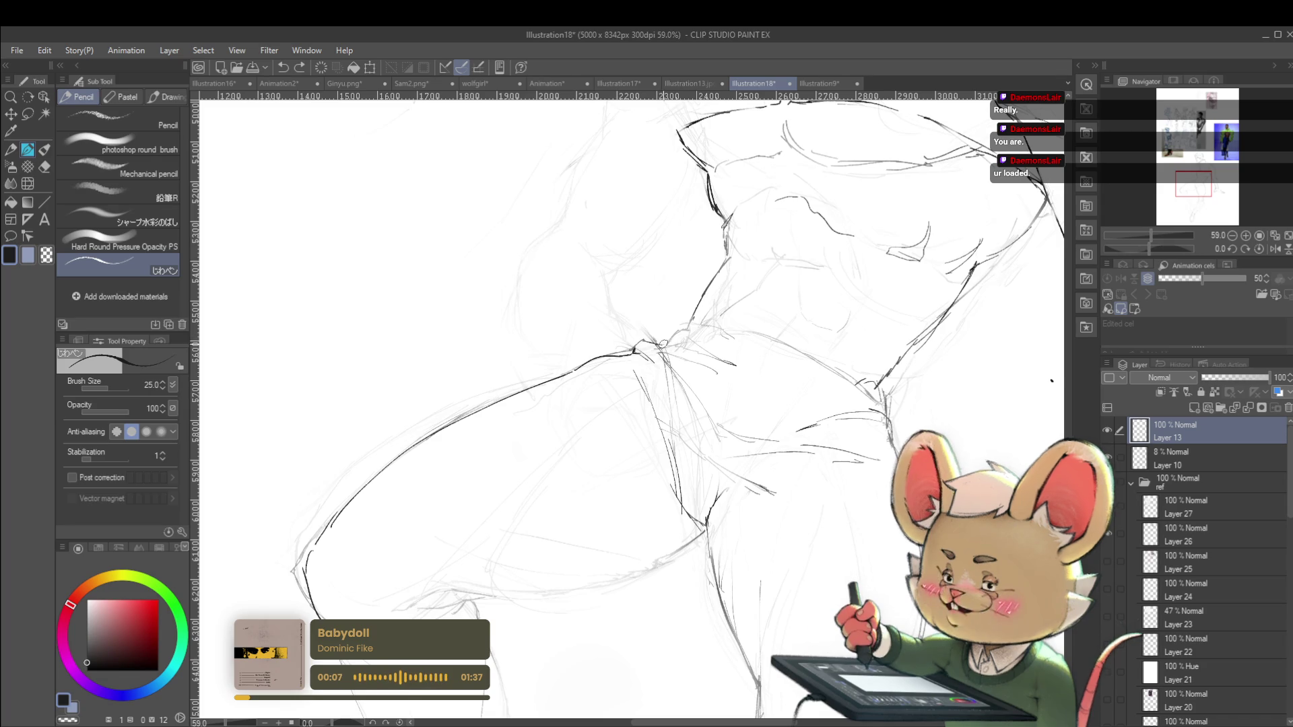
pyautogui.moveTo(680, 329); pyautogui.dragTo(694, 321)
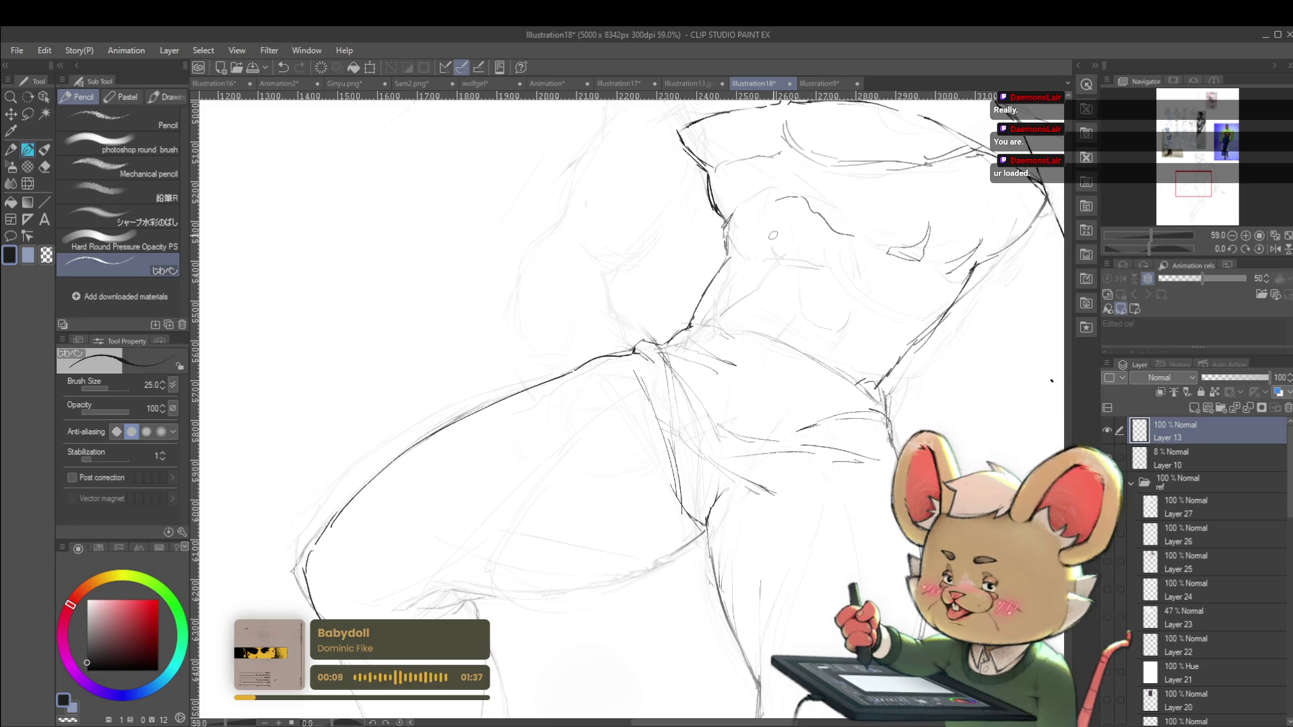
pyautogui.hotkey('ctrl', 'z')
pyautogui.hotkey('ctrl', 'z')
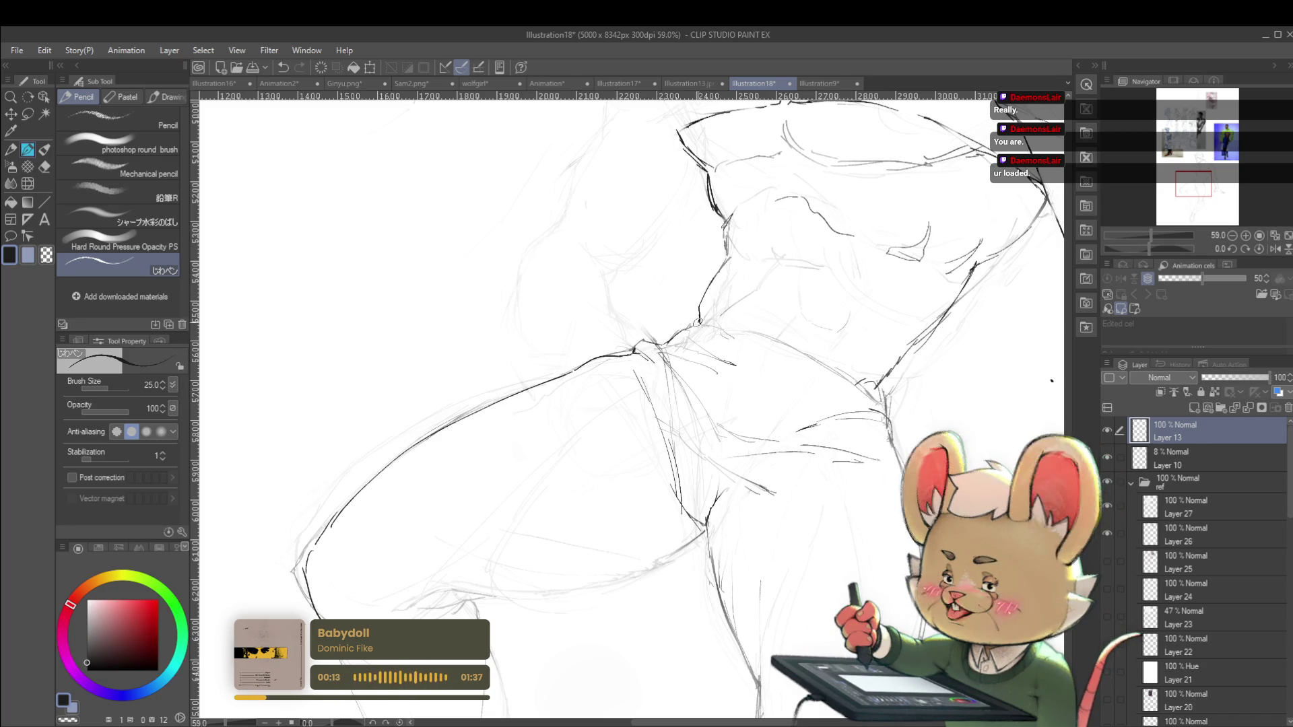
pyautogui.scroll(-5, 698, 304)
pyautogui.scroll(3, 673, 337)
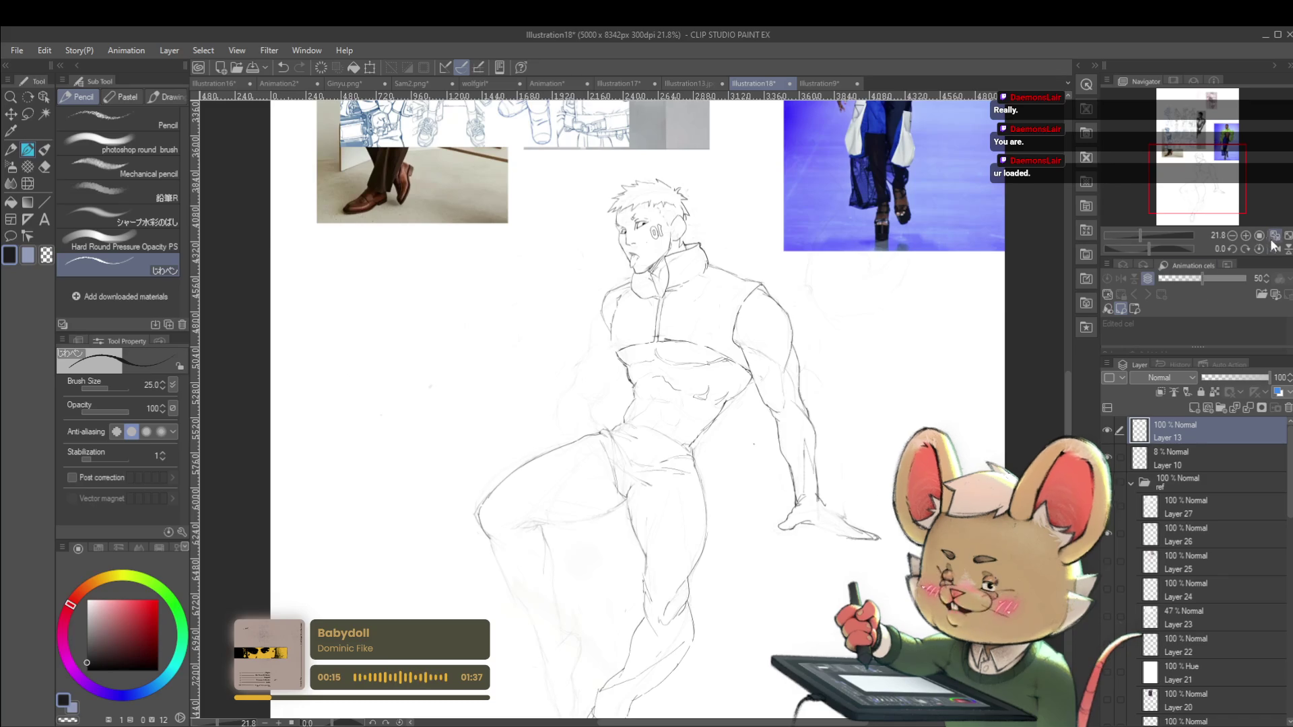
# Mirror the view again, draw the pelvis line across the hips, and zoom out to the whole figure
pyautogui.click(1274, 248)
pyautogui.scroll(3, 599, 431)
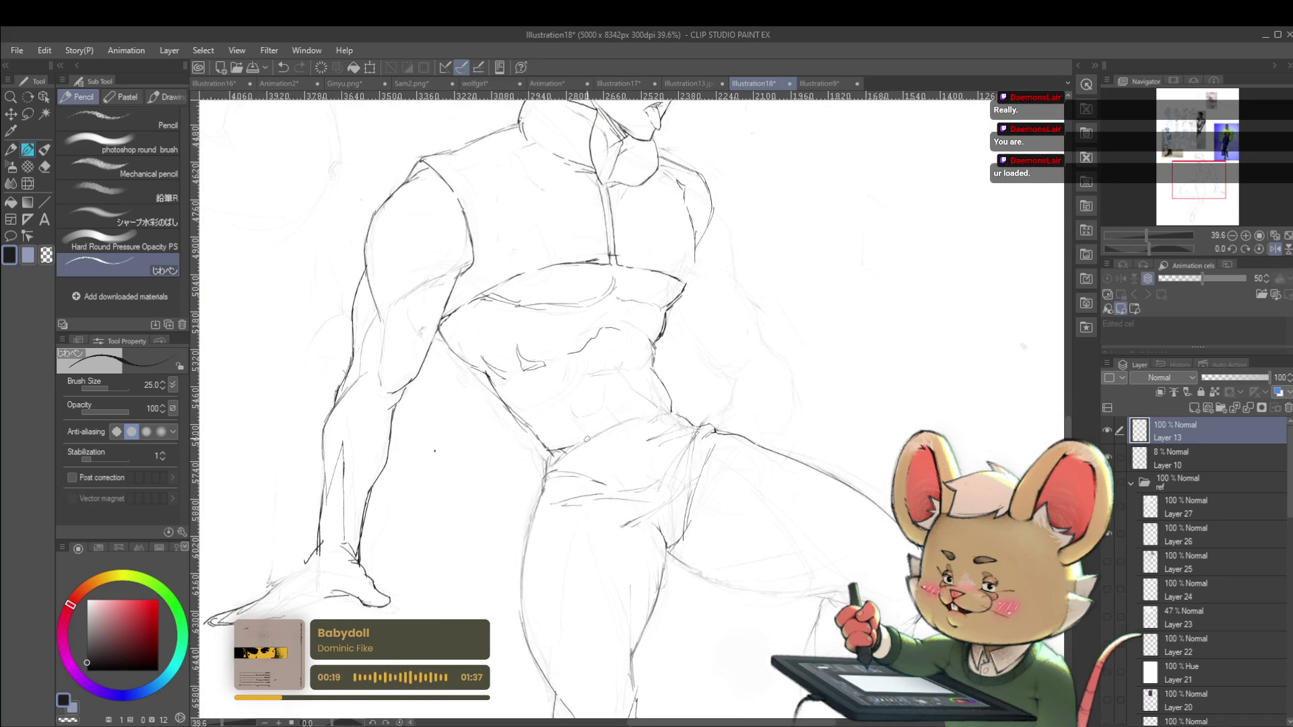
pyautogui.moveTo(589, 439); pyautogui.dragTo(669, 413)
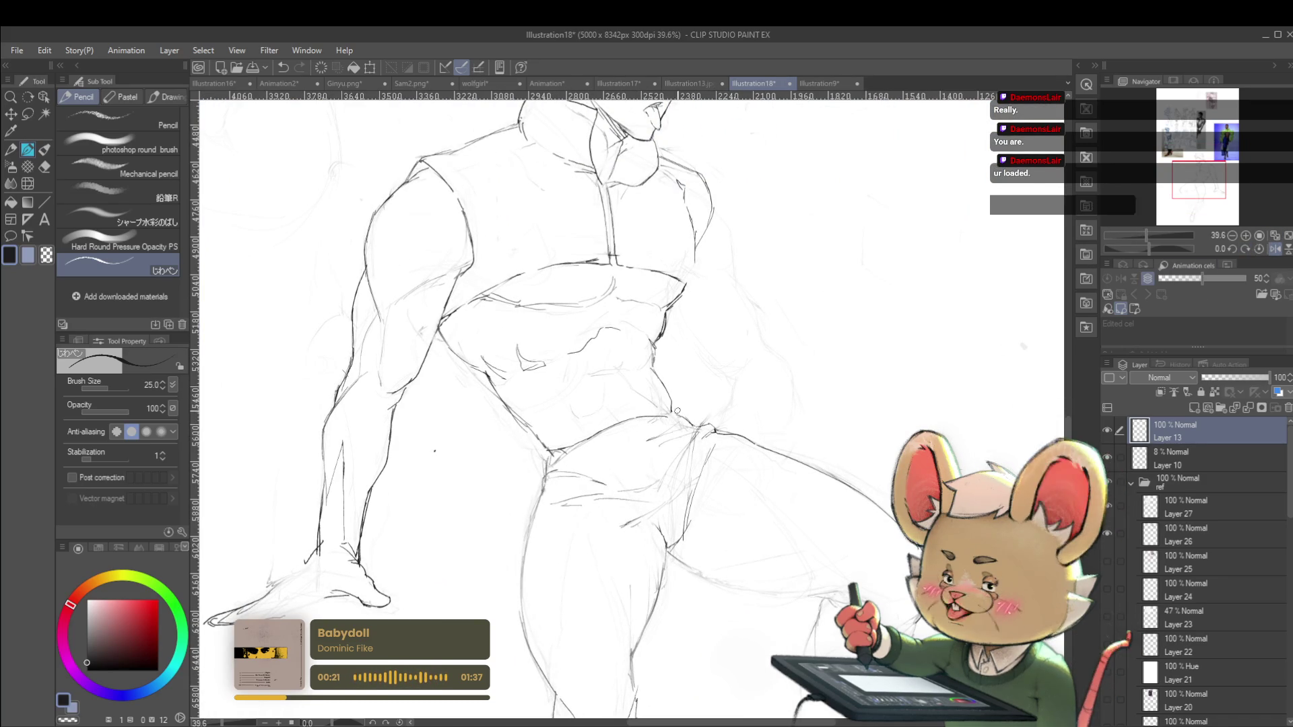
pyautogui.keyDown('ctrl'); pyautogui.keyDown('alt'); pyautogui.click(687, 412); pyautogui.keyUp('alt'); pyautogui.keyUp('ctrl')
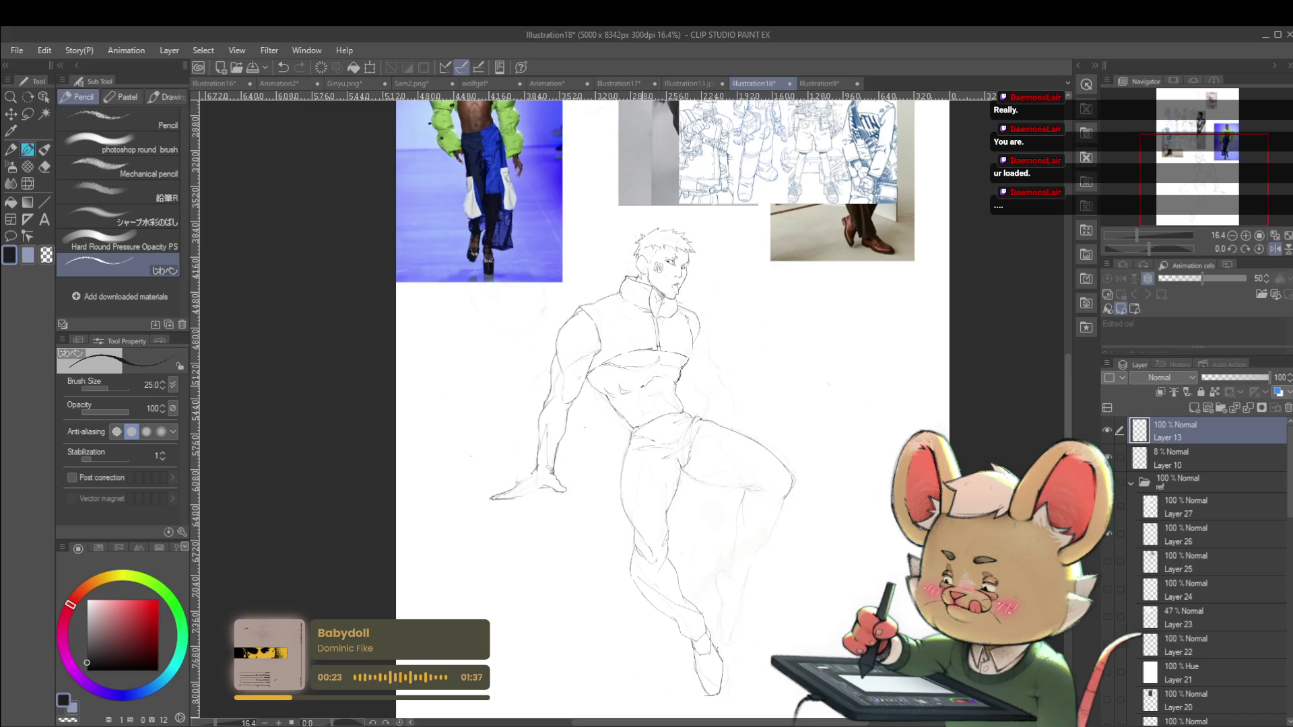
pyautogui.scroll(3, 638, 432)
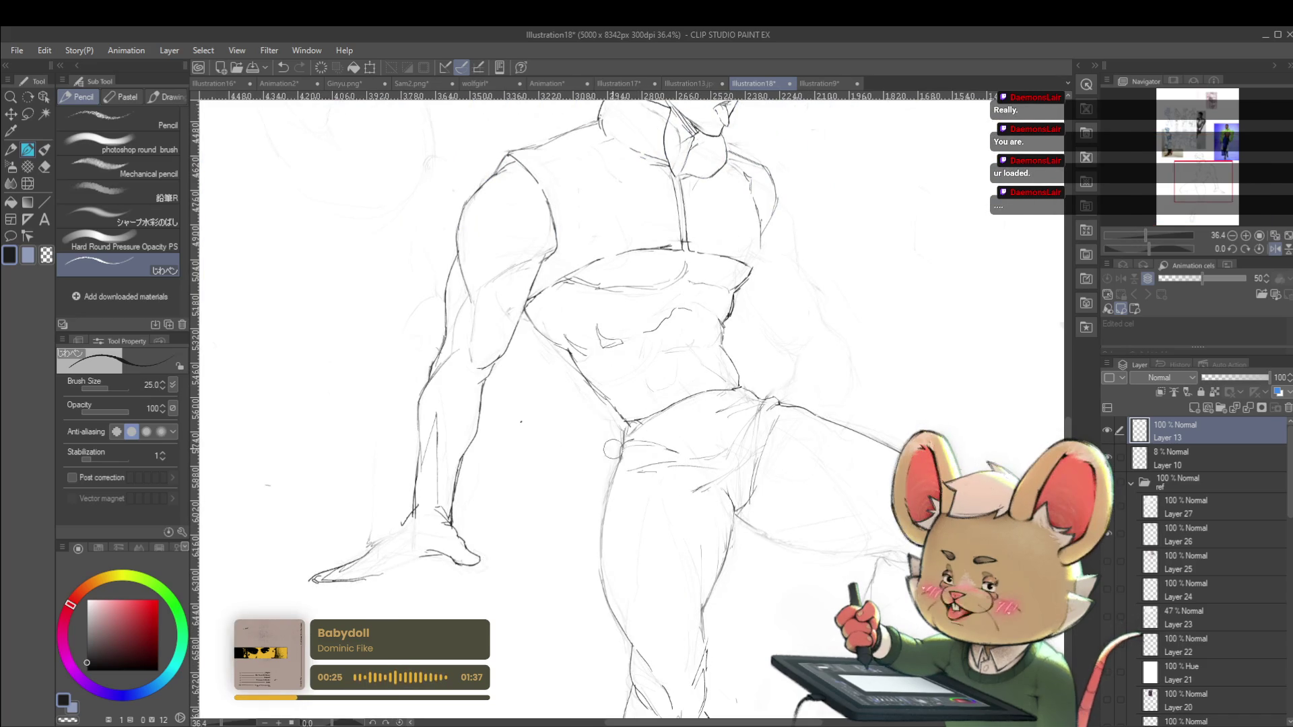
pyautogui.scroll(2, 638, 409)
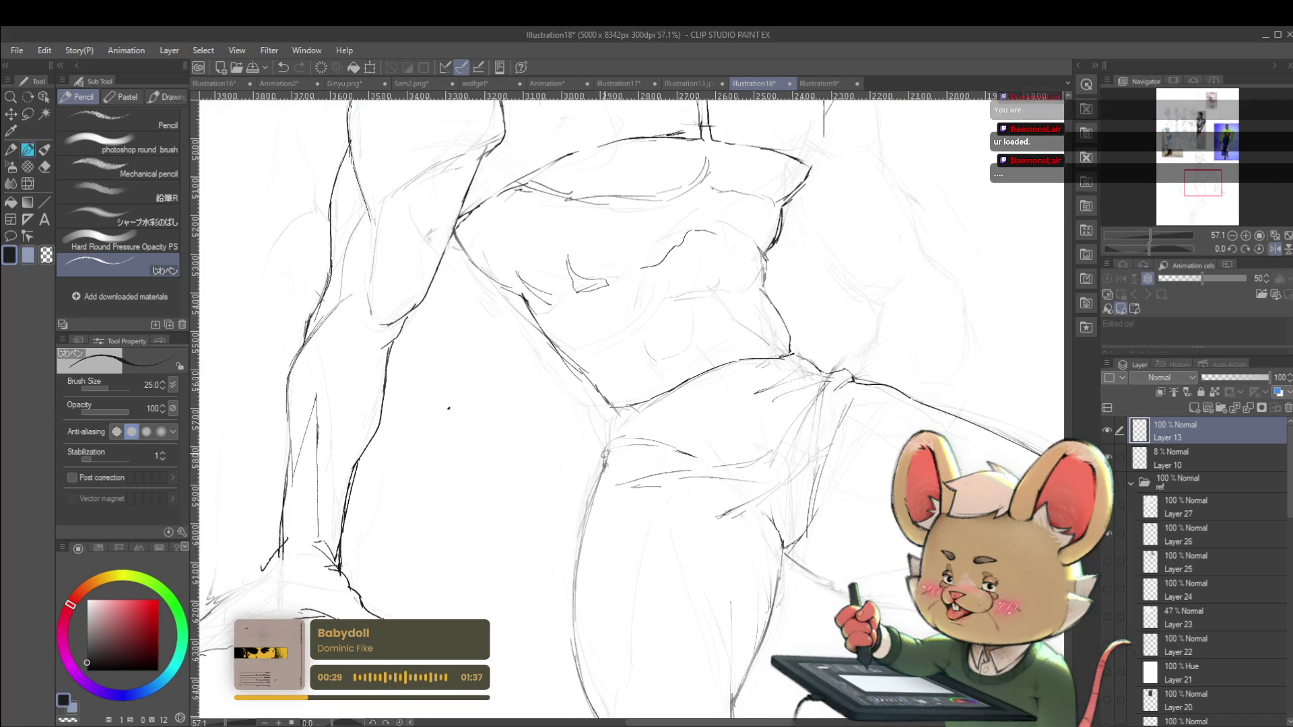
pyautogui.scroll(-3, 585, 340)
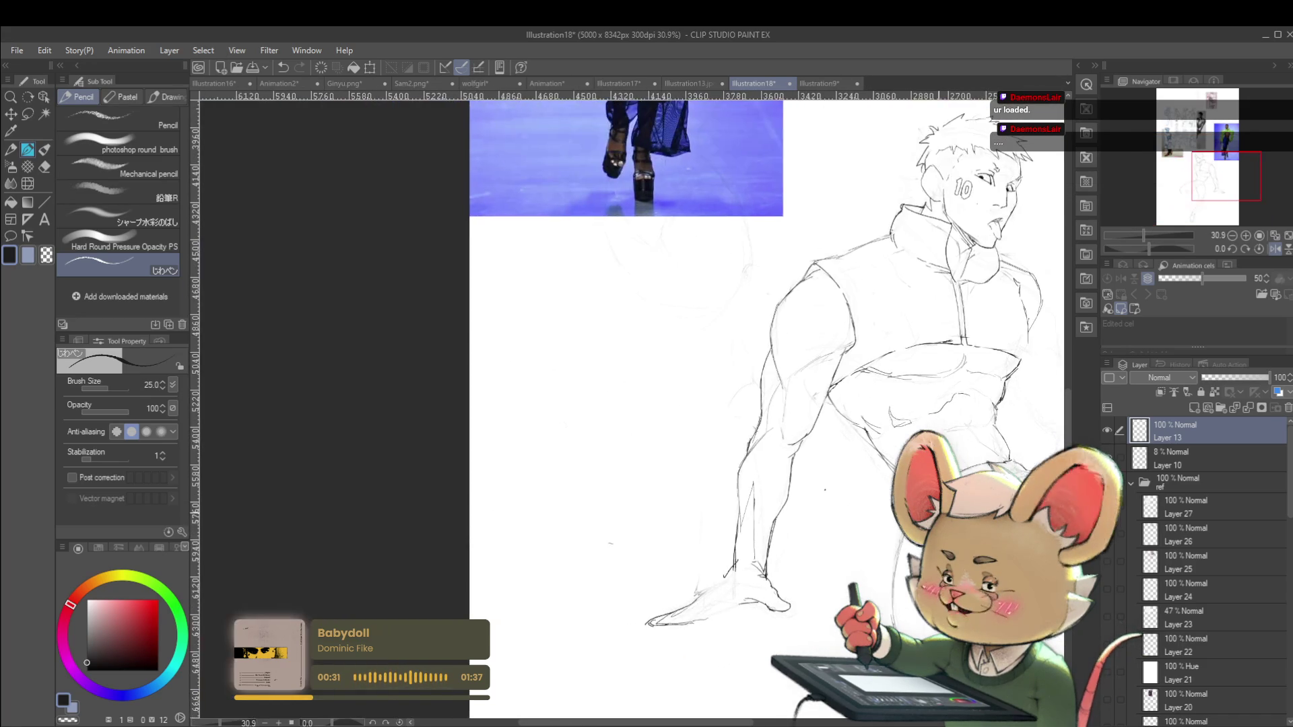
pyautogui.scroll(1, 585, 340)
# Sketch a rough box with wheel-like circles and vertical ticks beside the figure's arm
pyautogui.moveTo(446, 379)
pyautogui.mouseDown()
pyautogui.moveTo(715, 317)
pyautogui.moveTo(450, 390)
pyautogui.moveTo(523, 450)
pyautogui.moveTo(608, 427)
pyautogui.mouseUp()
pyautogui.moveTo(729, 311); pyautogui.dragTo(792, 372)
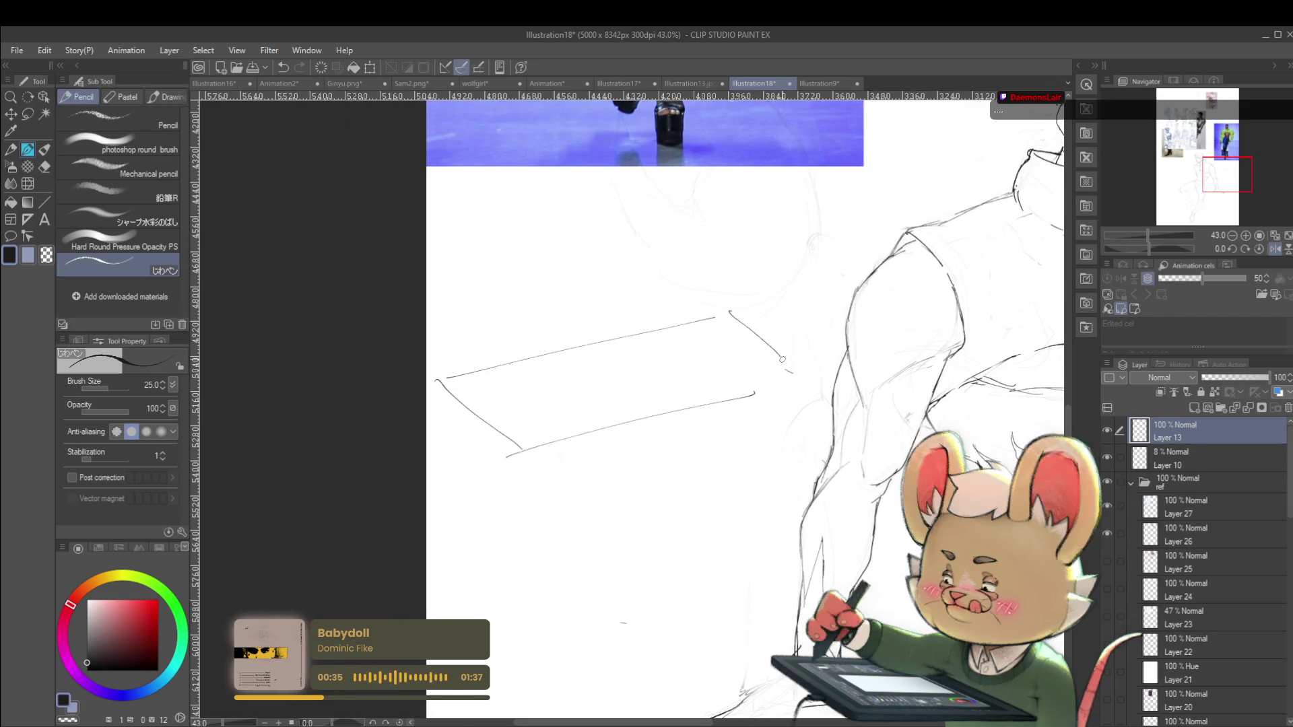
pyautogui.moveTo(567, 246); pyautogui.dragTo(594, 194)
pyautogui.moveTo(717, 334)
pyautogui.mouseDown()
pyautogui.moveTo(741, 342)
pyautogui.moveTo(510, 368)
pyautogui.mouseUp()
pyautogui.moveTo(509, 341); pyautogui.dragTo(511, 383)
pyautogui.moveTo(720, 340); pyautogui.dragTo(542, 407)
pyautogui.moveTo(542, 391); pyautogui.dragTo(542, 402)
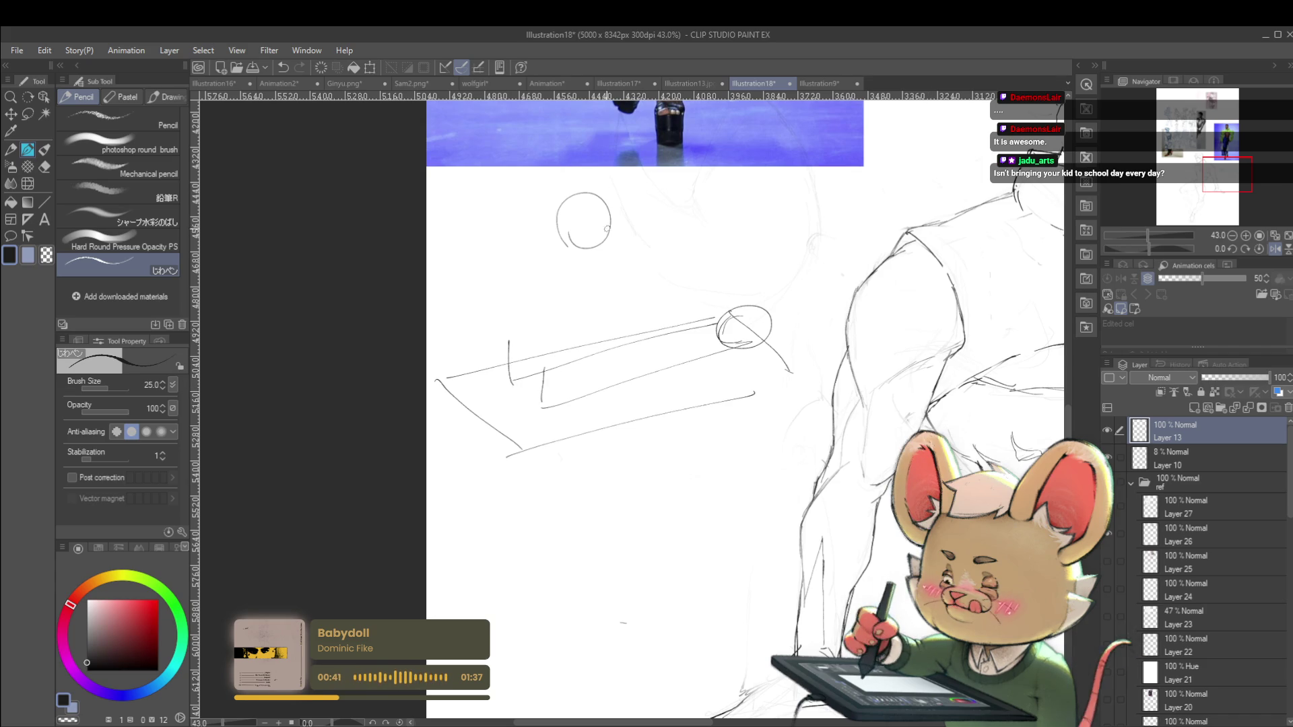
pyautogui.moveTo(593, 240); pyautogui.dragTo(588, 262)
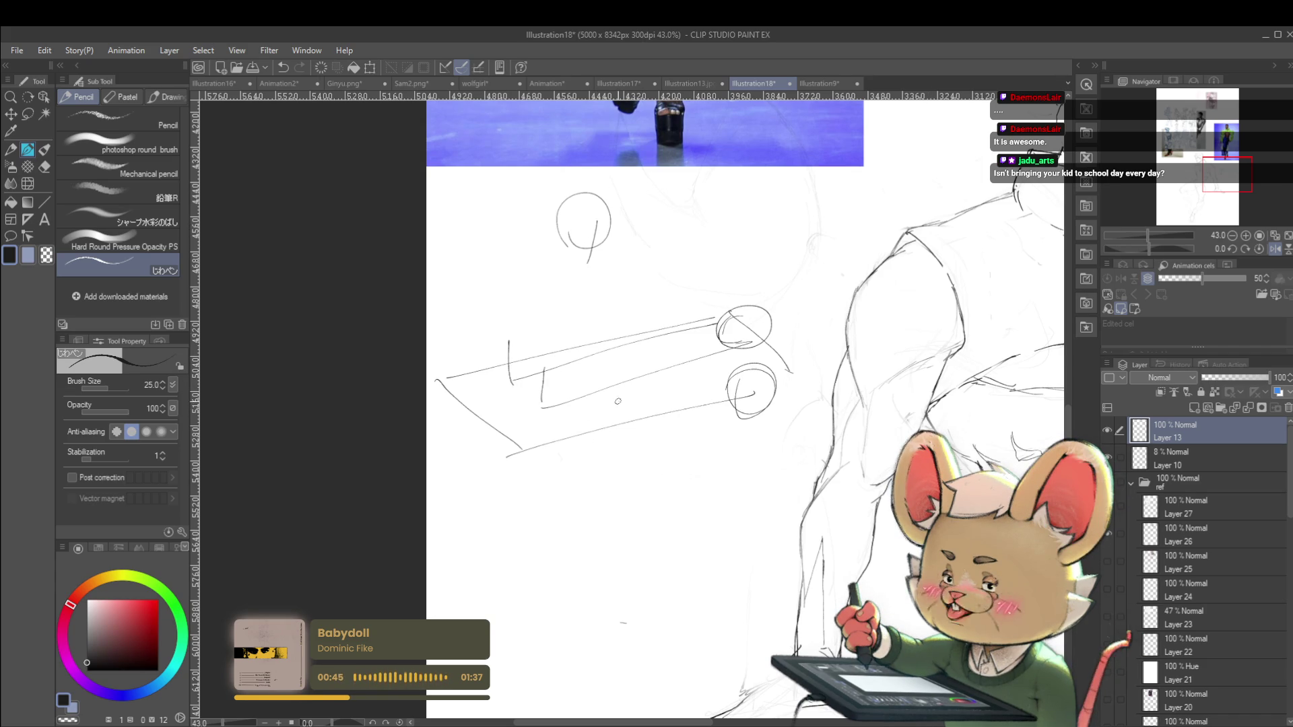
pyautogui.moveTo(704, 397); pyautogui.dragTo(696, 390)
pyautogui.moveTo(671, 422); pyautogui.dragTo(663, 499)
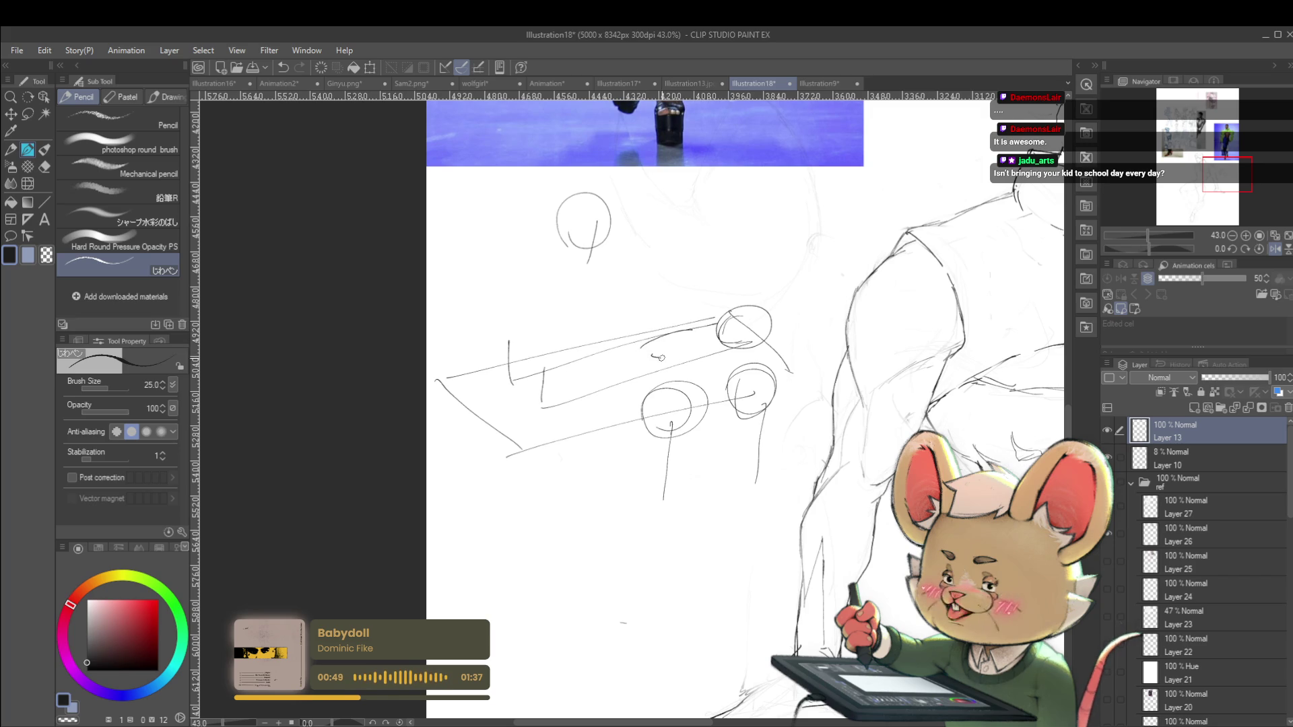
pyautogui.moveTo(653, 356); pyautogui.dragTo(700, 329)
pyautogui.scroll(-3, 804, 385)
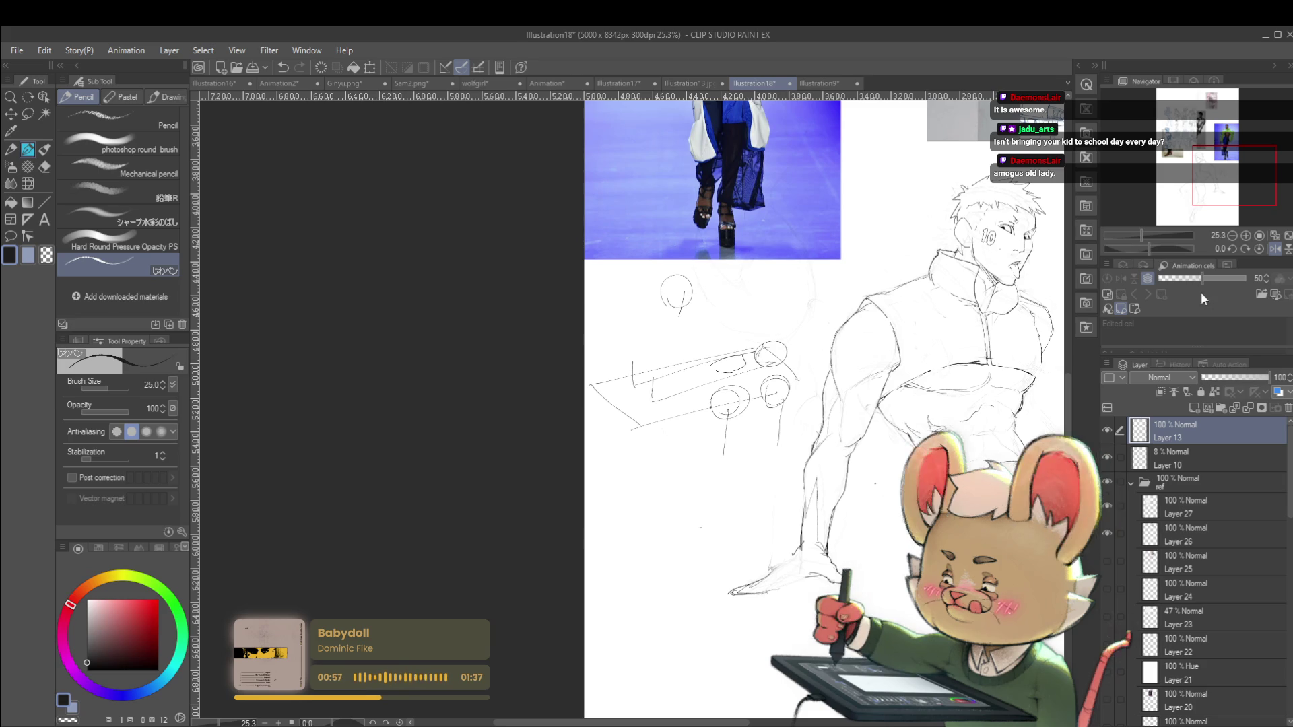
# Undo the loose box sketch, reframe the whole figure, and view it mirrored
pyautogui.click(1274, 249)
pyautogui.hotkey('ctrl', 'z')
pyautogui.scroll(-1, 865, 391)
pyautogui.moveTo(606, 391)
pyautogui.mouseDown()
pyautogui.moveTo(865, 390)
pyautogui.moveTo(877, 358)
pyautogui.mouseUp()
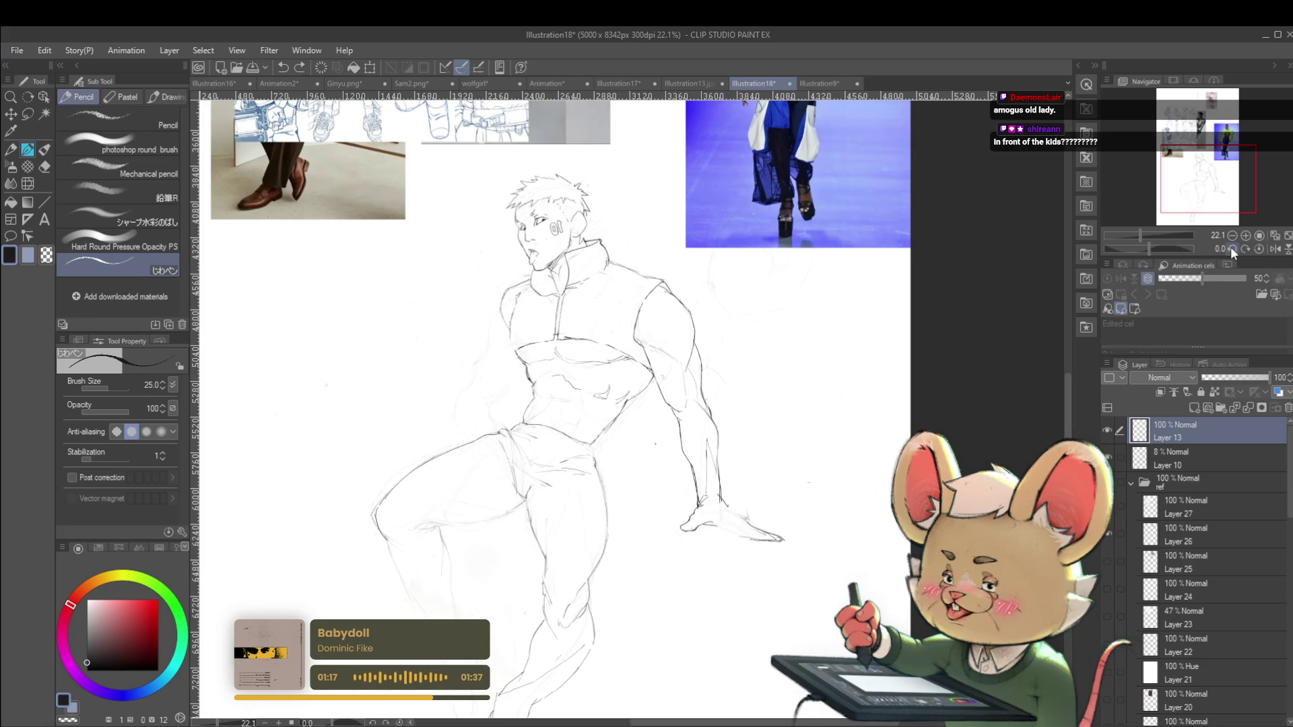
pyautogui.click(1275, 249)
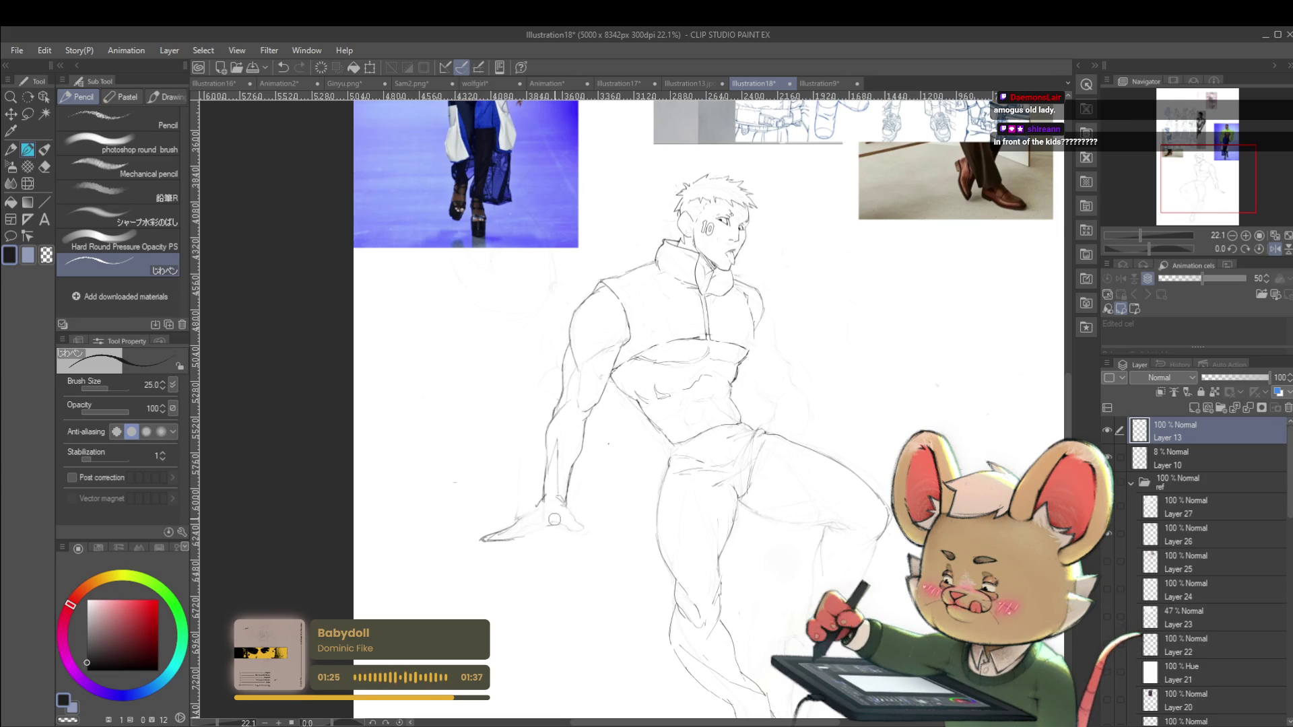
pyautogui.moveTo(818, 383); pyautogui.dragTo(759, 455)
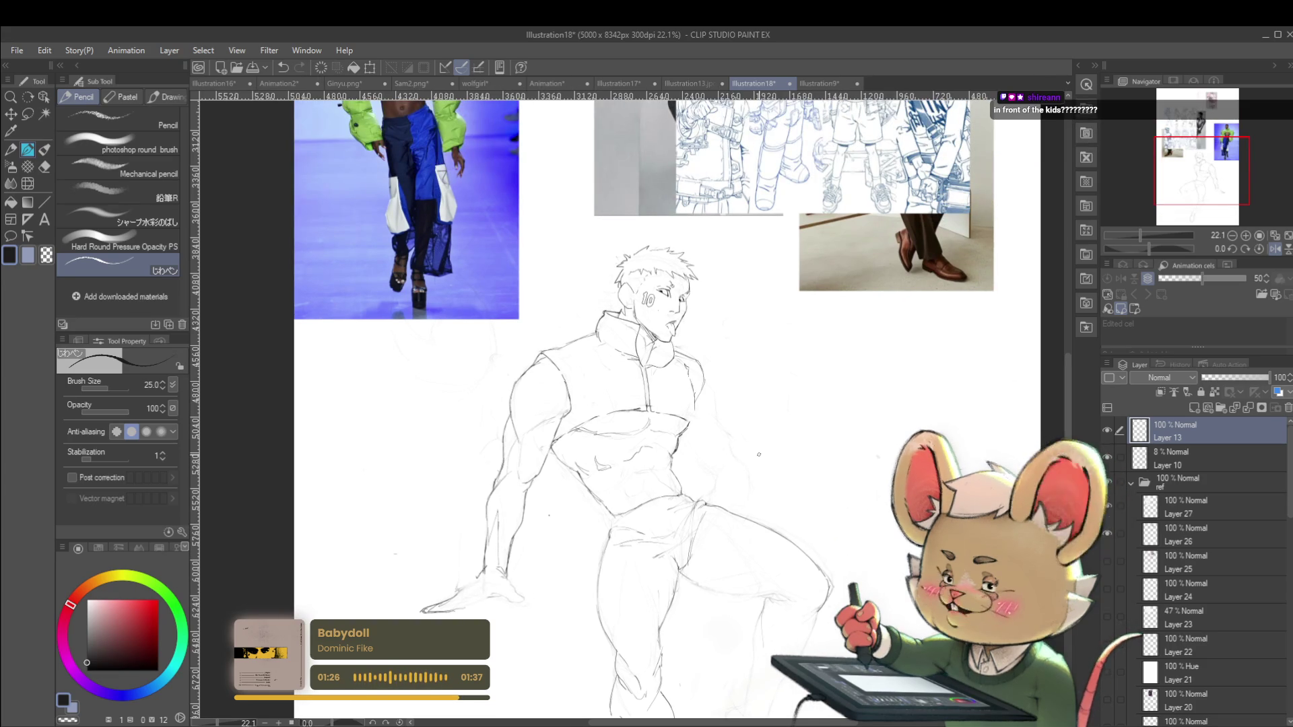
pyautogui.scroll(2, 861, 385)
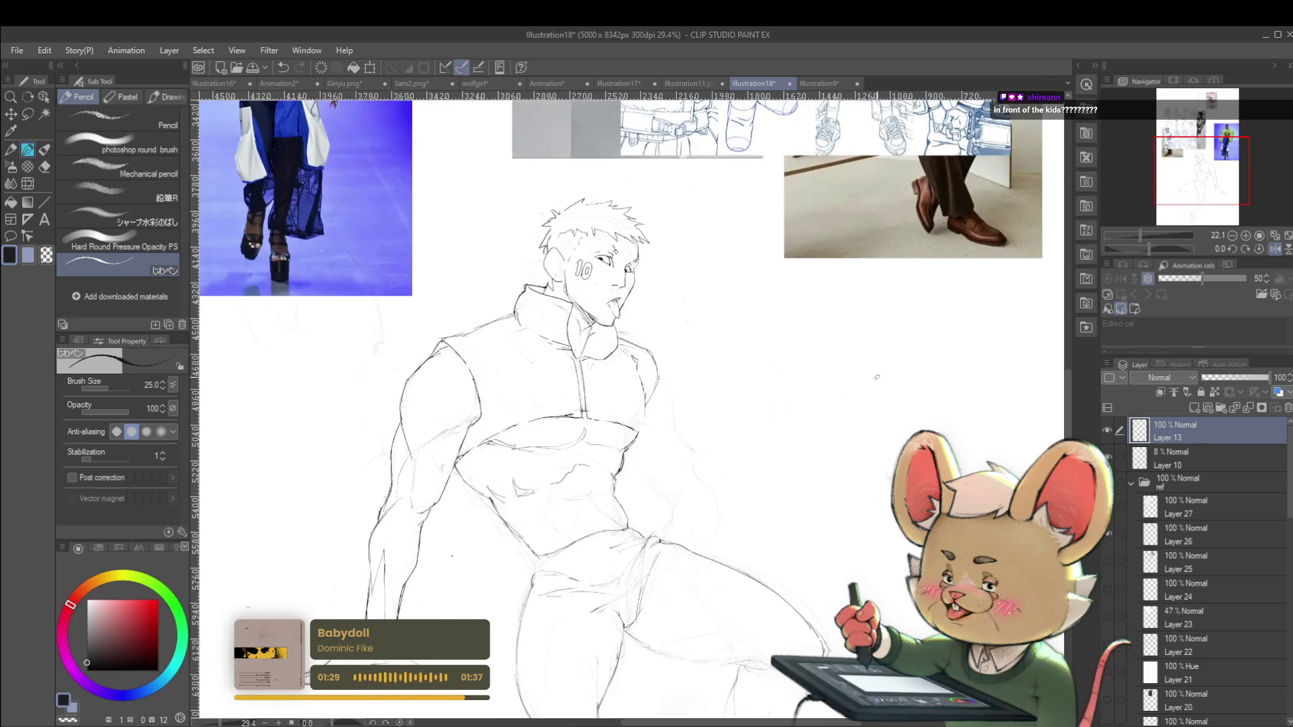
pyautogui.moveTo(887, 385); pyautogui.dragTo(812, 416)
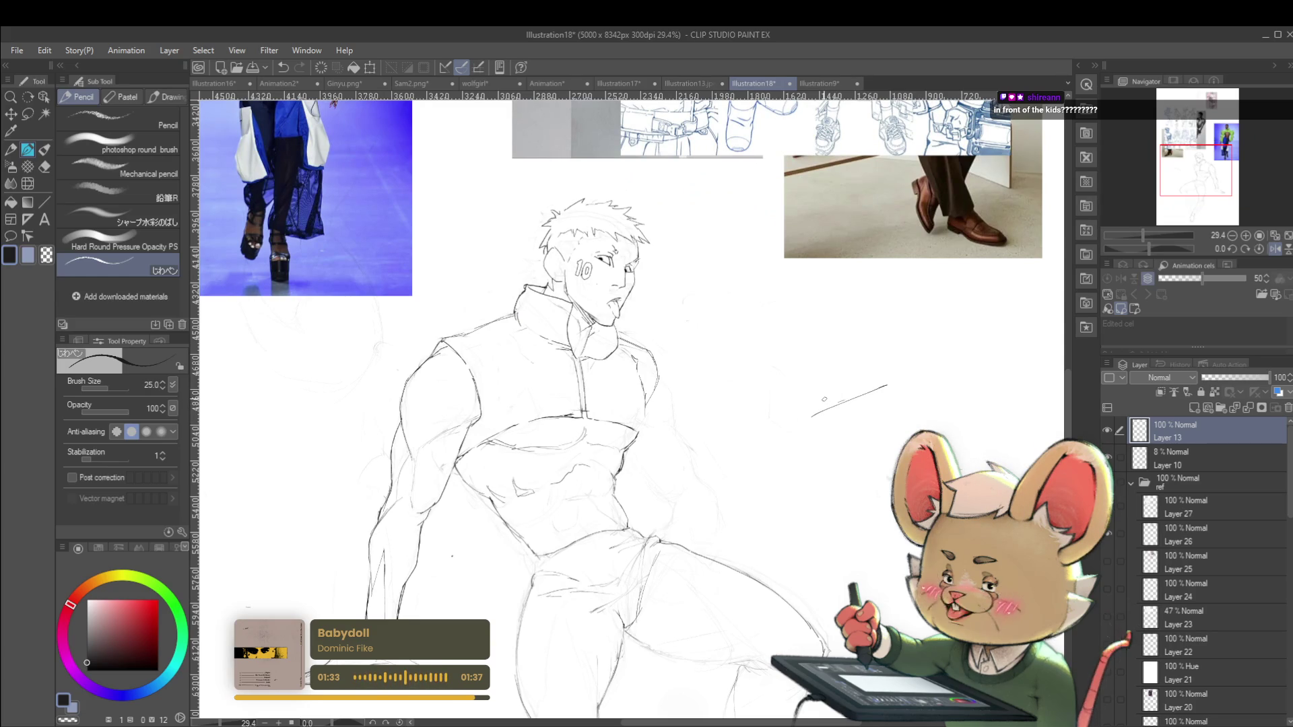
pyautogui.hotkey('ctrl', 'z')
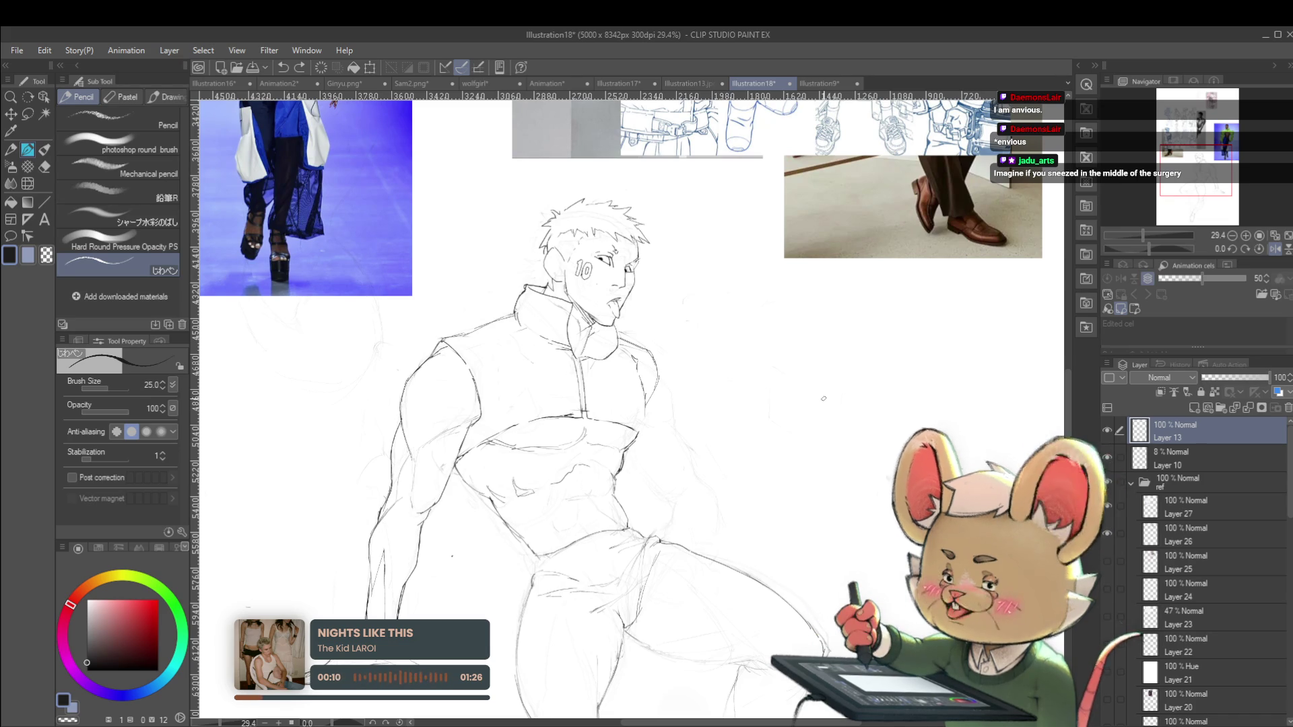
# Return to normal orientation and firm up the outer contour of the outstretched arm
pyautogui.scroll(-2, 823, 398)
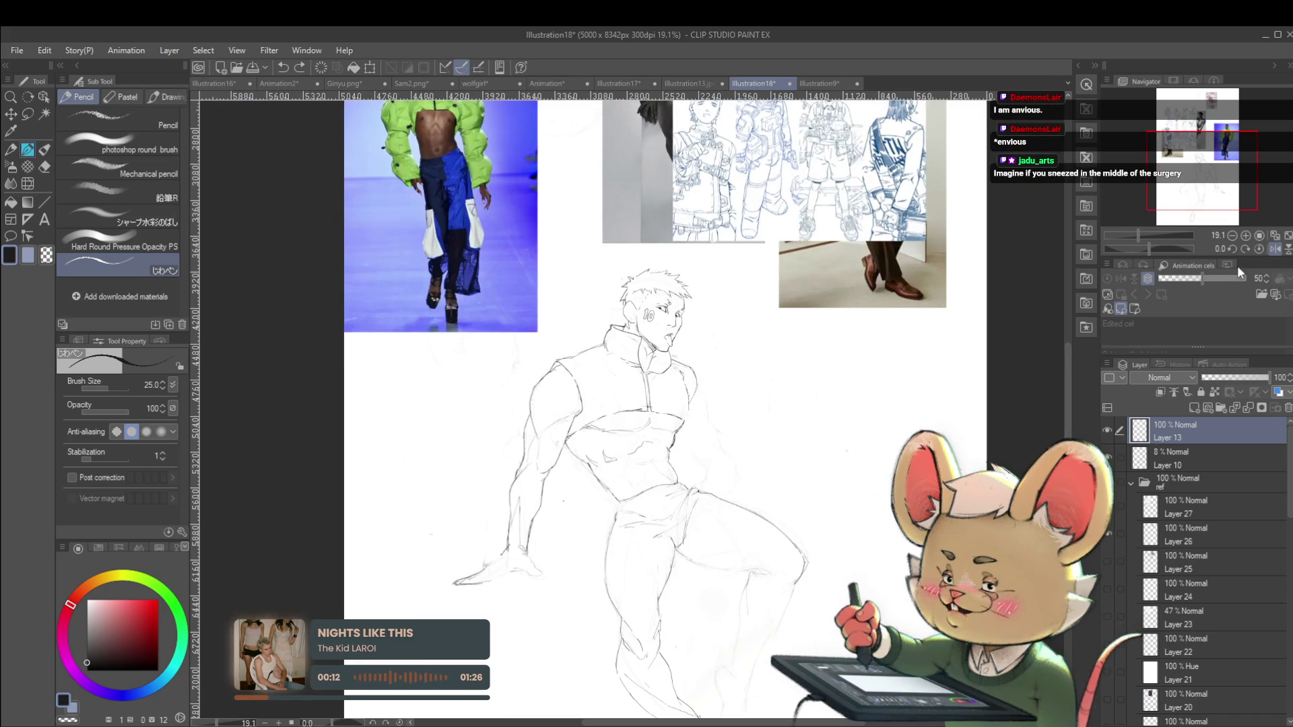
pyautogui.click(1278, 249)
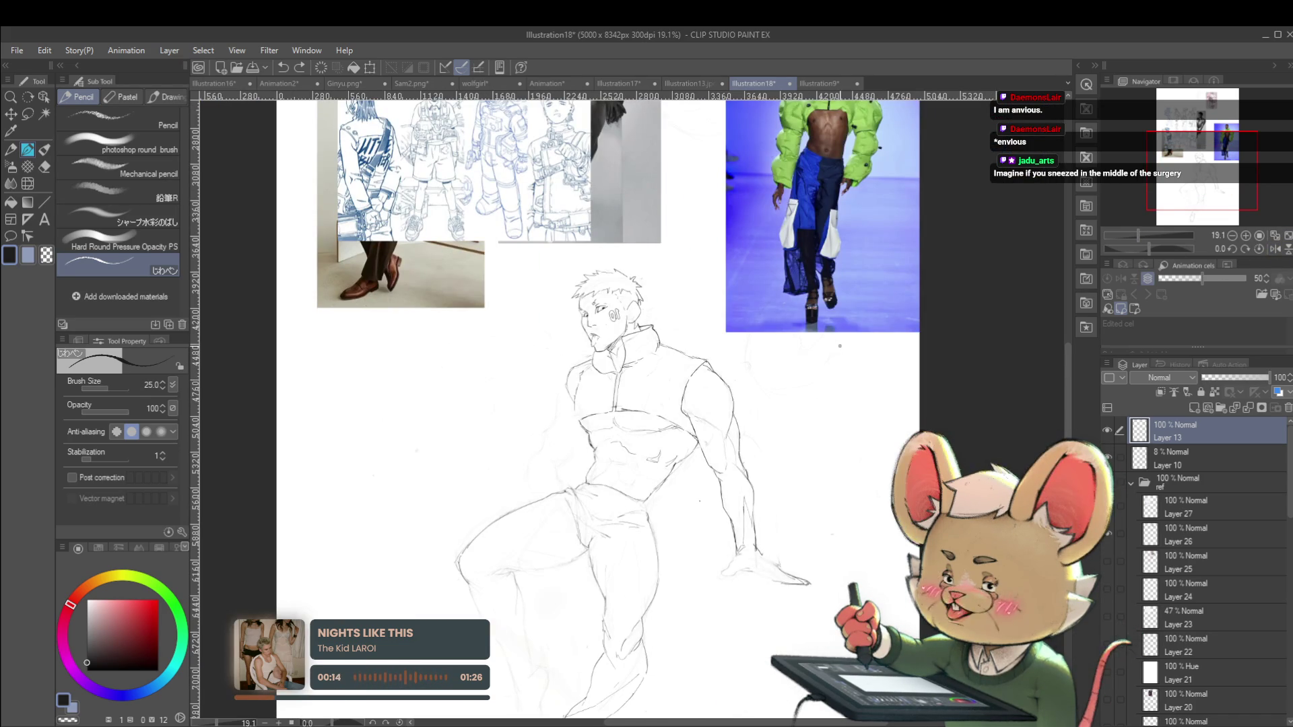
pyautogui.scroll(2, 766, 409)
pyautogui.scroll(2, 765, 409)
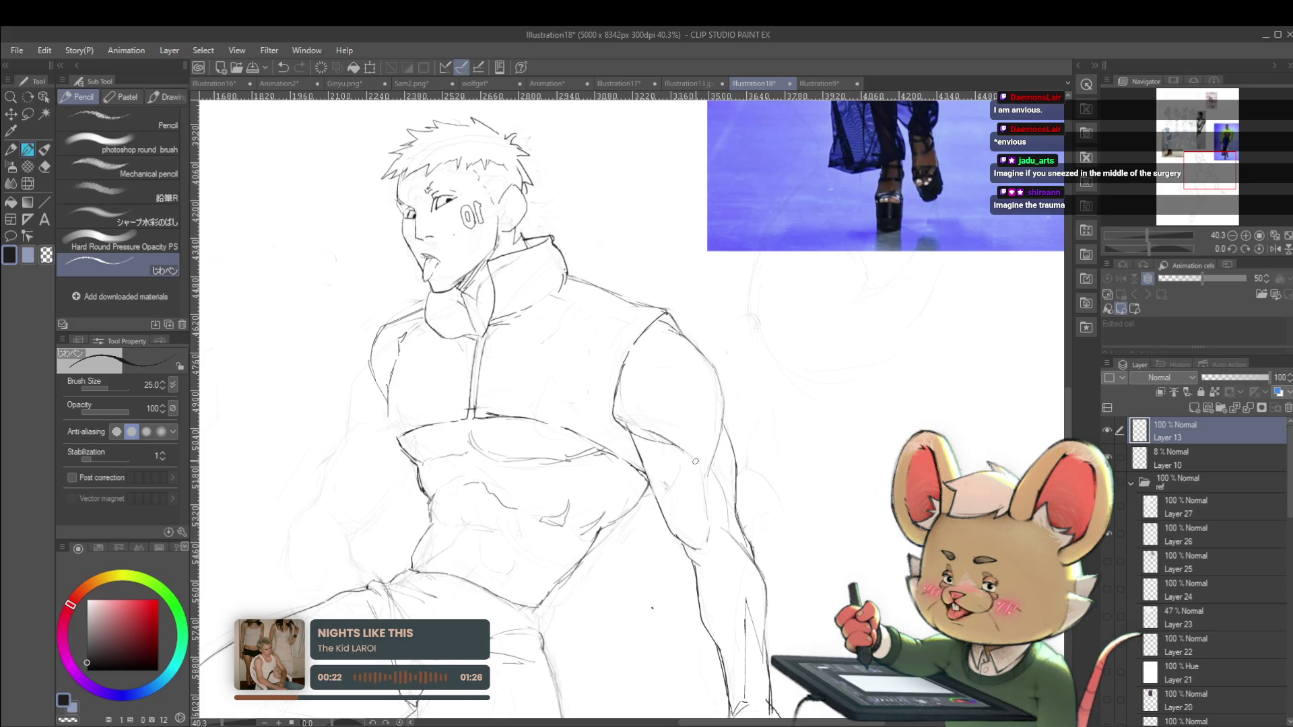
pyautogui.scroll(-5, 709, 465)
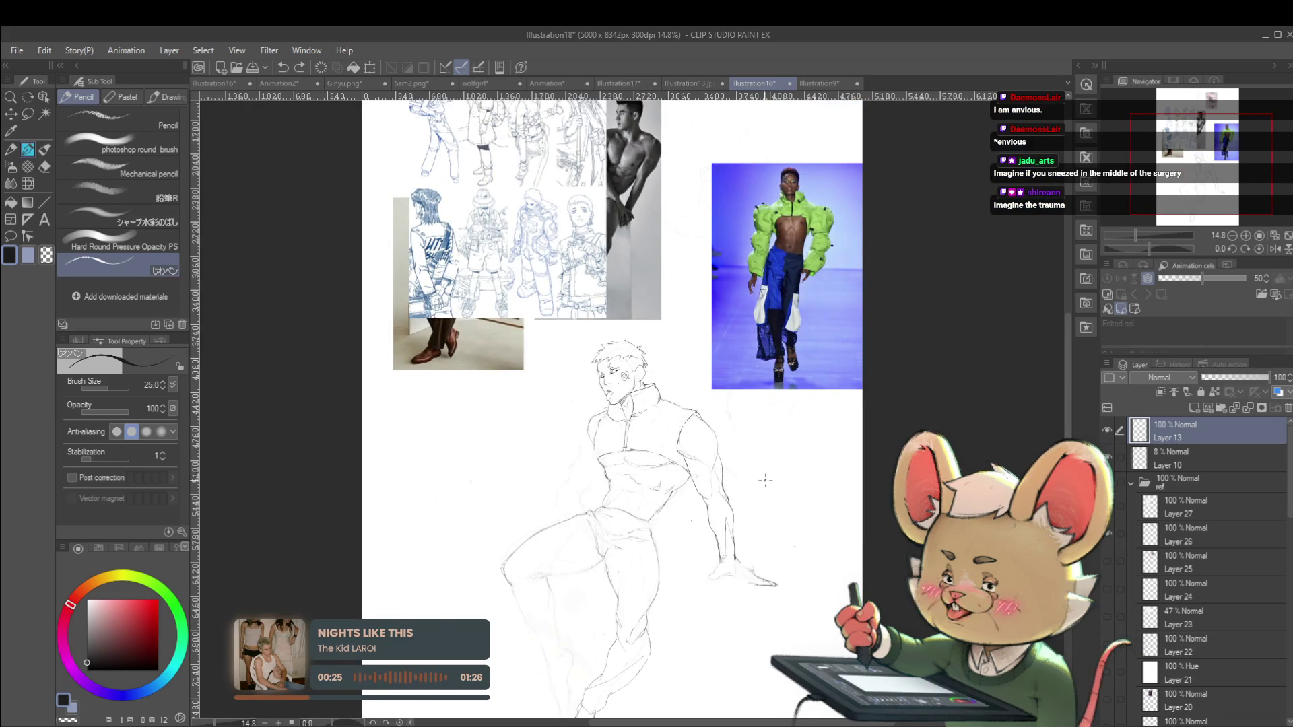
pyautogui.scroll(5, 691, 463)
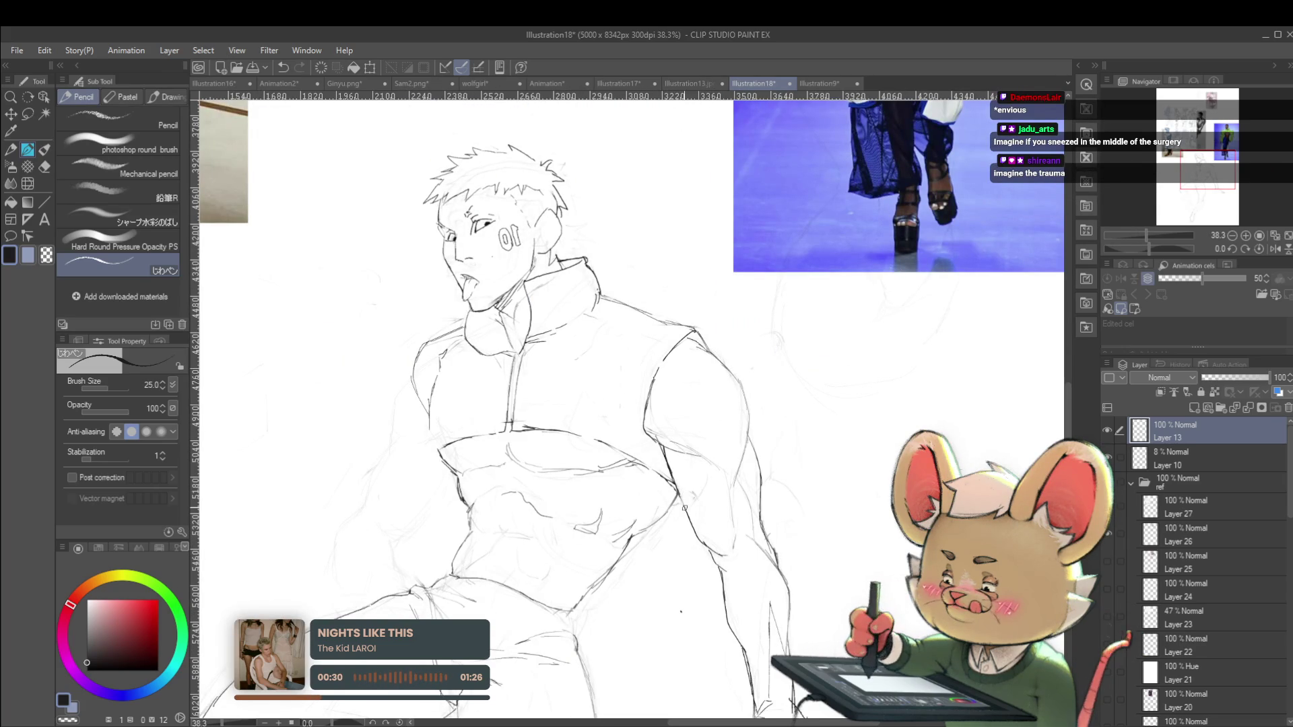
pyautogui.moveTo(684, 506); pyautogui.dragTo(727, 558)
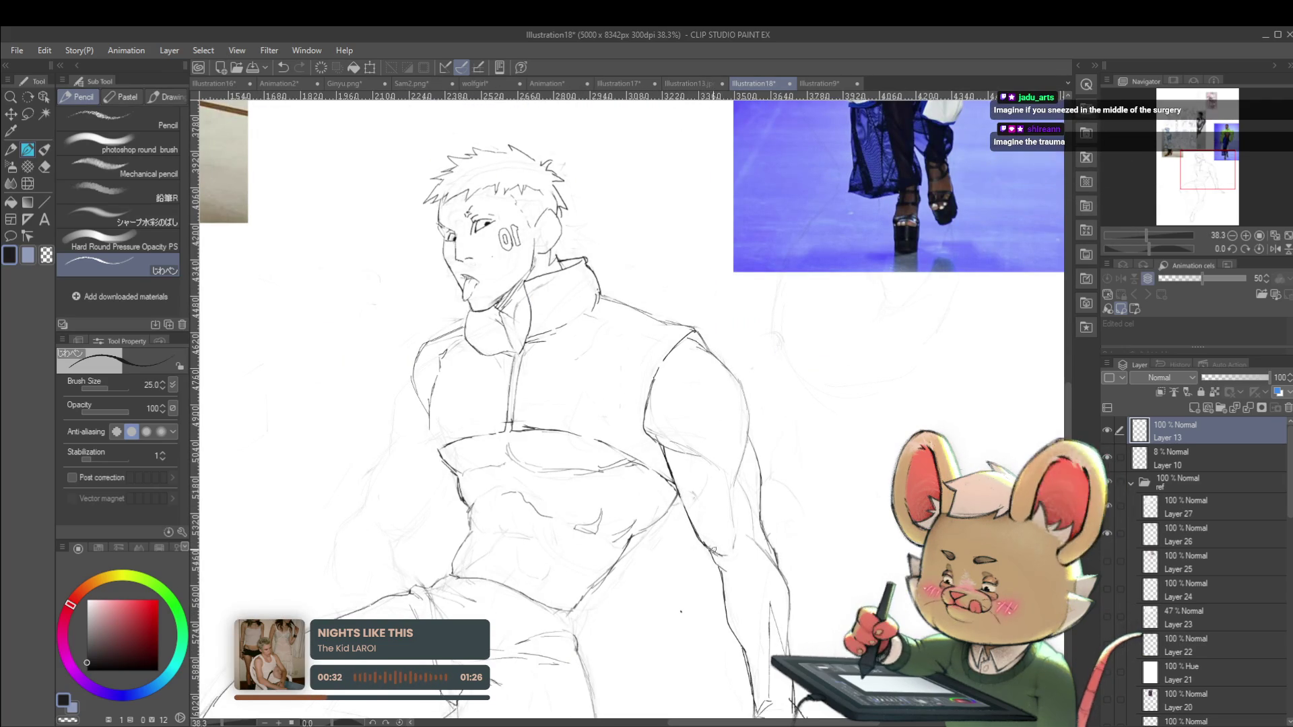
pyautogui.scroll(-6, 727, 558)
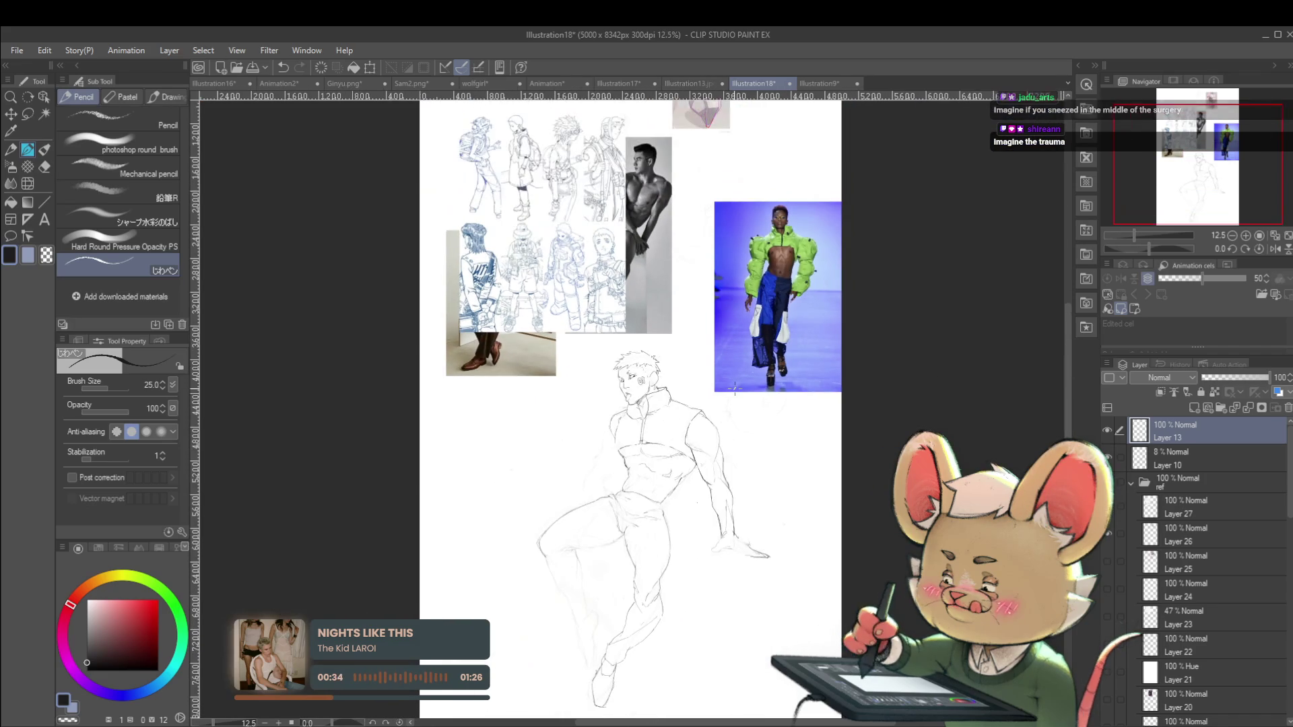
pyautogui.scroll(1, 699, 463)
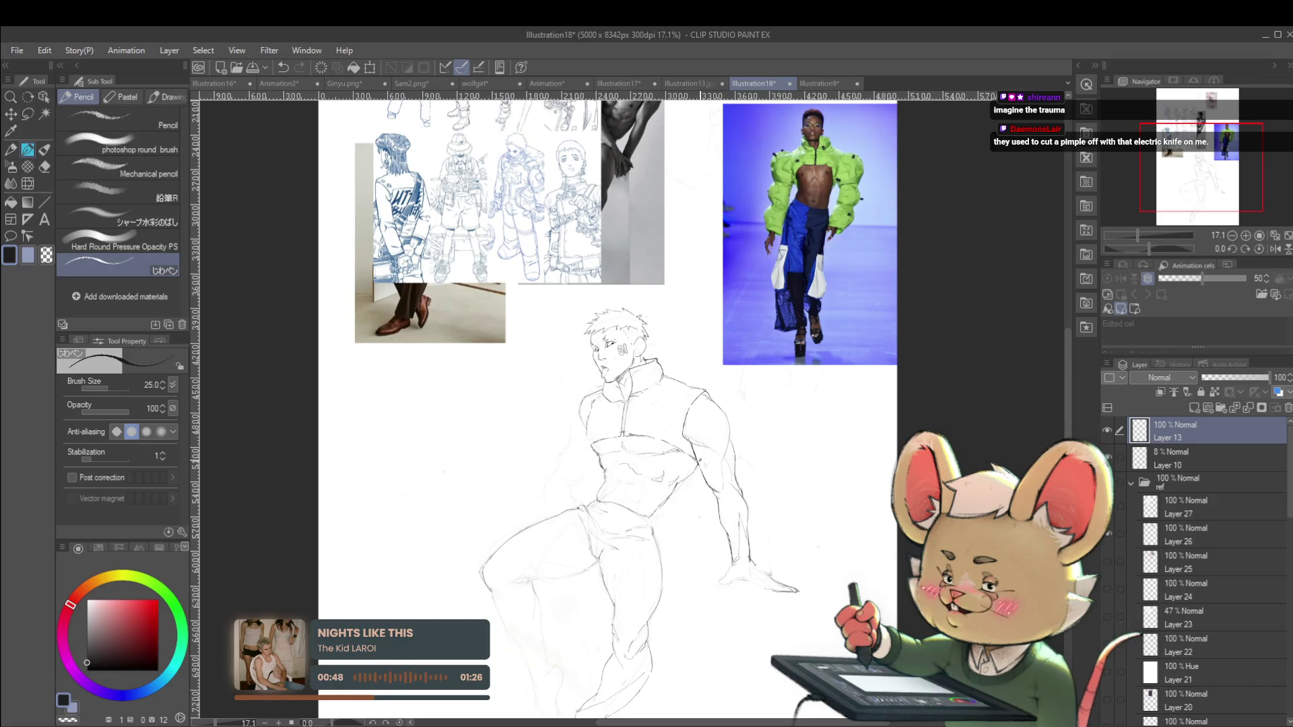
# Mirror the view to check the pose, then restore normal orientation and recentre the sketch
pyautogui.click(1275, 249)
pyautogui.scroll(4, 540, 428)
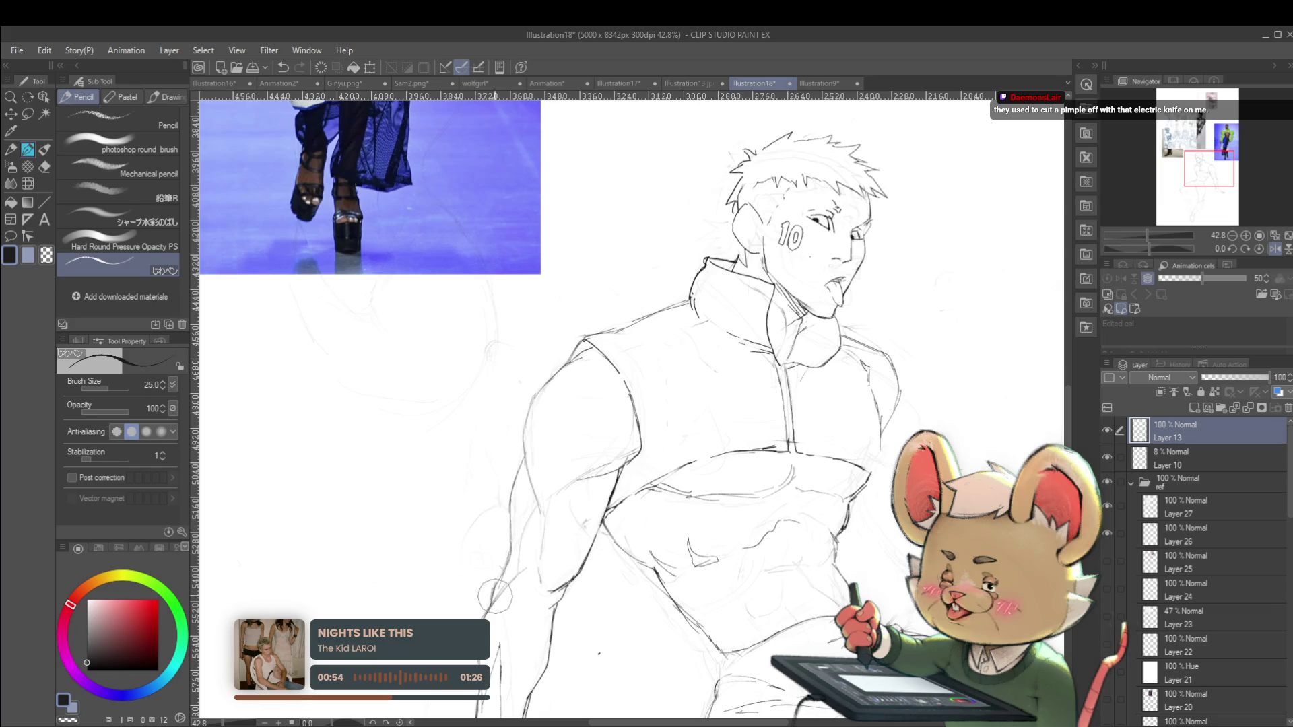
pyautogui.scroll(2, 493, 603)
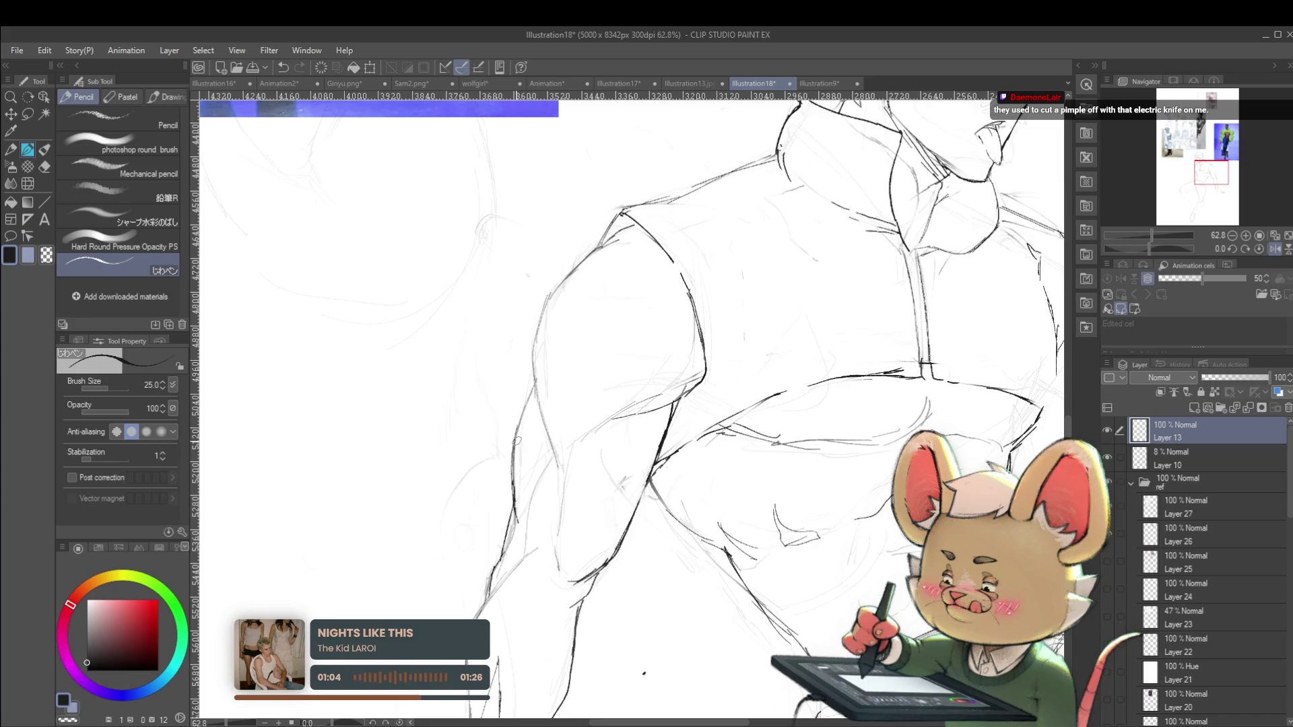
pyautogui.scroll(-10, 540, 334)
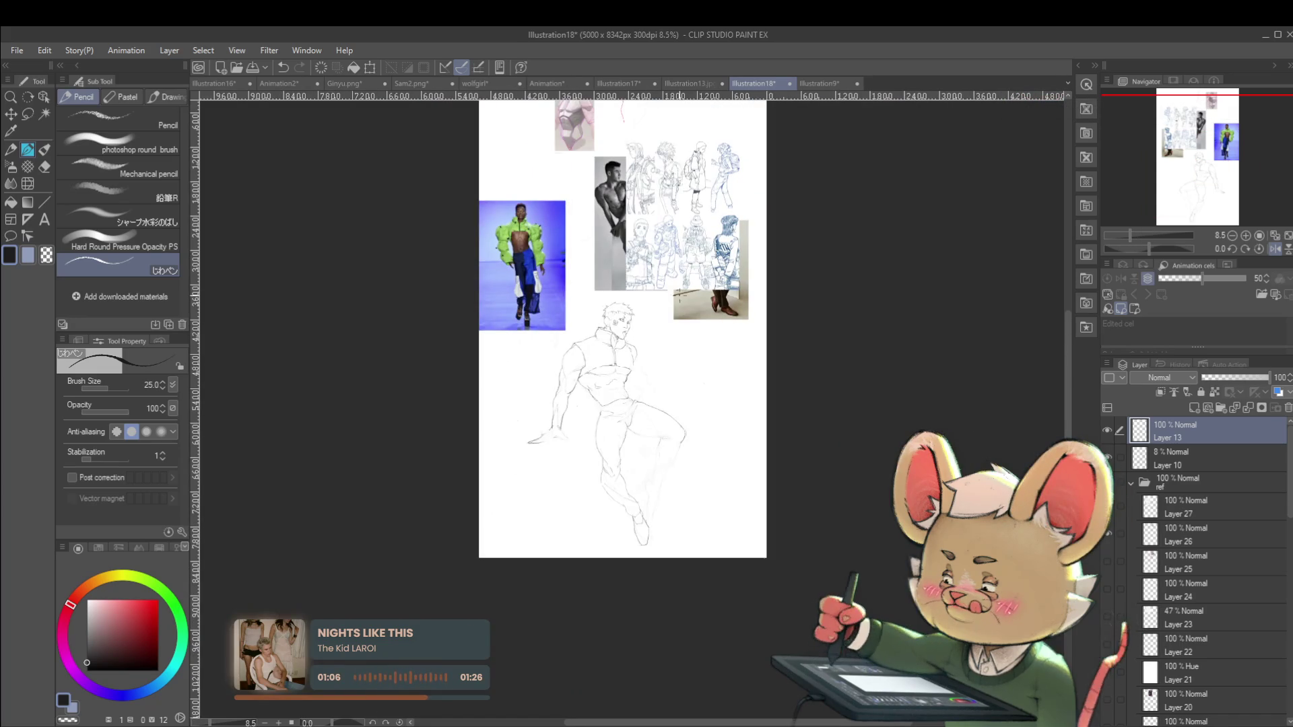
pyautogui.scroll(3, 539, 334)
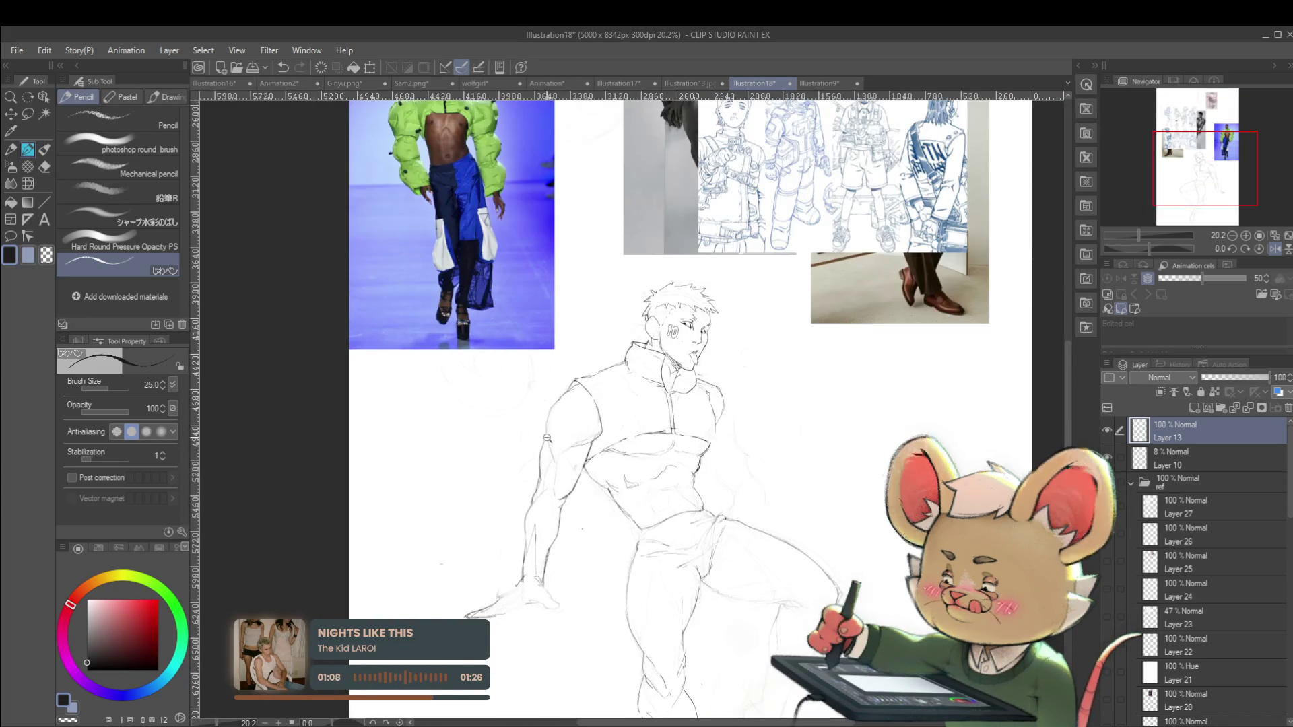
pyautogui.scroll(1, 546, 437)
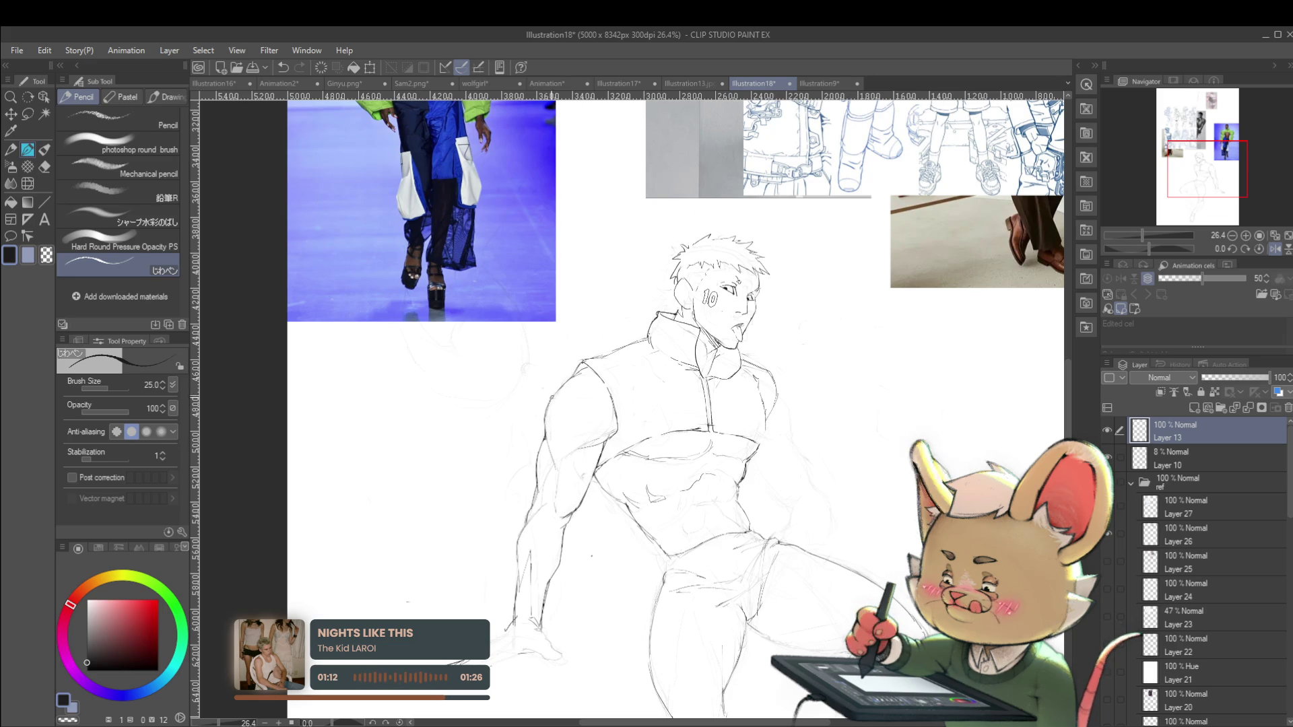
pyautogui.scroll(-2, 583, 343)
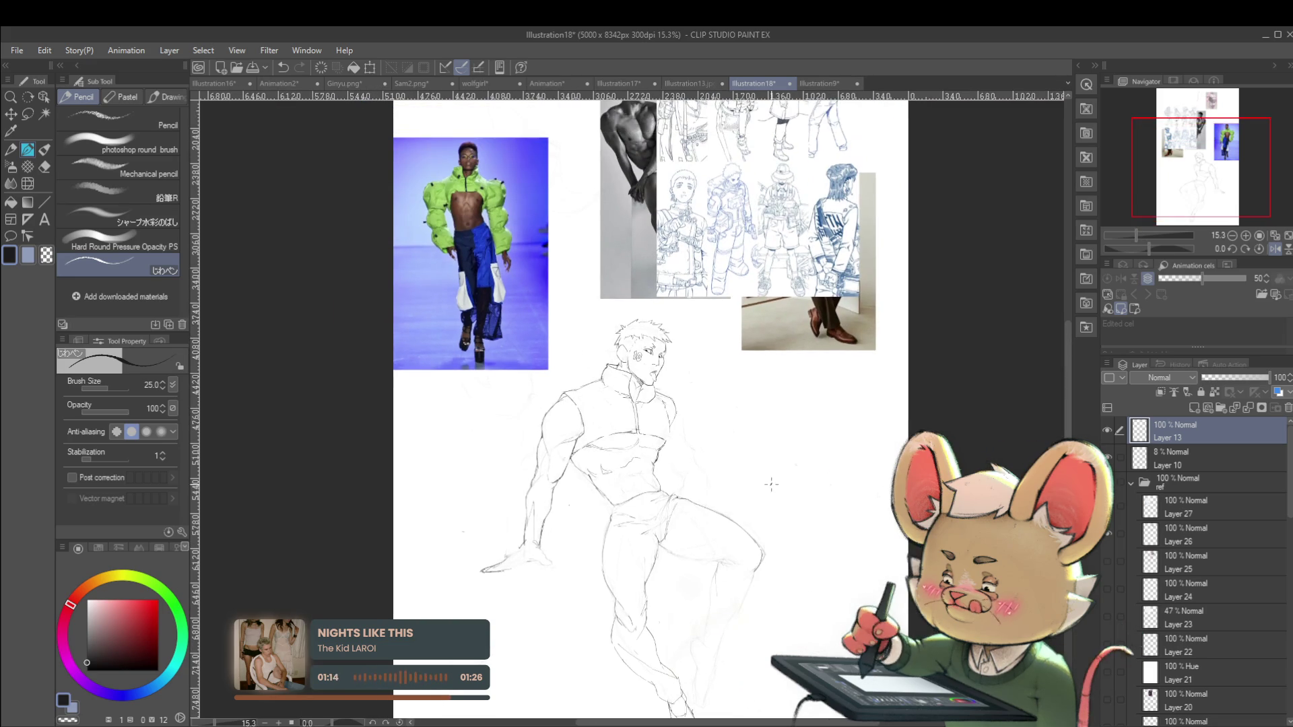
pyautogui.click(1274, 248)
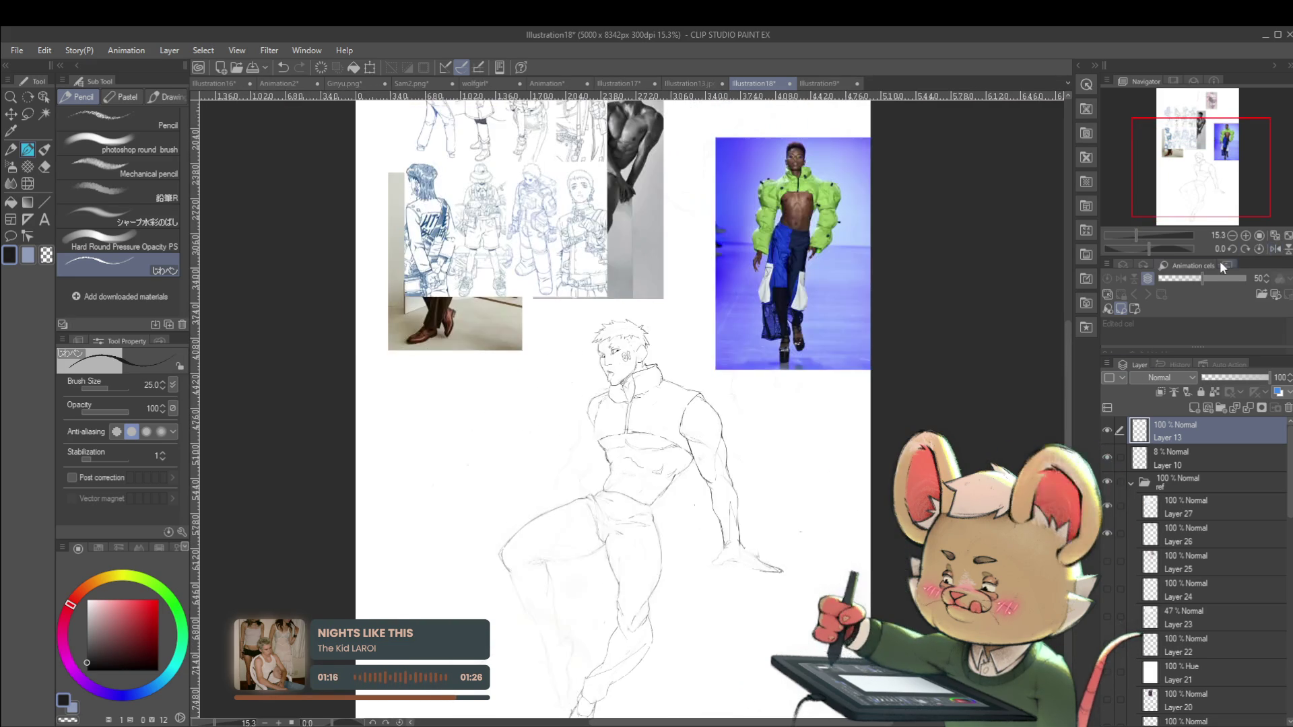
pyautogui.moveTo(987, 420); pyautogui.dragTo(979, 401)
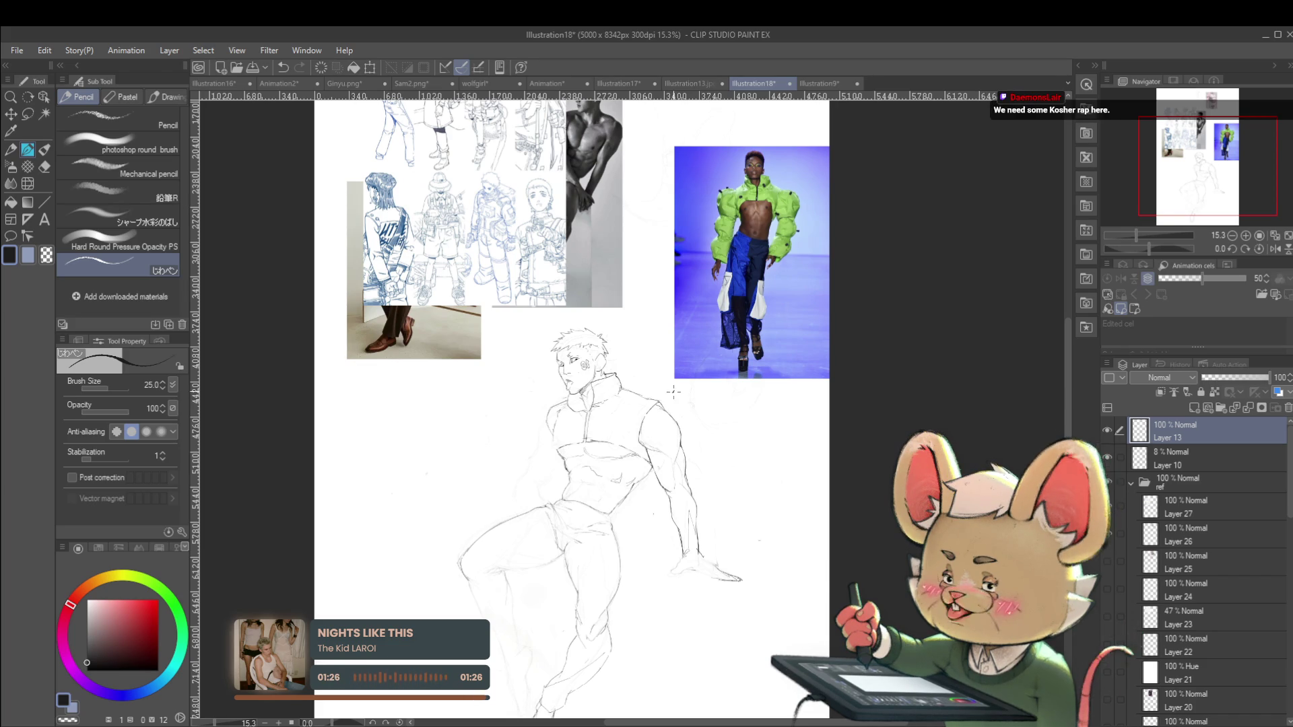
# Review the whole page and mirror the canvas view to check the chest
pyautogui.scroll(3, 591, 433)
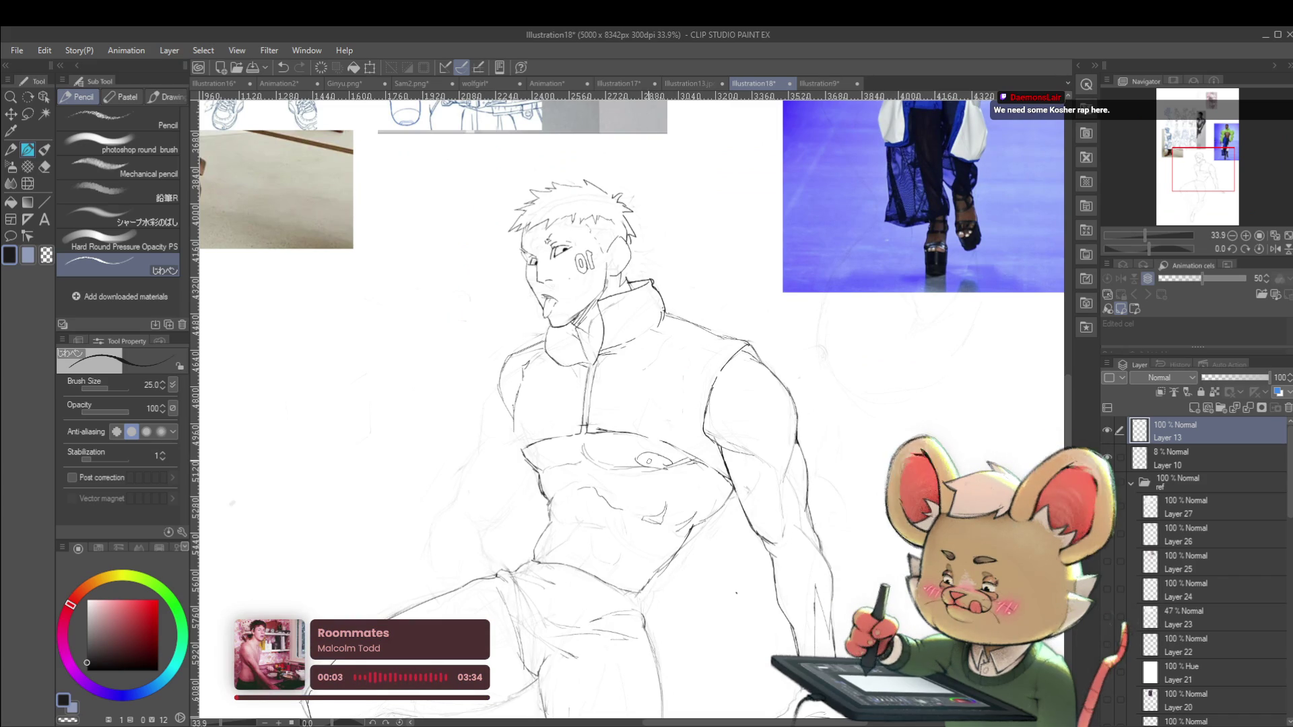
pyautogui.scroll(-3, 650, 460)
pyautogui.scroll(4, 660, 453)
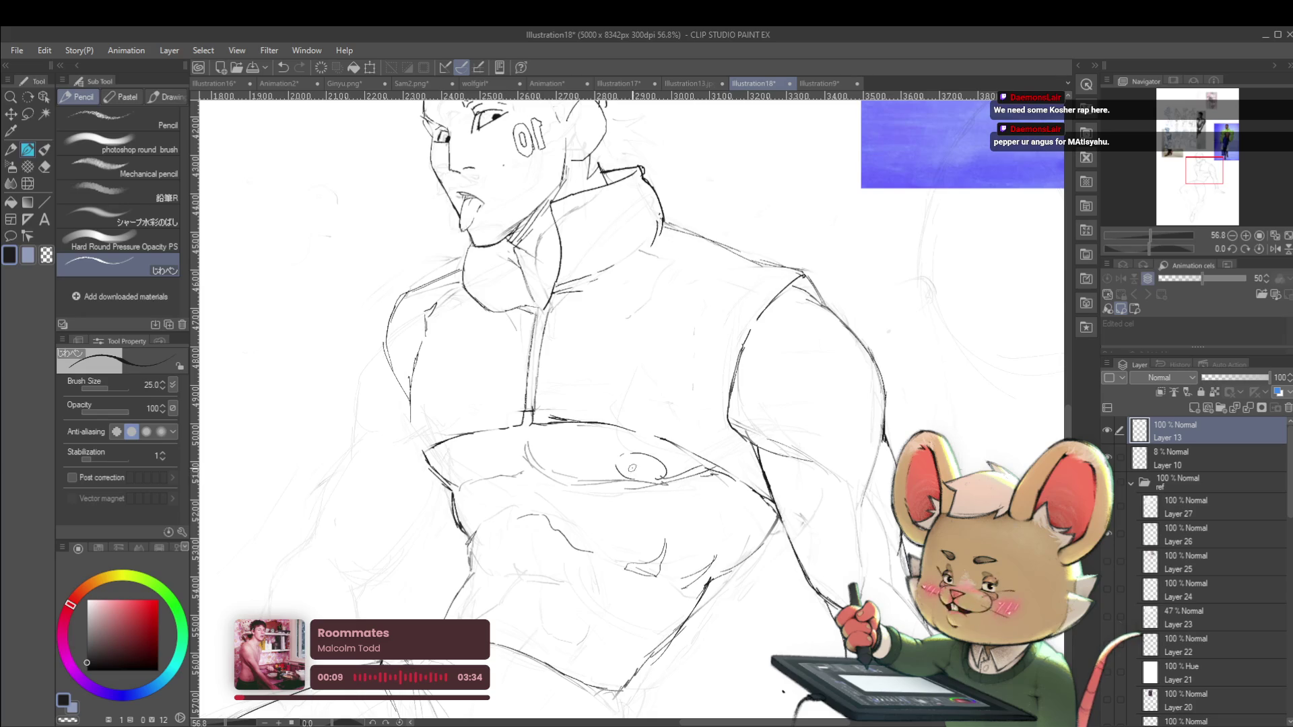
pyautogui.scroll(-4, 643, 471)
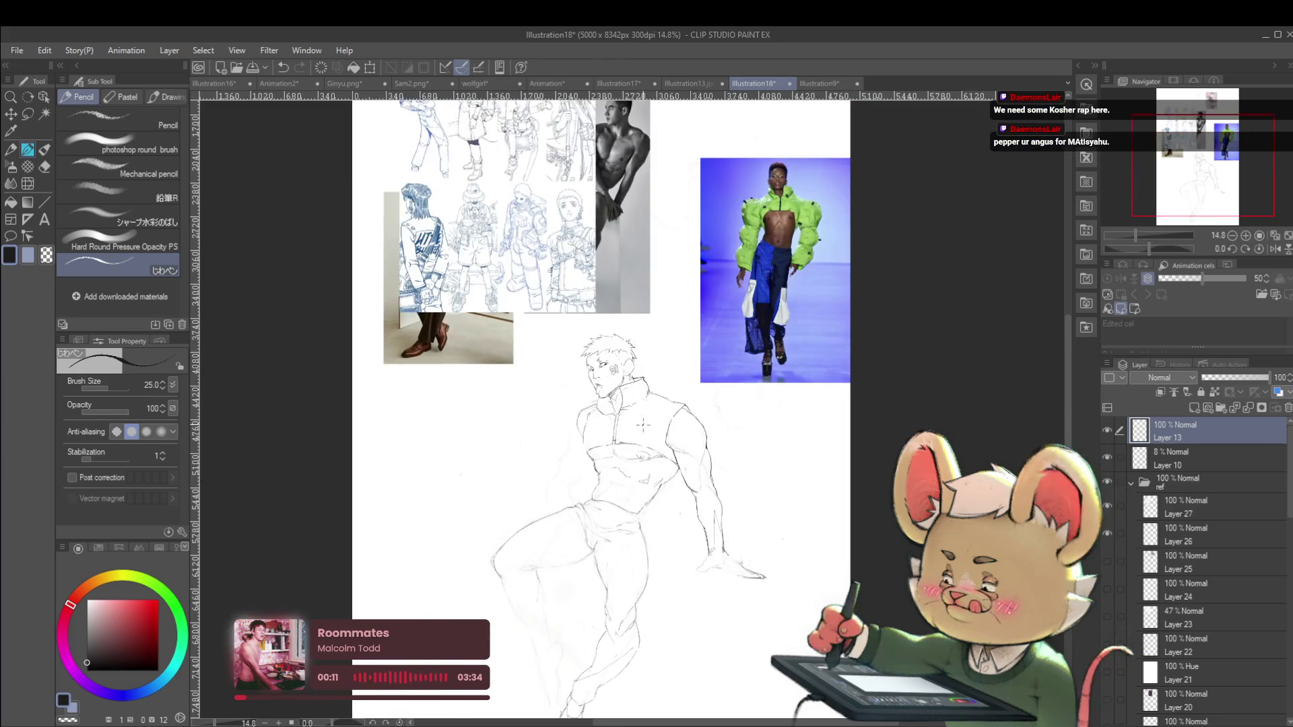
pyautogui.scroll(-2, 629, 458)
pyautogui.scroll(4, 719, 470)
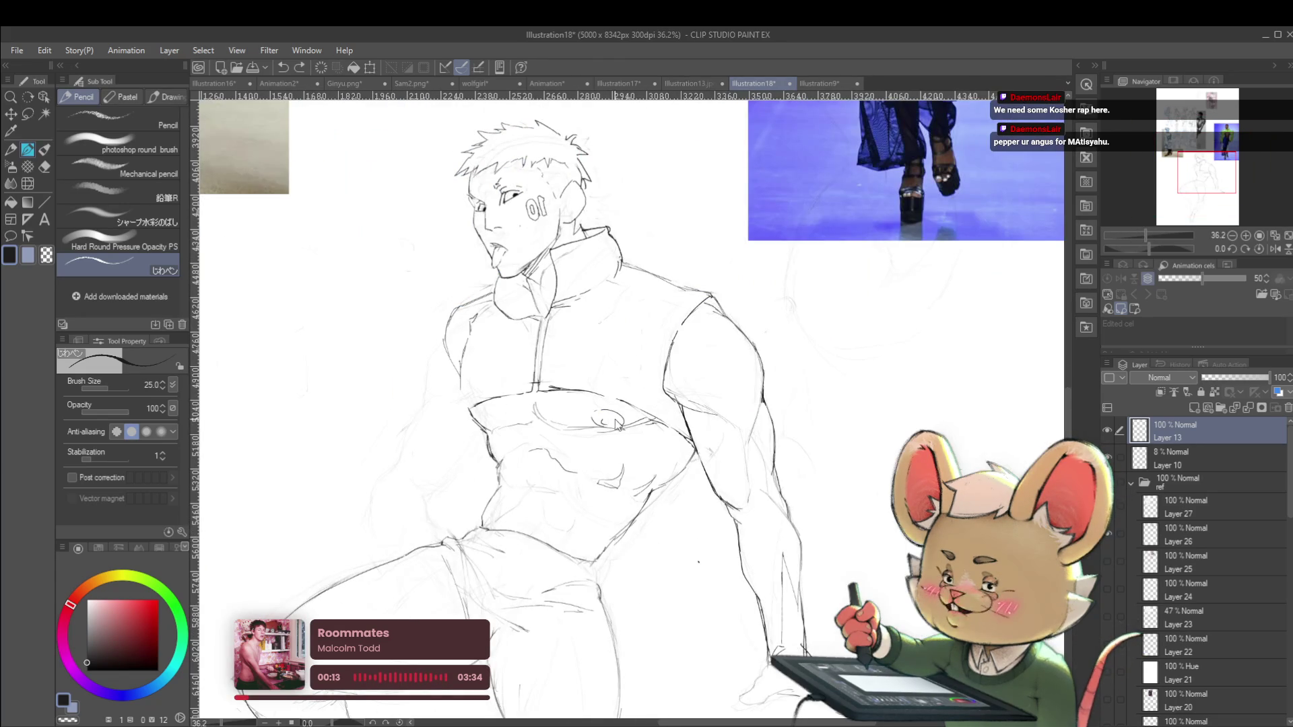
pyautogui.scroll(3, 587, 398)
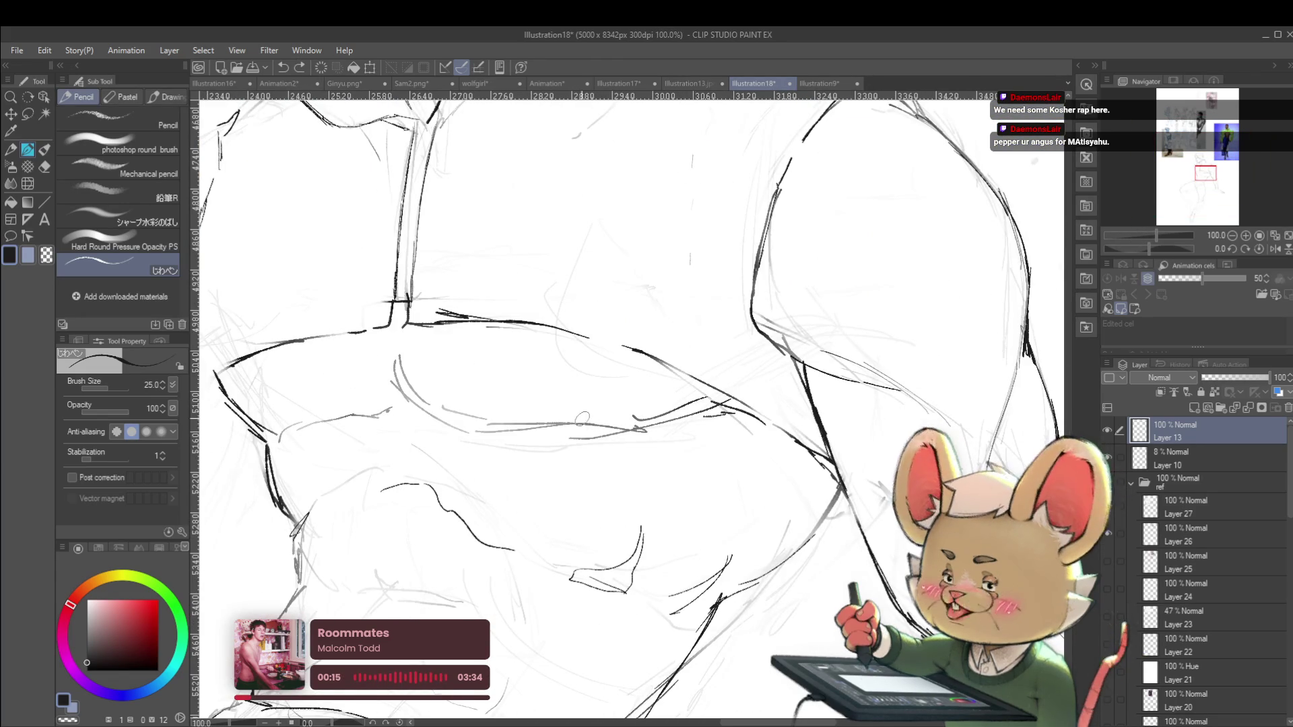
pyautogui.click(629, 406)
pyautogui.click(605, 431)
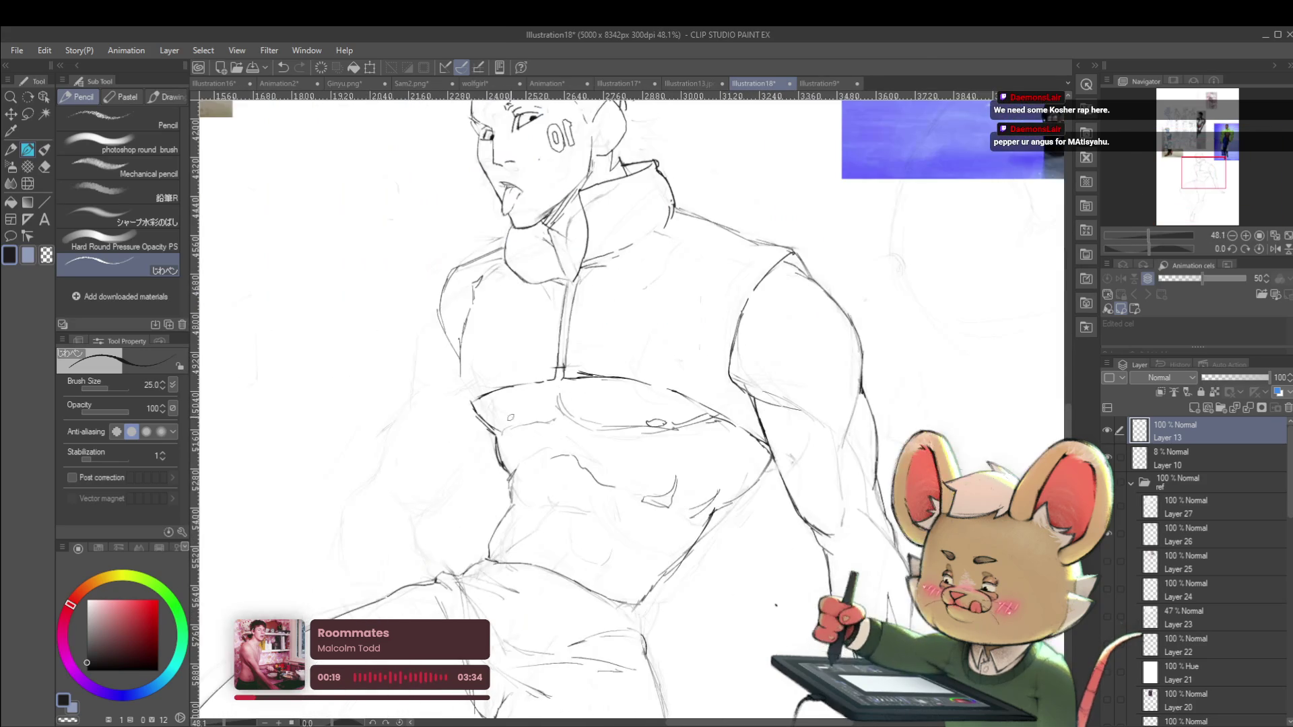
pyautogui.click(517, 417)
pyautogui.click(543, 443)
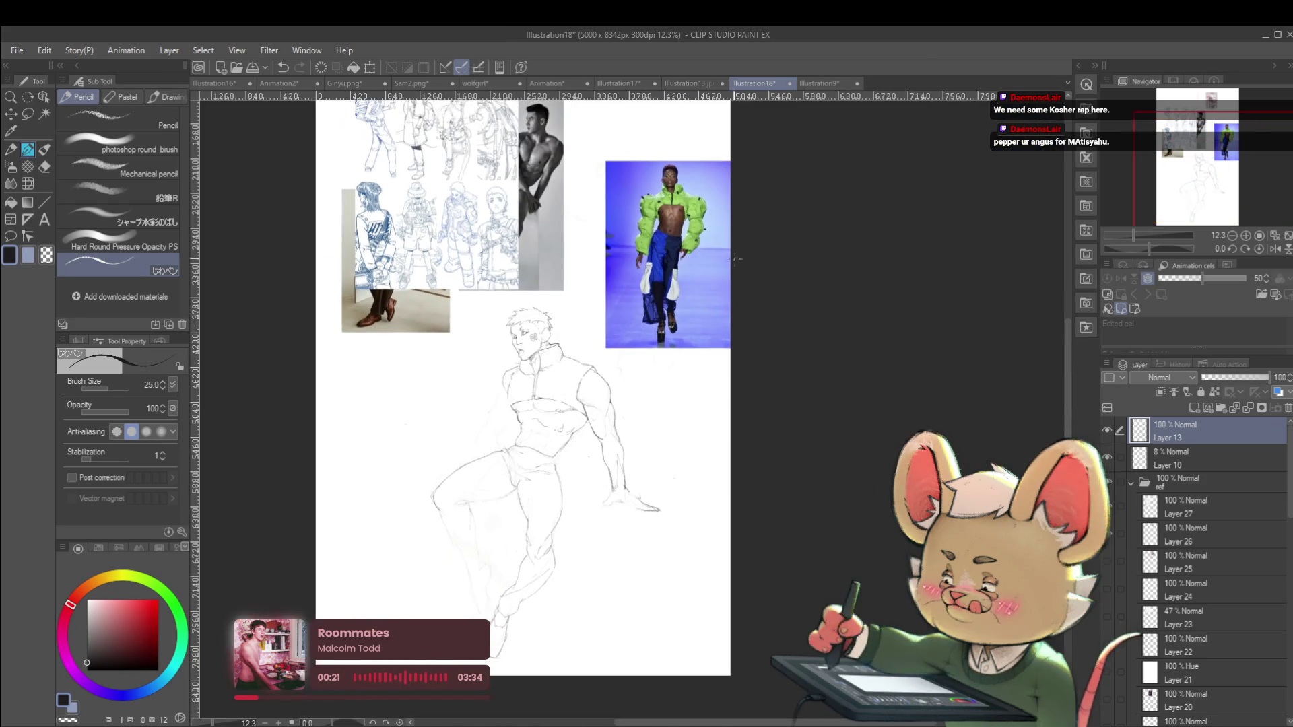
pyautogui.moveTo(1244, 265); pyautogui.dragTo(1244, 264)
pyautogui.click(1274, 247)
pyautogui.click(545, 446)
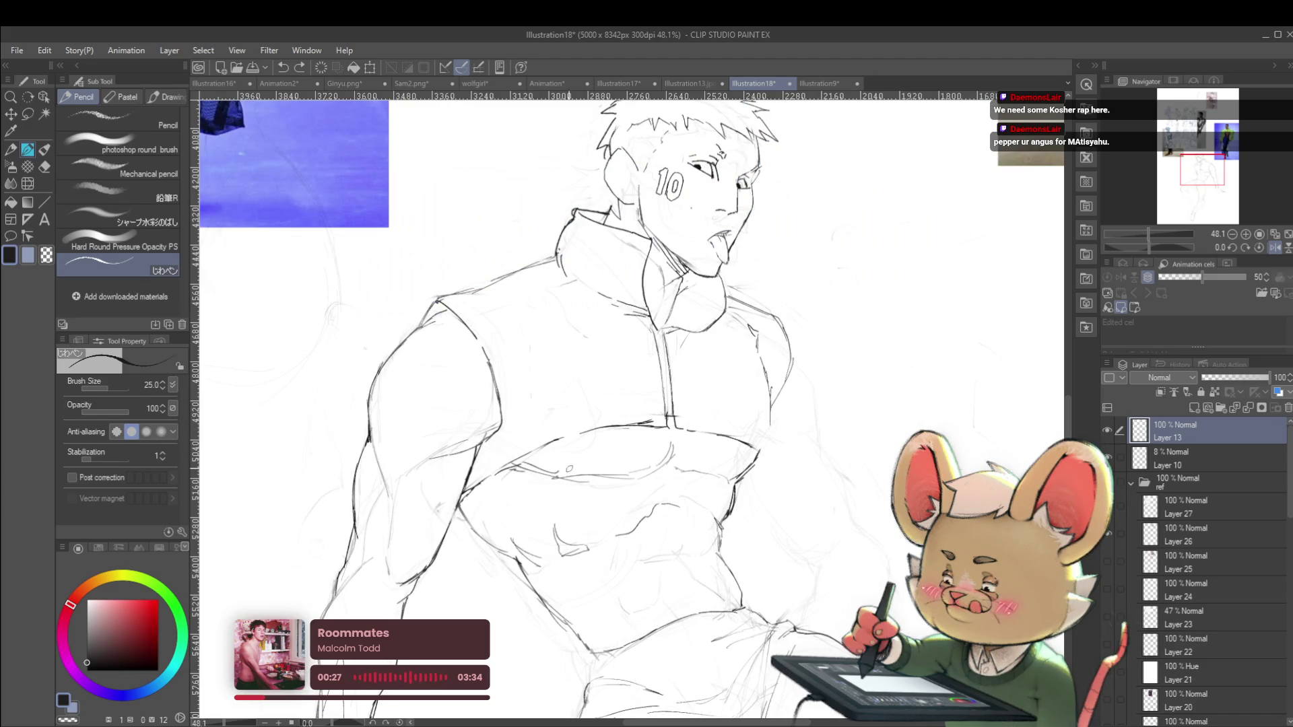
# Sketch a nipple curve on the chest, undo the misplaced circle and redraw it lower
pyautogui.click(606, 470)
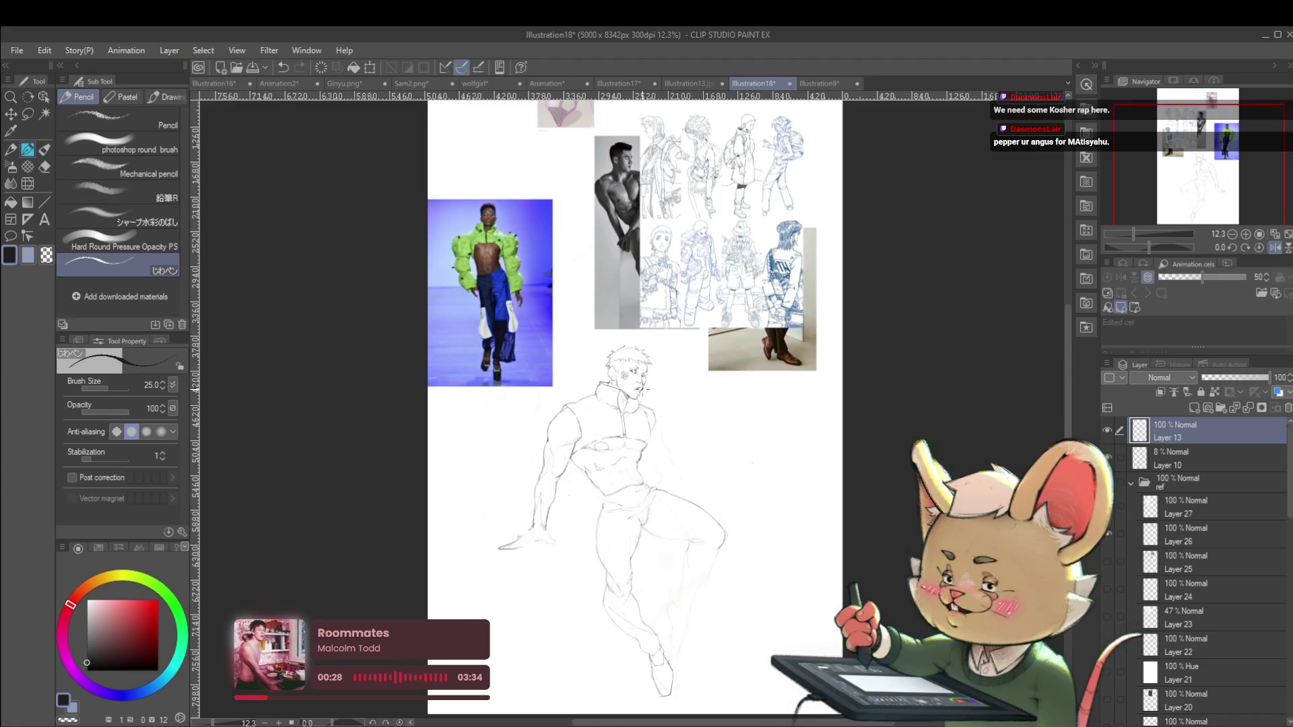
pyautogui.click(636, 458)
pyautogui.moveTo(628, 471); pyautogui.dragTo(631, 446)
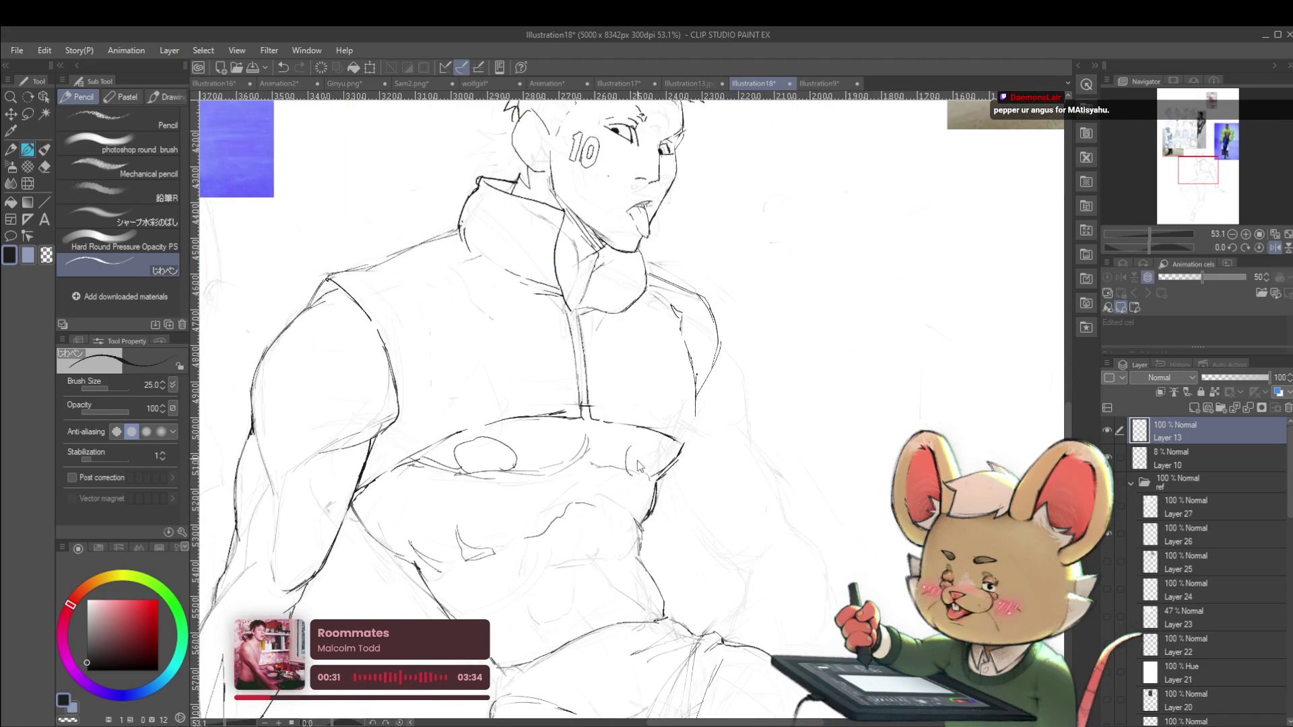
pyautogui.scroll(-5, 676, 448)
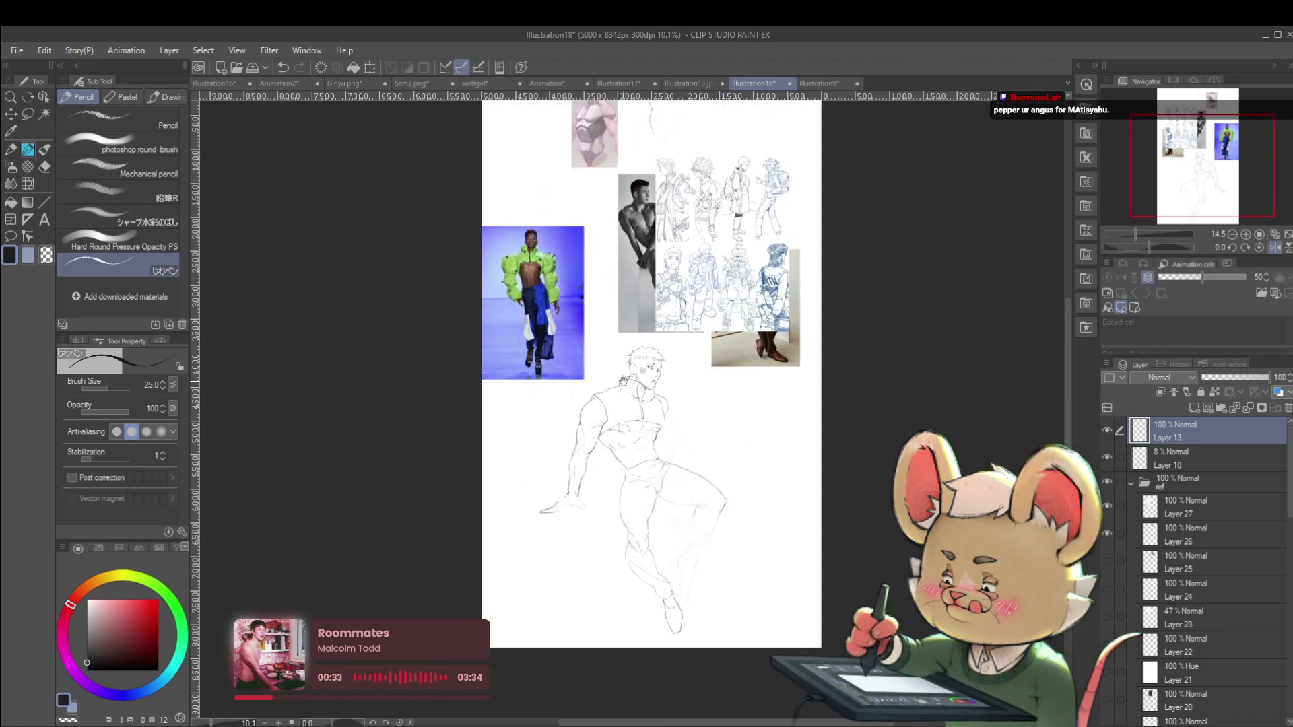
pyautogui.scroll(4, 632, 447)
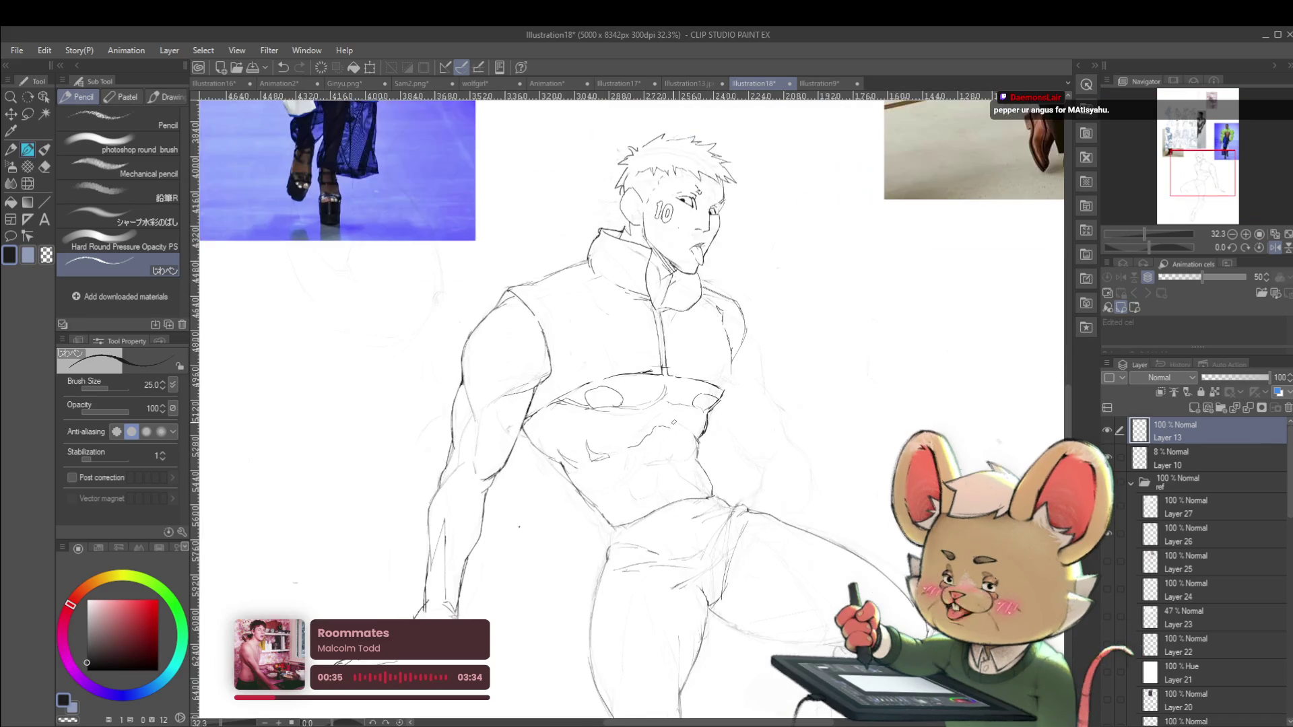
pyautogui.hotkey('ctrl', 'z')
pyautogui.moveTo(578, 410); pyautogui.dragTo(573, 412)
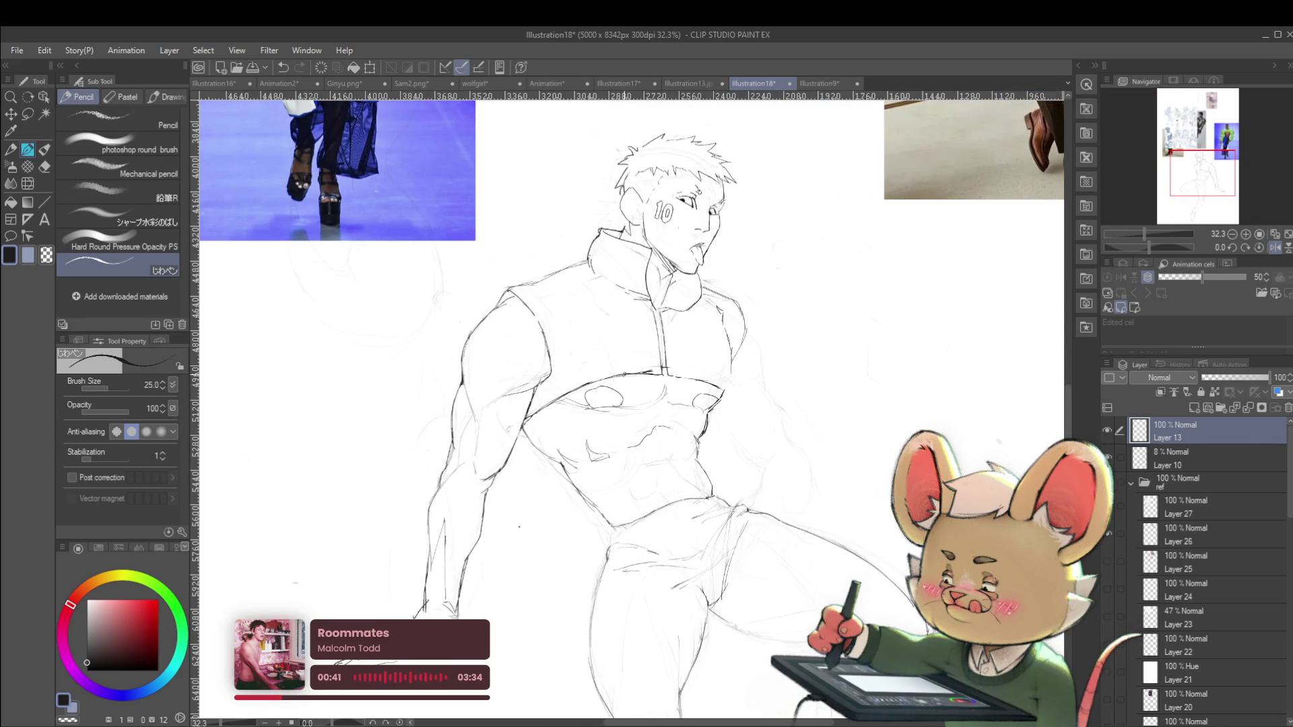
pyautogui.scroll(-4, 691, 395)
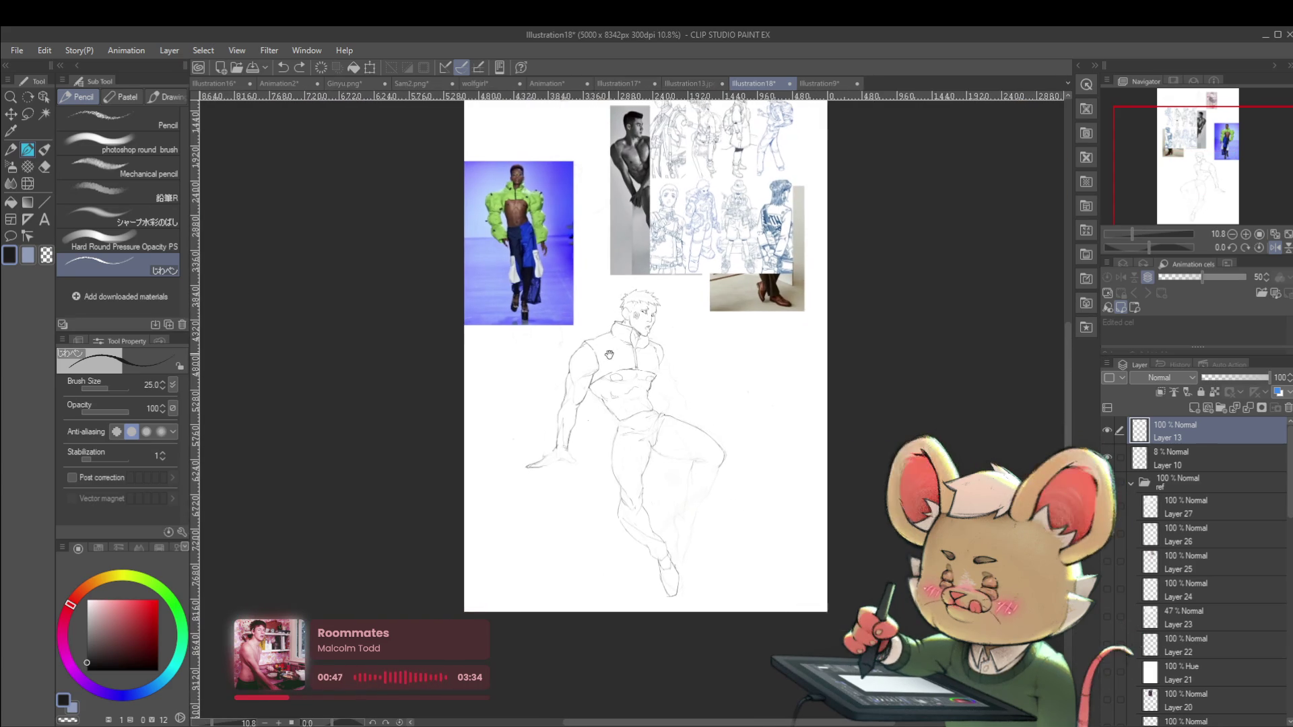
# Zoom in and flip the view horizontally, then zoom out and flip it vertically
pyautogui.scroll(2, 638, 360)
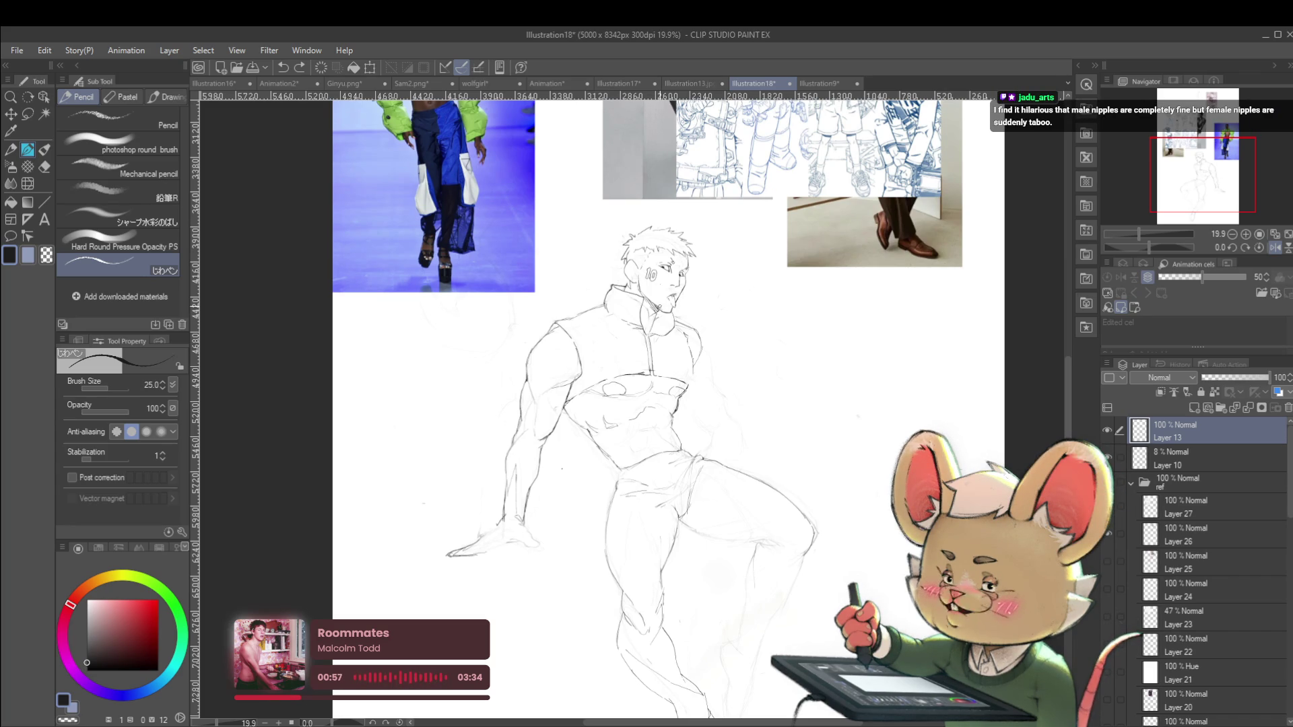
pyautogui.click(1274, 247)
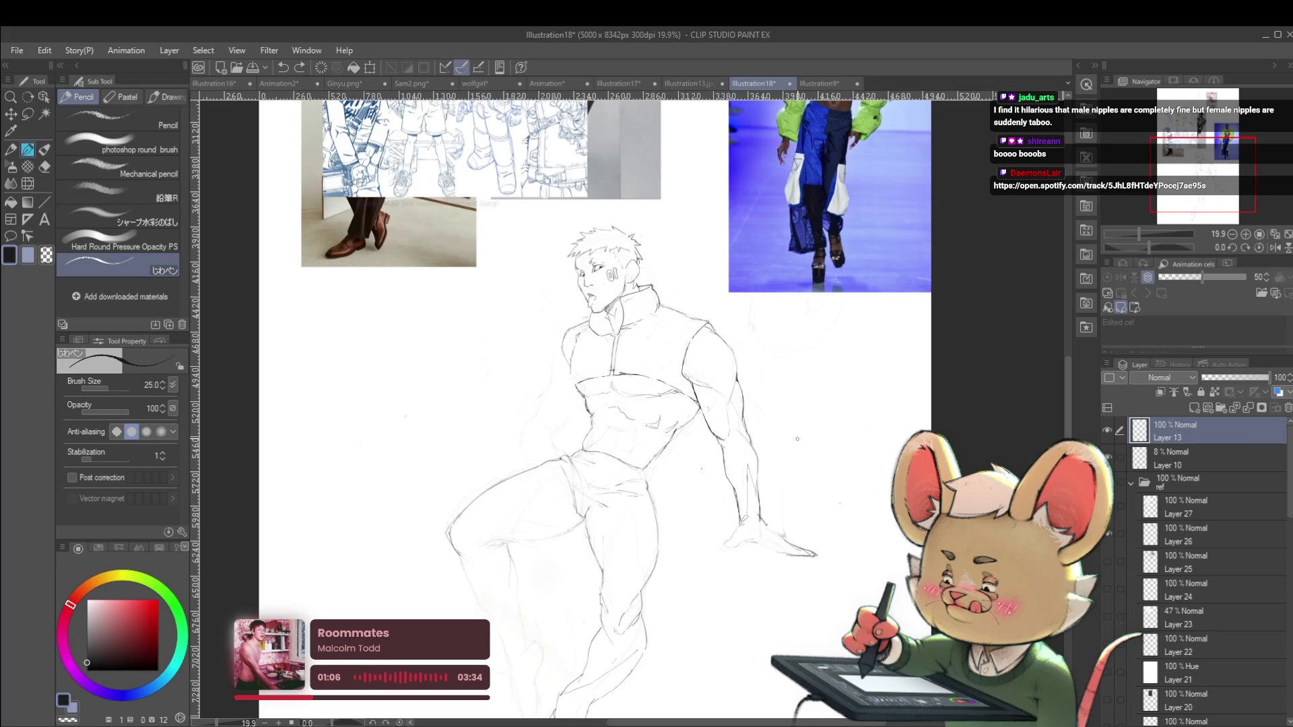
pyautogui.scroll(3, 797, 428)
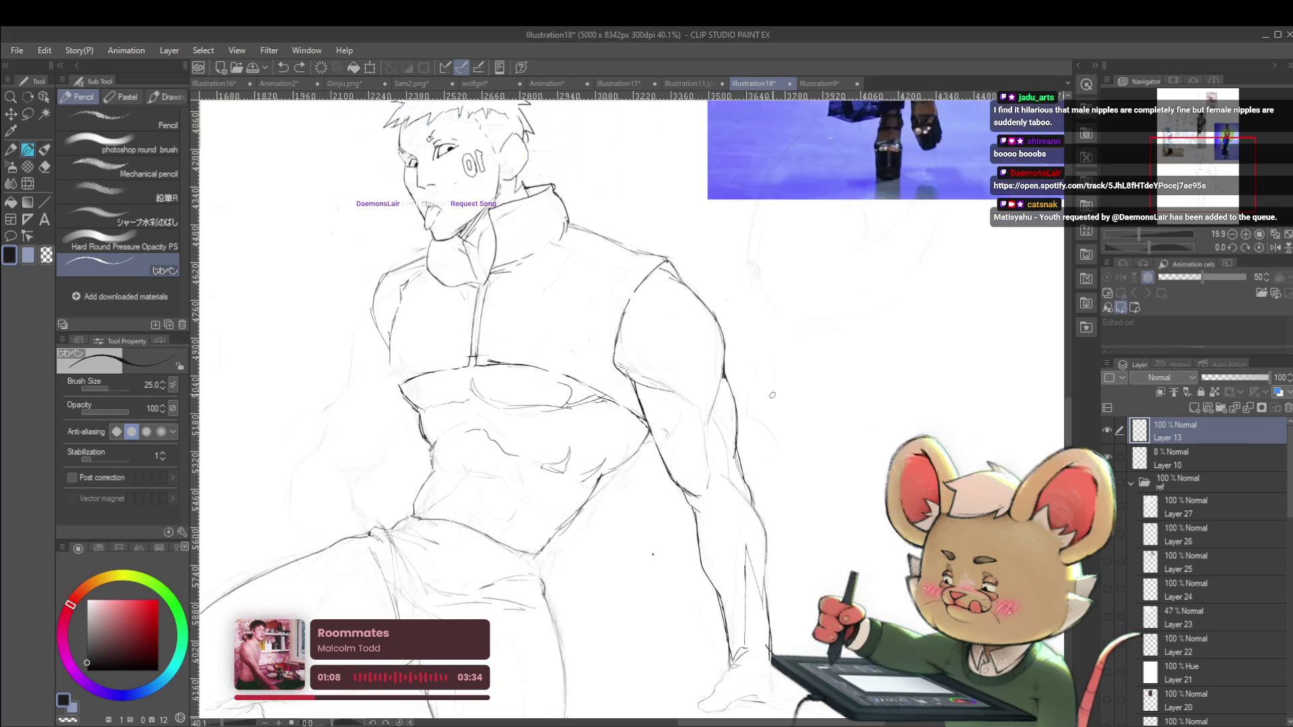
pyautogui.scroll(-5, 708, 417)
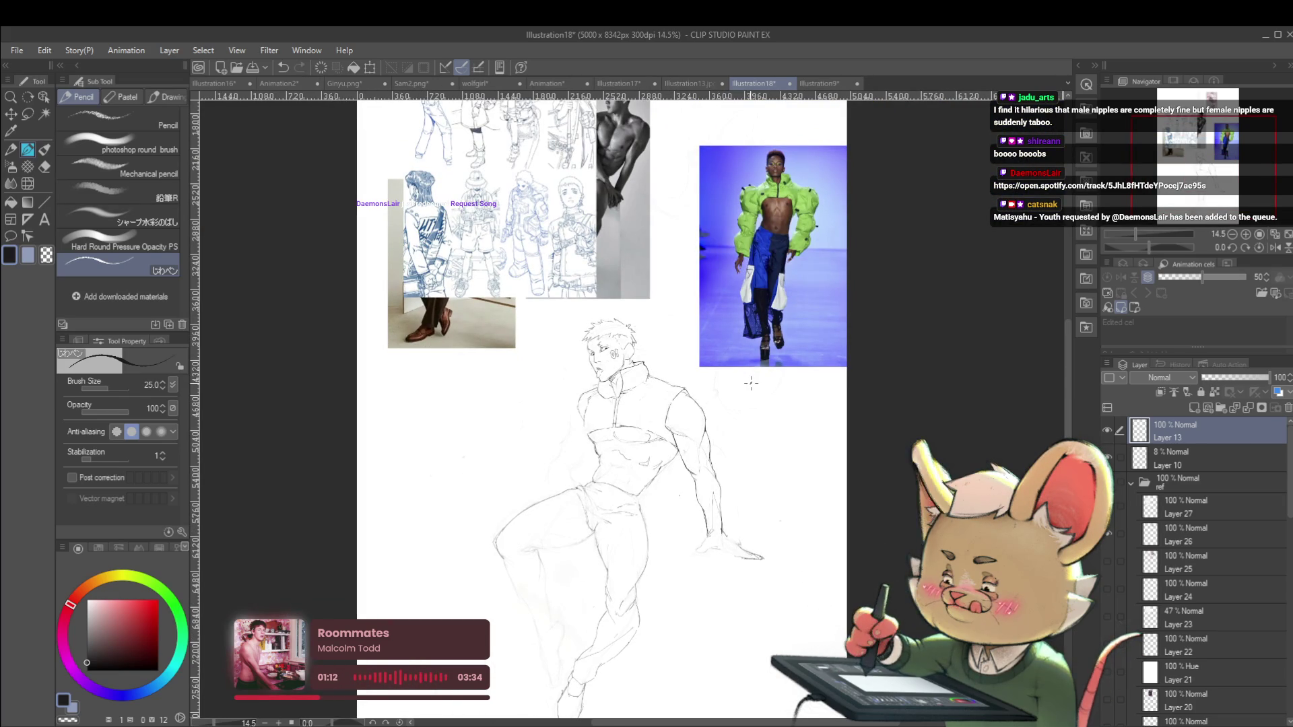
pyautogui.click(1283, 247)
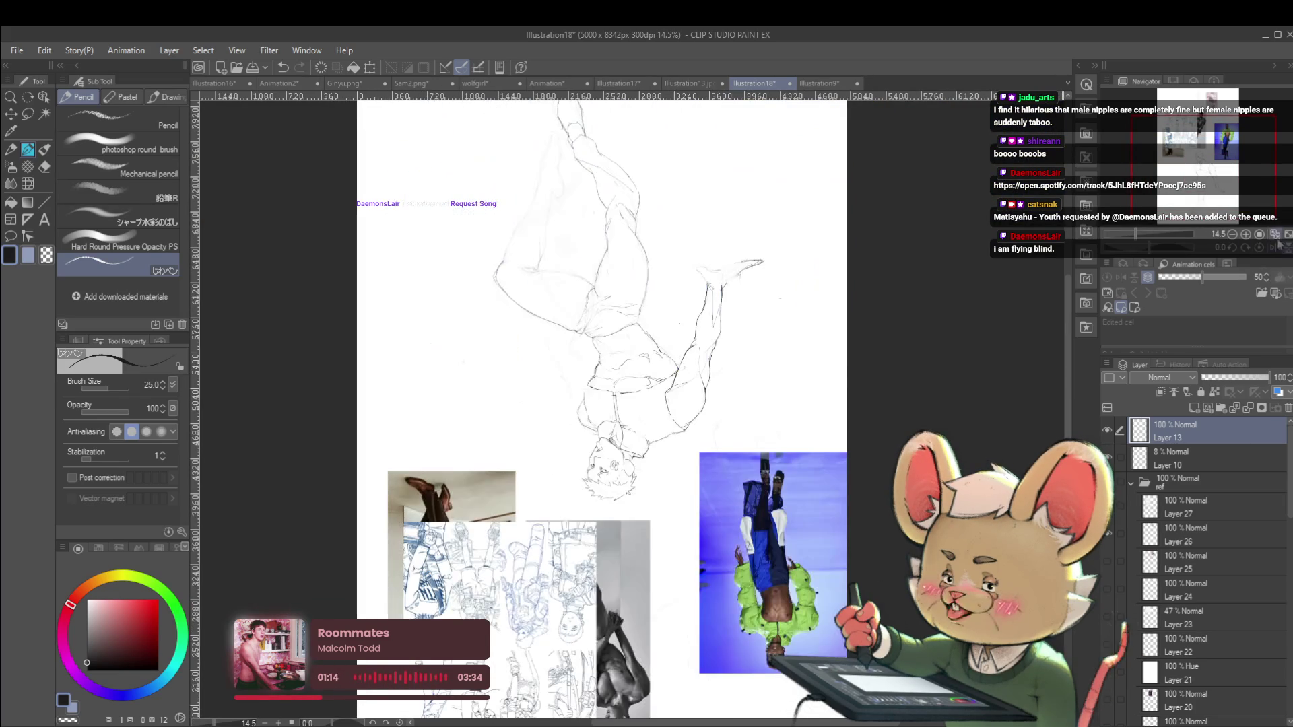
# Restore the view upright and mirrored, zoom in and out to review, then flip horizontally again
pyautogui.click(1287, 247)
pyautogui.click(1273, 247)
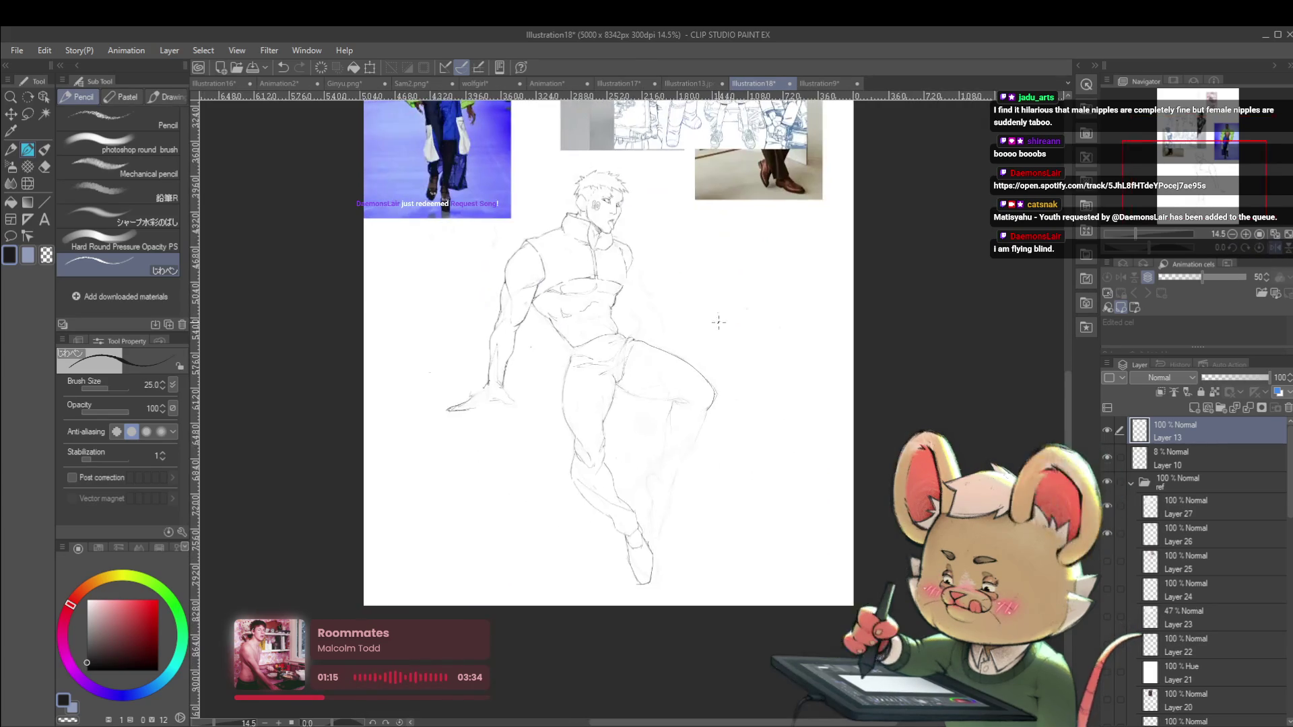
pyautogui.scroll(2, 583, 445)
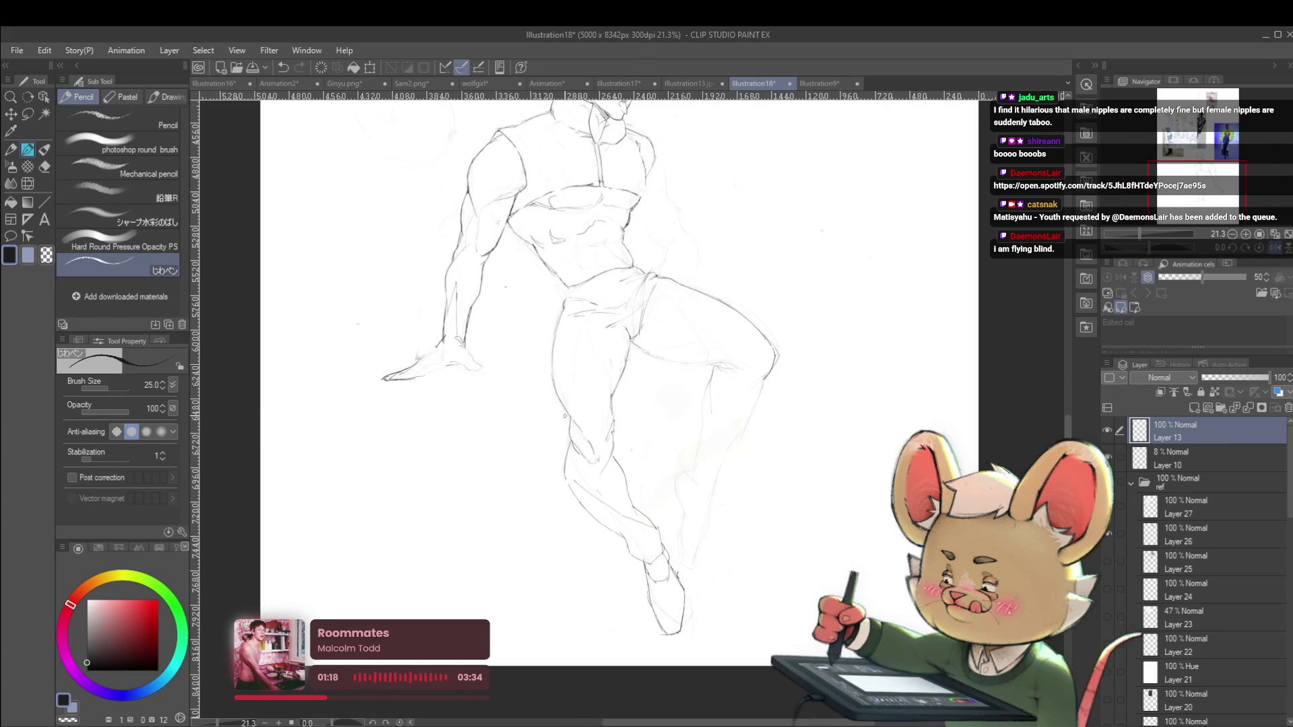
pyautogui.scroll(-3, 590, 383)
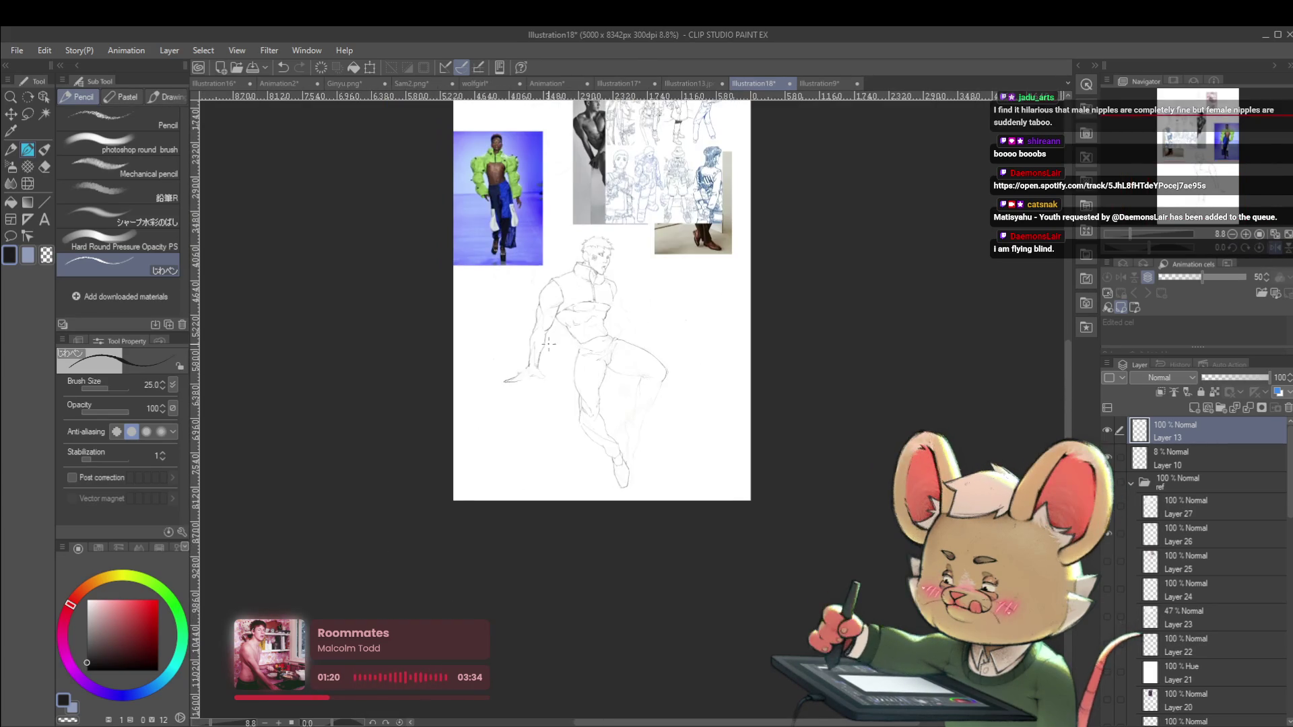
pyautogui.scroll(2, 579, 401)
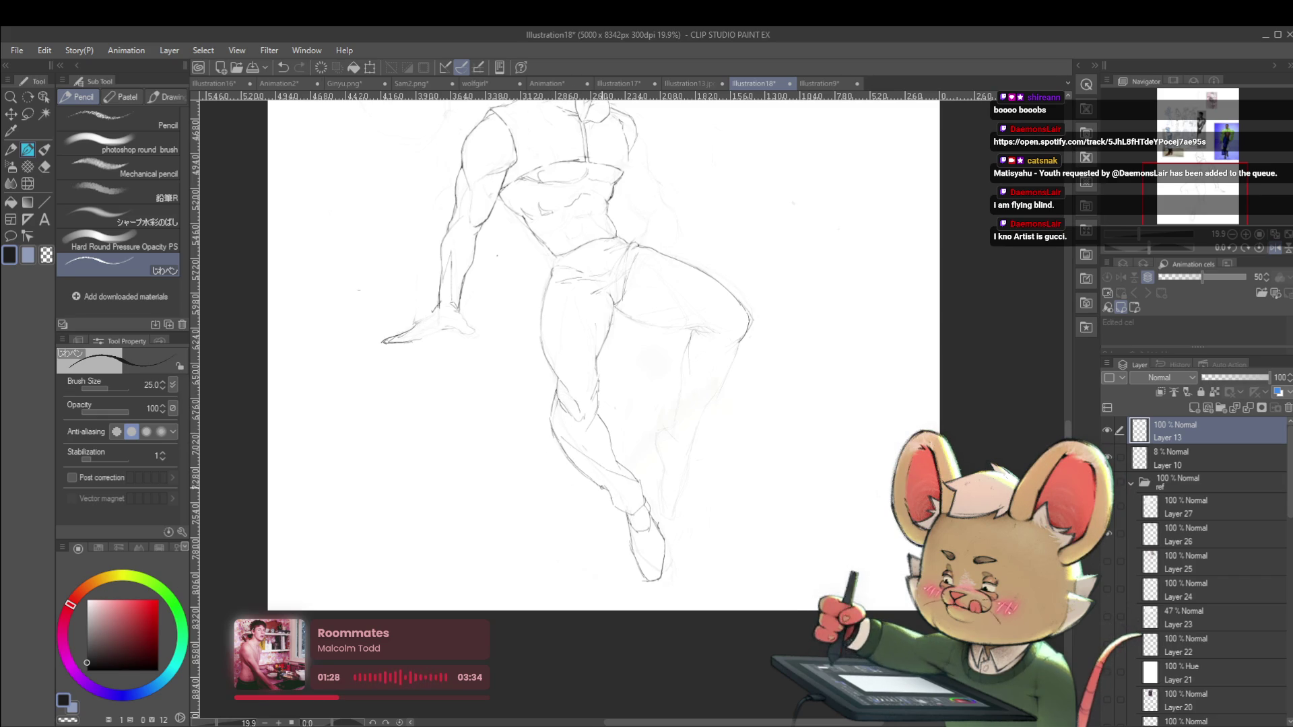
pyautogui.scroll(-2, 571, 408)
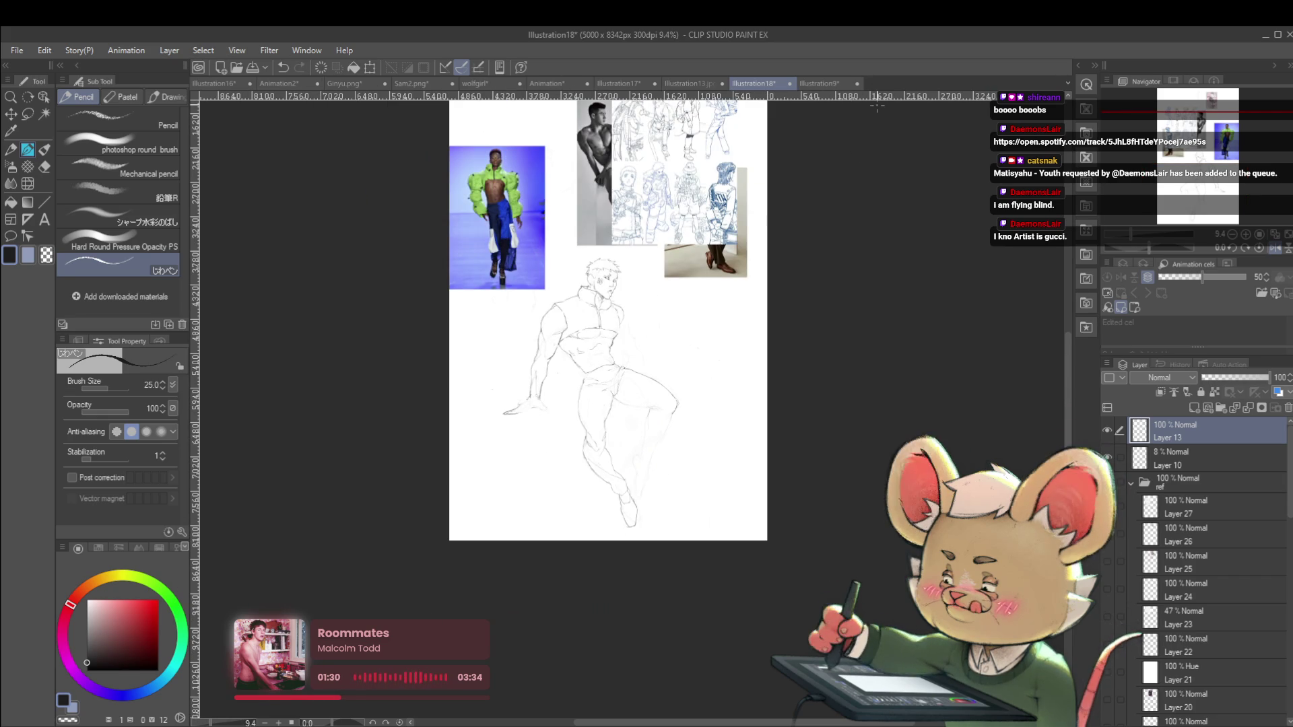
pyautogui.scroll(1, 701, 288)
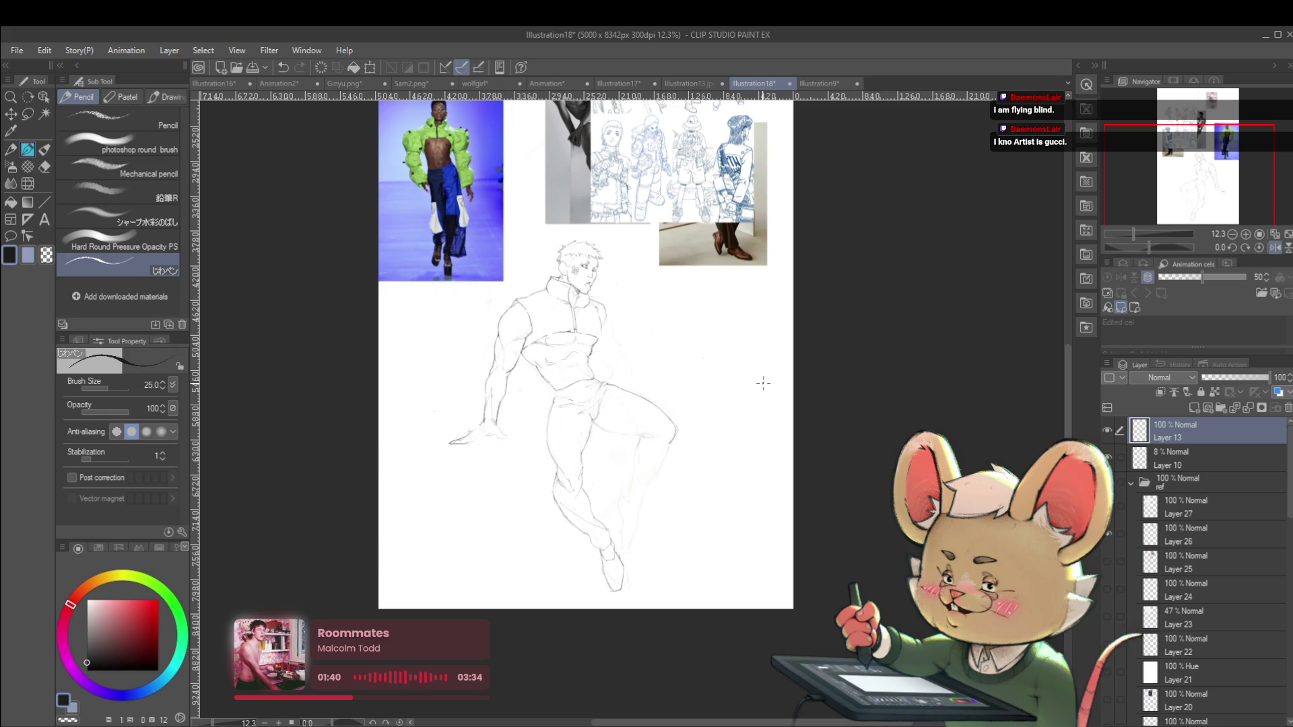
pyautogui.click(1259, 249)
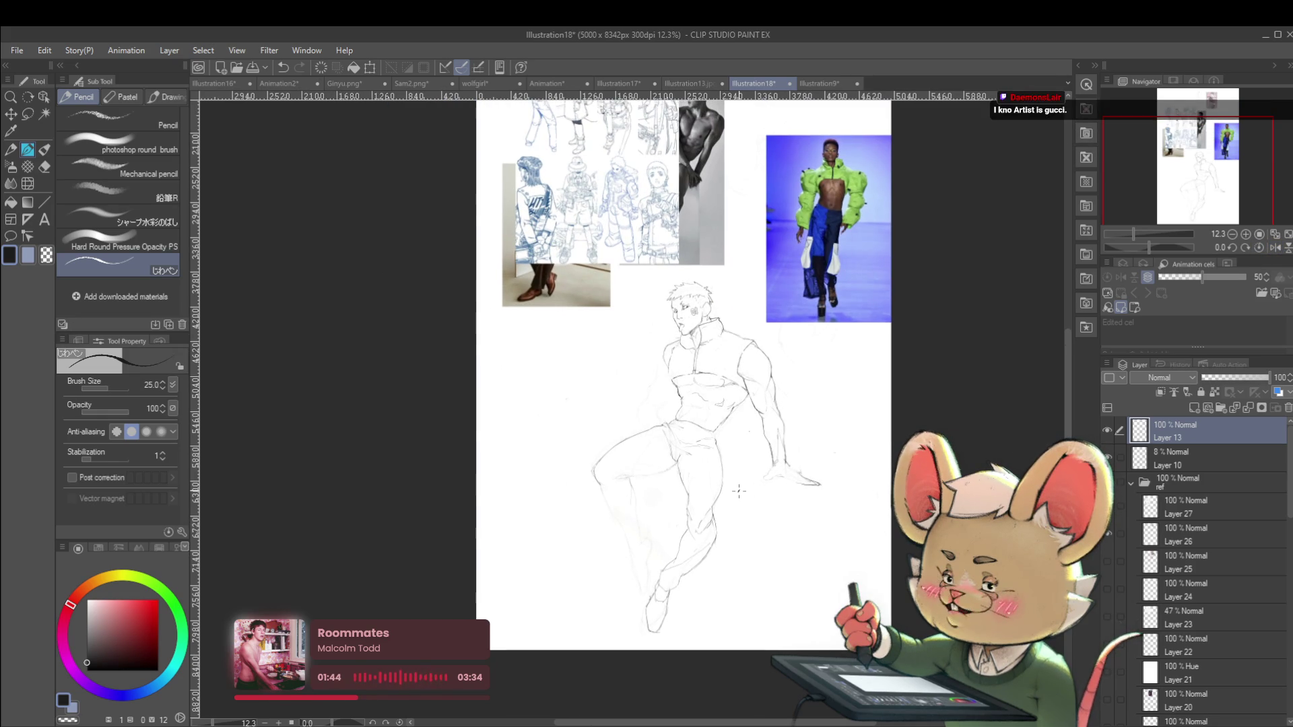
pyautogui.scroll(2, 628, 479)
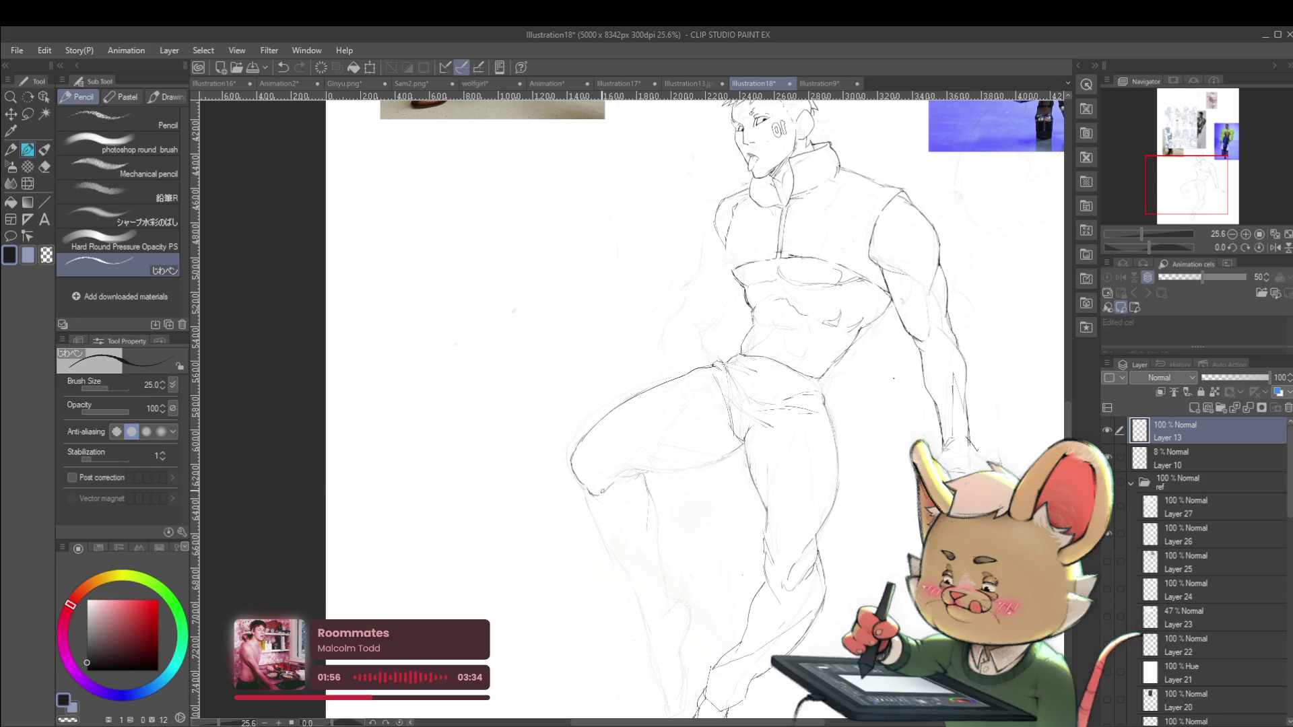
# Add pencil strokes at the knee and under the thigh near the knee
pyautogui.moveTo(579, 482)
pyautogui.mouseDown()
pyautogui.moveTo(594, 531)
pyautogui.moveTo(637, 585)
pyautogui.moveTo(624, 617)
pyautogui.mouseUp()
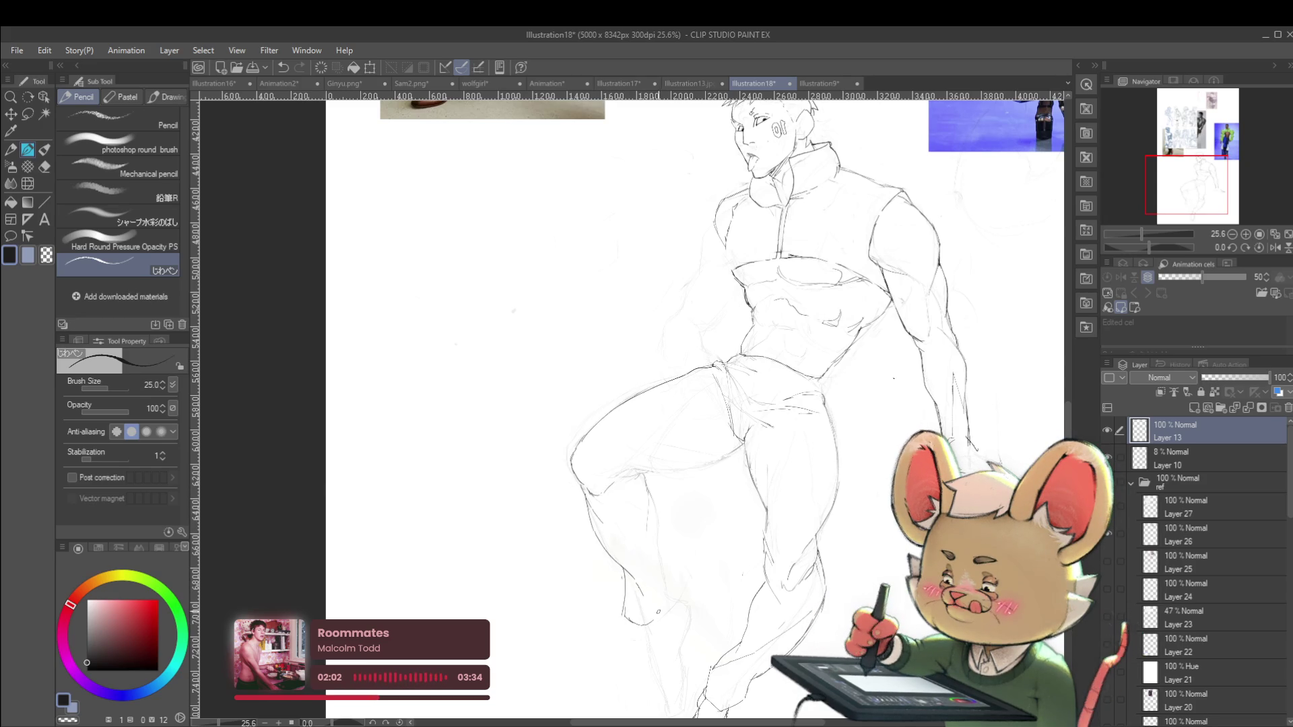
pyautogui.scroll(-5, 688, 550)
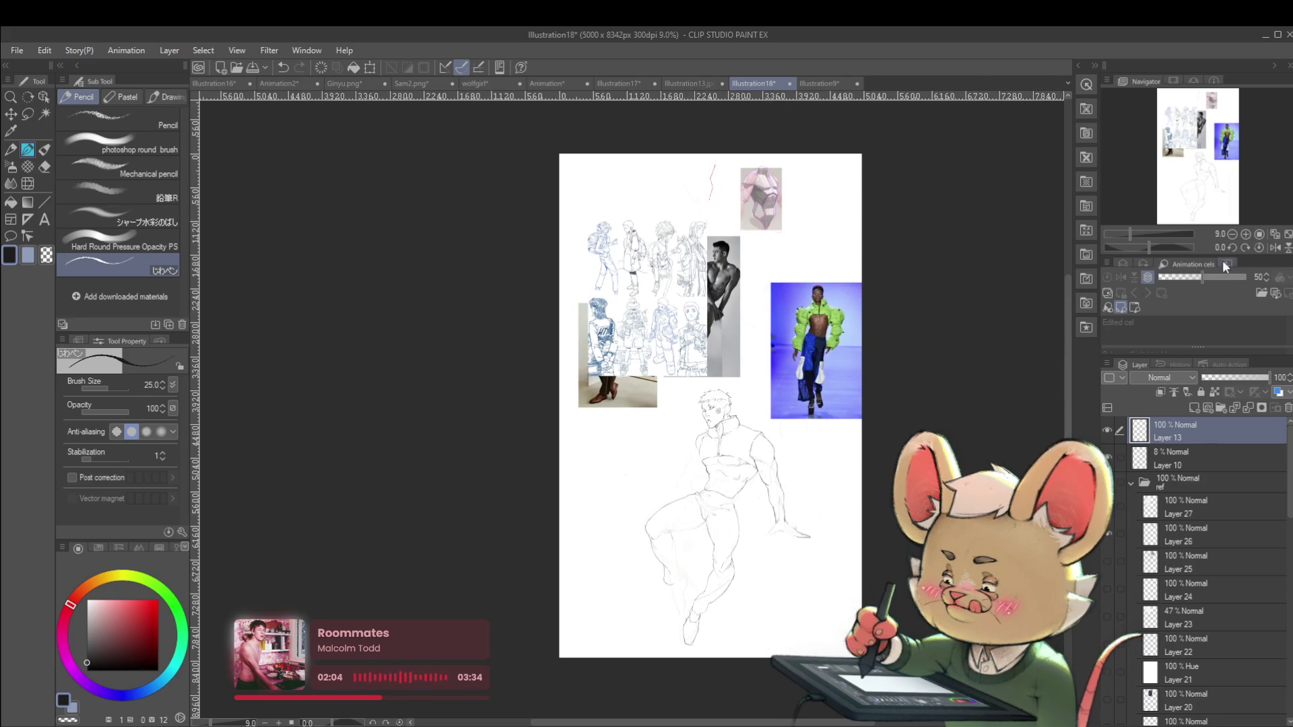
pyautogui.click(1274, 247)
pyautogui.scroll(4, 586, 404)
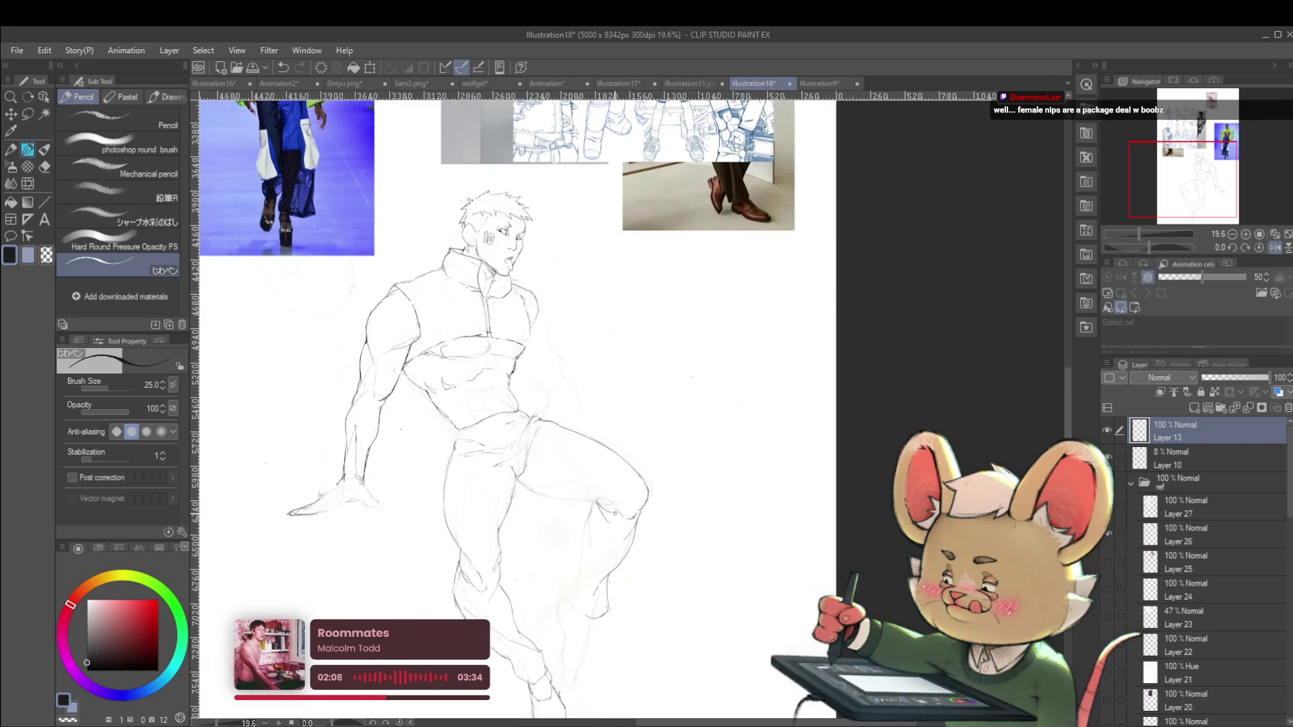
pyautogui.scroll(-4, 621, 498)
pyautogui.scroll(5, 620, 499)
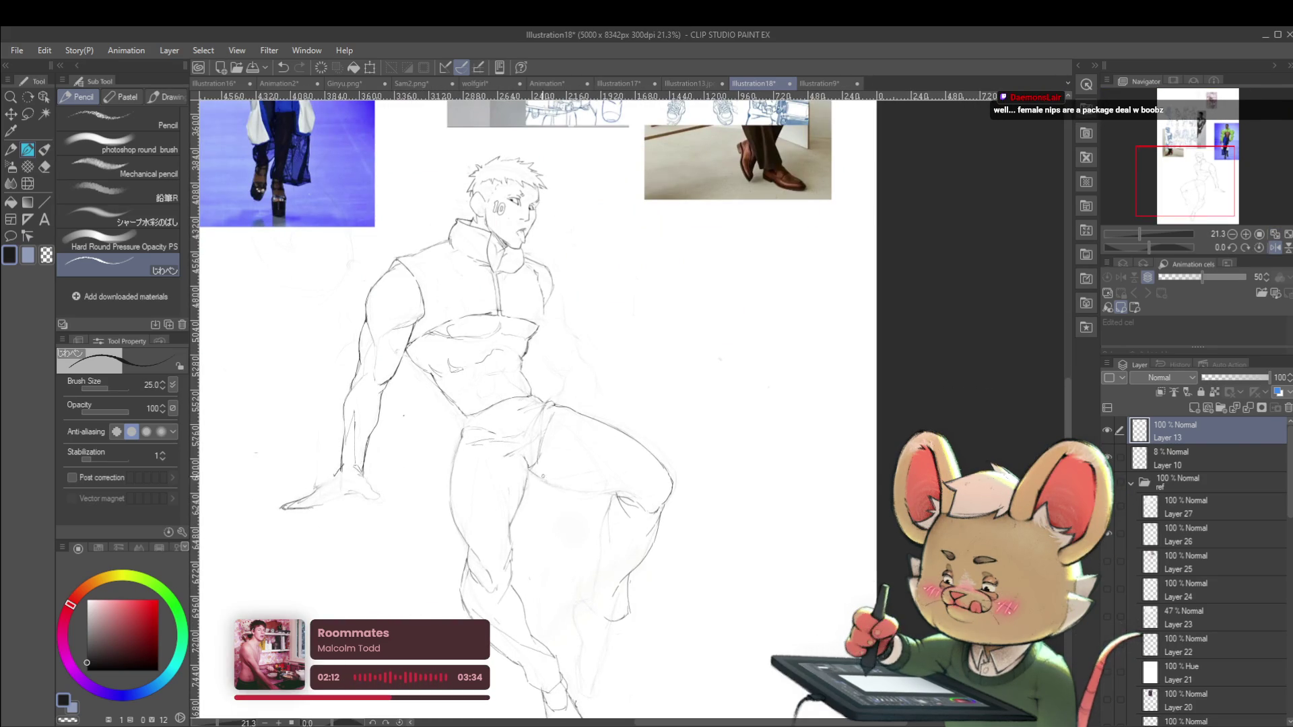
pyautogui.moveTo(532, 473); pyautogui.dragTo(596, 490)
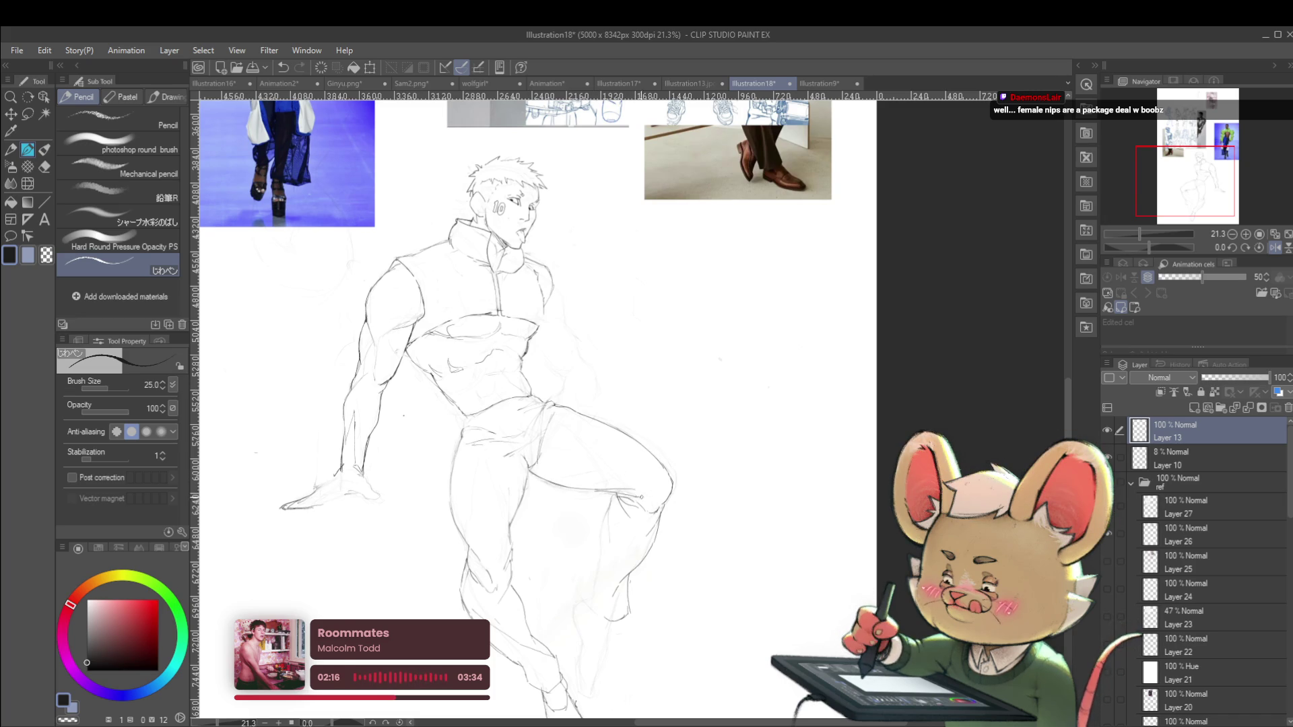
pyautogui.scroll(-2, 638, 496)
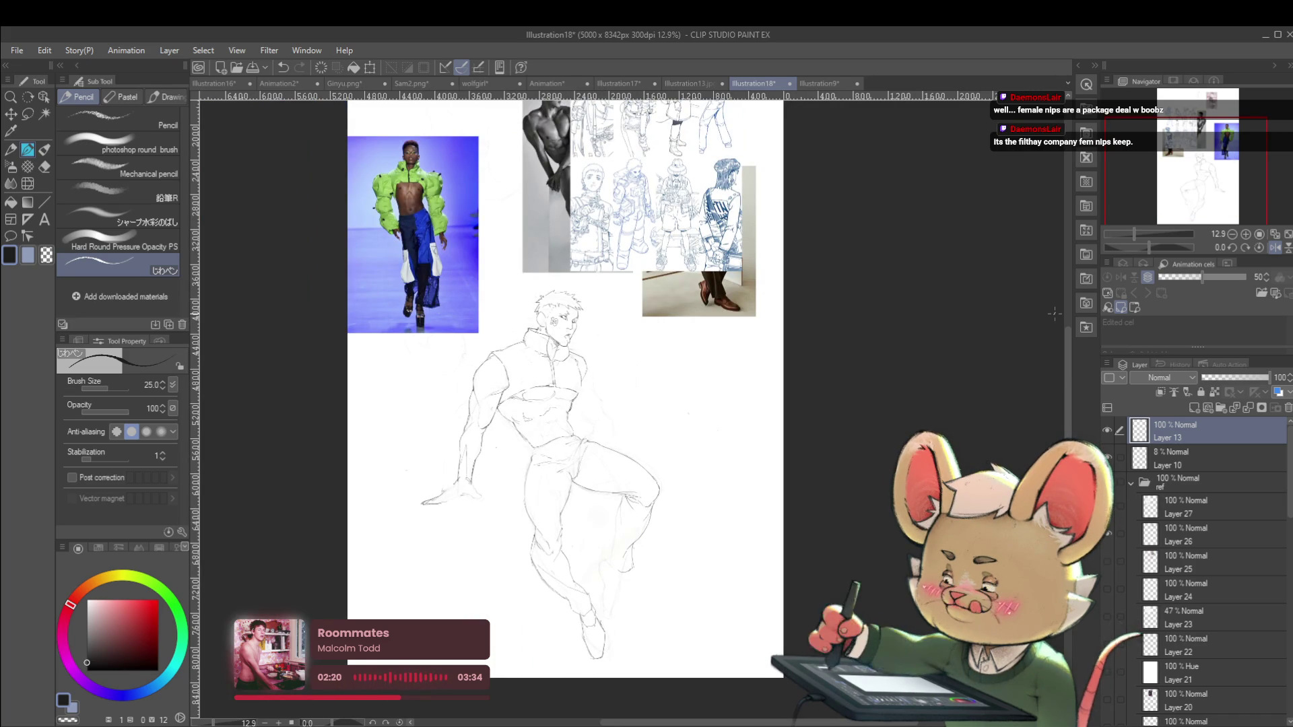
# Remove the faint curved strokes left of the figure and outline the lower leg
pyautogui.moveTo(1053, 314); pyautogui.dragTo(1076, 304)
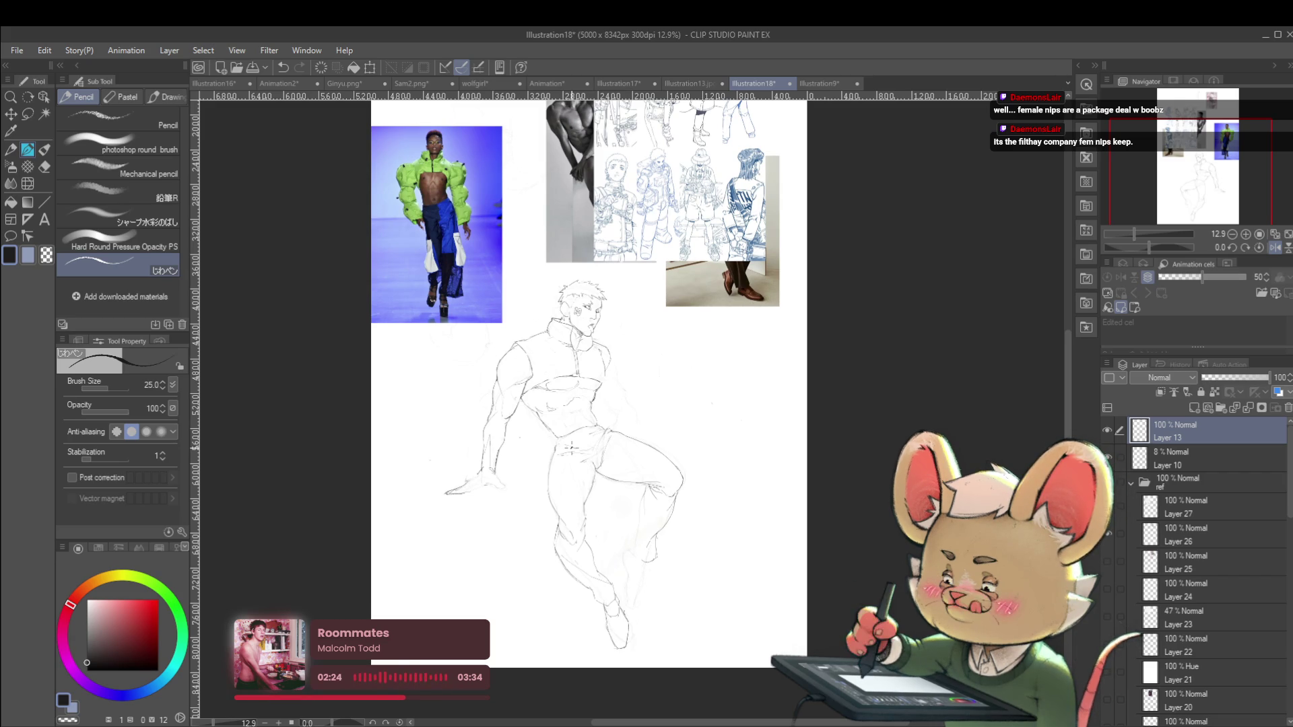
pyautogui.click(1275, 247)
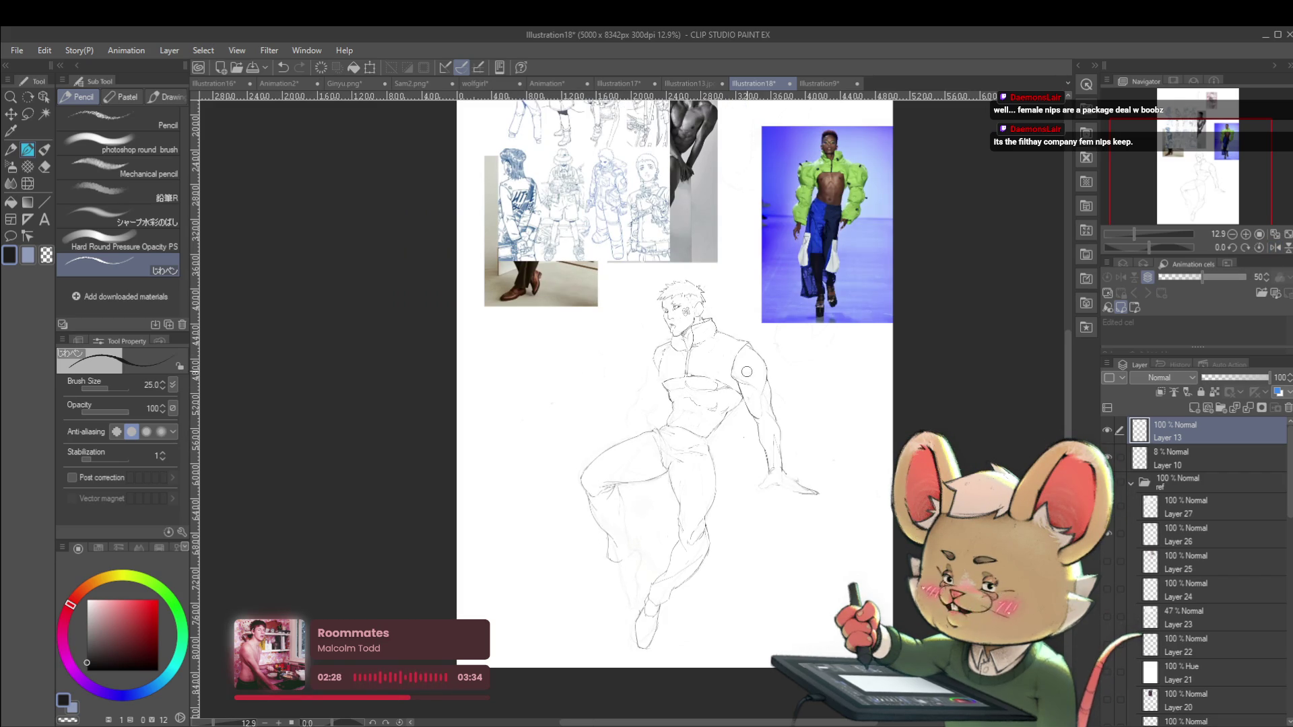
pyautogui.scroll(1, 532, 393)
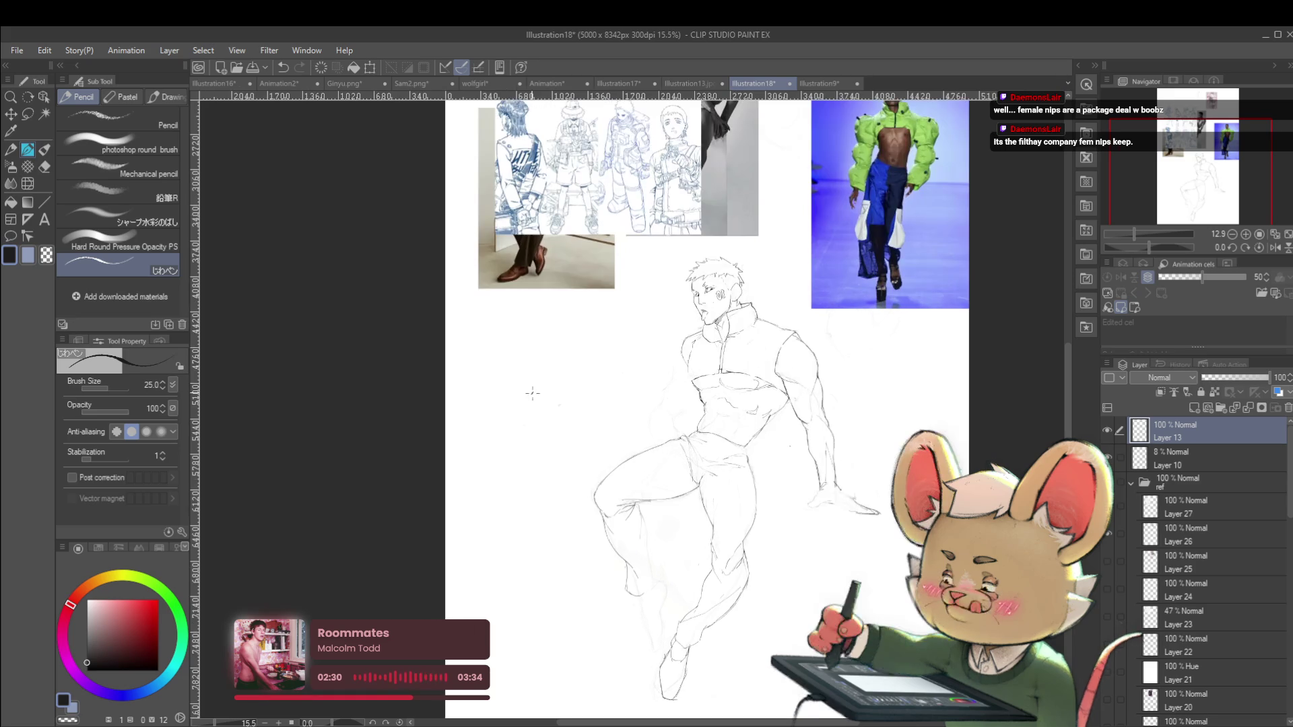
pyautogui.hotkey('ctrl', 'z')
pyautogui.hotkey('ctrl', 'z')
pyautogui.moveTo(651, 392); pyautogui.dragTo(633, 359)
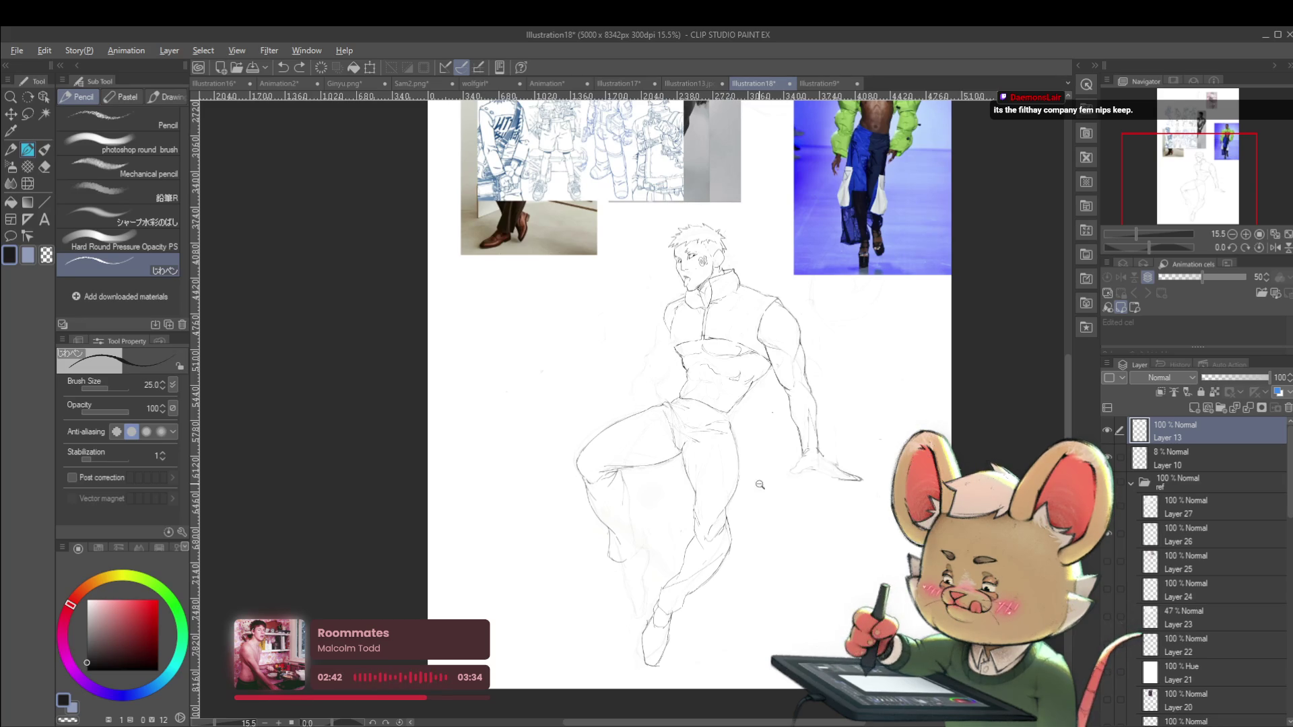
pyautogui.scroll(2, 628, 490)
pyautogui.scroll(2, 627, 491)
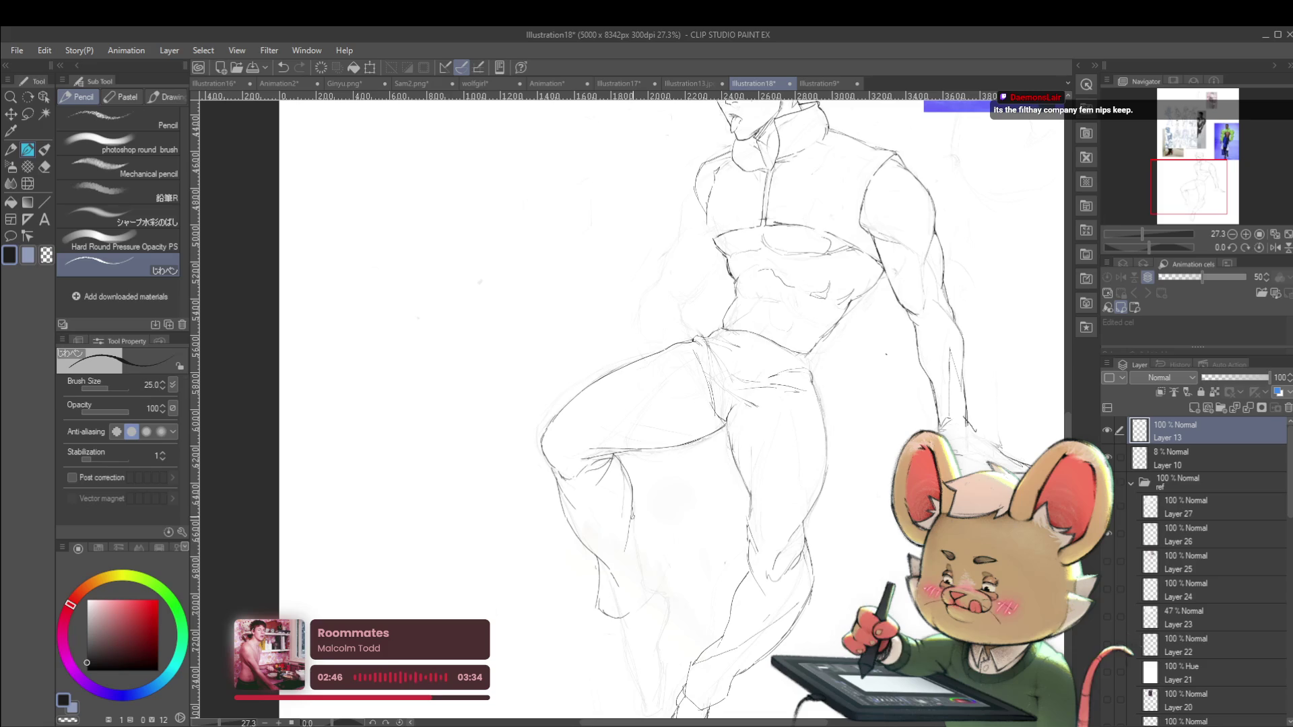
pyautogui.scroll(-3, 583, 515)
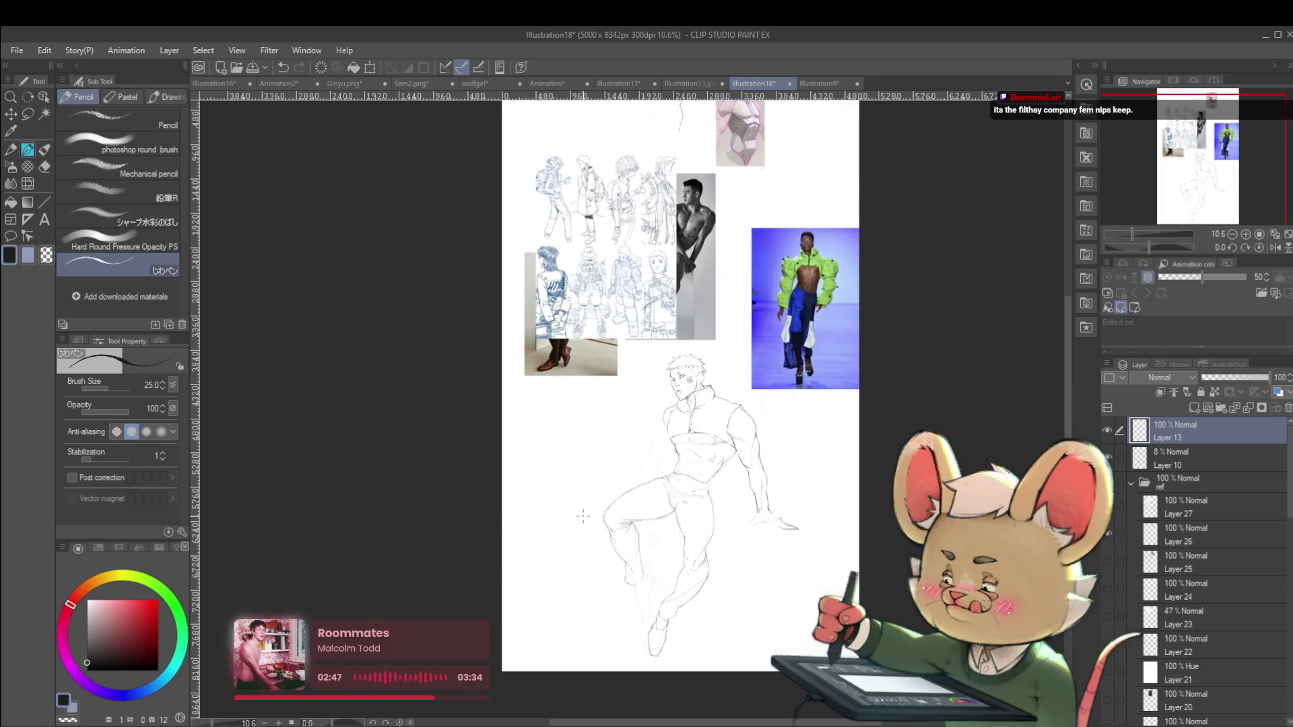
pyautogui.scroll(2, 633, 614)
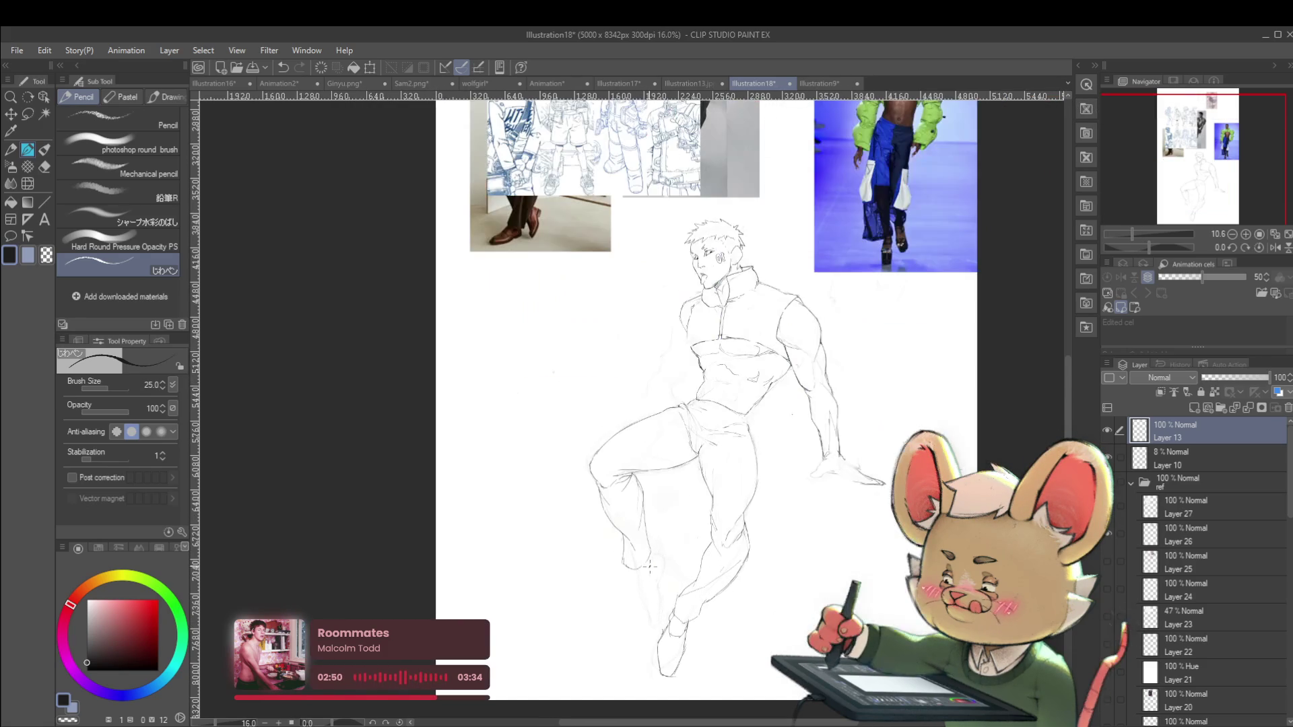
pyautogui.moveTo(625, 564); pyautogui.dragTo(606, 597)
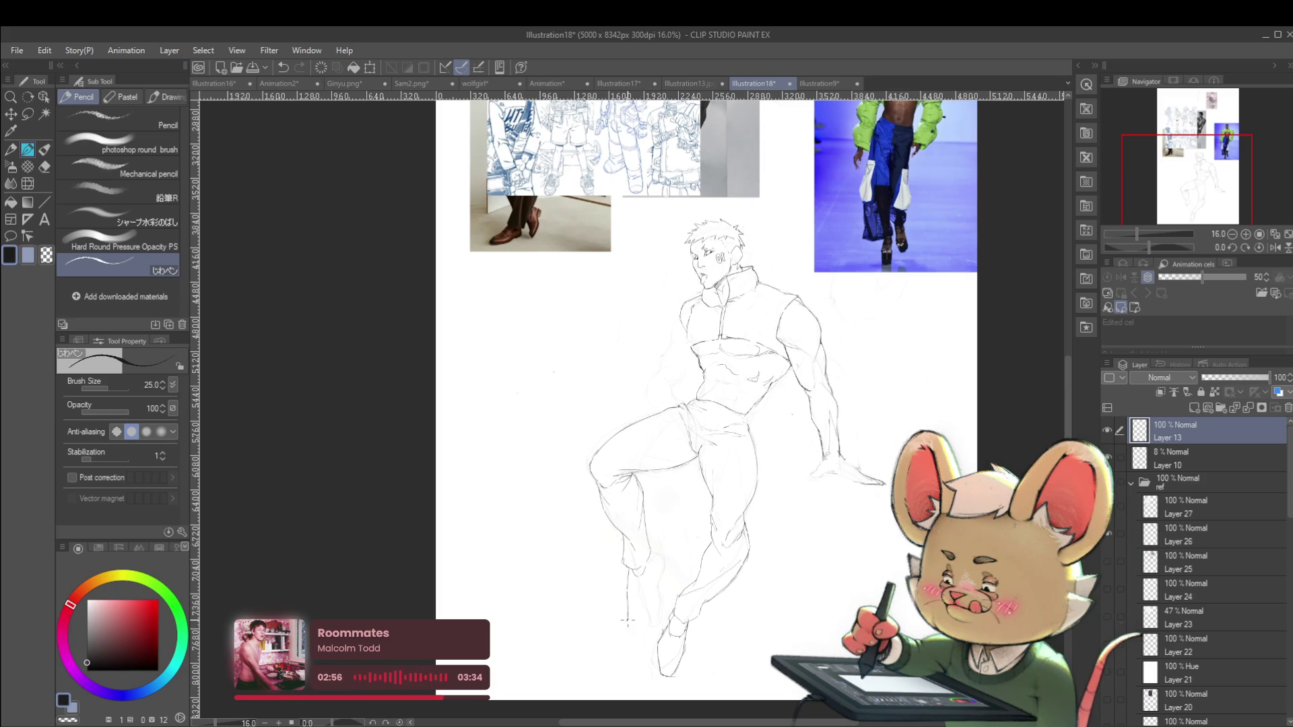
pyautogui.moveTo(637, 623); pyautogui.dragTo(655, 562)
# Mirror the view to check the torso, then select the faint Layer 10 underdrawing
pyautogui.scroll(-3, 654, 561)
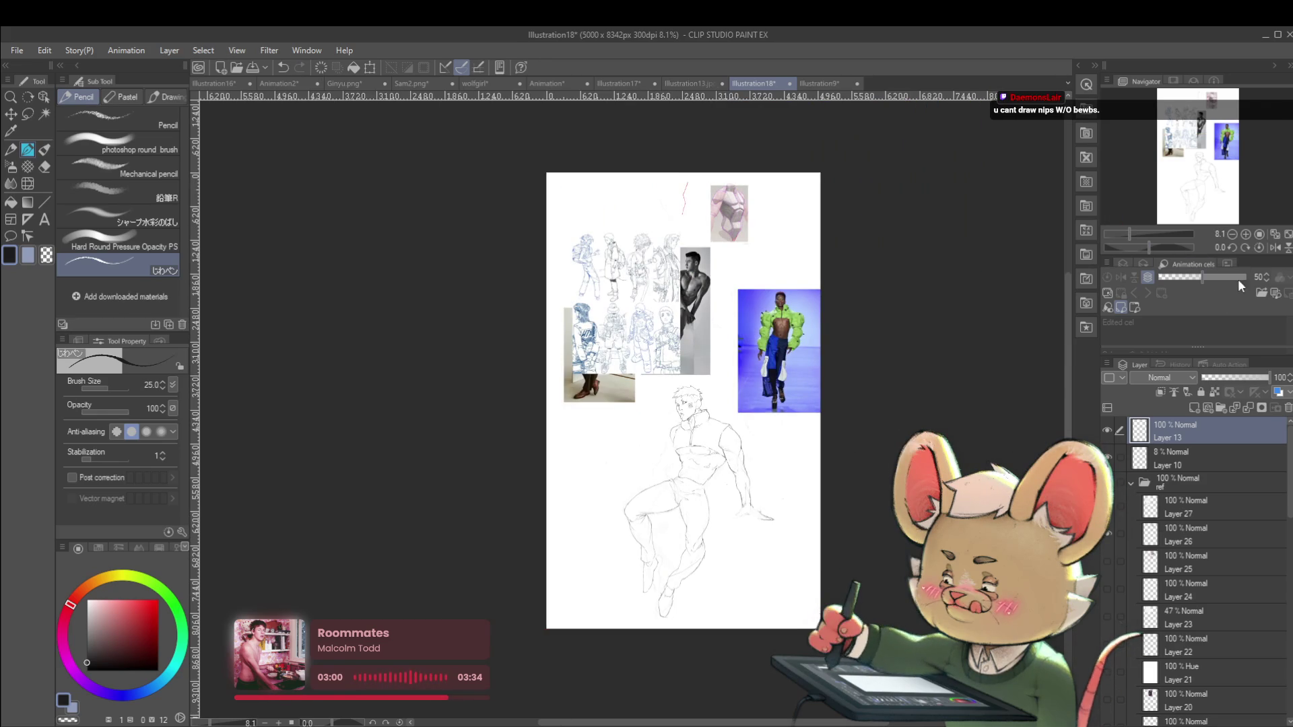
pyautogui.click(1274, 248)
pyautogui.scroll(3, 644, 552)
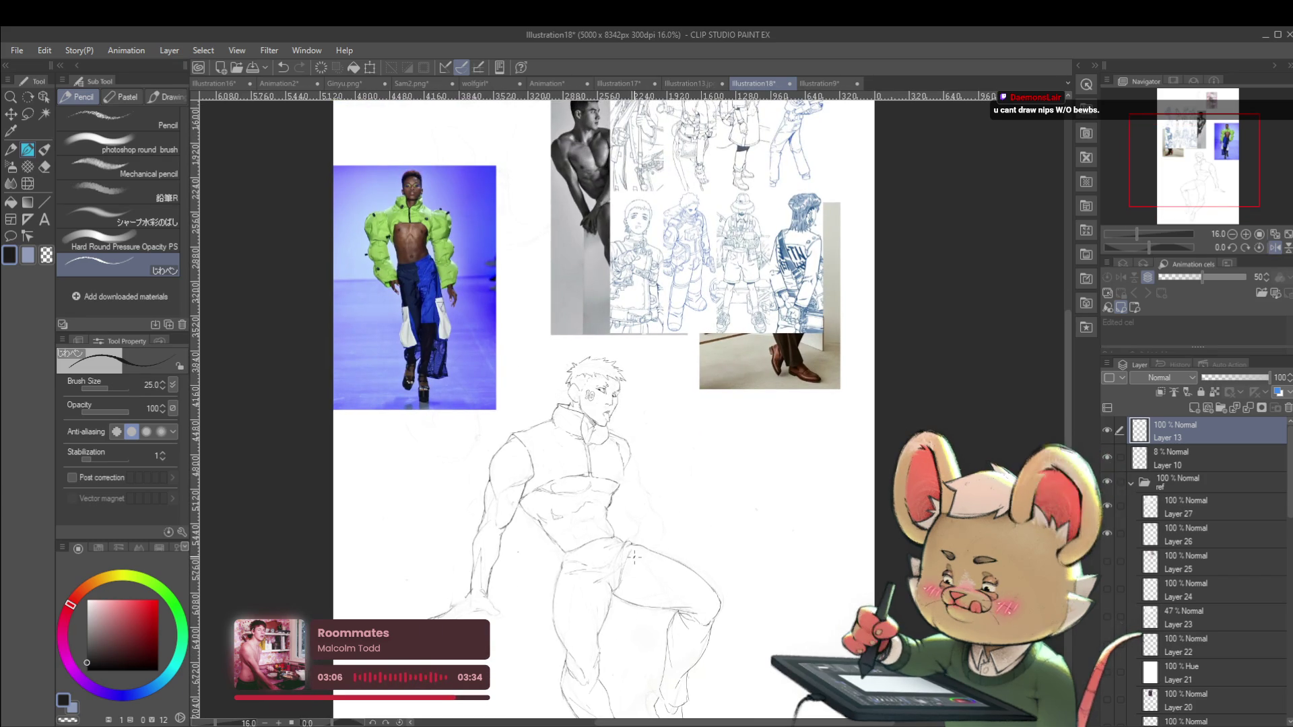
pyautogui.moveTo(689, 472); pyautogui.dragTo(707, 444)
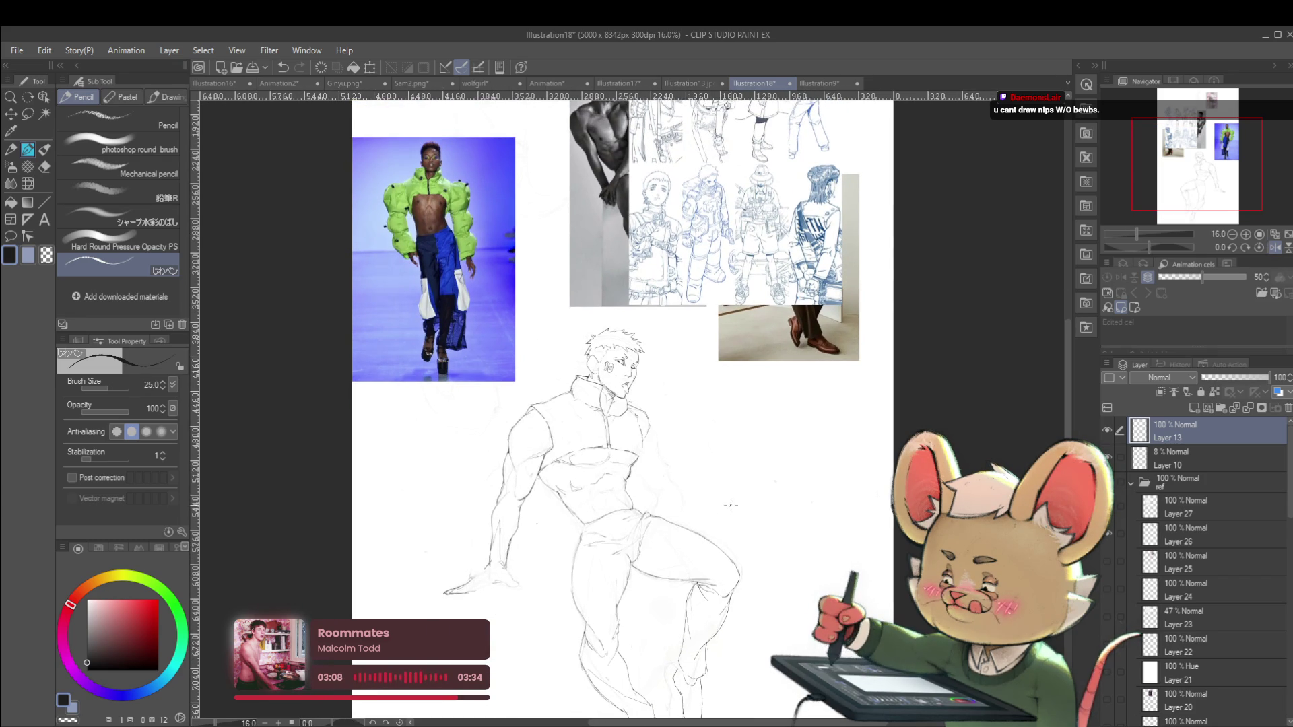
pyautogui.scroll(-1, 731, 505)
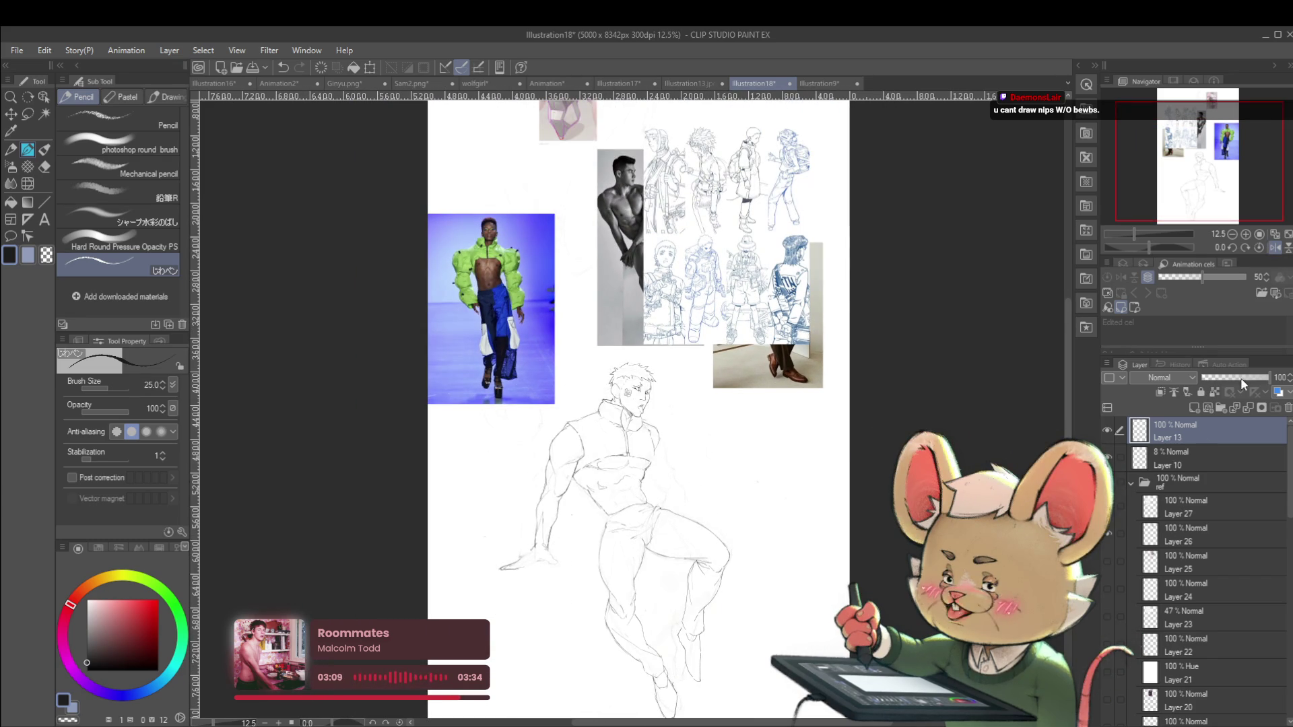
pyautogui.click(1167, 457)
# Raise Layer 10's opacity to about 11%, then add forearm strokes on Layer 13
pyautogui.moveTo(1239, 378)
pyautogui.mouseDown()
pyautogui.moveTo(1249, 378)
pyautogui.moveTo(1206, 385)
pyautogui.mouseUp()
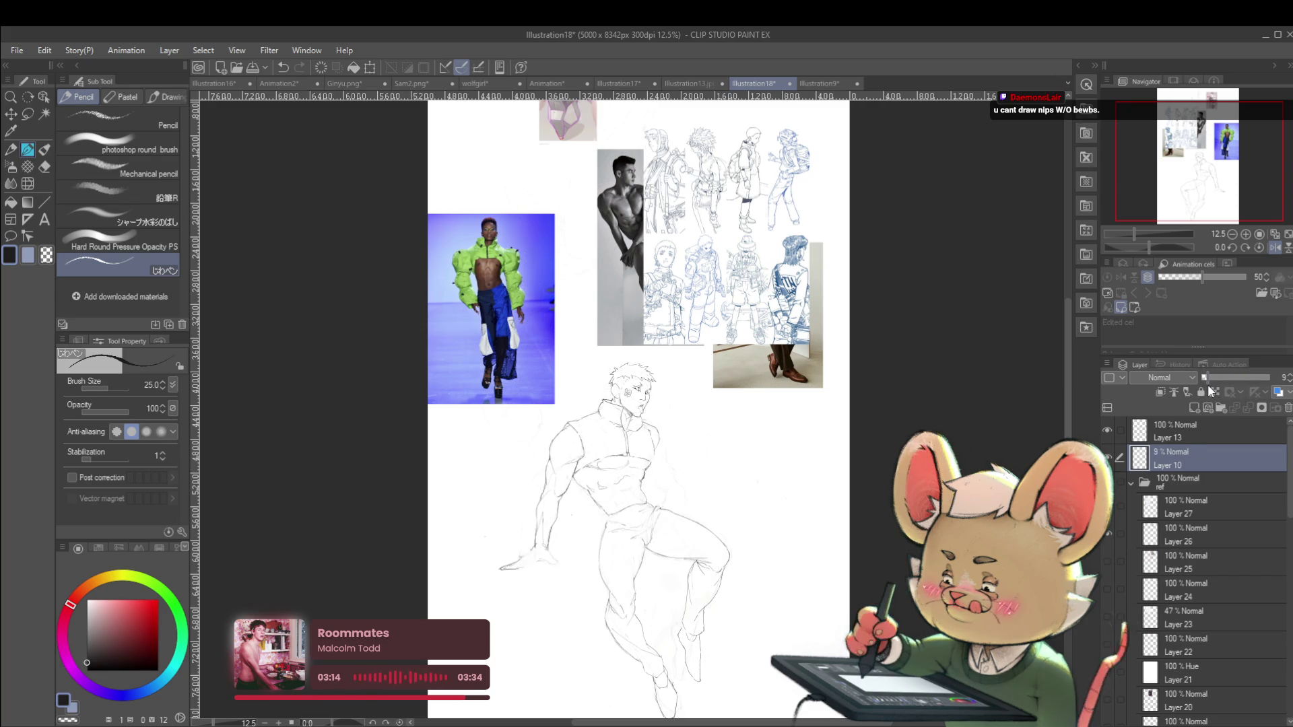
pyautogui.click(1168, 438)
pyautogui.scroll(4, 670, 481)
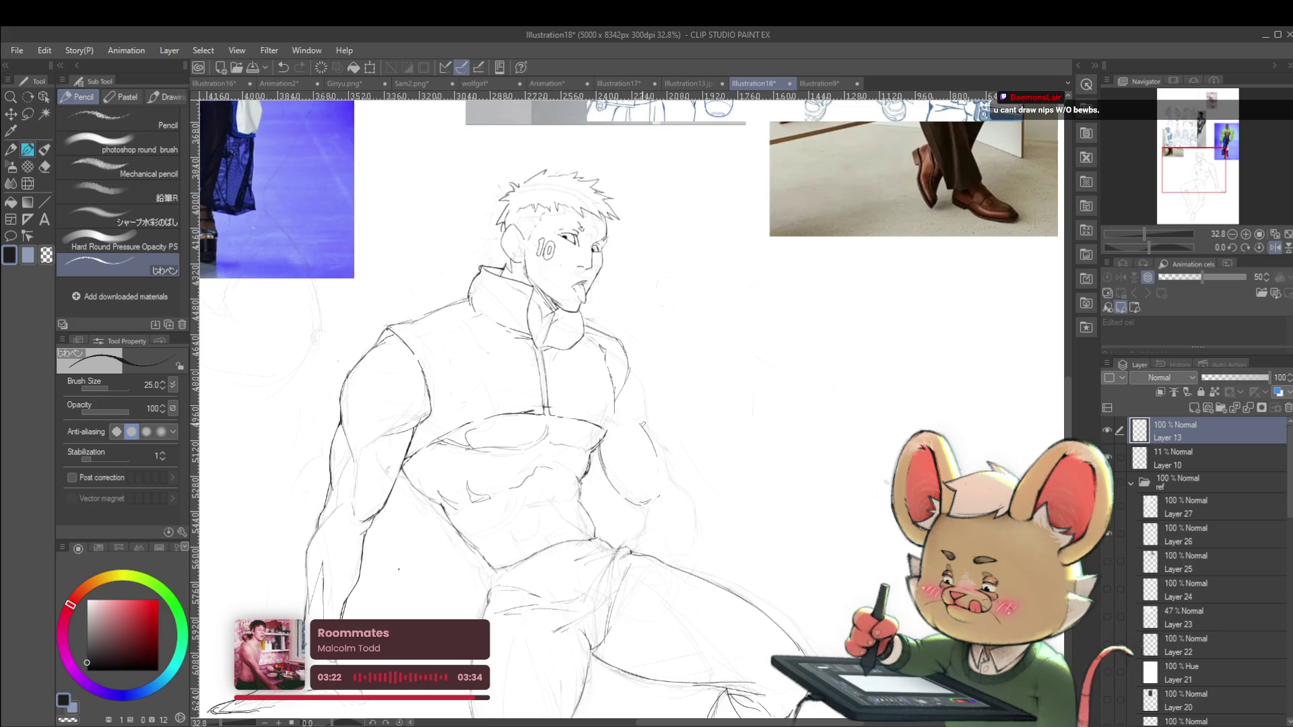
pyautogui.moveTo(652, 441); pyautogui.dragTo(673, 483)
pyautogui.scroll(-4, 678, 476)
pyautogui.scroll(5, 676, 475)
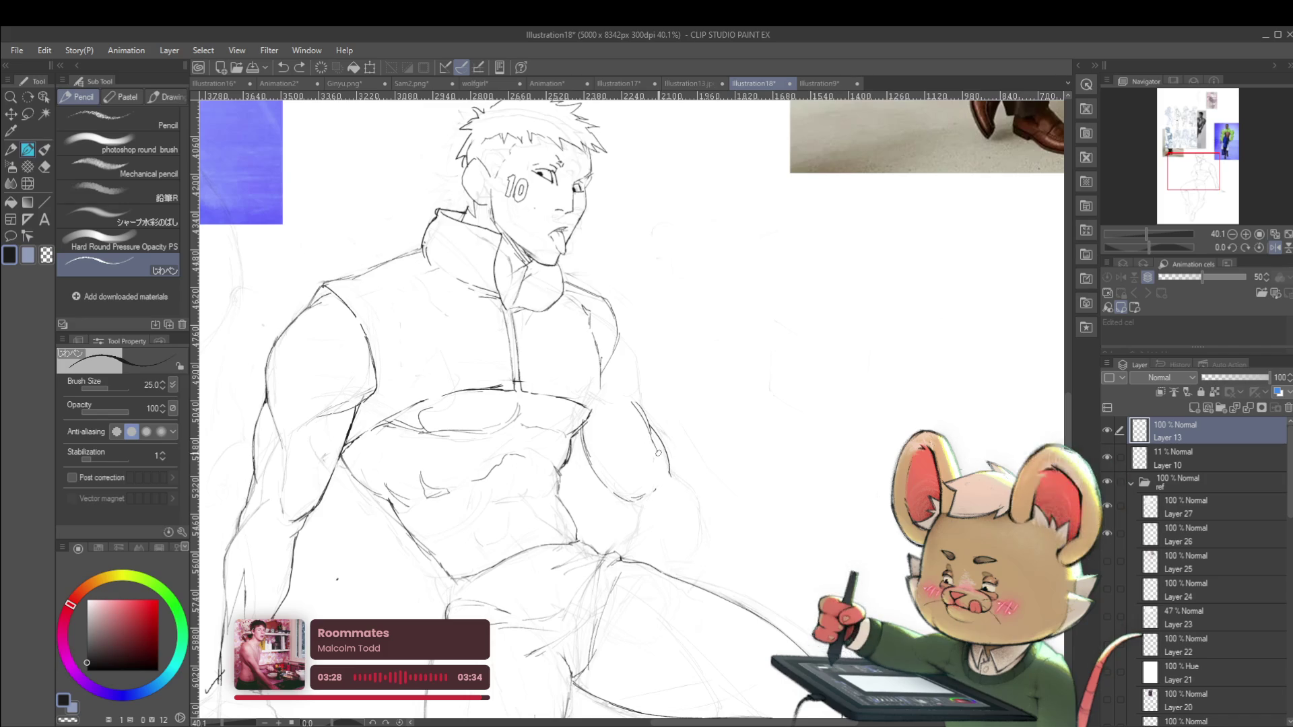
# Mirror the view to check the figure and add a short stroke at the torso's edge
pyautogui.moveTo(659, 451); pyautogui.dragTo(676, 525)
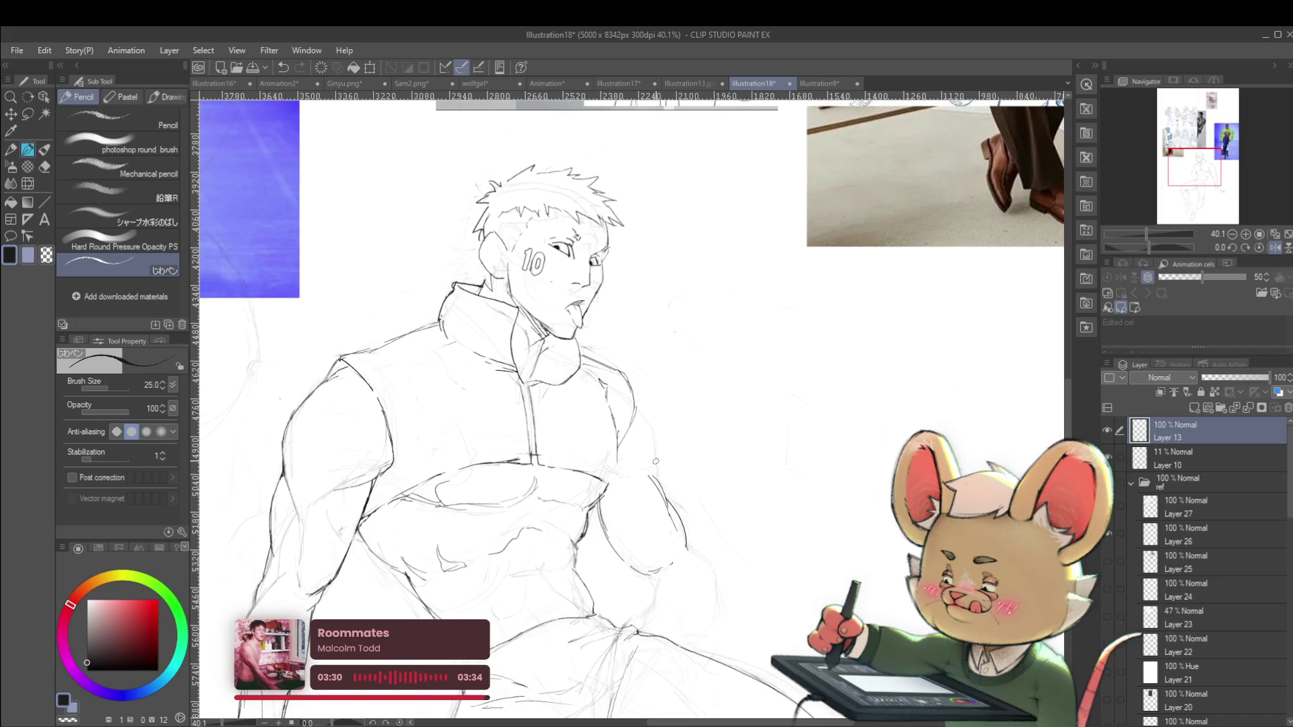
pyautogui.scroll(-5, 680, 460)
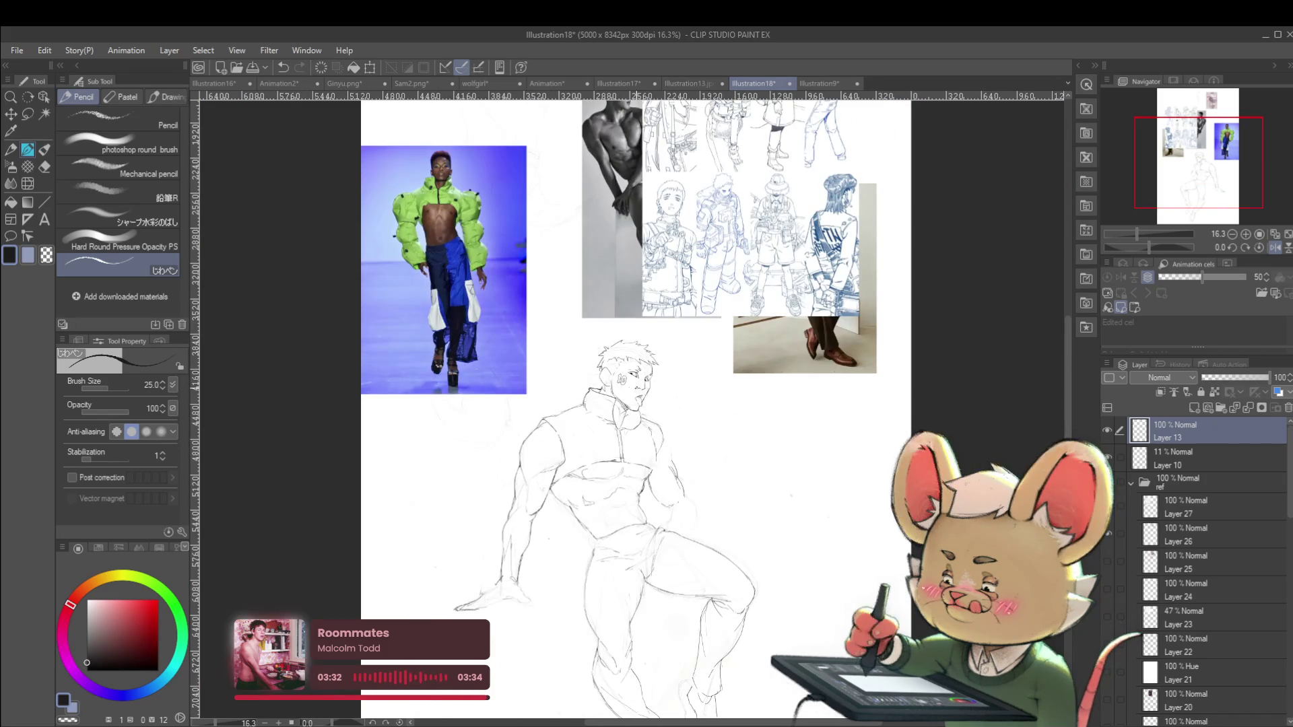
pyautogui.click(1258, 247)
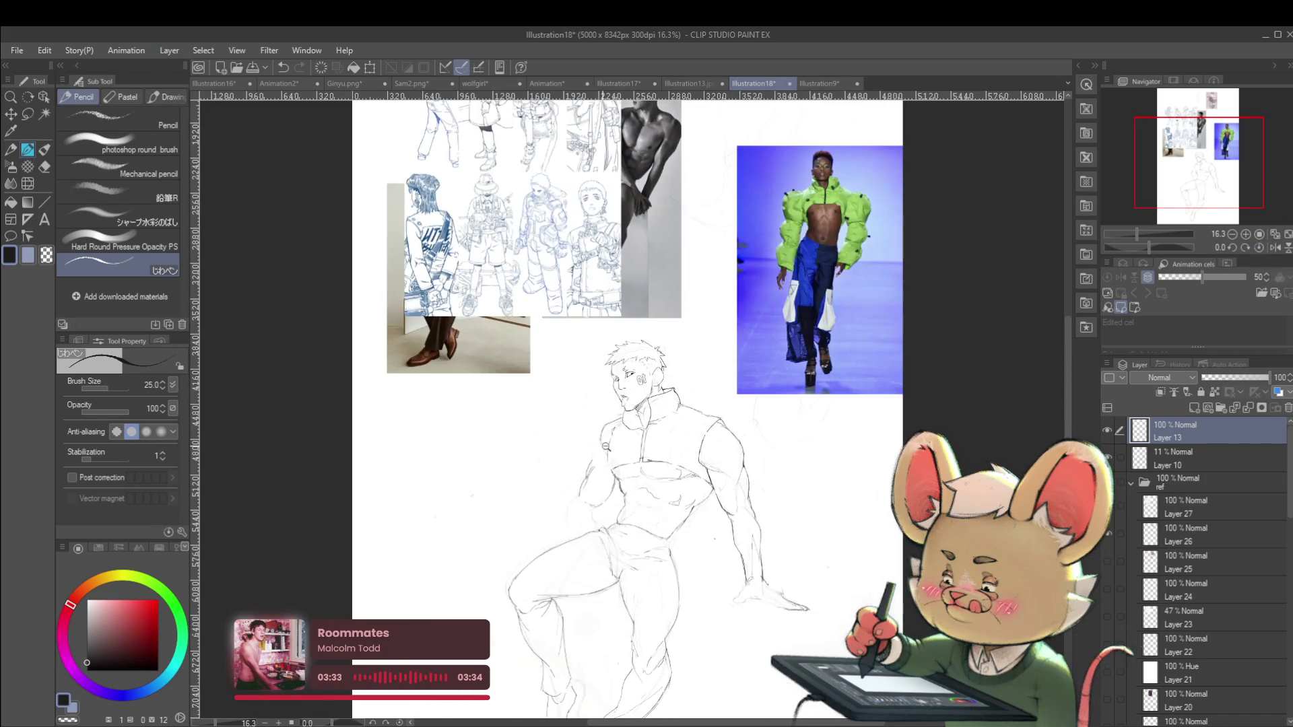
pyautogui.scroll(2, 599, 447)
pyautogui.moveTo(591, 459); pyautogui.dragTo(591, 482)
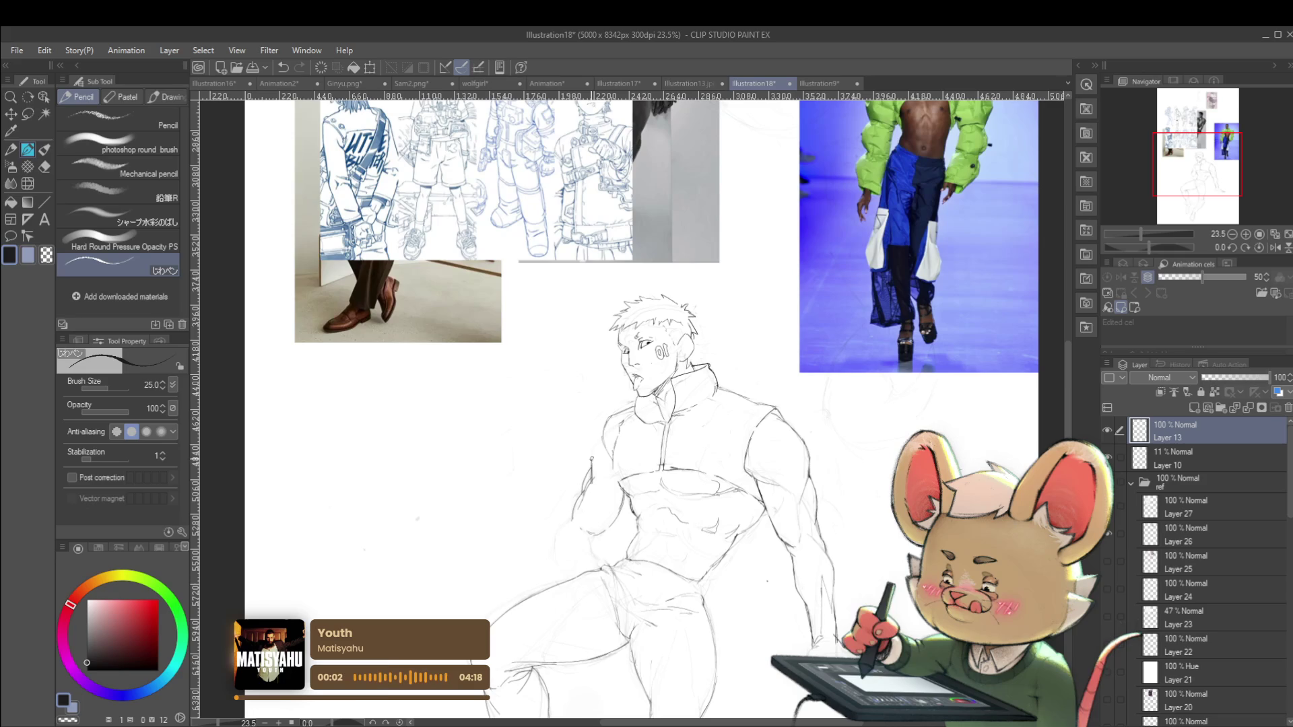
# Add a short pencil stroke on the figure's side, then return the view to unmirrored
pyautogui.scroll(-3, 670, 385)
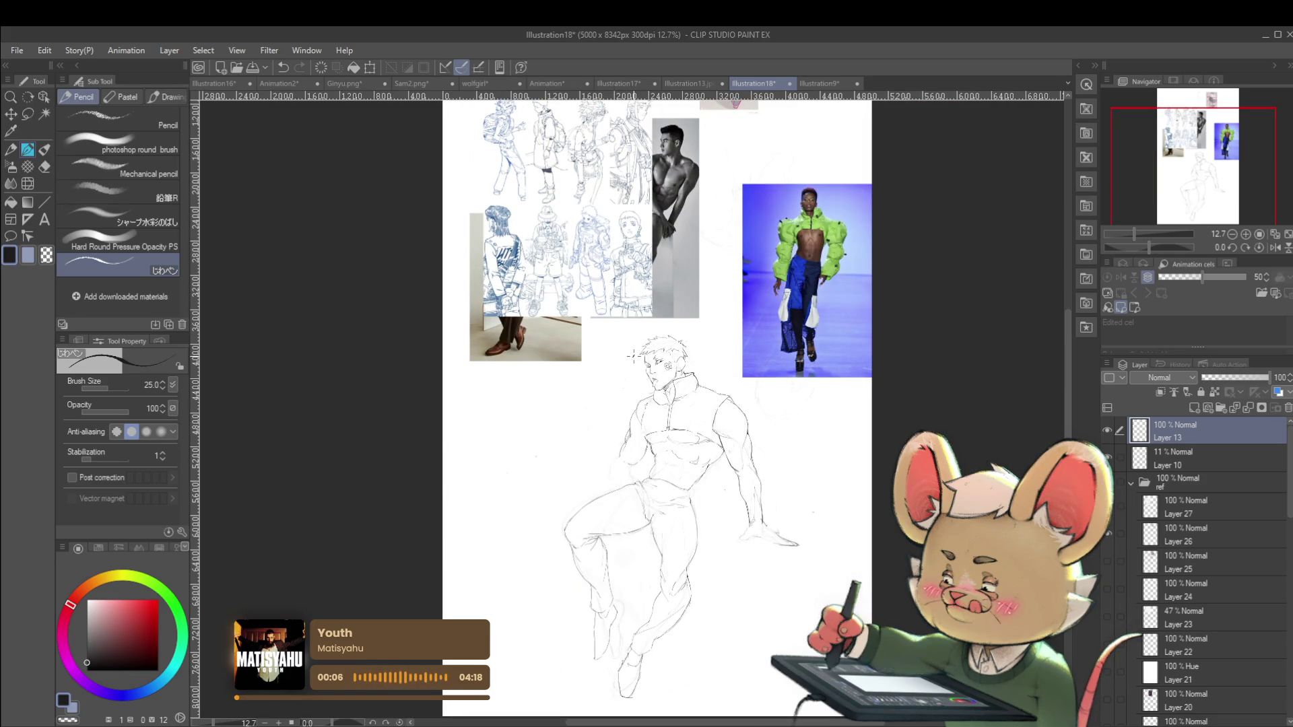
pyautogui.scroll(5, 668, 366)
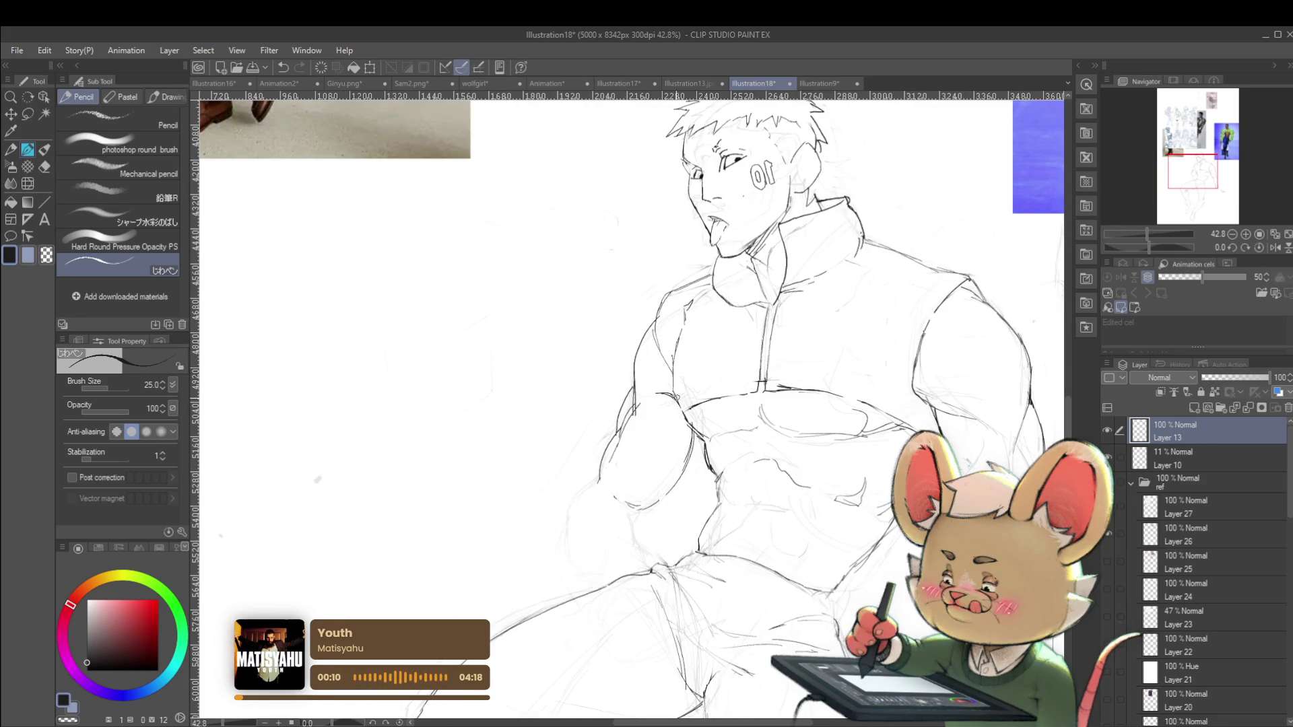
pyautogui.scroll(-4, 678, 365)
pyautogui.scroll(-1, 753, 244)
pyautogui.scroll(3, 720, 344)
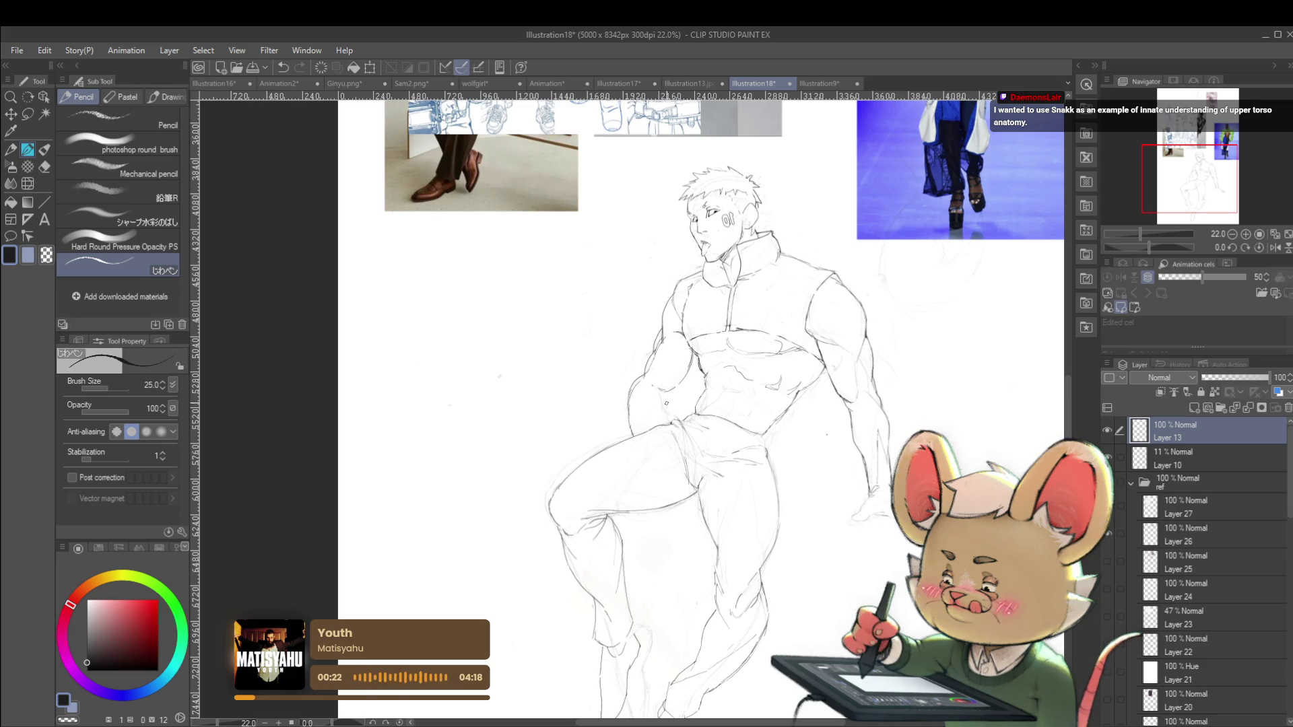
pyautogui.moveTo(663, 389); pyautogui.dragTo(660, 422)
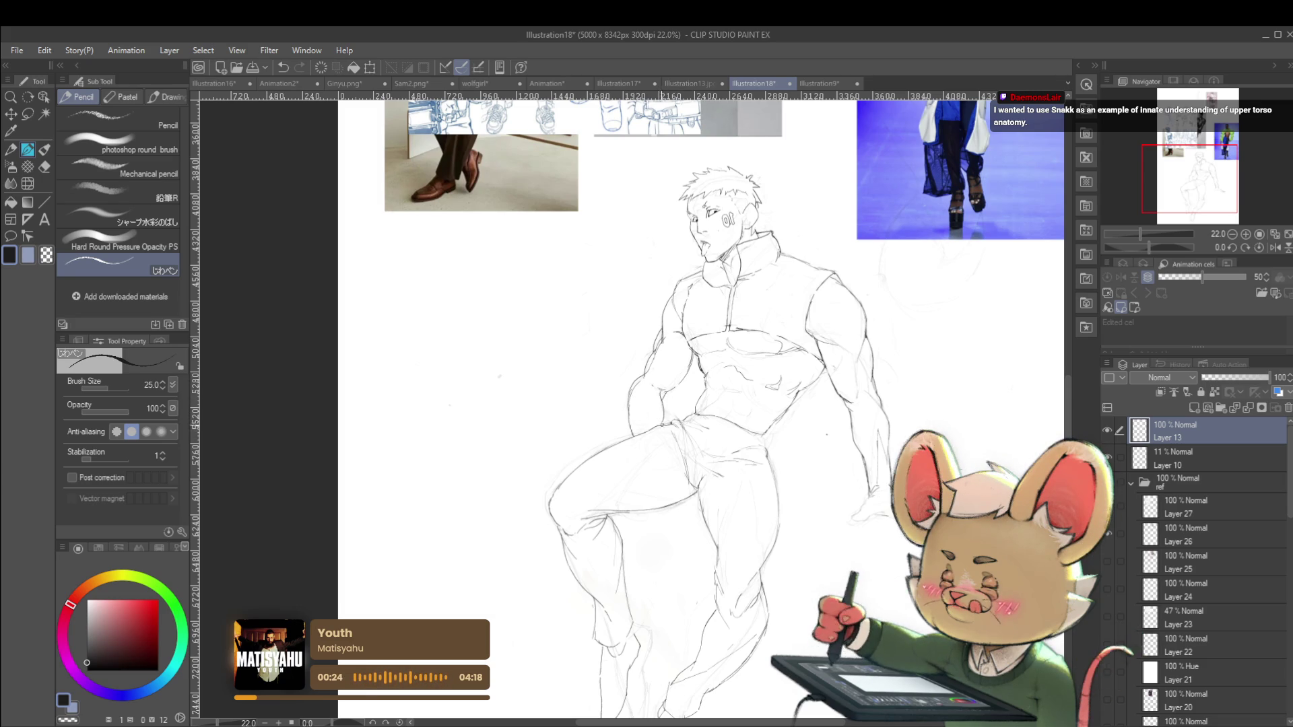
pyautogui.scroll(-3, 661, 423)
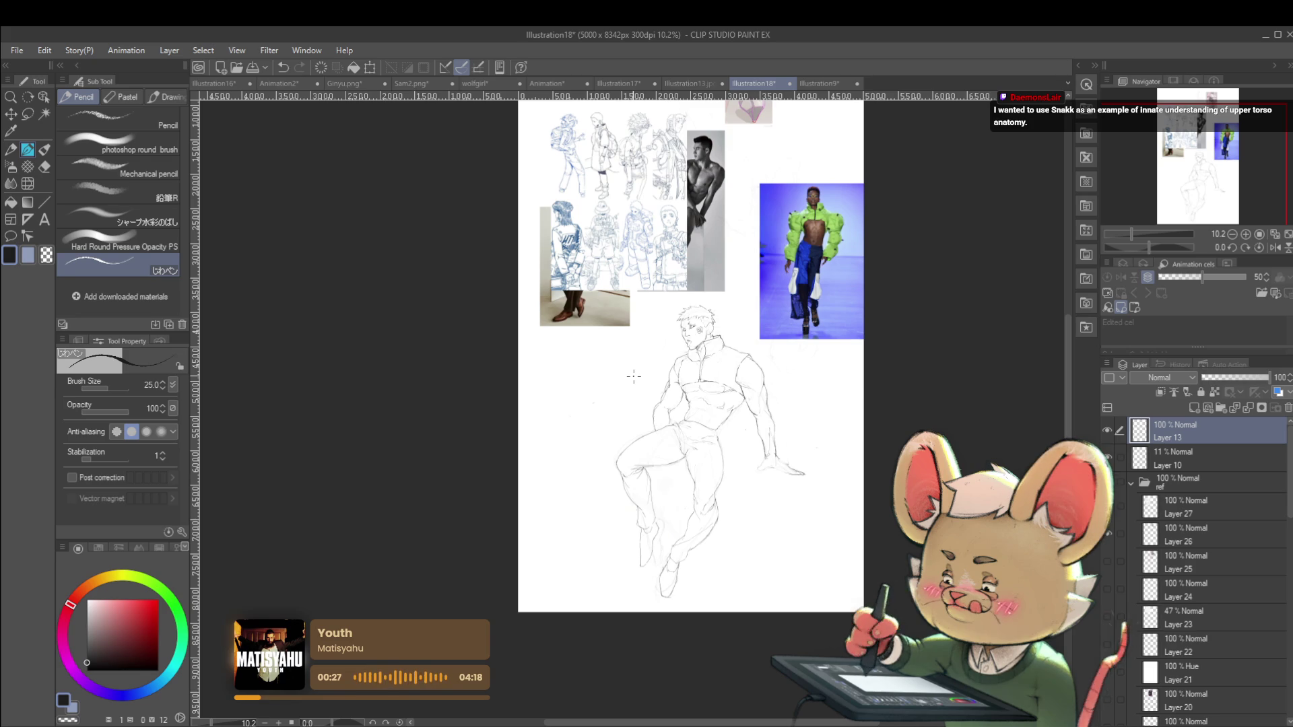
pyautogui.scroll(1, 764, 420)
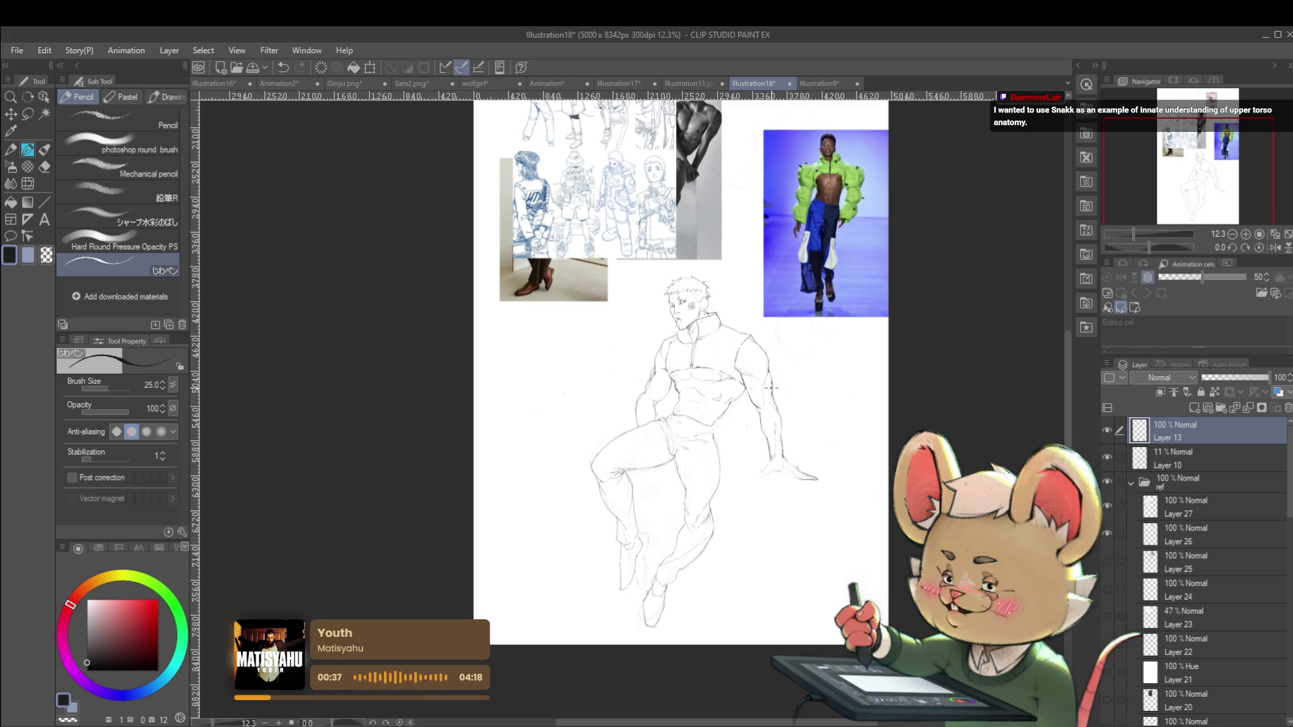
pyautogui.click(1274, 249)
pyautogui.scroll(2, 663, 369)
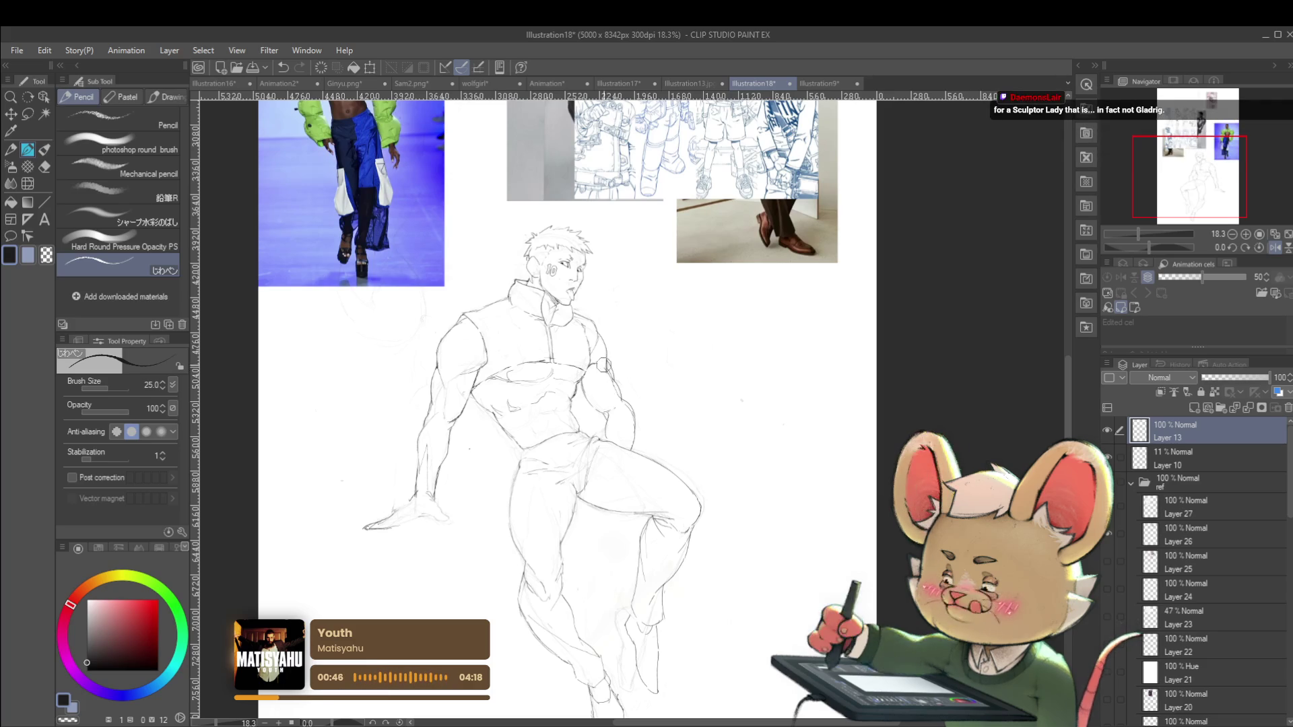
# Mirror the canvas view to check proportions, then flip it back to unmirrored
pyautogui.scroll(2, 604, 371)
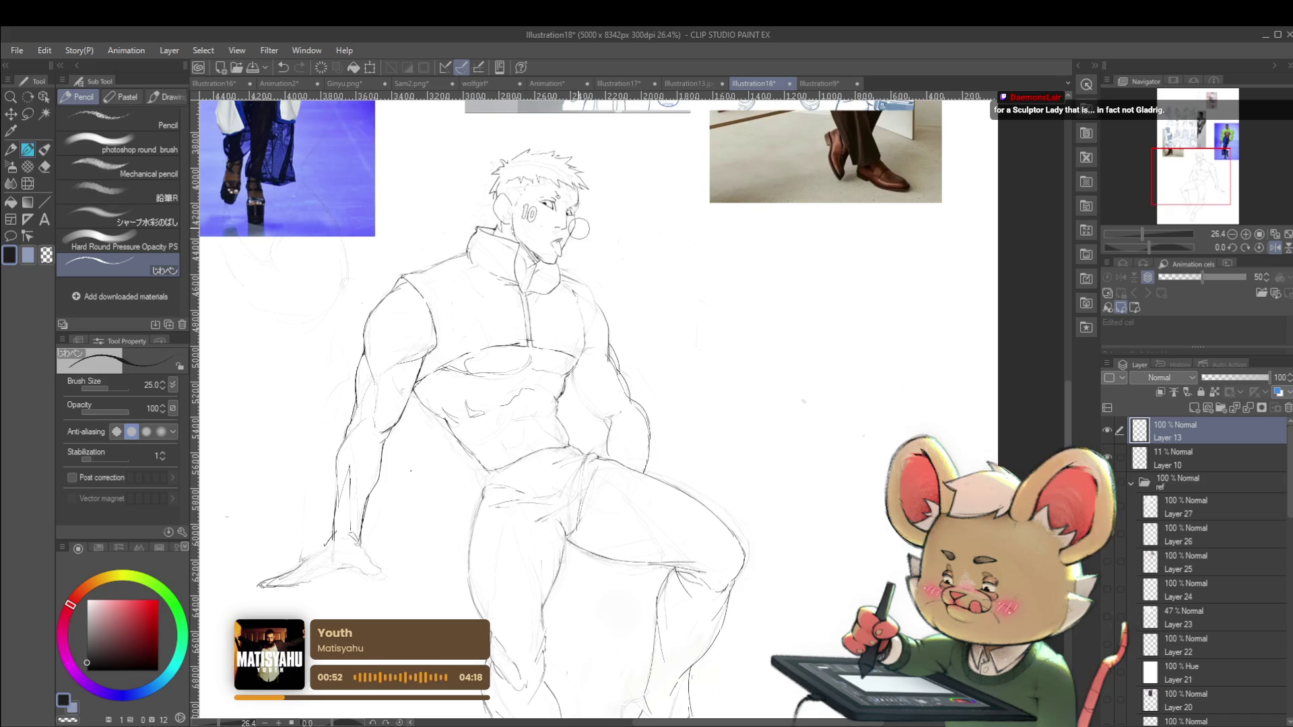
pyautogui.scroll(-2, 585, 286)
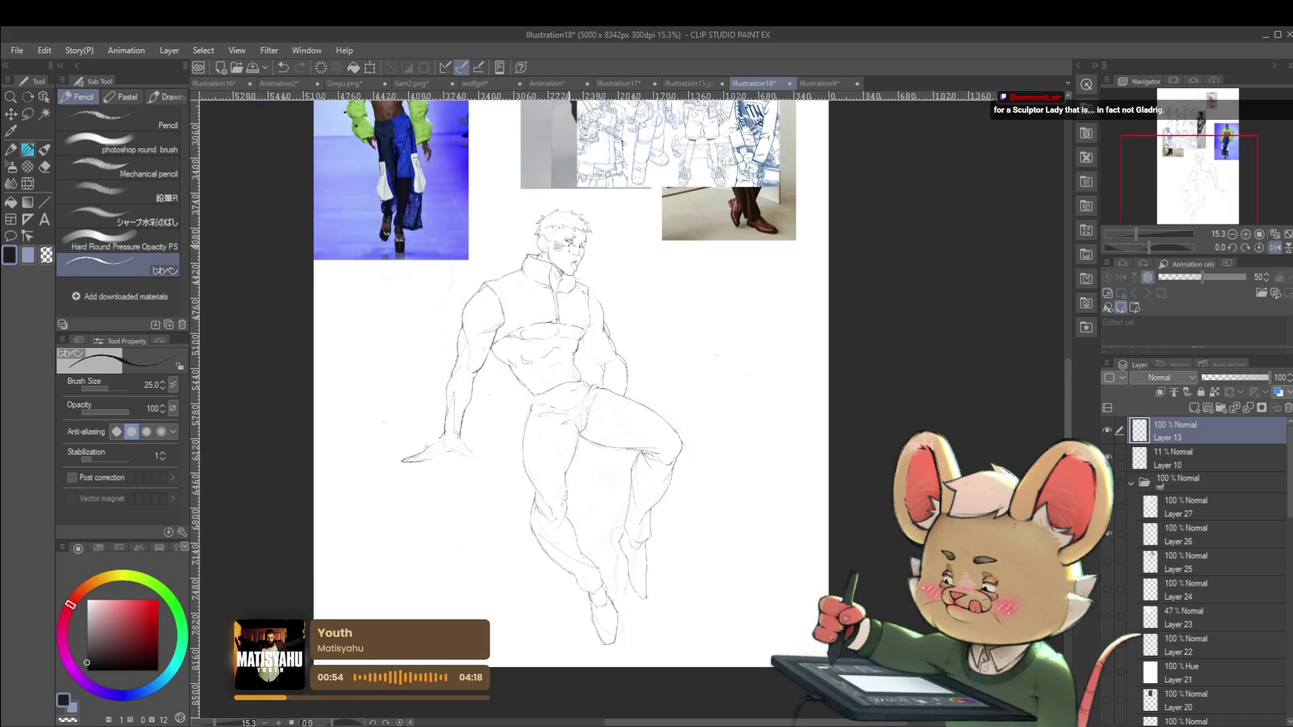
pyautogui.scroll(3, 592, 293)
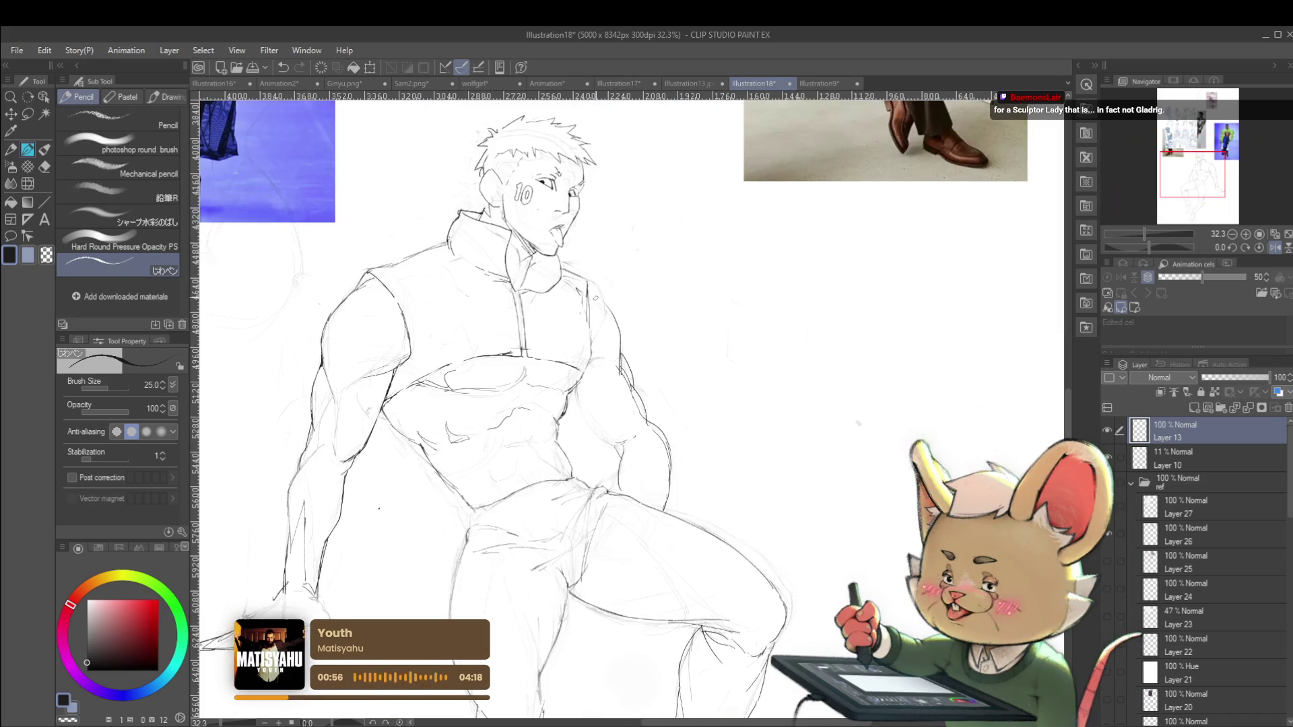
pyautogui.scroll(-2, 609, 308)
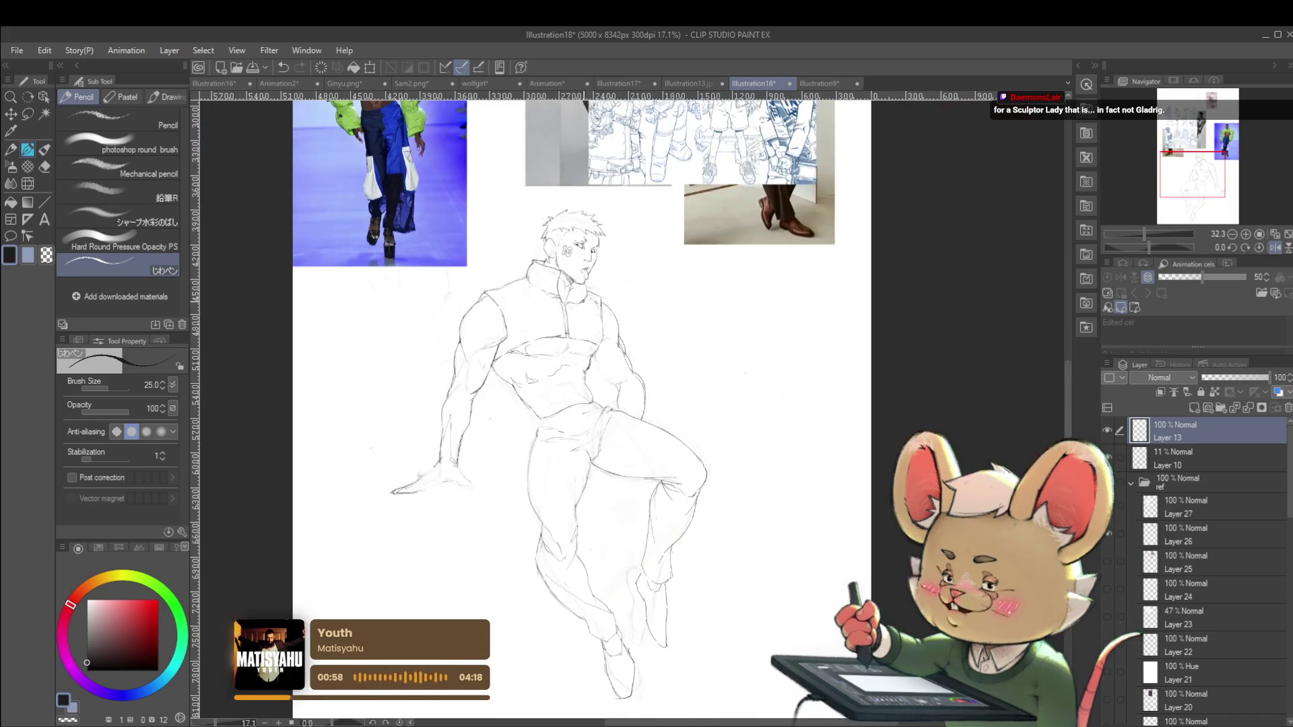
pyautogui.click(1274, 247)
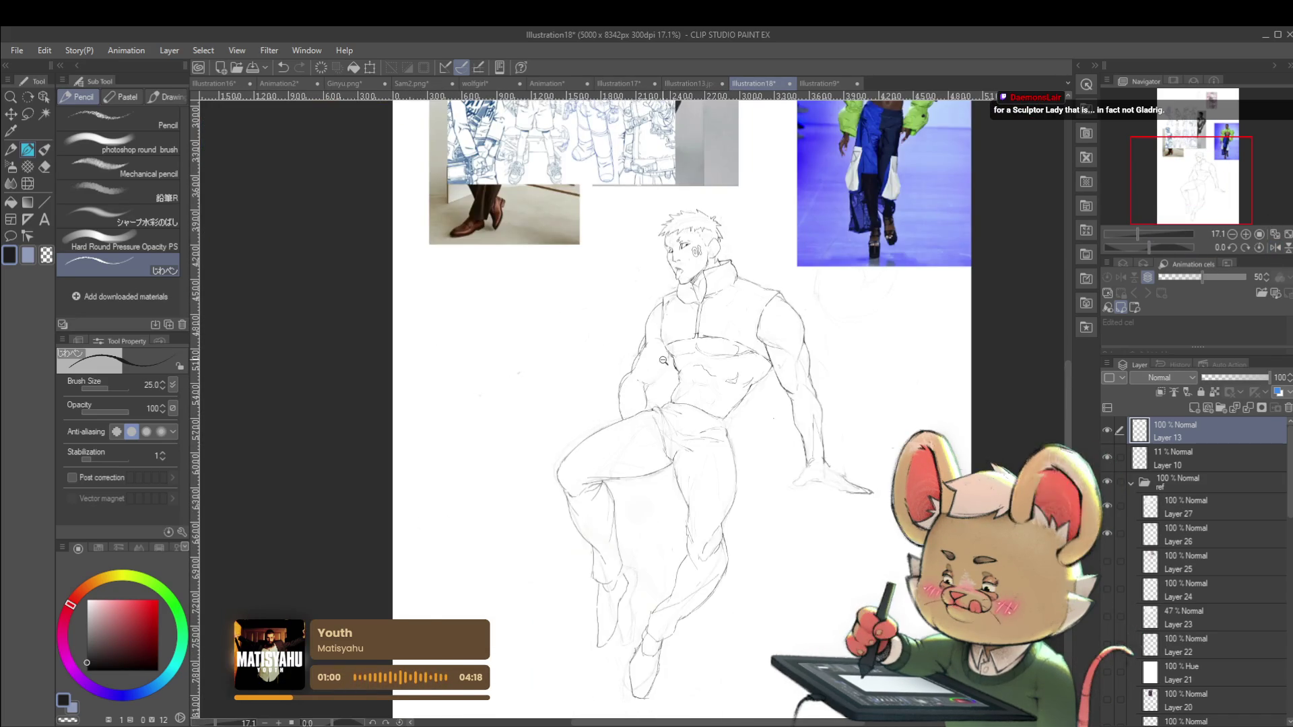
pyautogui.scroll(3, 652, 378)
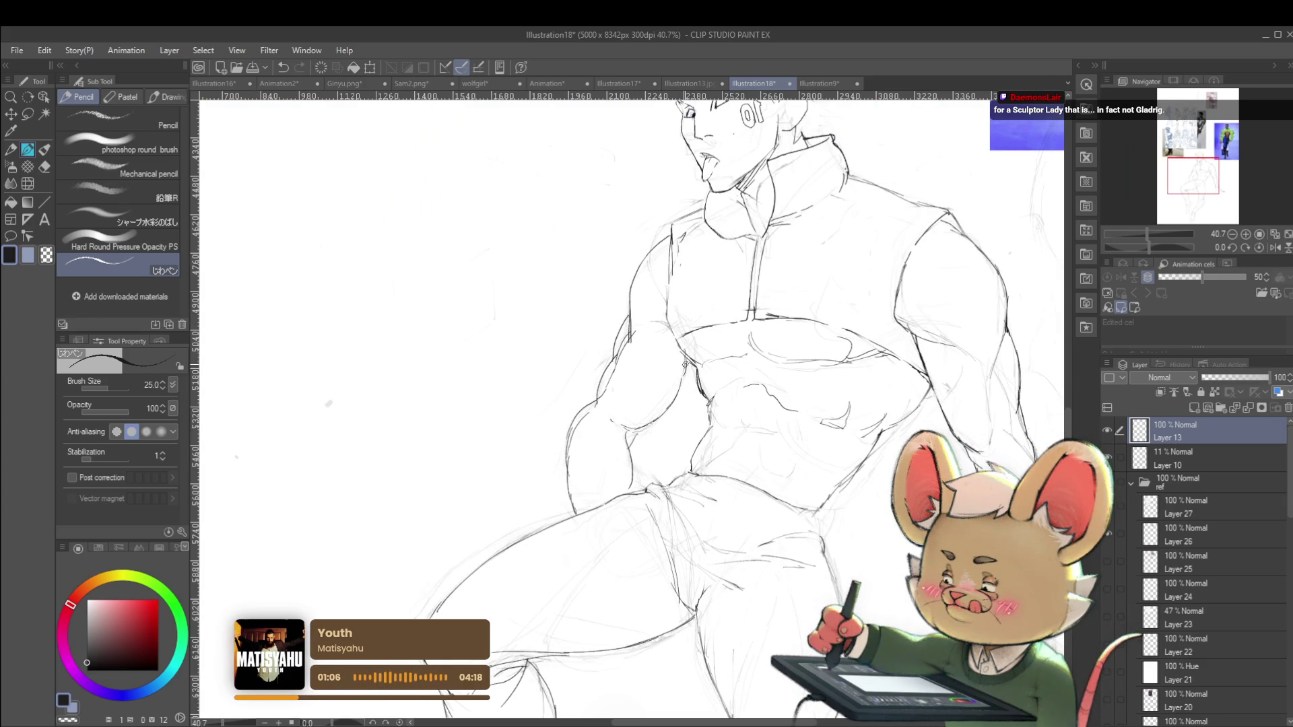
pyautogui.scroll(-3, 663, 387)
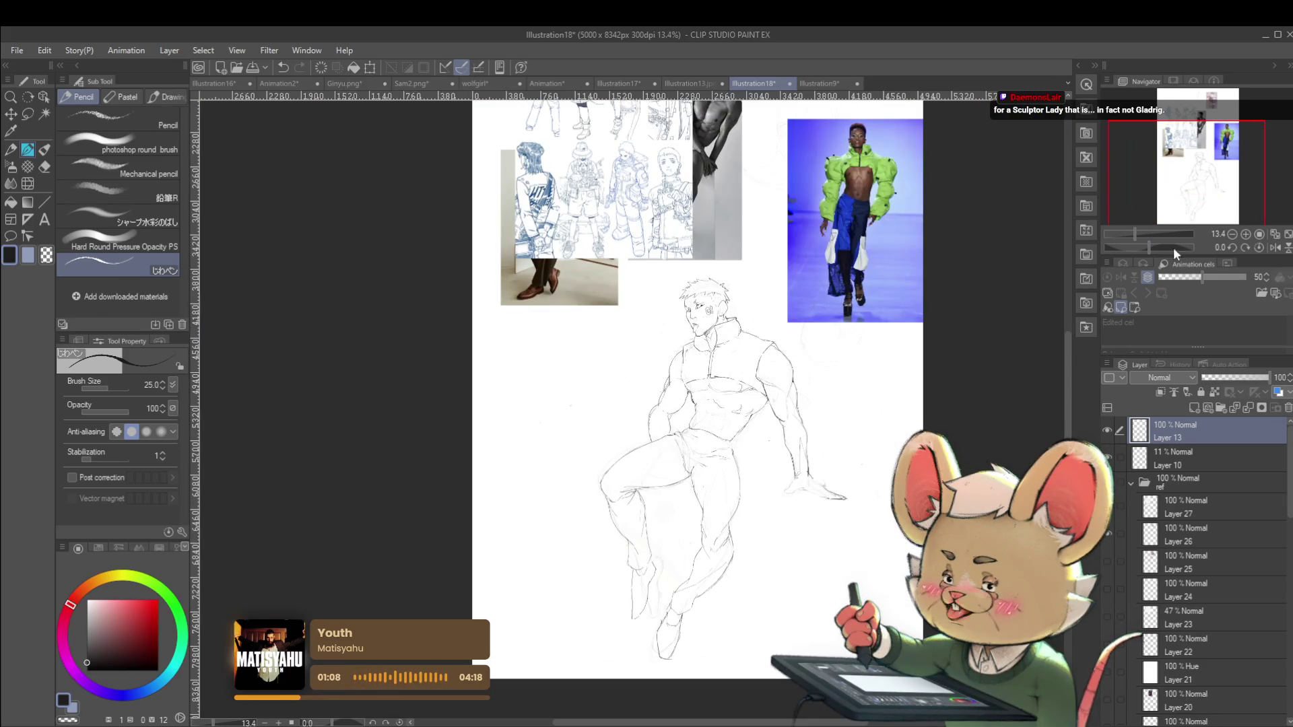
pyautogui.click(1274, 247)
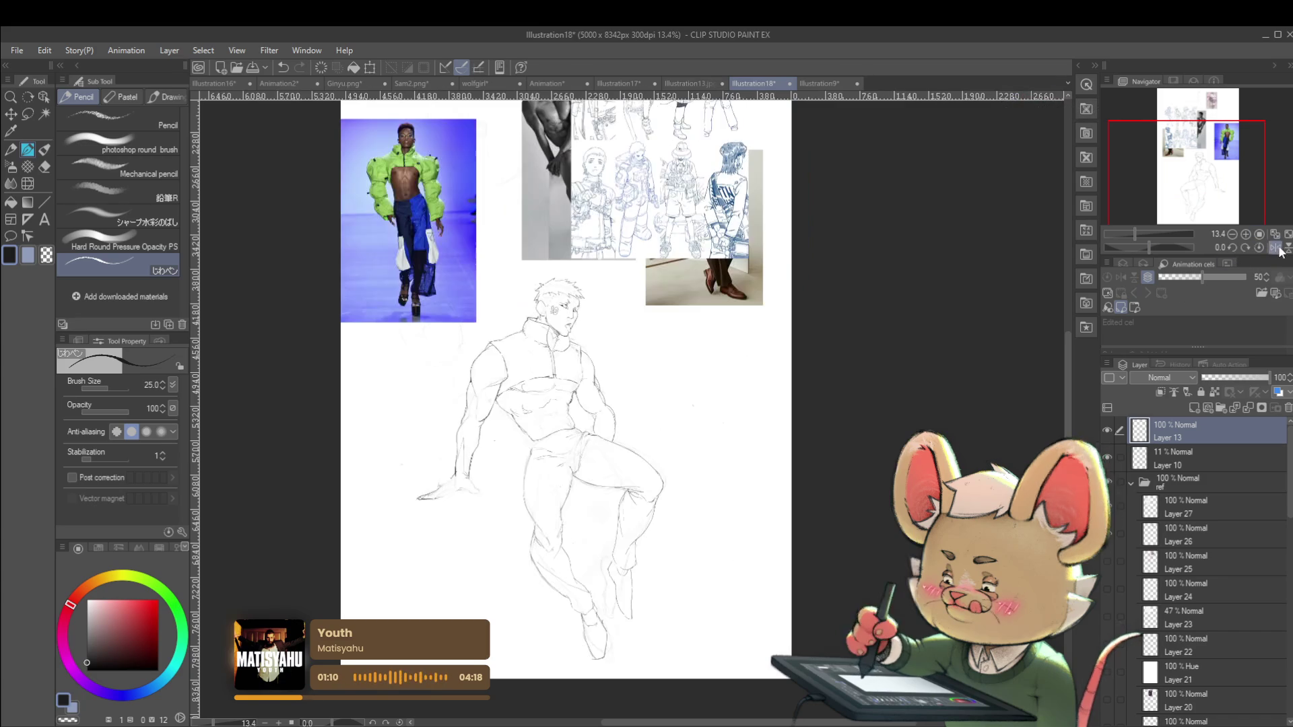
# Add a short pencil stroke along the chest line
pyautogui.scroll(3, 604, 424)
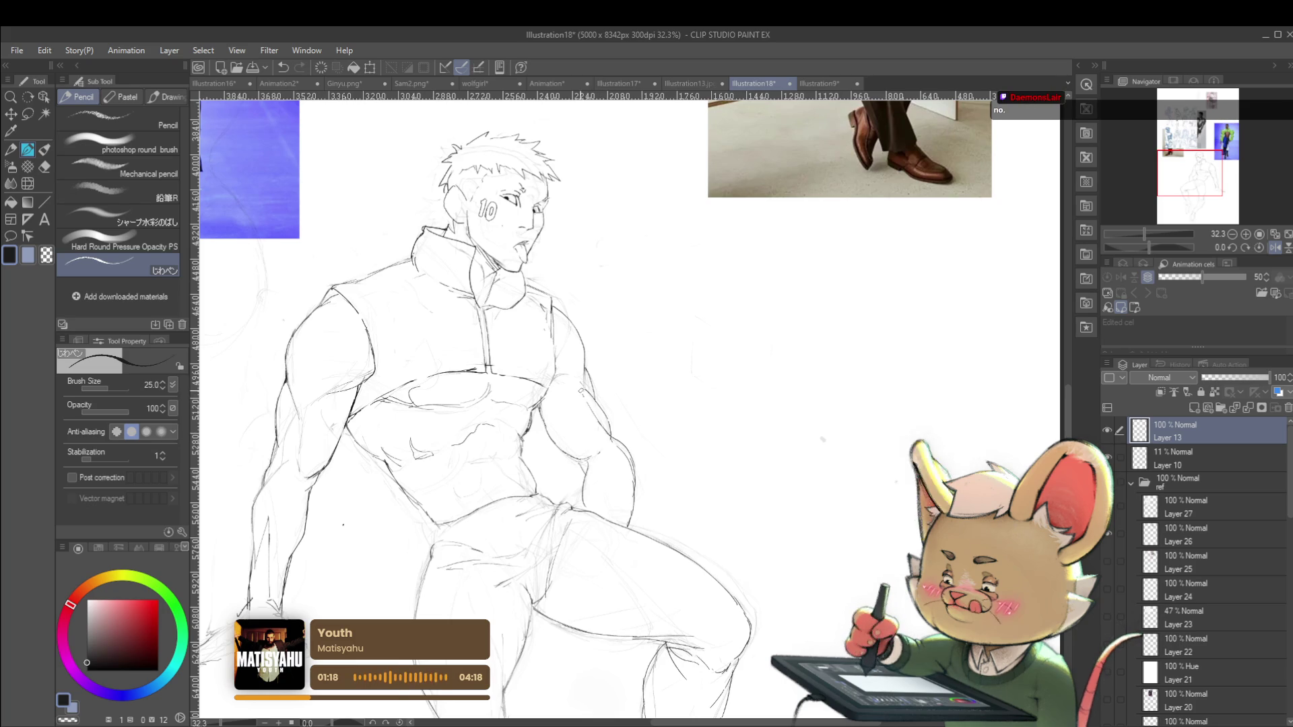
pyautogui.scroll(-3, 572, 381)
pyautogui.scroll(4, 597, 395)
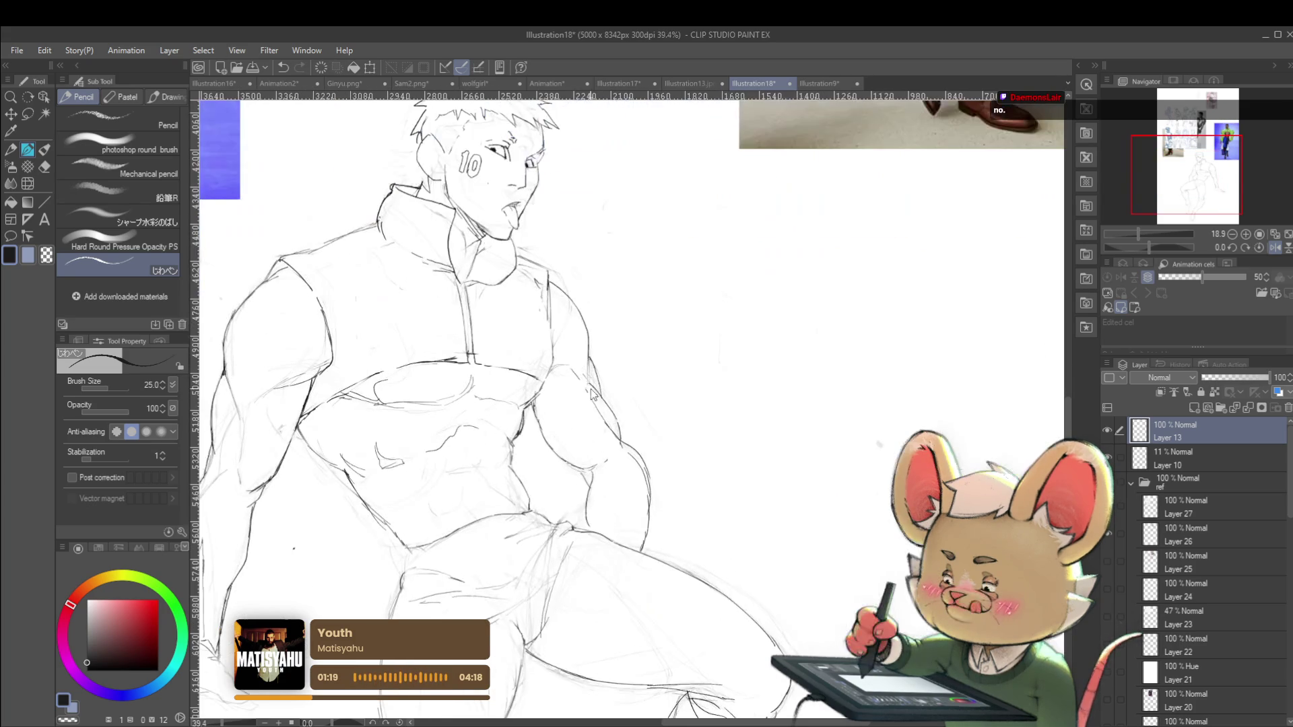
pyautogui.moveTo(546, 369); pyautogui.dragTo(571, 373)
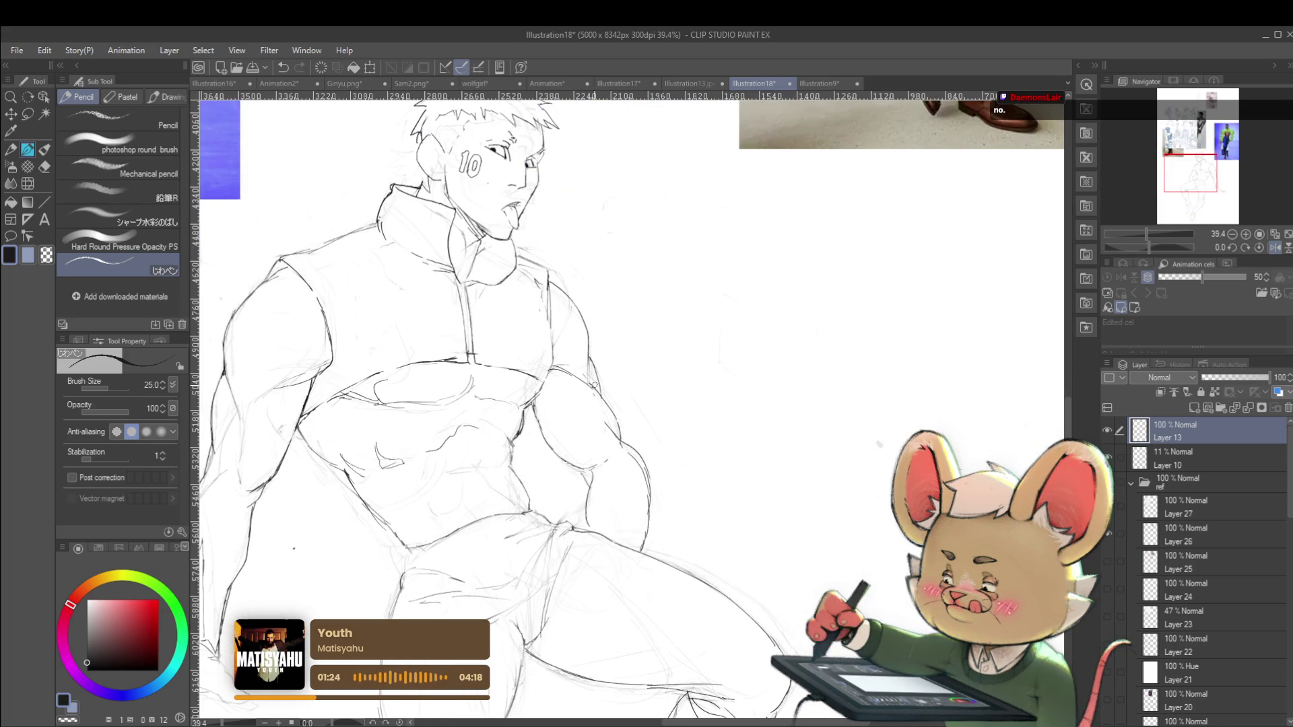
pyautogui.scroll(-3, 593, 387)
pyautogui.scroll(4, 670, 426)
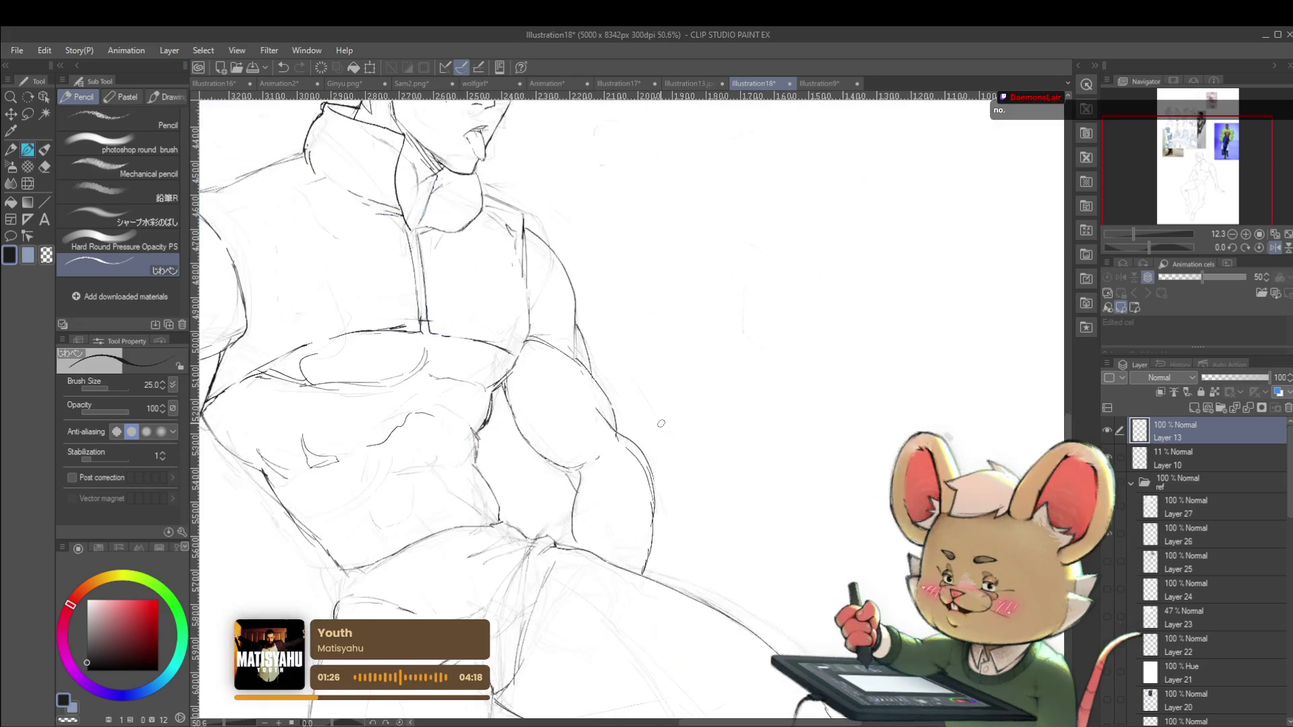
pyautogui.scroll(-3, 600, 382)
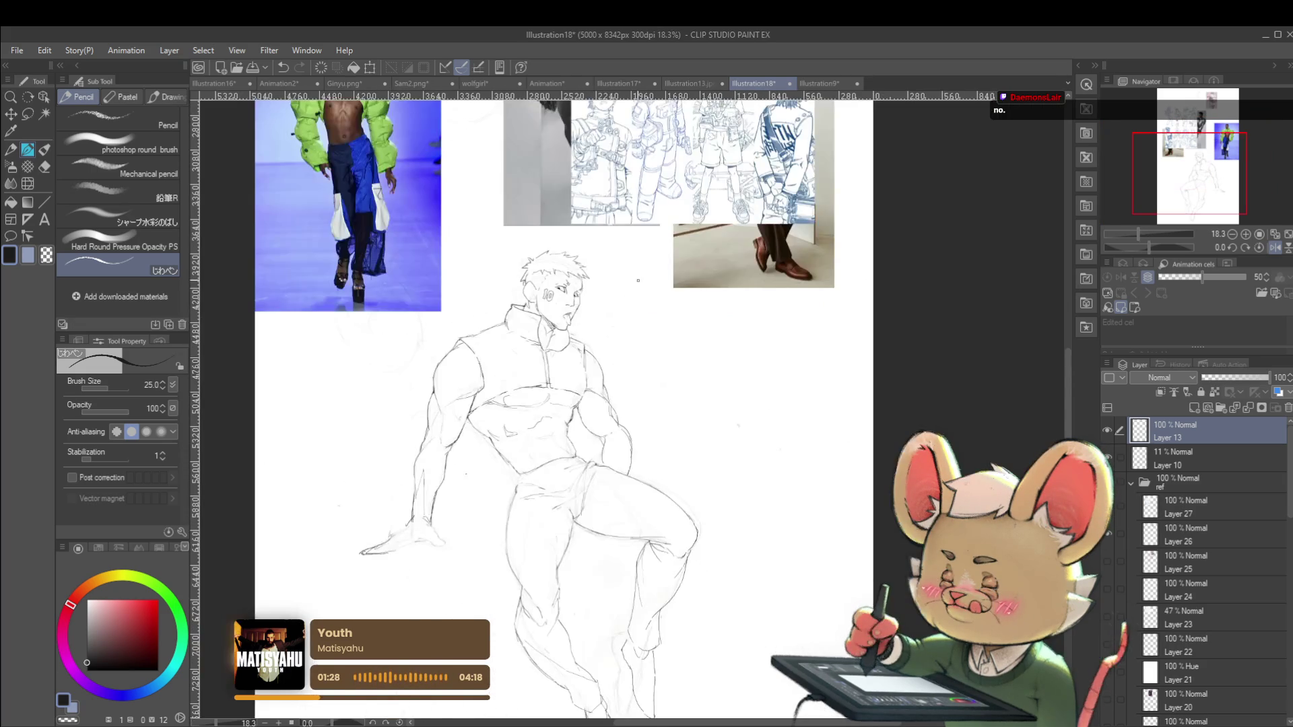
pyautogui.scroll(-1, 757, 369)
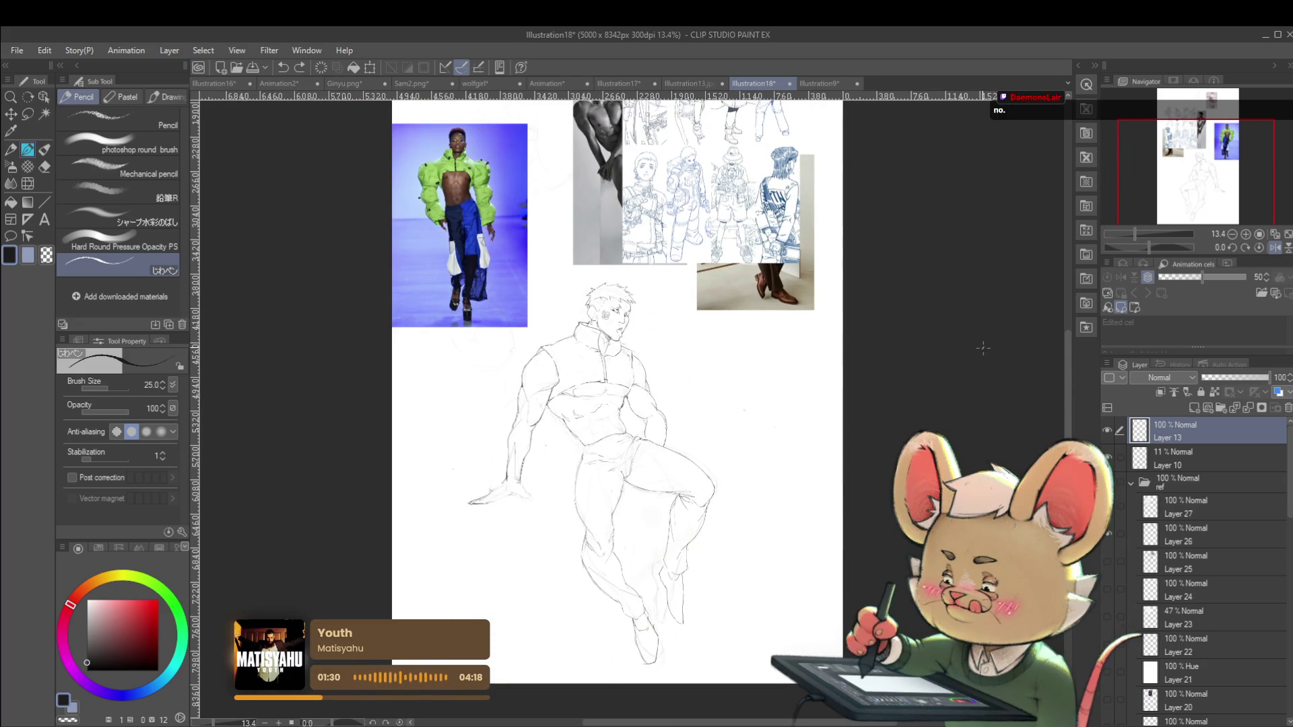
pyautogui.scroll(3, 673, 387)
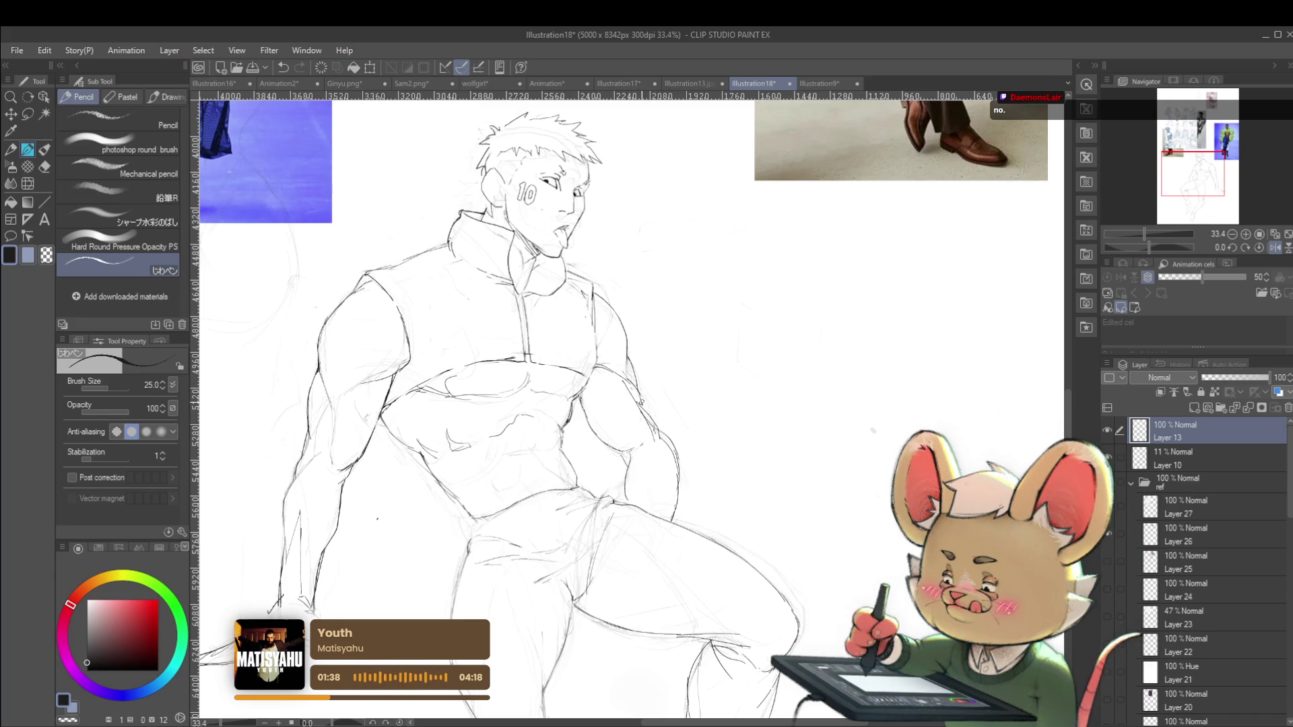
# Fit the whole page in view, mirror it, and review the figure against the references
pyautogui.click(1258, 234)
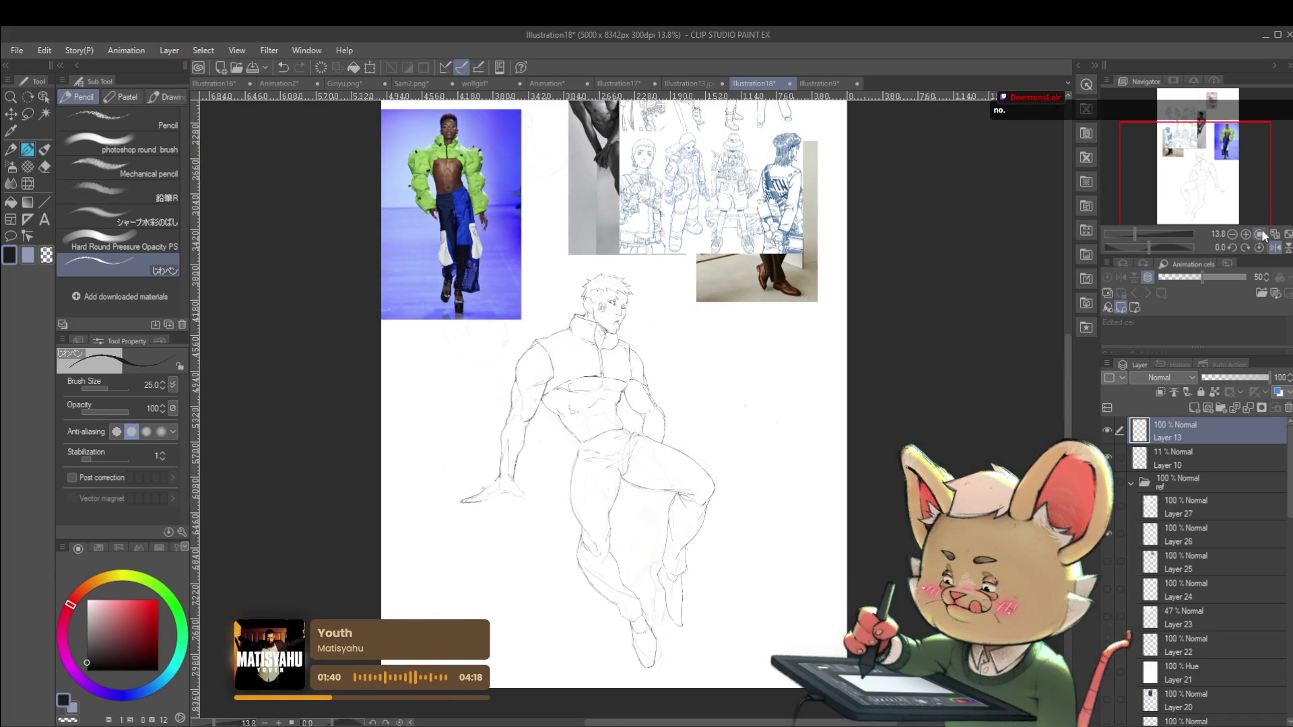
pyautogui.click(1275, 247)
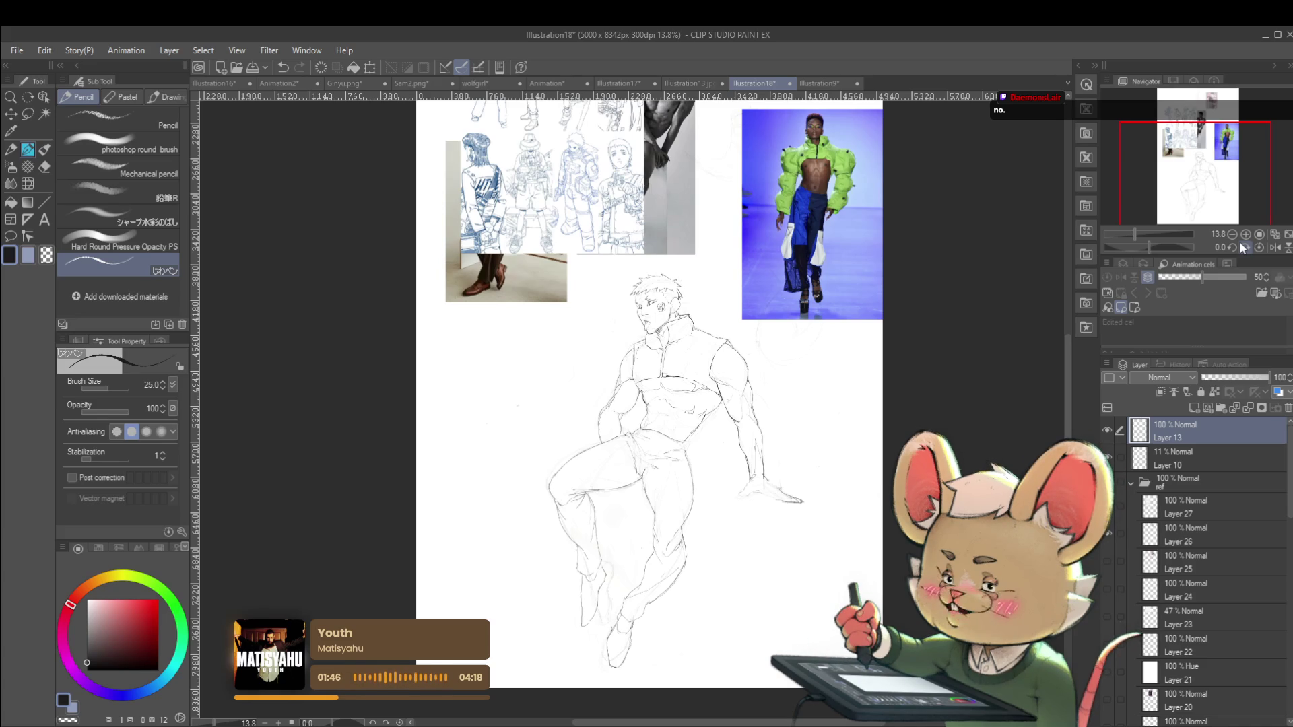
pyautogui.scroll(5, 646, 395)
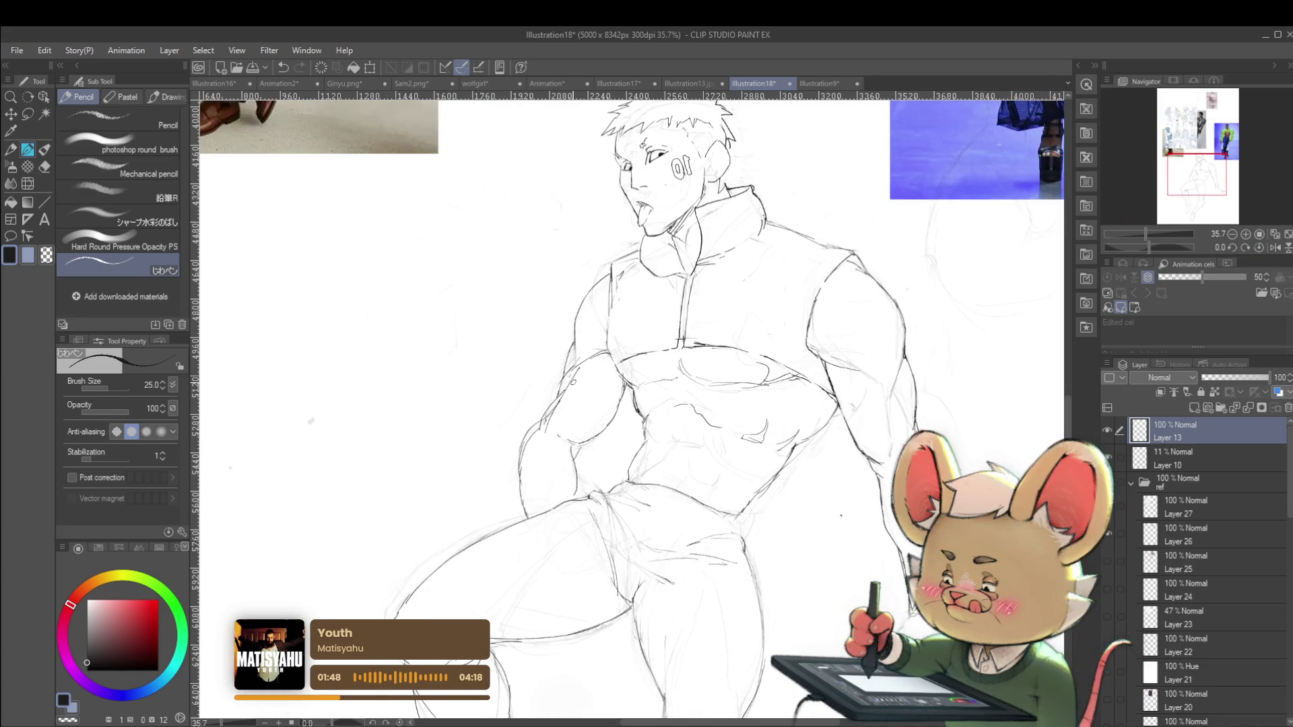
pyautogui.moveTo(997, 298)
pyautogui.mouseDown()
pyautogui.moveTo(989, 395)
pyautogui.moveTo(824, 569)
pyautogui.mouseUp()
pyautogui.scroll(-1, 989, 309)
pyautogui.scroll(-1, 793, 515)
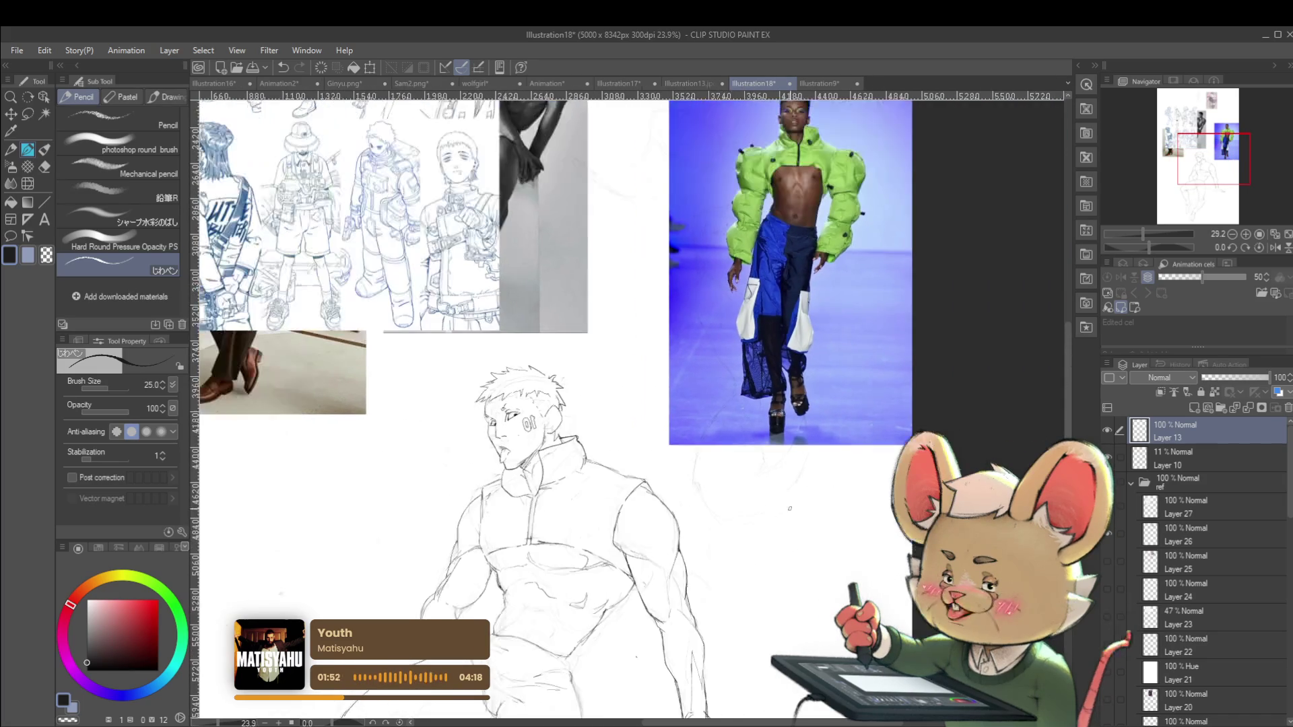
pyautogui.scroll(-2, 795, 566)
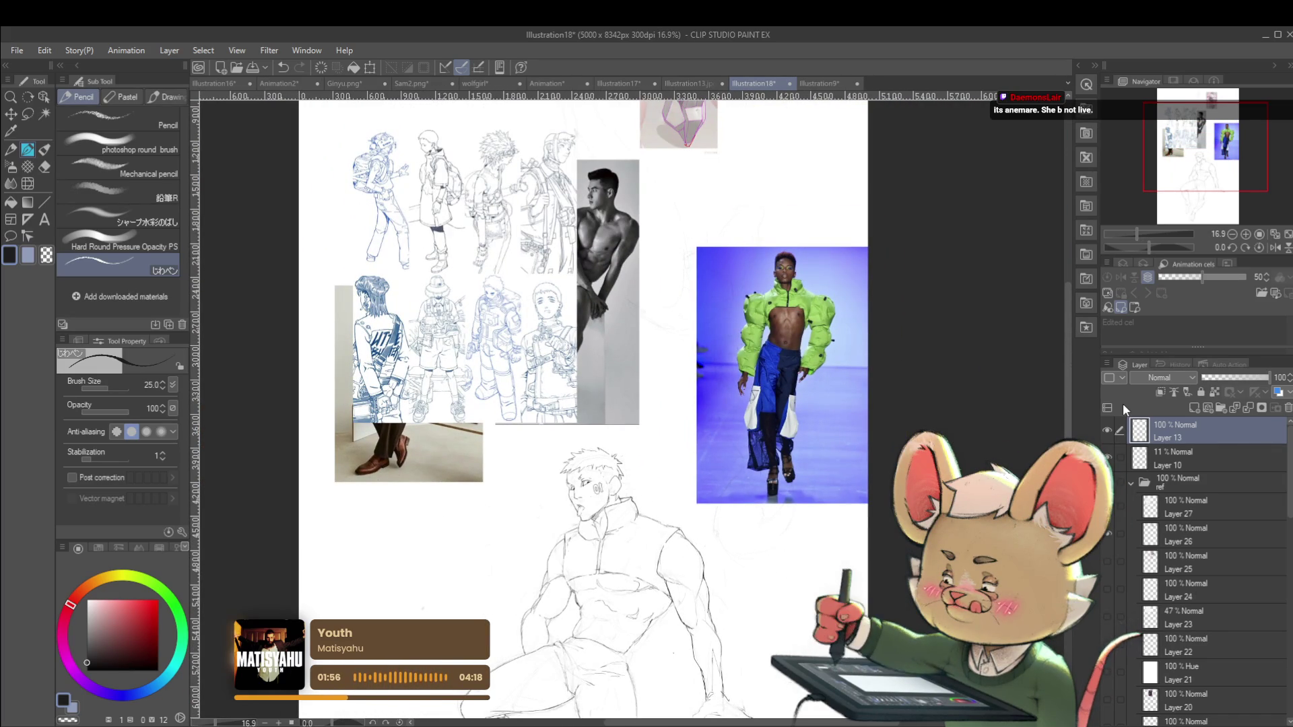
pyautogui.moveTo(708, 484); pyautogui.dragTo(692, 315)
pyautogui.scroll(-1, 691, 315)
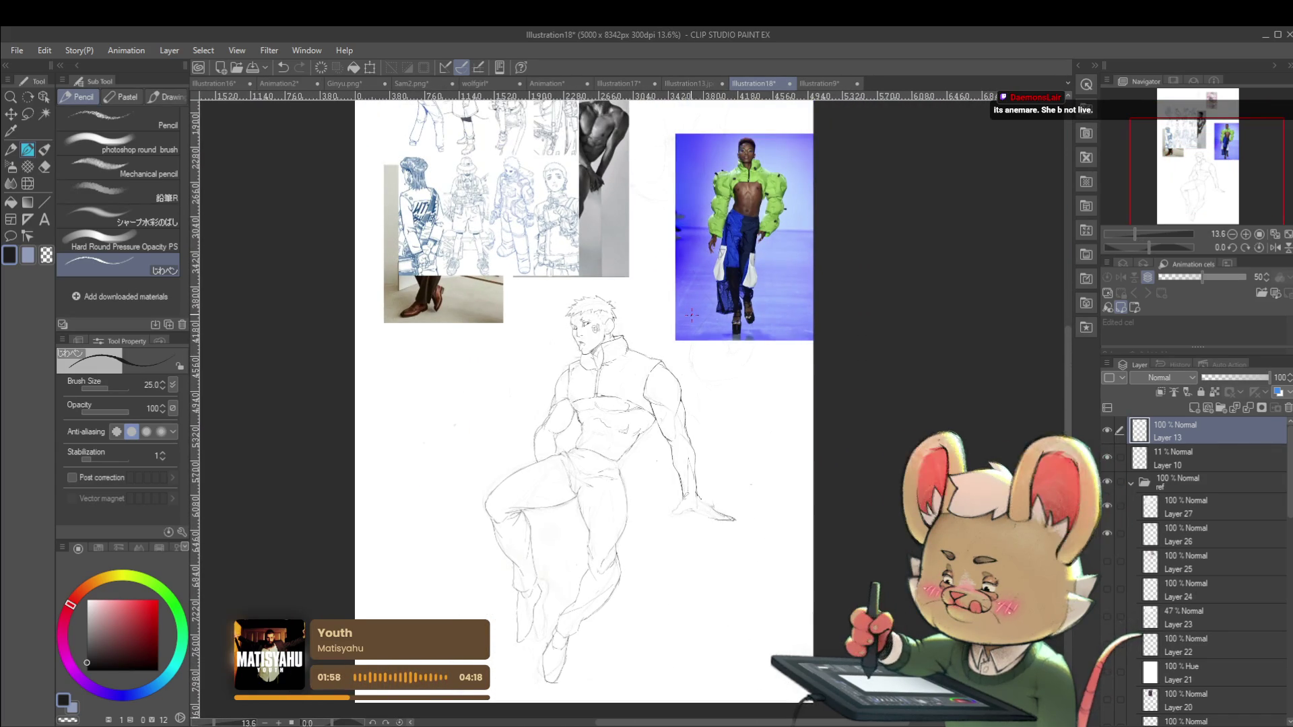
pyautogui.scroll(3, 597, 381)
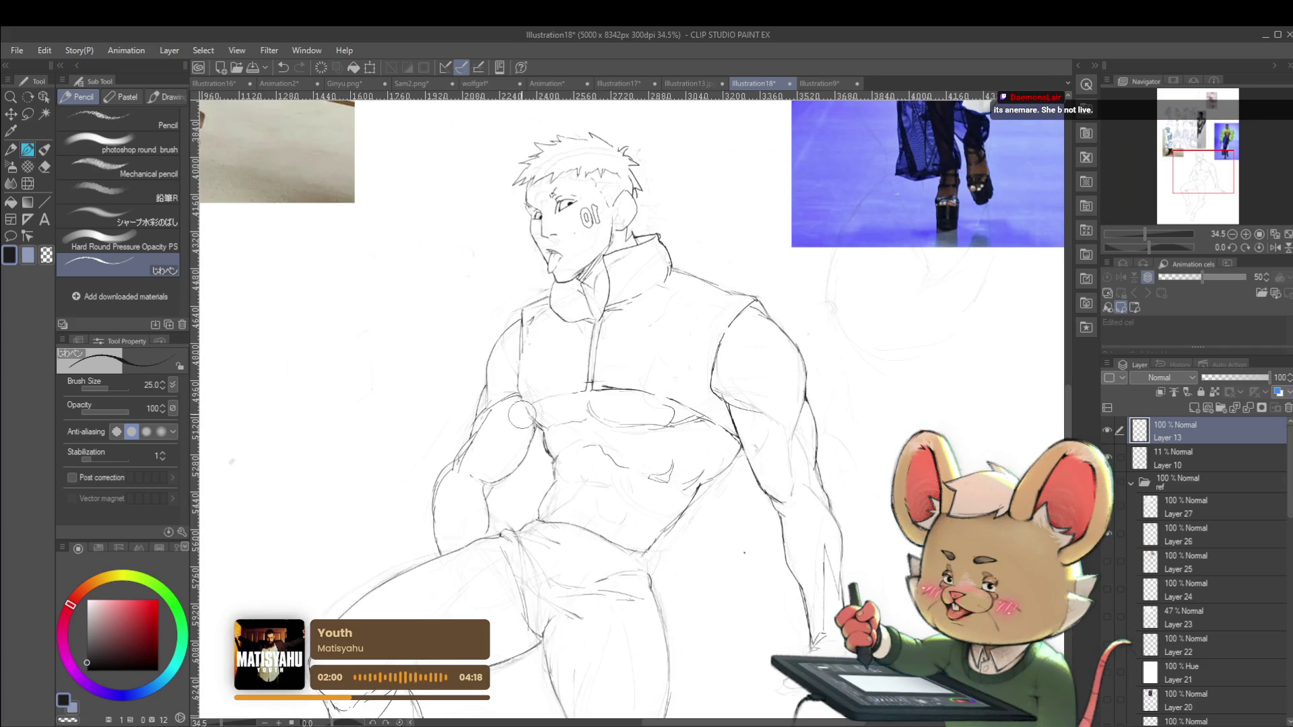
# Sketch the left pec's upper edge and a short line near the zipper's bottom
pyautogui.moveTo(576, 392); pyautogui.dragTo(526, 420)
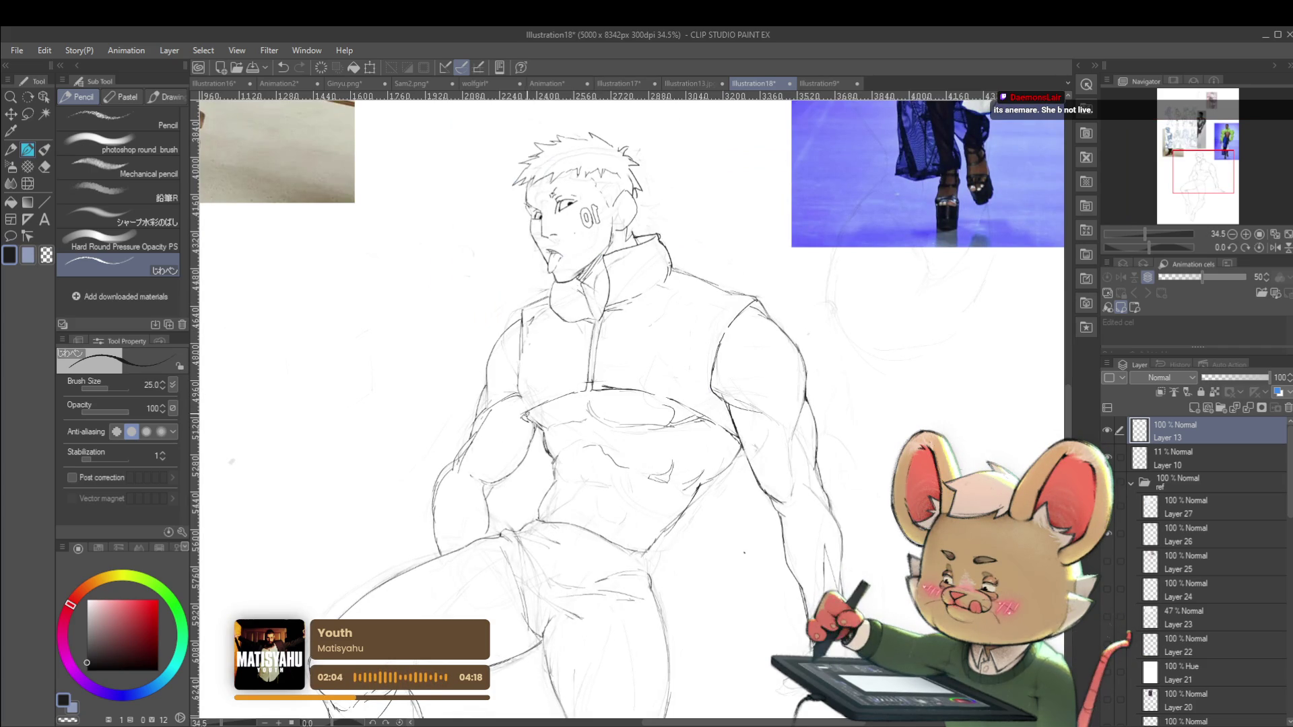
pyautogui.scroll(-2, 511, 387)
pyautogui.scroll(-1, 504, 376)
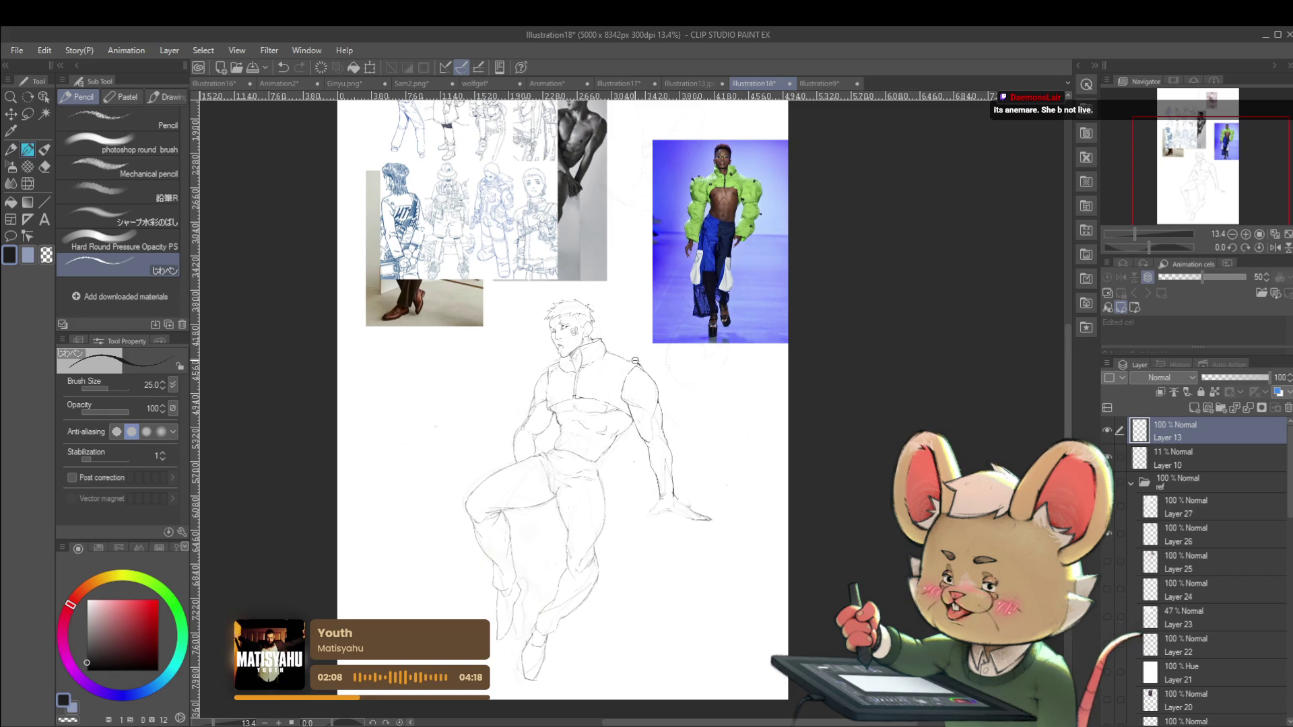
pyautogui.scroll(2, 630, 359)
pyautogui.scroll(2, 622, 360)
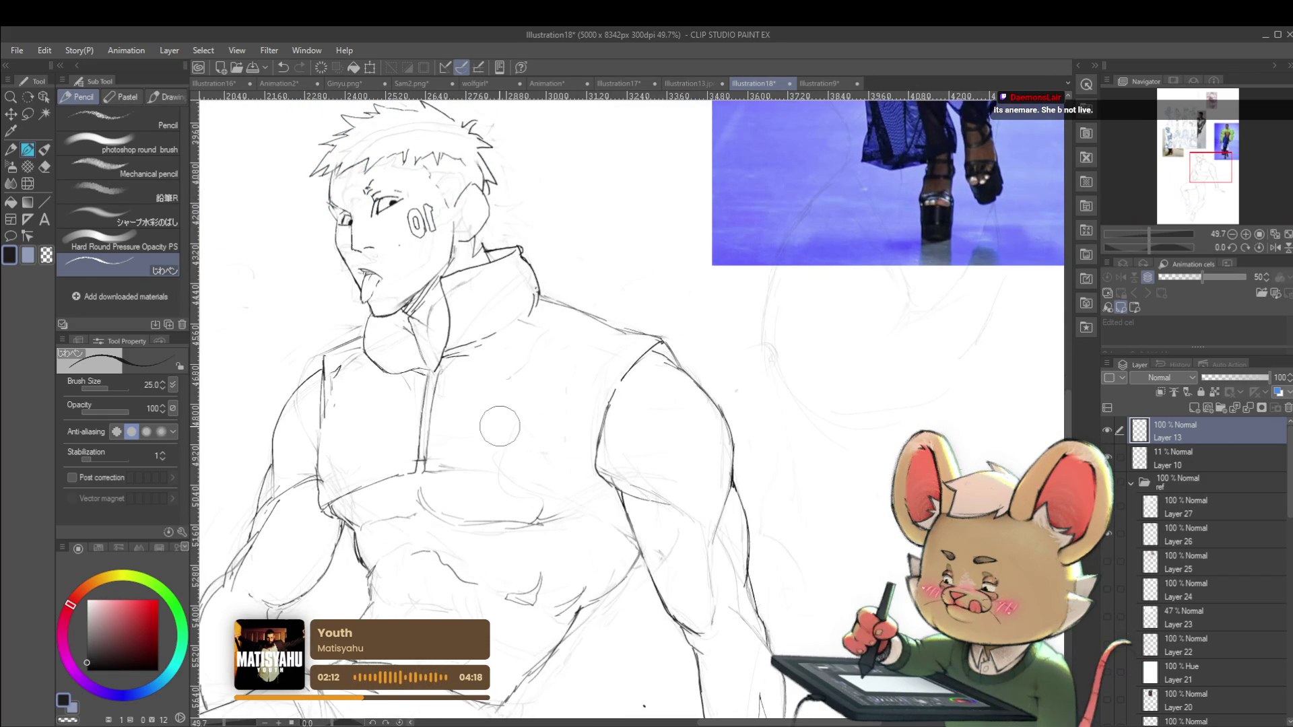
pyautogui.moveTo(423, 470)
pyautogui.mouseDown()
pyautogui.moveTo(552, 493)
pyautogui.moveTo(587, 514)
pyautogui.mouseUp()
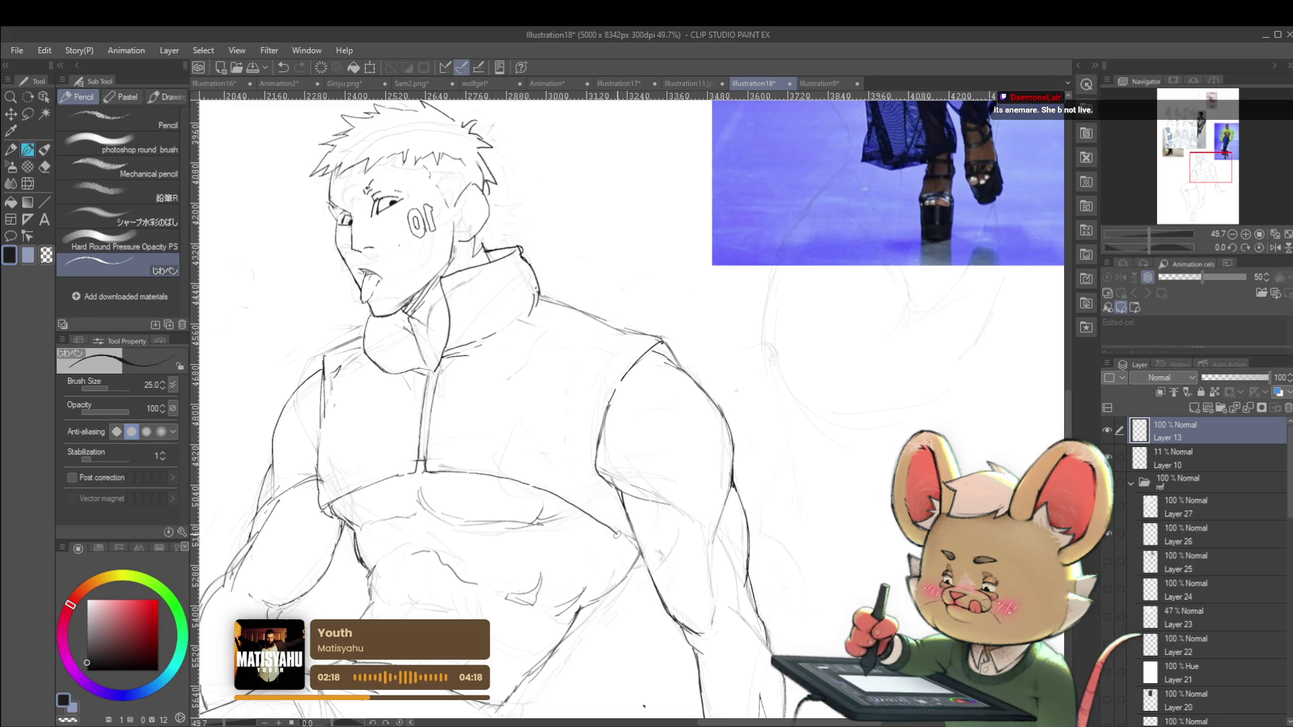
pyautogui.scroll(-10, 637, 557)
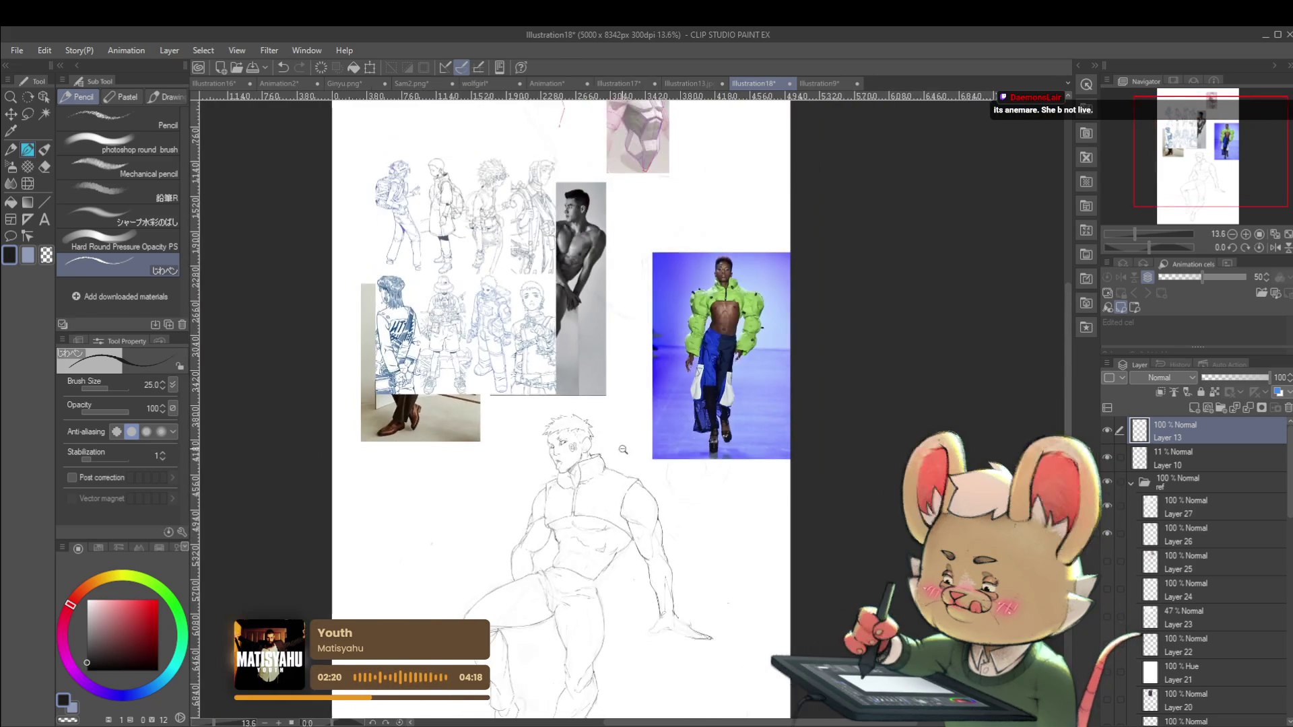
pyautogui.click(1275, 248)
pyautogui.scroll(5, 654, 513)
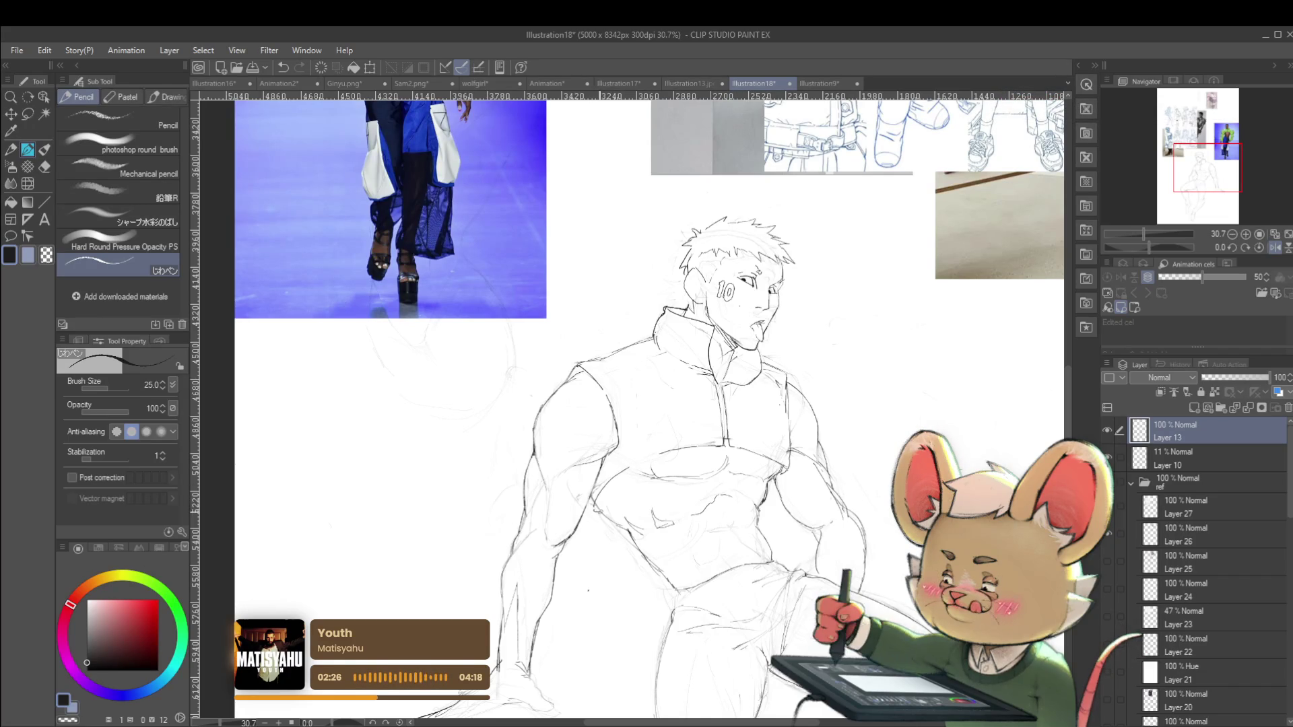
pyautogui.scroll(-3, 849, 483)
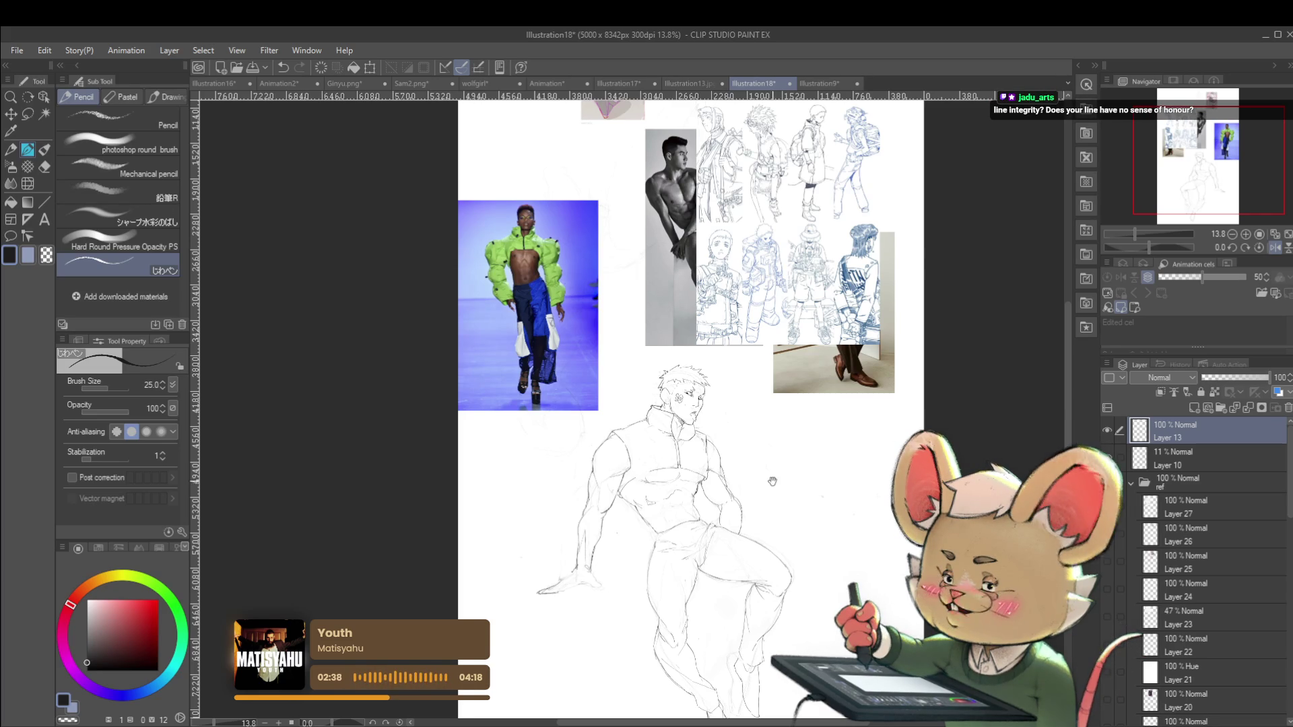
pyautogui.scroll(-1, 875, 303)
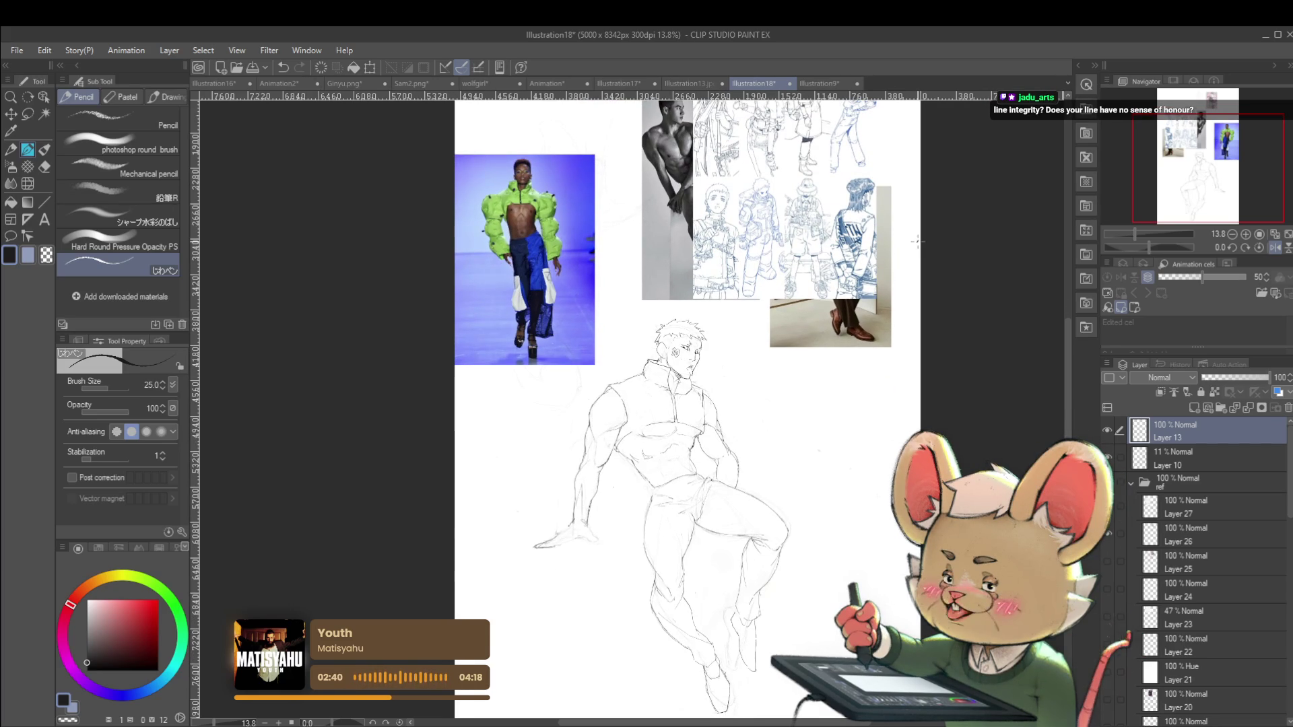
pyautogui.moveTo(847, 405); pyautogui.dragTo(817, 378)
pyautogui.scroll(5, 652, 473)
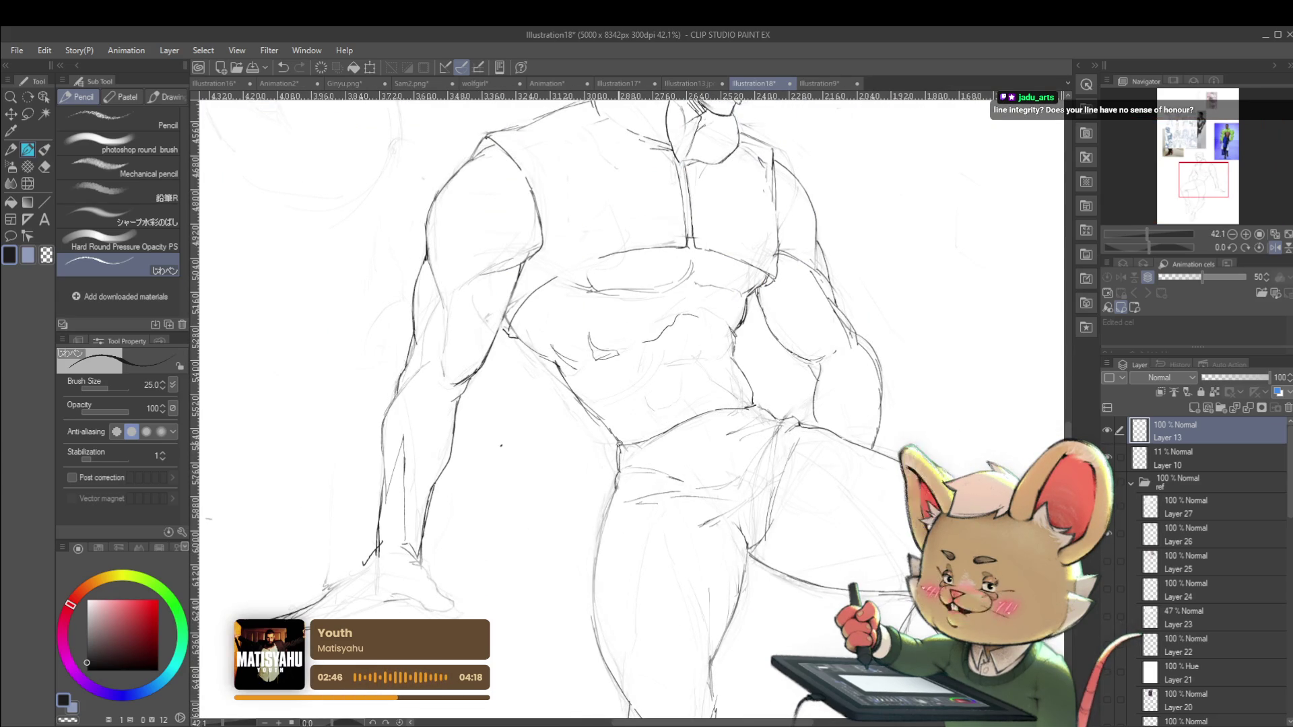
pyautogui.scroll(-5, 588, 400)
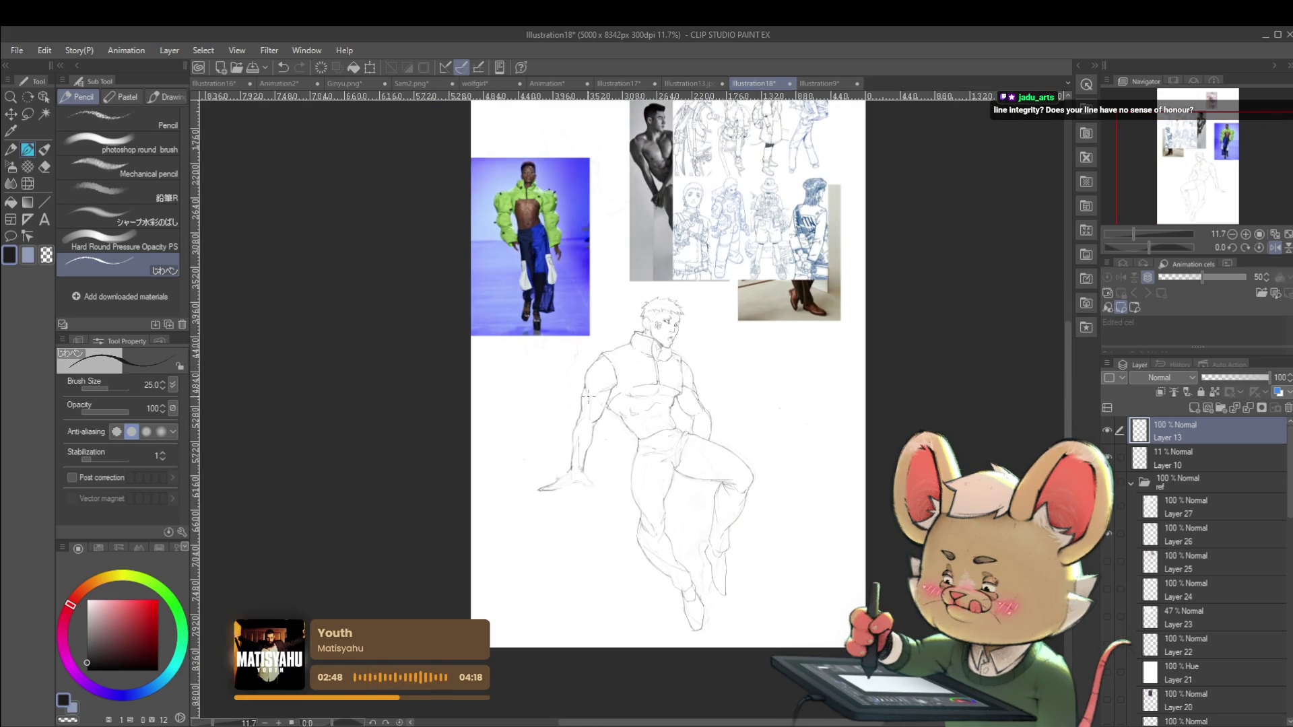
pyautogui.scroll(5, 650, 450)
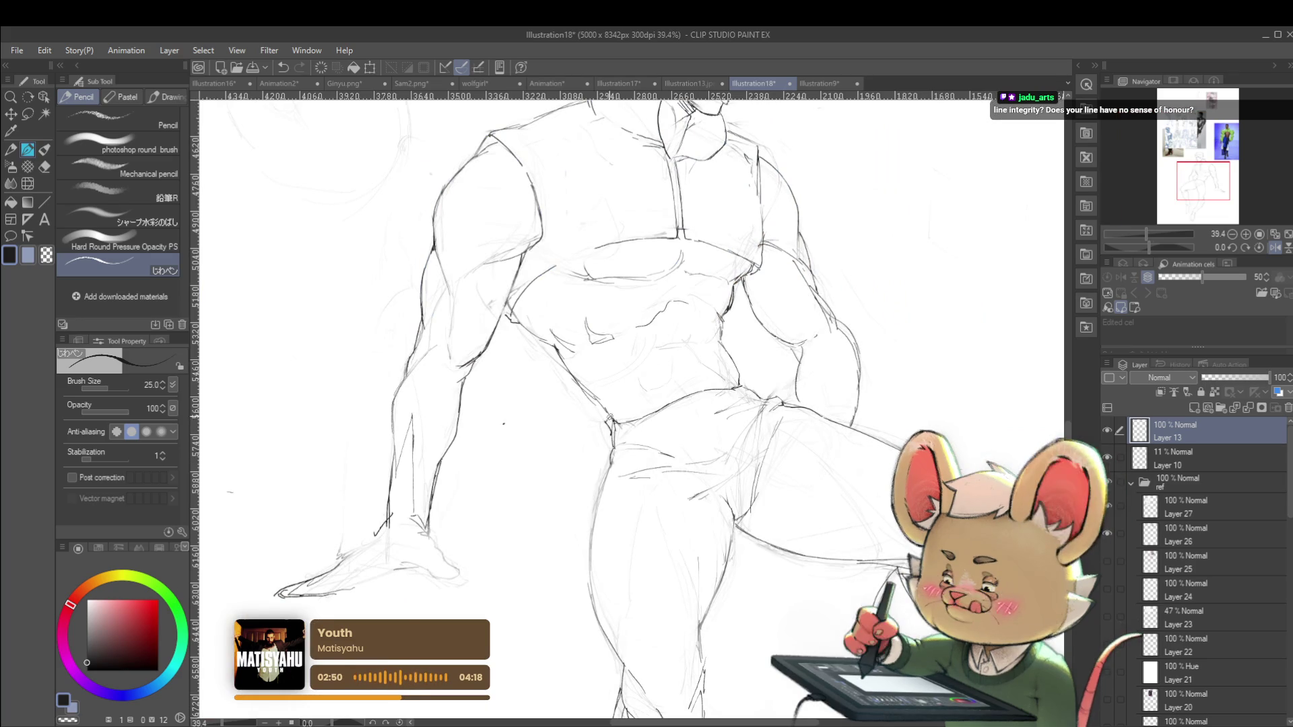
pyautogui.scroll(-5, 608, 417)
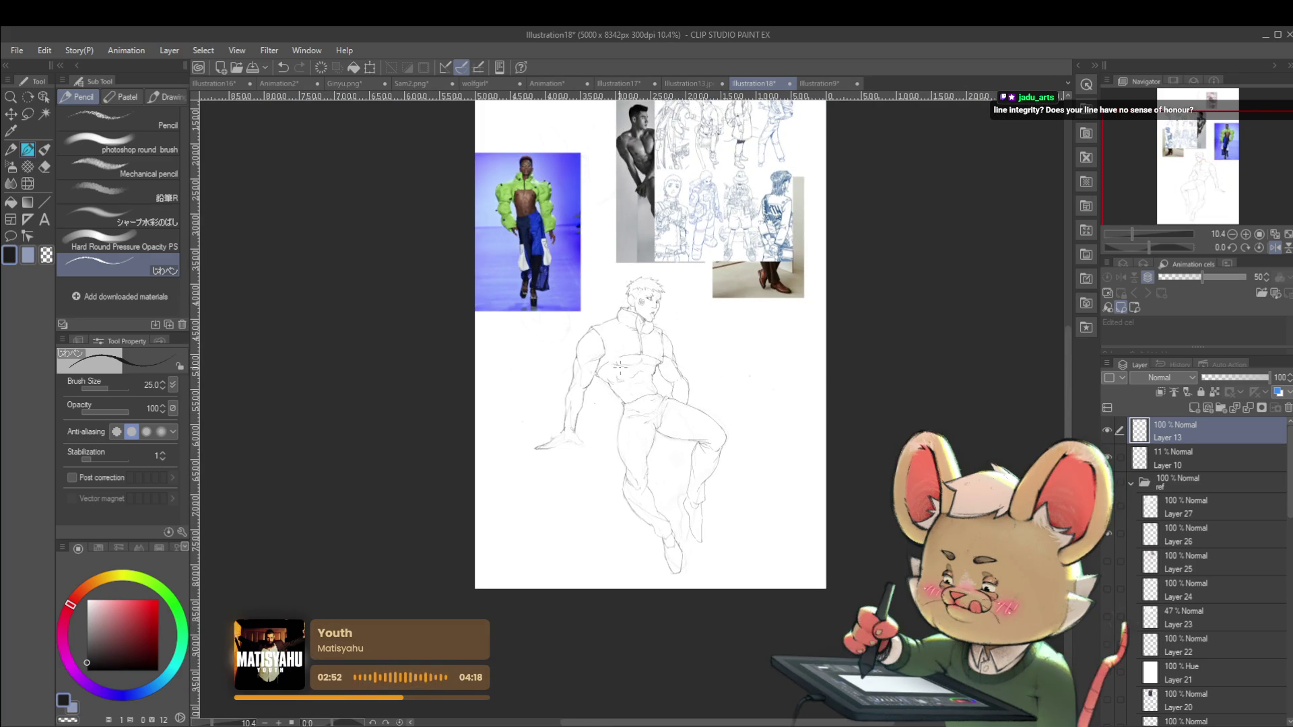
pyautogui.press('h')
pyautogui.scroll(5, 615, 382)
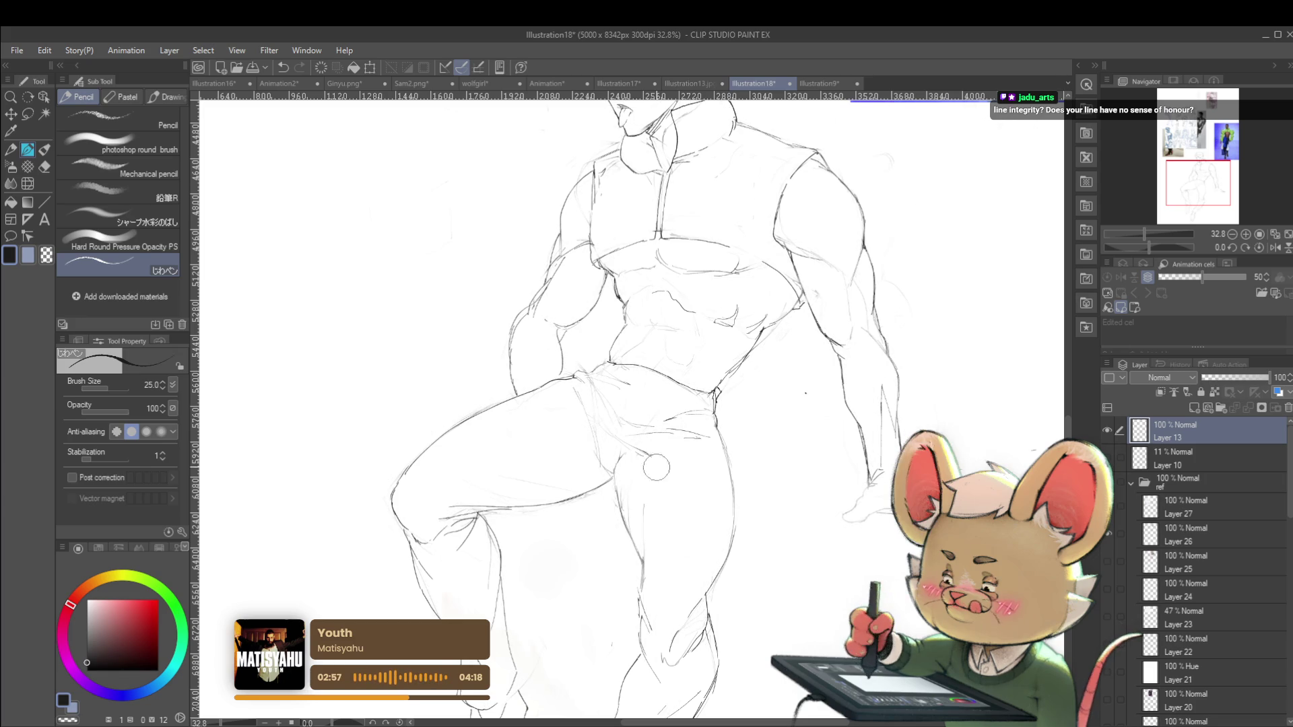
pyautogui.scroll(-5, 747, 421)
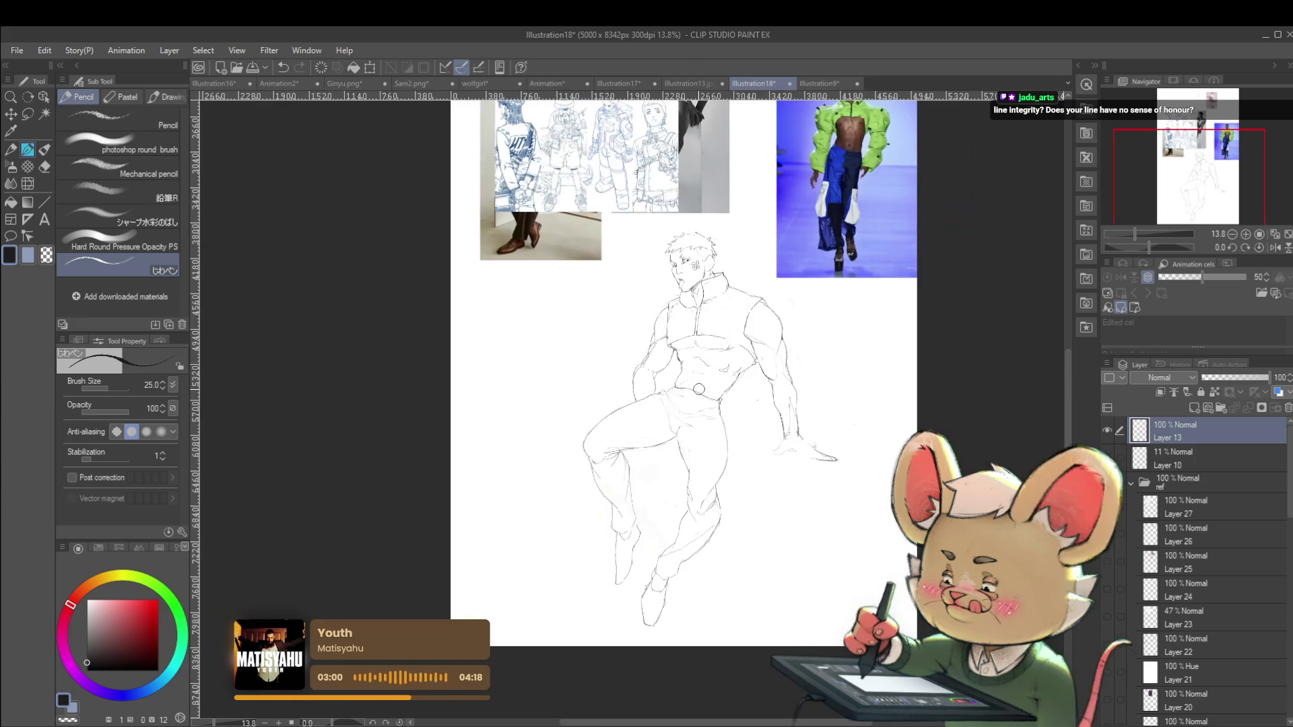
pyautogui.scroll(4, 649, 364)
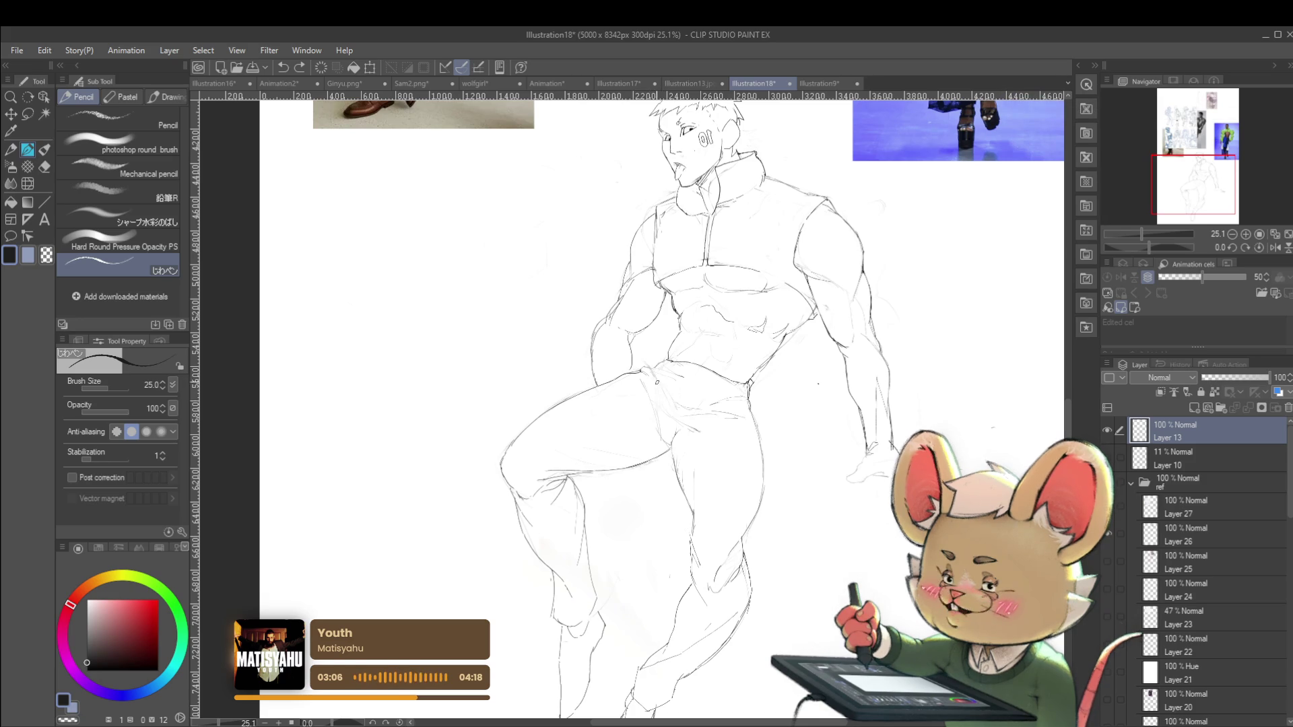
pyautogui.press('[')
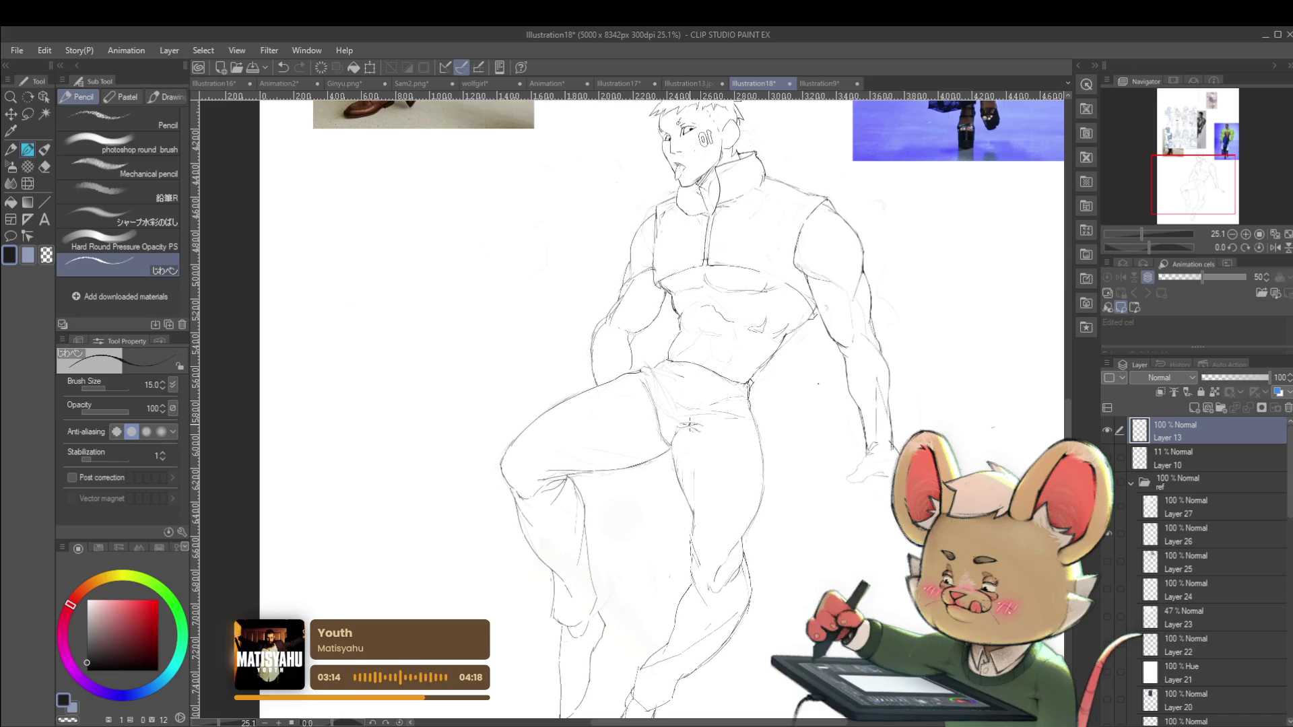
pyautogui.scroll(-5, 677, 421)
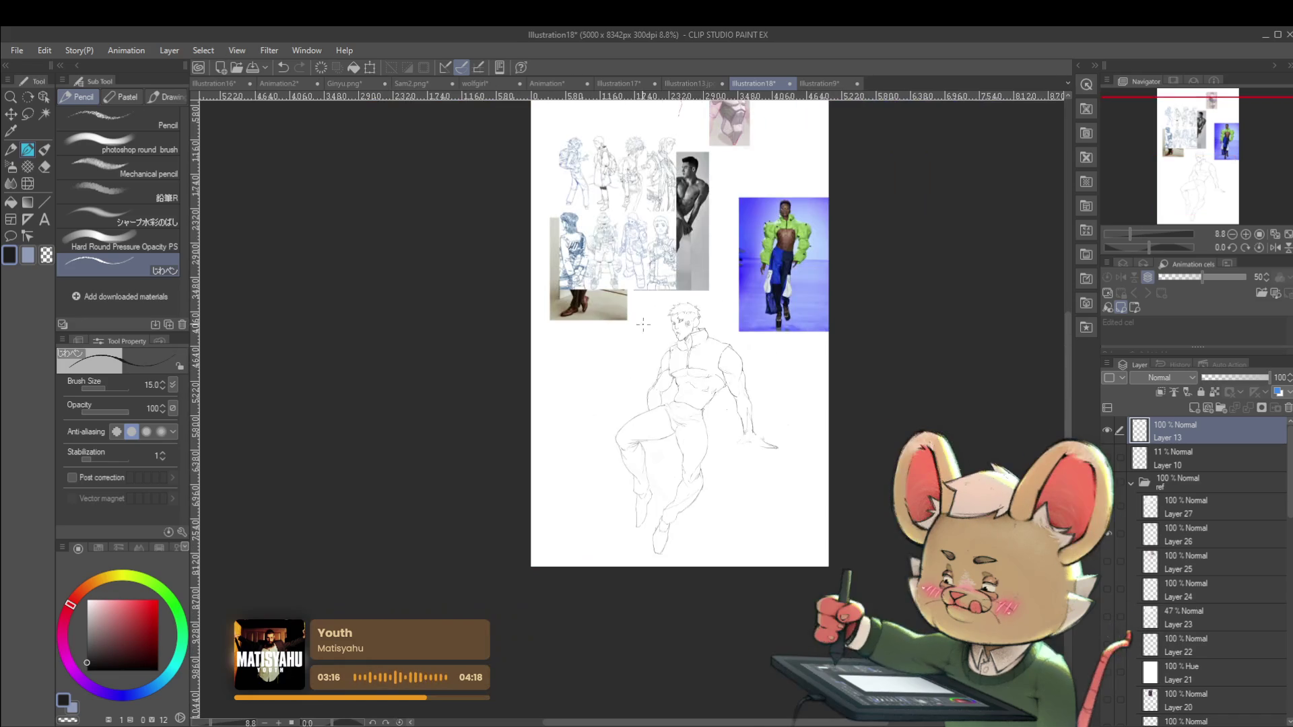
pyautogui.scroll(6, 668, 382)
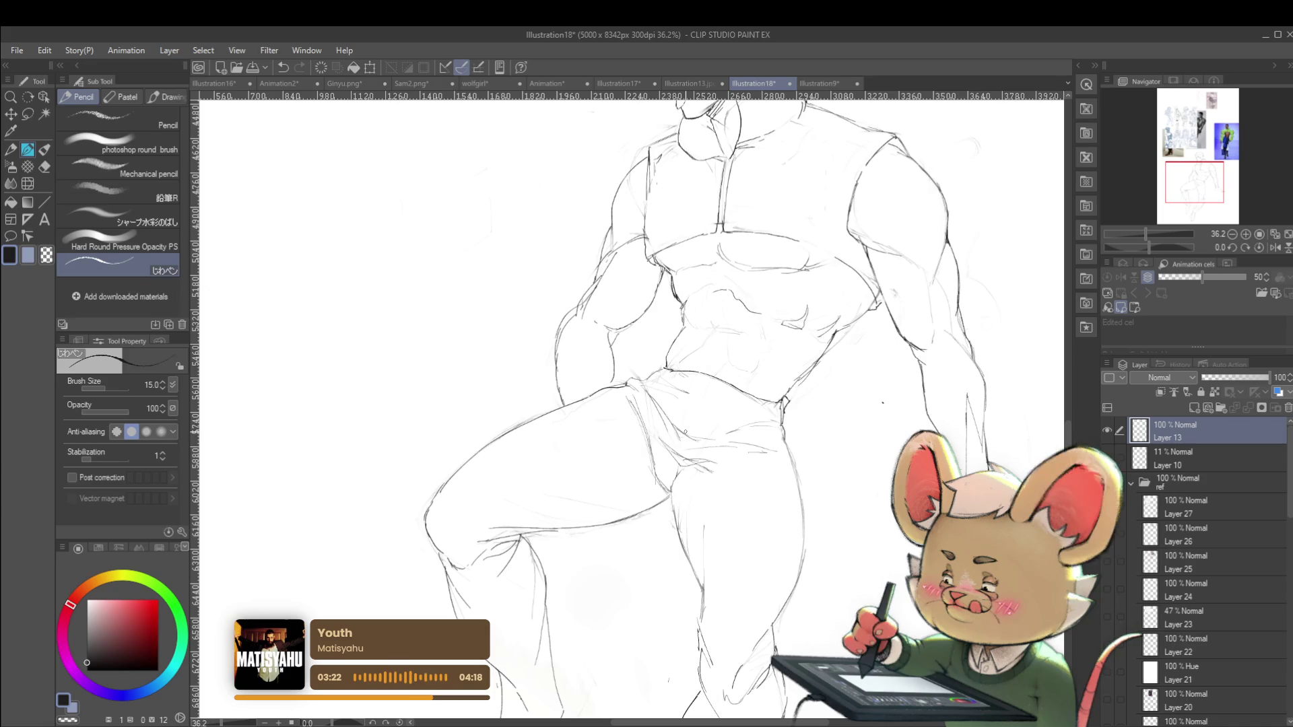
pyautogui.scroll(-5, 689, 369)
pyautogui.scroll(-1, 690, 369)
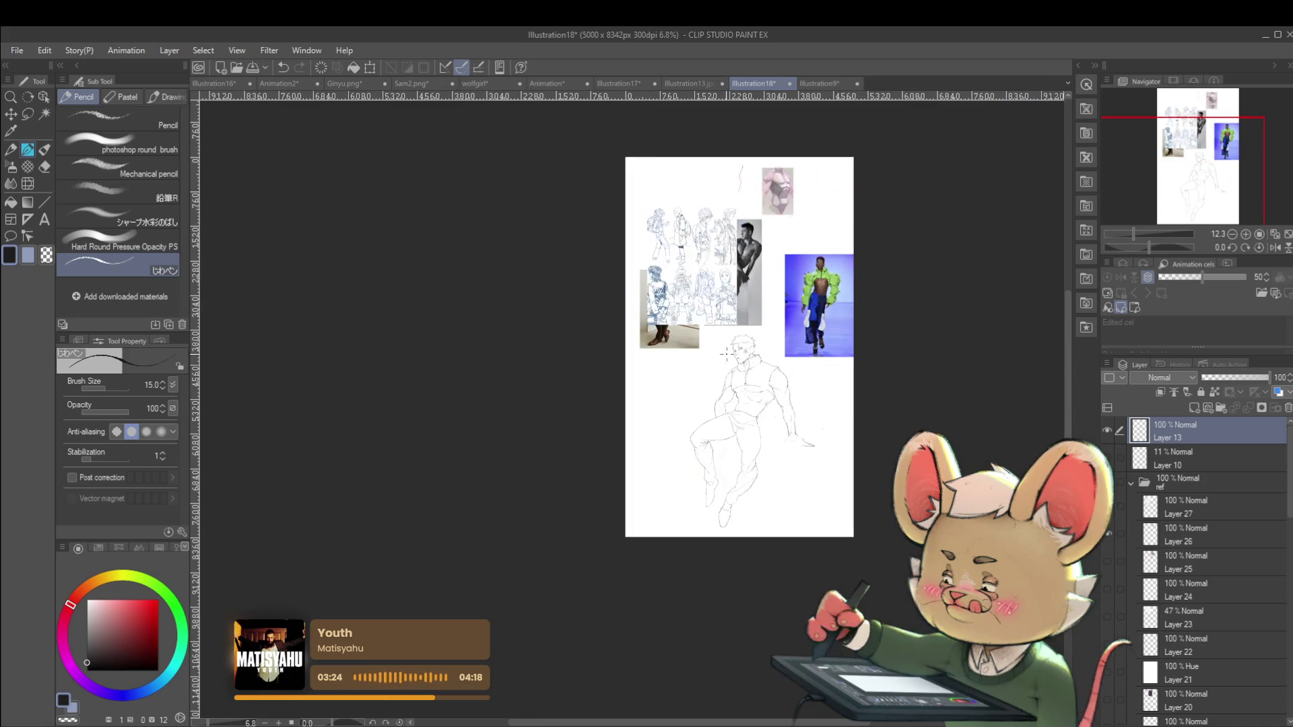
pyautogui.scroll(3, 689, 369)
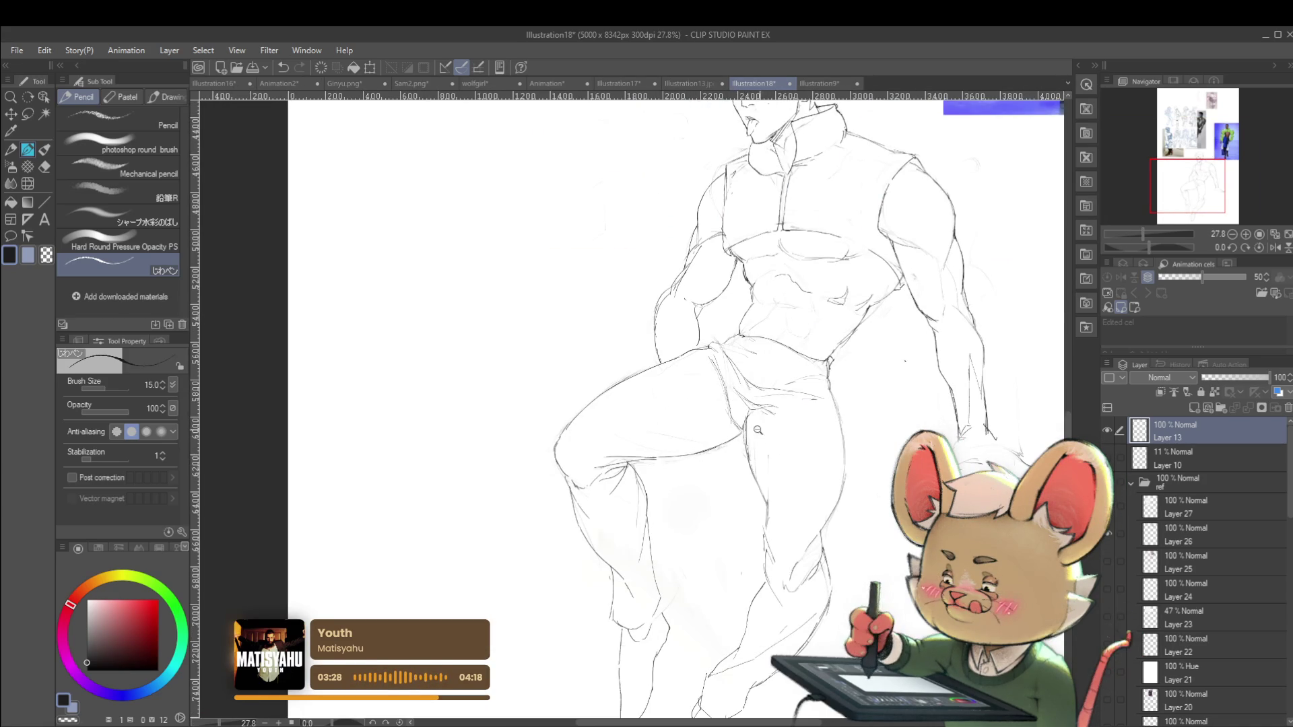
pyautogui.scroll(-3, 768, 431)
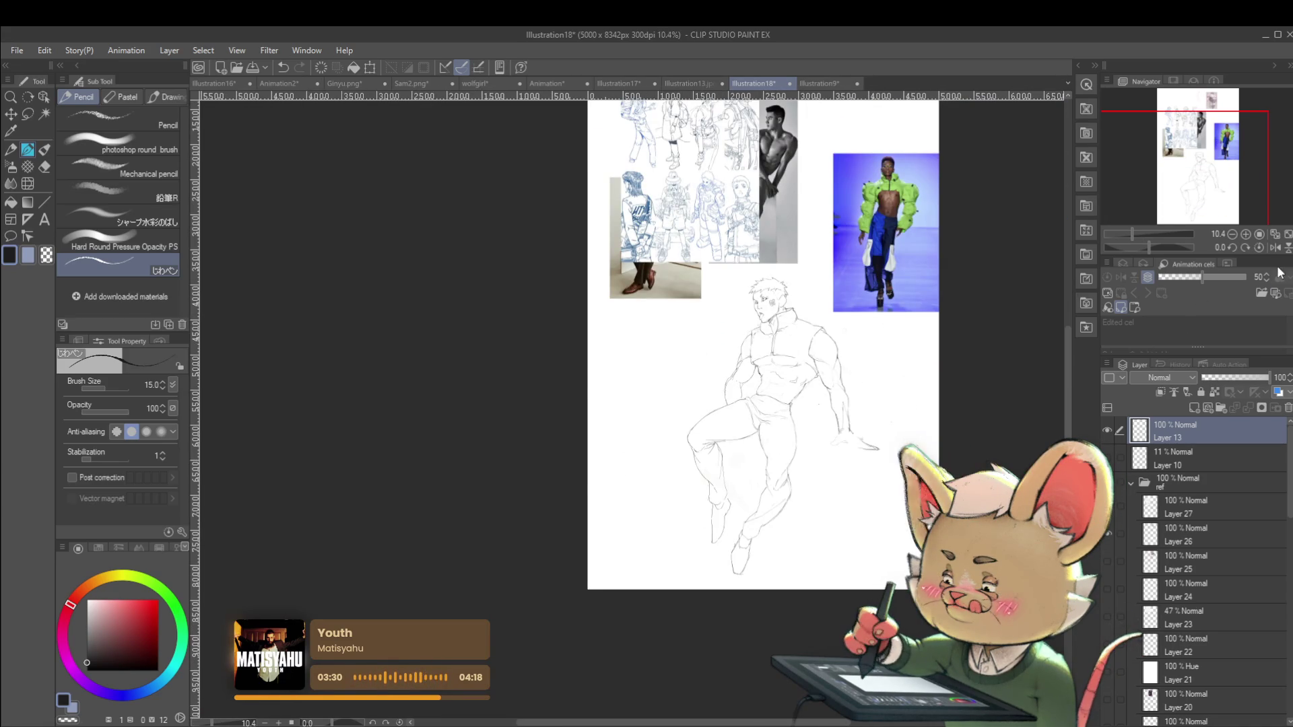
pyautogui.click(1274, 247)
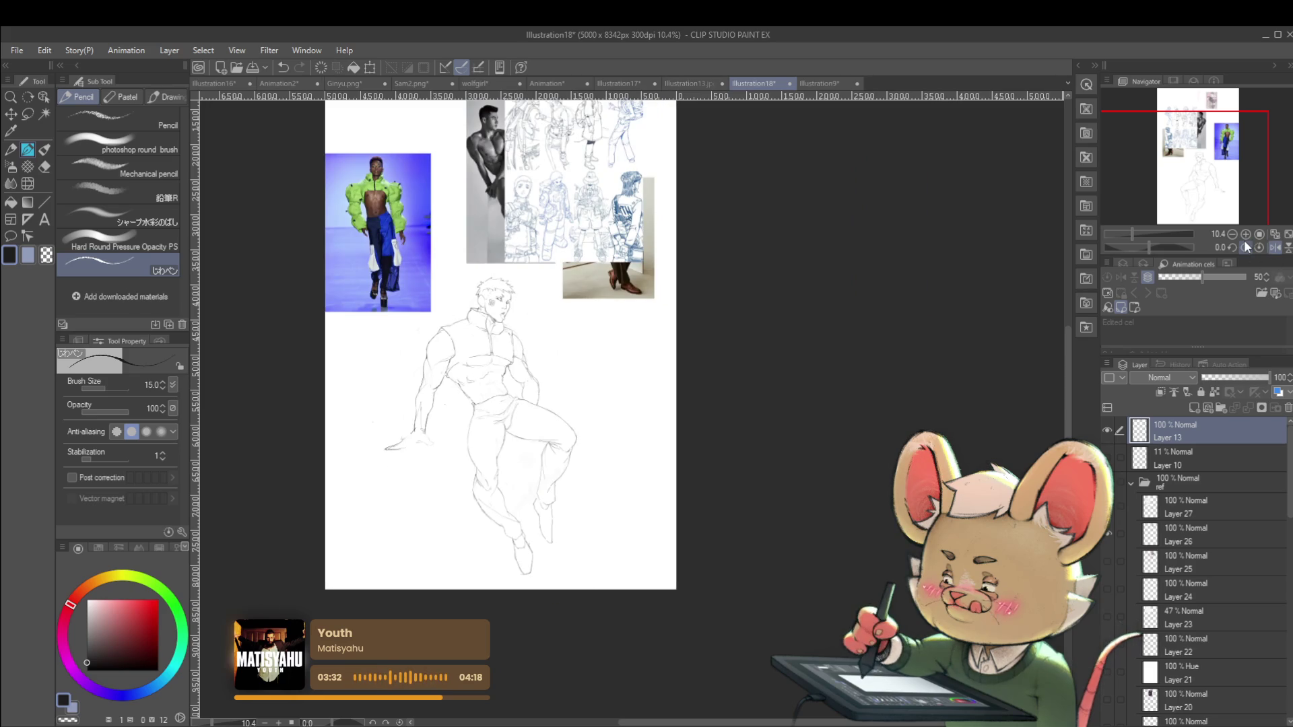
pyautogui.moveTo(531, 452); pyautogui.dragTo(571, 443)
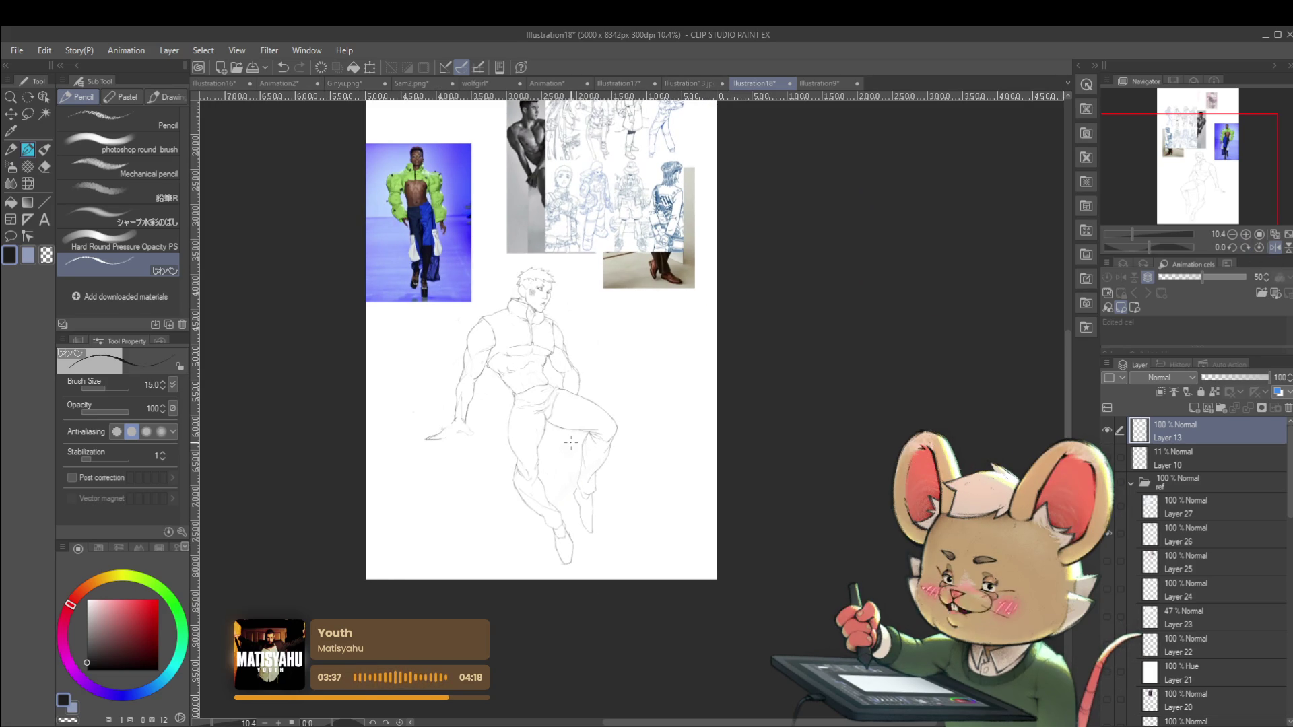
pyautogui.moveTo(630, 360); pyautogui.dragTo(658, 376)
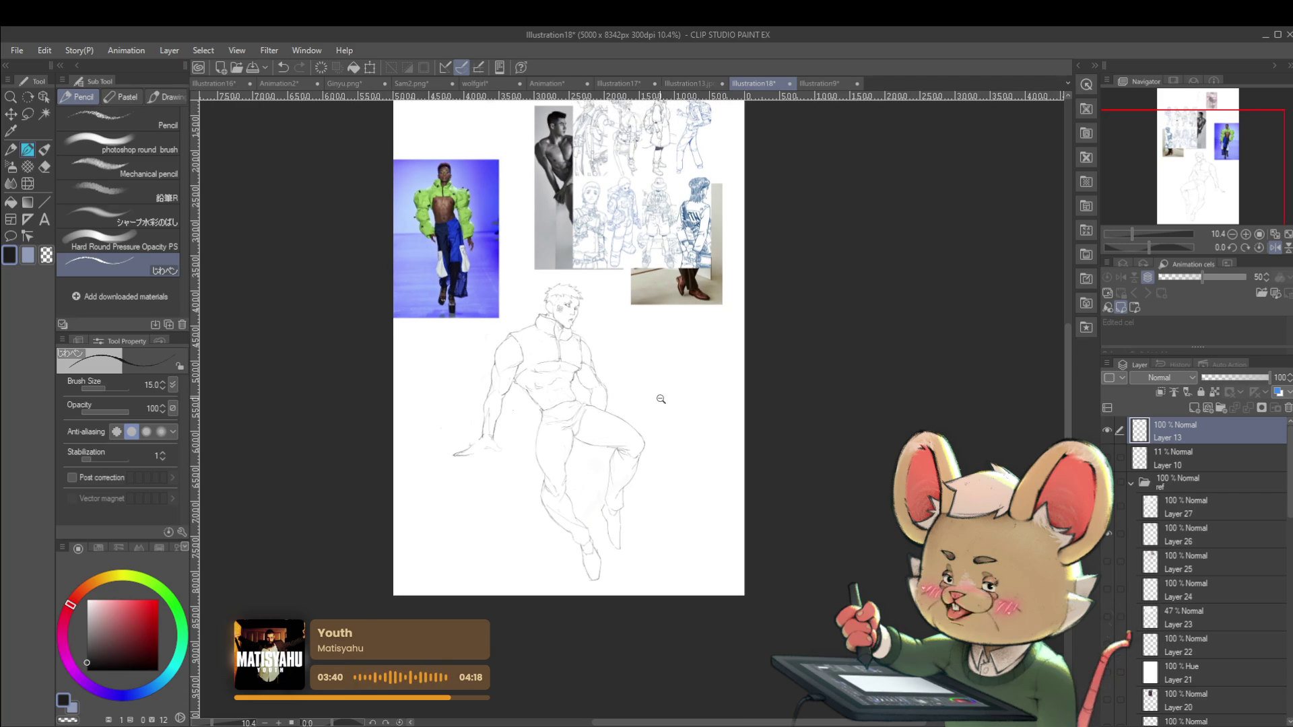
pyautogui.scroll(3, 665, 389)
pyautogui.moveTo(426, 389); pyautogui.dragTo(468, 403)
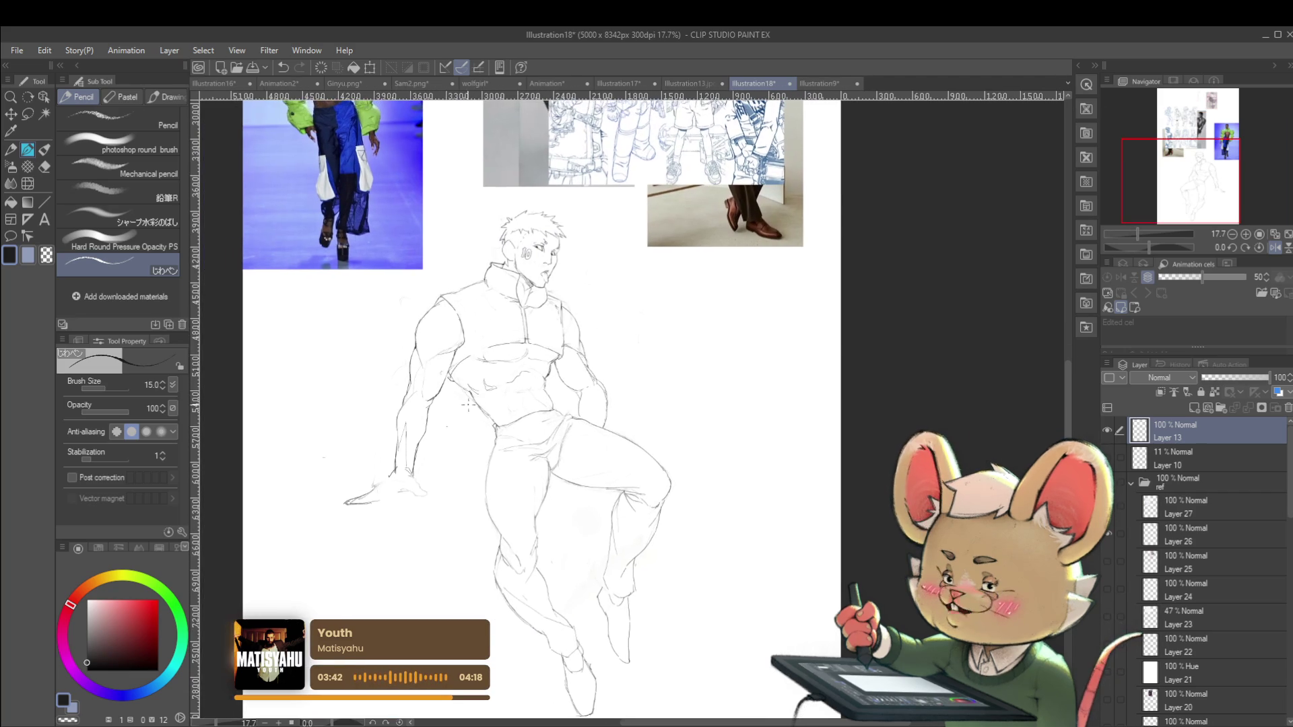
# Draw a circle in the empty space beside the figure, refining its upper-left outline
pyautogui.moveTo(667, 399); pyautogui.dragTo(620, 437)
pyautogui.moveTo(706, 344)
pyautogui.mouseDown()
pyautogui.moveTo(658, 367)
pyautogui.moveTo(659, 450)
pyautogui.mouseUp()
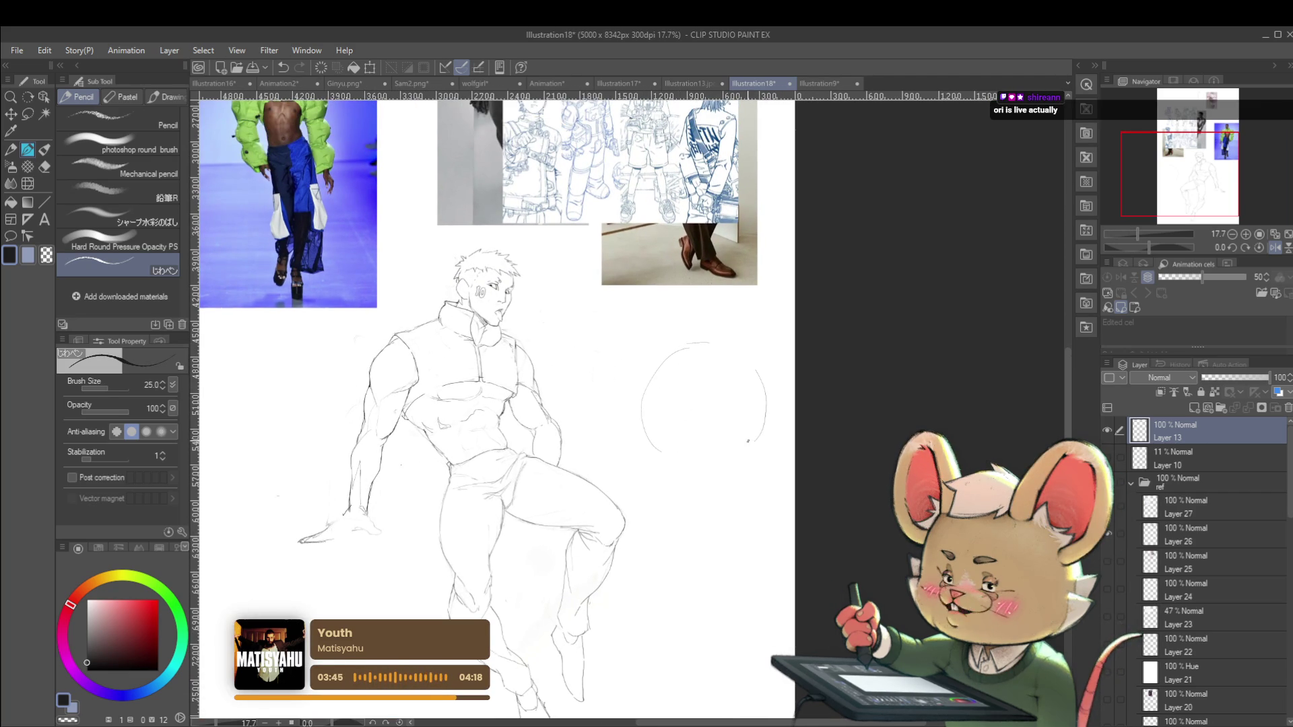
pyautogui.moveTo(689, 462); pyautogui.dragTo(733, 459)
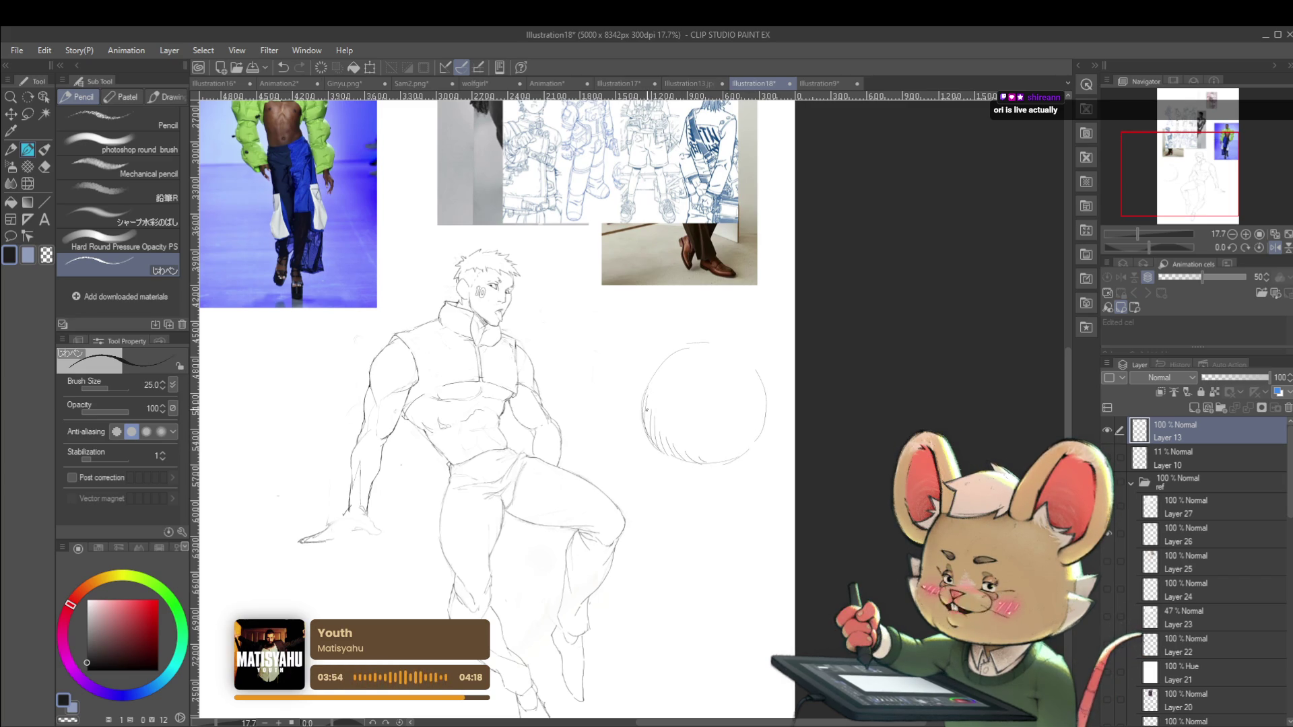
pyautogui.scroll(-3, 724, 457)
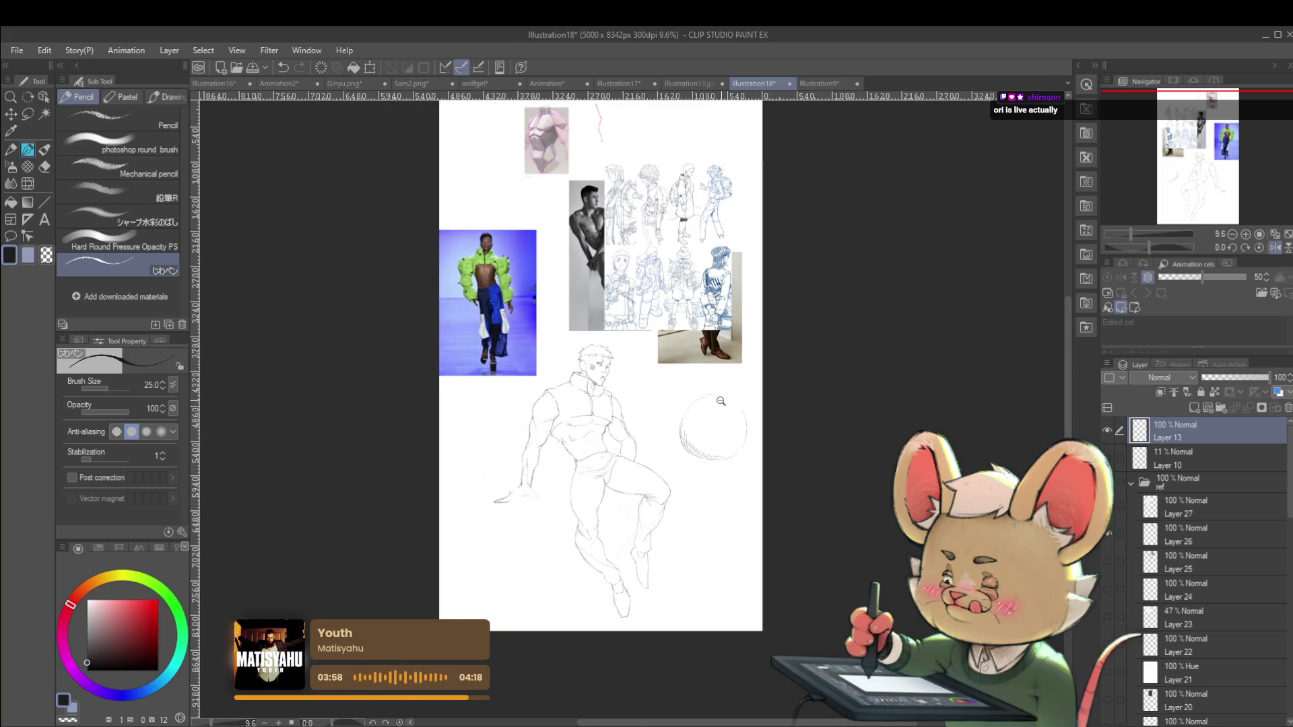
pyautogui.scroll(3, 731, 395)
pyautogui.moveTo(678, 400)
pyautogui.mouseDown()
pyautogui.moveTo(659, 464)
pyautogui.moveTo(676, 486)
pyautogui.mouseUp()
# Hatch shading inside the circle and mirror the canvas to check the drawing
pyautogui.moveTo(688, 437)
pyautogui.mouseDown()
pyautogui.moveTo(683, 494)
pyautogui.moveTo(707, 480)
pyautogui.mouseUp()
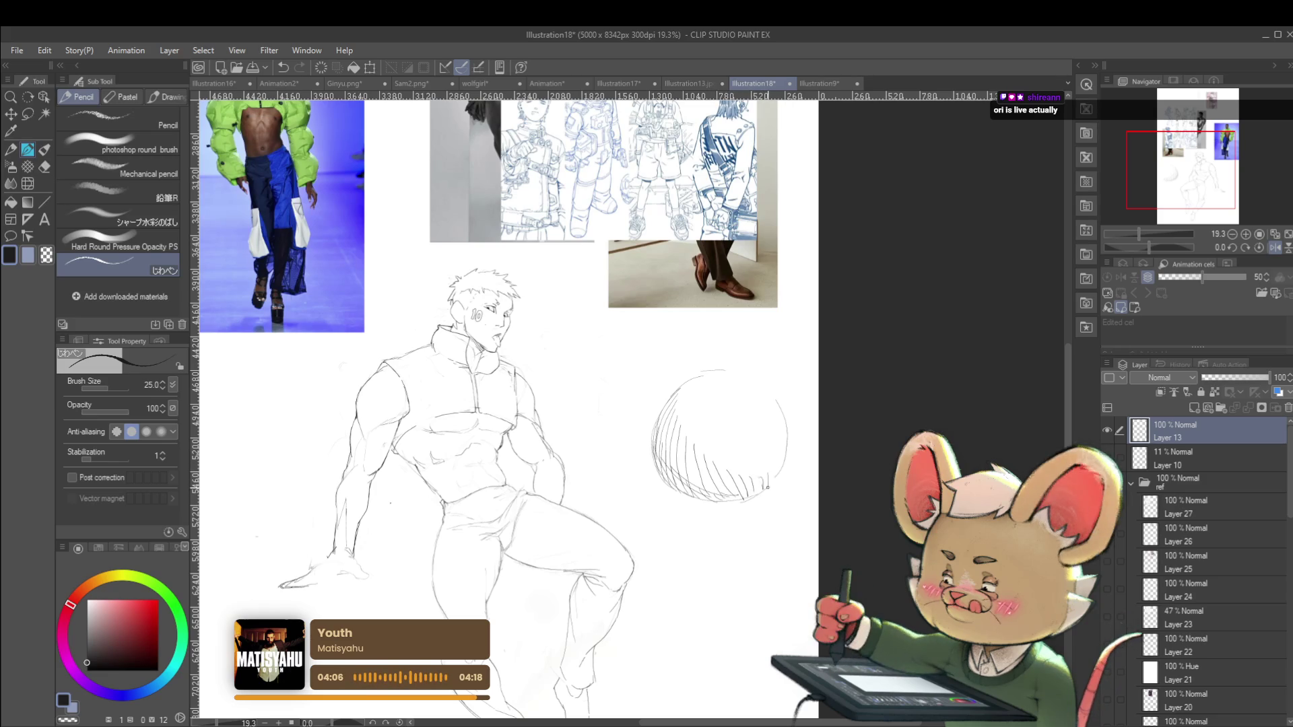
pyautogui.scroll(-3, 751, 465)
pyautogui.scroll(2, 748, 450)
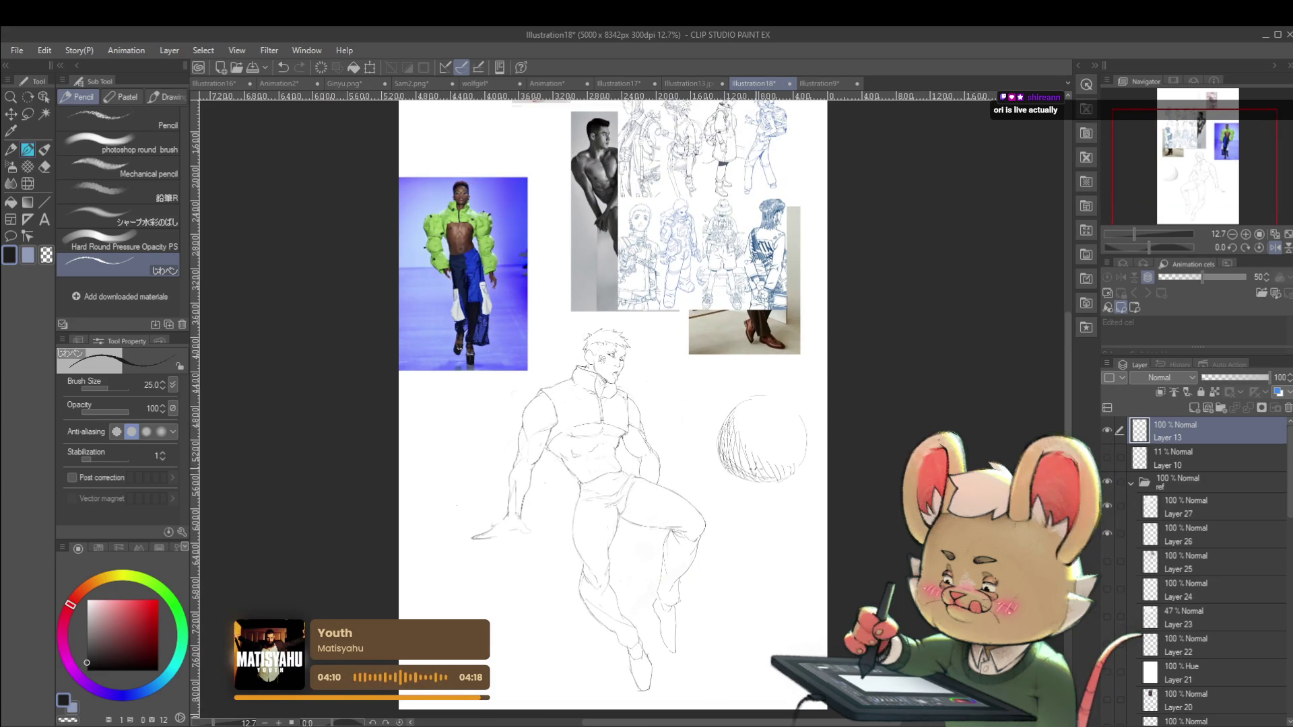
pyautogui.scroll(-2, 816, 460)
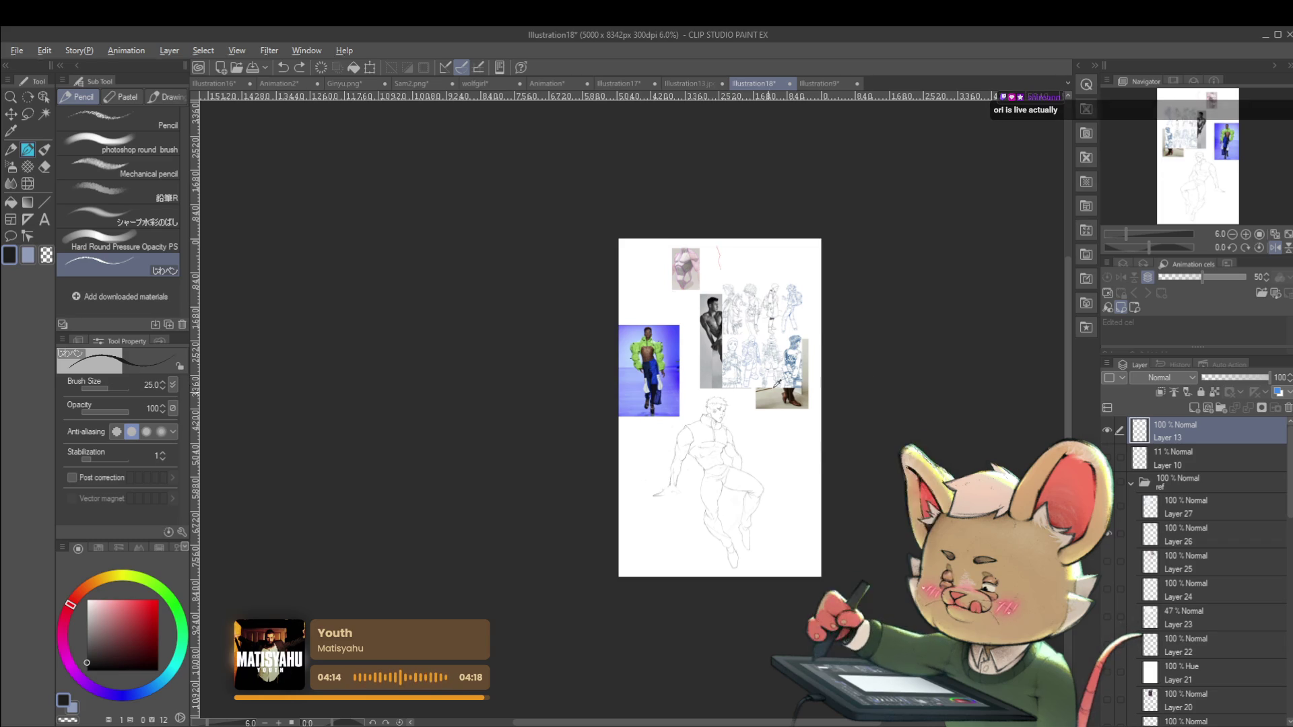
pyautogui.scroll(3, 772, 431)
pyautogui.scroll(-2, 809, 311)
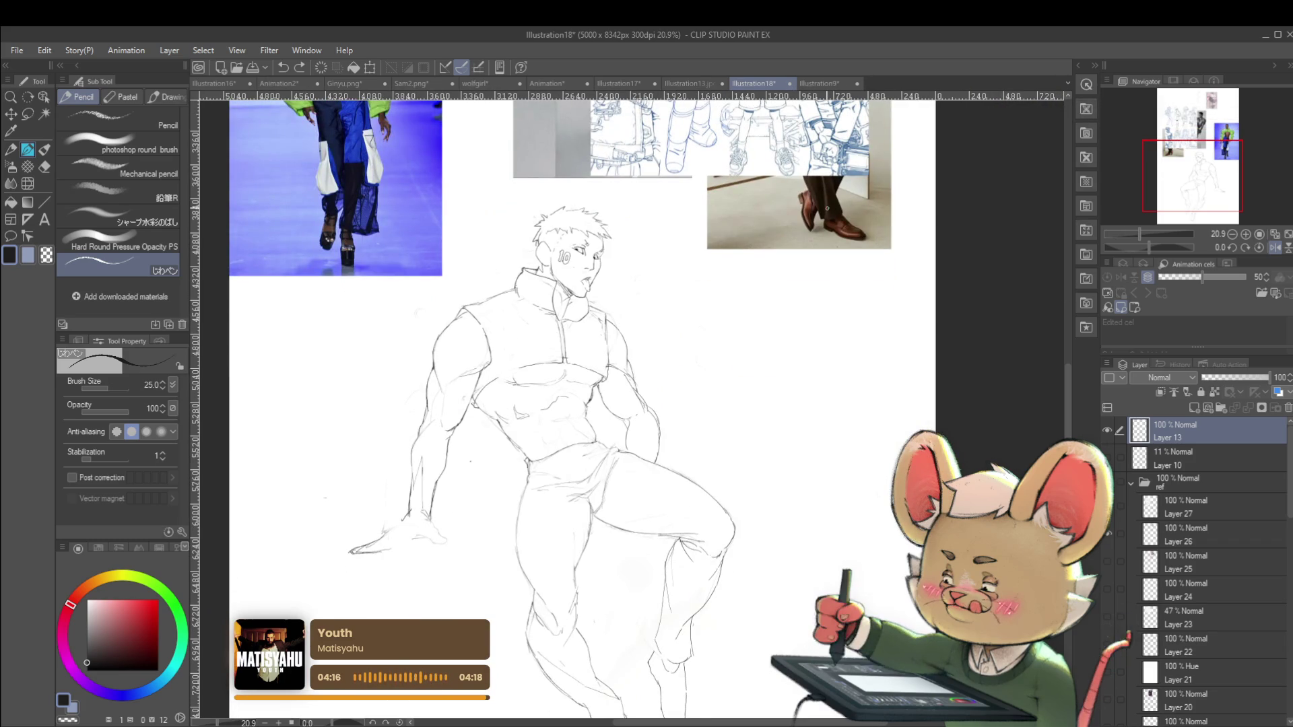
pyautogui.click(1275, 246)
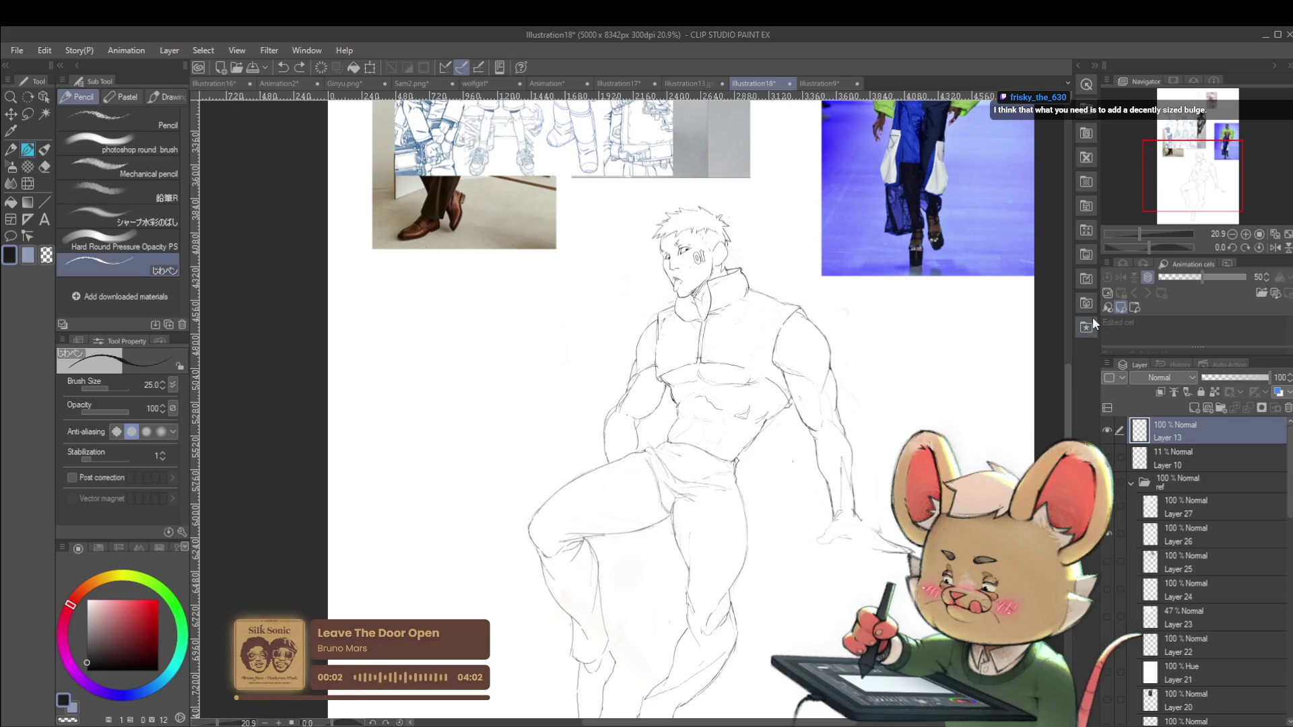
# Redraw the trouser crotch lines, undoing a stray small stroke first
pyautogui.scroll(2, 702, 510)
pyautogui.moveTo(673, 502)
pyautogui.mouseDown()
pyautogui.moveTo(653, 521)
pyautogui.moveTo(677, 506)
pyautogui.mouseUp()
pyautogui.hotkey('ctrl', 'z')
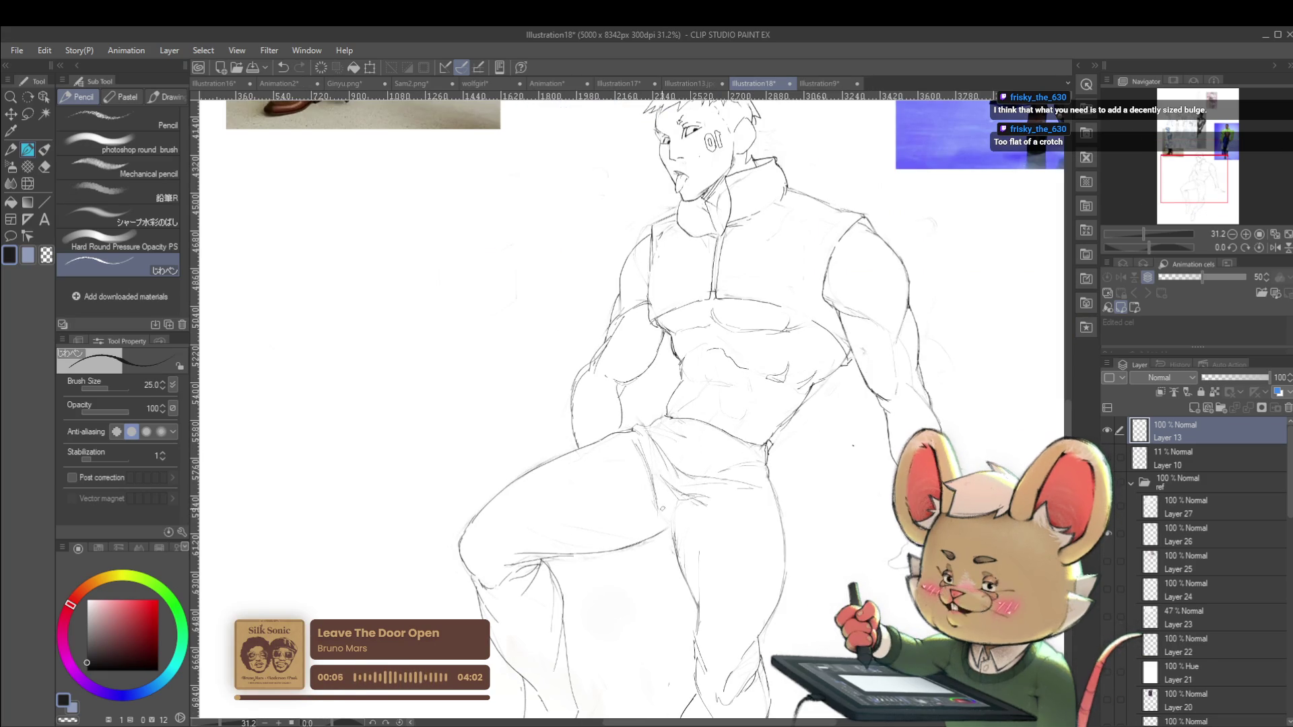
pyautogui.moveTo(655, 481); pyautogui.dragTo(670, 531)
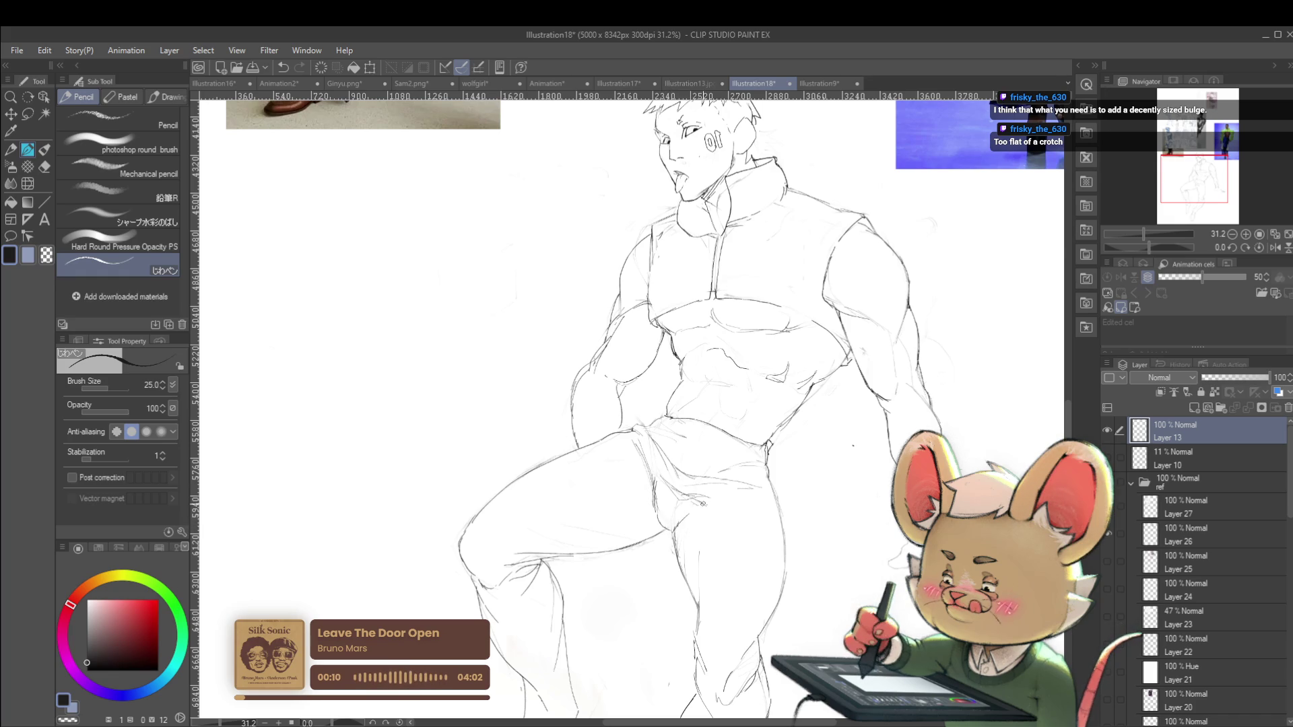
# Undo the last crotch stroke and flip the canvas back to its normal orientation
pyautogui.scroll(-3, 732, 500)
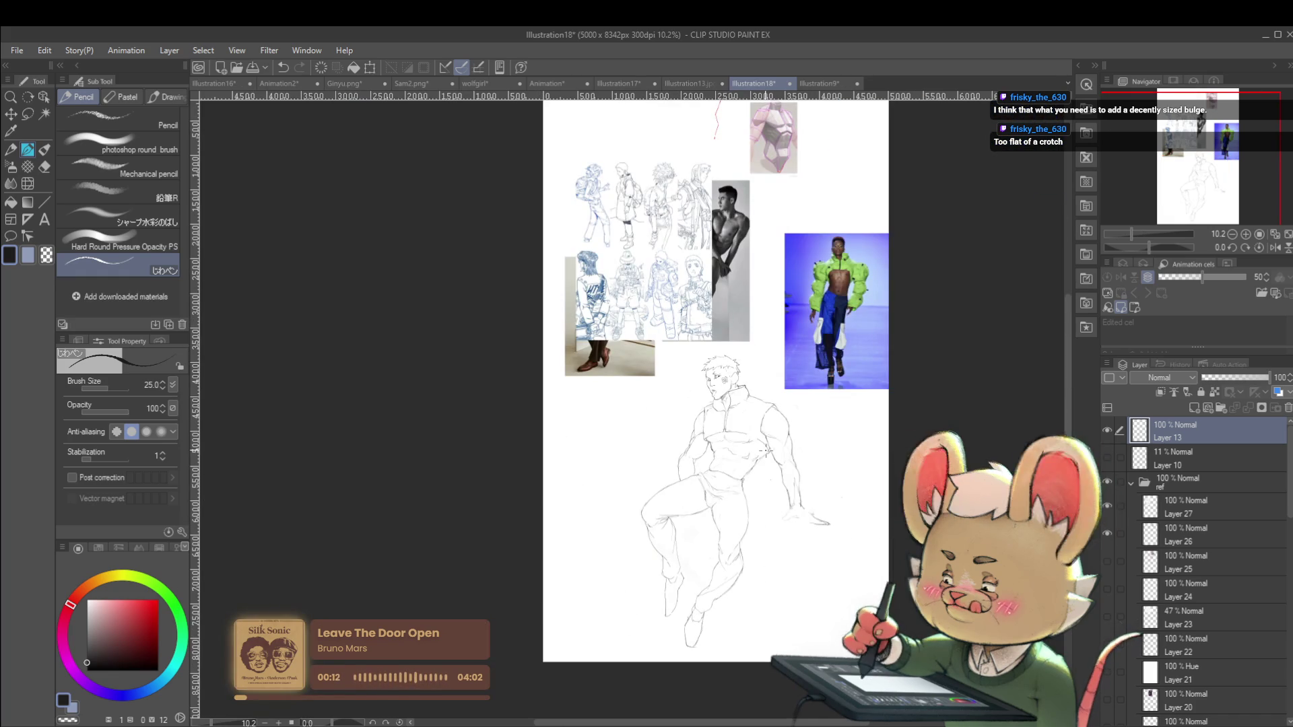
pyautogui.scroll(5, 728, 490)
pyautogui.hotkey('ctrl', 'z')
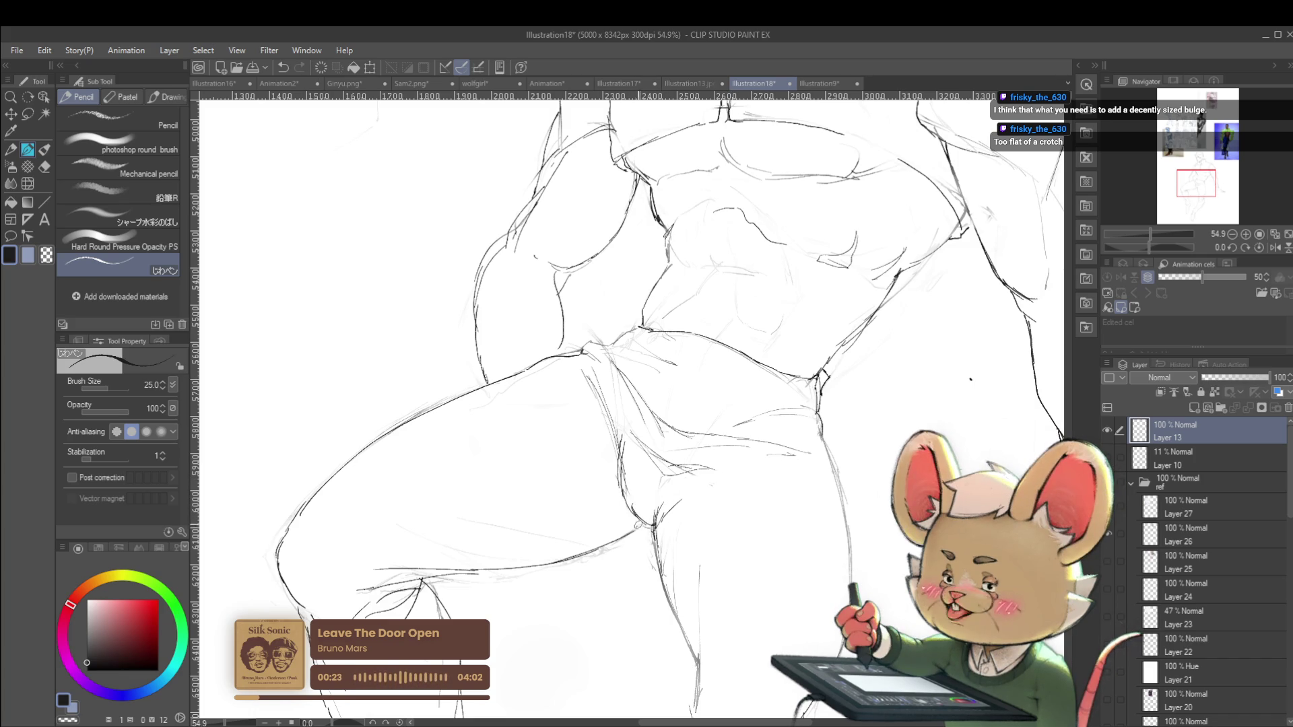
pyautogui.scroll(-5, 653, 522)
pyautogui.scroll(-1, 703, 539)
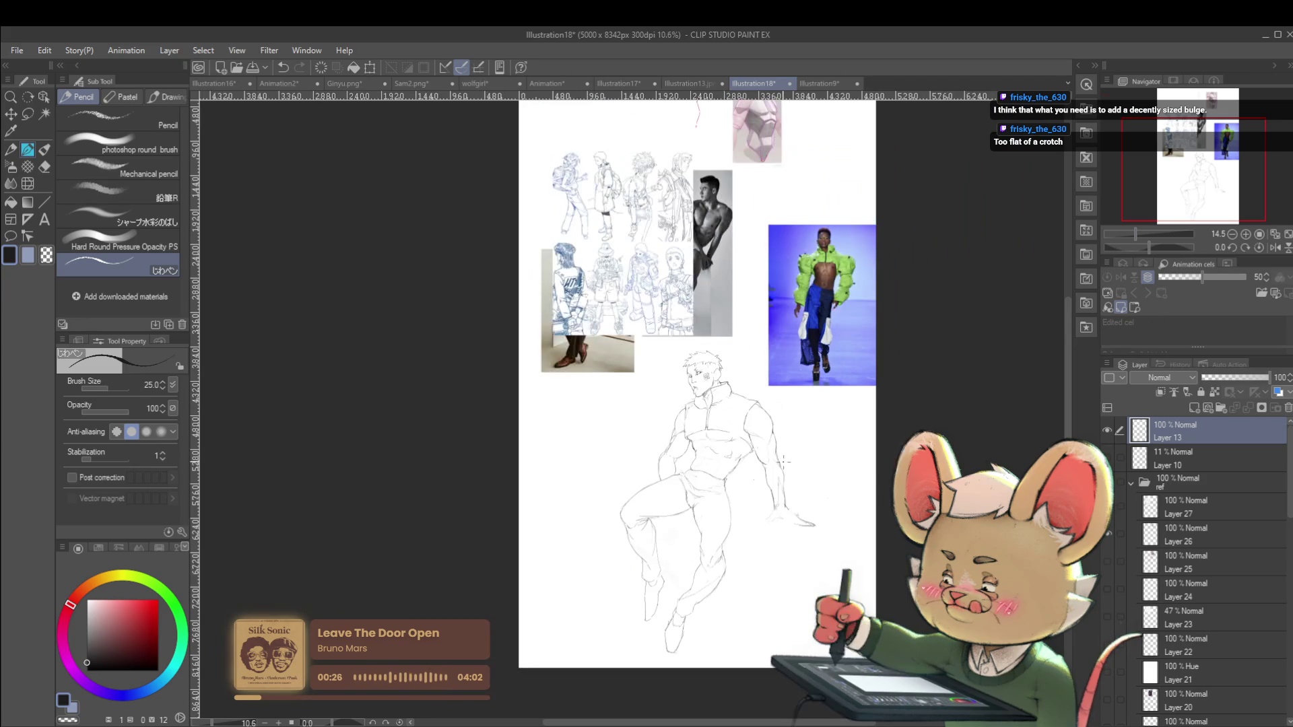
pyautogui.scroll(3, 758, 509)
pyautogui.scroll(1, 758, 509)
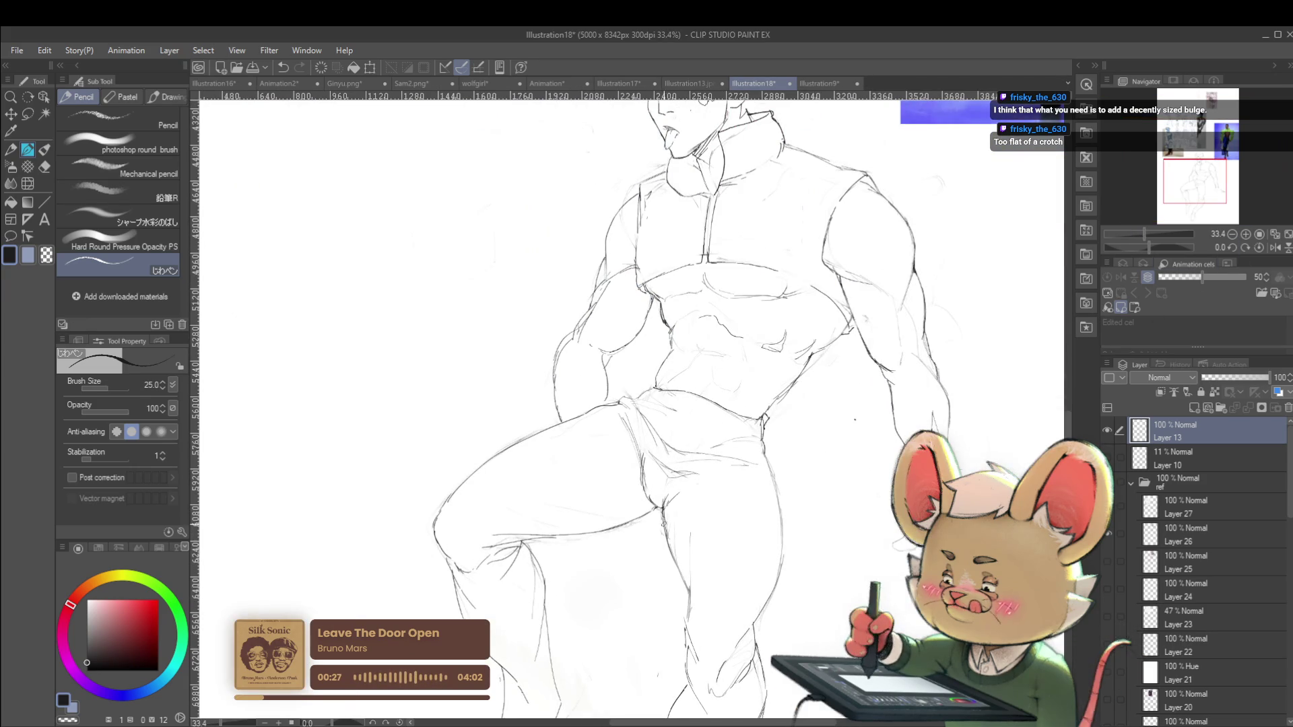
pyautogui.scroll(-3, 777, 361)
pyautogui.scroll(3, 743, 477)
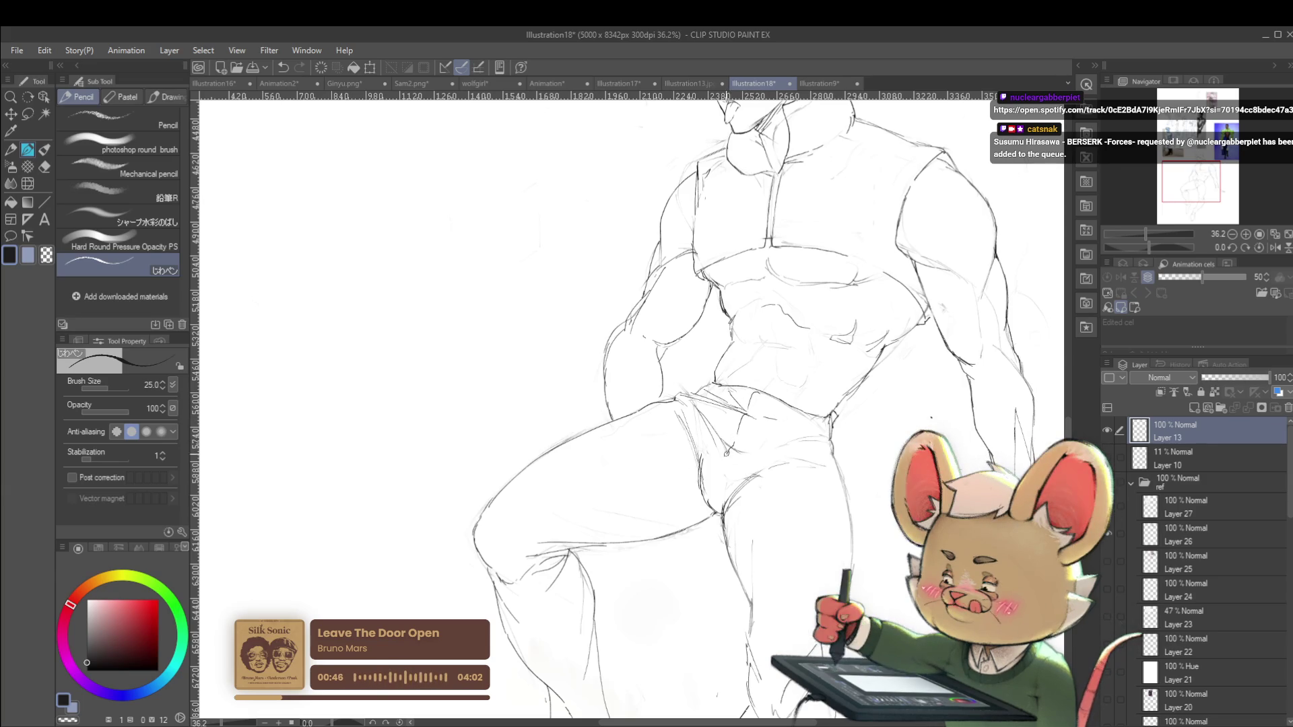
pyautogui.scroll(-3, 763, 429)
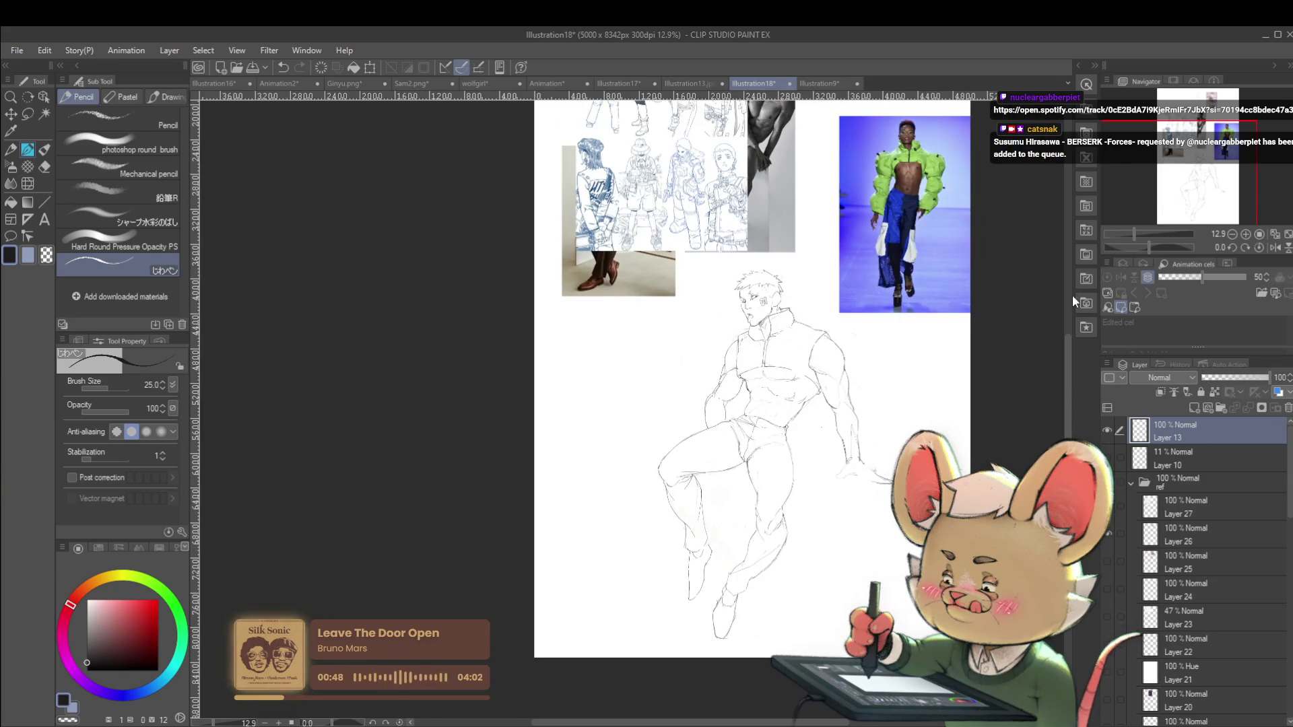
pyautogui.scroll(-1, 1075, 301)
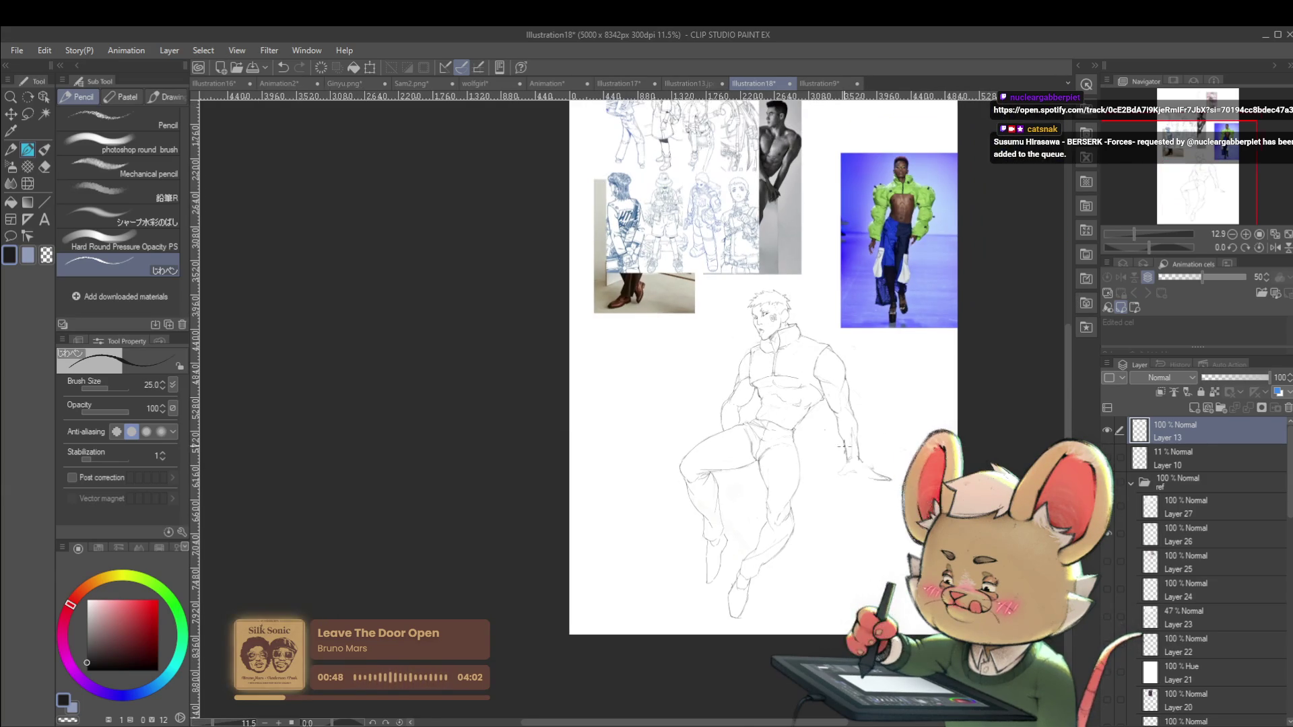
pyautogui.click(1275, 247)
# Draw the waistband line across the hip, then mirror the canvas to check proportions
pyautogui.scroll(2, 501, 438)
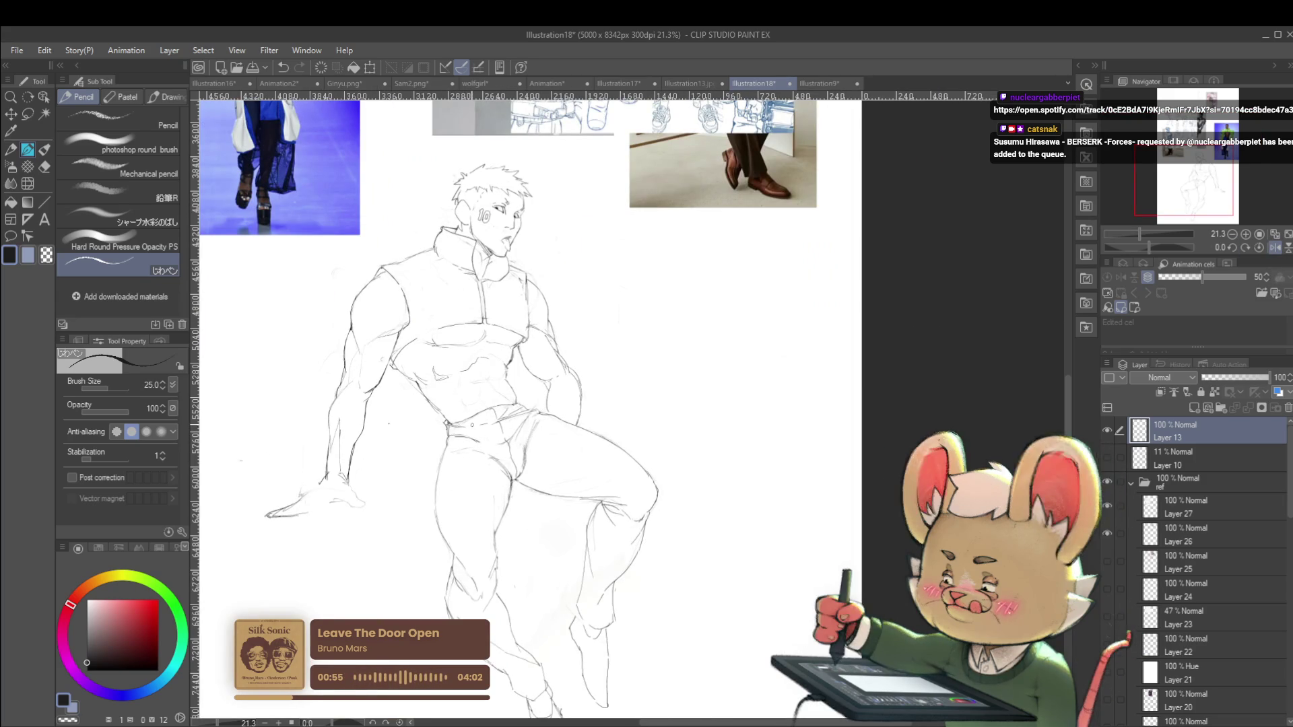
pyautogui.scroll(-1, 463, 426)
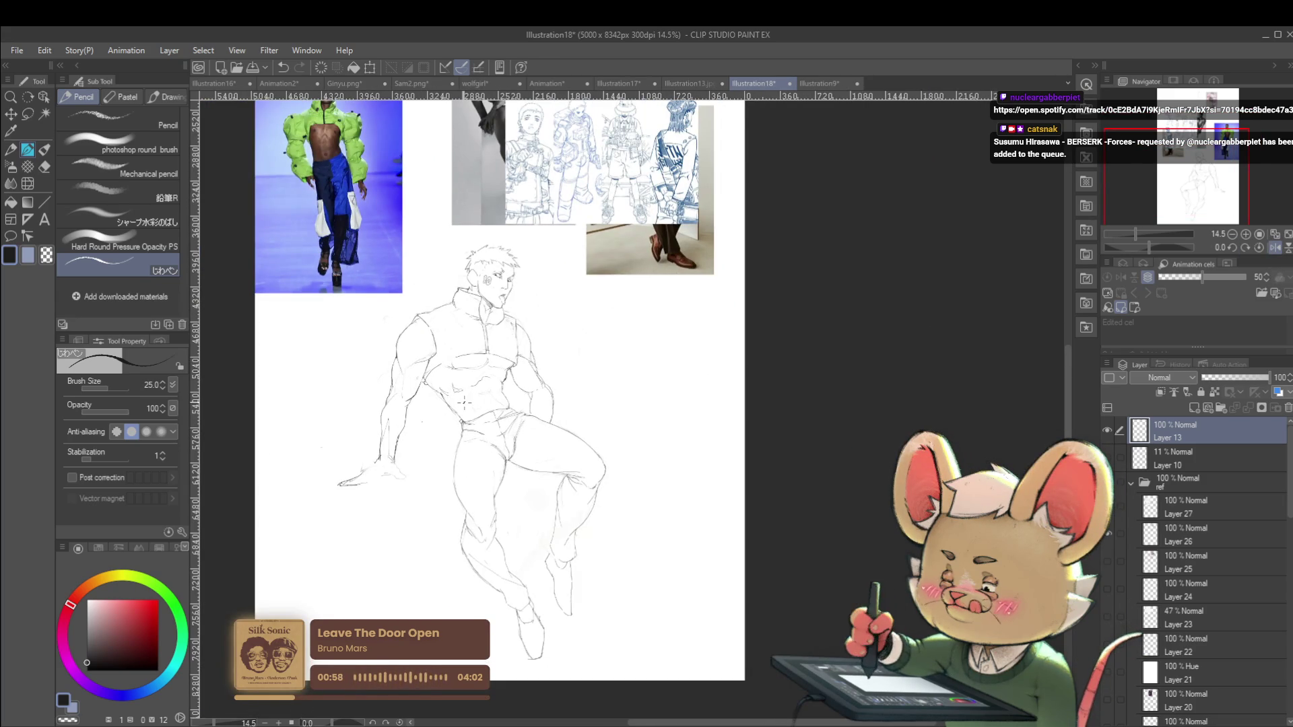
pyautogui.scroll(3, 464, 403)
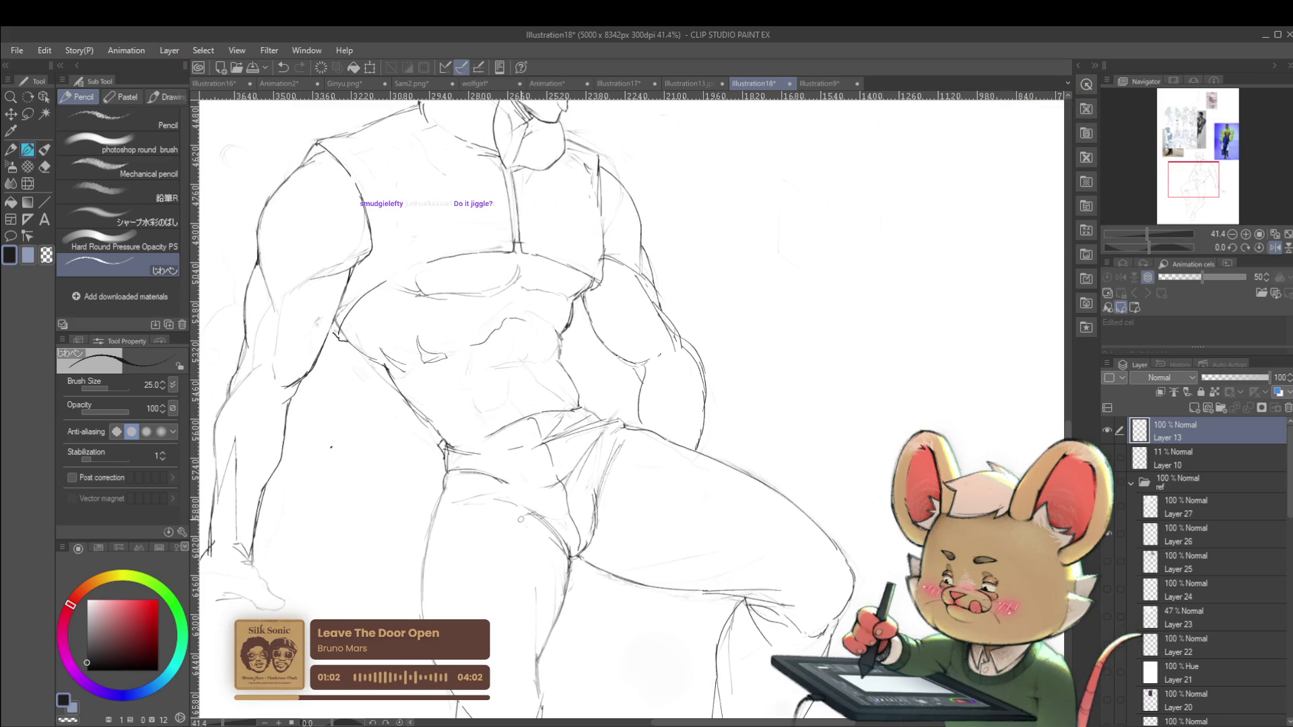
pyautogui.moveTo(501, 432); pyautogui.dragTo(462, 454)
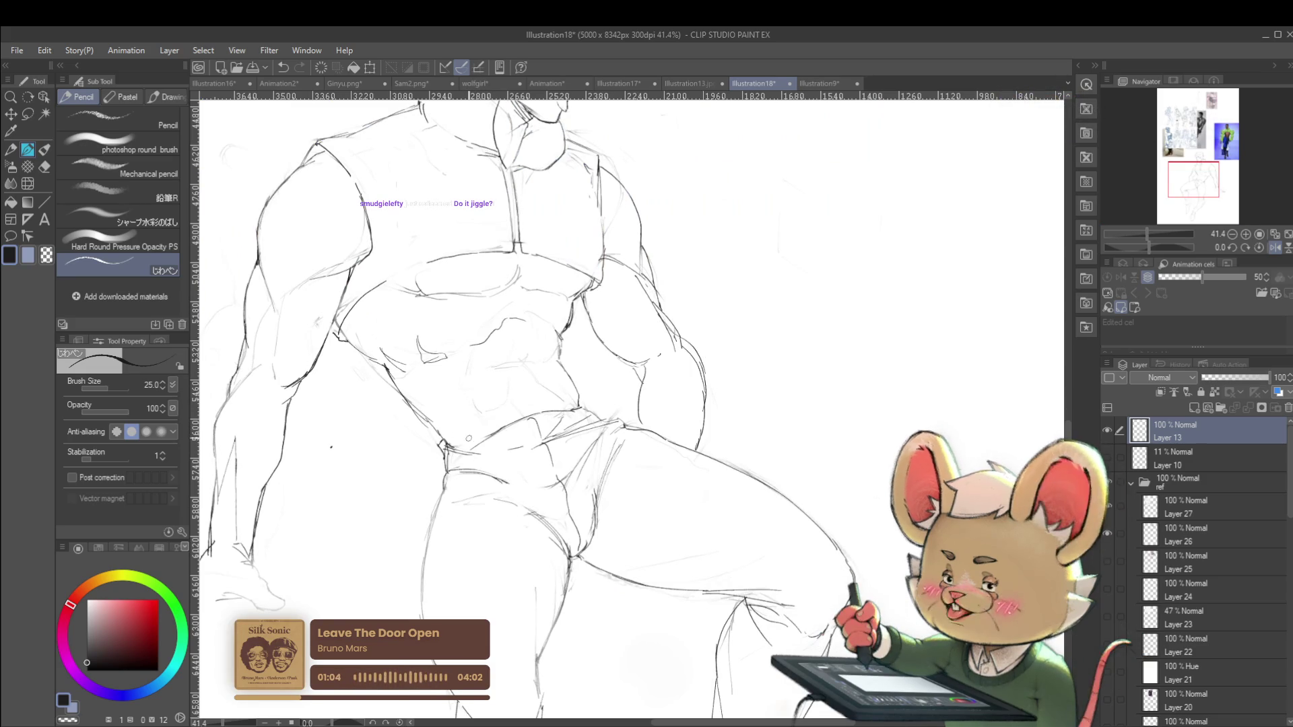
pyautogui.scroll(-3, 434, 420)
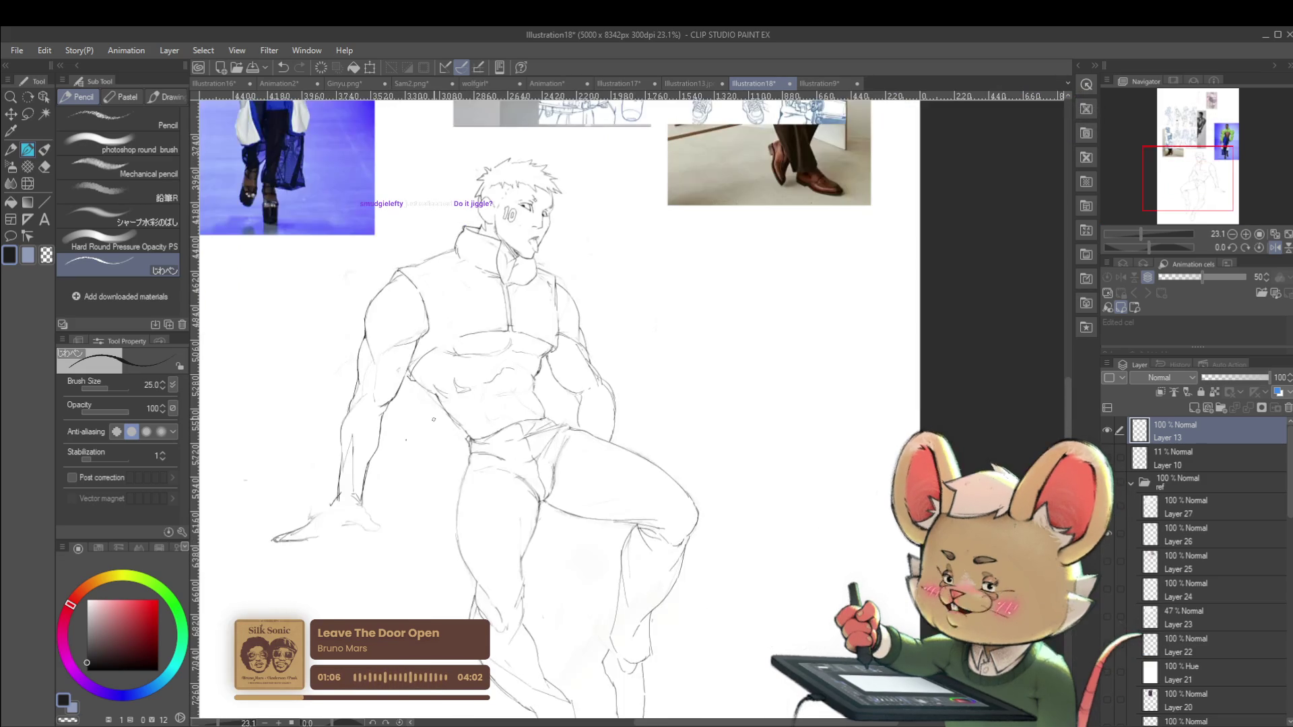
pyautogui.scroll(3, 433, 420)
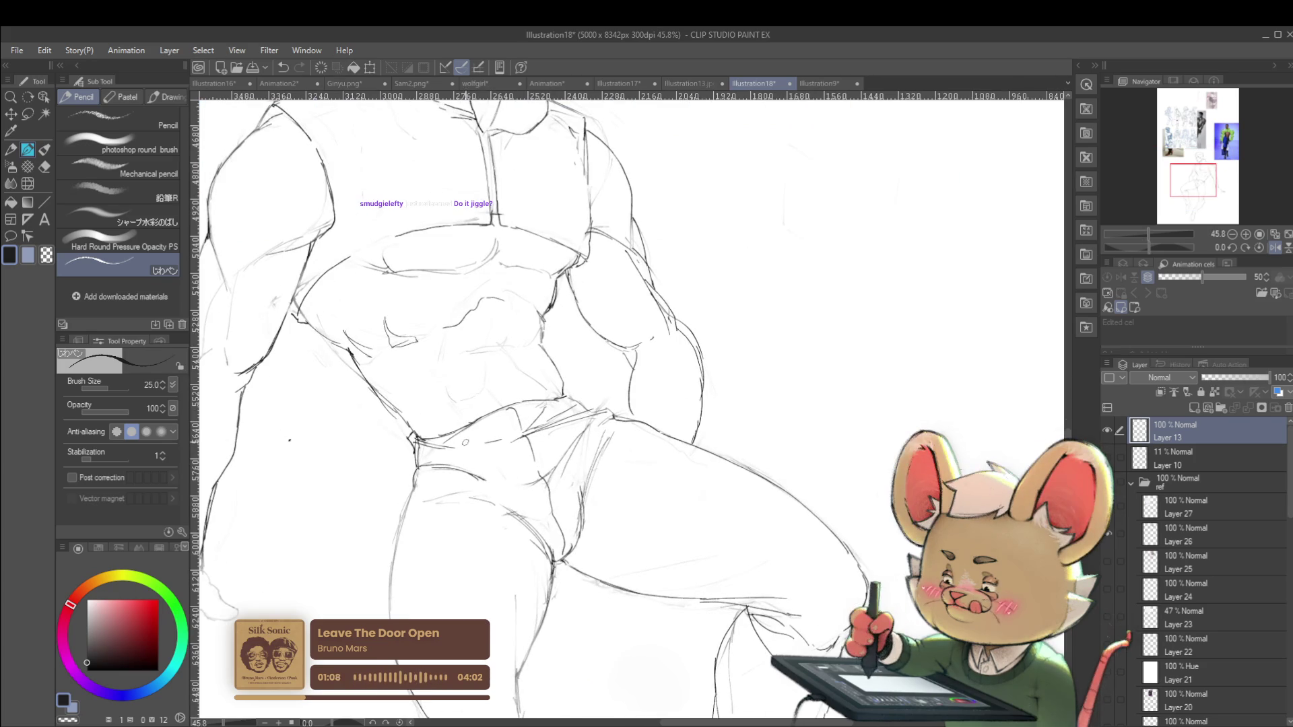
pyautogui.scroll(-5, 577, 414)
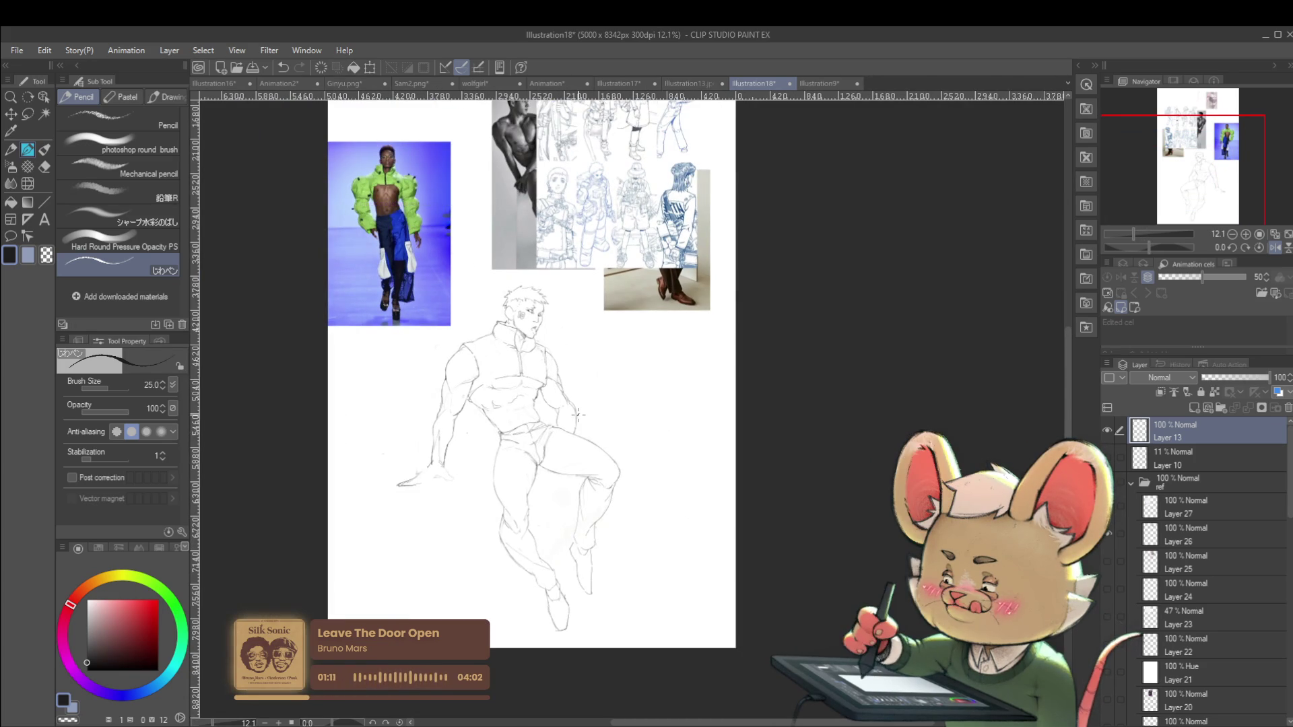
pyautogui.click(1275, 248)
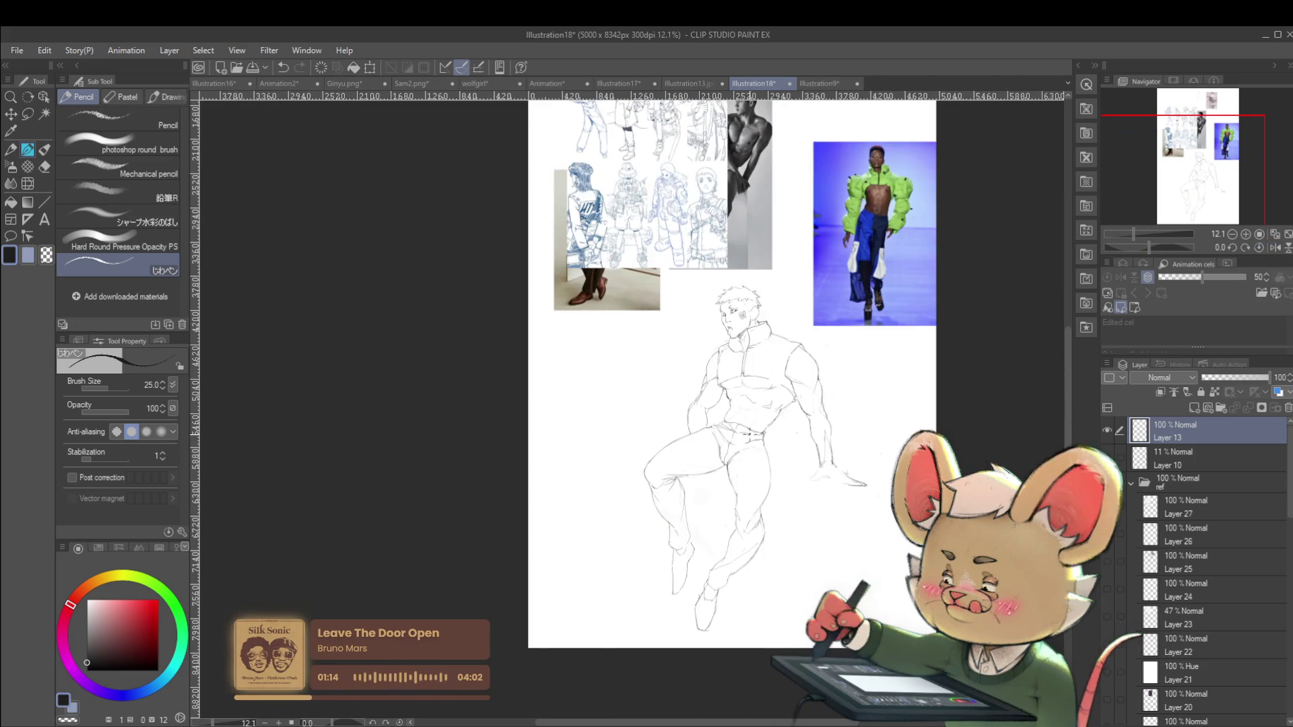
pyautogui.scroll(1, 788, 456)
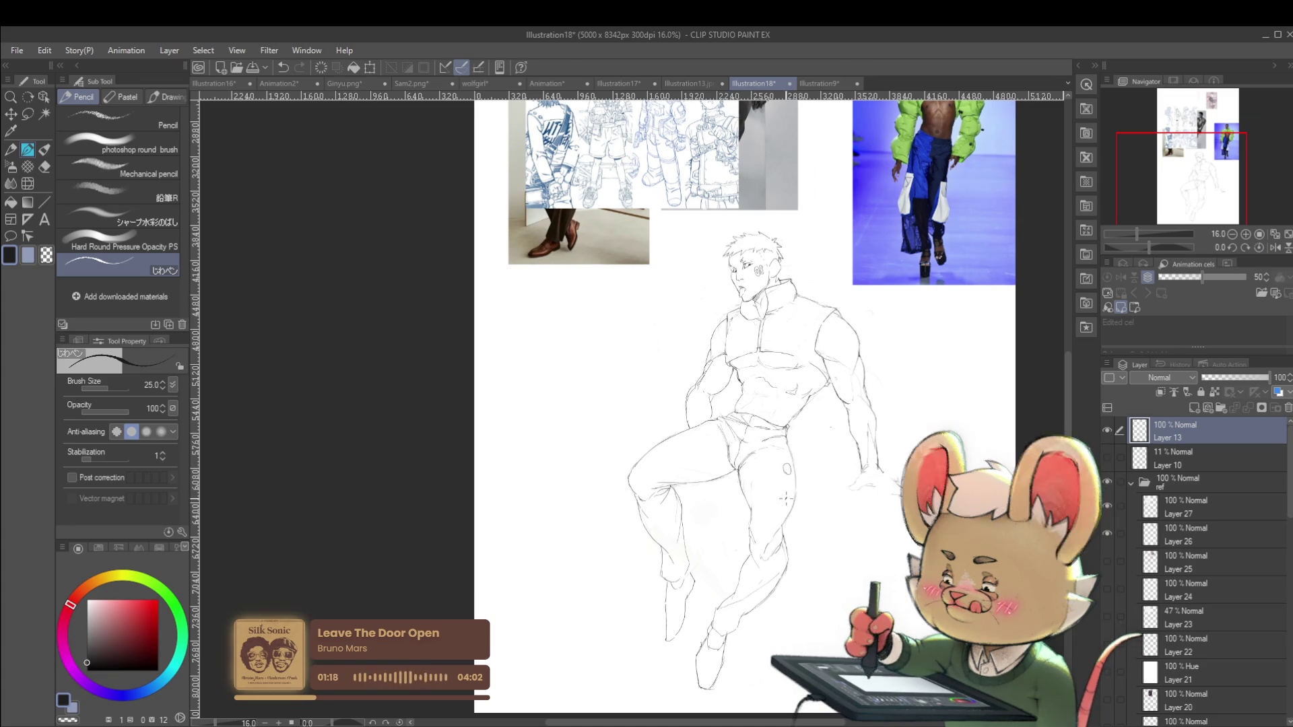
# Add a second button below the first on the thigh and erase the upper button's left part
pyautogui.scroll(-1, 793, 460)
pyautogui.scroll(4, 793, 460)
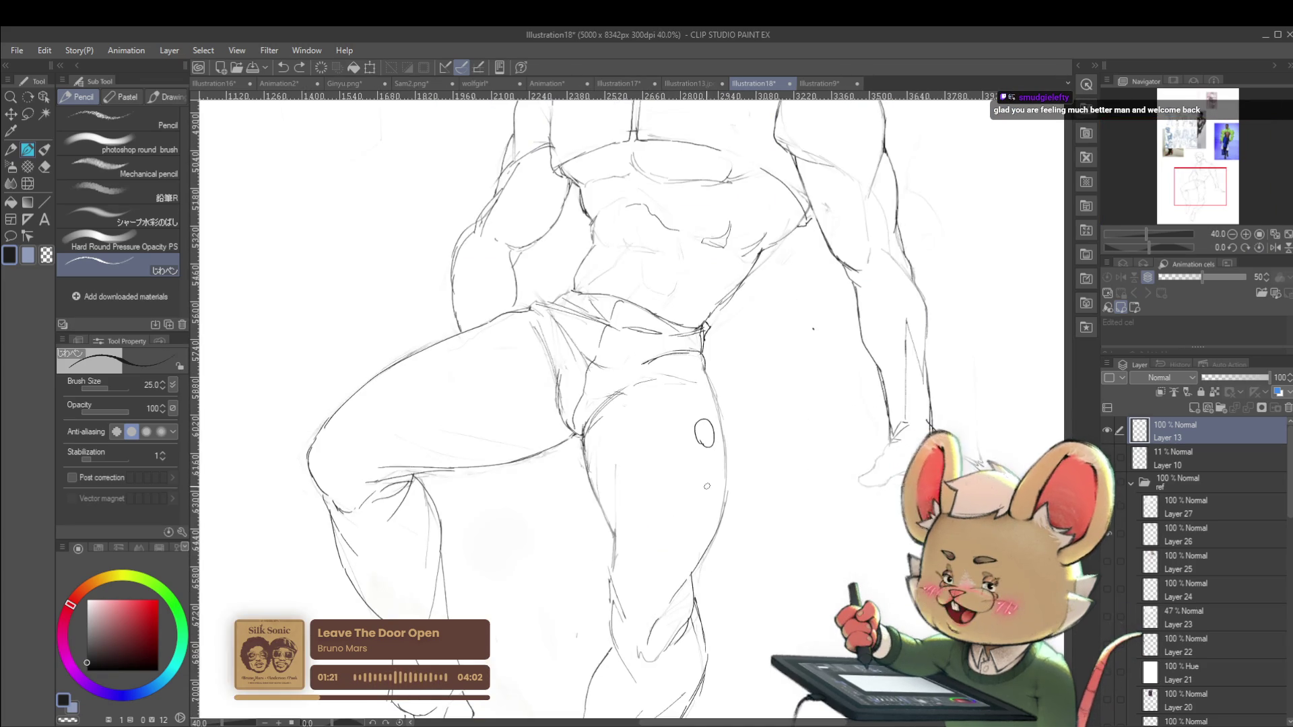
pyautogui.moveTo(706, 486)
pyautogui.mouseDown()
pyautogui.moveTo(701, 497)
pyautogui.moveTo(707, 480)
pyautogui.mouseUp()
pyautogui.scroll(-4, 708, 489)
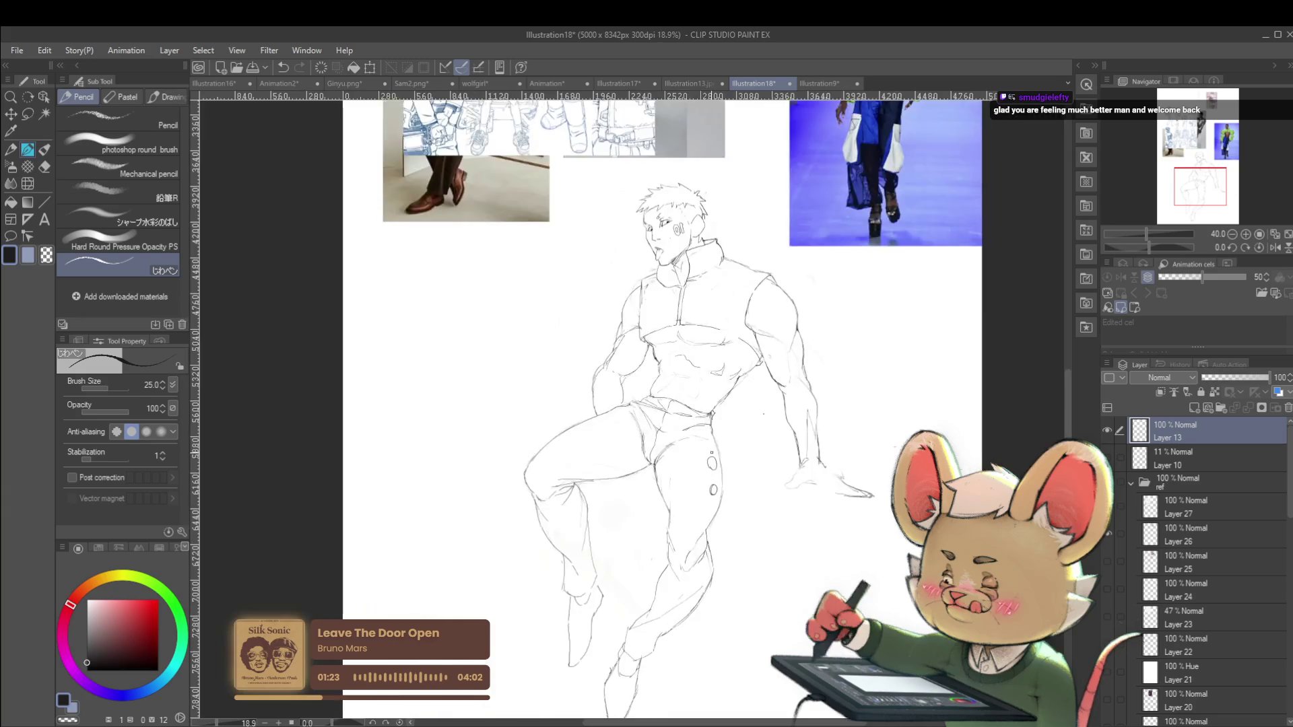
pyautogui.scroll(4, 767, 512)
pyautogui.moveTo(699, 483); pyautogui.dragTo(703, 467)
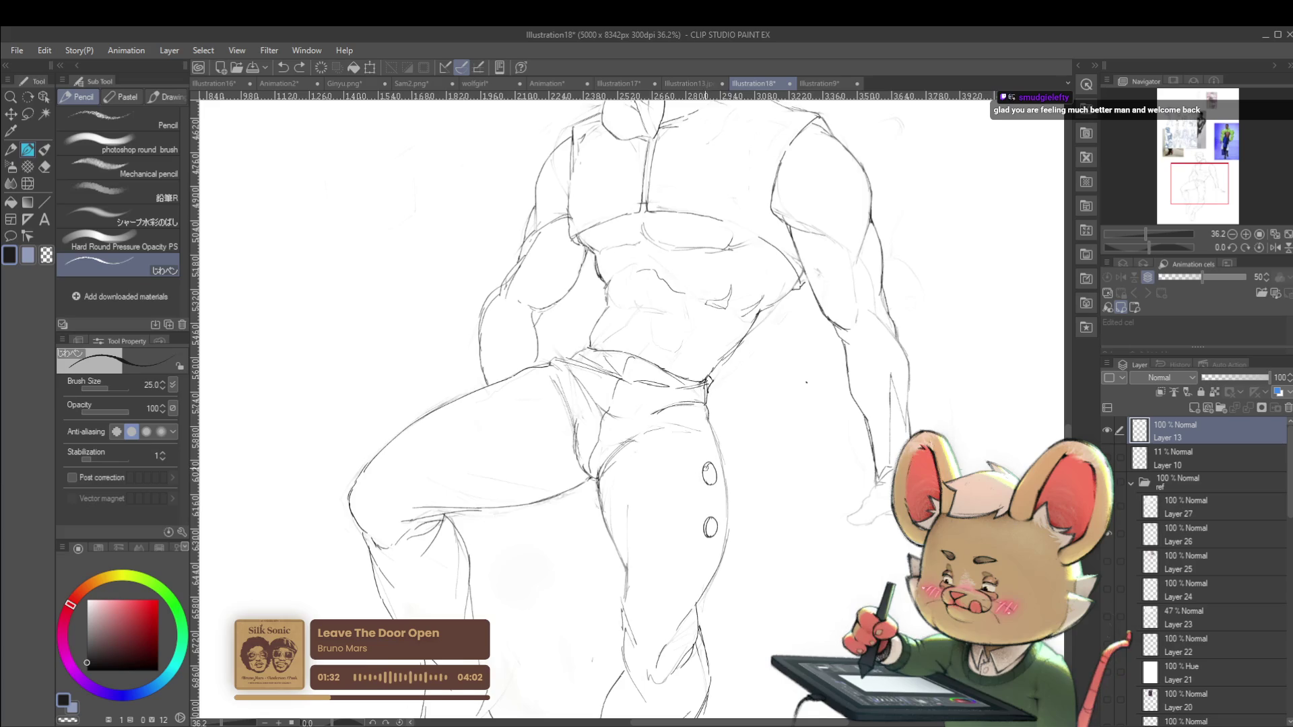
# Extend the seam down between the buttons and draw a dashed stitch line along the trouser front
pyautogui.scroll(-5, 710, 468)
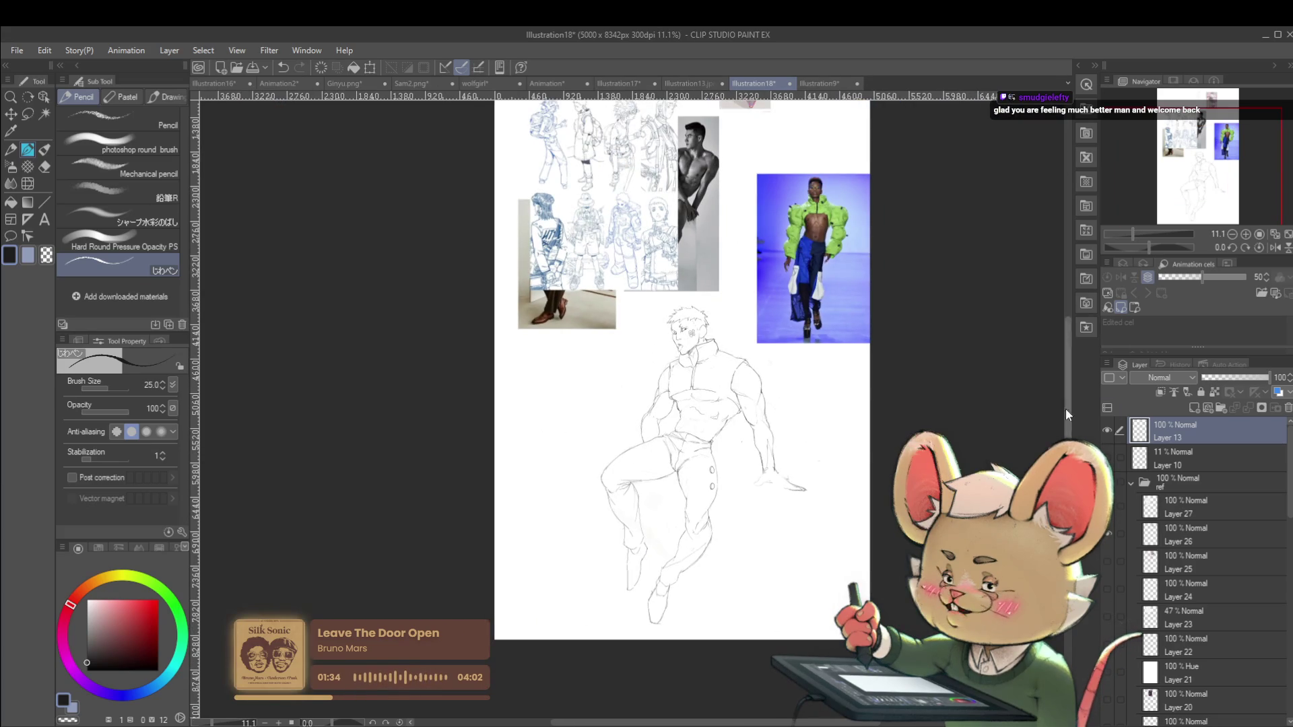
pyautogui.scroll(4, 732, 482)
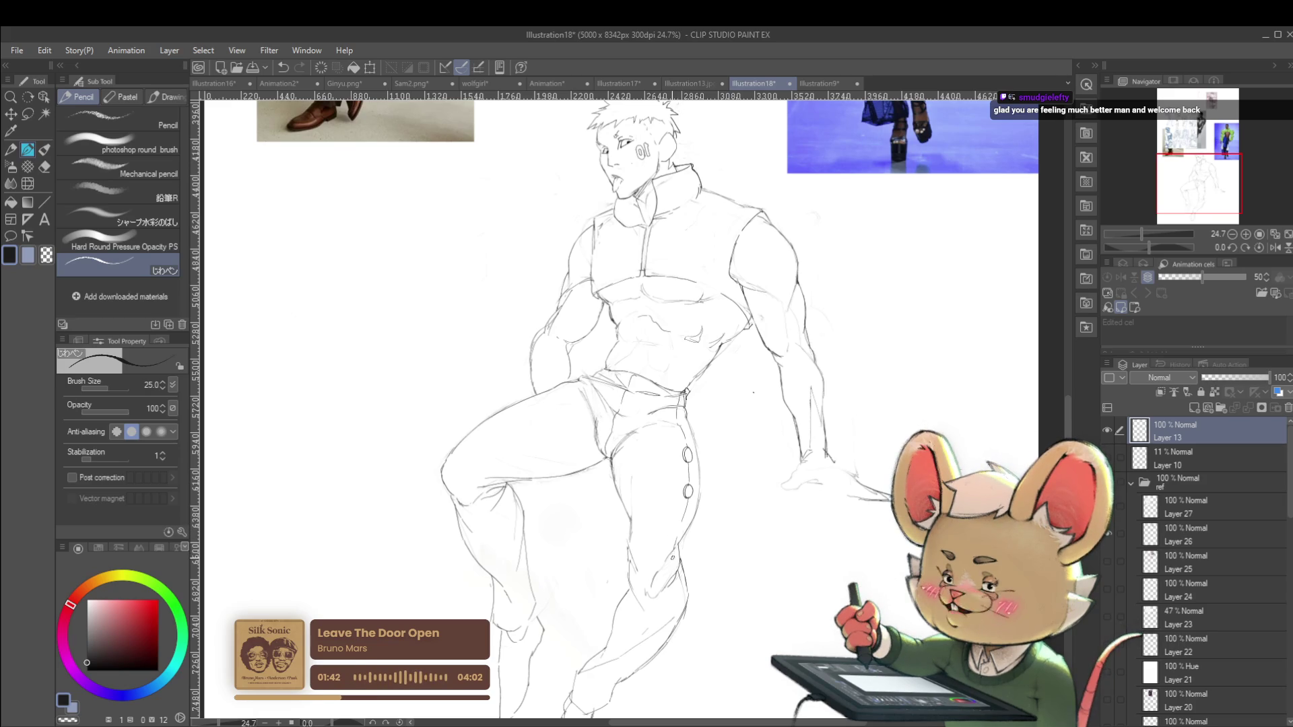
pyautogui.scroll(-5, 652, 412)
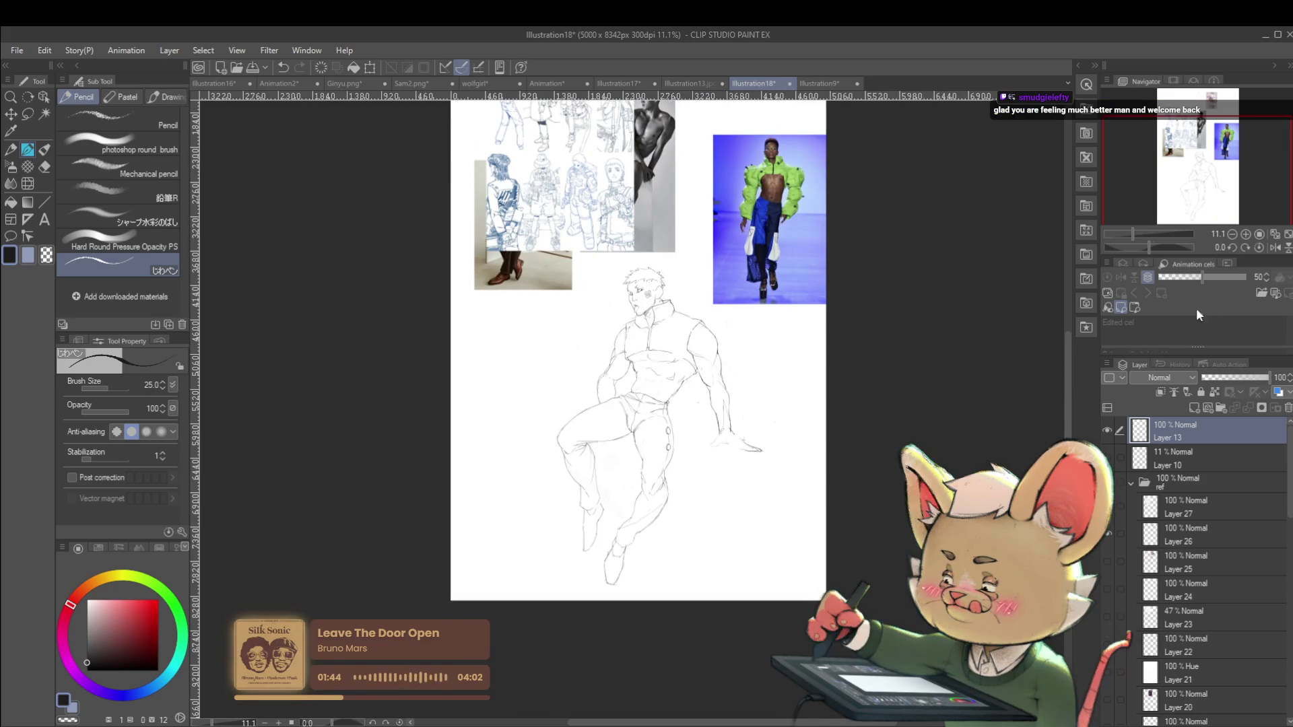
pyautogui.click(1276, 247)
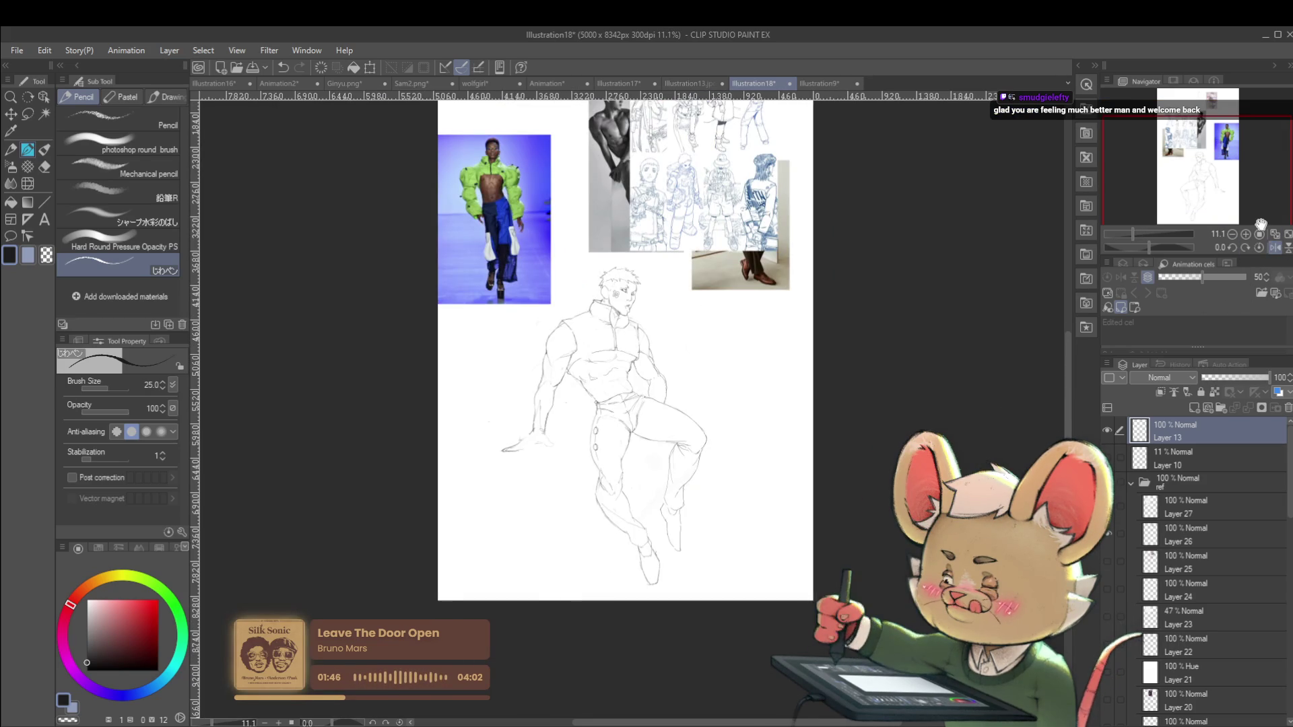
pyautogui.scroll(5, 609, 414)
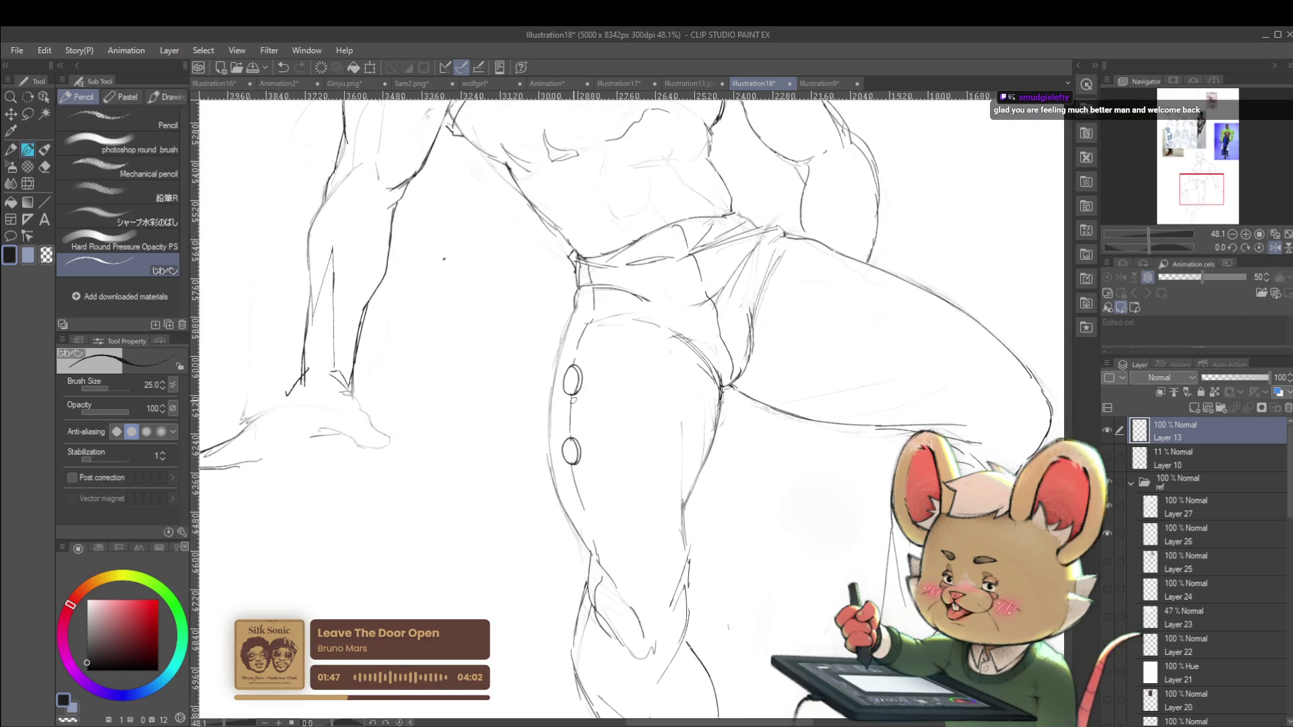
pyautogui.moveTo(572, 407); pyautogui.dragTo(587, 508)
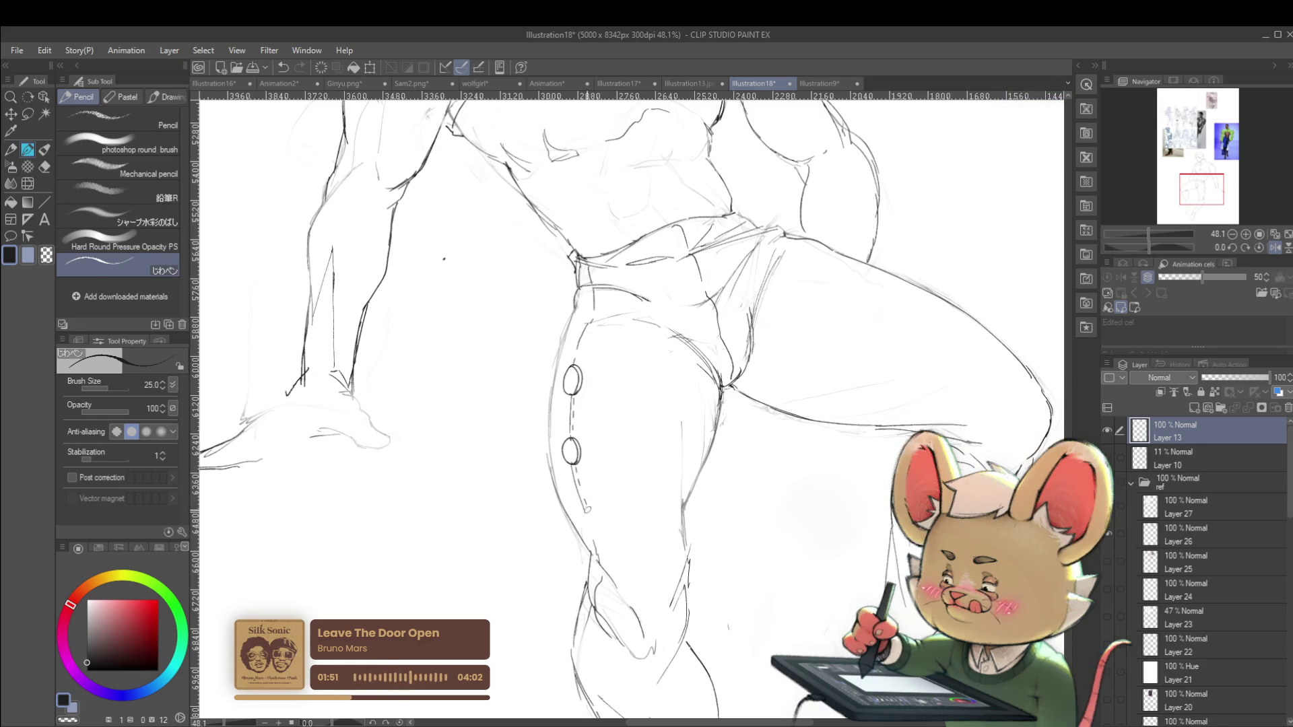
pyautogui.moveTo(584, 337); pyautogui.dragTo(598, 311)
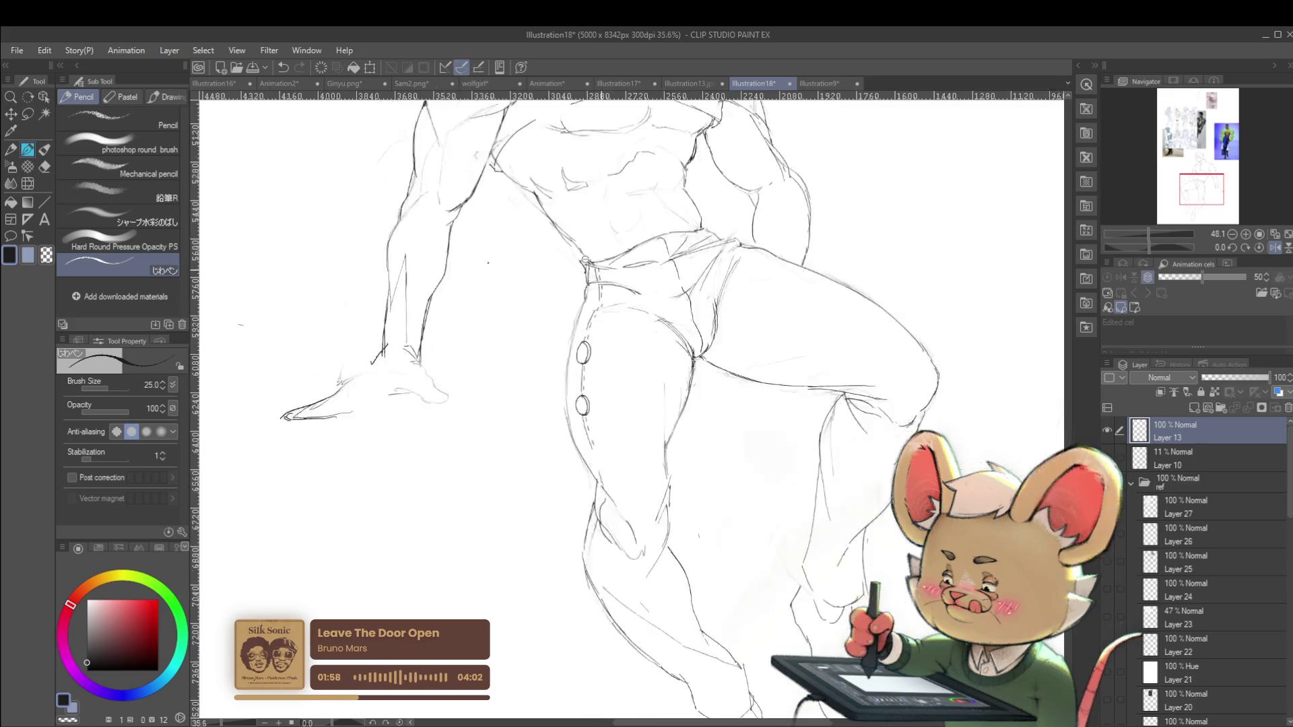
# Zoom out, unflip the view, and add strokes along the raised thigh's outer edge
pyautogui.hotkey('ctrl', '-')
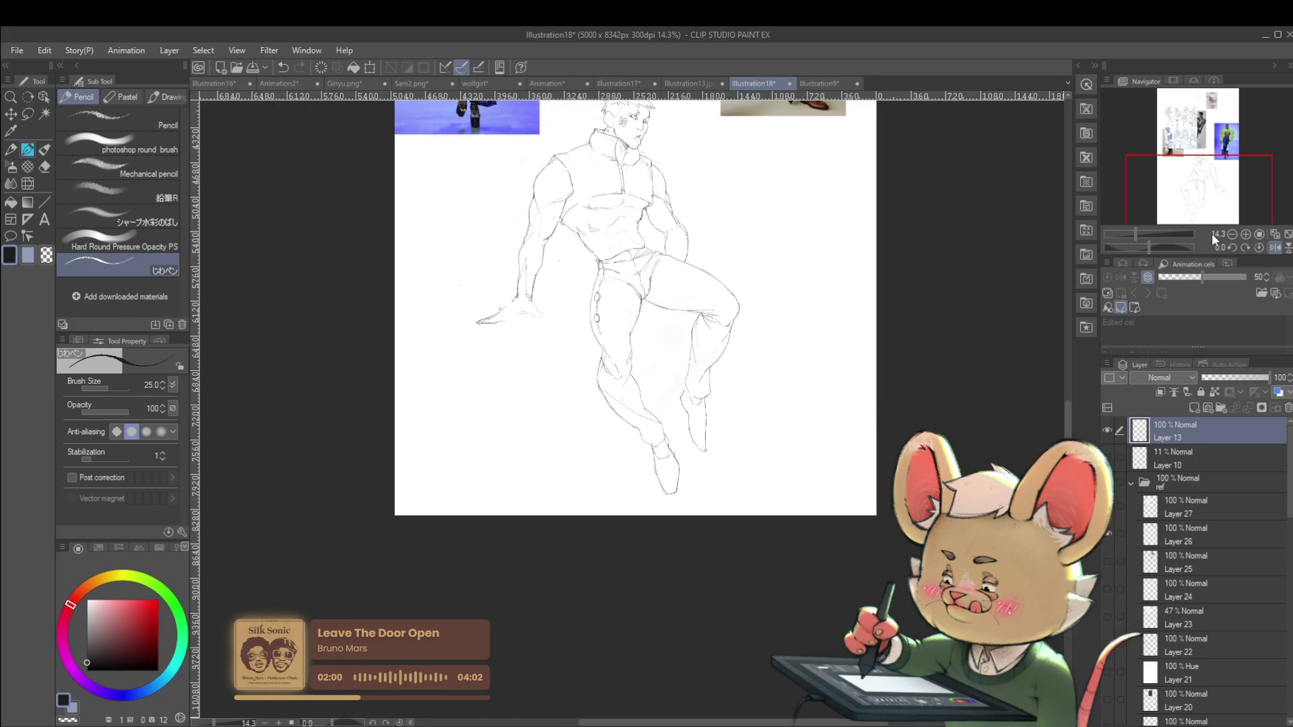
pyautogui.click(1274, 248)
pyautogui.scroll(3, 773, 303)
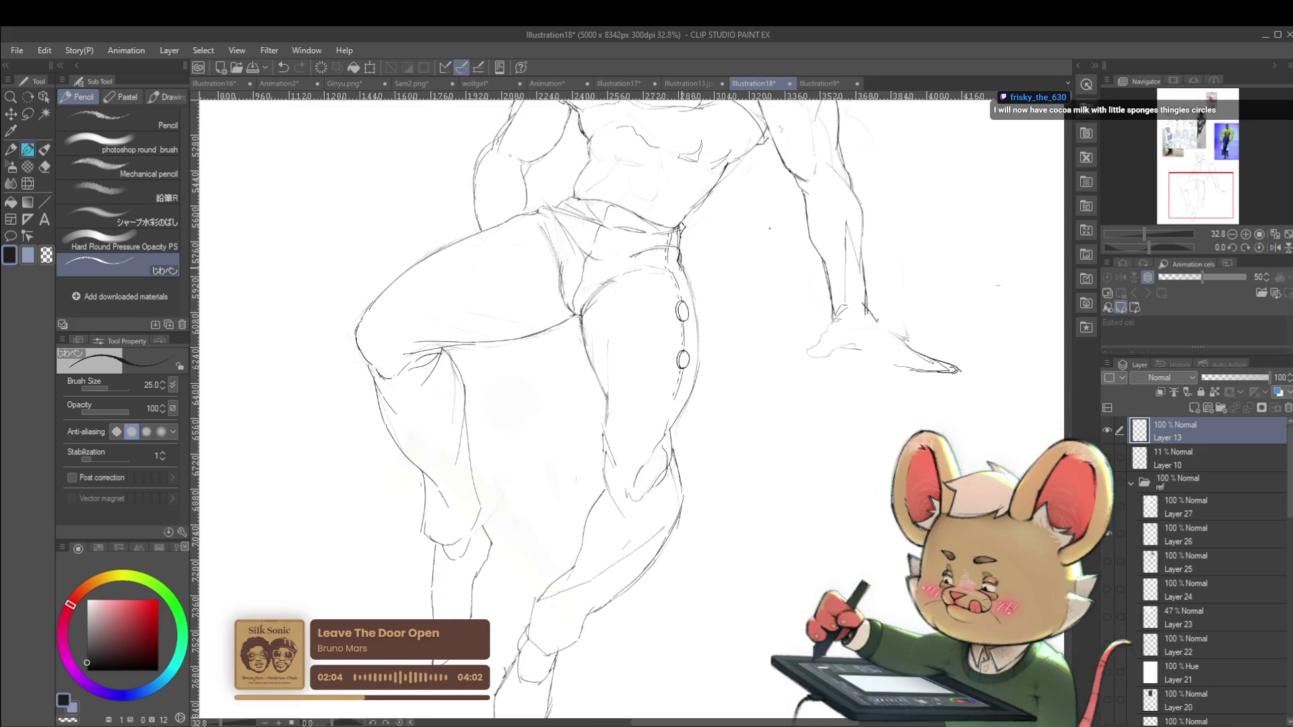
pyautogui.moveTo(688, 288); pyautogui.dragTo(697, 380)
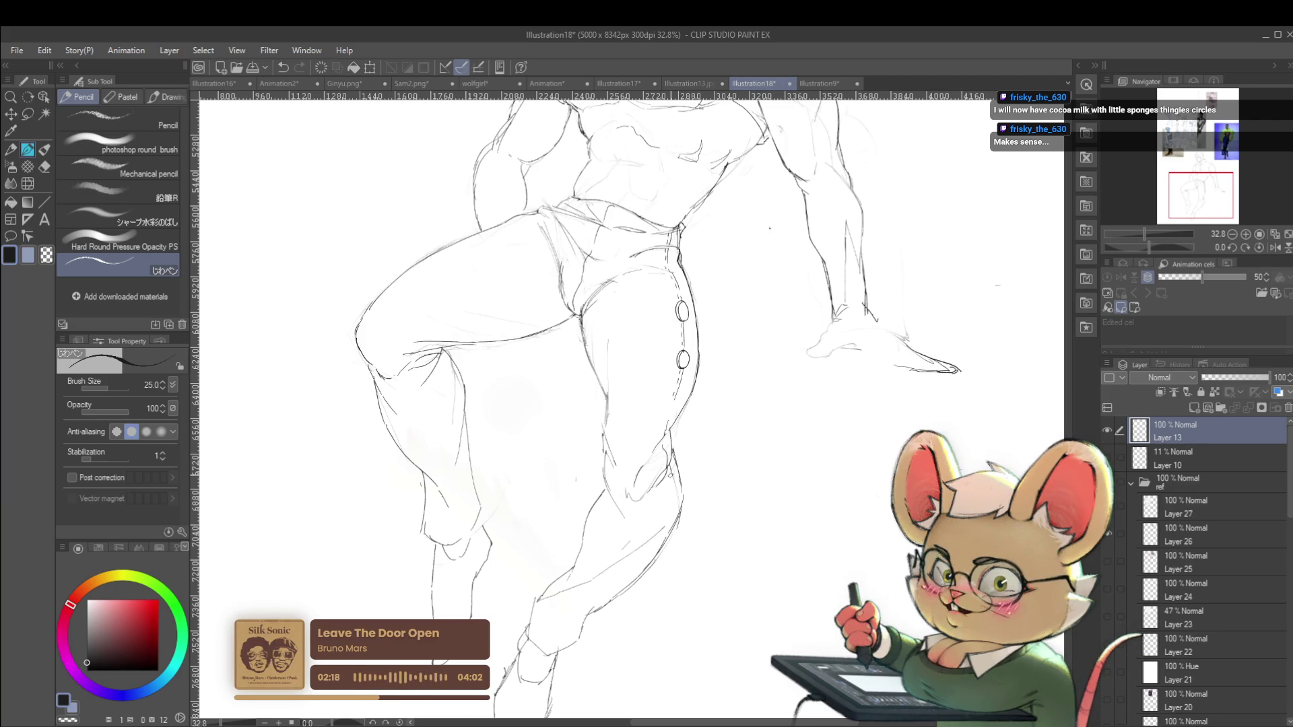
# Review the whole figure mirrored, zoomed out with the reference images in view
pyautogui.click(1274, 247)
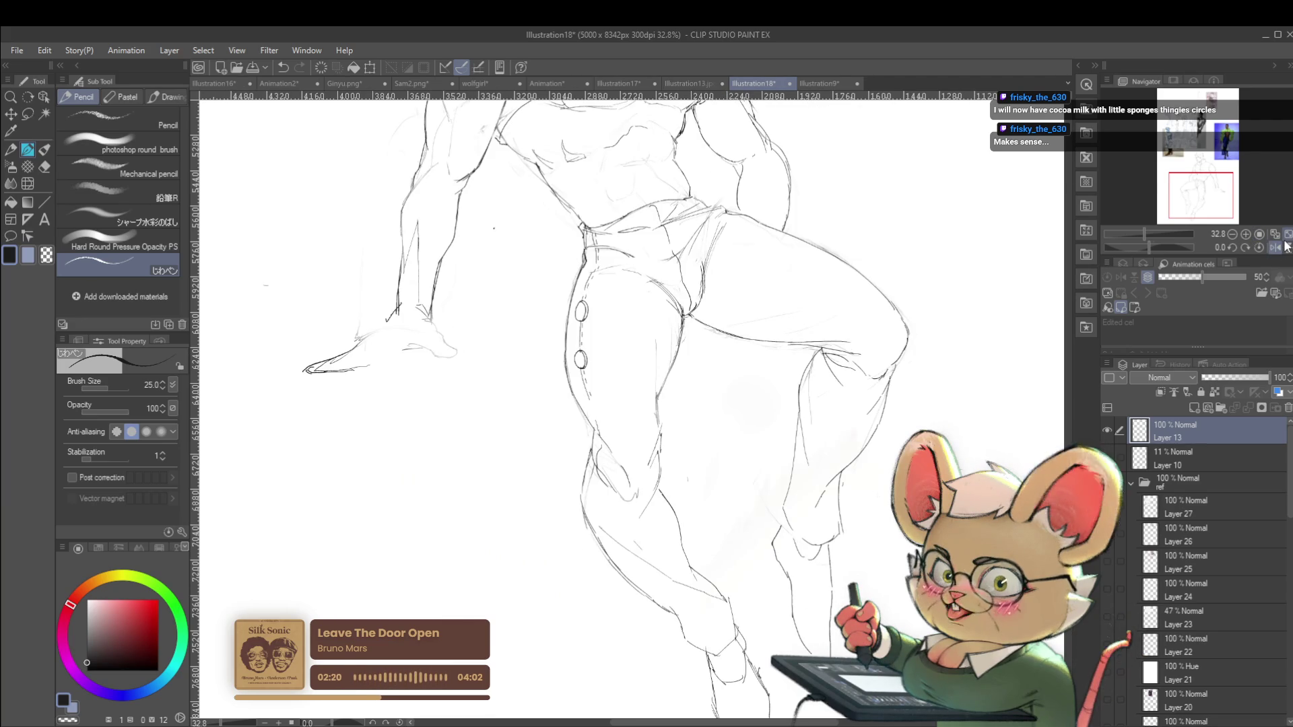
pyautogui.scroll(2, 565, 298)
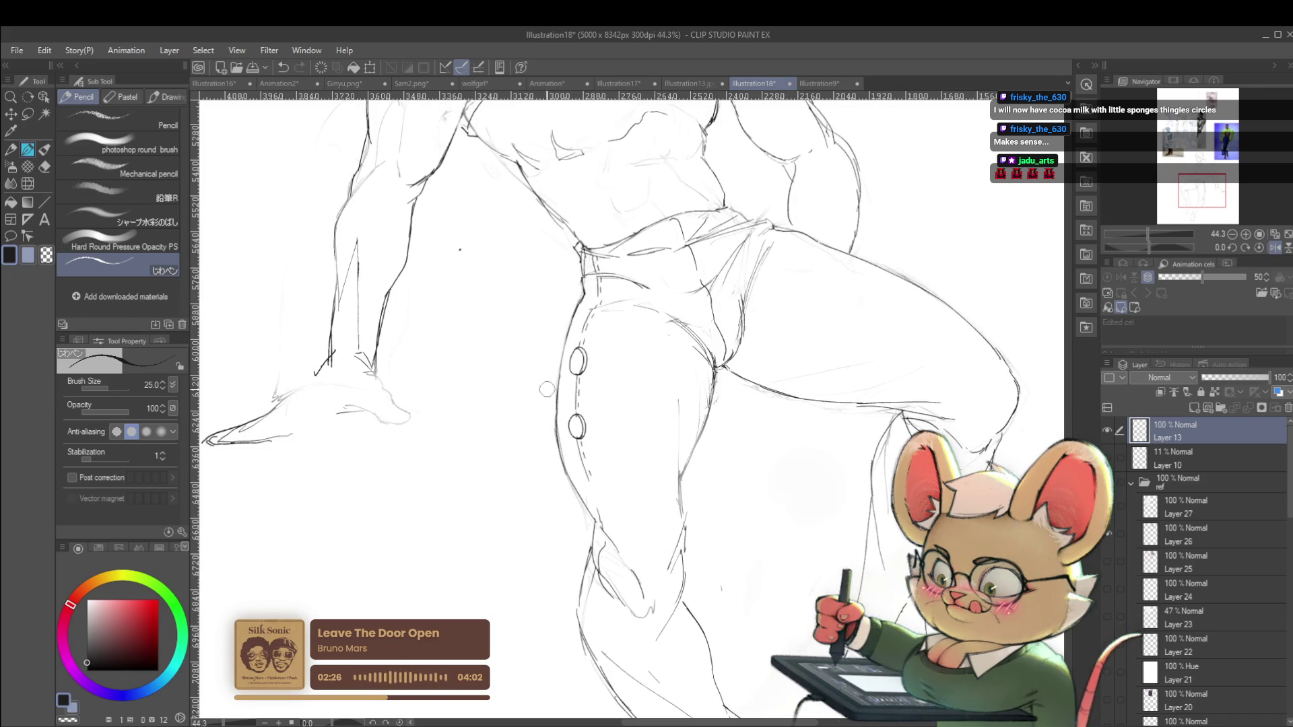
pyautogui.scroll(-5, 564, 482)
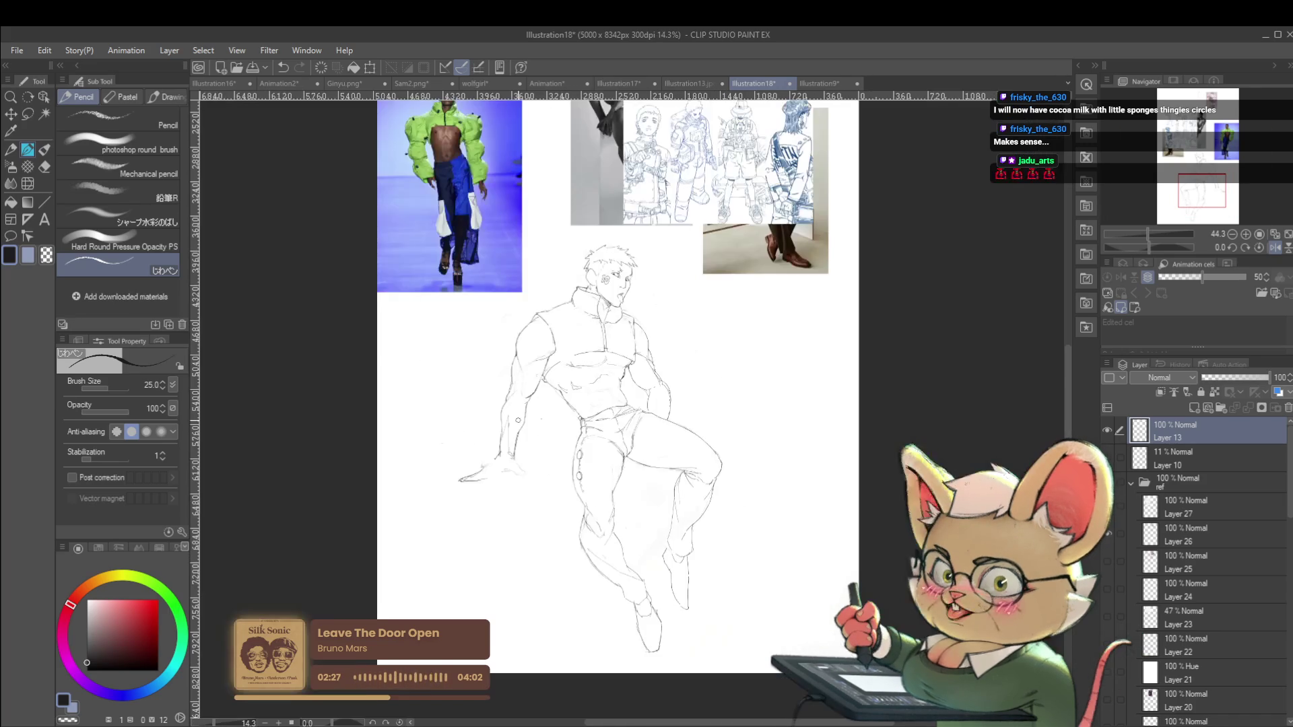
pyautogui.scroll(4, 576, 255)
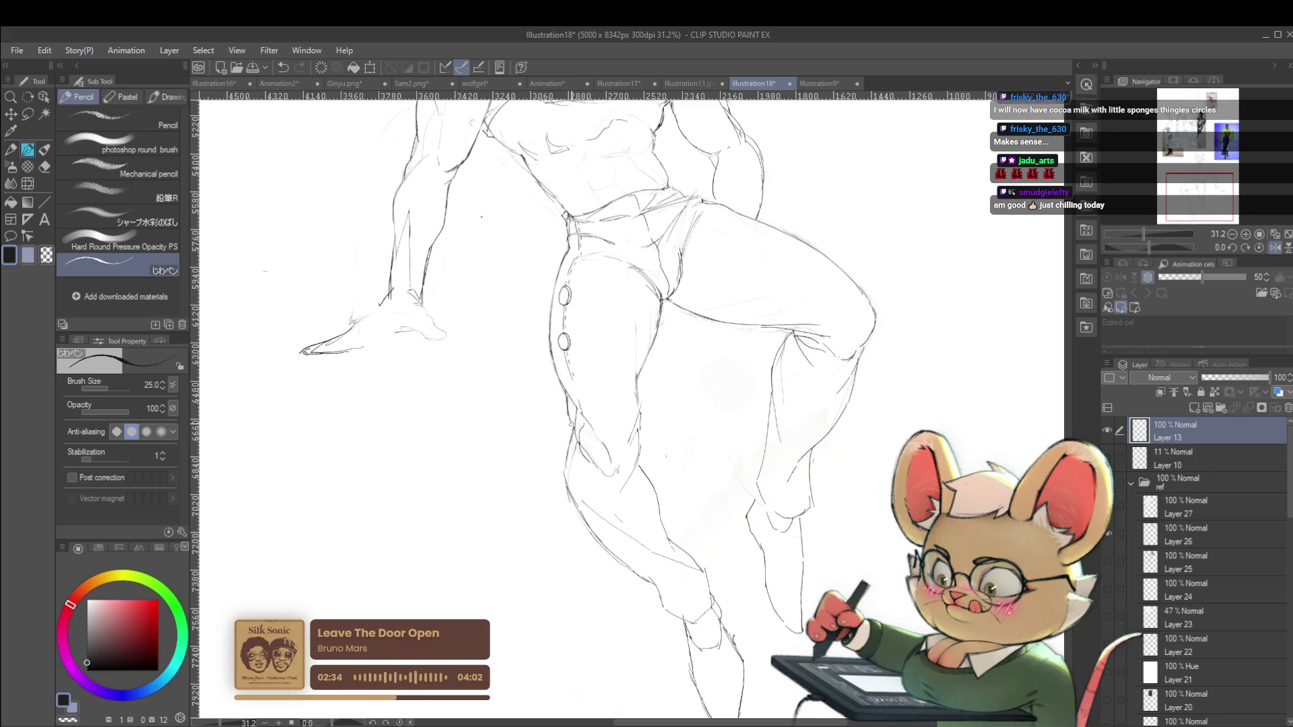
pyautogui.scroll(-5, 565, 391)
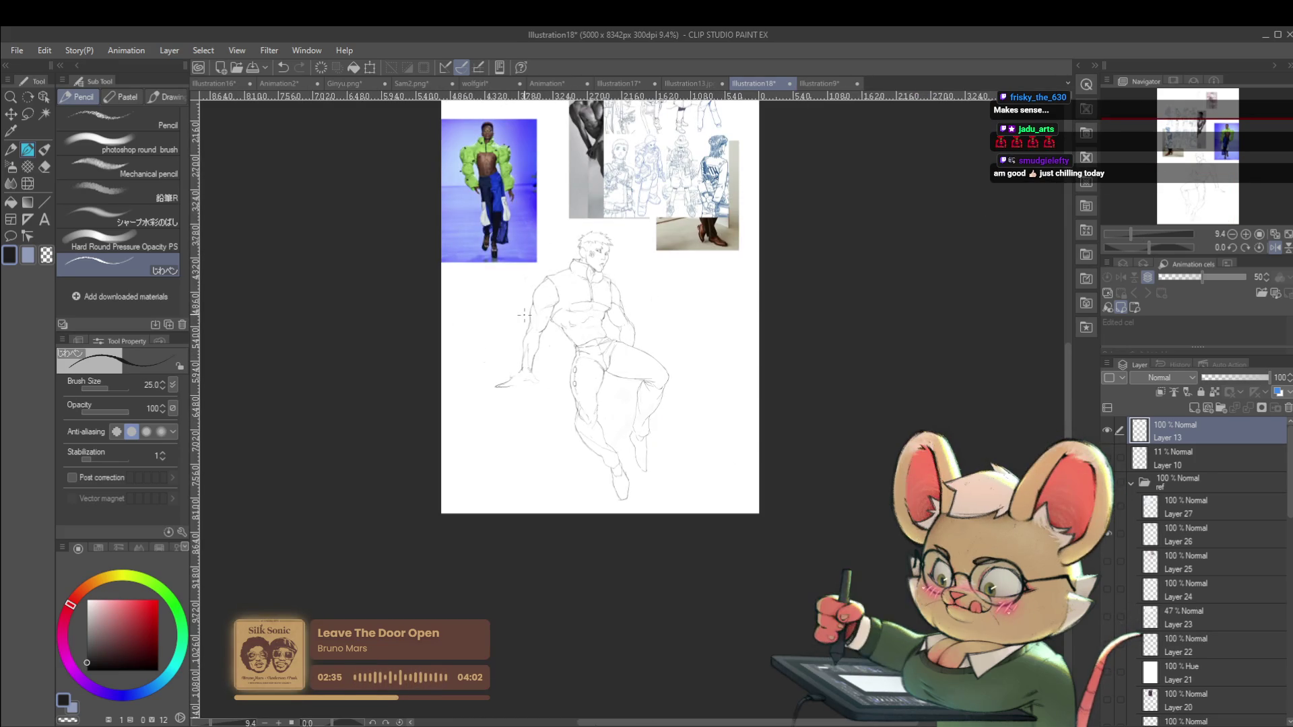
pyautogui.scroll(4, 556, 404)
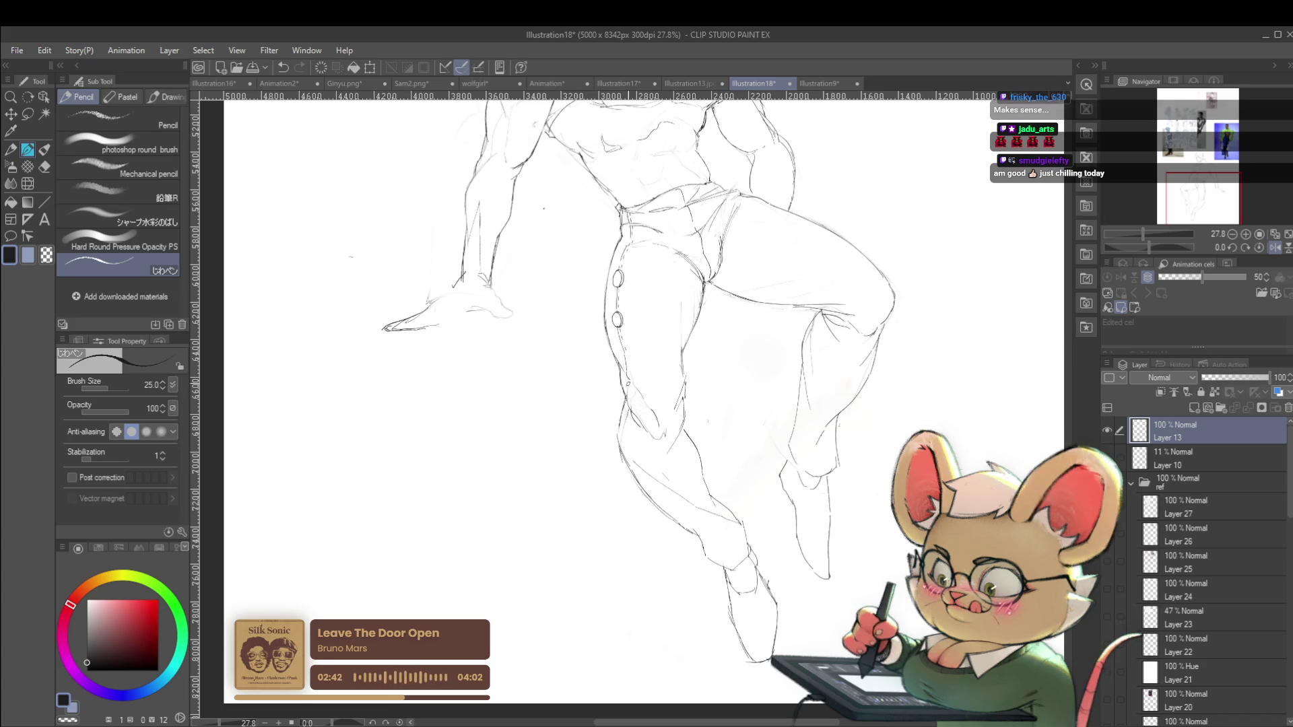
pyautogui.keyDown('ctrl'); pyautogui.keyDown('alt'); pyautogui.click(632, 363); pyautogui.keyUp('alt'); pyautogui.keyUp('ctrl')
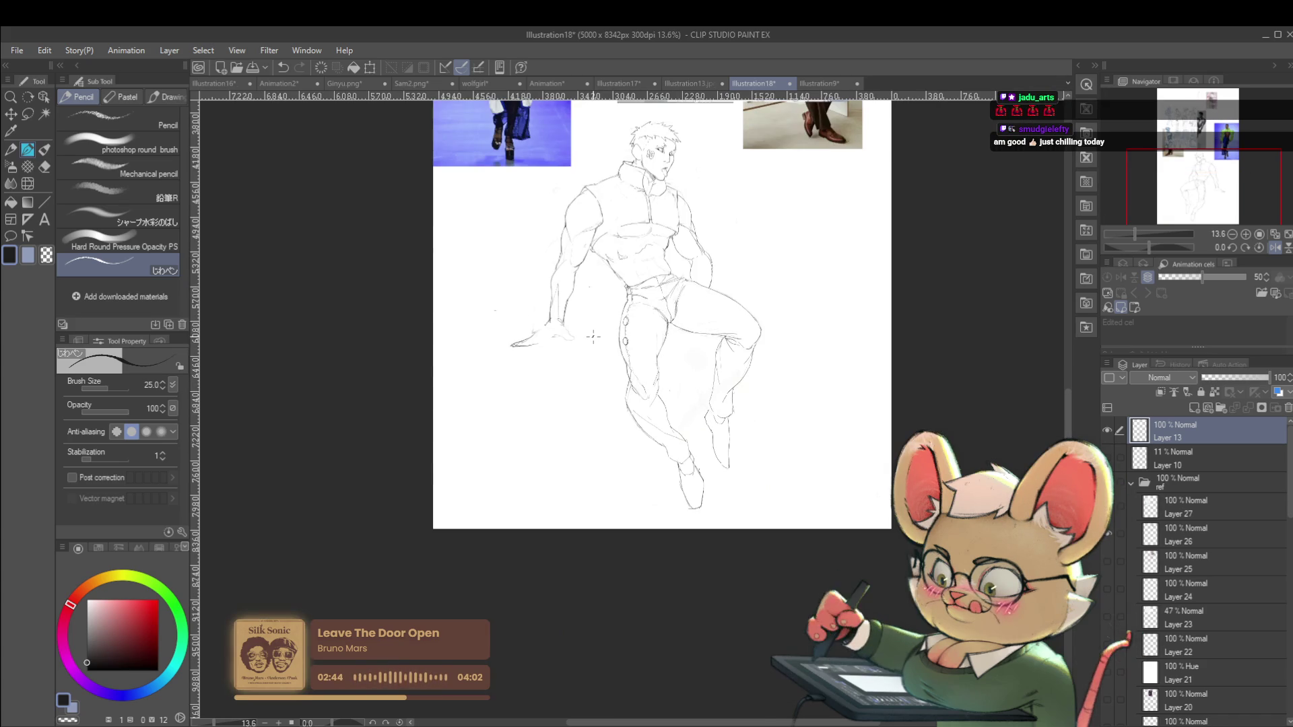
pyautogui.scroll(3, 639, 393)
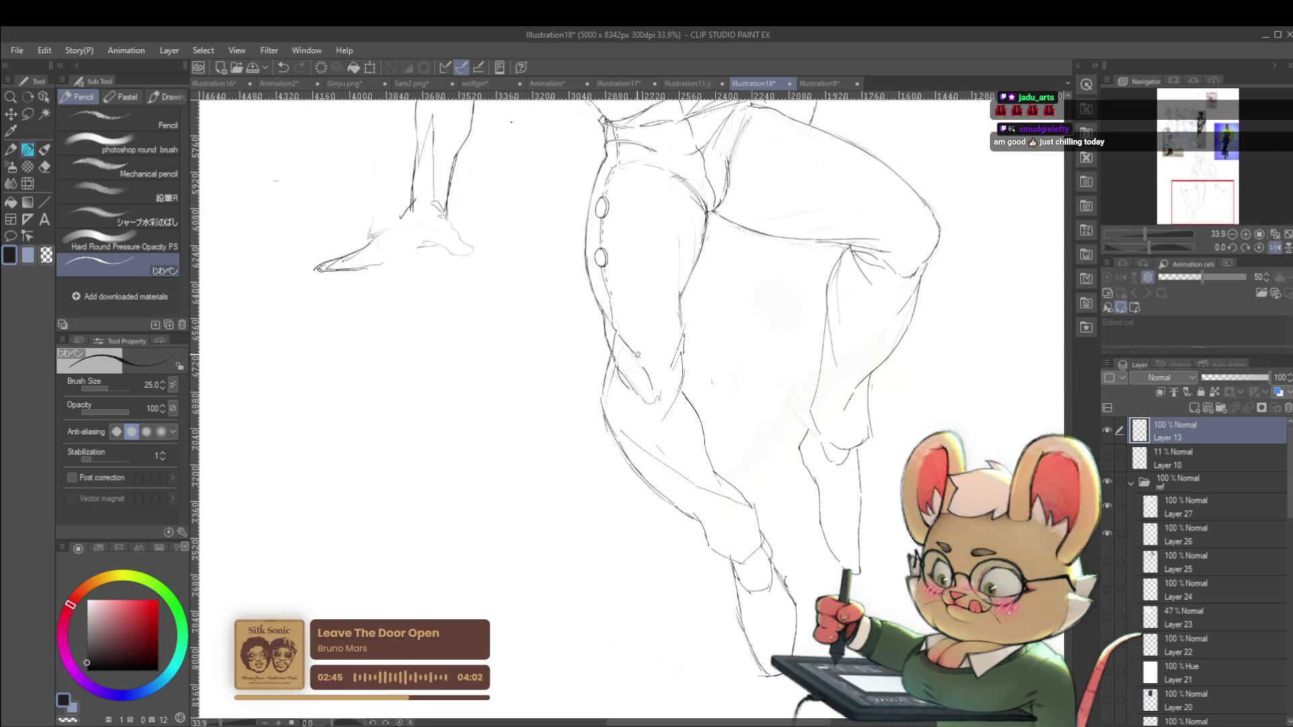
pyautogui.scroll(-3, 611, 326)
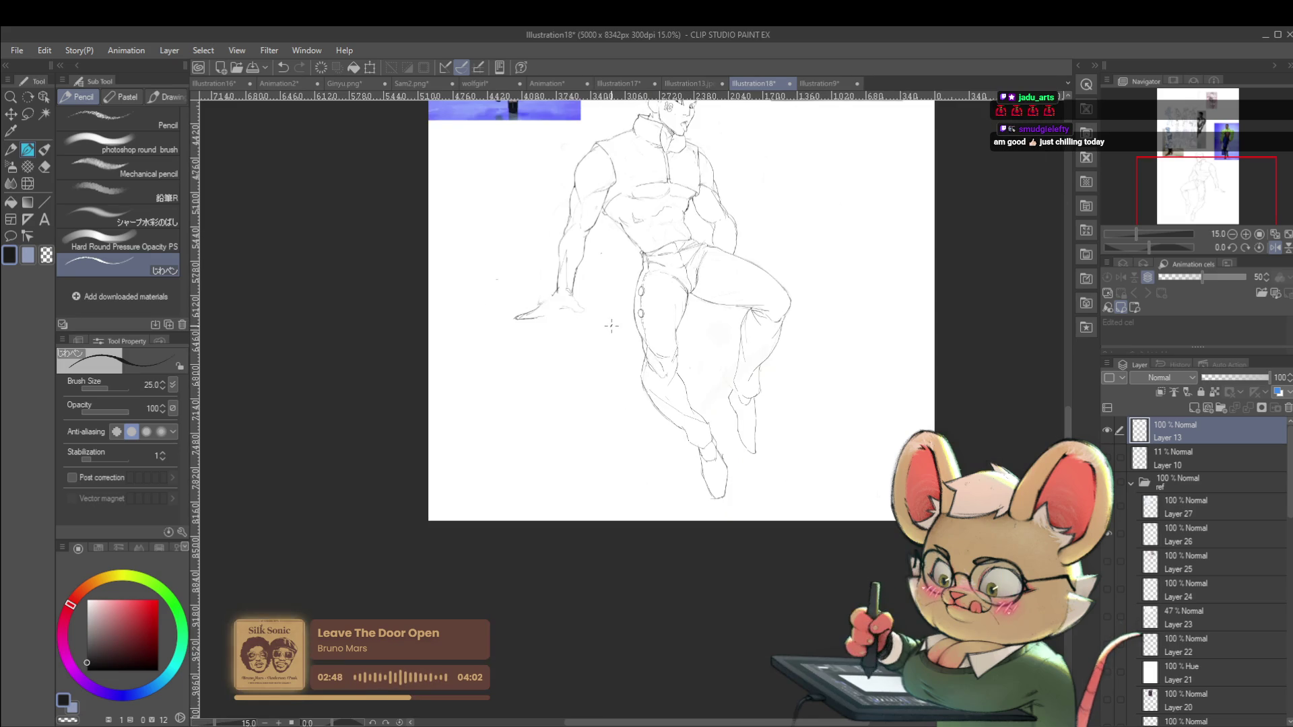
pyautogui.moveTo(784, 341); pyautogui.dragTo(743, 429)
pyautogui.moveTo(886, 439); pyautogui.dragTo(875, 455)
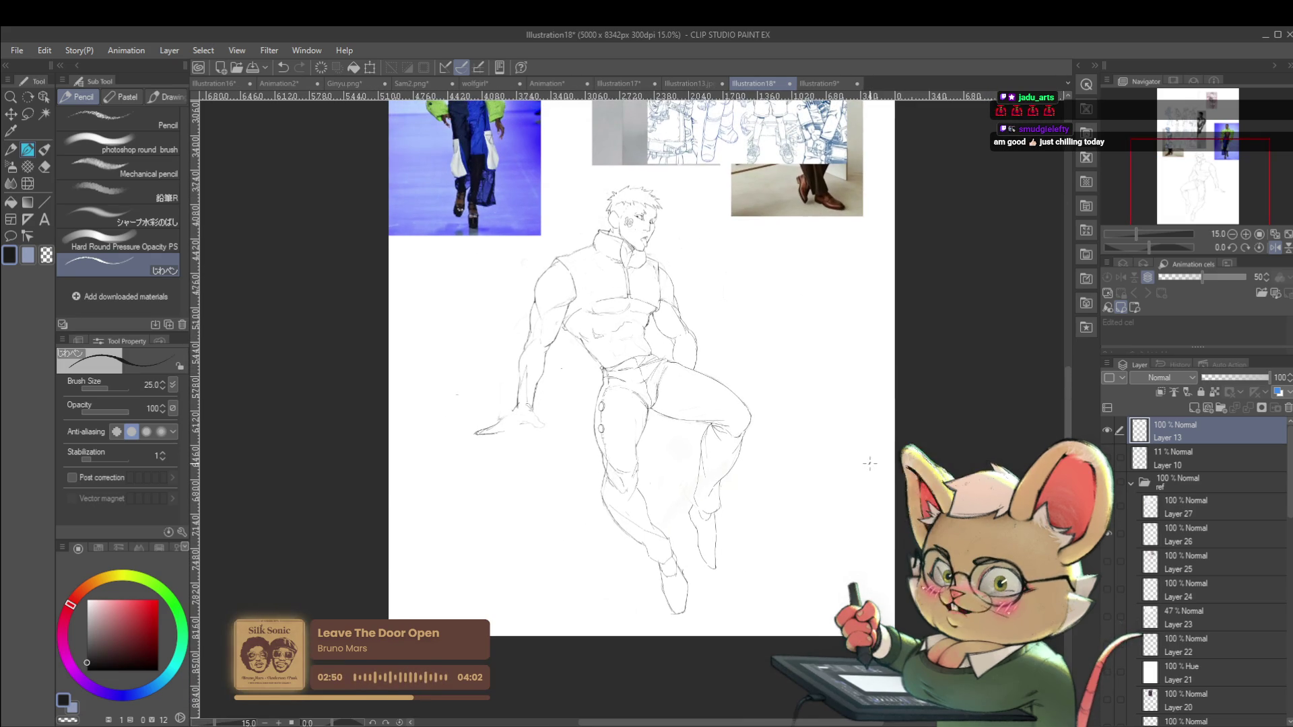
pyautogui.click(1272, 247)
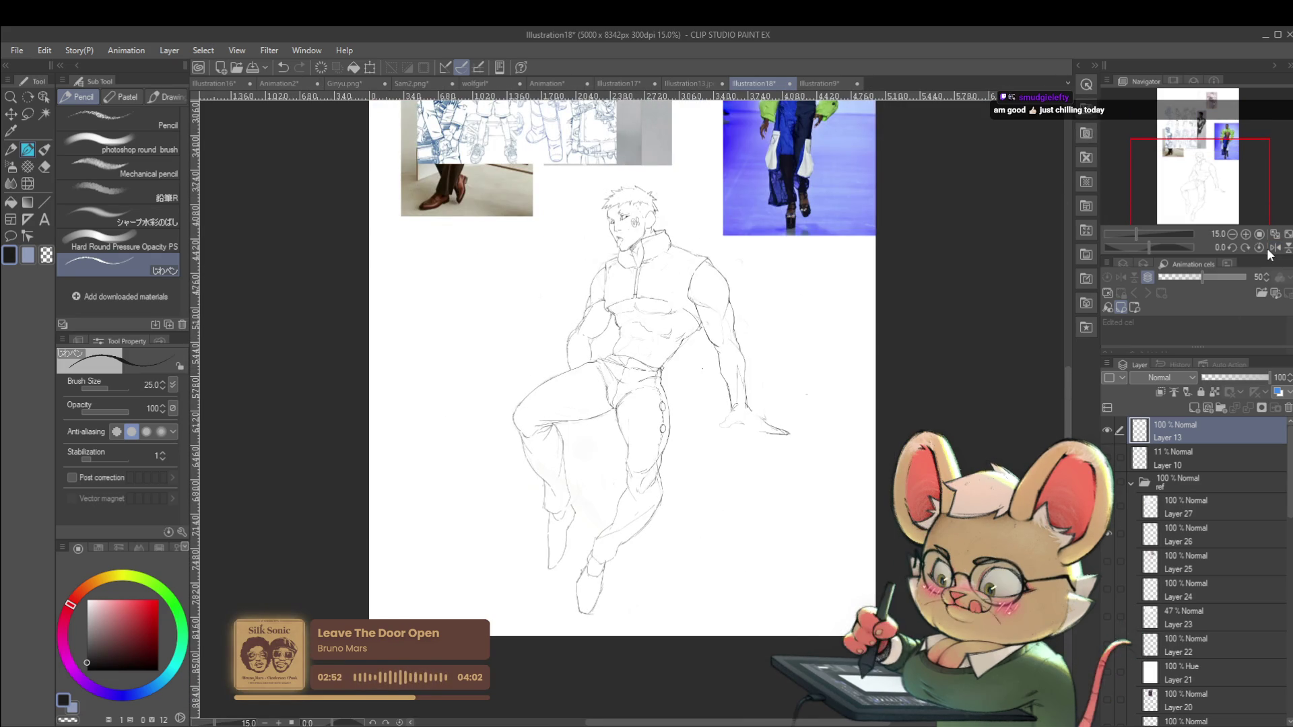
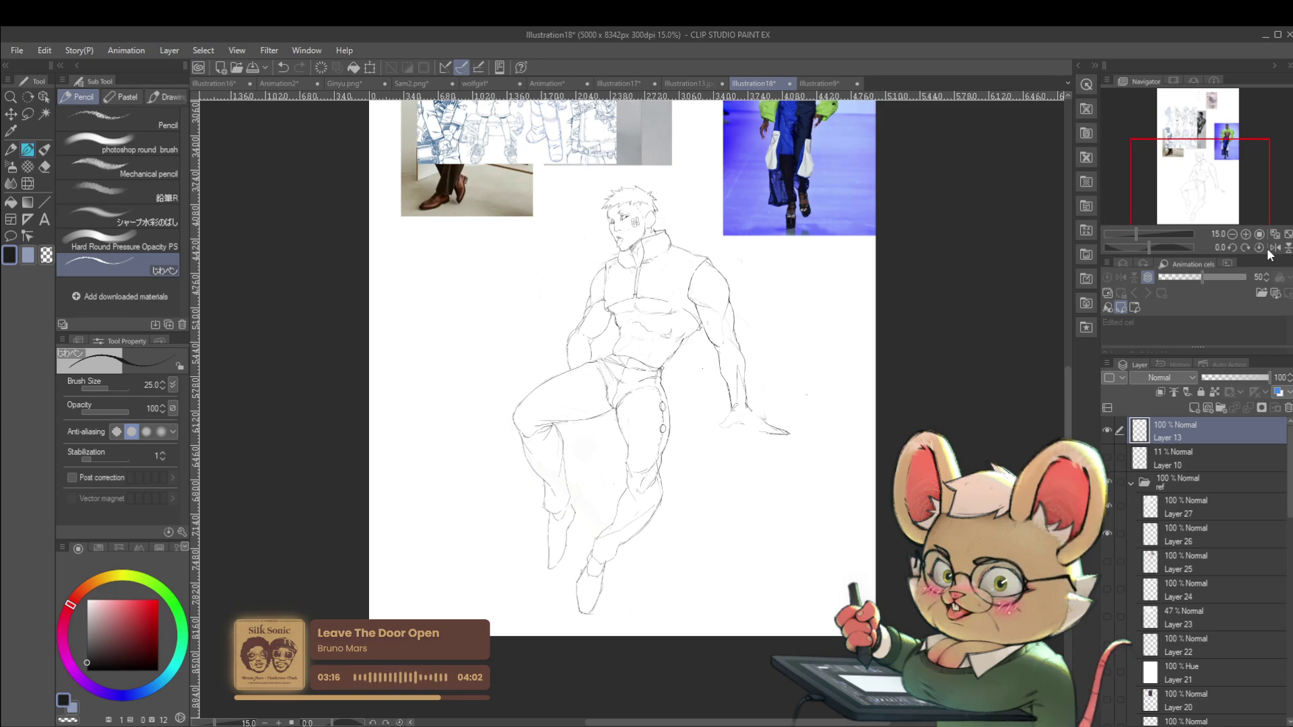
# Zoom in on the figure's knee and add a short pencil stroke there
pyautogui.click(674, 486)
pyautogui.click(649, 466)
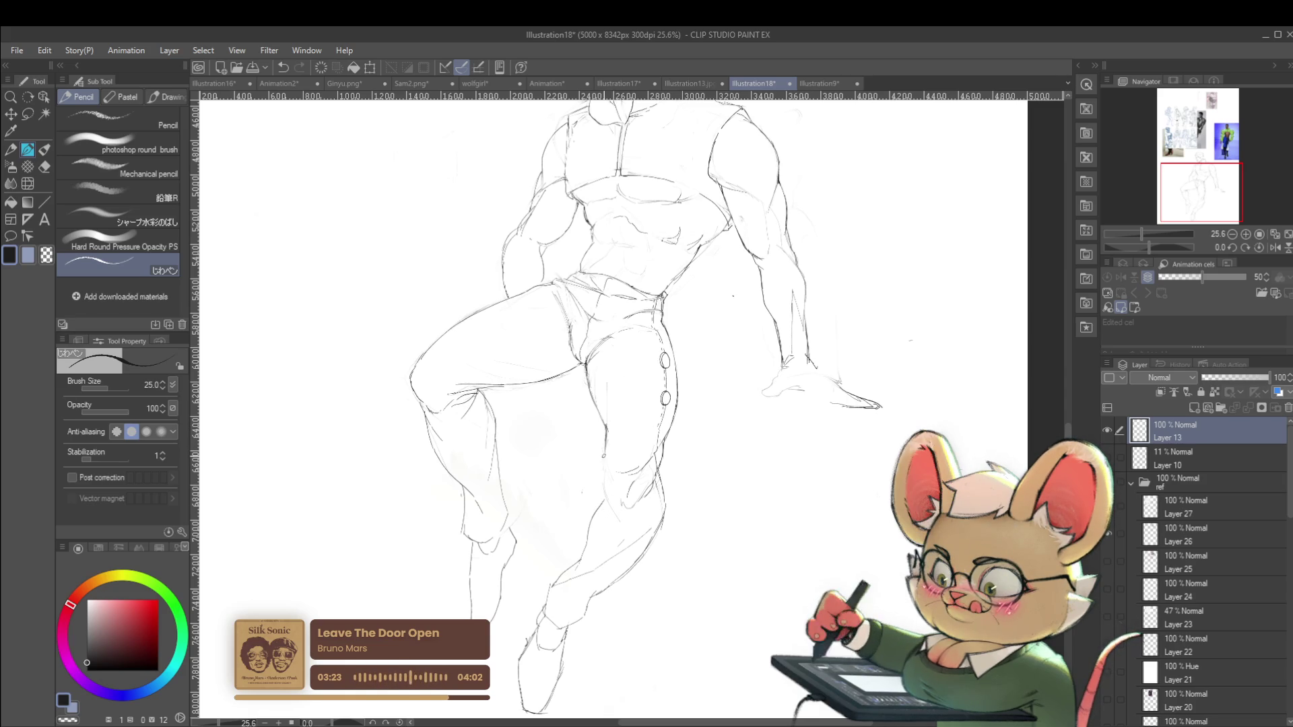
pyautogui.moveTo(609, 465); pyautogui.dragTo(606, 485)
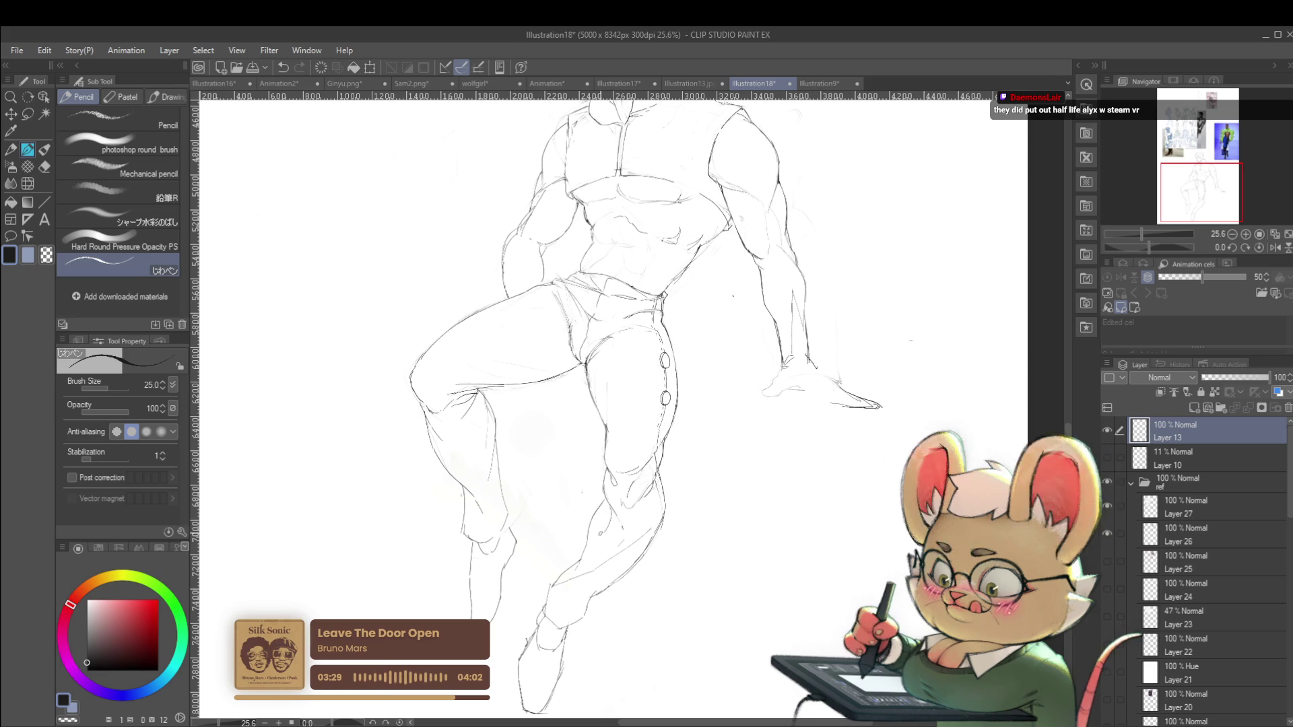
# Flip the canvas horizontally to check the sketch, then flip it back to normal
pyautogui.scroll(-4, 593, 498)
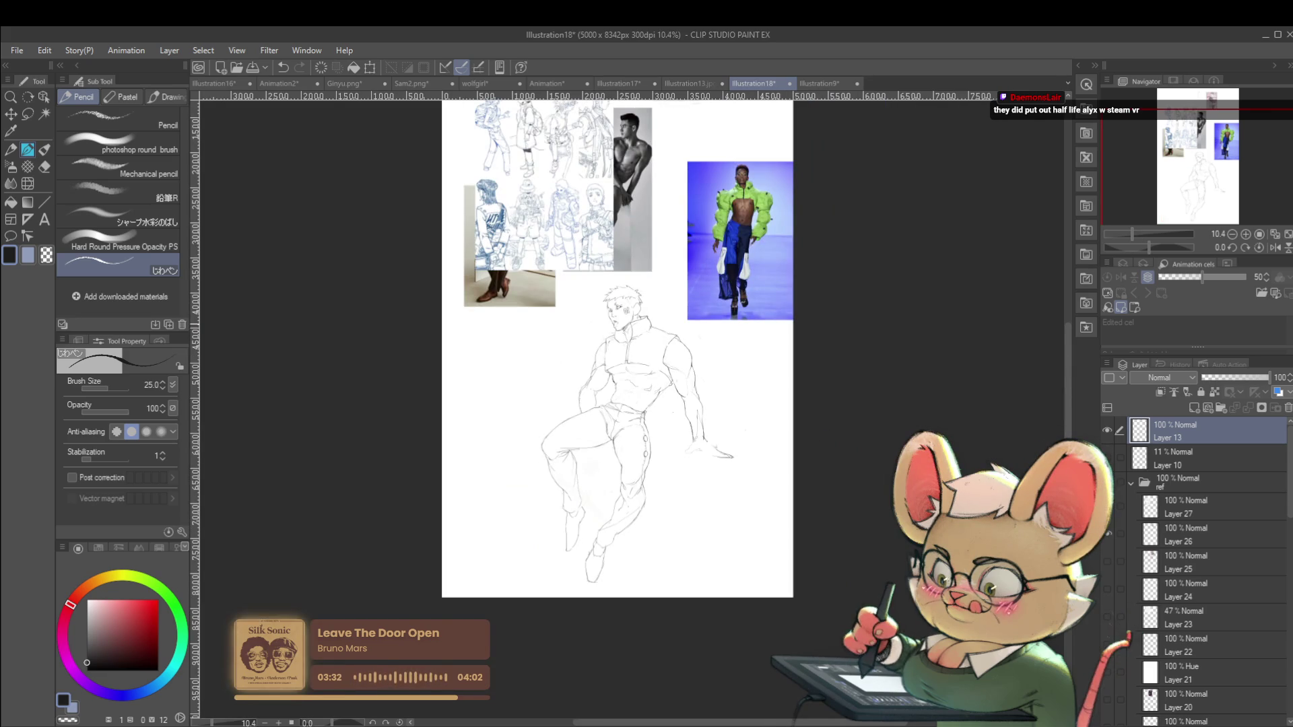
pyautogui.click(1275, 247)
pyautogui.scroll(2, 660, 377)
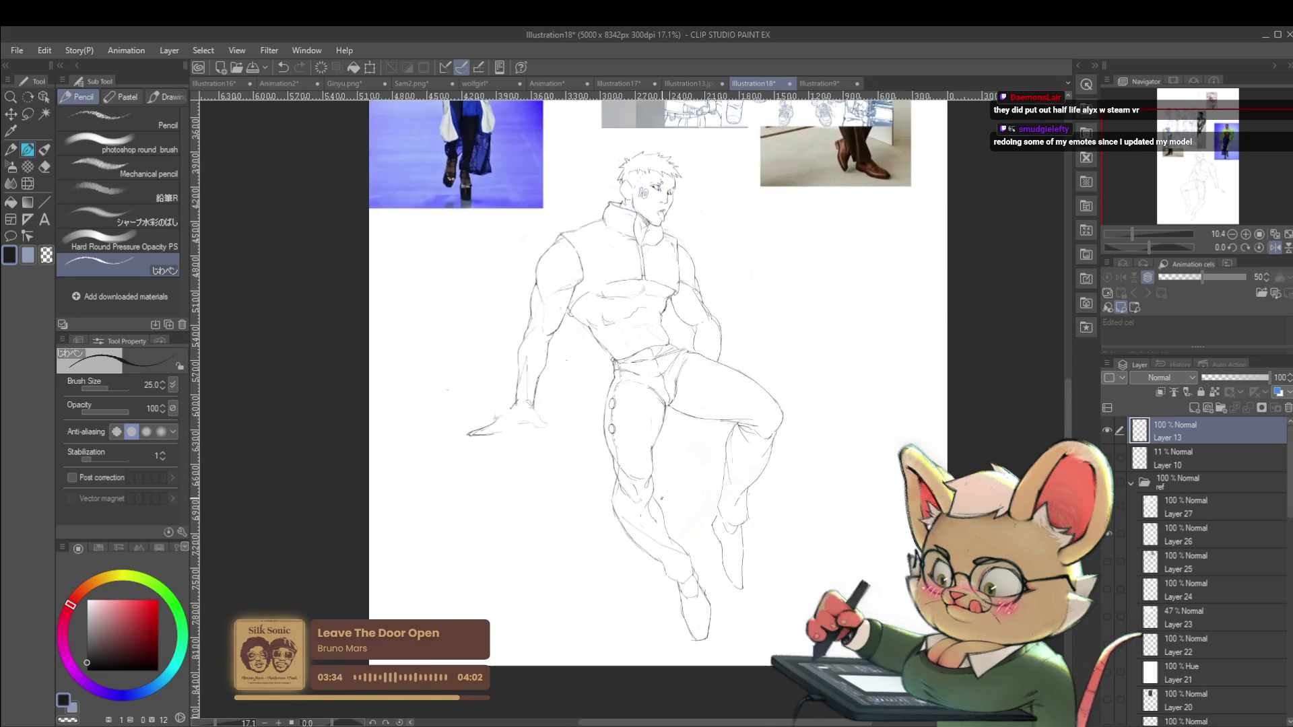
pyautogui.scroll(2, 646, 548)
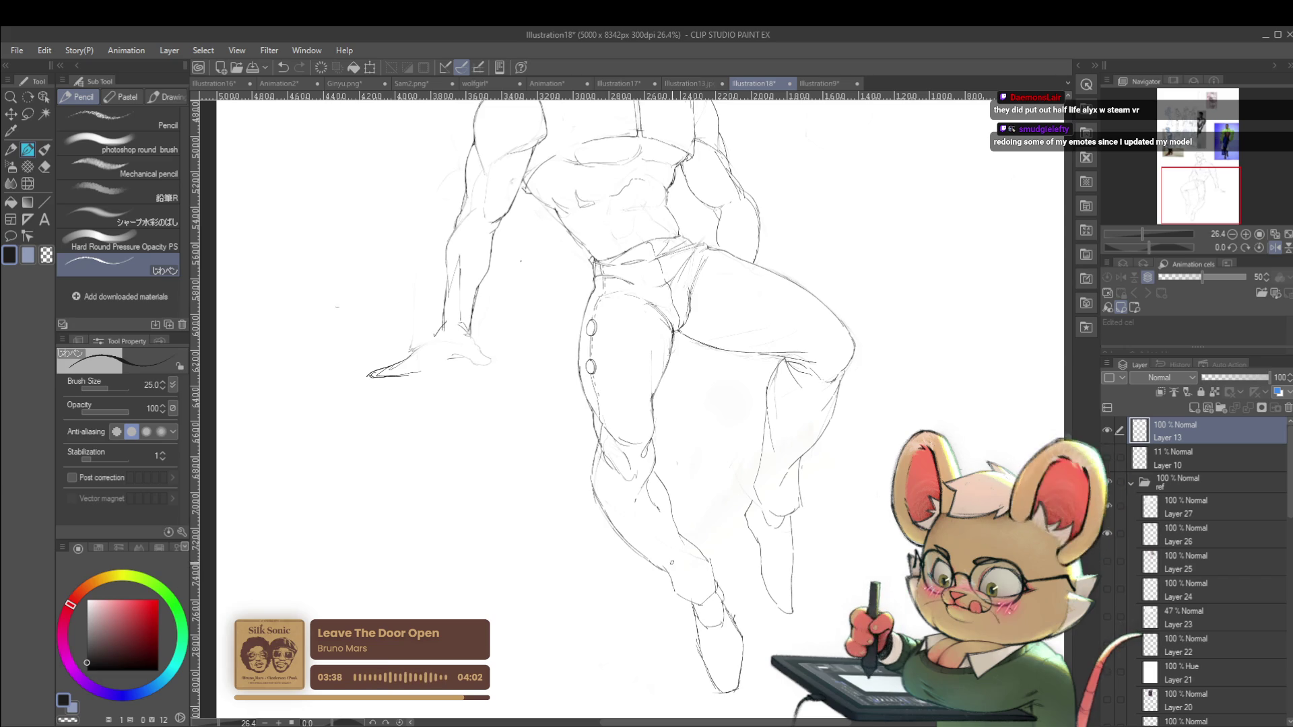
pyautogui.scroll(-3, 675, 558)
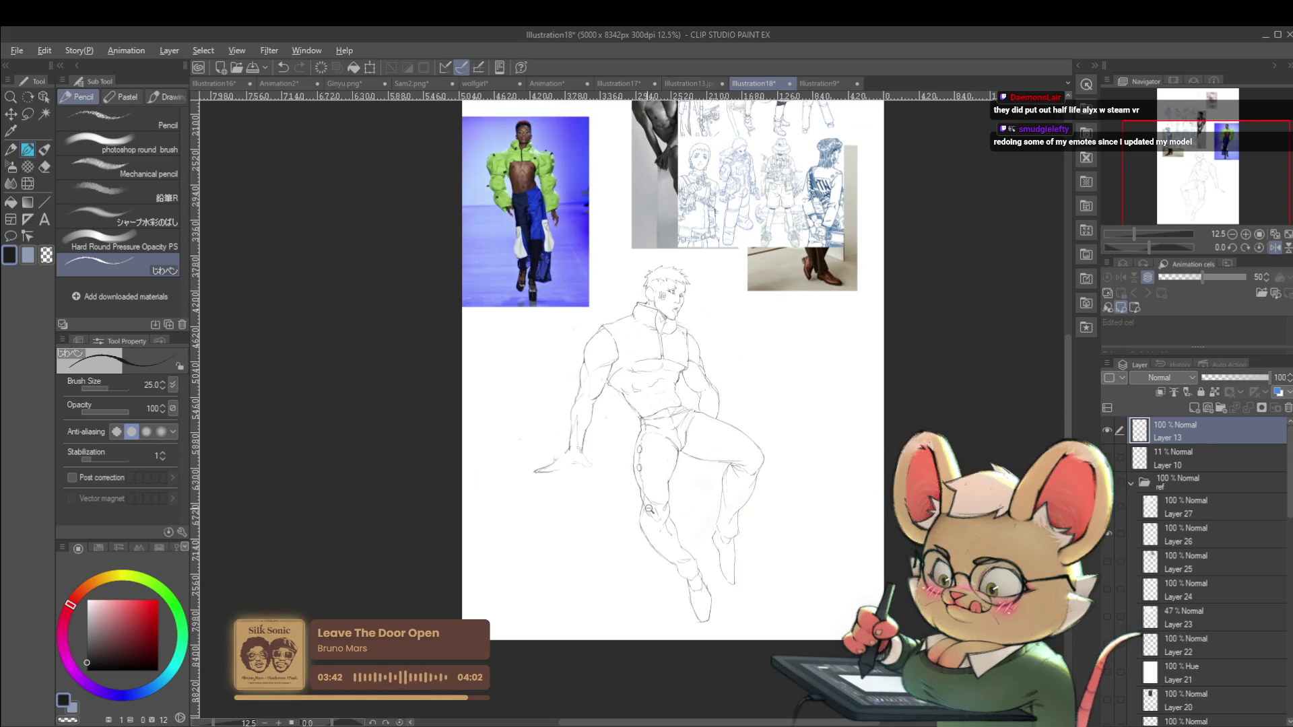
pyautogui.scroll(2, 647, 513)
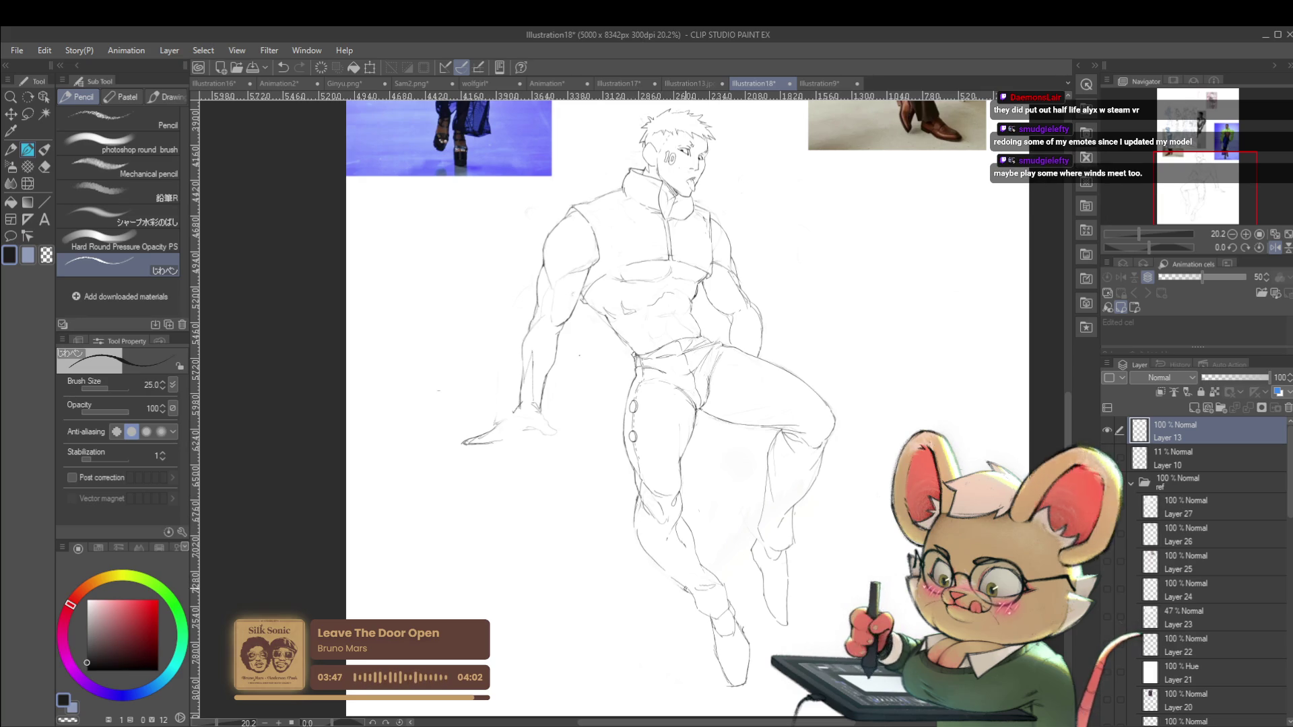
pyautogui.scroll(-3, 690, 585)
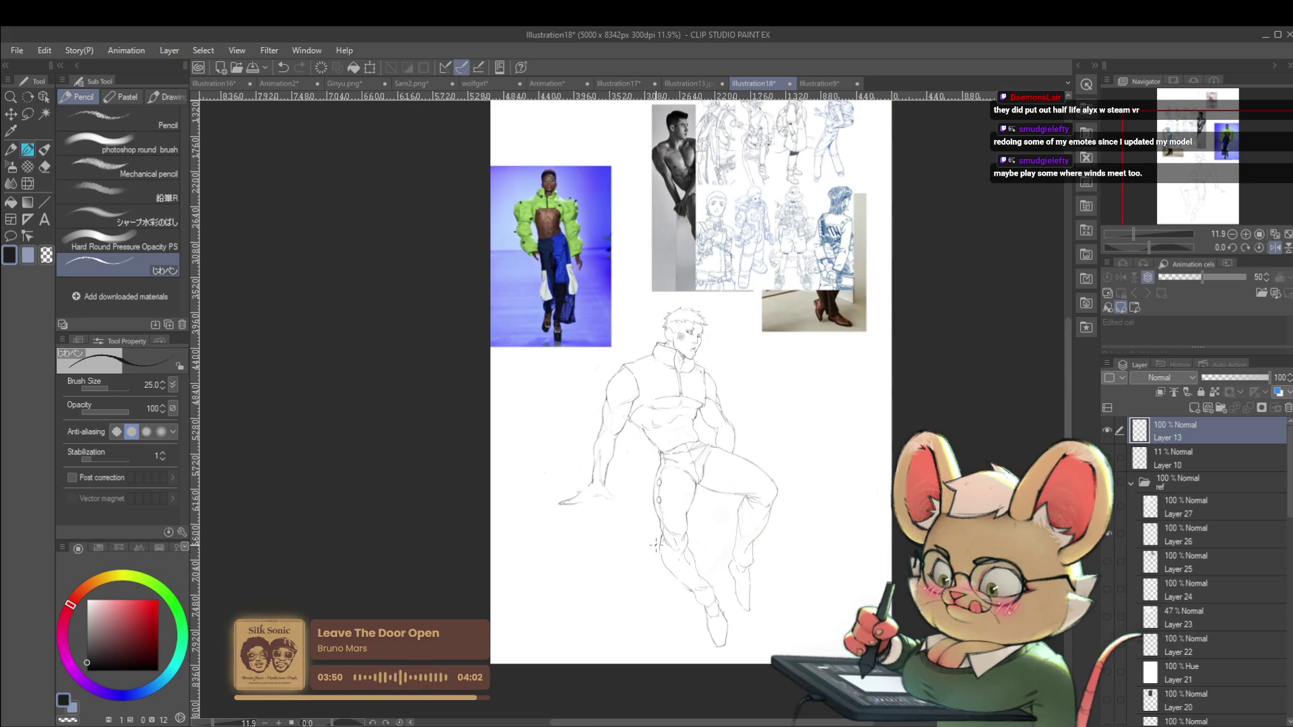
pyautogui.scroll(-1, 821, 426)
pyautogui.click(1274, 245)
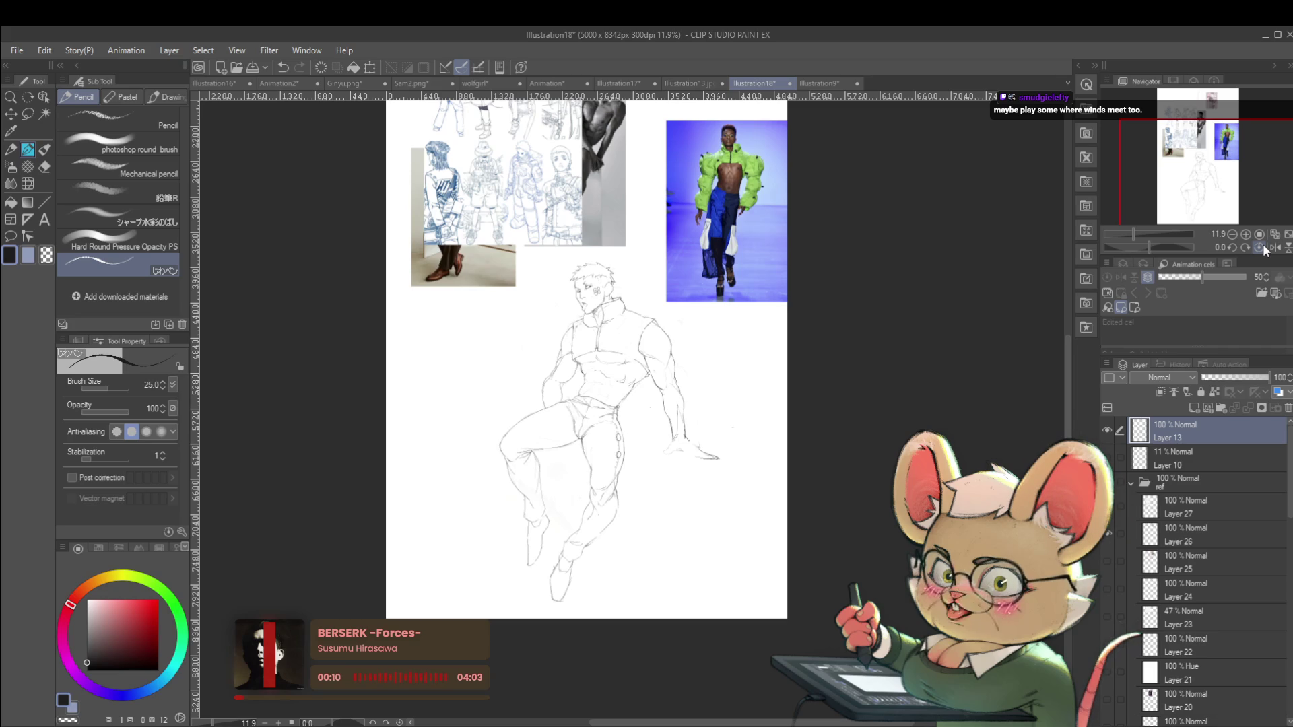
# Refine the calf outline with a faint pencil line
pyautogui.scroll(5, 776, 506)
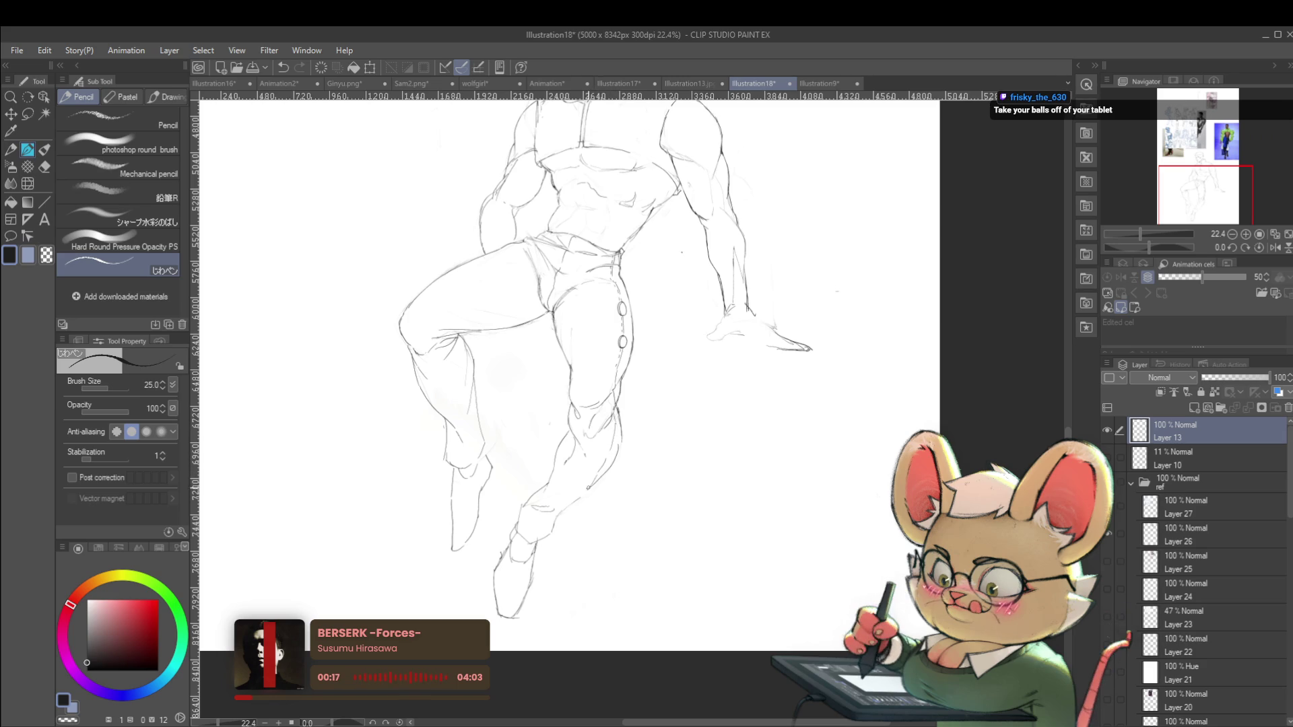
pyautogui.moveTo(623, 430); pyautogui.dragTo(611, 478)
pyautogui.scroll(-3, 605, 482)
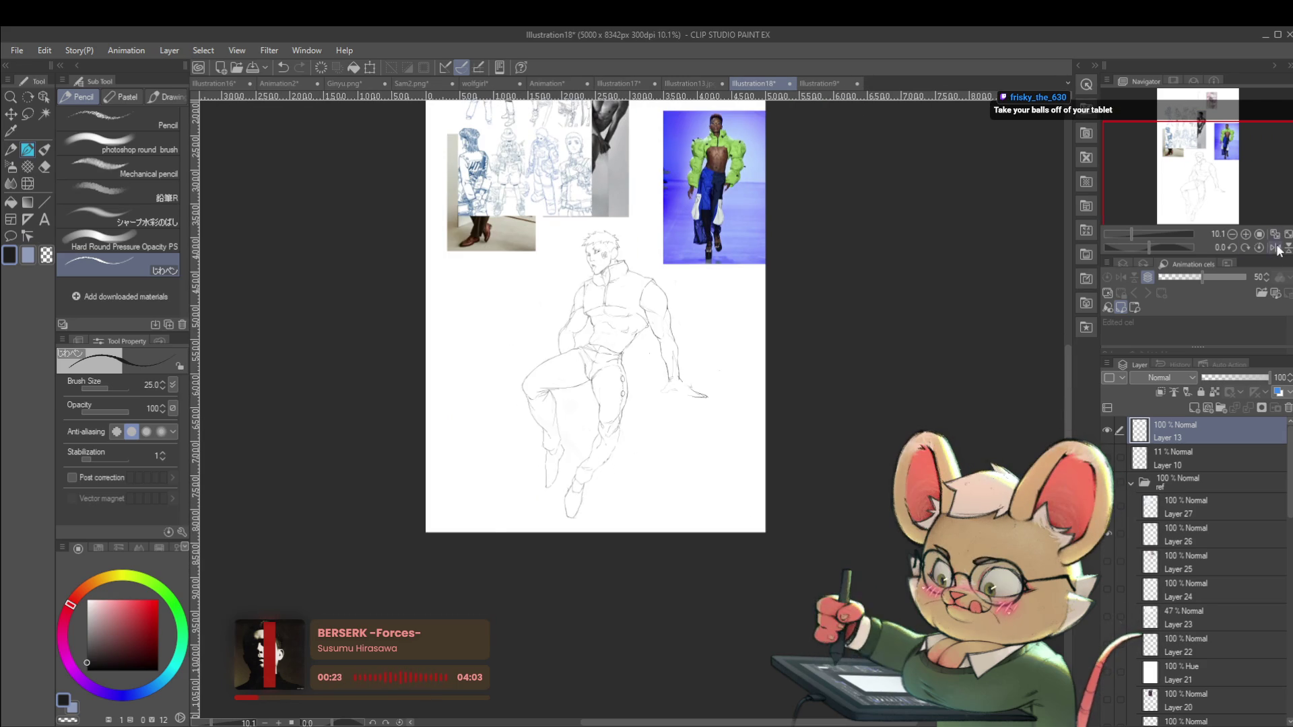
# With the view mirrored, add pencil strokes along the leg and a short curve near the knee
pyautogui.press('h')
pyautogui.scroll(3, 770, 418)
pyautogui.moveTo(634, 408)
pyautogui.mouseDown()
pyautogui.moveTo(639, 457)
pyautogui.moveTo(677, 486)
pyautogui.mouseUp()
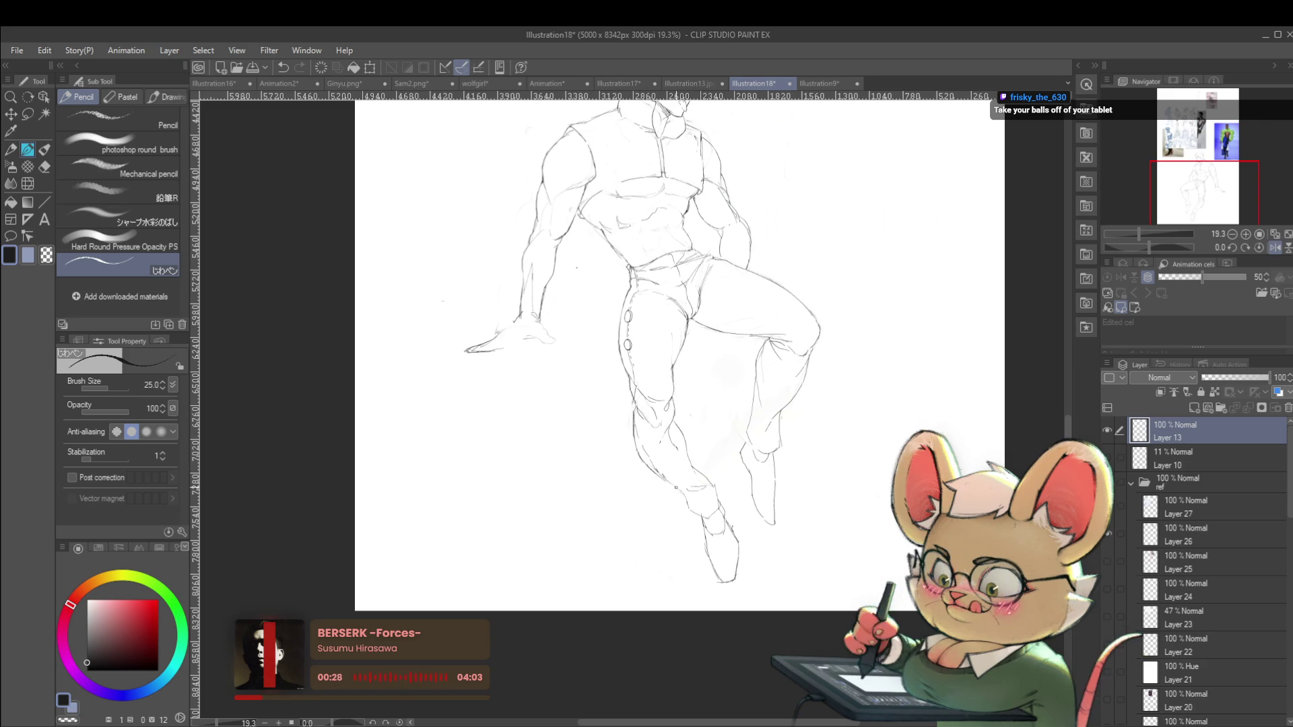
pyautogui.scroll(-3, 677, 486)
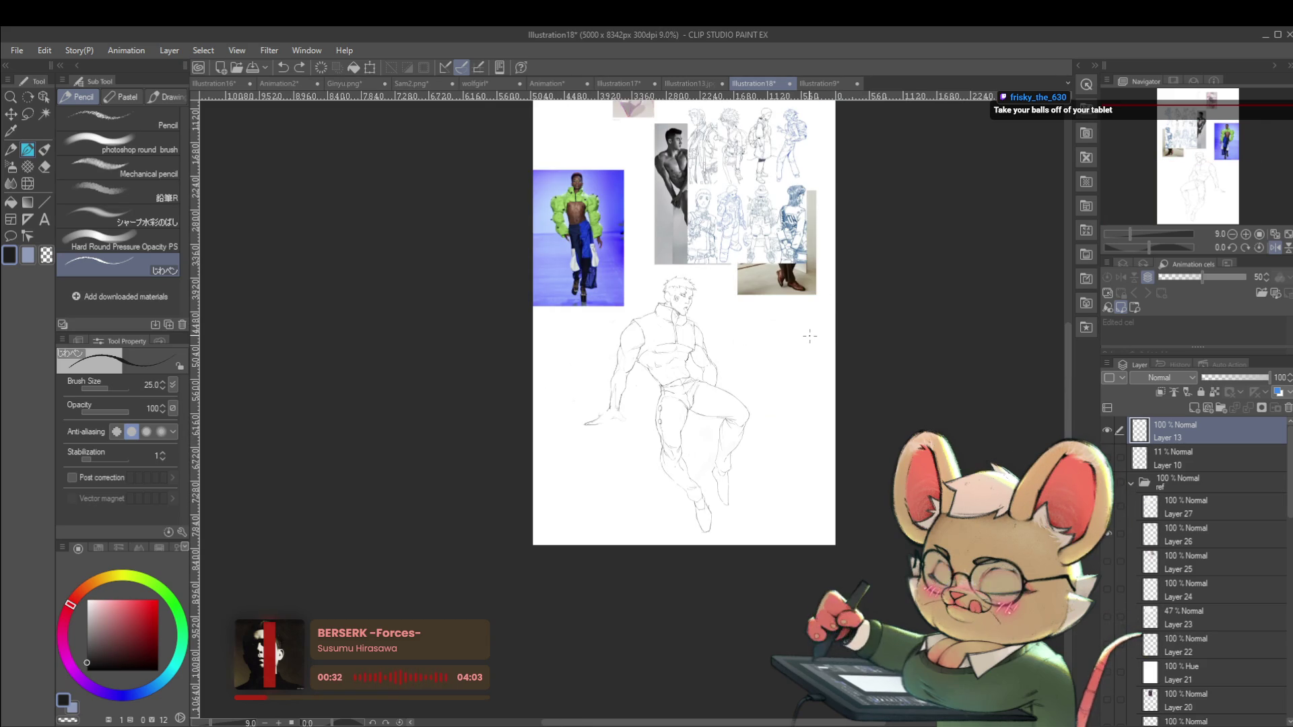
pyautogui.scroll(3, 694, 458)
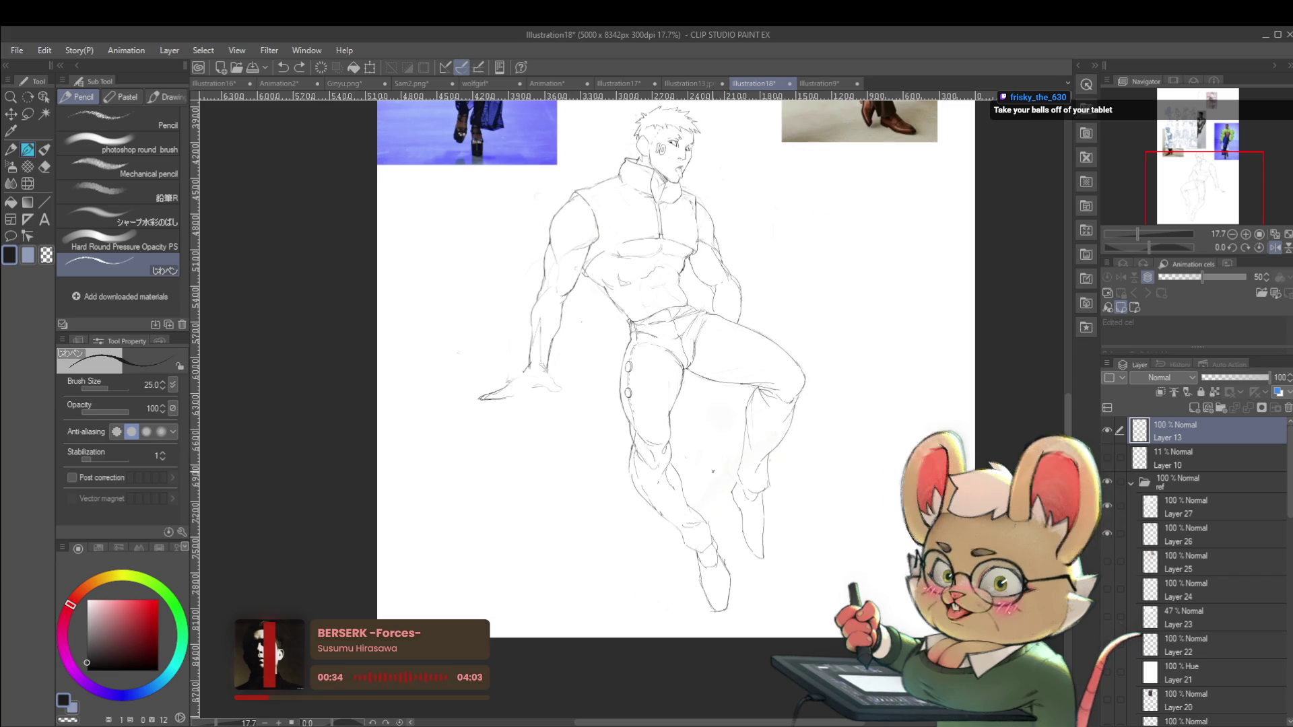
pyautogui.scroll(-3, 709, 465)
pyautogui.scroll(4, 711, 396)
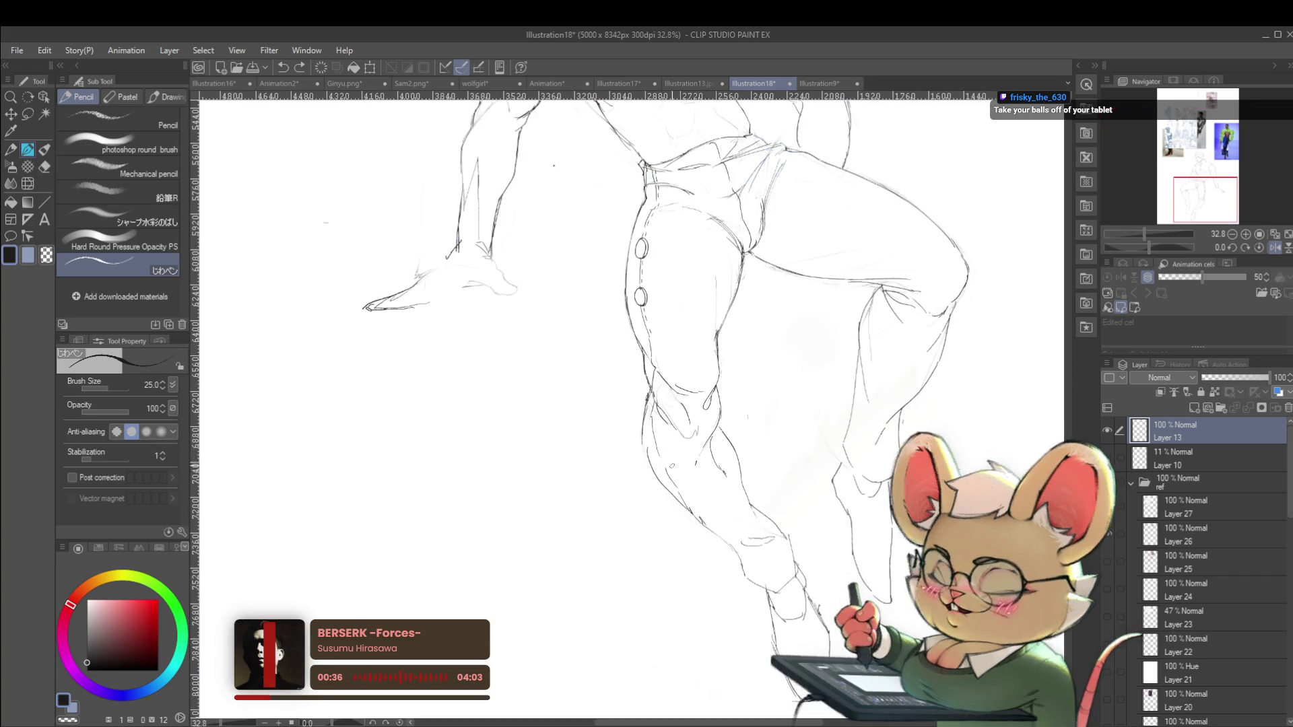
pyautogui.moveTo(657, 454); pyautogui.dragTo(664, 469)
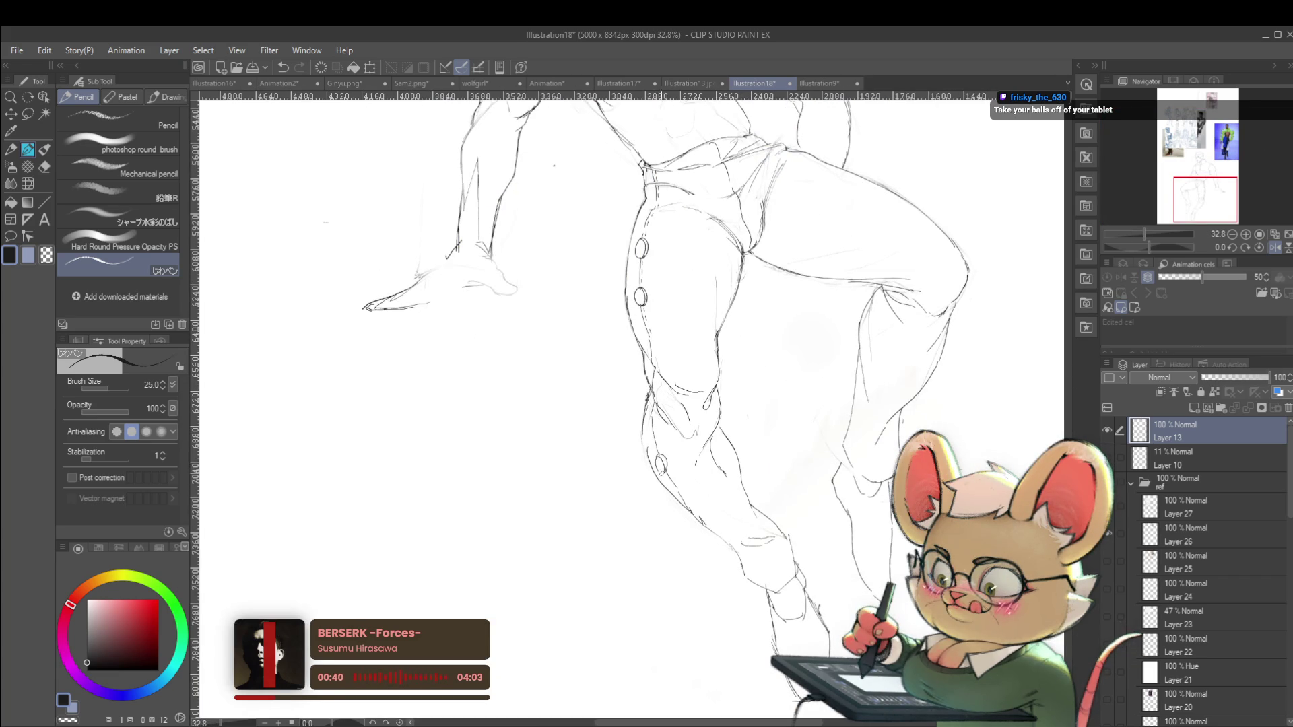
pyautogui.scroll(-5, 664, 465)
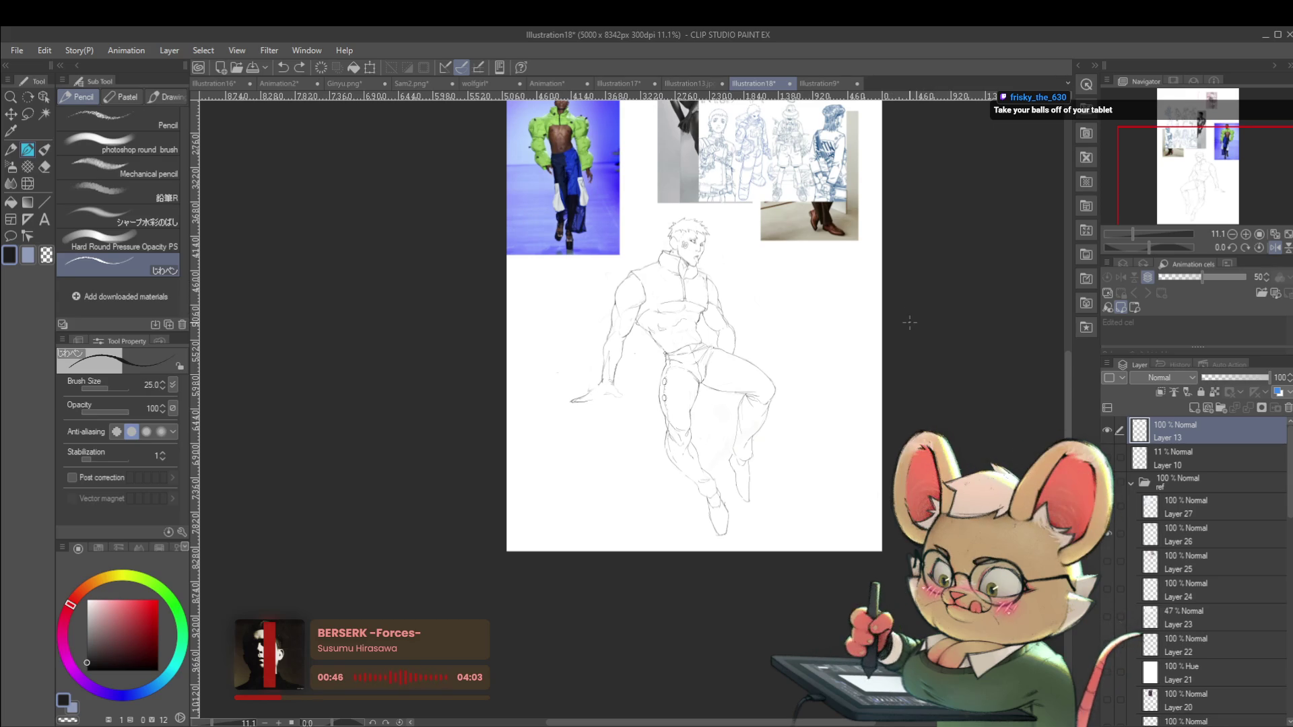
# Darken the pants' inner-thigh line with two more strokes, then zoom out to the whole figure
pyautogui.scroll(4, 731, 387)
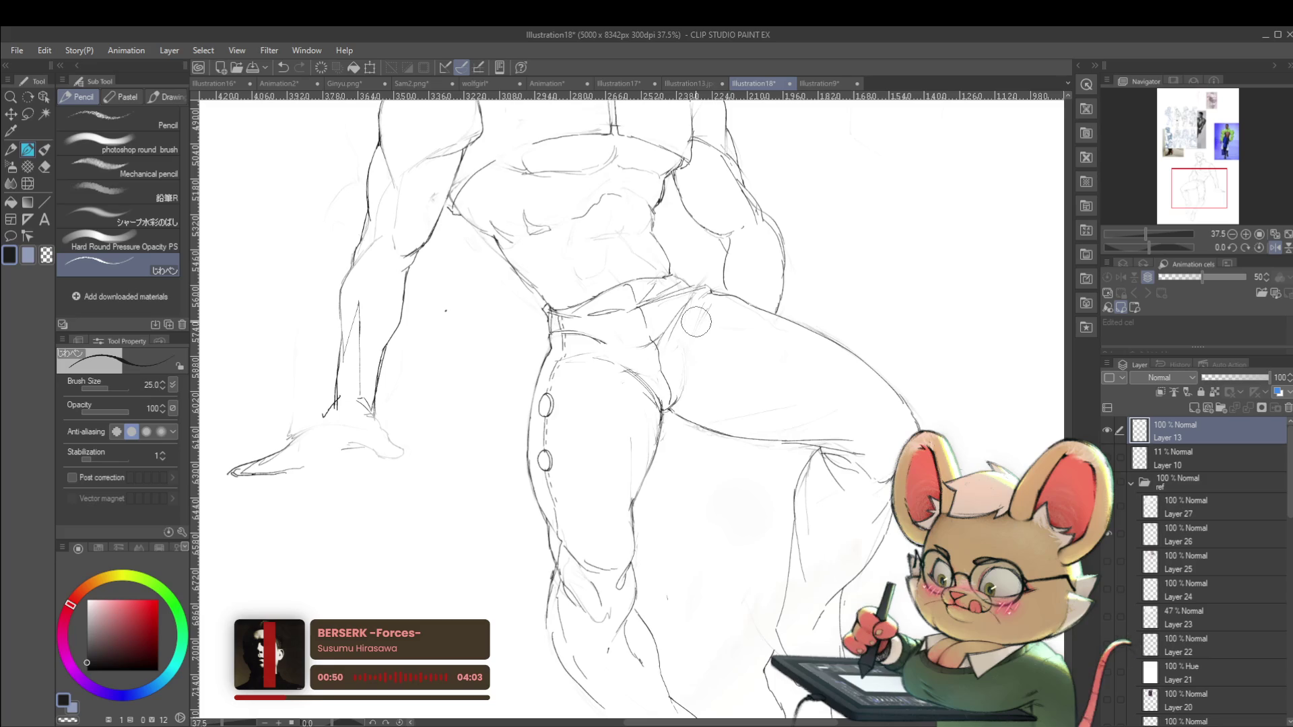
pyautogui.moveTo(682, 347); pyautogui.dragTo(678, 380)
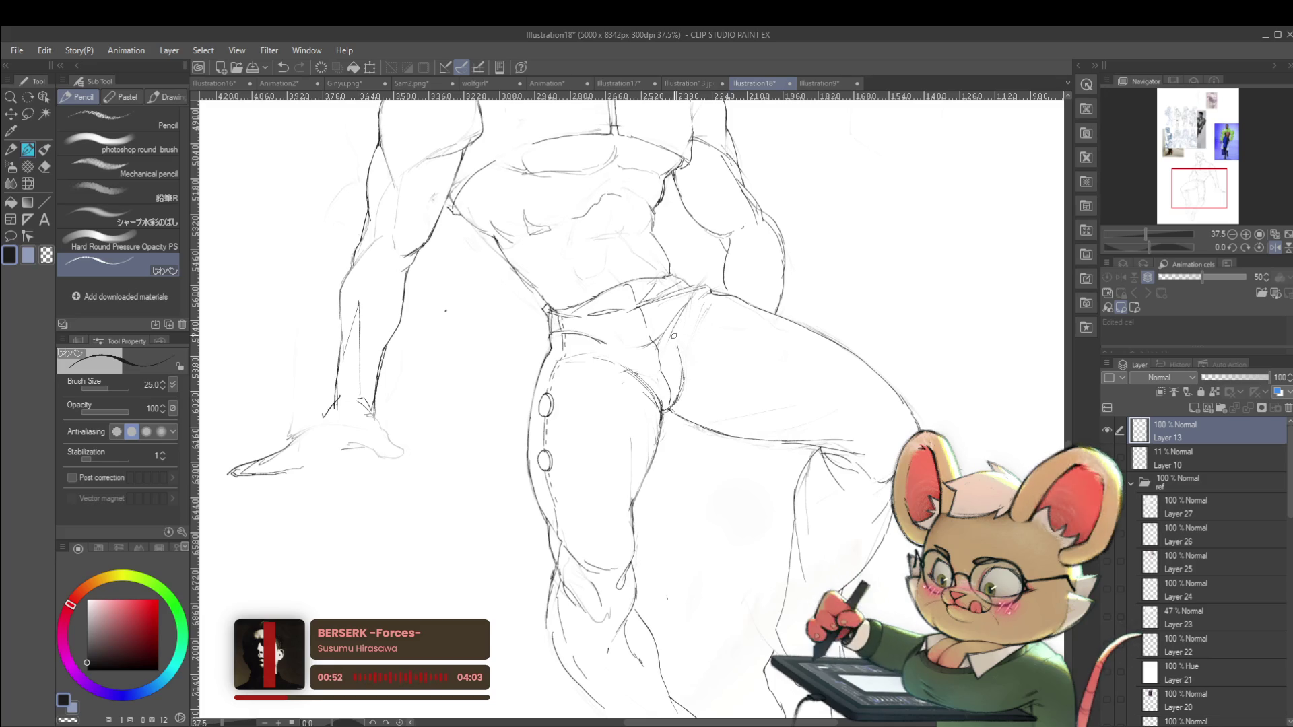
pyautogui.moveTo(688, 329); pyautogui.dragTo(682, 372)
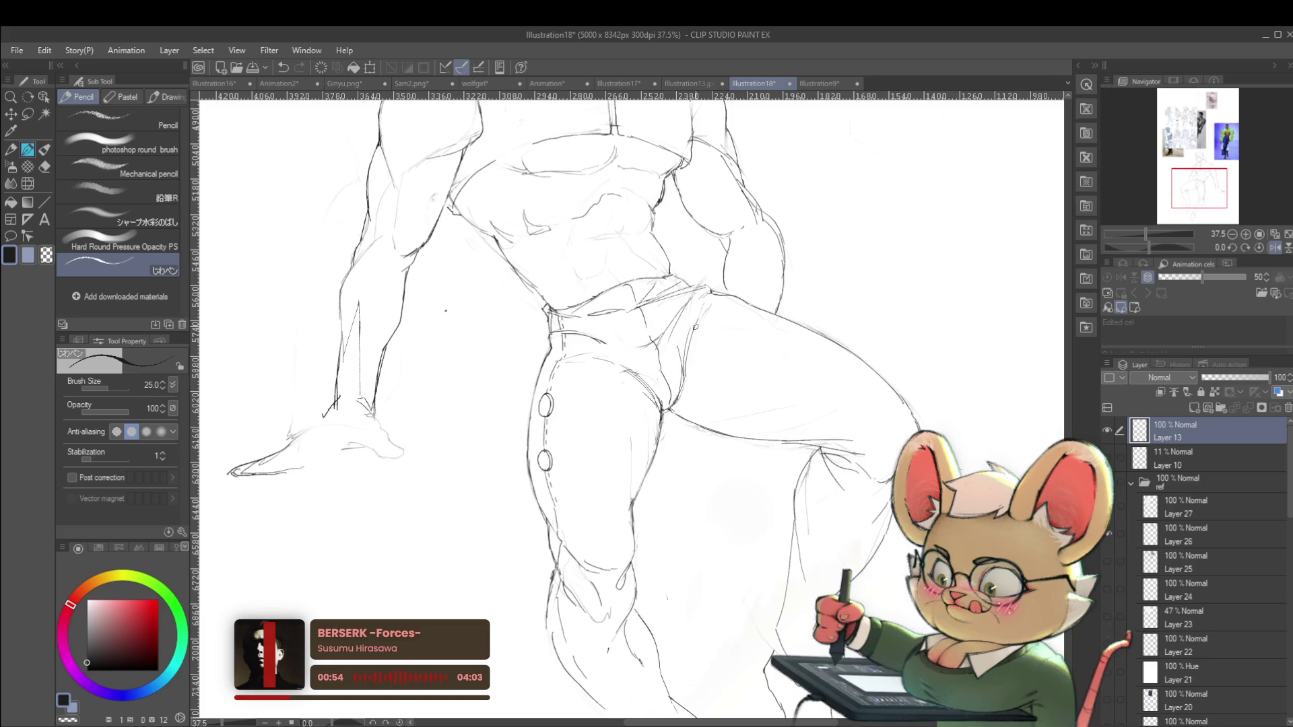
pyautogui.click(1230, 233)
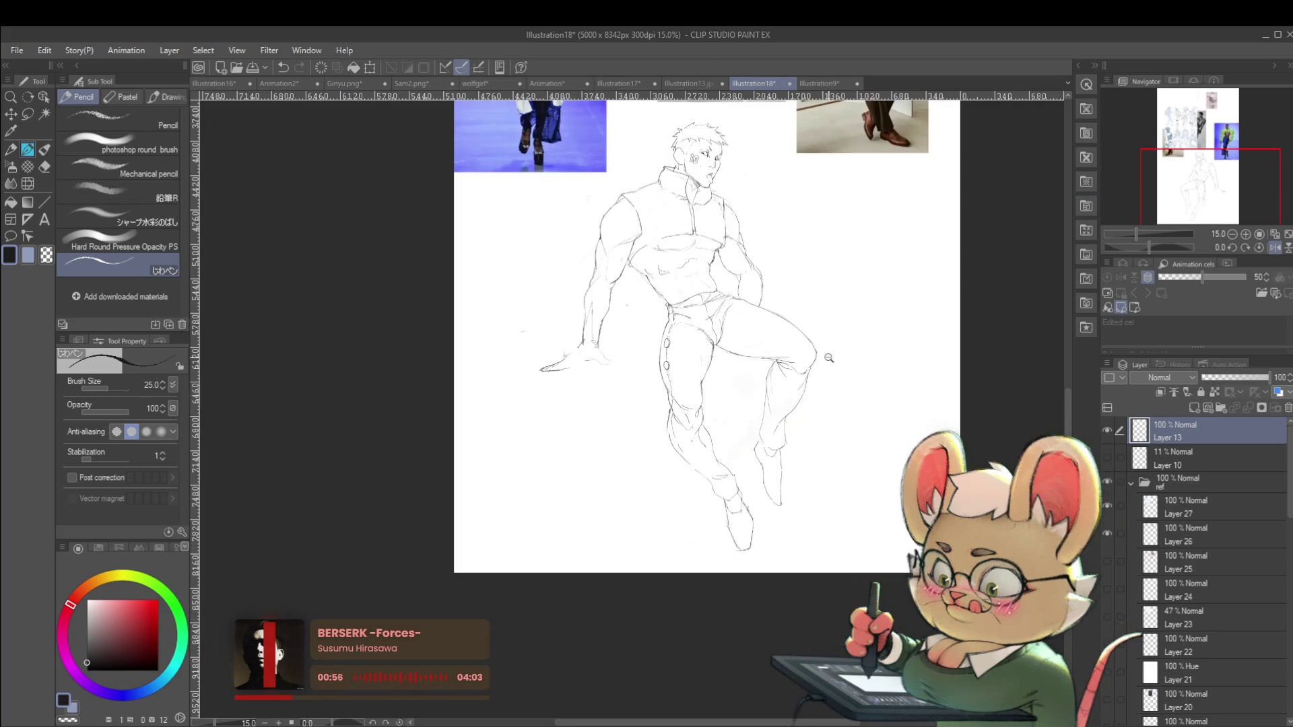
pyautogui.scroll(5, 758, 307)
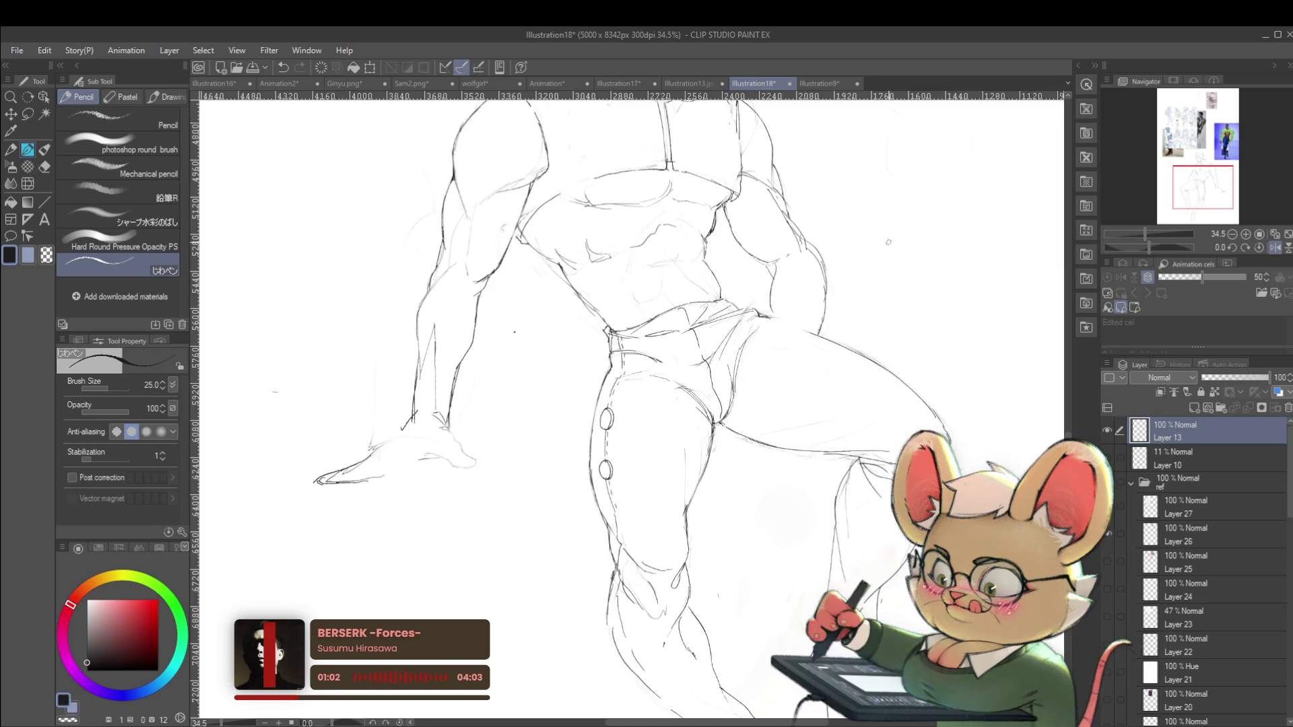
pyautogui.scroll(-4, 869, 229)
# Unmirror the canvas and frame the reference photos and the figure's torso and legs
pyautogui.press('h')
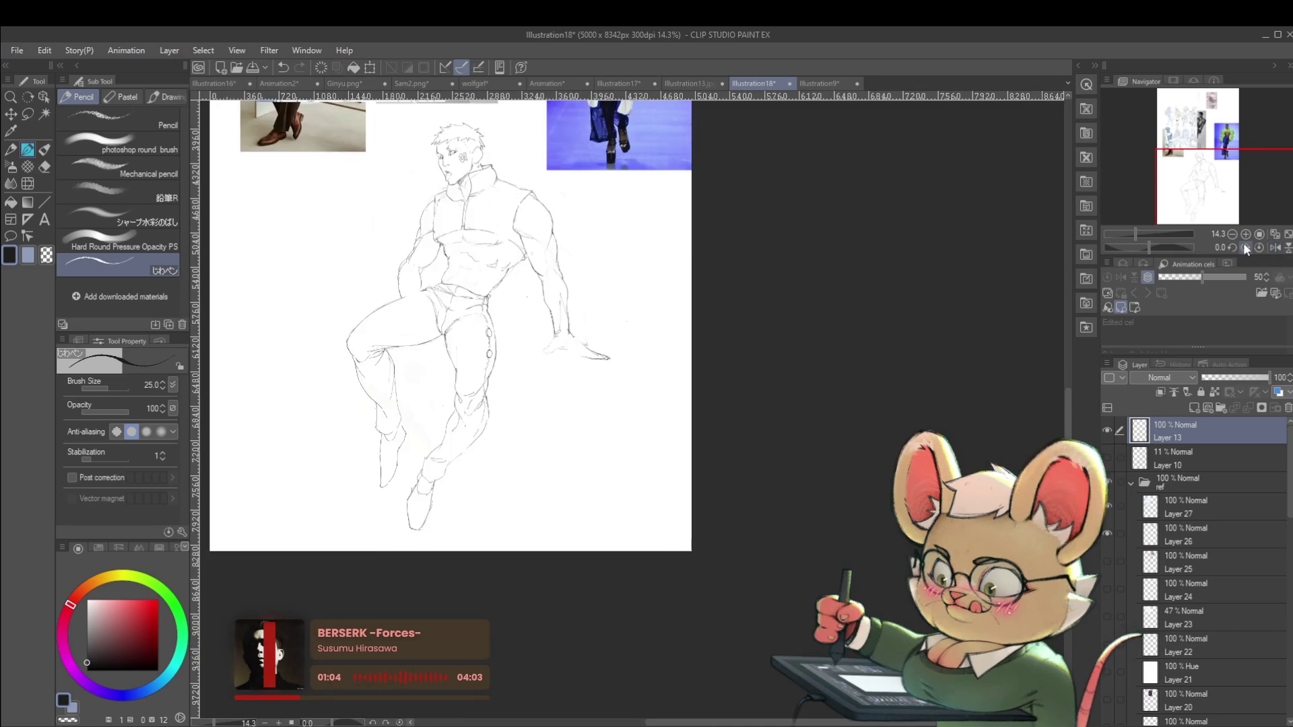
pyautogui.moveTo(810, 378); pyautogui.dragTo(797, 492)
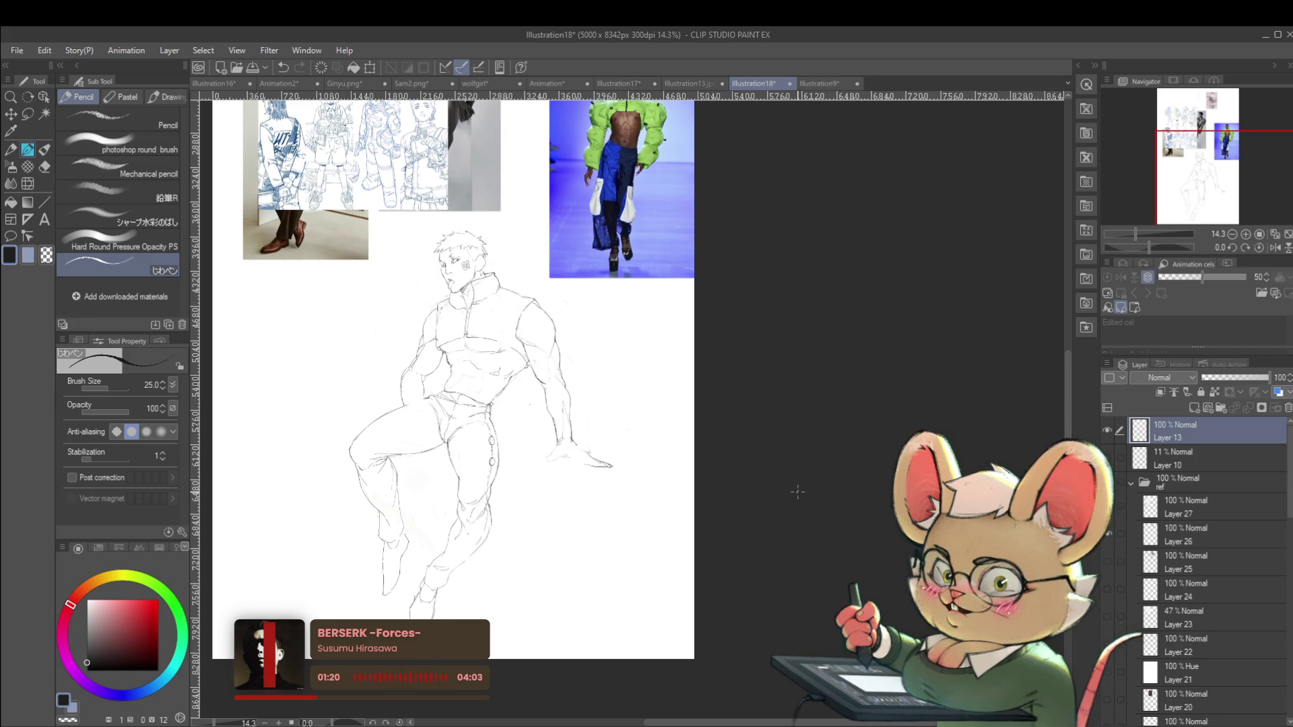
pyautogui.scroll(3, 595, 381)
pyautogui.moveTo(595, 380); pyautogui.dragTo(869, 431)
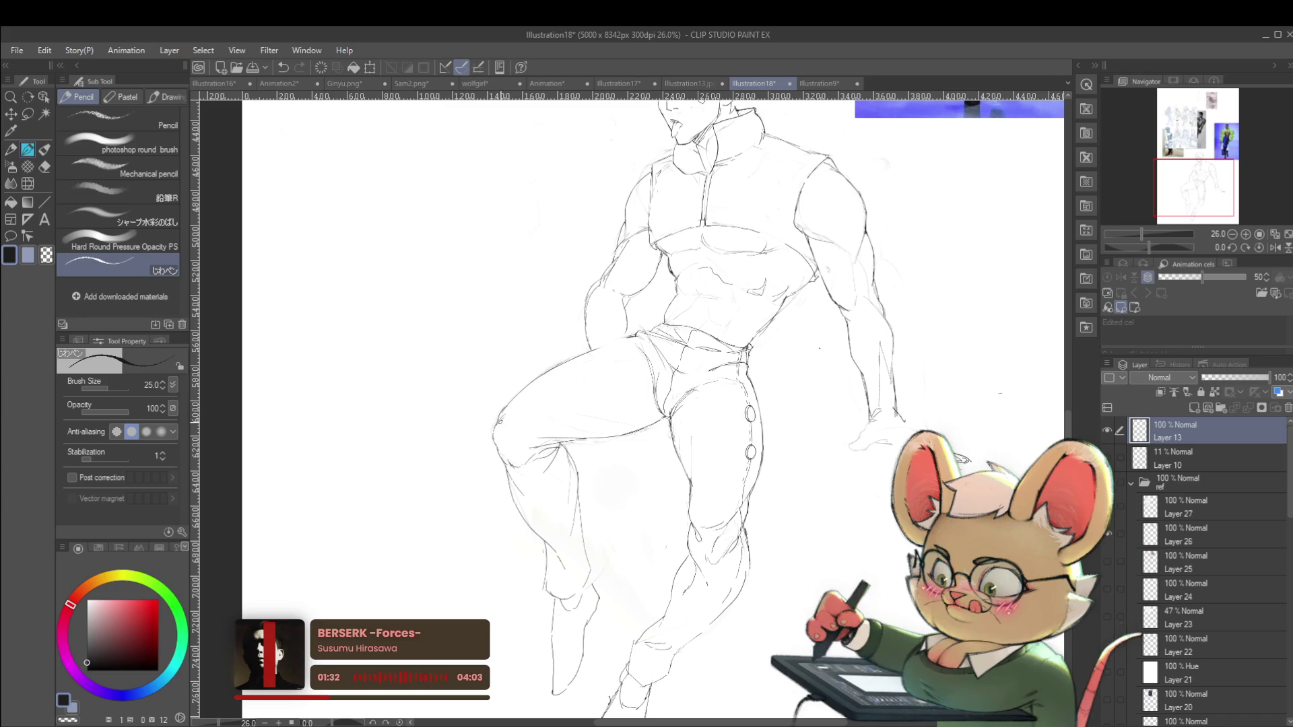
pyautogui.scroll(-5, 583, 428)
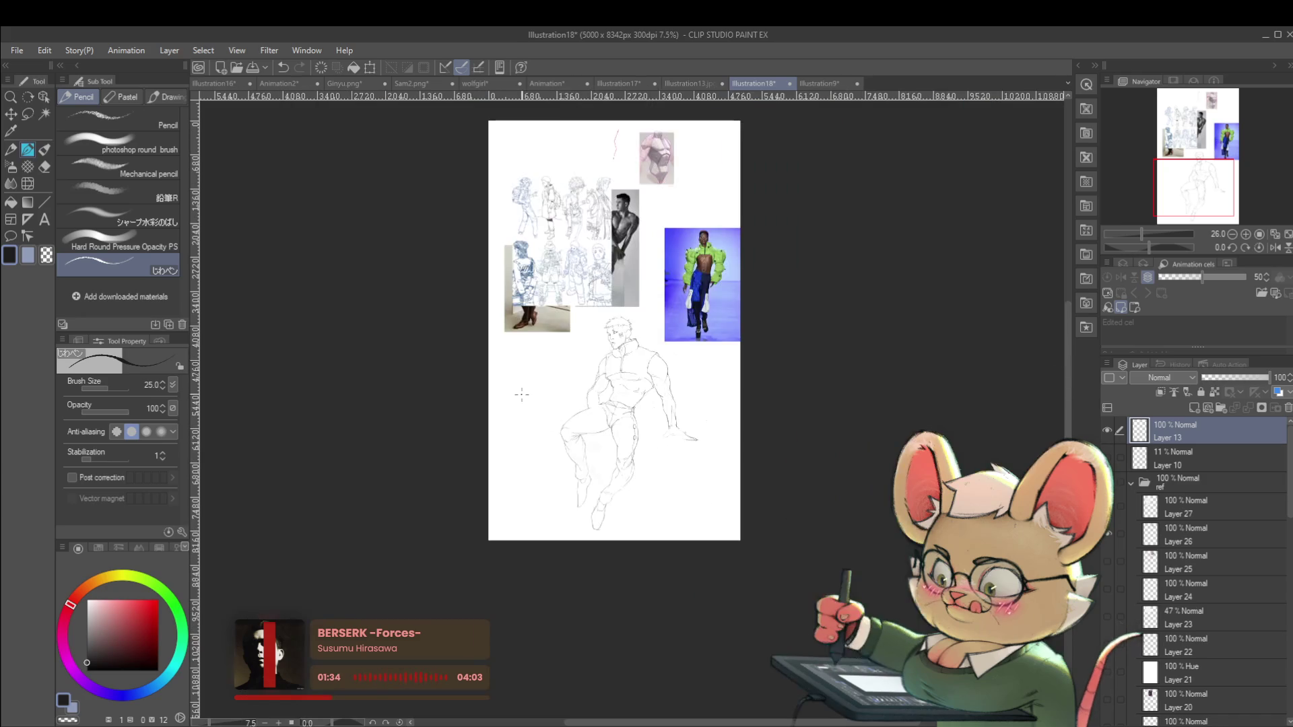
# Toggle Flip Horizontal to compare proportions, ending with the canvas left mirrored
pyautogui.click(1273, 248)
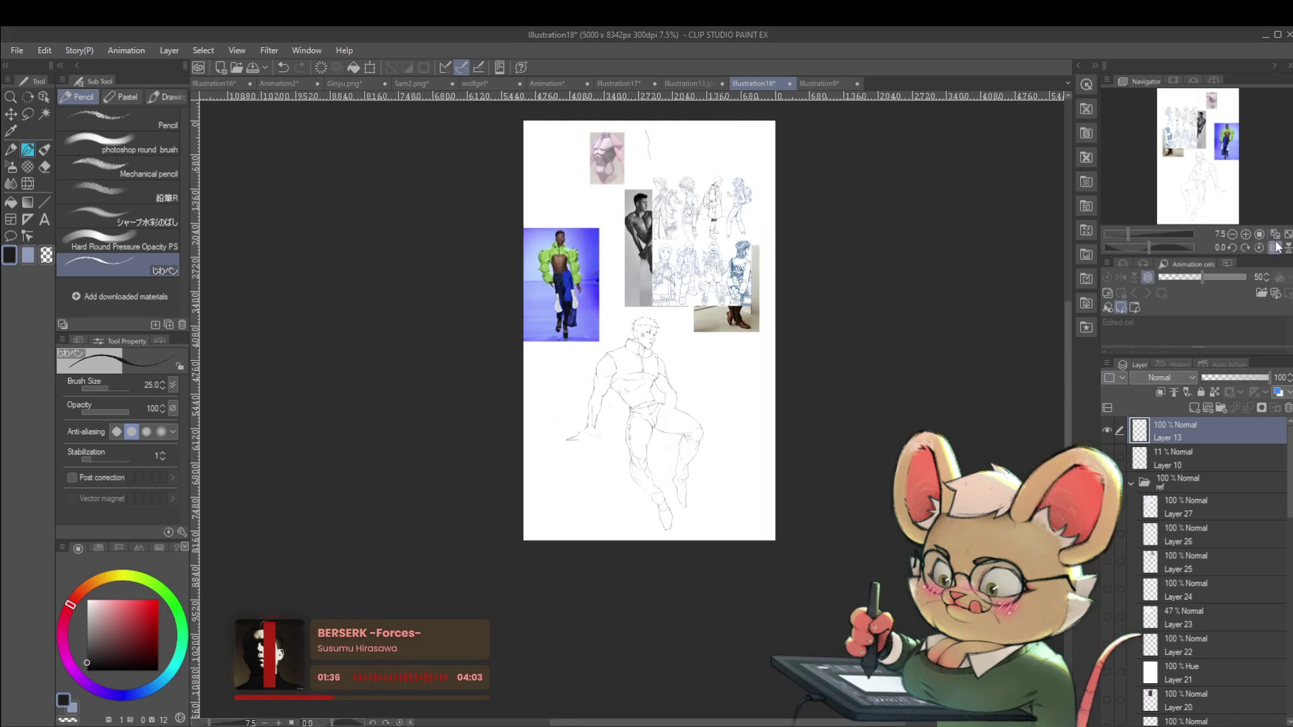
pyautogui.scroll(4, 758, 478)
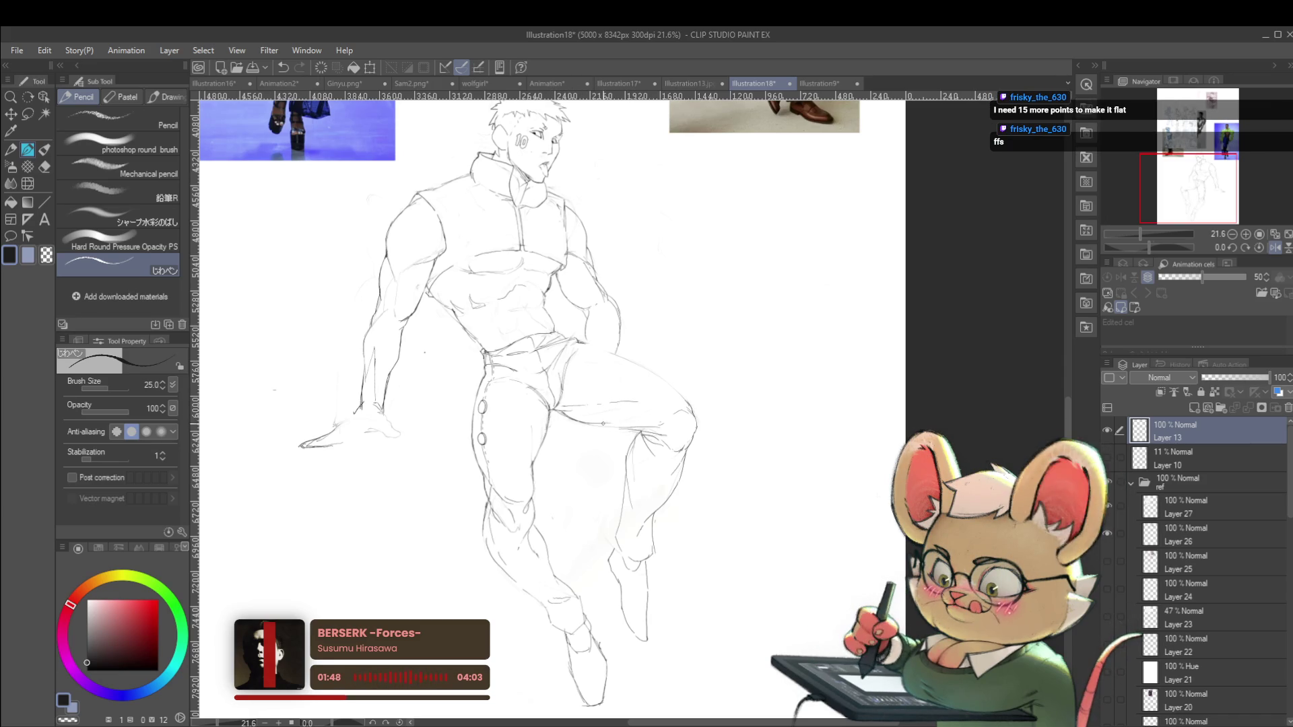
pyautogui.scroll(-3, 638, 431)
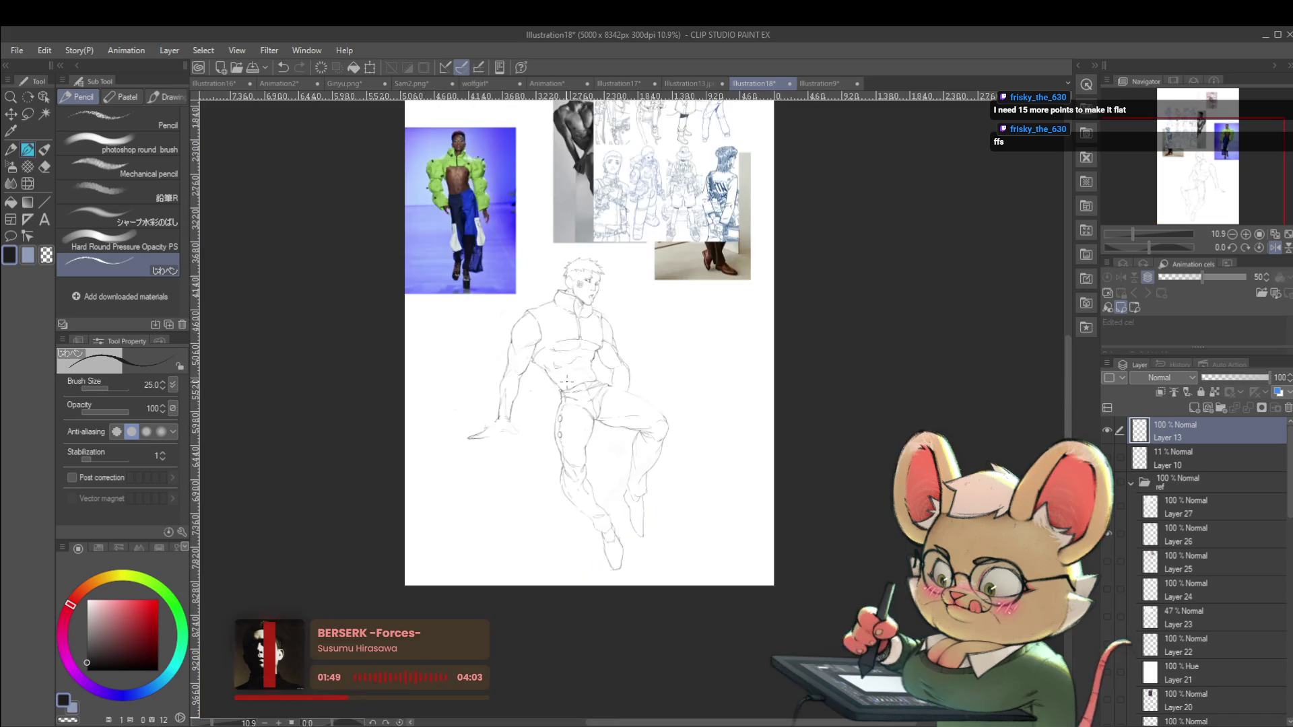
pyautogui.click(1273, 249)
pyautogui.scroll(2, 620, 410)
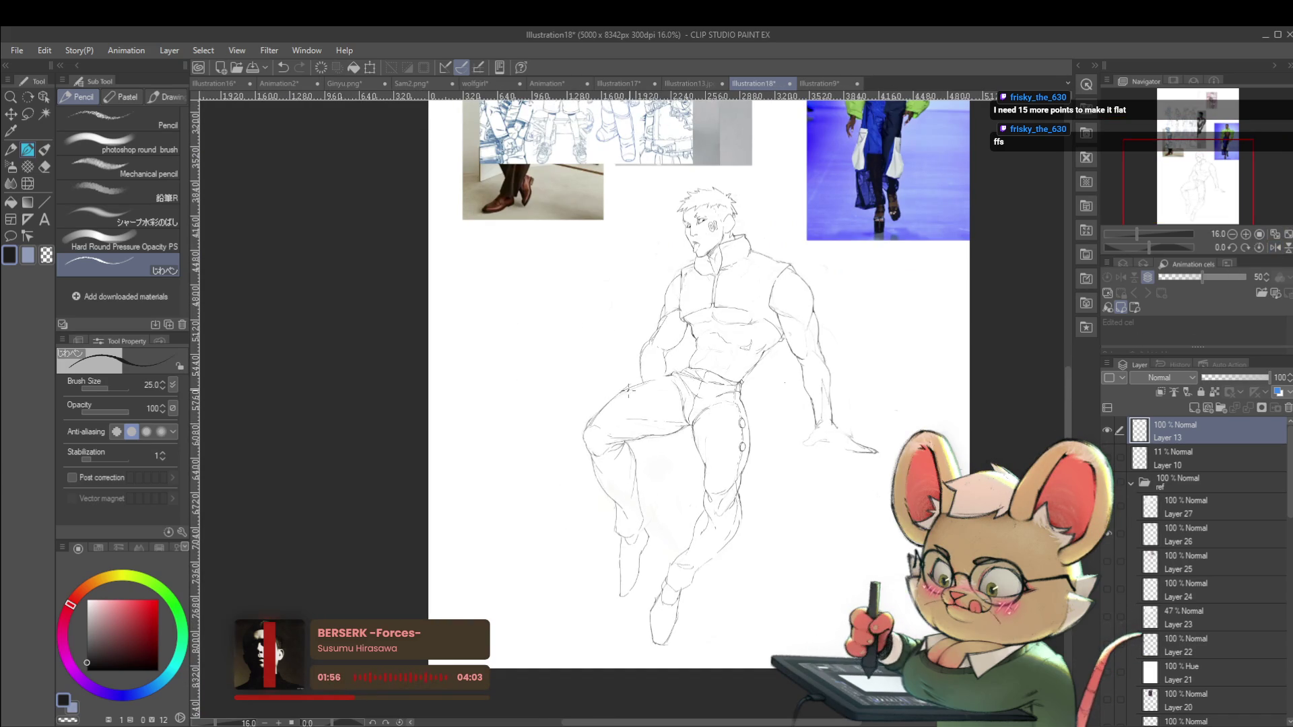
pyautogui.scroll(-3, 700, 373)
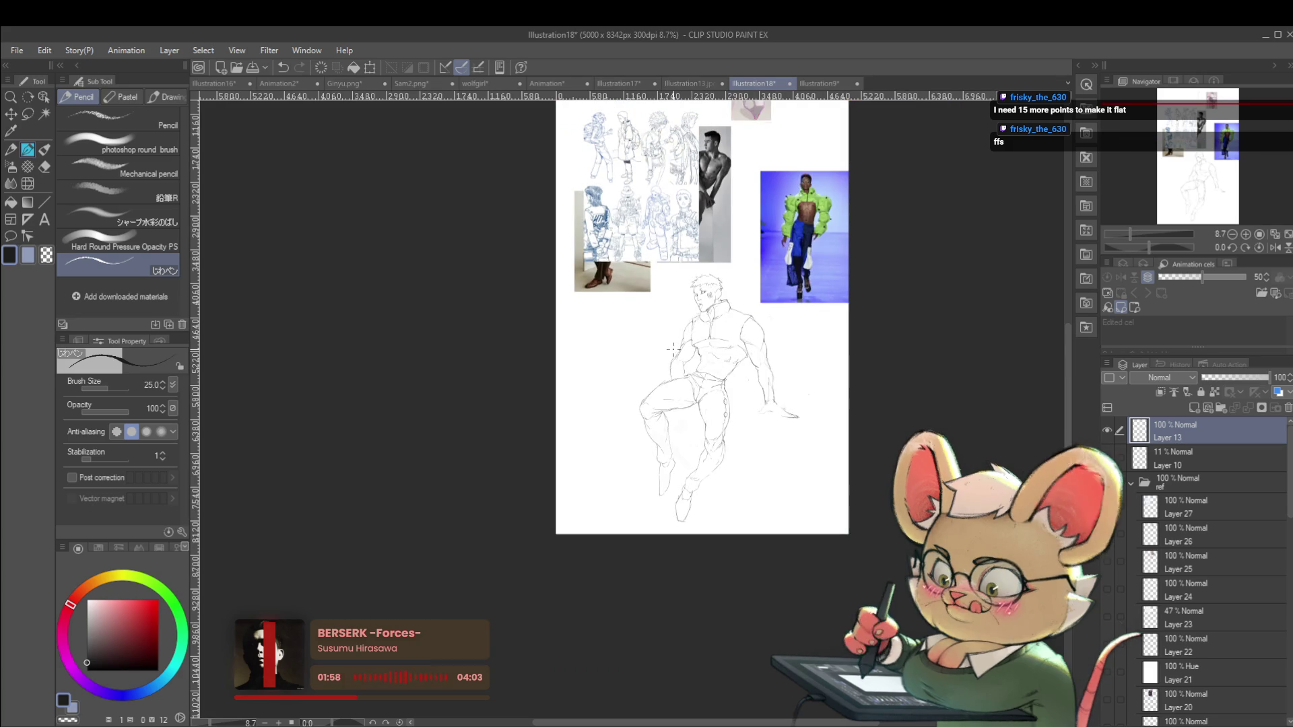
pyautogui.scroll(3, 679, 357)
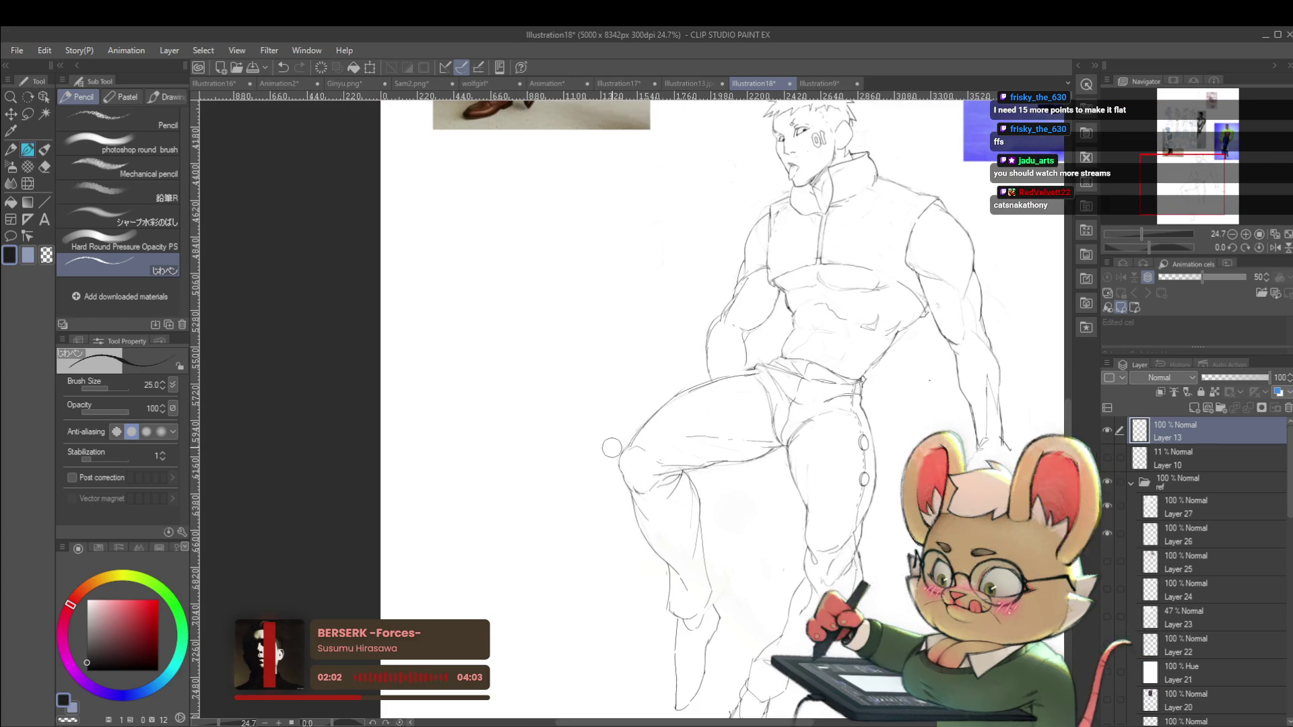
pyautogui.scroll(-3, 606, 424)
pyautogui.moveTo(869, 383); pyautogui.dragTo(828, 390)
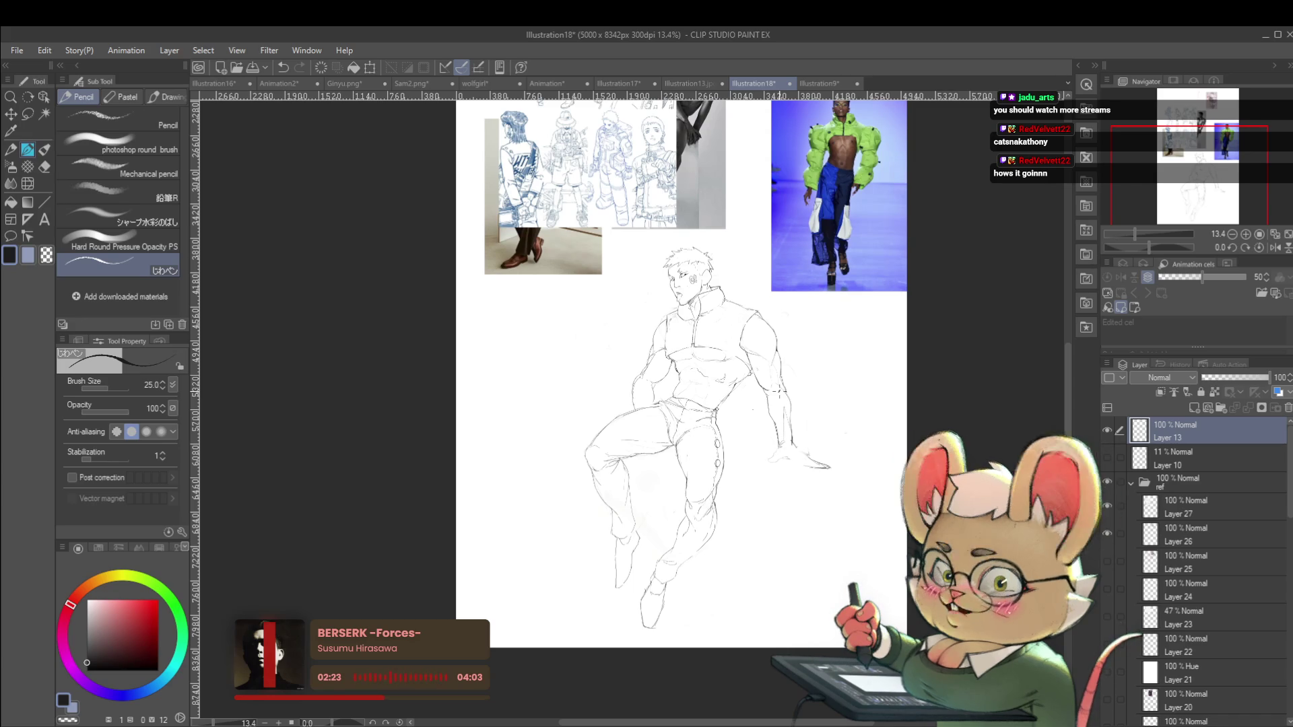
pyautogui.press('h')
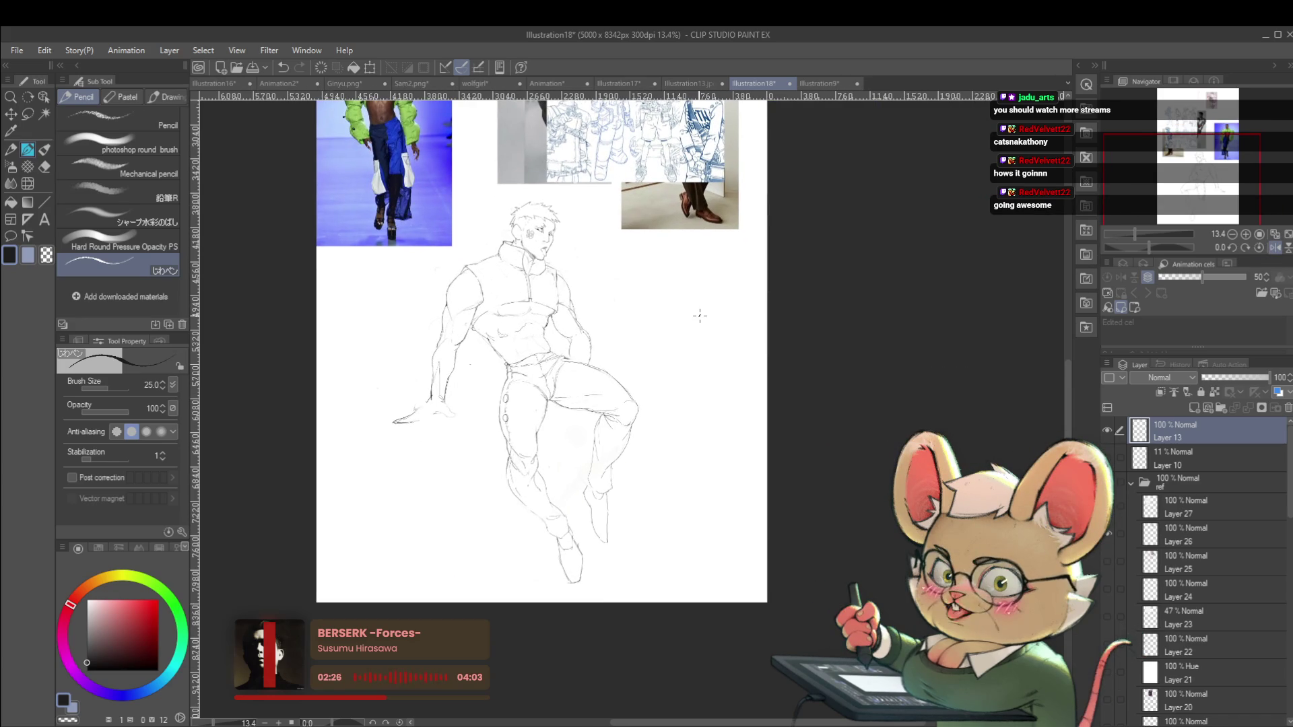